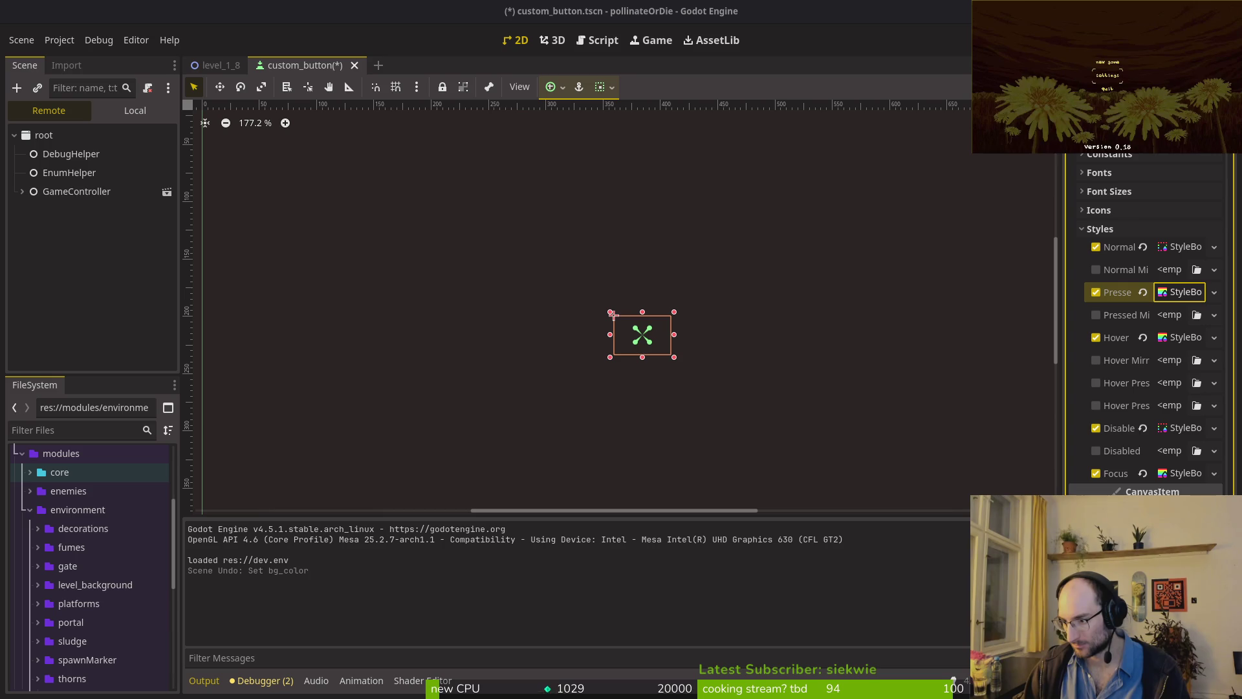
# - Save the custom_button scene and run pollinateOrDie in a debug window with F5
pyautogui.press('Return')
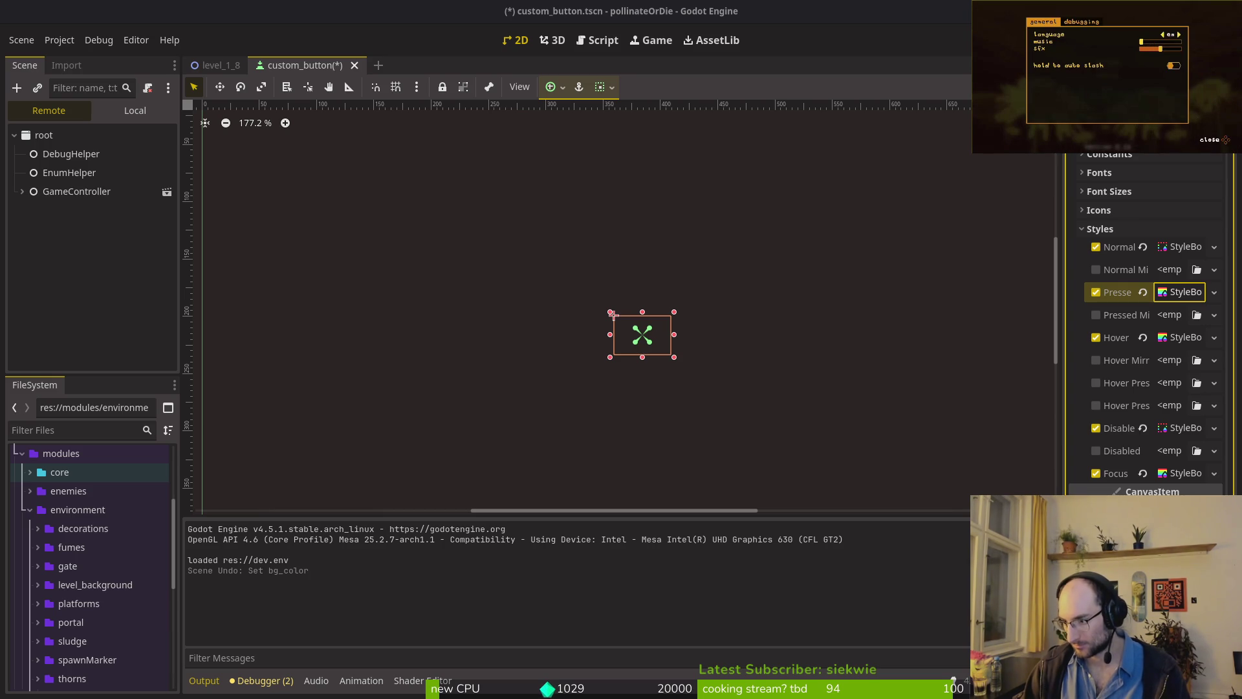
pyautogui.press('Escape')
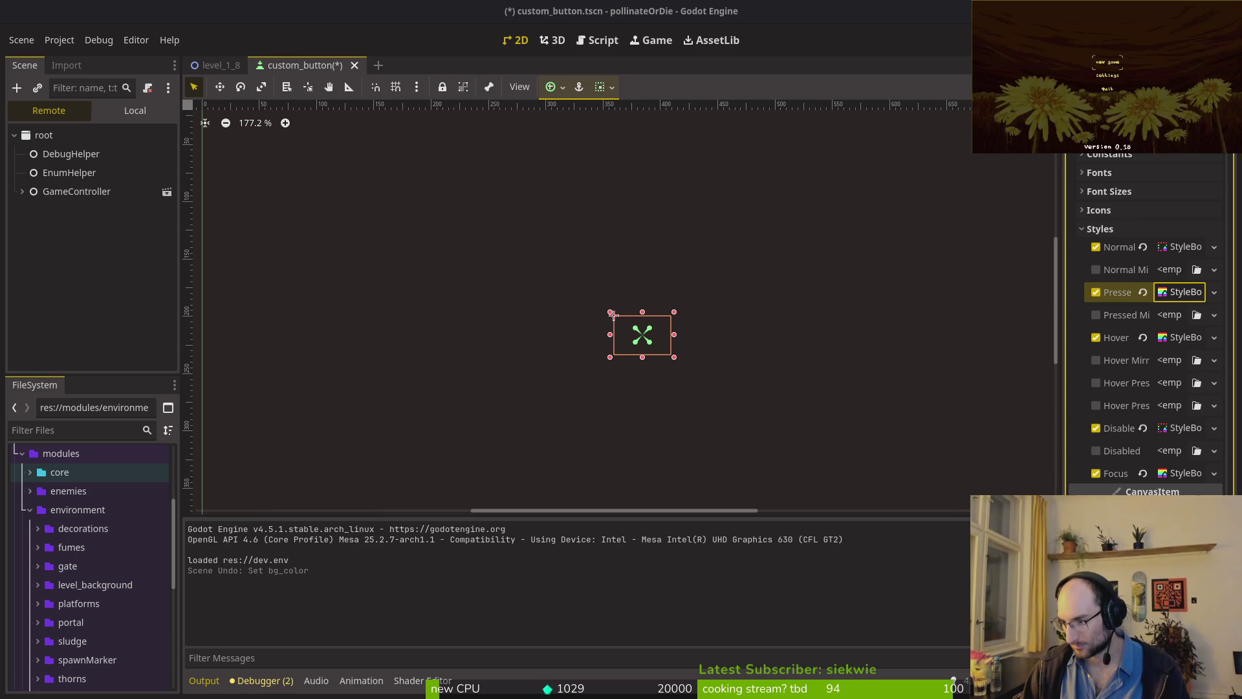
pyautogui.press('Return')
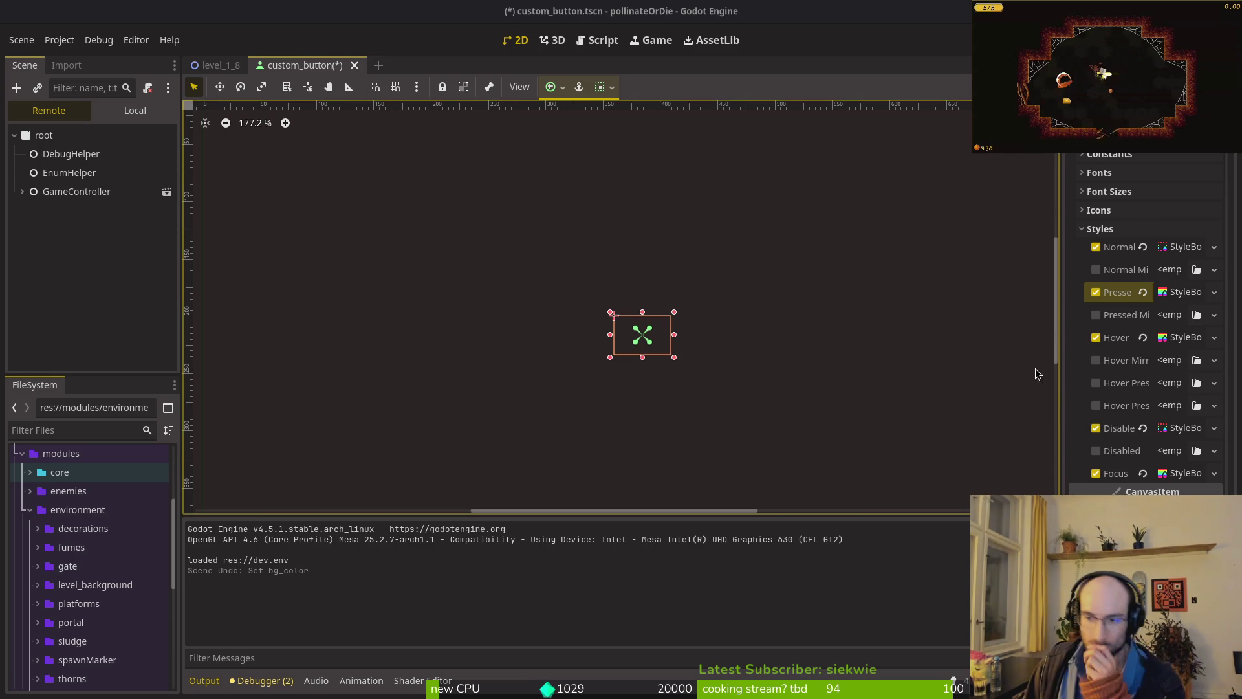
pyautogui.hscroll(2, 851, 405)
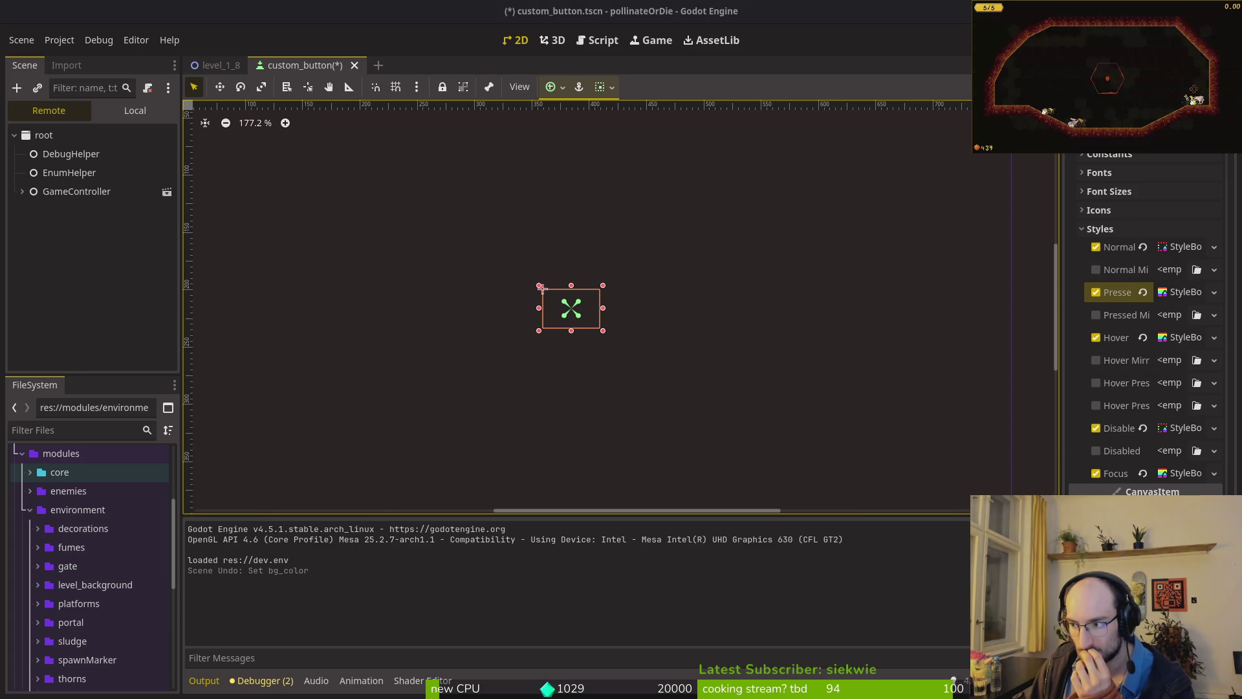
pyautogui.press('Right')
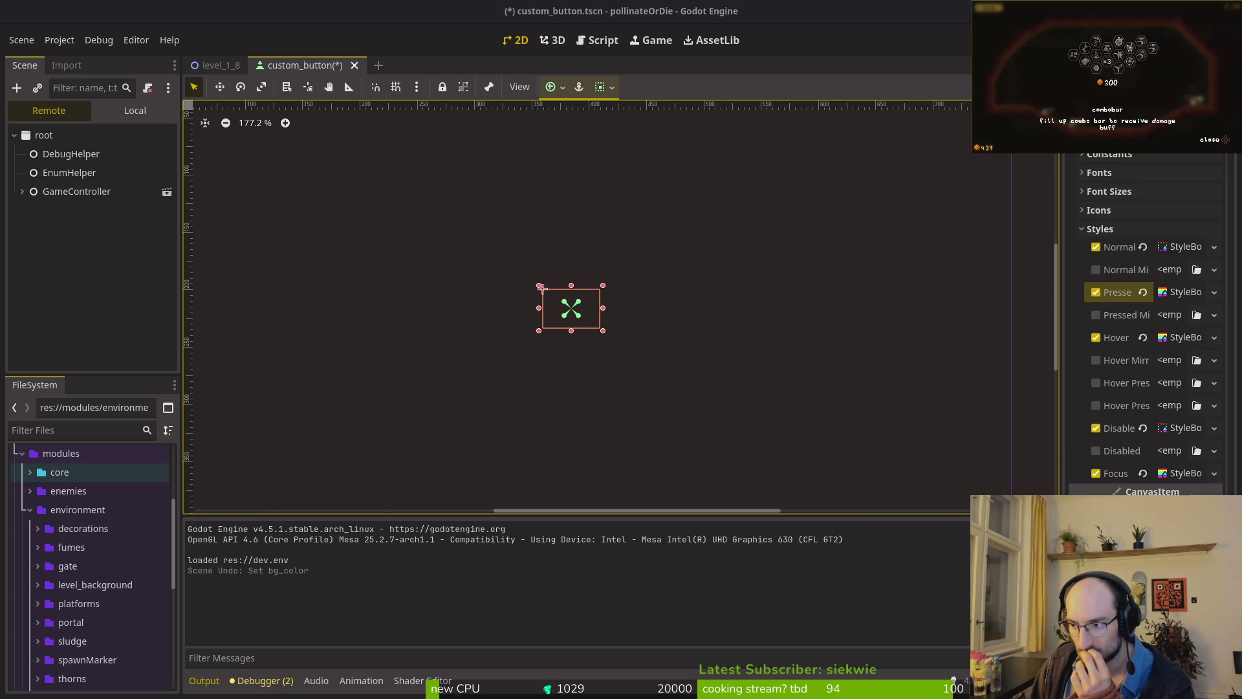
pyautogui.press('Right')
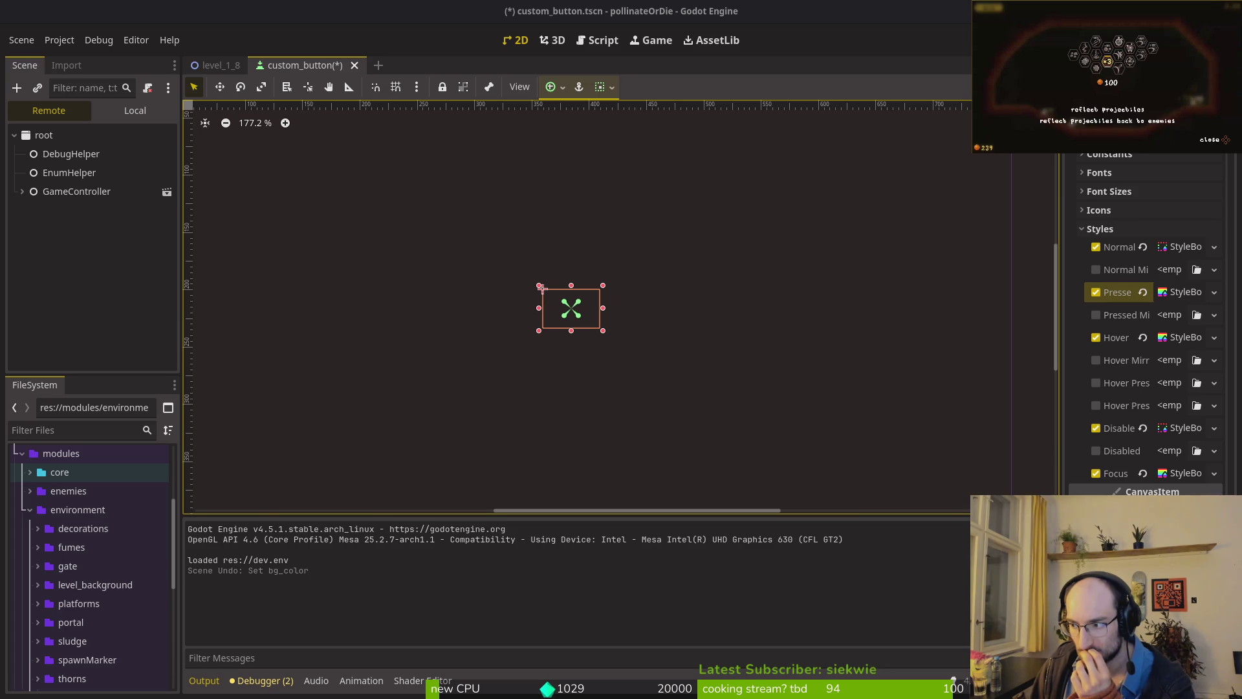
pyautogui.press('Right')
pyautogui.press('Right')
pyautogui.press('Right')
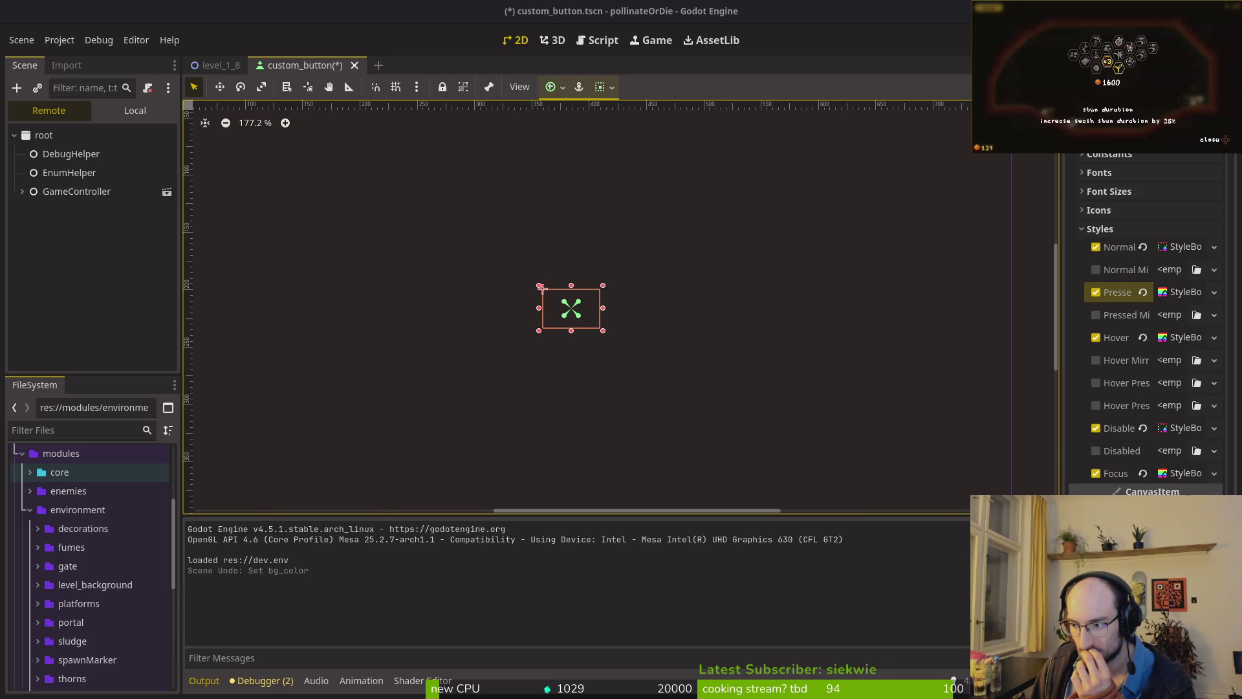
pyautogui.press('Escape')
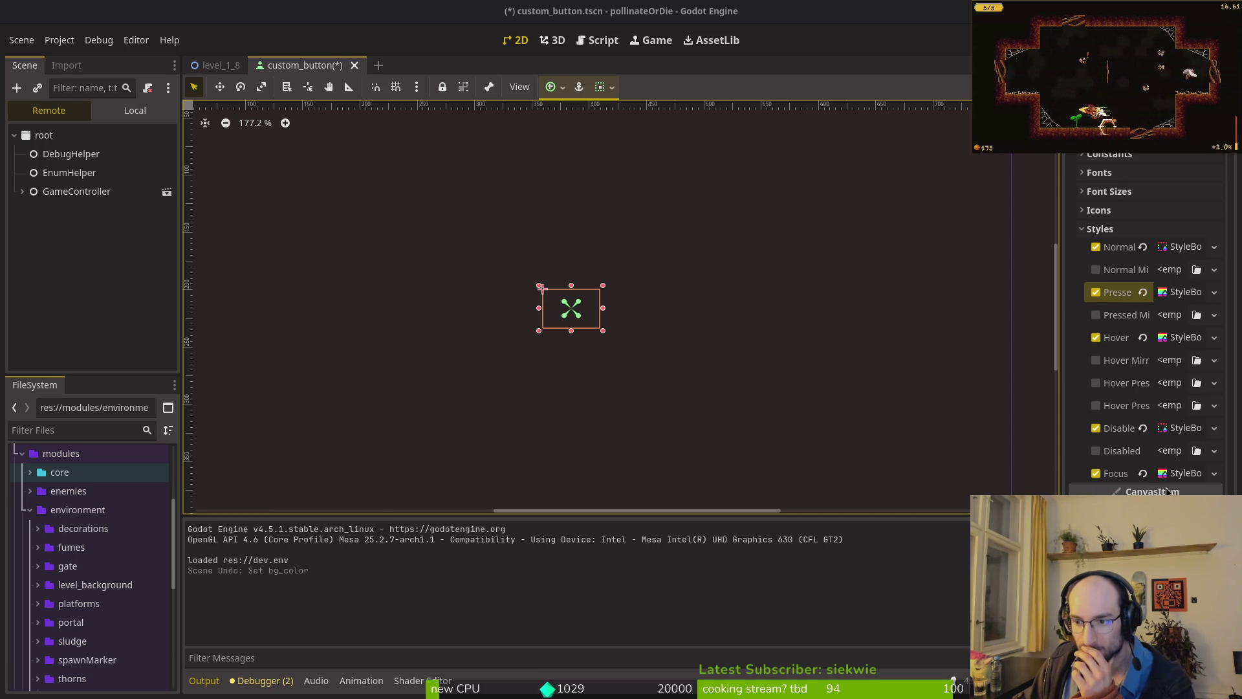
pyautogui.press('F5')
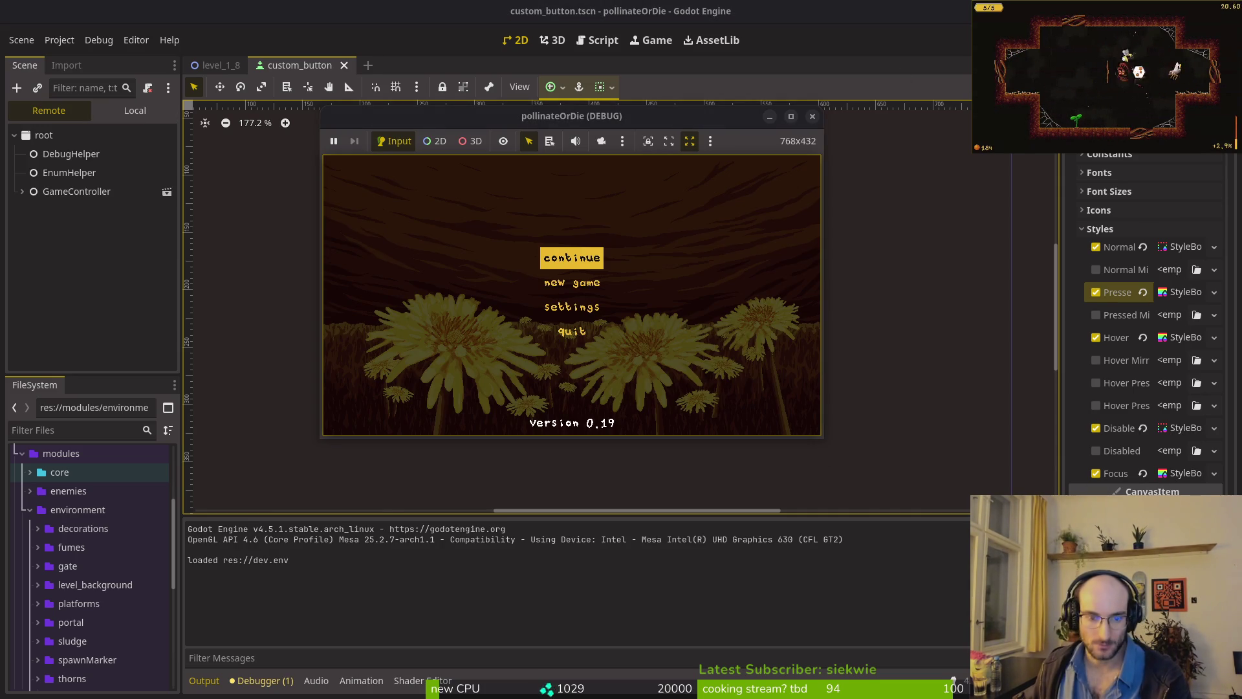
# - Move the title-menu focus to Settings, confirm it, and restart the game with F5
pyautogui.press('Down')
pyautogui.press('Down')
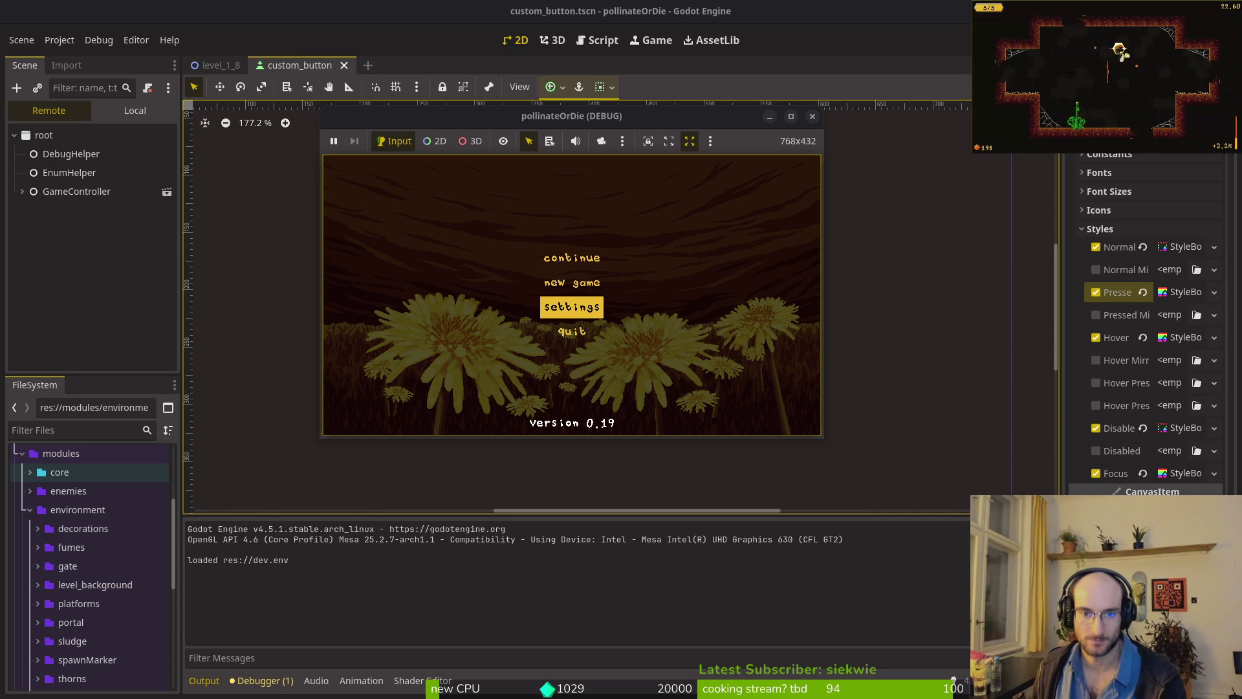
pyautogui.press('Return')
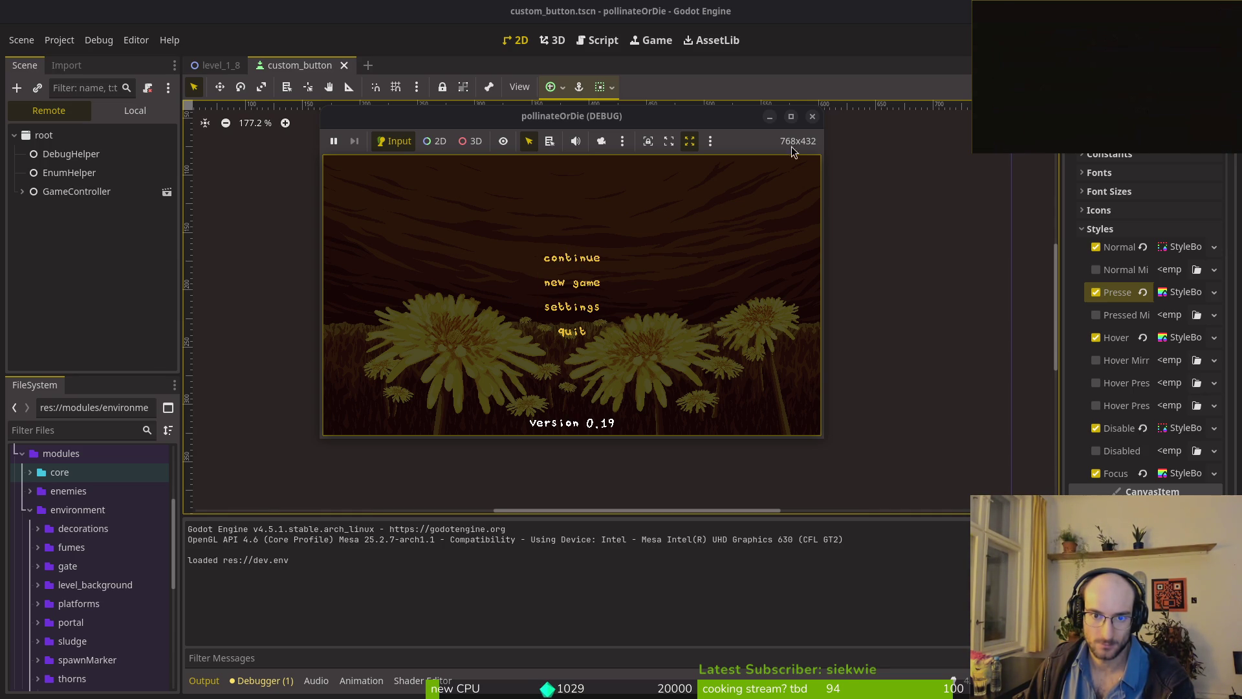
pyautogui.press('F5')
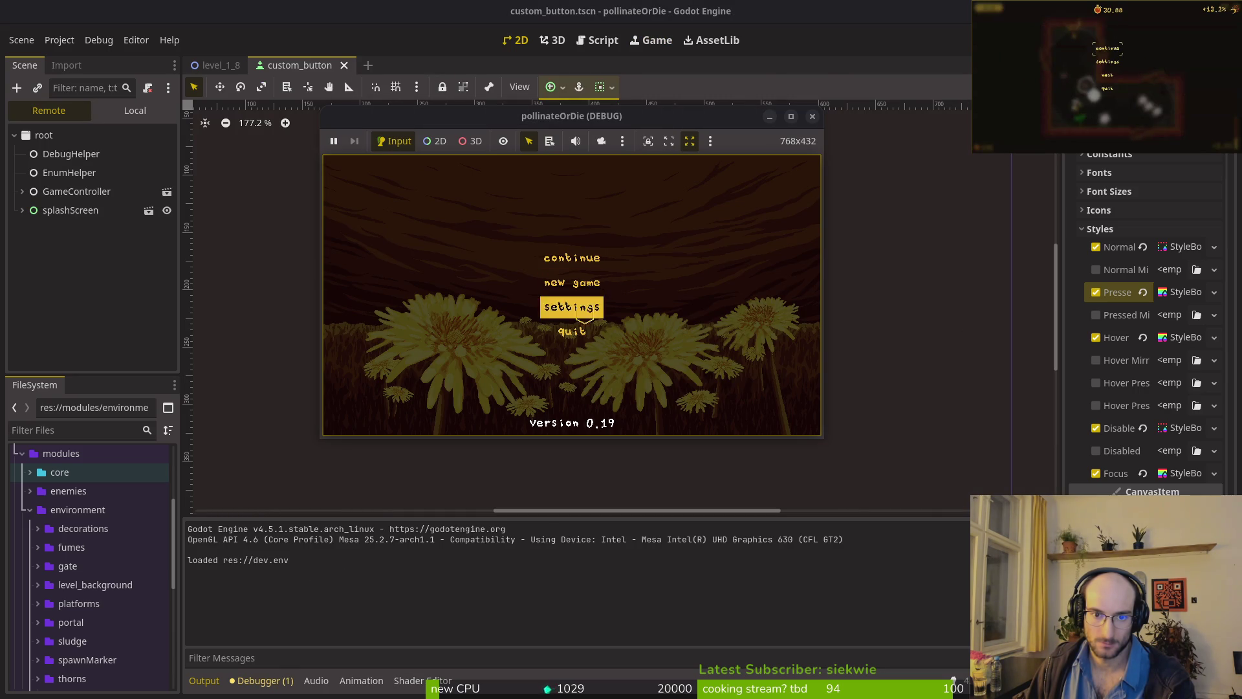
# - Choose Continue to enter the level-select hive, then close the game window
pyautogui.press('Down')
pyautogui.press('Down')
pyautogui.press('Down')
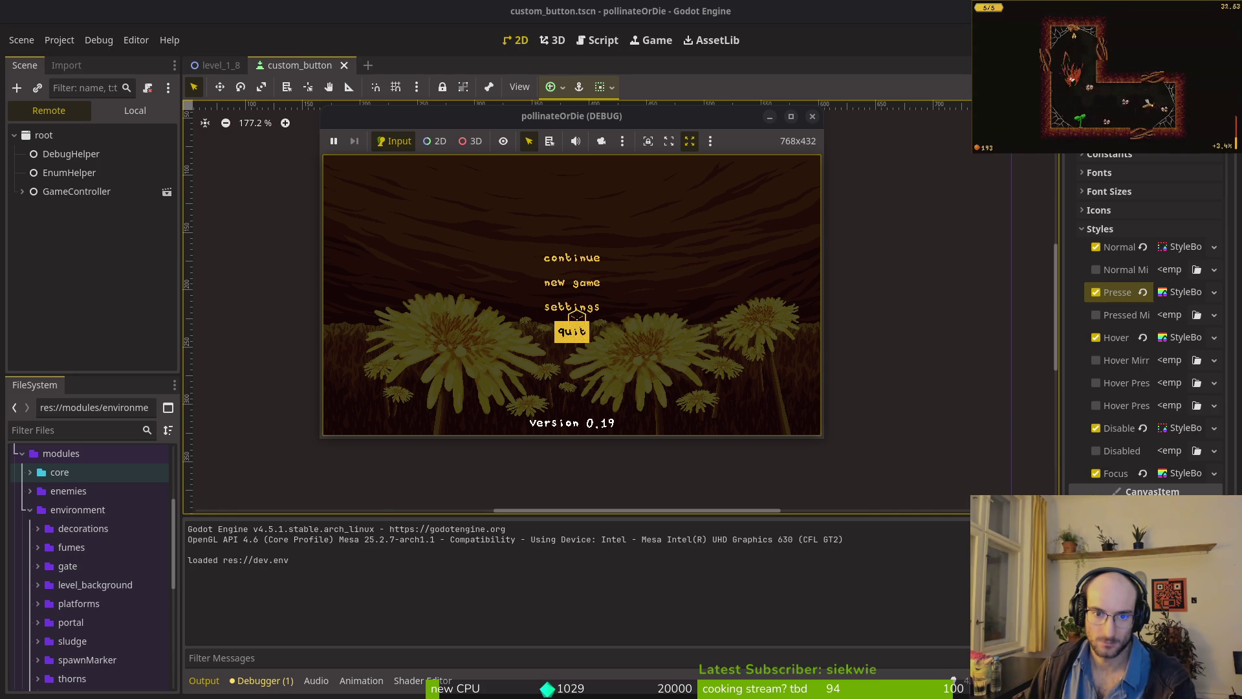
pyautogui.press('Down')
pyautogui.press('Return')
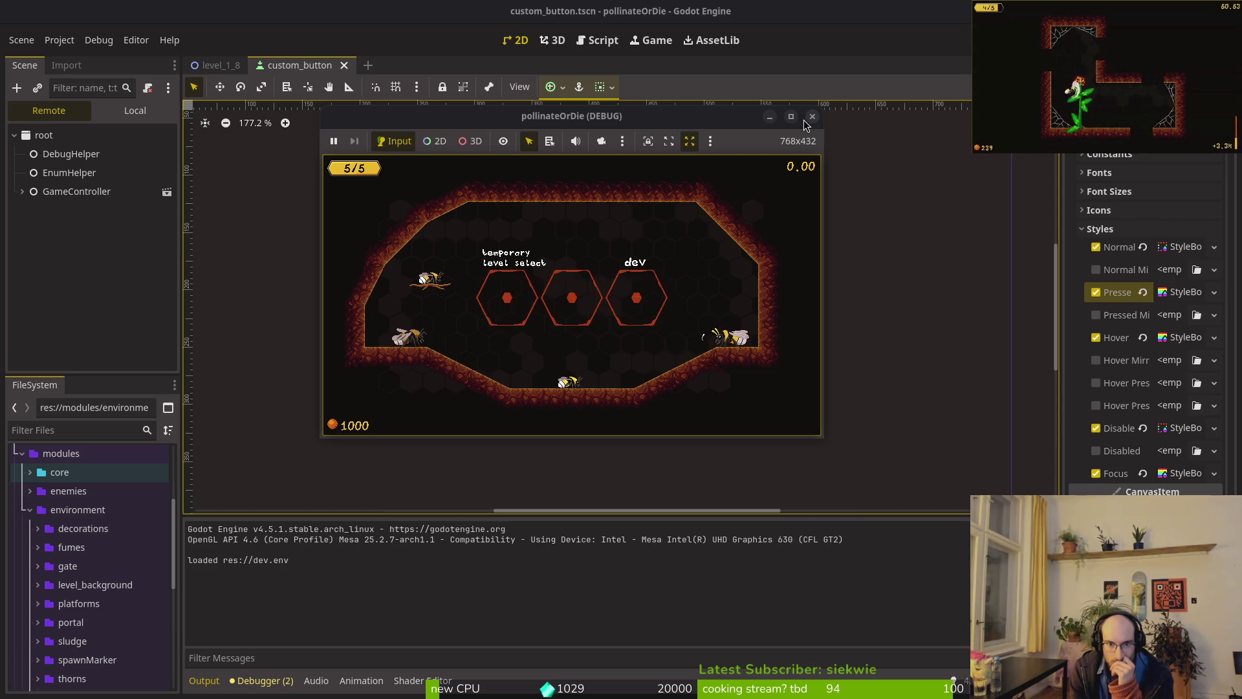
pyautogui.click(804, 120)
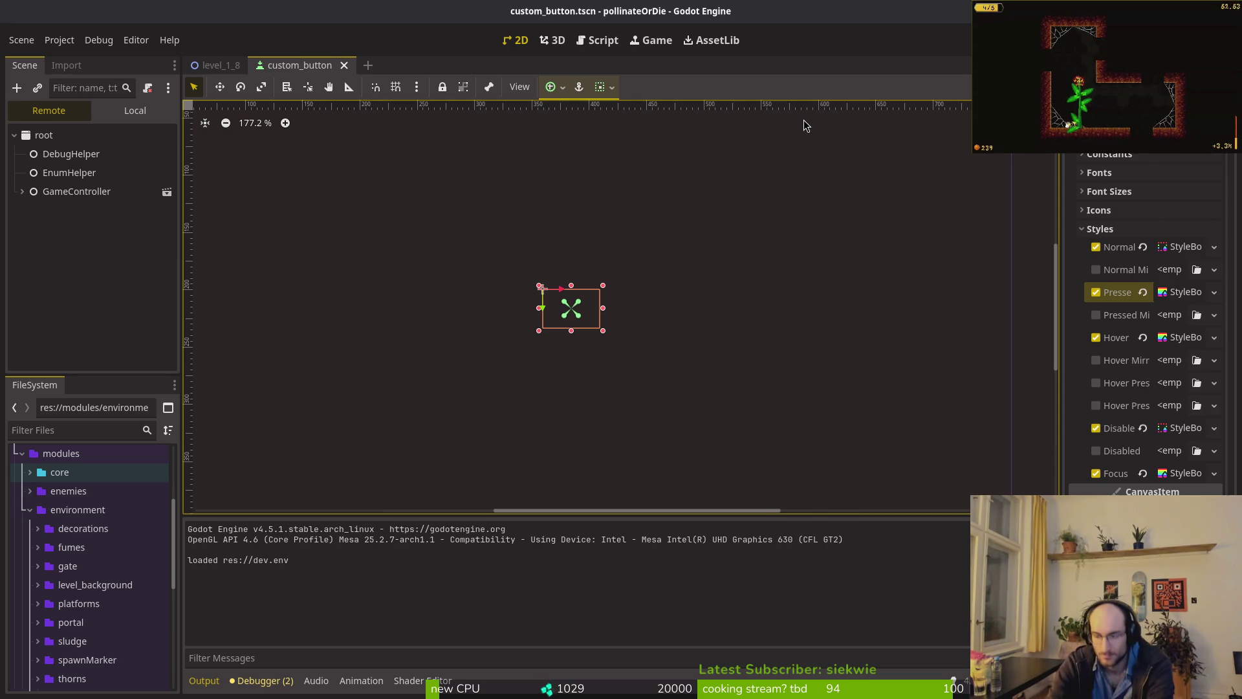
# - Switch to Neovim and open custom_button.gd with the file finder
pyautogui.hotkey('alt', 'Tab')
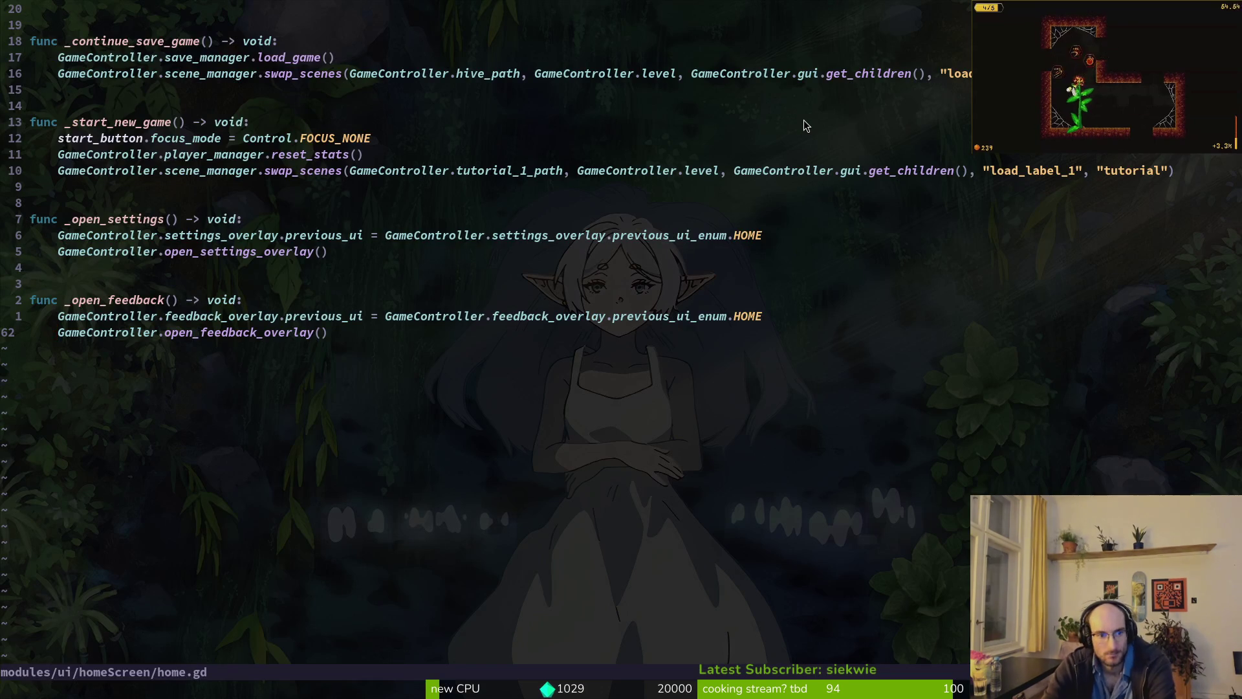
pyautogui.press('space')
pyautogui.press('f')
pyautogui.press('f')
pyautogui.write('custom')
pyautogui.press('Return')
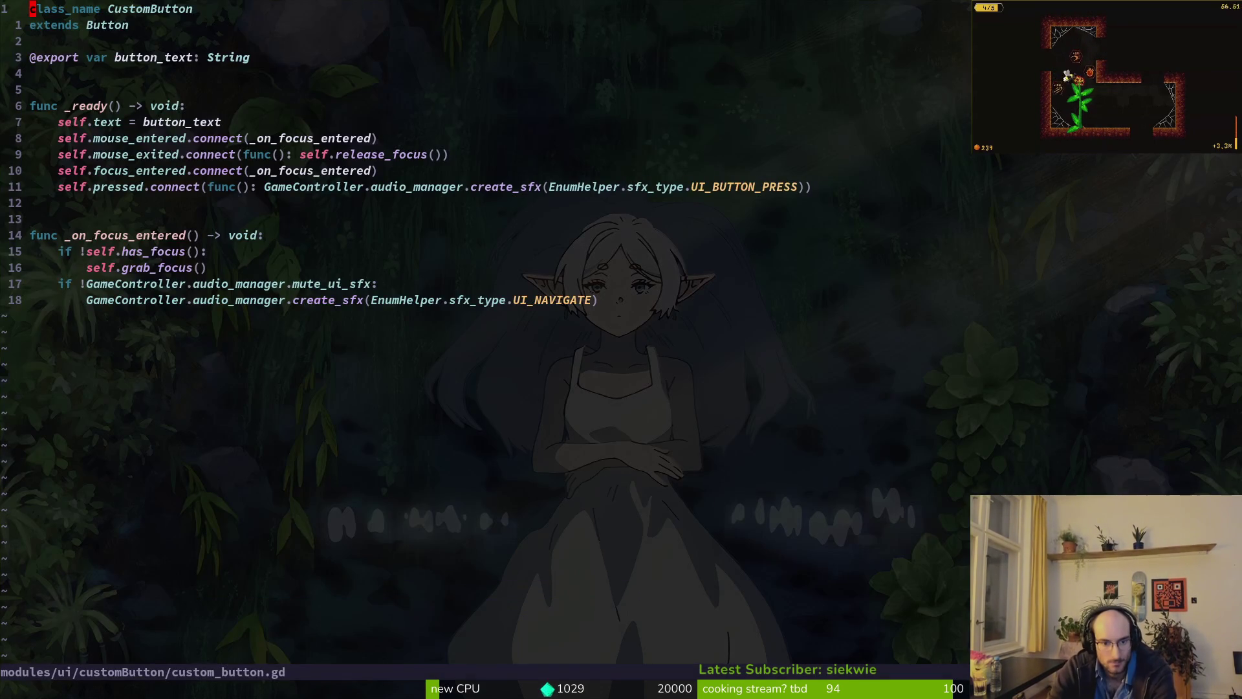
# - Duplicate the self.pressed connection line and strip the inline callback from the copy
pyautogui.press('j')
pyautogui.press('j')
pyautogui.press('j')
pyautogui.press('j')
pyautogui.press('j')
pyautogui.press('j')
pyautogui.press('j')
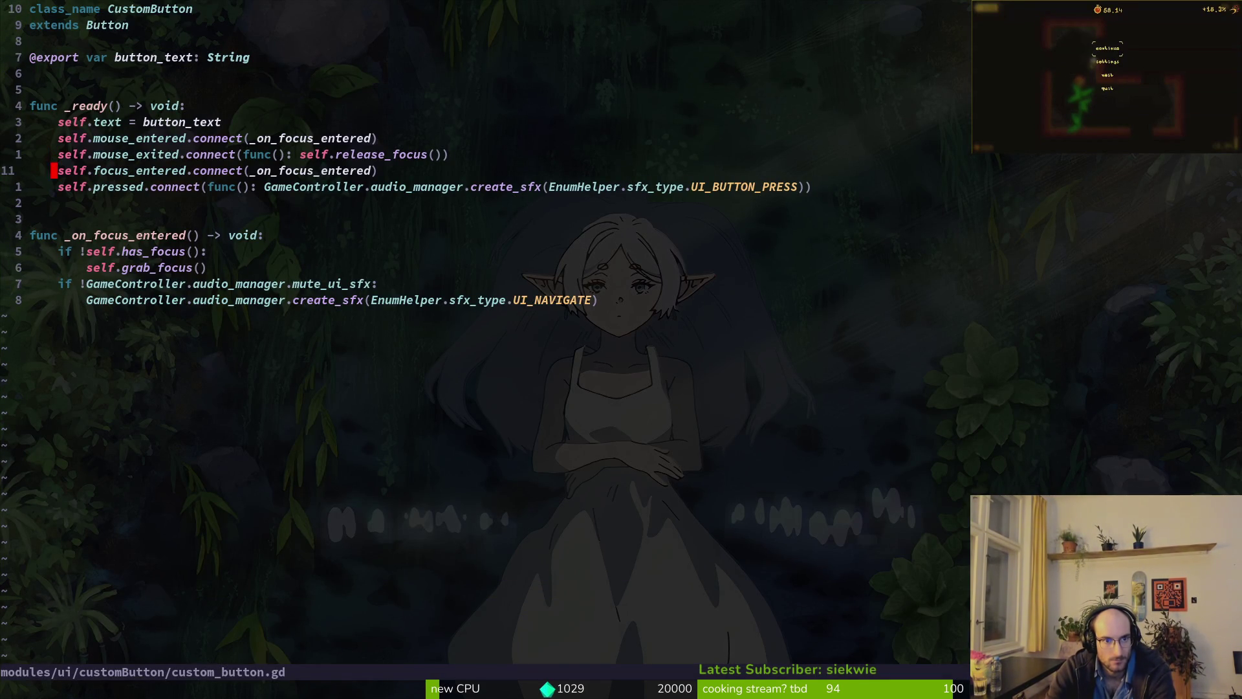
pyautogui.press('k')
pyautogui.press('j')
pyautogui.press('j')
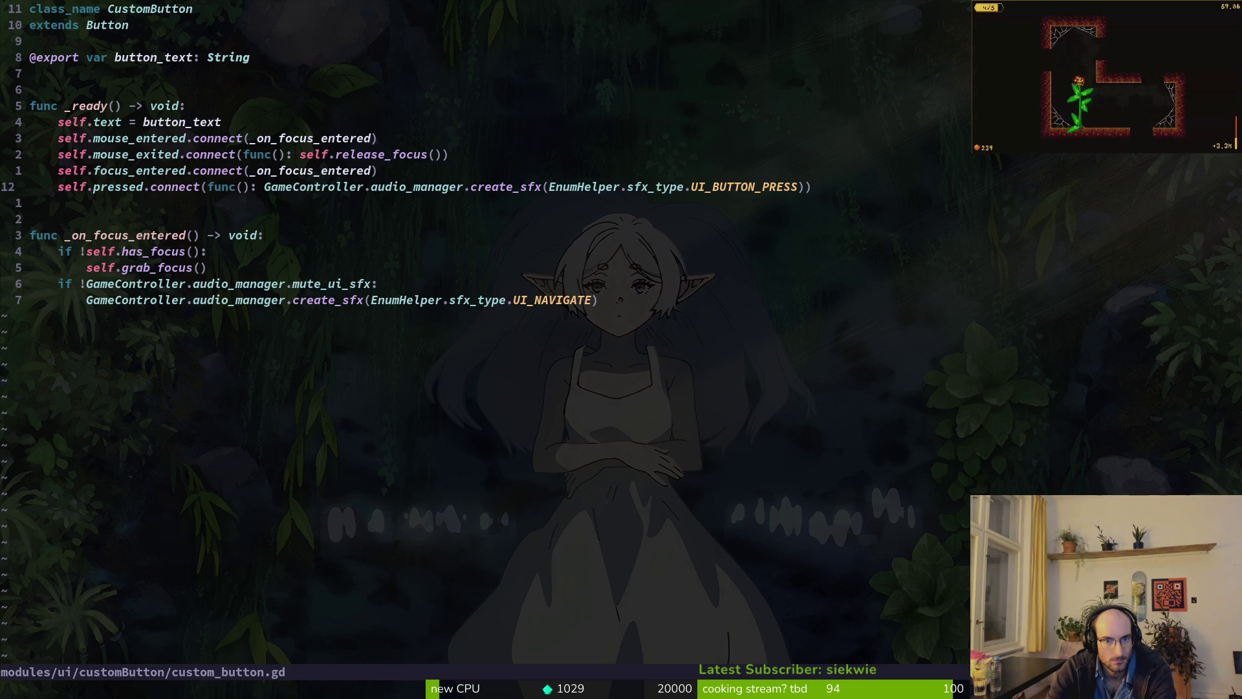
pyautogui.press('y')
pyautogui.press('y')
pyautogui.press('p')
pyautogui.press('w')
pyautogui.press('w')
pyautogui.press('w')
pyautogui.press('v')
pyautogui.press('e')
pyautogui.press('l')
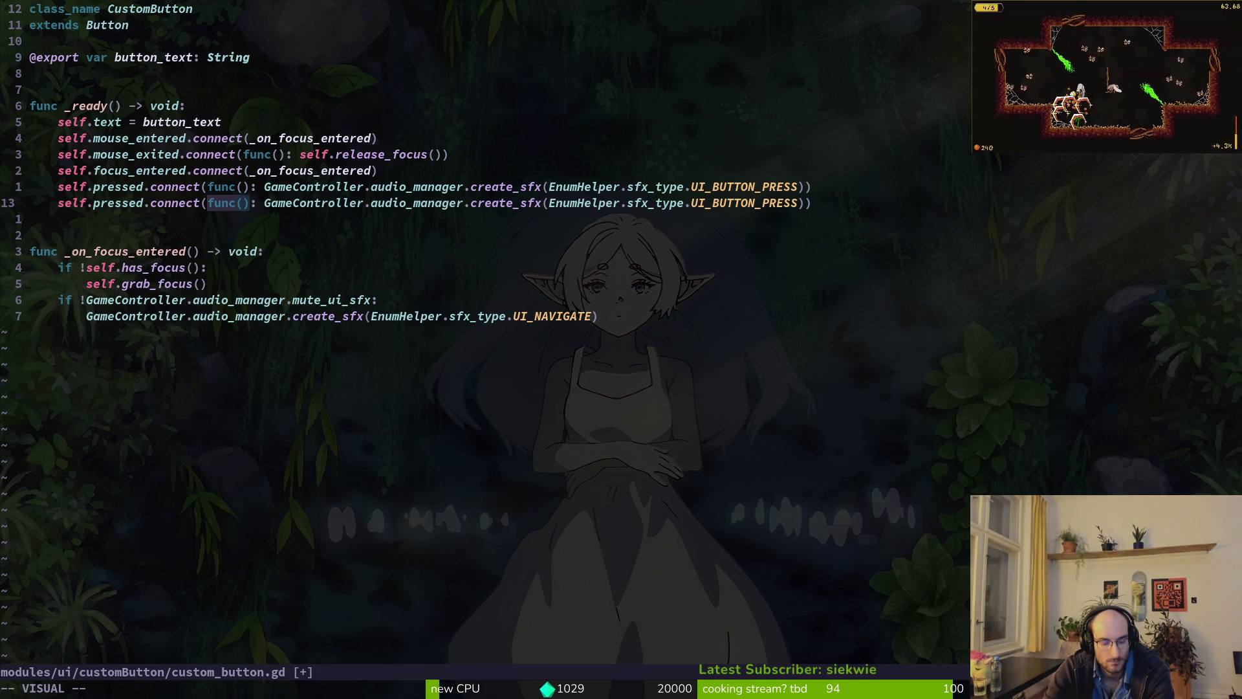
pyautogui.press('$')
pyautogui.press('h')
pyautogui.press('h')
pyautogui.press('d')
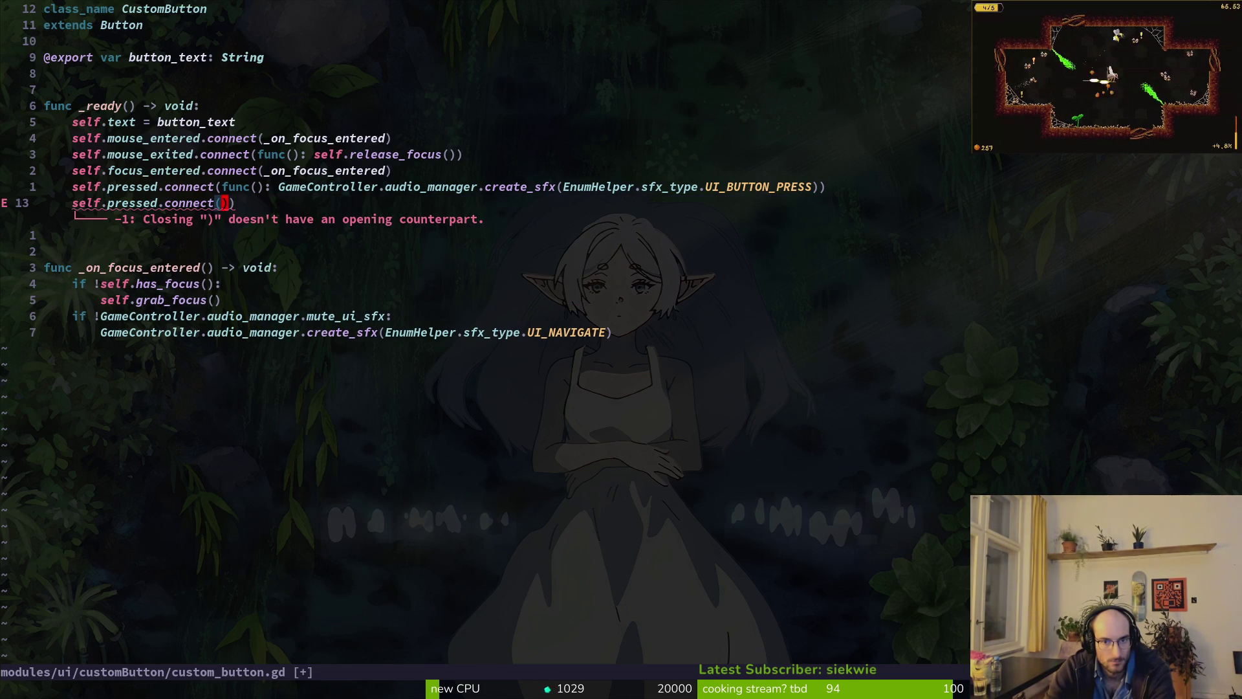
pyautogui.press('x')
# - Connect the copied line to handle_button_press and write the file with :w
pyautogui.press('i')
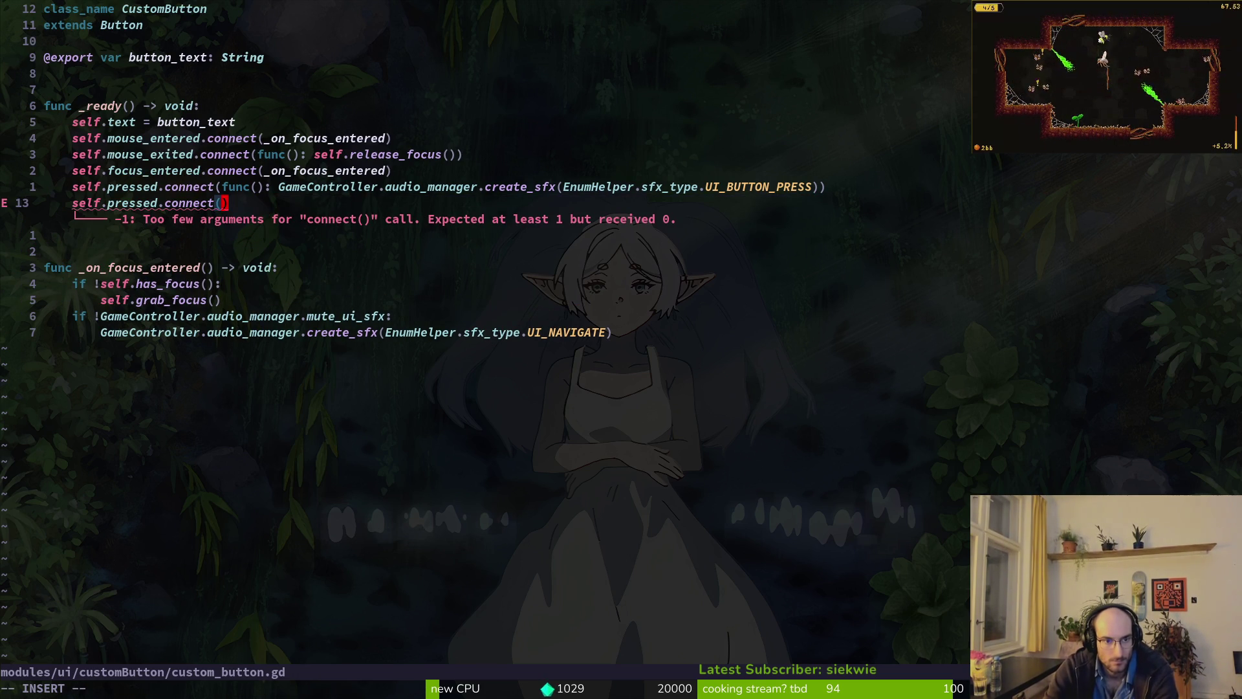
pyautogui.write('handle_button_')
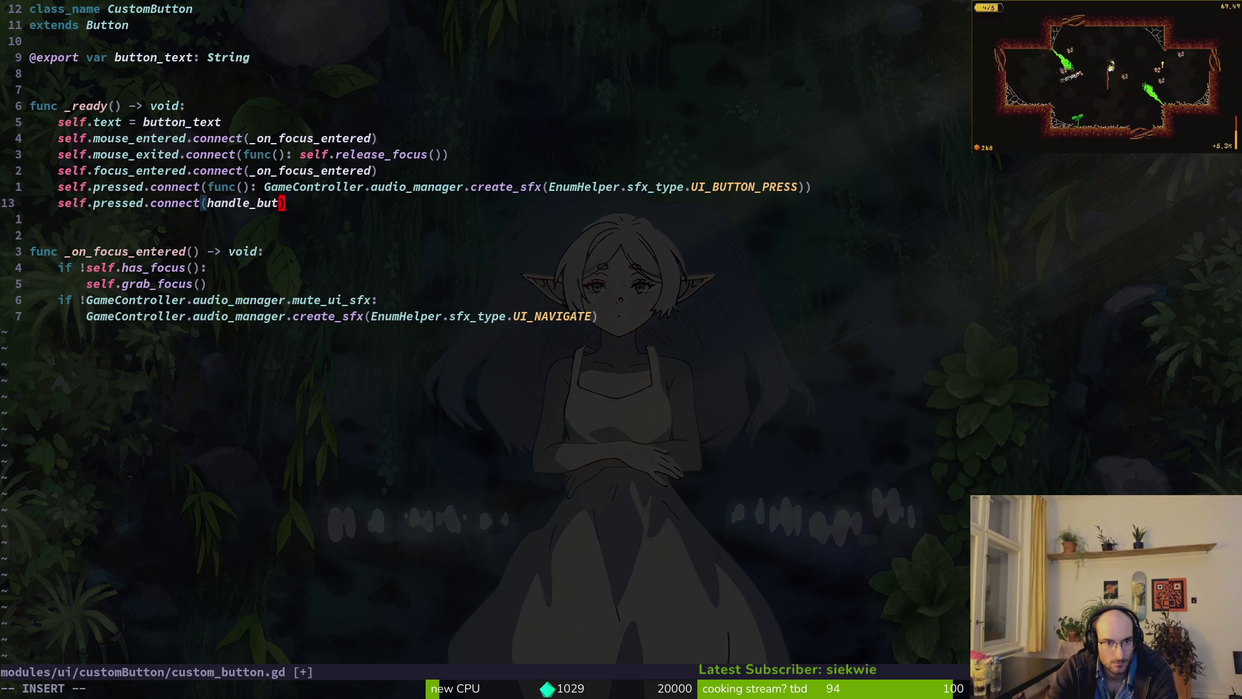
pyautogui.write('pres')
pyautogui.press('BackSpace')
pyautogui.press('BackSpace')
pyautogui.press('BackSpace')
pyautogui.write('press')
pyautogui.press('Escape')
pyautogui.write(':w')
pyautogui.press('Return')
pyautogui.press('j')
pyautogui.press('j')
# - Copy the focus function's header lines and paste them below that function's body
pyautogui.press('V')
pyautogui.press('j')
pyautogui.press('y')
pyautogui.press('j')
pyautogui.press('j')
pyautogui.press('j')
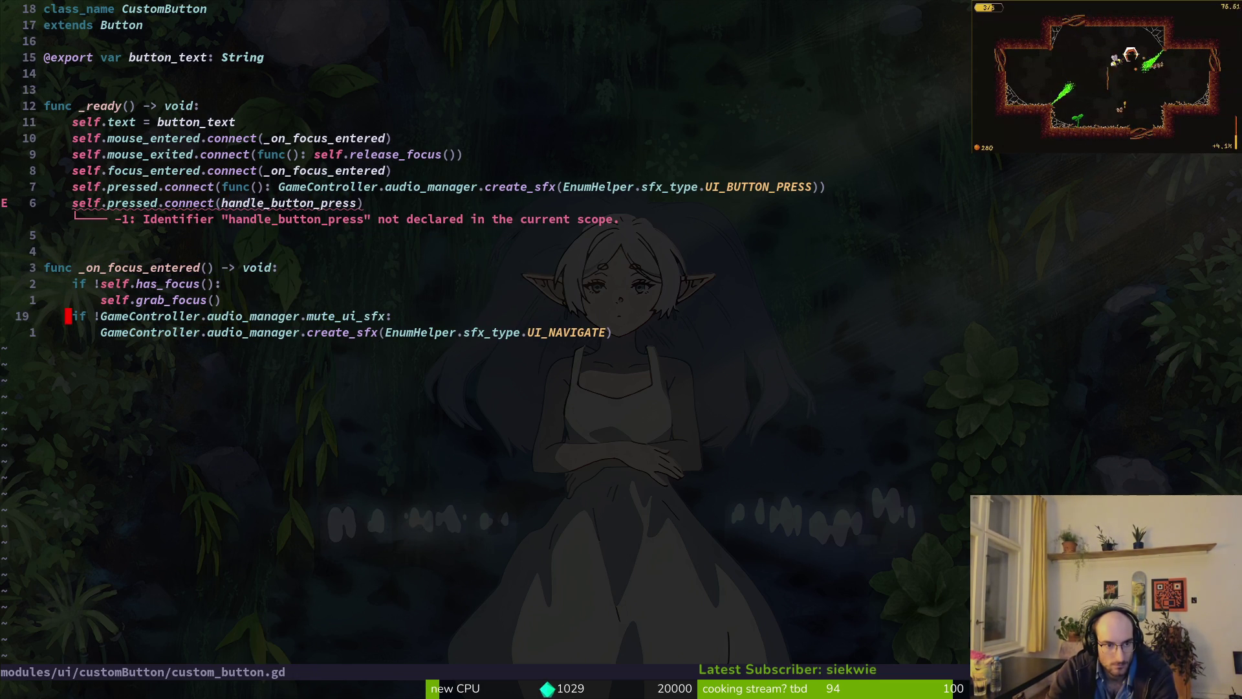
pyautogui.press('p')
pyautogui.press('o')
pyautogui.press('Return')
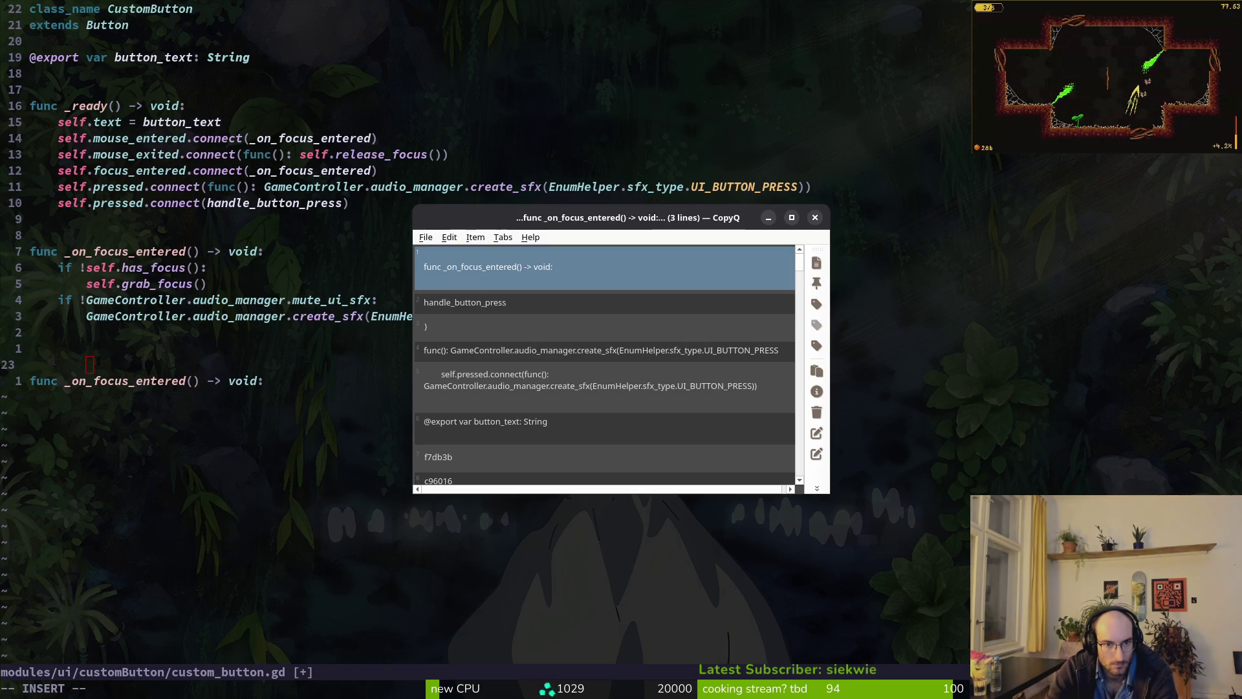
pyautogui.write('j')
pyautogui.press('Escape')
# - Rename the pasted header to handle_button_press, give it a pass body, and save
pyautogui.press('j')
pyautogui.press('w')
pyautogui.press('v')
pyautogui.press('e')
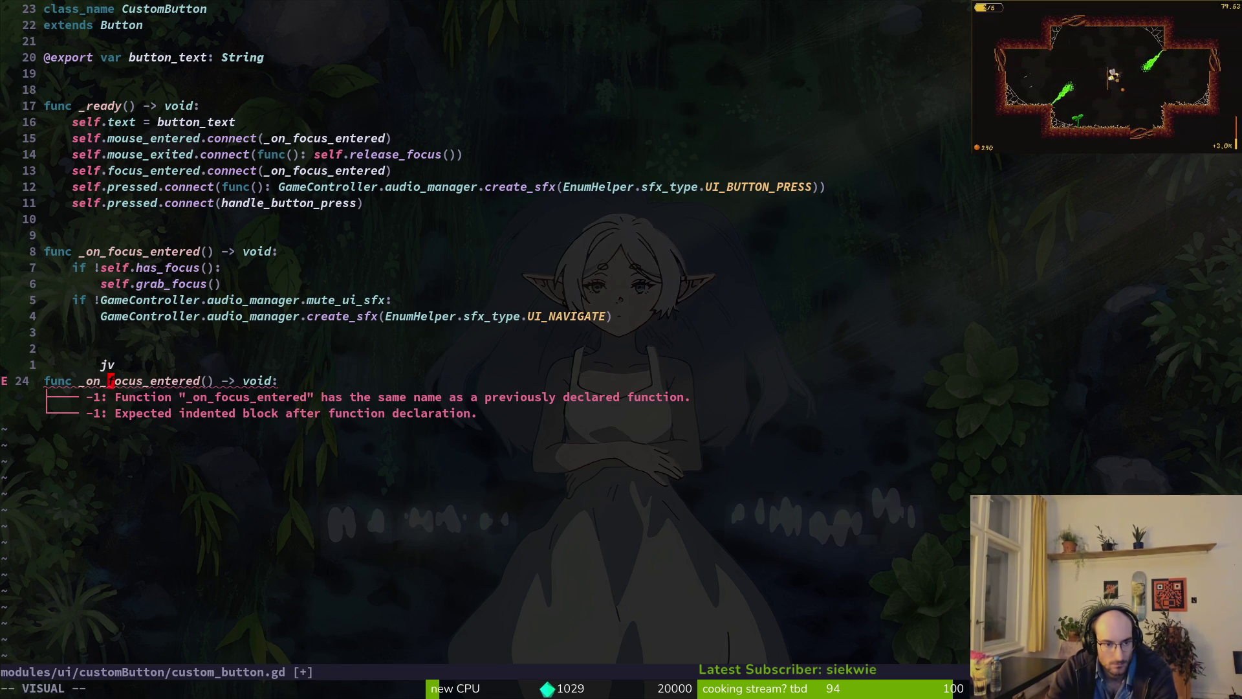
pyautogui.press('p')
pyautogui.press('k')
pyautogui.press('d')
pyautogui.press('d')
pyautogui.write('opre')
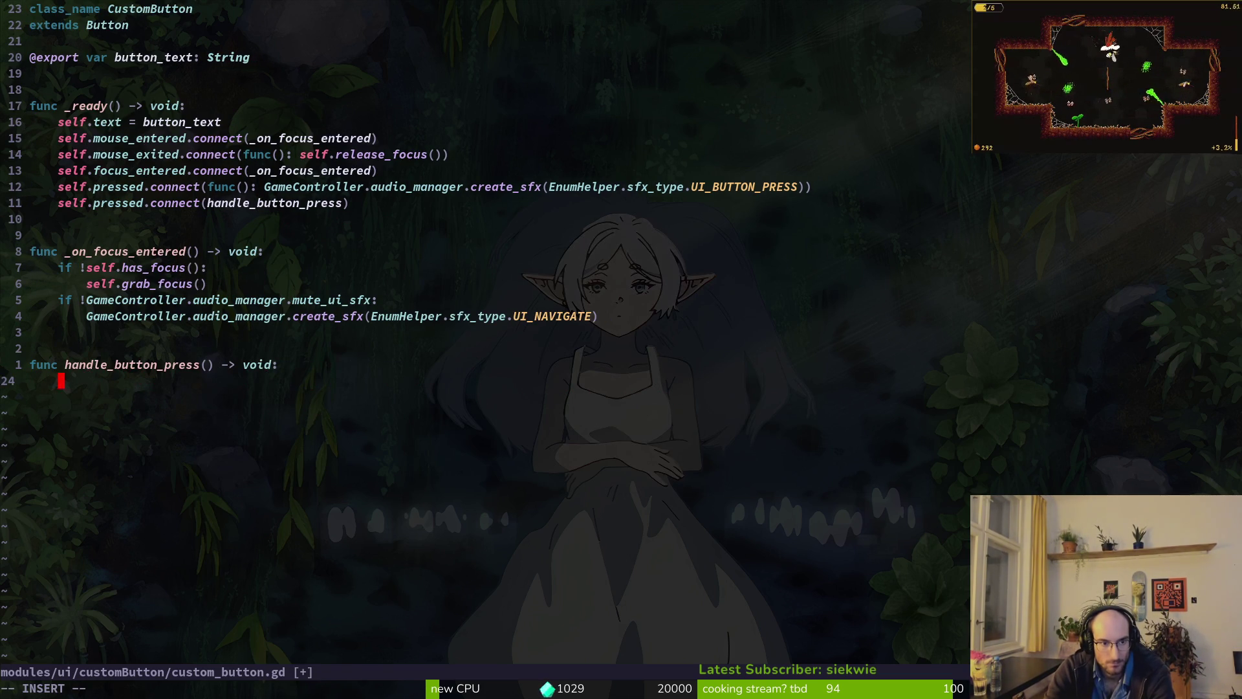
pyautogui.press('BackSpace')
pyautogui.press('BackSpace')
pyautogui.write('a')
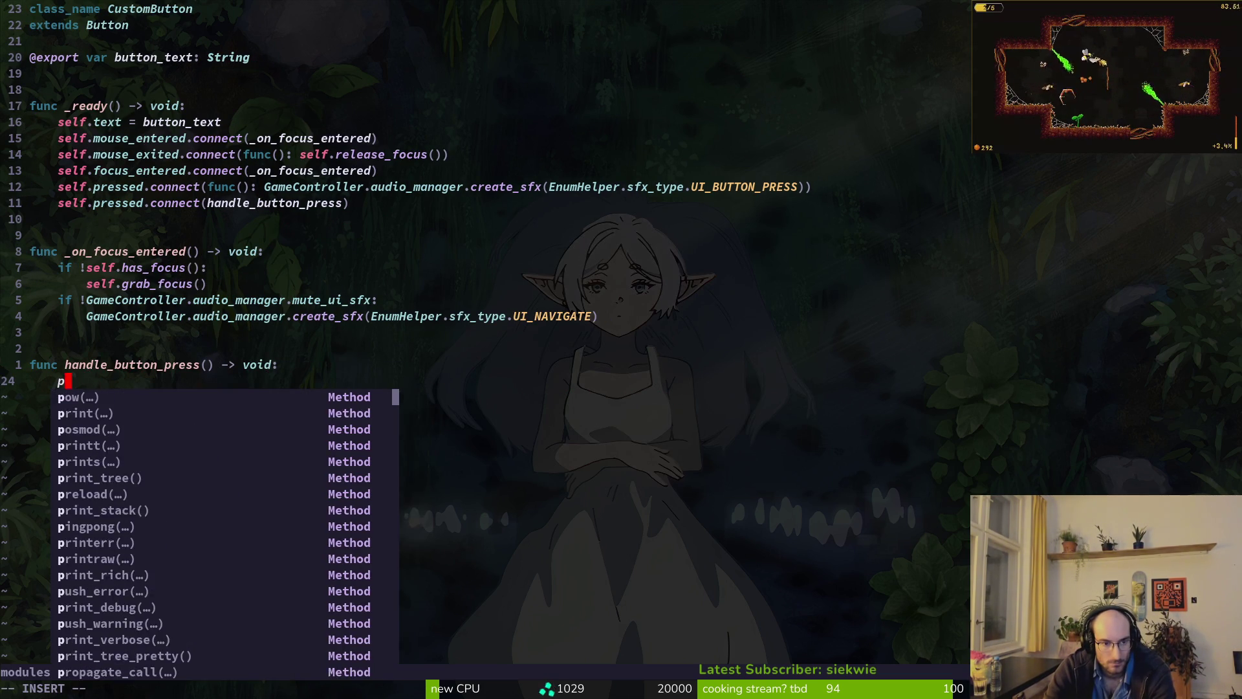
pyautogui.write('ss')
pyautogui.press('Escape')
pyautogui.write(':w')
pyautogui.press('Return')
# - Open a new line under the handle_button_press header and start typing an if statement
pyautogui.press('k')
pyautogui.press('k')
pyautogui.press('k')
pyautogui.press('j')
pyautogui.press('j')
pyautogui.press('j')
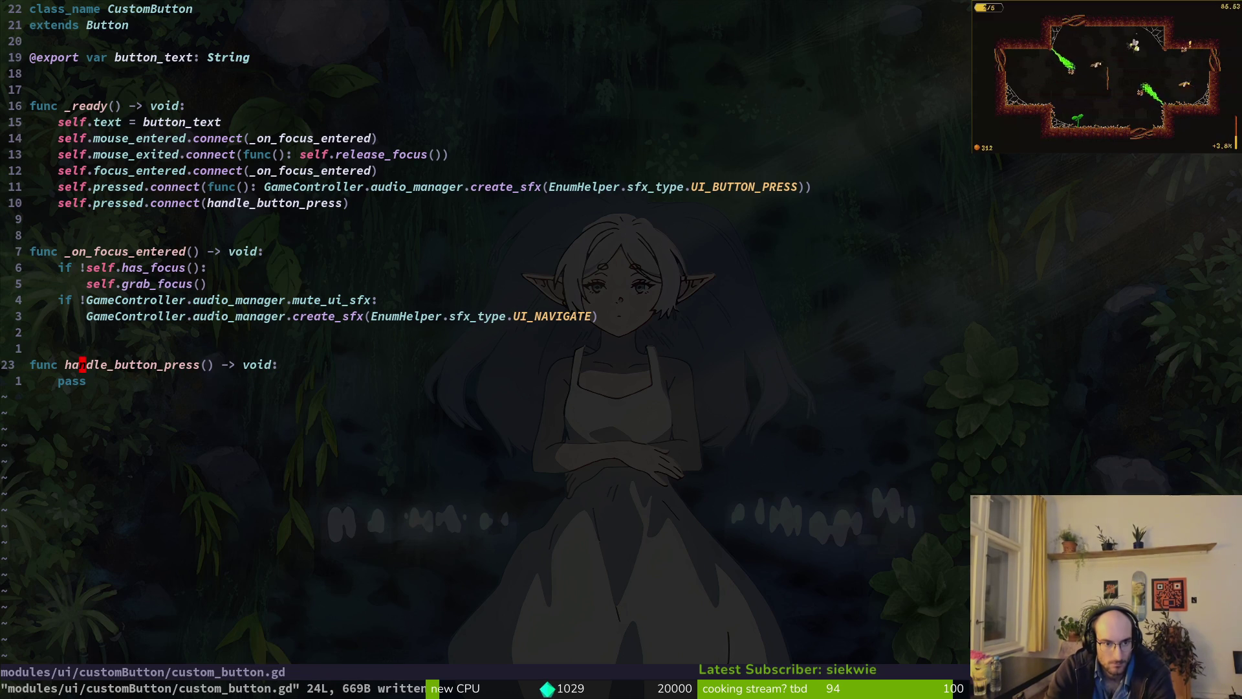
pyautogui.press('i')
pyautogui.press('Escape')
pyautogui.write('oif')
pyautogui.press('Escape')
# - Open game.controller.gd and scroll through its manager, level tier and run stats variables
pyautogui.press('space')
pyautogui.press('f')
pyautogui.press('f')
pyautogui.write('gamec')
pyautogui.press('Return')
pyautogui.hotkey('ctrl', 'd')
pyautogui.hotkey('ctrl', 'd')
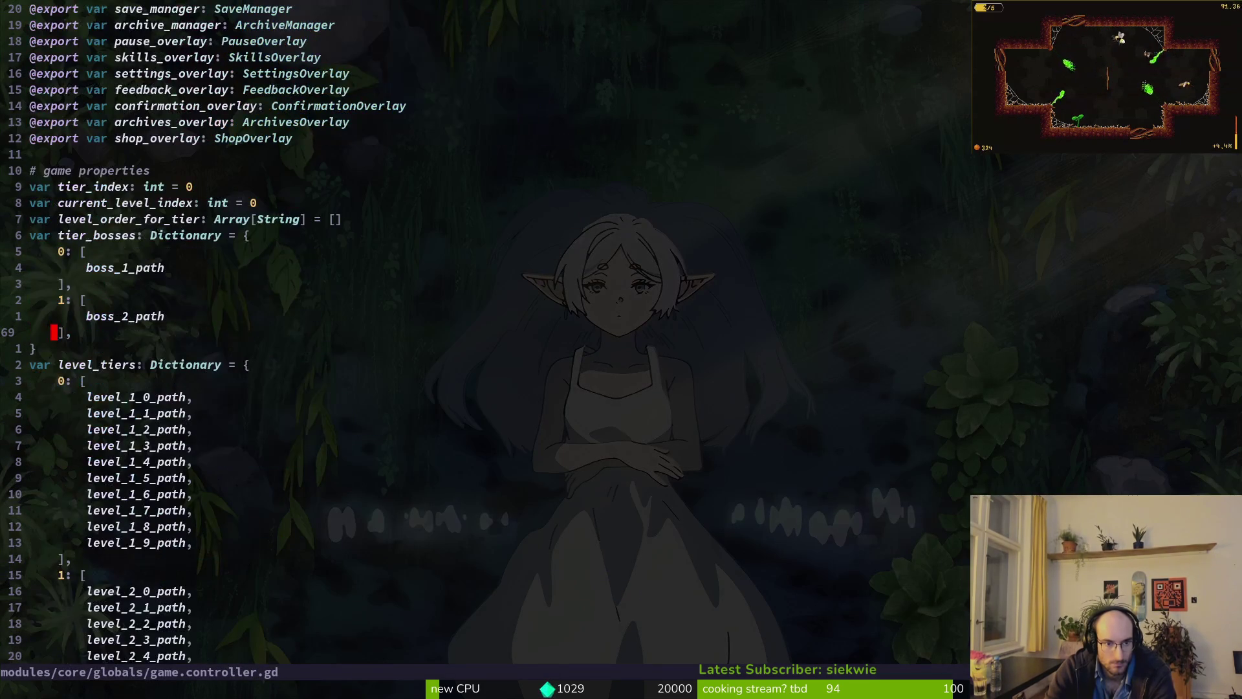
pyautogui.hotkey('ctrl', 'u')
pyautogui.hotkey('ctrl', 'd')
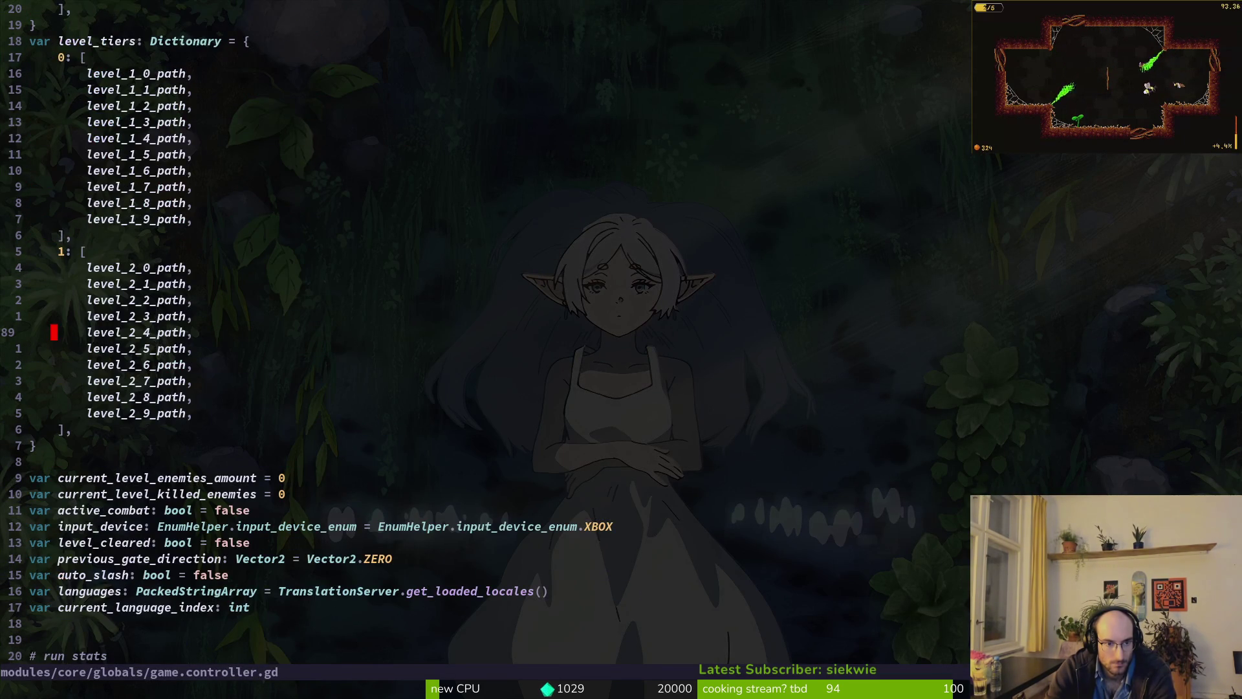
pyautogui.hotkey('ctrl', 'd')
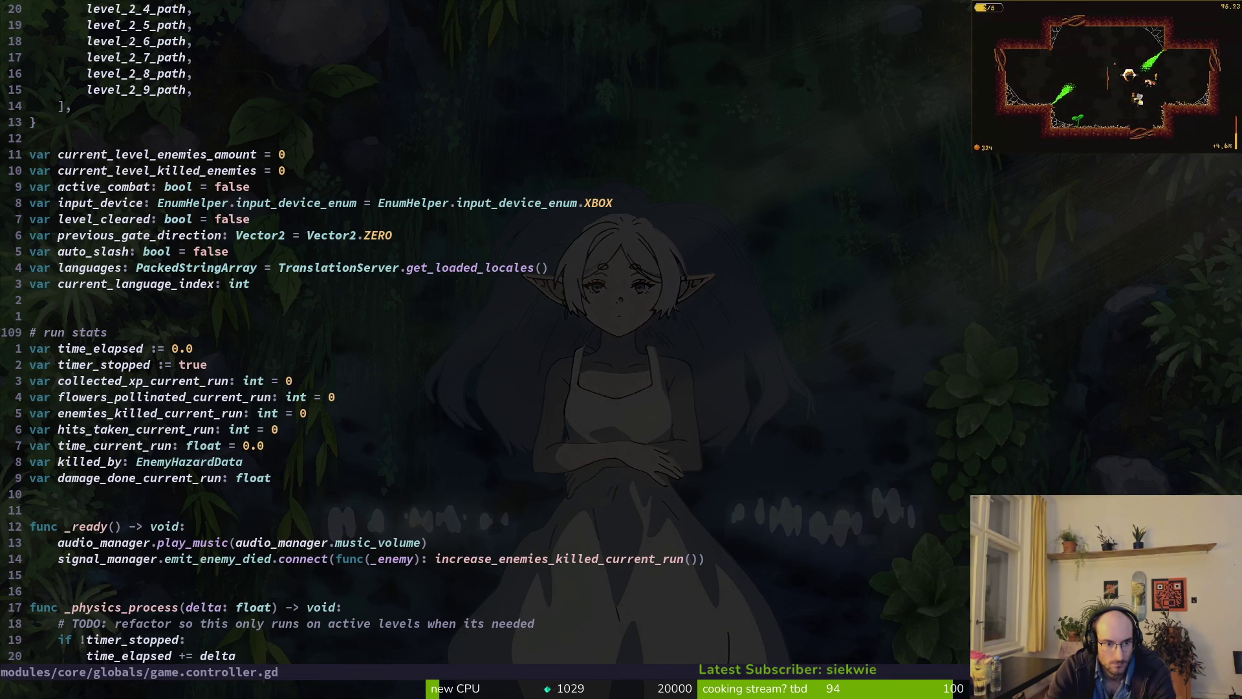
# - Search the project files for 'hint' and open hint.gd
pyautogui.press('space')
pyautogui.press('f')
pyautogui.press('f')
pyautogui.write('plam')
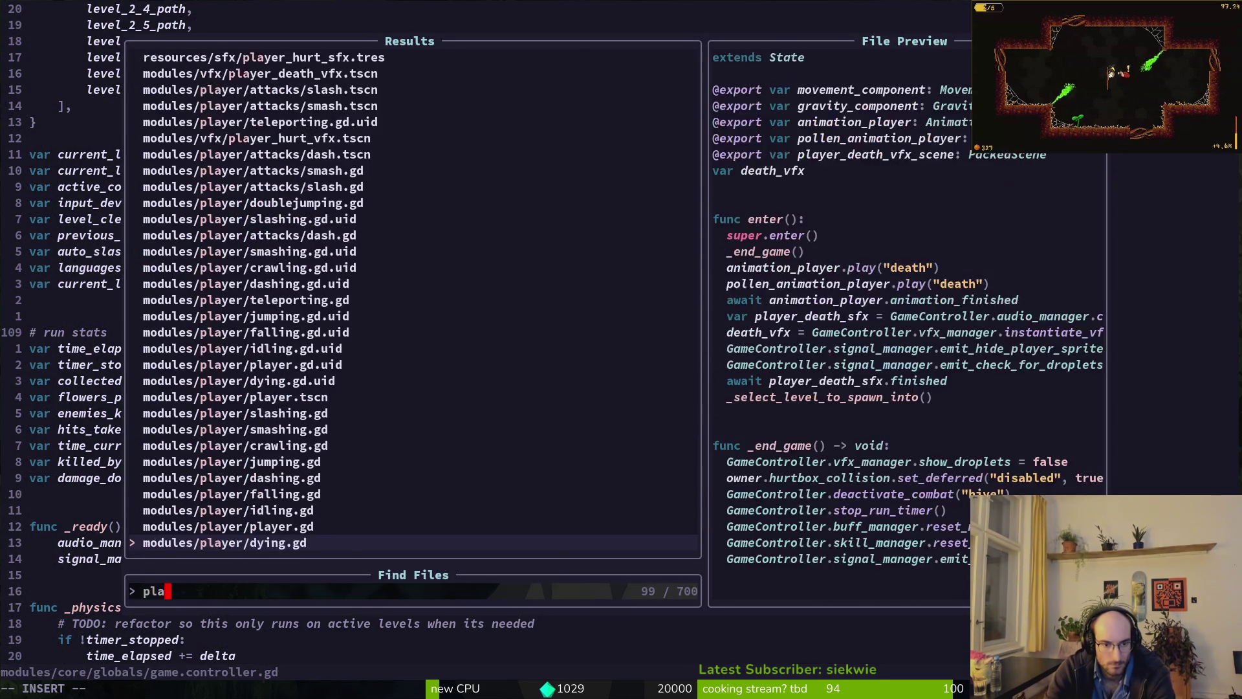
pyautogui.press('BackSpace')
pyautogui.press('BackSpace')
pyautogui.press('BackSpace')
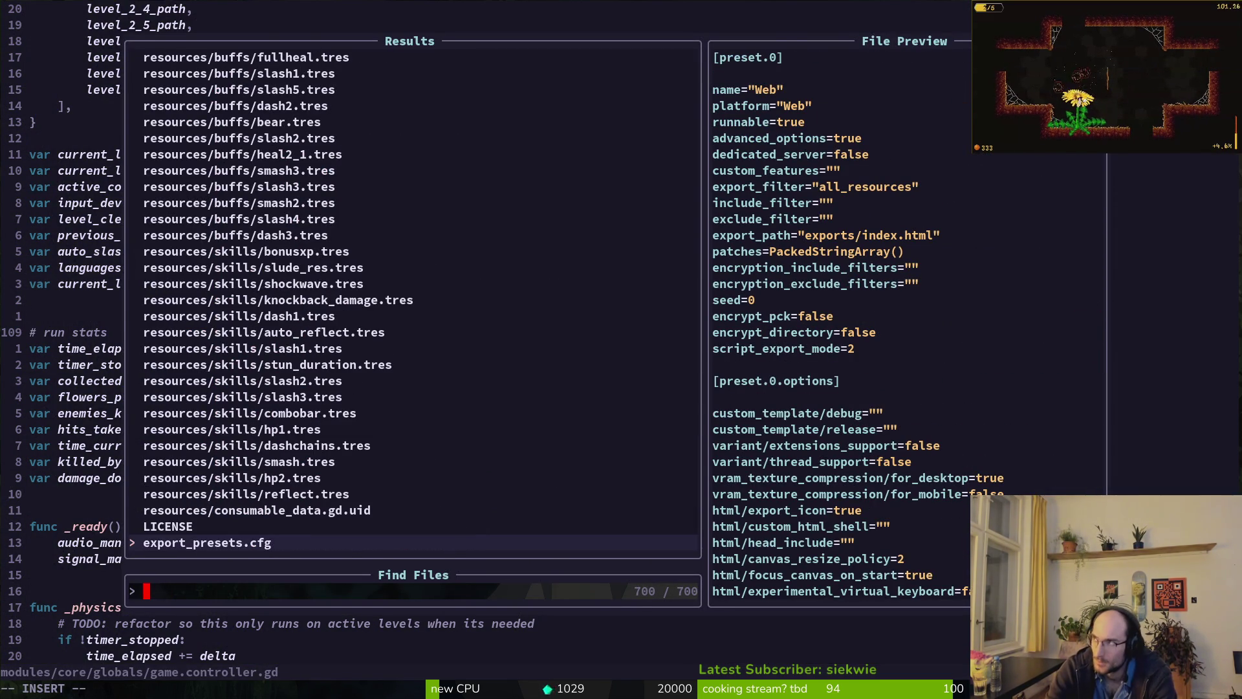
pyautogui.write('hint')
pyautogui.press('Return')
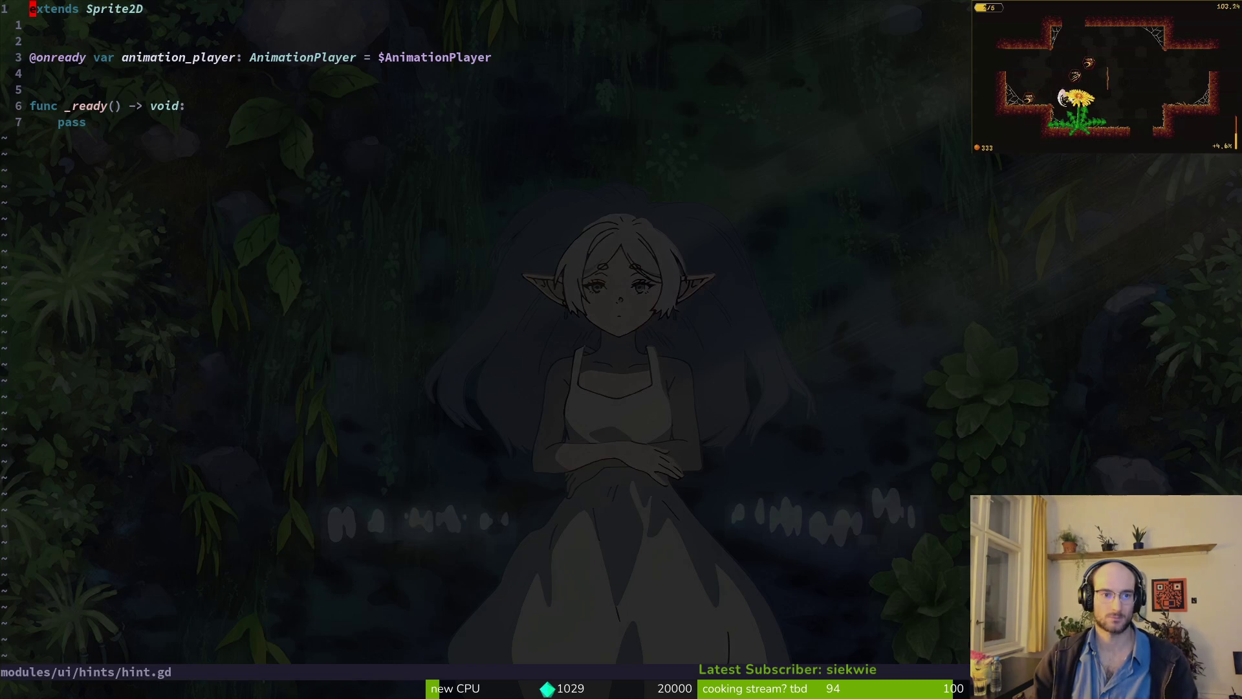
# - Open keyboard_input.tscn by searching for 'key'
pyautogui.press('space')
pyautogui.press('f')
pyautogui.press('f')
pyautogui.write('k')
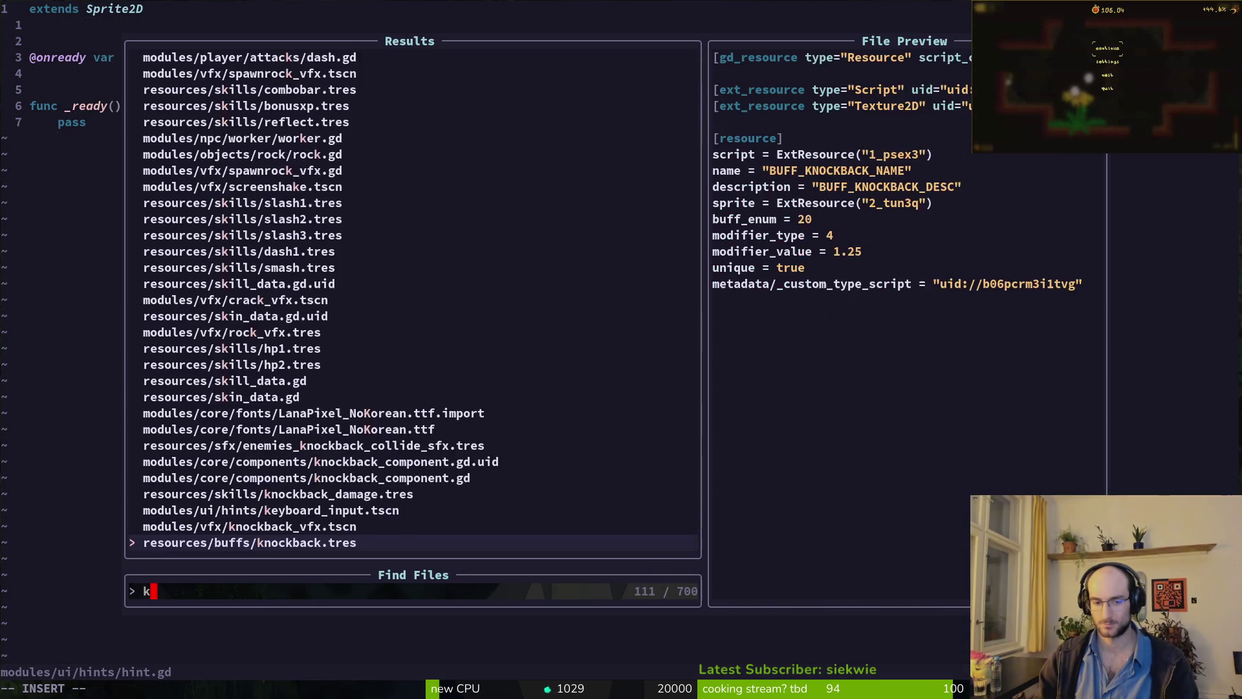
pyautogui.press('BackSpace')
pyautogui.write('key')
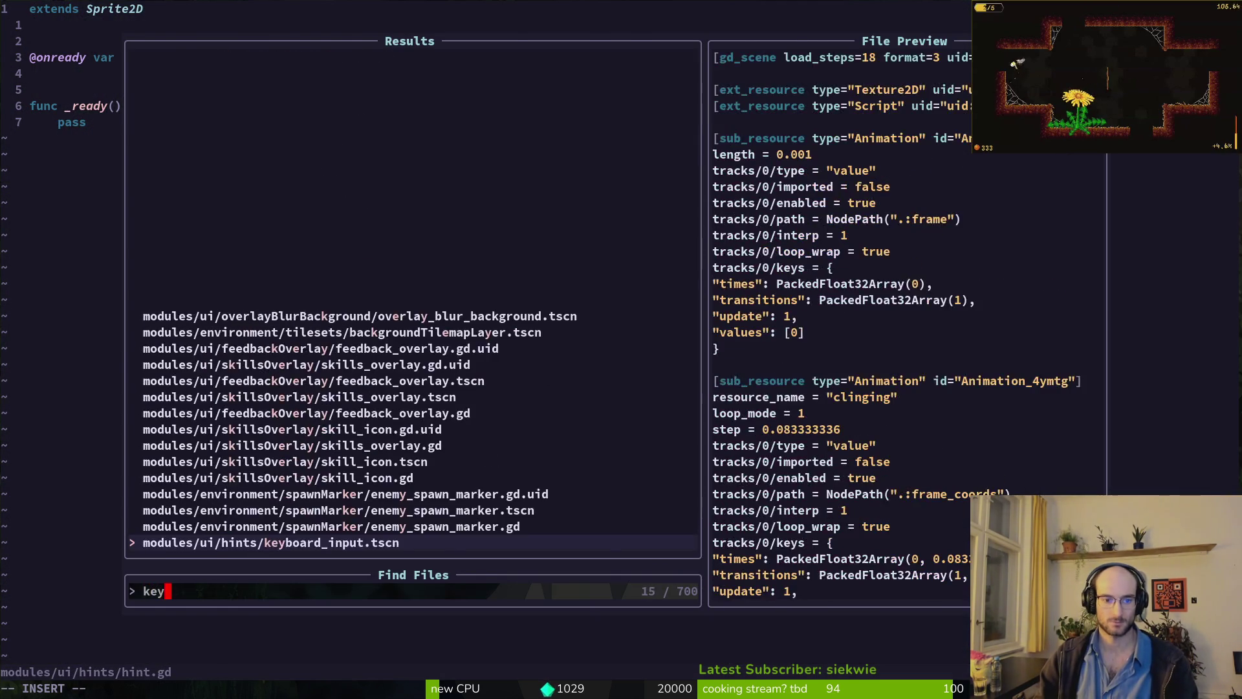
pyautogui.press('Return')
# - Open tutorial.gd and start a line selection at func _input
pyautogui.press('space')
pyautogui.press('f')
pyautogui.press('f')
pyautogui.write('tutu')
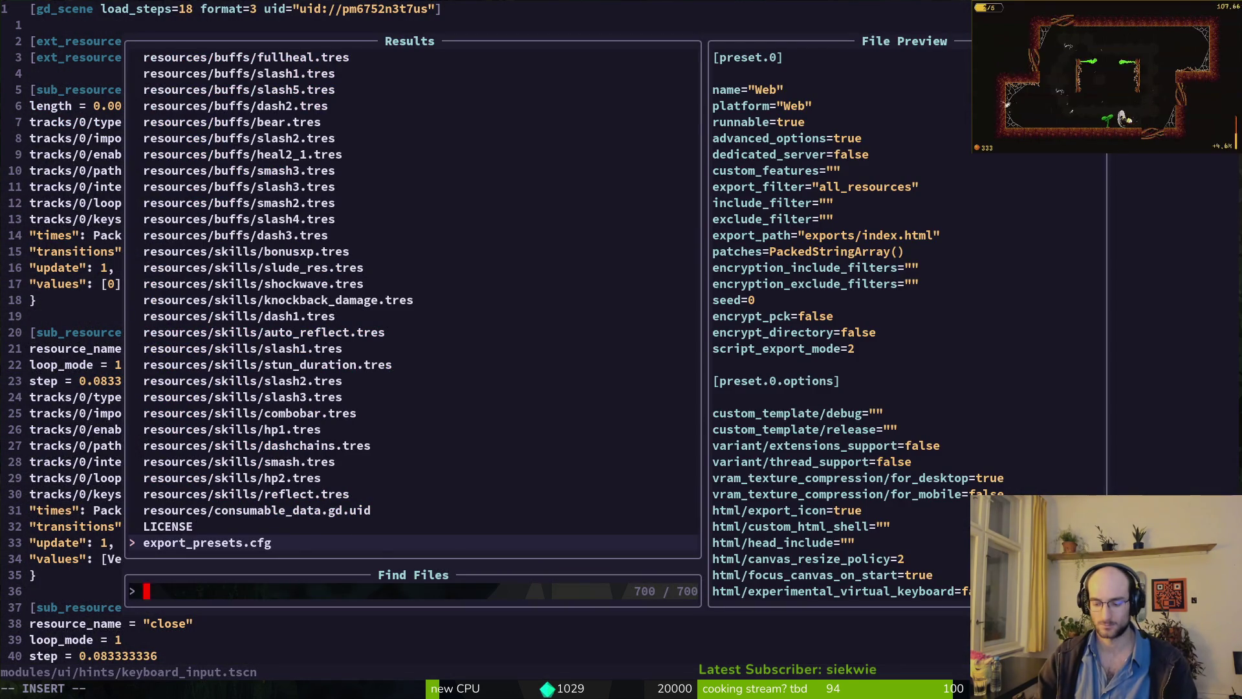
pyautogui.press('Return')
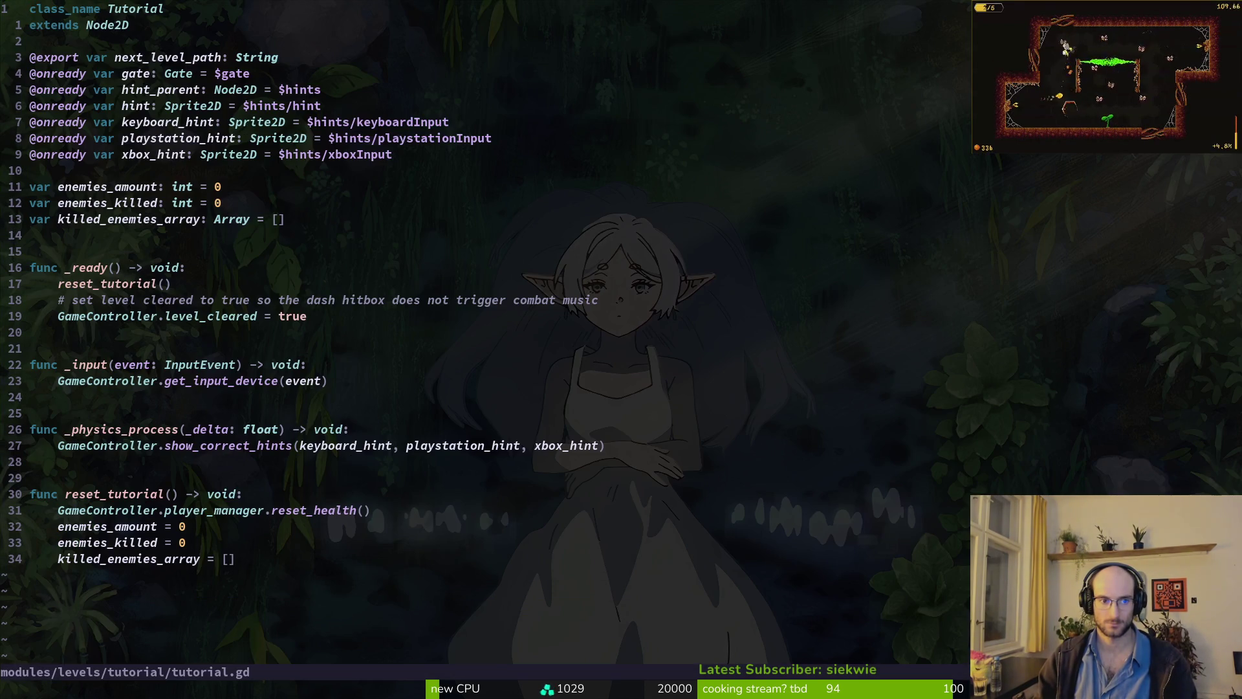
pyautogui.press('2')
pyautogui.press('2')
pyautogui.press('j')
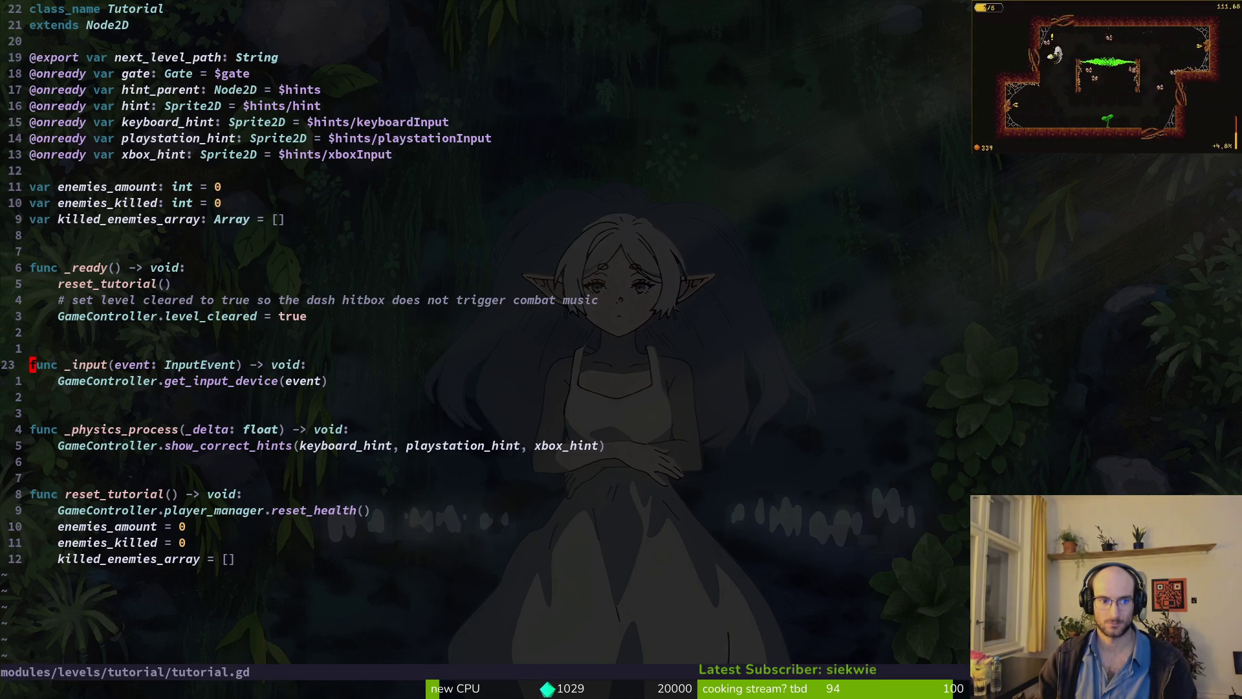
pyautogui.press('V')
pyautogui.press('j')
pyautogui.press('j')
pyautogui.press('j')
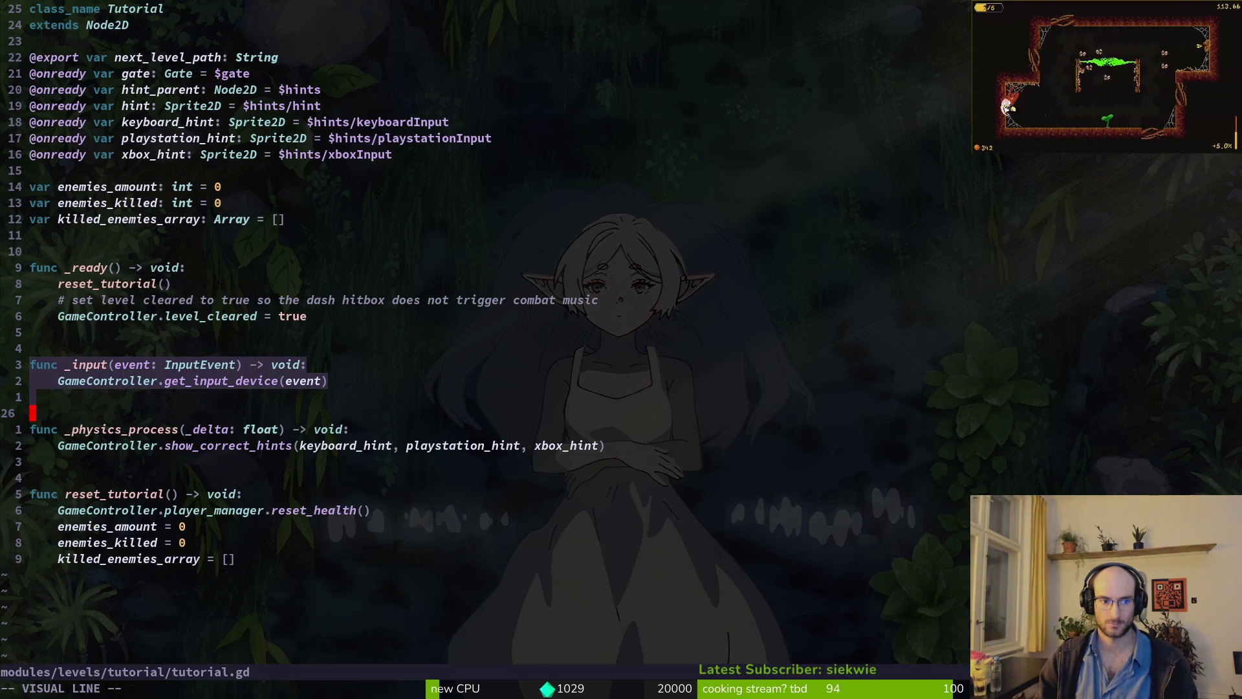
# - Yank the _input and _physics_process functions from tutorial.gd
pyautogui.press('j')
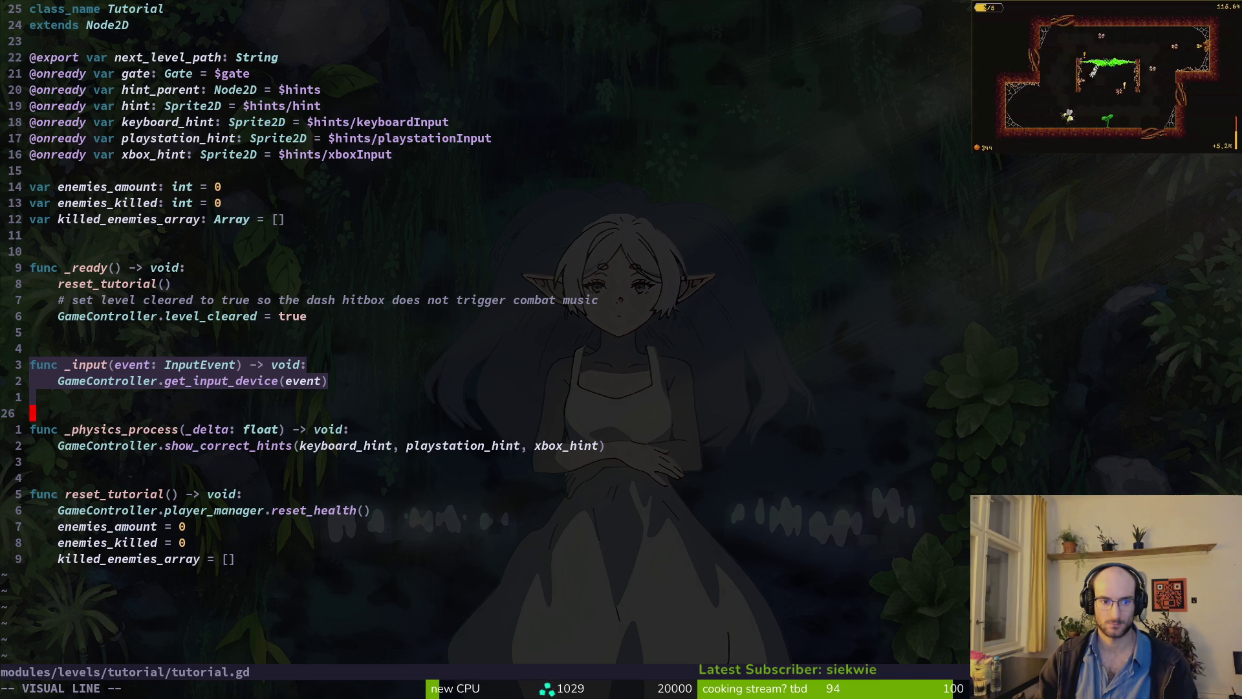
pyautogui.press('k')
pyautogui.press('k')
pyautogui.press('Escape')
pyautogui.press('k')
pyautogui.press('V')
pyautogui.press('j')
pyautogui.press('j')
pyautogui.press('y')
pyautogui.press('V')
pyautogui.press('j')
pyautogui.press('j')
pyautogui.press('j')
pyautogui.press('j')
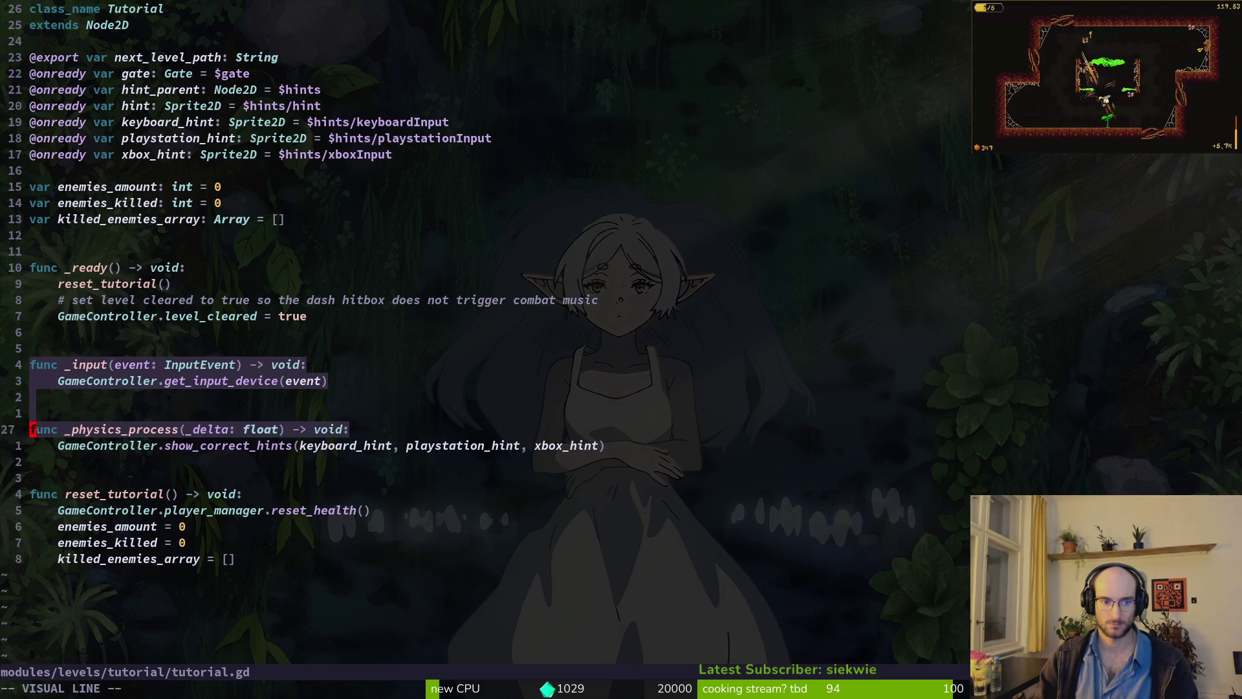
pyautogui.press('j')
pyautogui.press('j')
pyautogui.press('y')
# - Open custom_button.gd and paste the two functions below pass
pyautogui.hotkey('ctrl', '6')
pyautogui.hotkey('ctrl', '6')
pyautogui.press('space')
pyautogui.press('f')
pyautogui.press('f')
pyautogui.write('custom')
pyautogui.press('Return')
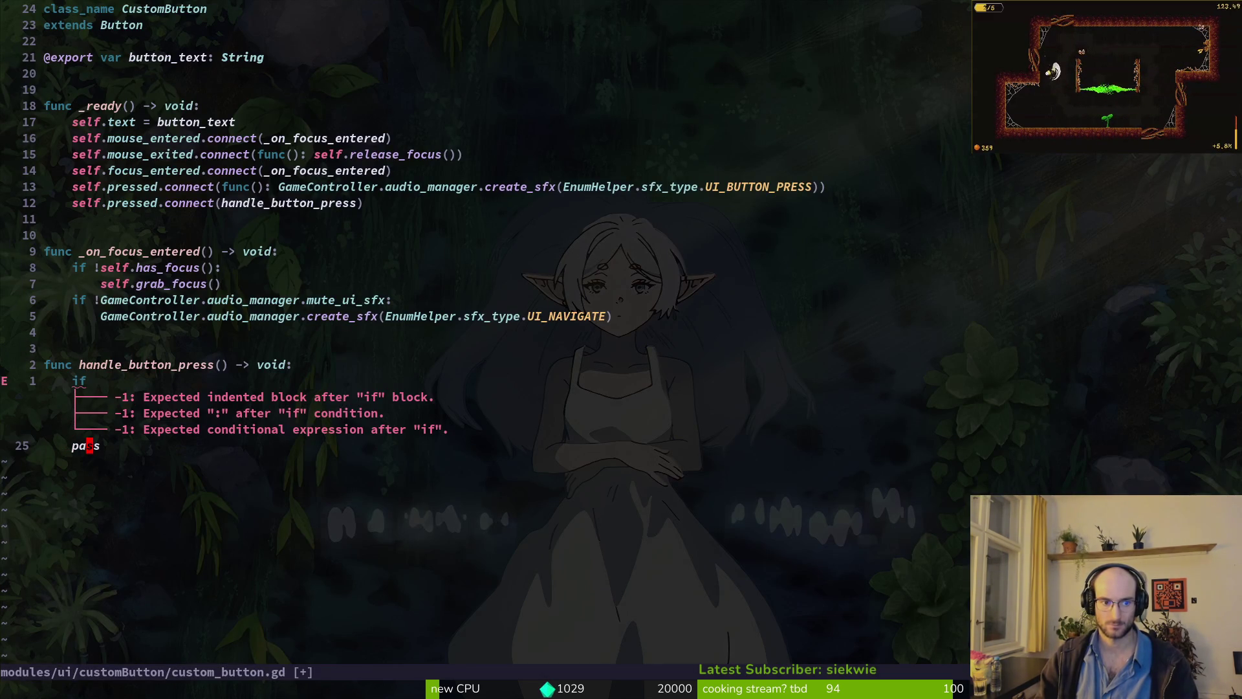
pyautogui.press('p')
# - Delete the unfinished if line and tidy the blank lines around func _input
pyautogui.press('k')
pyautogui.press('k')
pyautogui.press('k')
pyautogui.press('j')
pyautogui.press('V')
pyautogui.press('d')
pyautogui.press('j')
pyautogui.press('o')
pyautogui.press('Escape')
pyautogui.press('k')
pyautogui.press('k')
pyautogui.press('o')
pyautogui.press('Escape')
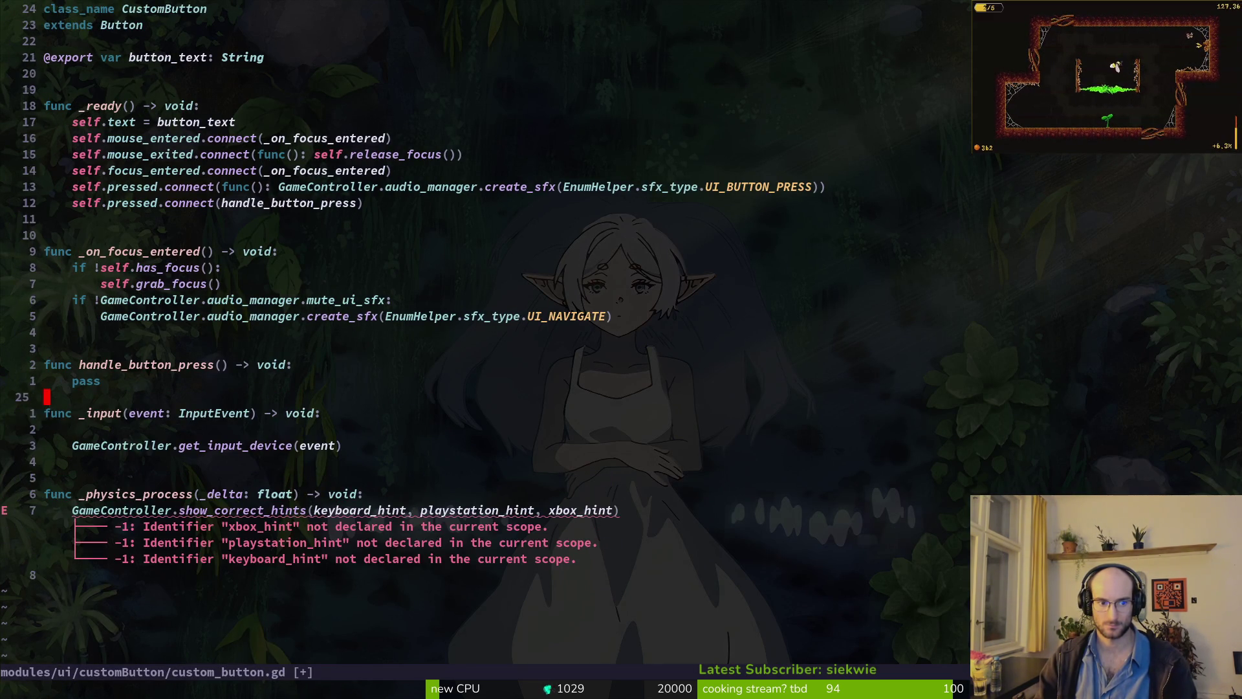
pyautogui.press('j')
pyautogui.press('d')
pyautogui.press('d')
pyautogui.press('p')
# - Add pass in _physics_process, comment out the show_correct_hints call, and save
pyautogui.press('j')
pyautogui.press('j')
pyautogui.press('j')
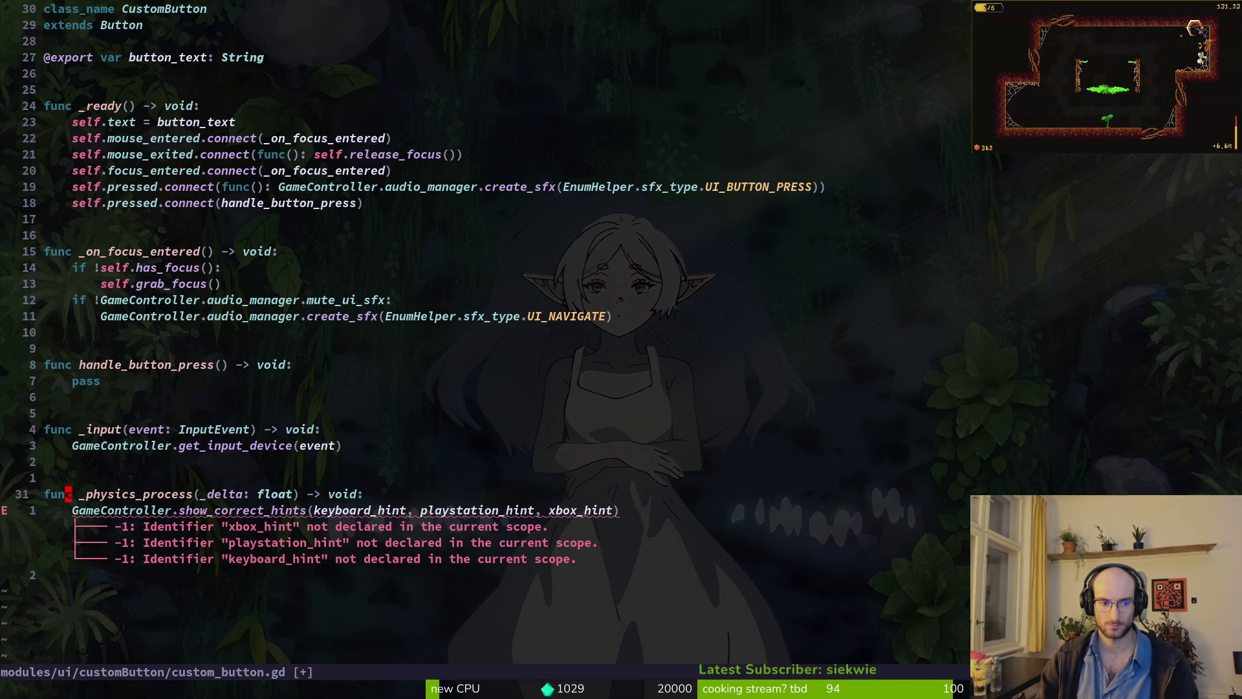
pyautogui.write('Opass')
pyautogui.press('Escape')
pyautogui.press('j')
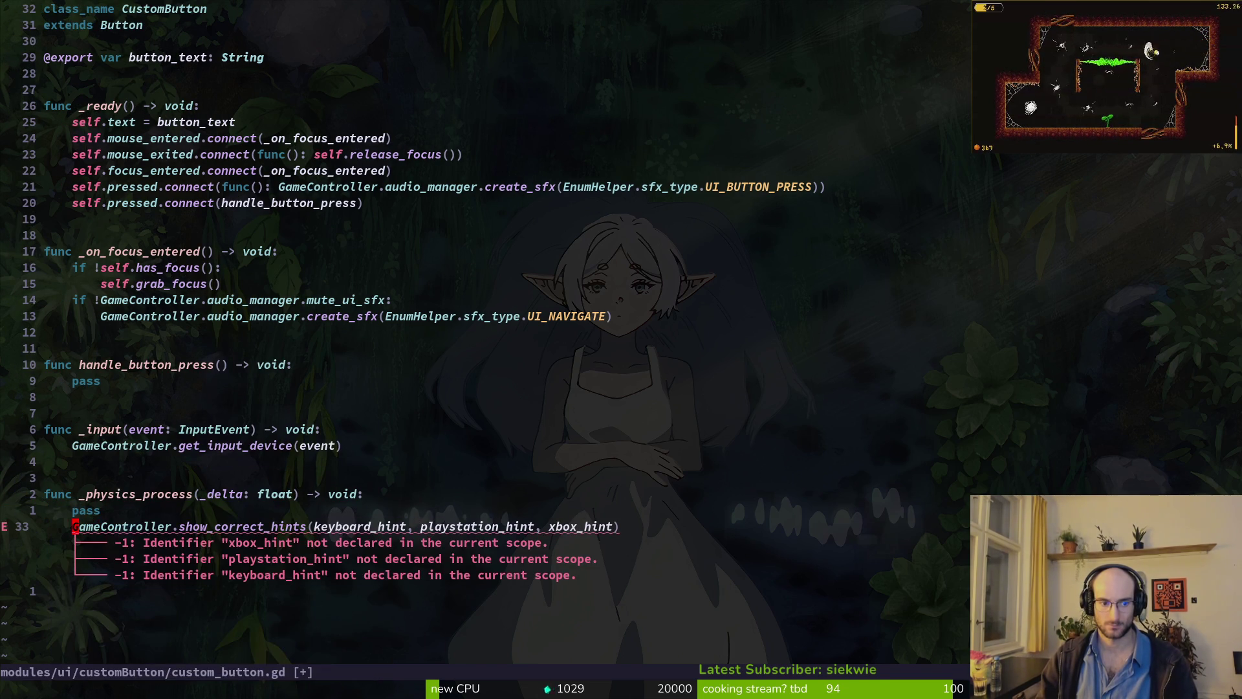
pyautogui.press('g')
pyautogui.press('c')
pyautogui.press('c')
pyautogui.hotkey('ctrl', 's')
pyautogui.press('space')
# - Open game.controller.gd through the project file finder
pyautogui.press('f')
pyautogui.press('f')
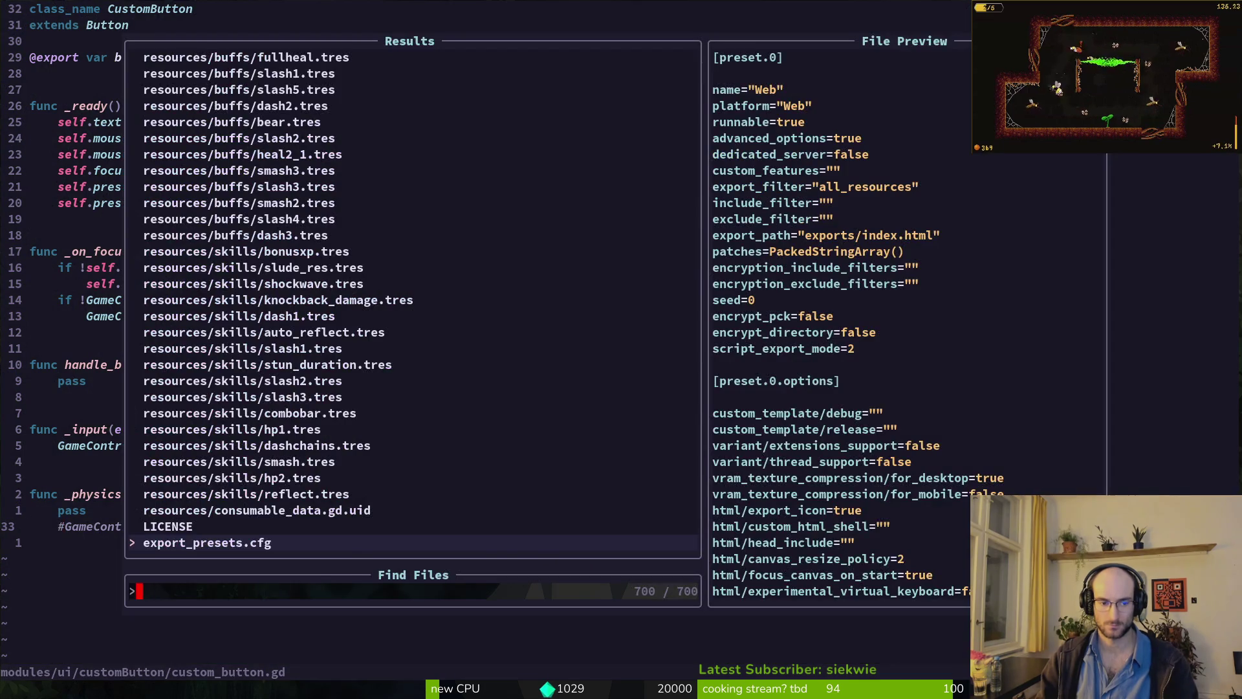
pyautogui.press('Escape')
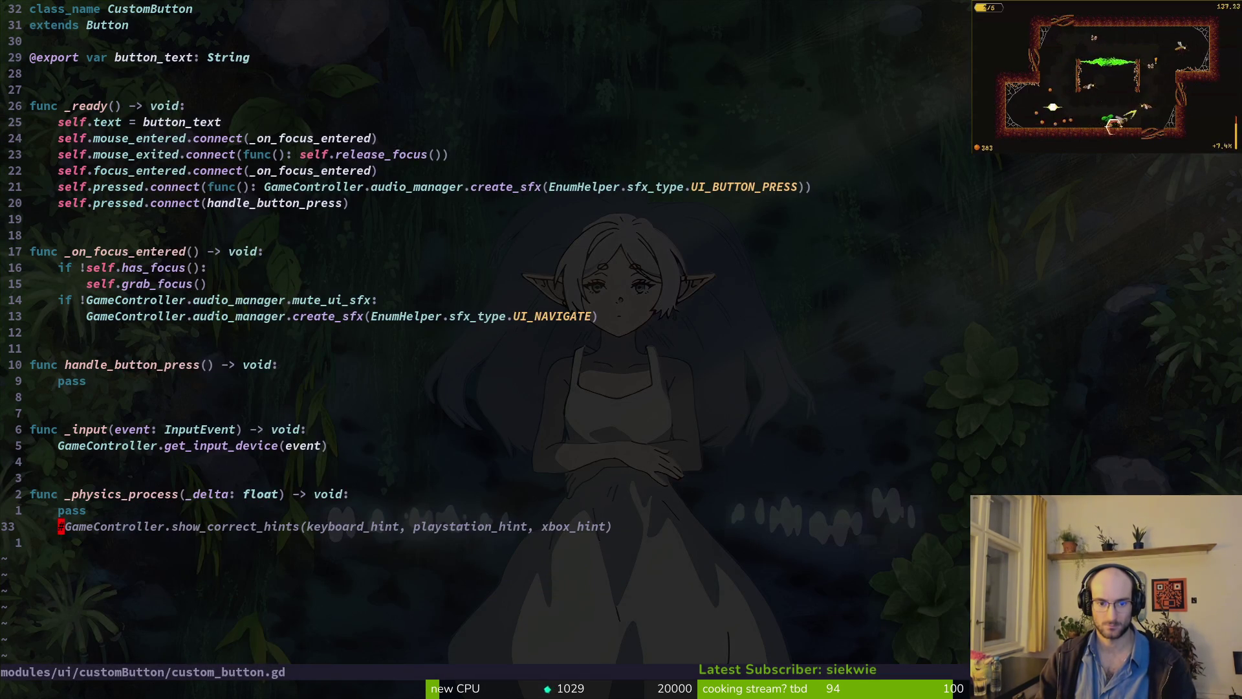
pyautogui.hotkey('ctrl', '6')
pyautogui.hotkey('ctrl', '6')
pyautogui.hotkey('ctrl', '6')
pyautogui.press('j')
pyautogui.press('j')
pyautogui.press('j')
pyautogui.hotkey('ctrl', '6')
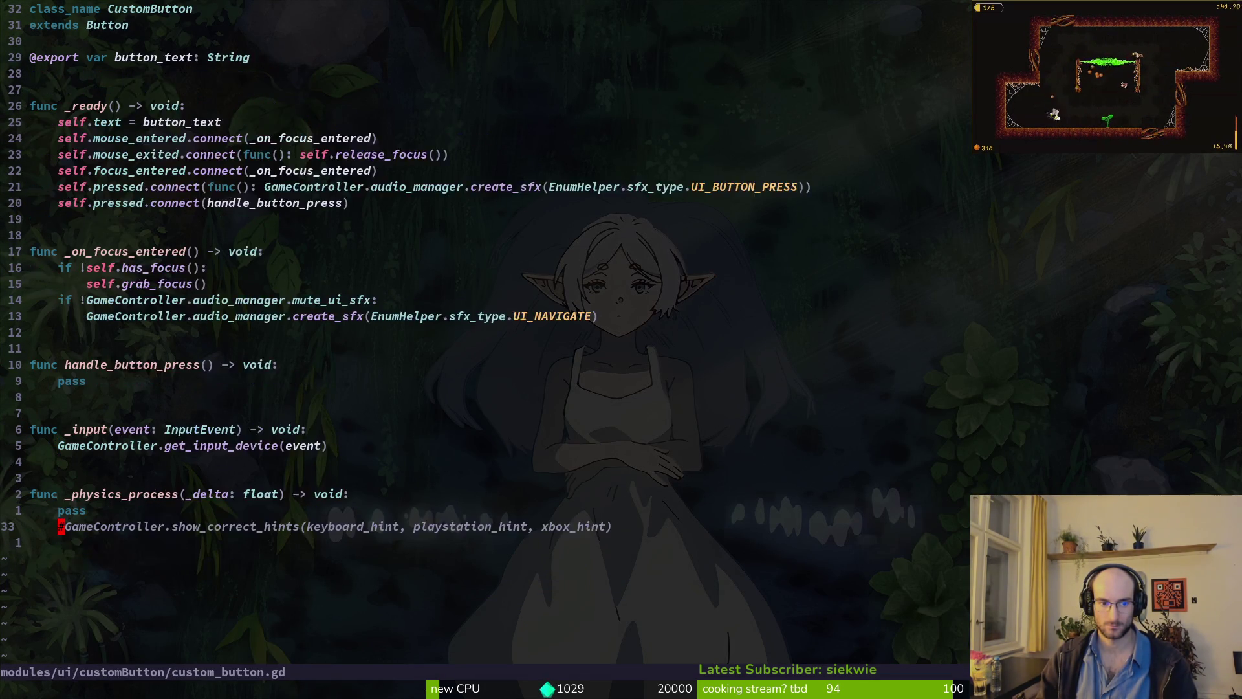
pyautogui.hotkey('ctrl', 'p')
pyautogui.write('gamecontr')
pyautogui.press('Return')
# - Copy the whole show_correct_hints function and switch back to custom_button.gd
pyautogui.hotkey('ctrl', 'd')
pyautogui.hotkey('ctrl', 'd')
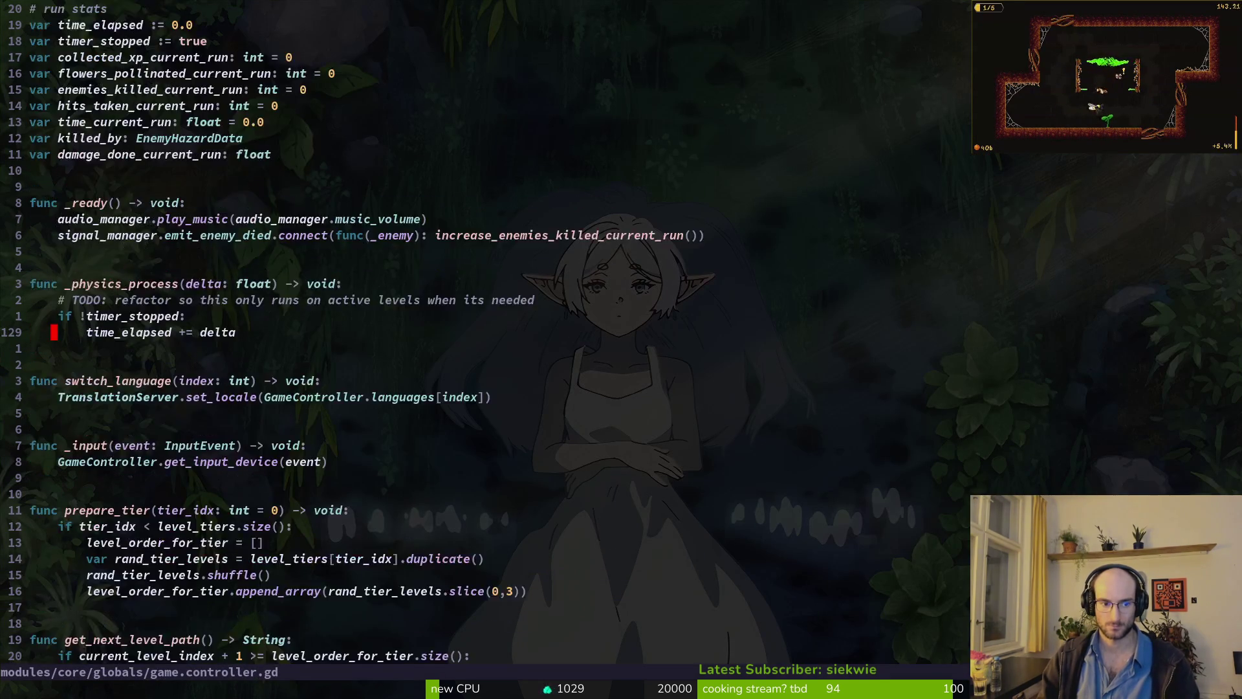
pyautogui.hotkey('ctrl', 'd')
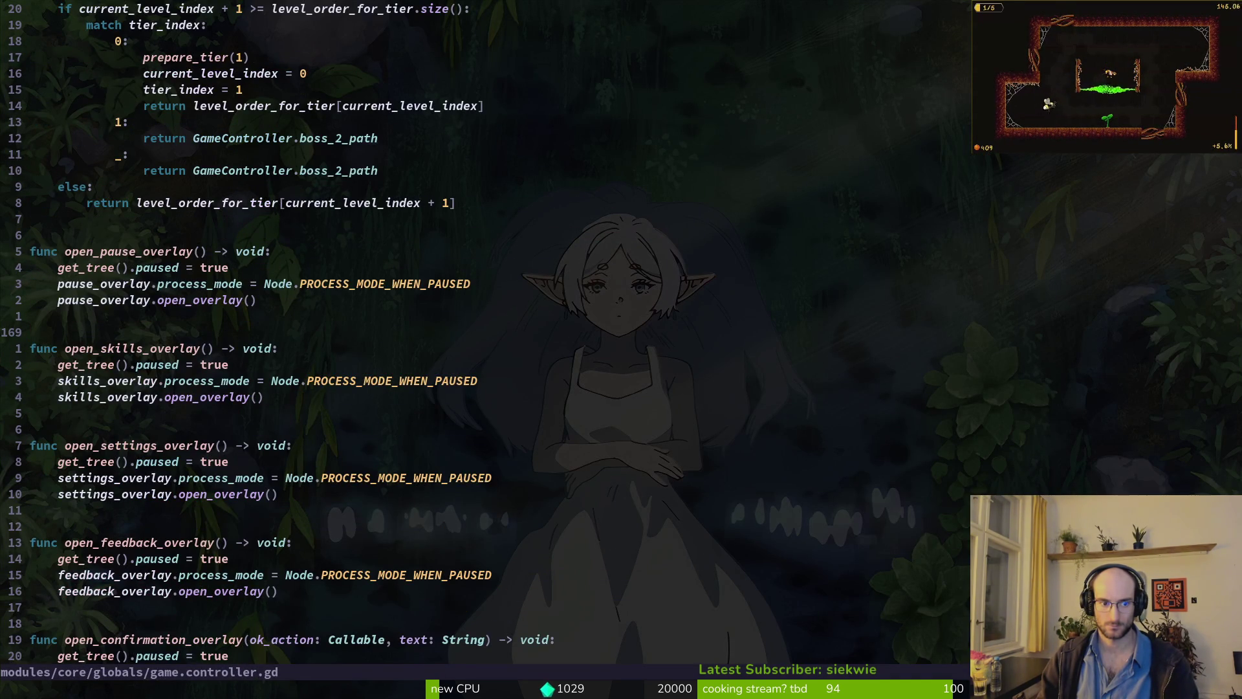
pyautogui.hotkey('ctrl', 'd')
pyautogui.hotkey('ctrl', 'd')
pyautogui.hotkey('ctrl', 'd')
pyautogui.press('j')
pyautogui.press('j')
pyautogui.press('j')
pyautogui.press('k')
pyautogui.press('V')
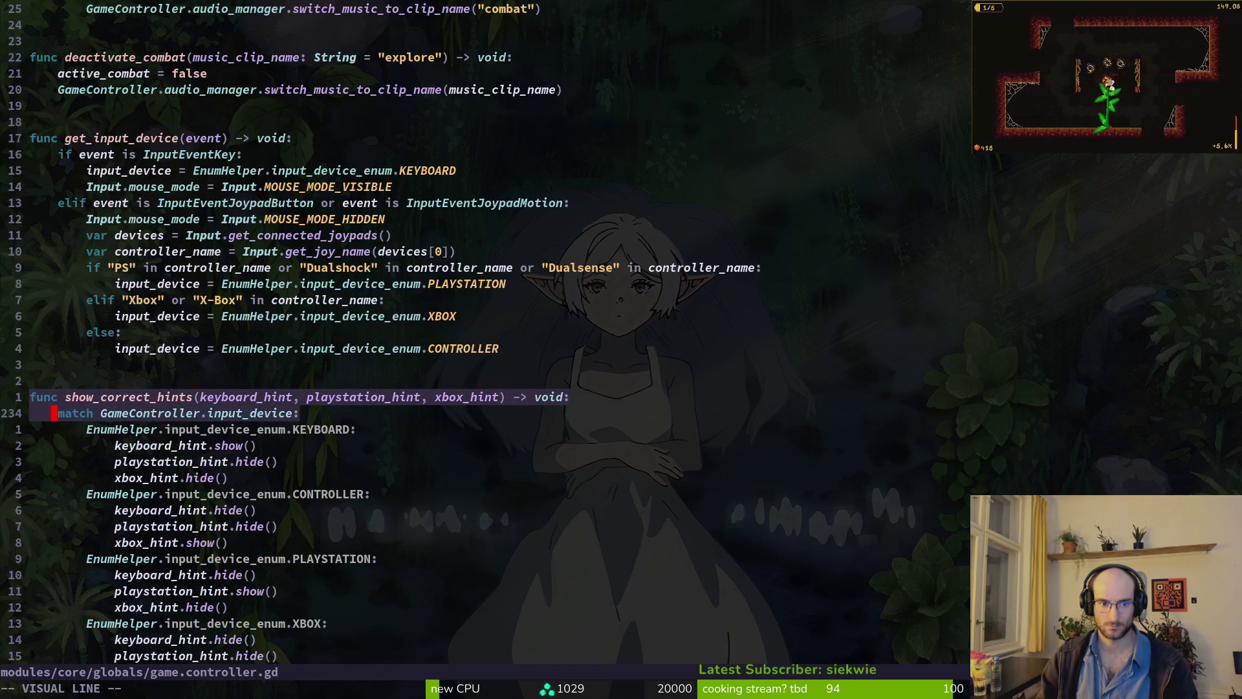
pyautogui.press('j')
pyautogui.press('j')
pyautogui.press('j')
pyautogui.press('y')
pyautogui.hotkey('ctrl', '6')
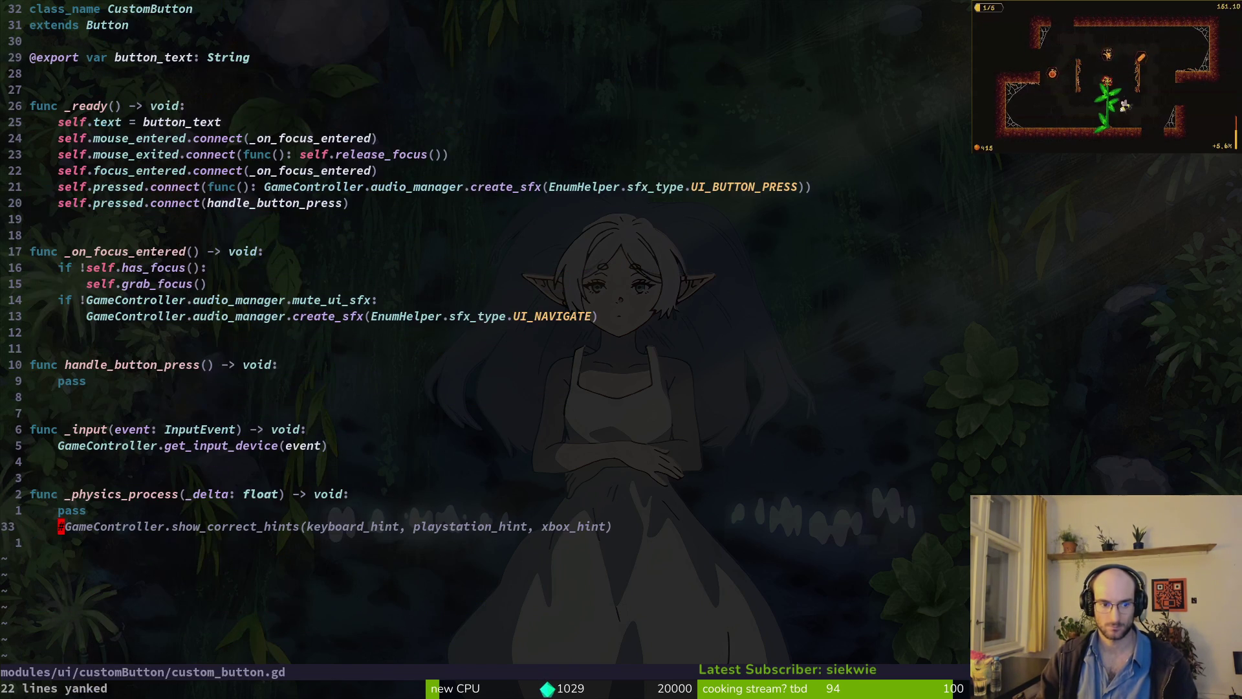
# - Paste show_correct_hints below the commented call and delete its function header line
pyautogui.press('k')
pyautogui.press('p')
pyautogui.press('k')
pyautogui.press('j')
pyautogui.press('d')
pyautogui.press('d')
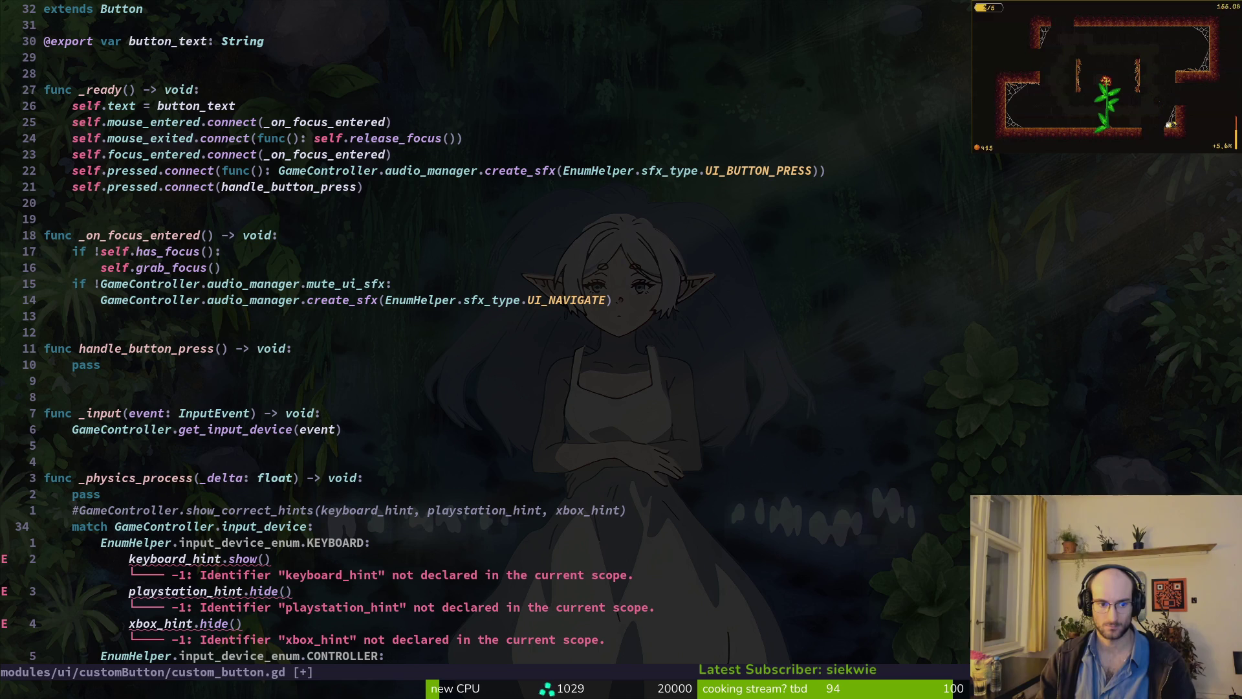
# - Remove the hint calls under the KEYBOARD, CONTROLLER, PLAYSTATION and XBOX cases
pyautogui.press('j')
pyautogui.press('j')
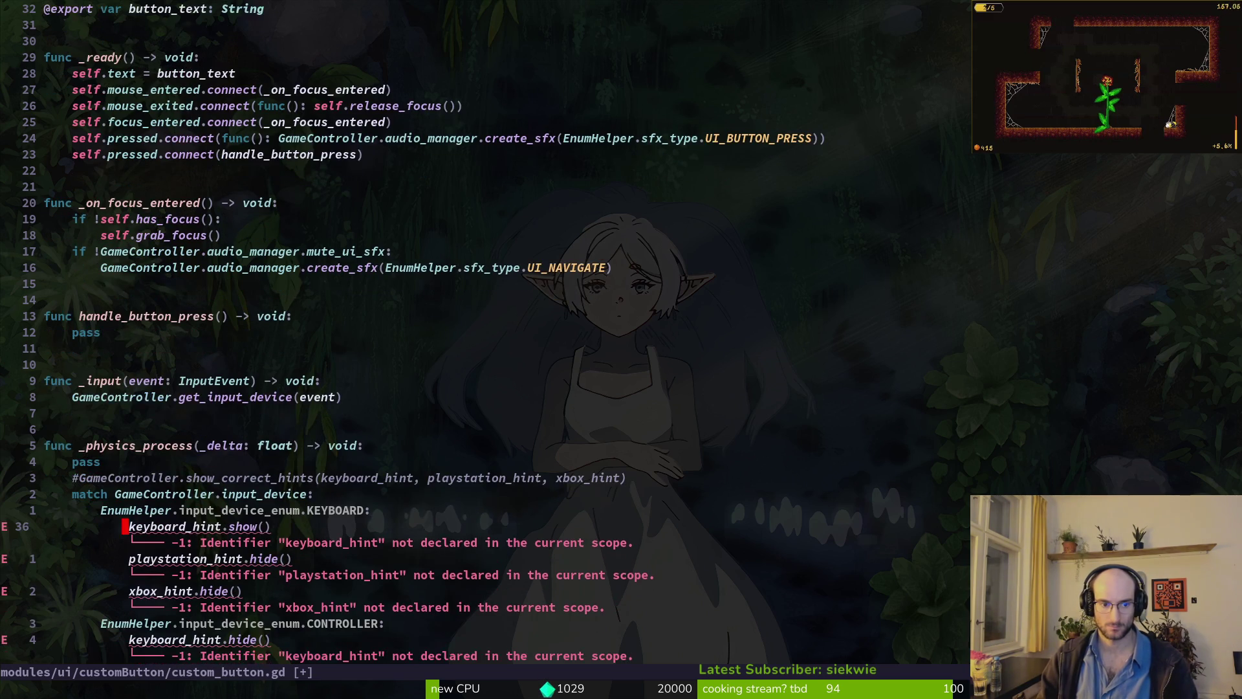
pyautogui.press('V')
pyautogui.press('j')
pyautogui.press('j')
pyautogui.press('d')
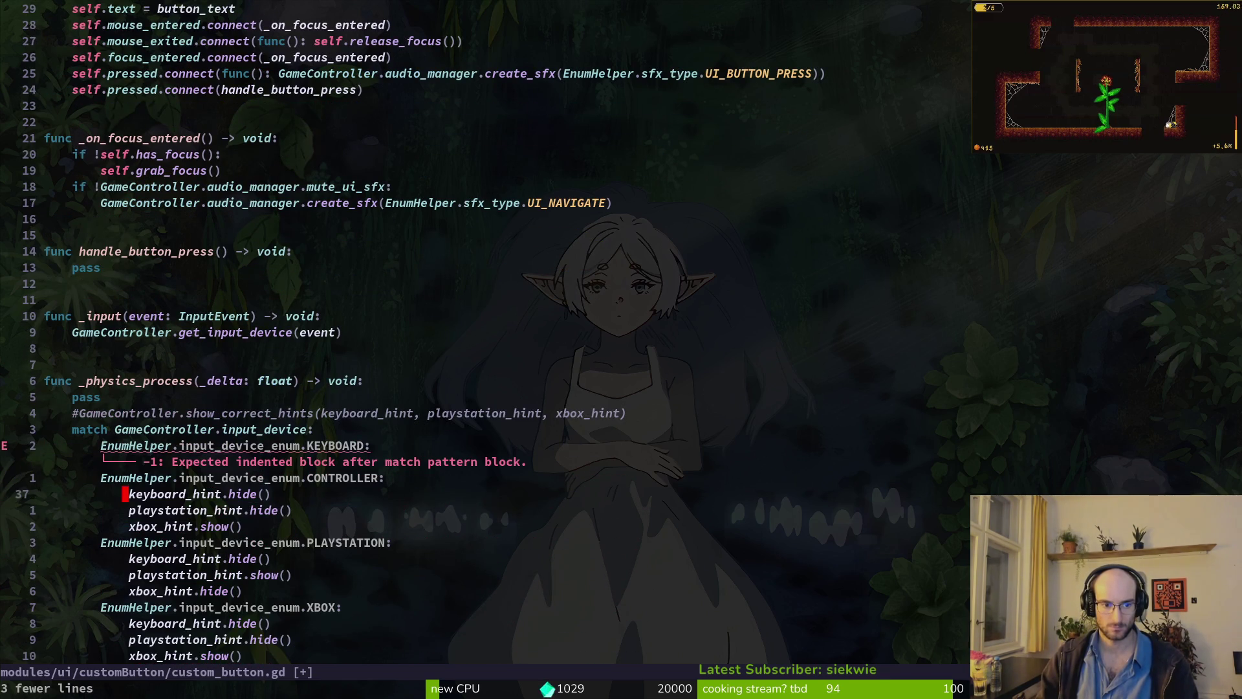
pyautogui.press('j')
pyautogui.press('V')
pyautogui.press('j')
pyautogui.press('j')
pyautogui.press('d')
pyautogui.press('j')
pyautogui.press('V')
pyautogui.press('j')
pyautogui.press('j')
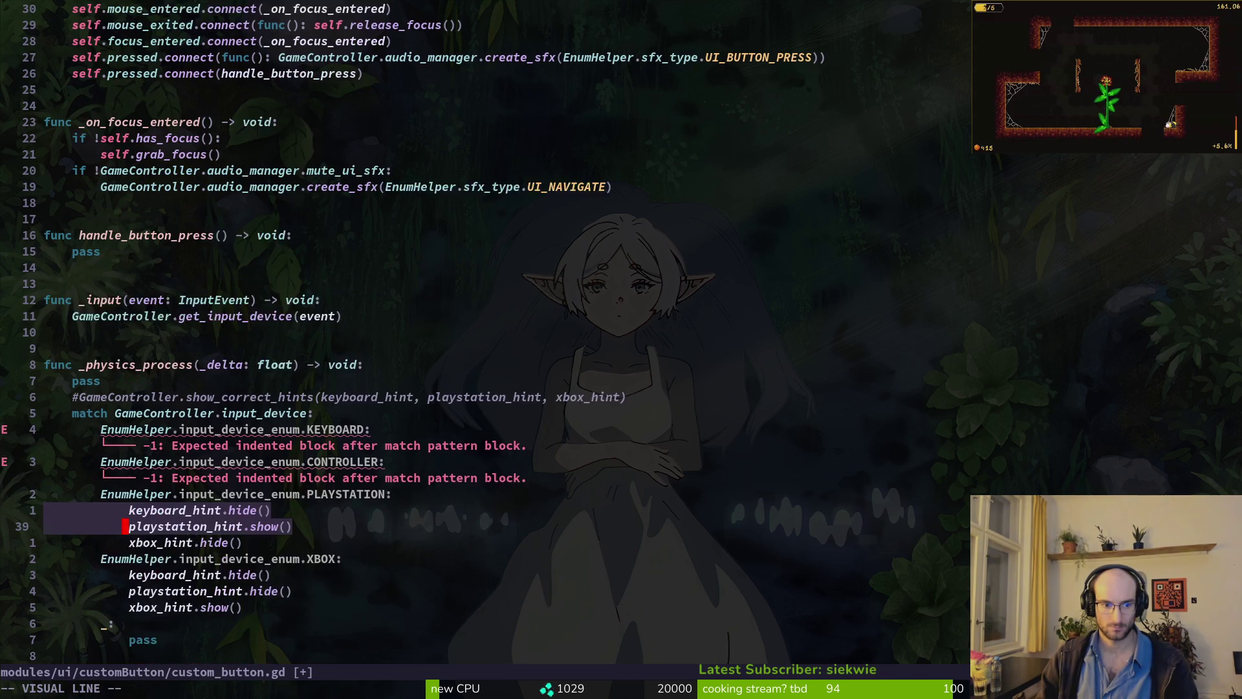
pyautogui.write('djVjjd:w')
pyautogui.press('Return')
# - Delete the commented show_correct_hints line and save the script with :w
pyautogui.press('k')
pyautogui.press('k')
pyautogui.press('k')
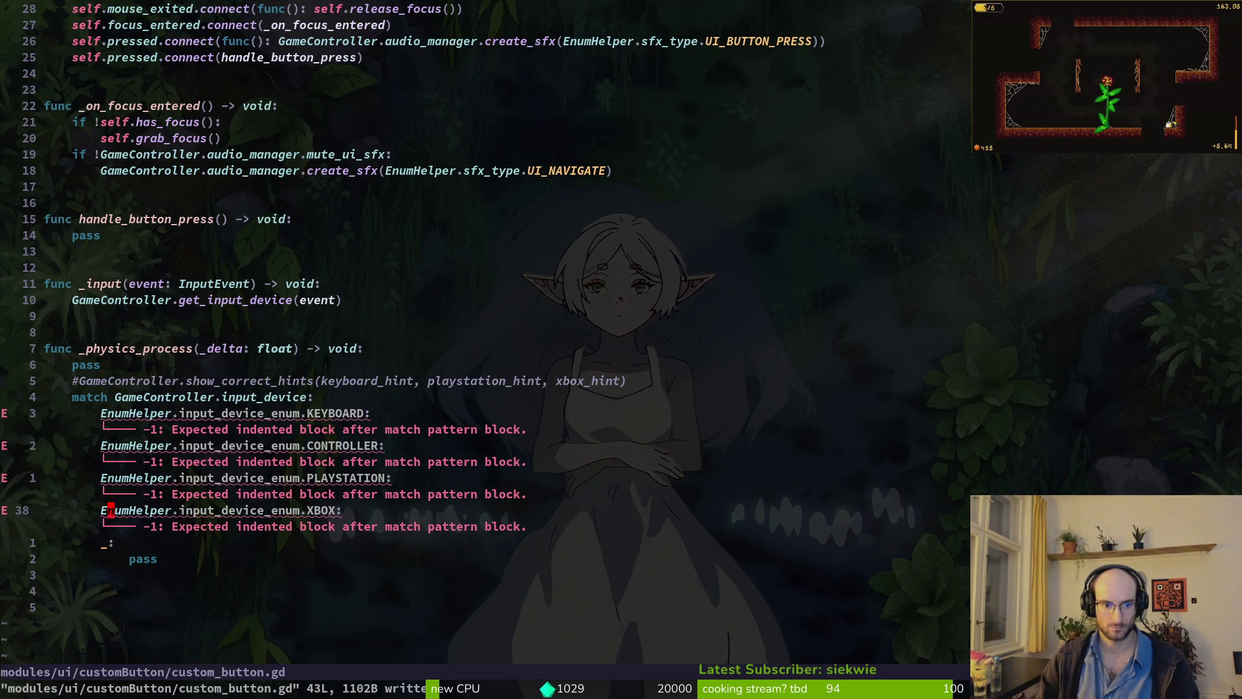
pyautogui.press('d')
pyautogui.press('d')
pyautogui.write(':w')
pyautogui.press('Return')
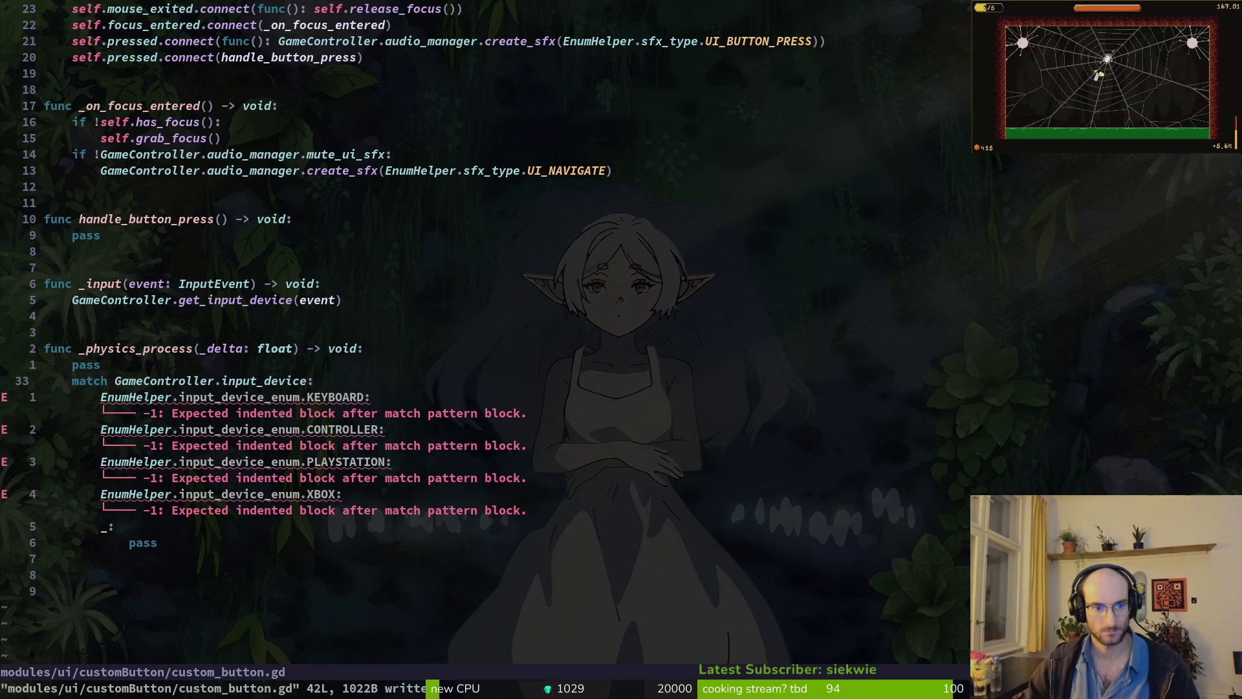
# - Cut the input_device match block out of _physics_process
pyautogui.press('V')
pyautogui.press('j')
pyautogui.press('j')
pyautogui.press('j')
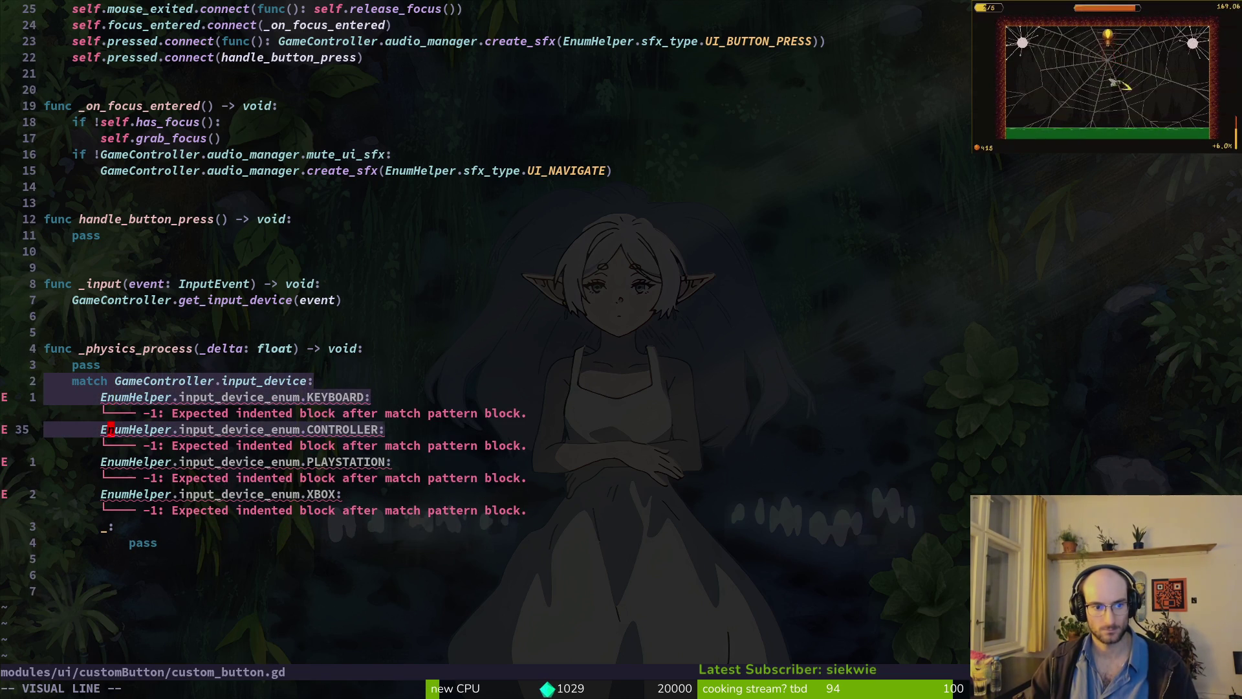
pyautogui.press('y')
pyautogui.press('V')
pyautogui.press('j')
pyautogui.press('j')
pyautogui.press('j')
pyautogui.press('j')
pyautogui.press('j')
pyautogui.press('j')
pyautogui.press('d')
# - Paste the match block into handle_button_press in place of pass and save
pyautogui.press('k')
pyautogui.press('k')
pyautogui.press('k')
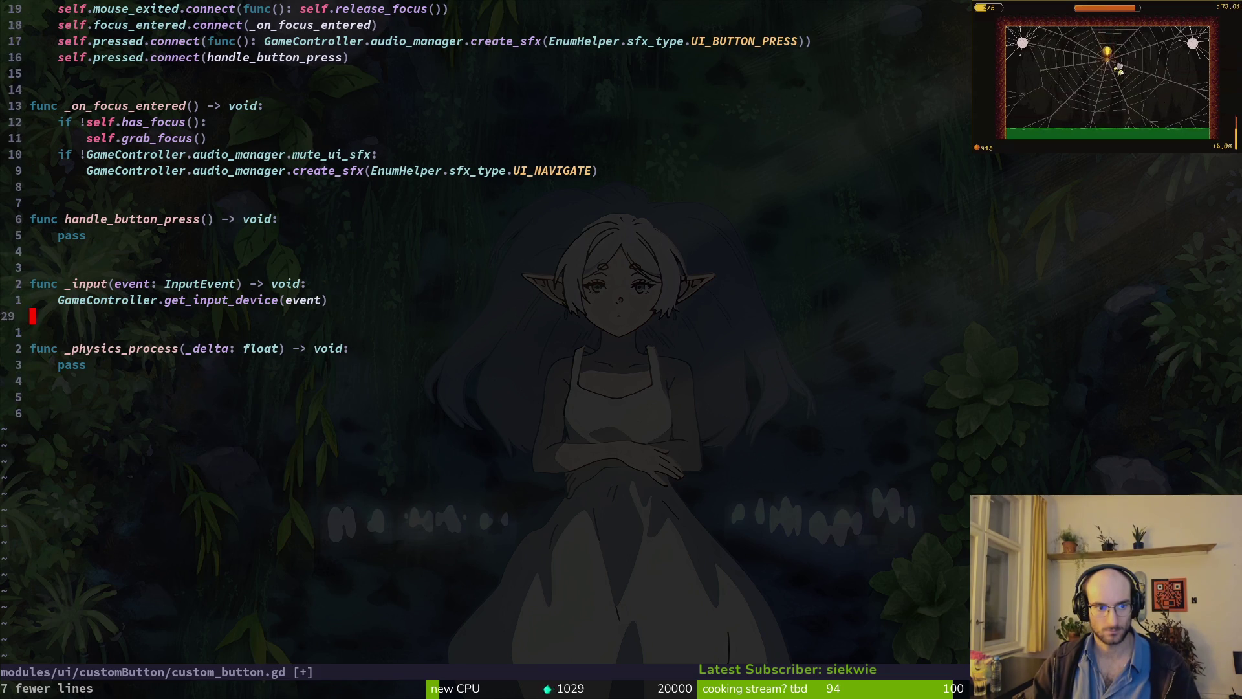
pyautogui.press('P')
pyautogui.press('k')
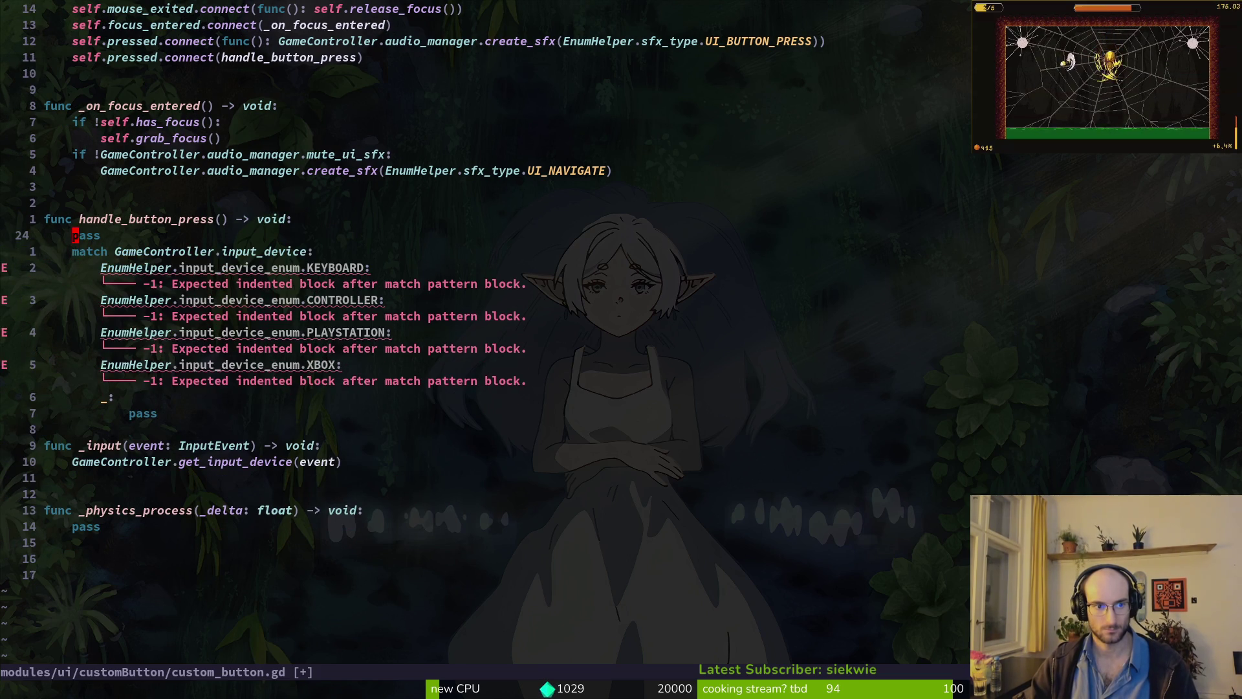
pyautogui.press('d')
pyautogui.press('d')
pyautogui.write(':w')
pyautogui.press('Return')
pyautogui.press('j')
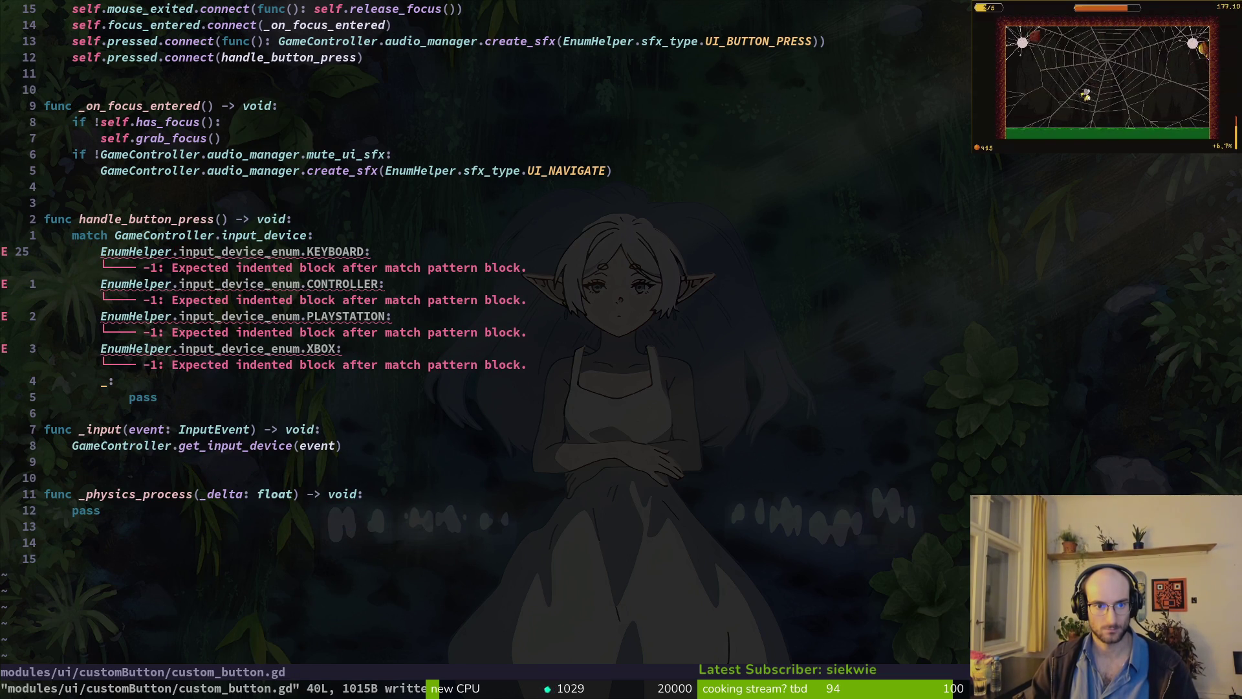
pyautogui.press('o')
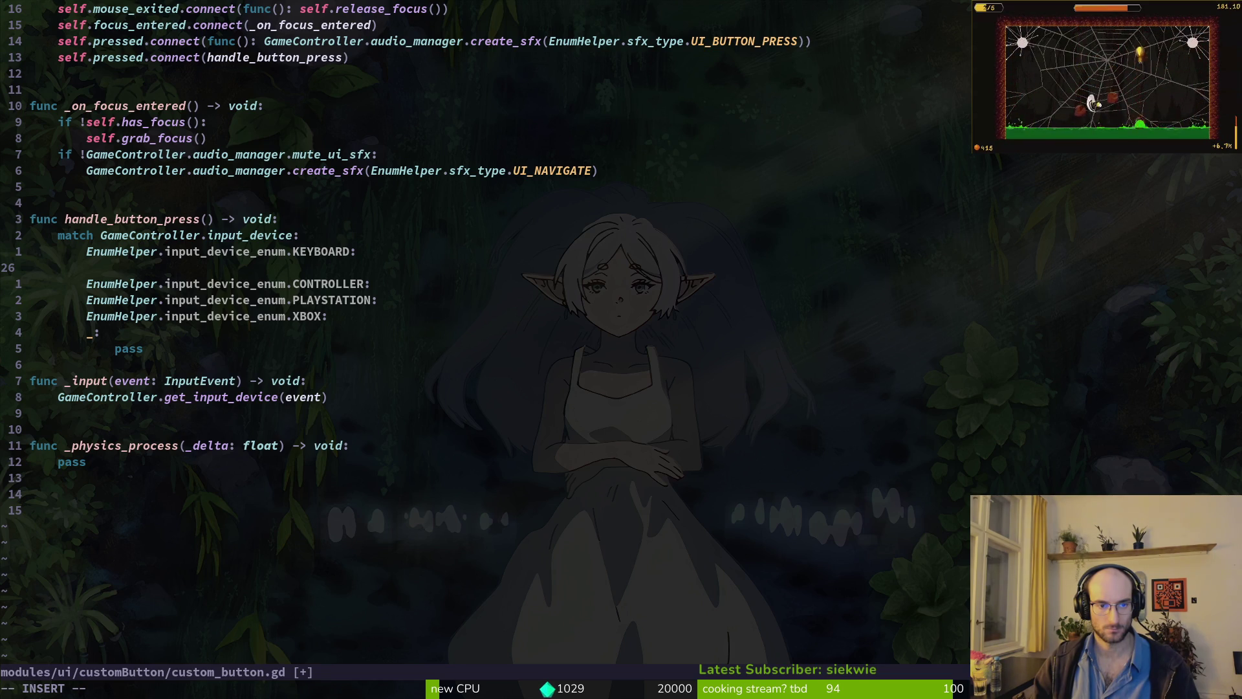
# - Type self.thover and browse the theme override completions
pyautogui.write('self.th')
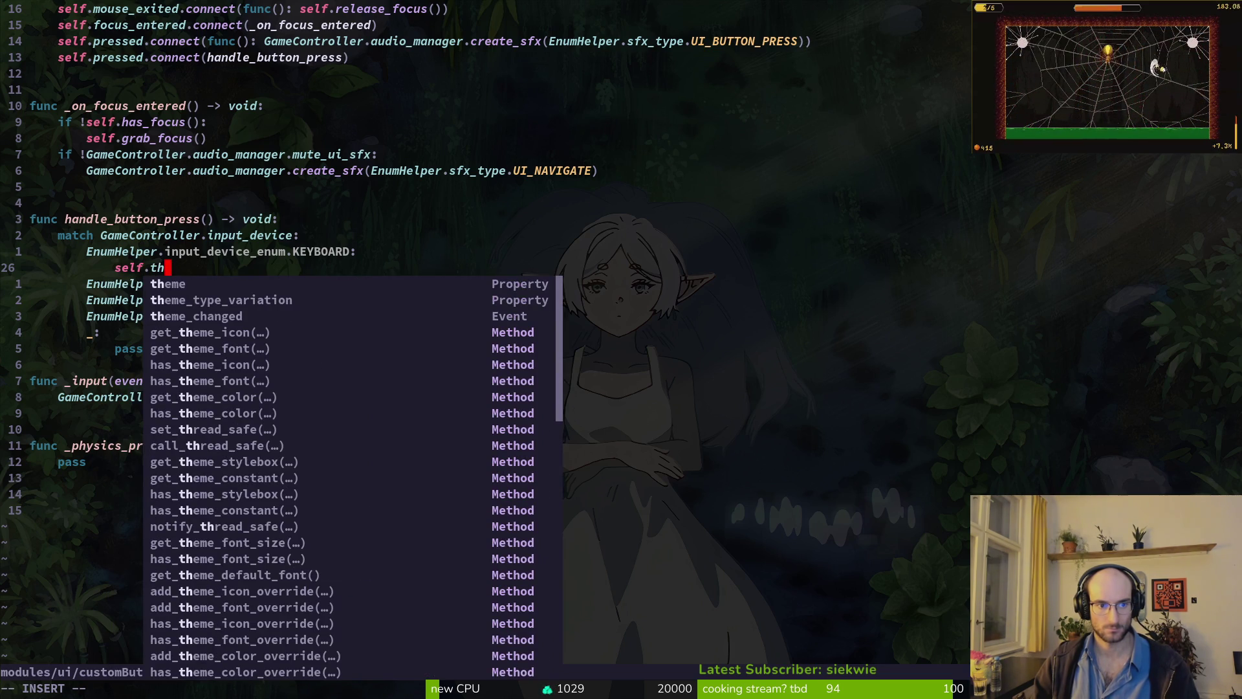
pyautogui.write('over')
pyautogui.press('Down')
pyautogui.press('Down')
pyautogui.press('Down')
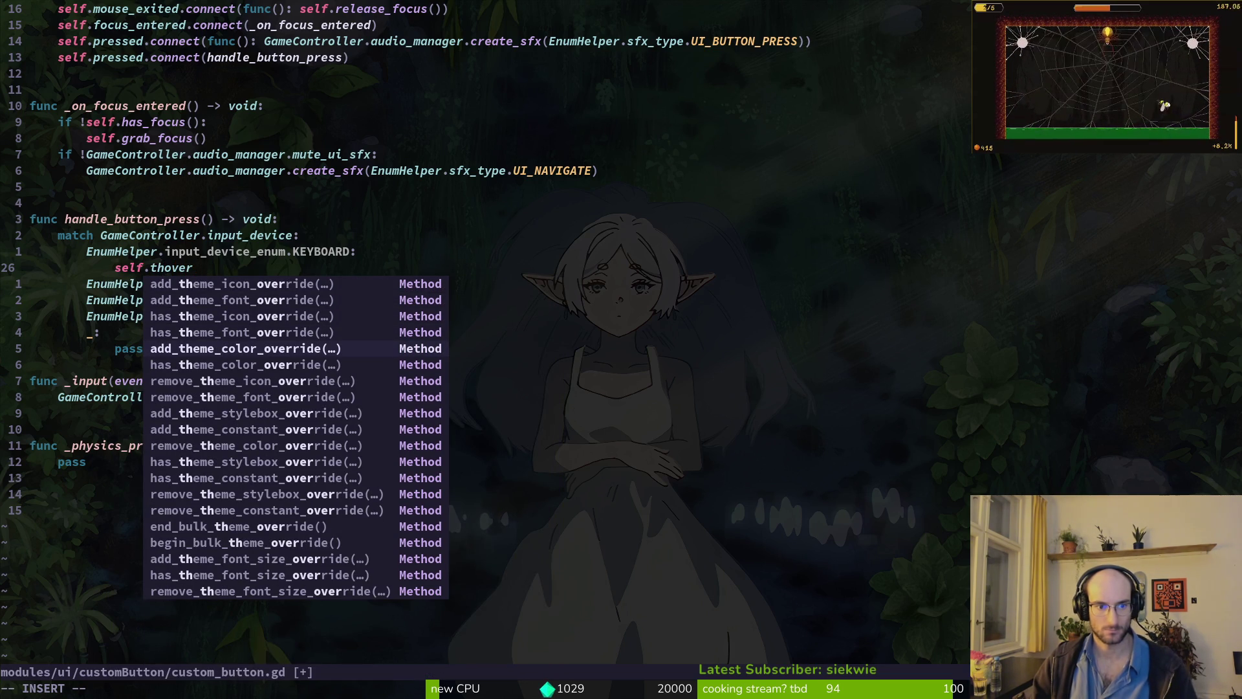
pyautogui.press('Down')
pyautogui.press('Down')
pyautogui.press('Down')
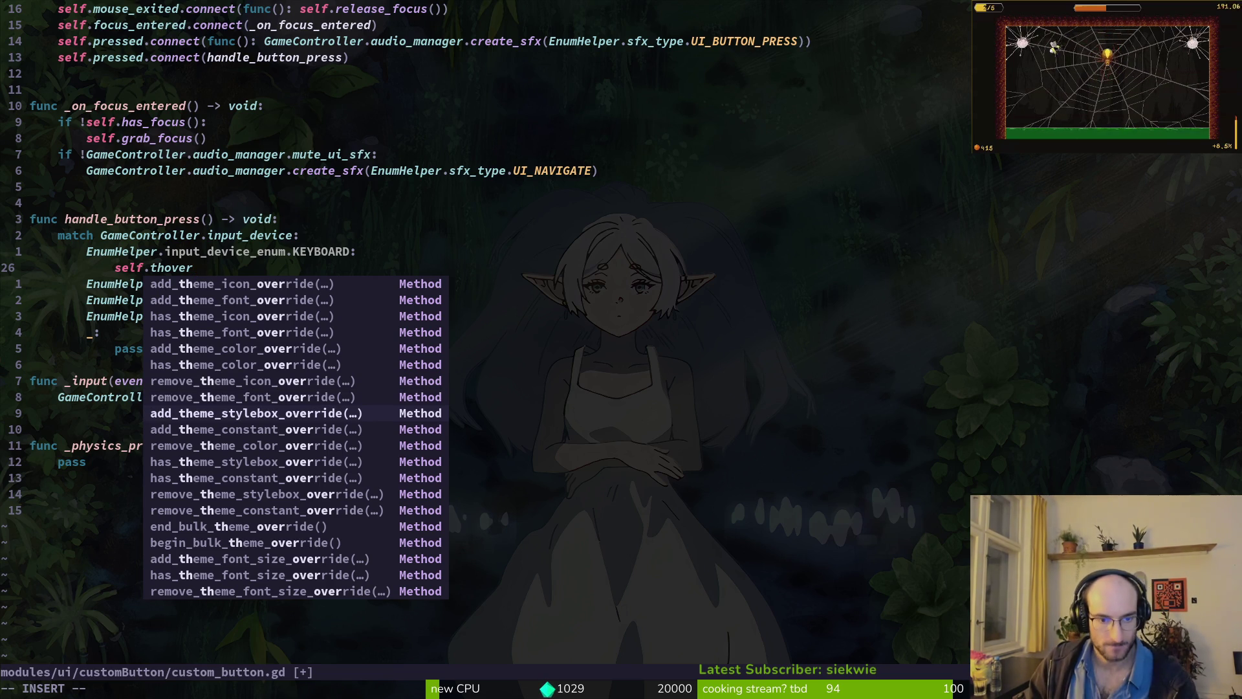
pyautogui.write('k')
pyautogui.press('Escape')
pyautogui.press('j')
# - Undo the mistaken text and clear the wrong method name after self
pyautogui.press('c')
pyautogui.press('w')
pyautogui.press('Escape')
pyautogui.press('u')
pyautogui.press('k')
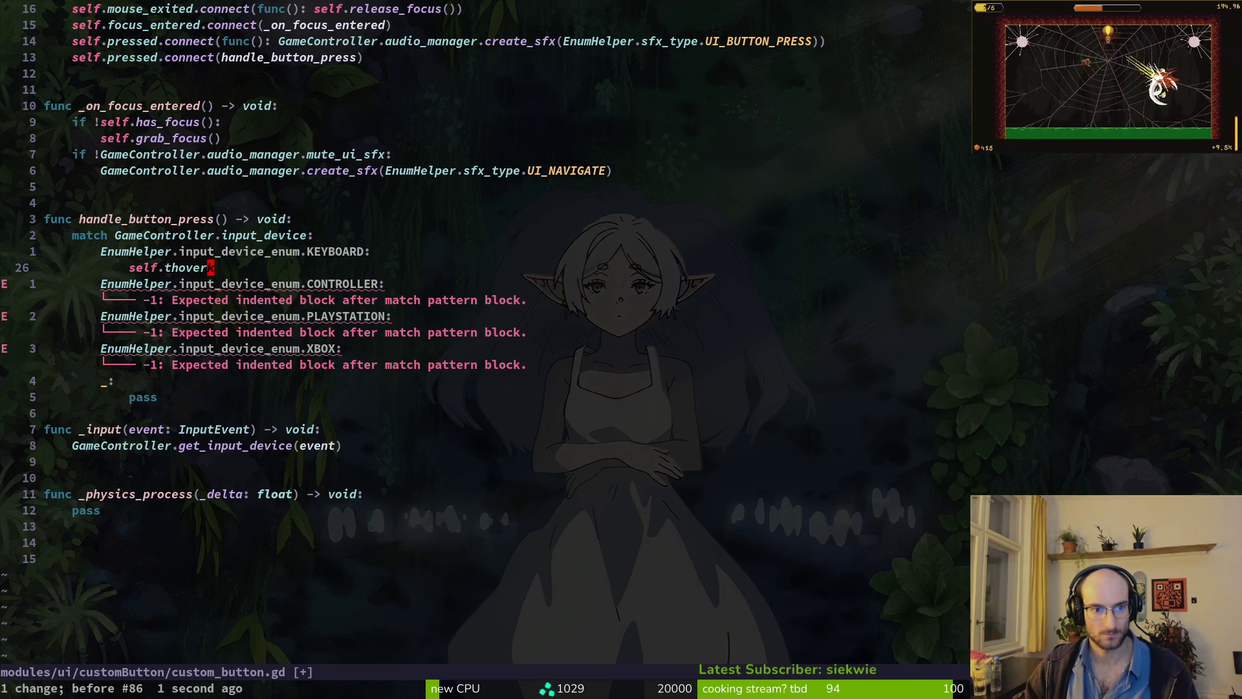
pyautogui.press('c')
pyautogui.press('i')
pyautogui.press('w')
pyautogui.press('Return')
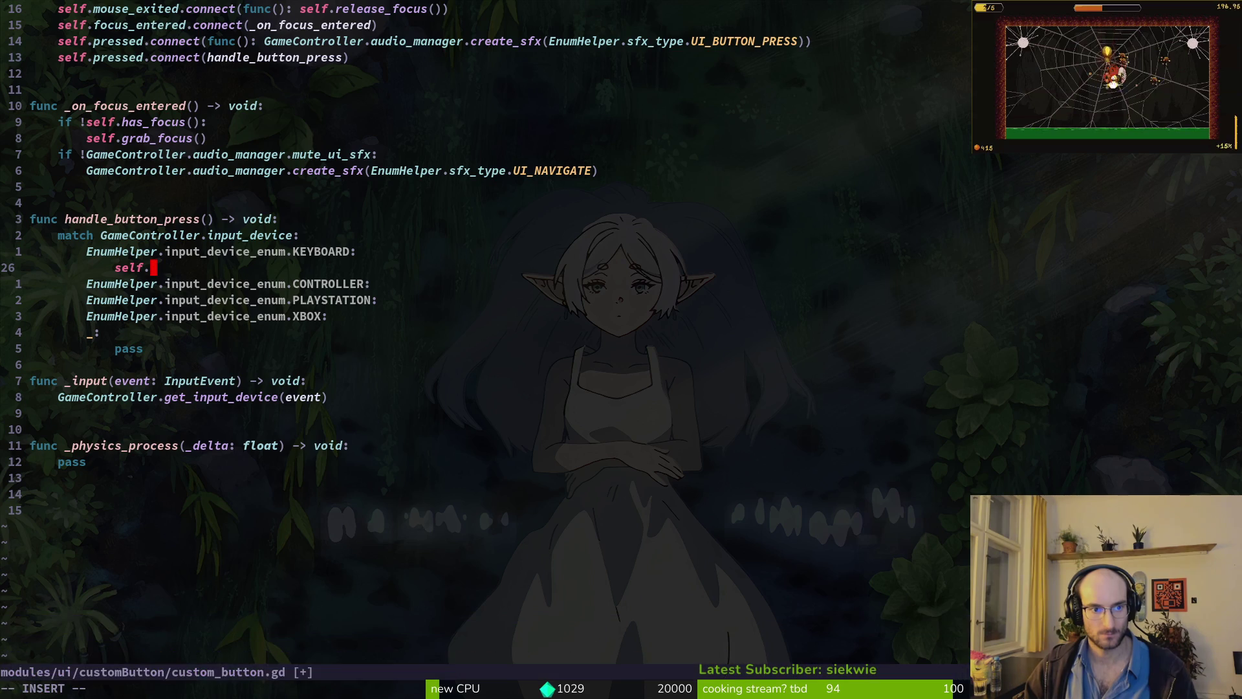
# - Complete self.add_theme_stylebox_override from the autocomplete list and leave insert mode
pyautogui.write('setsty')
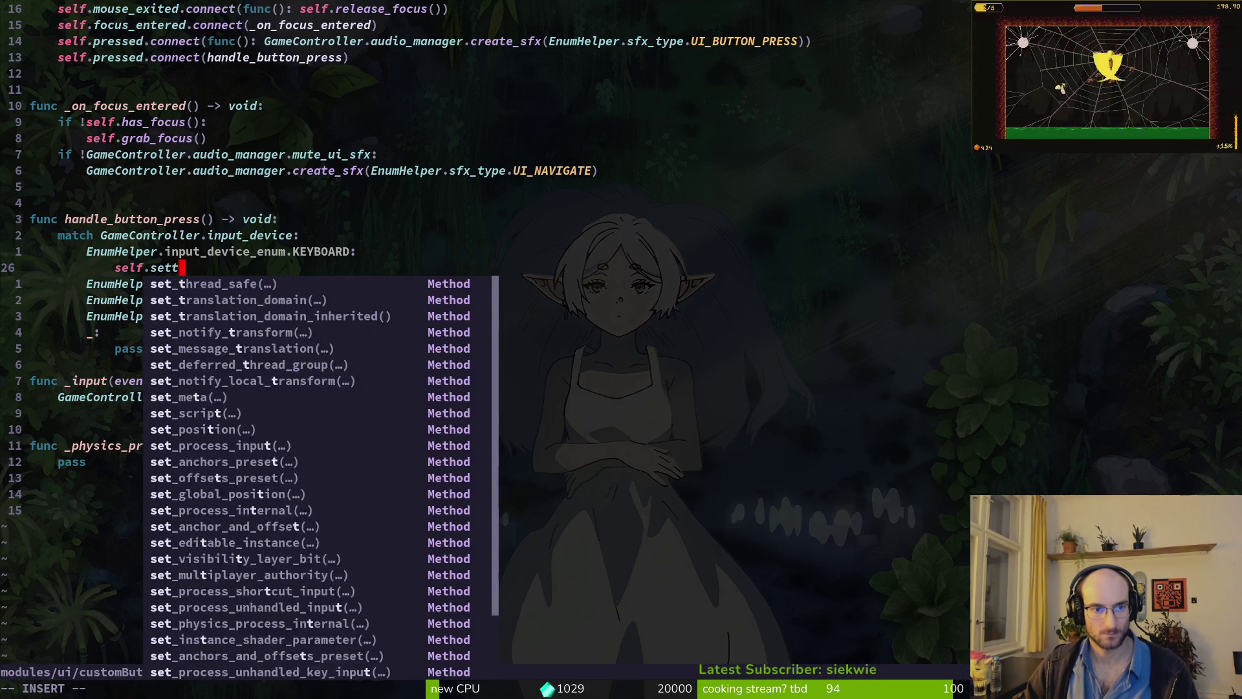
pyautogui.press('BackSpace')
pyautogui.press('BackSpace')
pyautogui.press('BackSpace')
pyautogui.write('style')
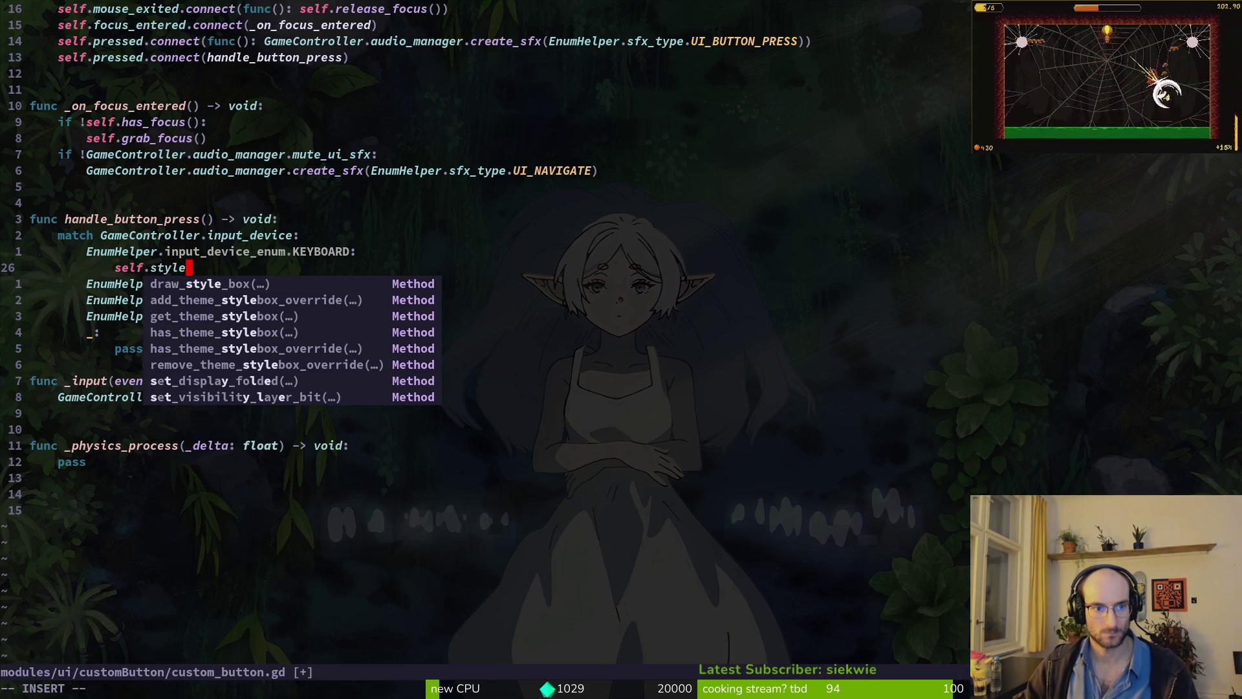
pyautogui.press('Tab')
pyautogui.press('Tab')
pyautogui.press('Tab')
pyautogui.hotkey('shift', 'Tab')
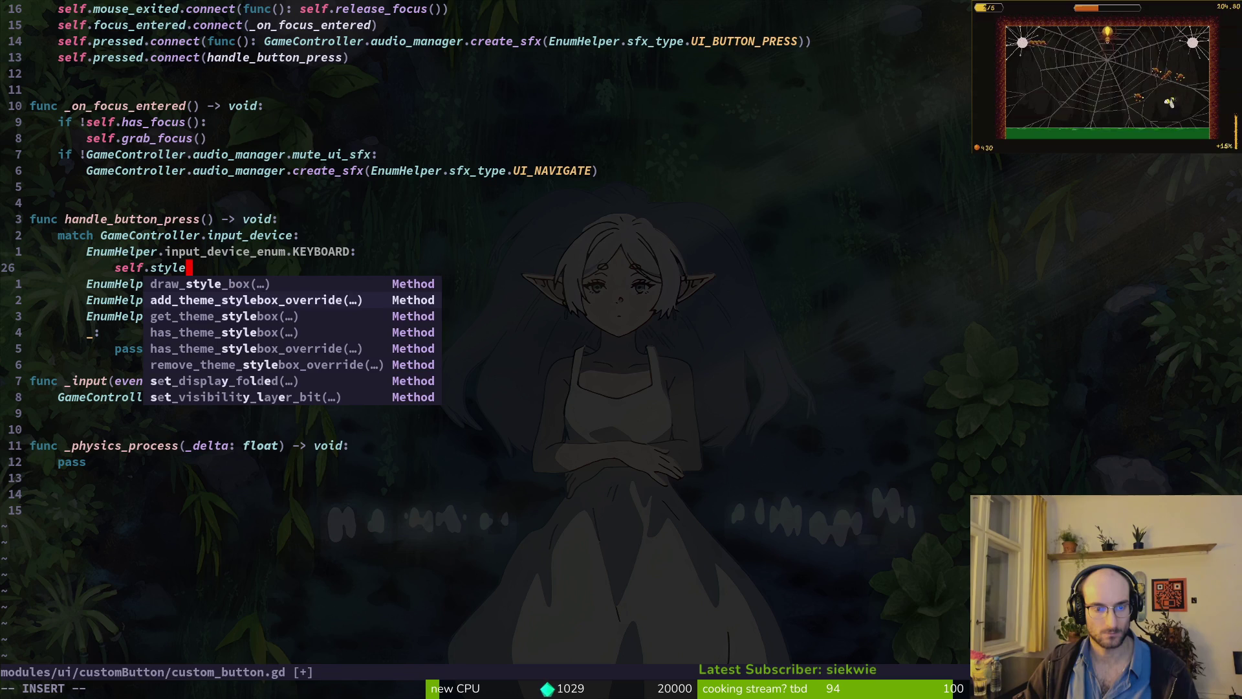
pyautogui.press('Return')
pyautogui.press('BackSpace')
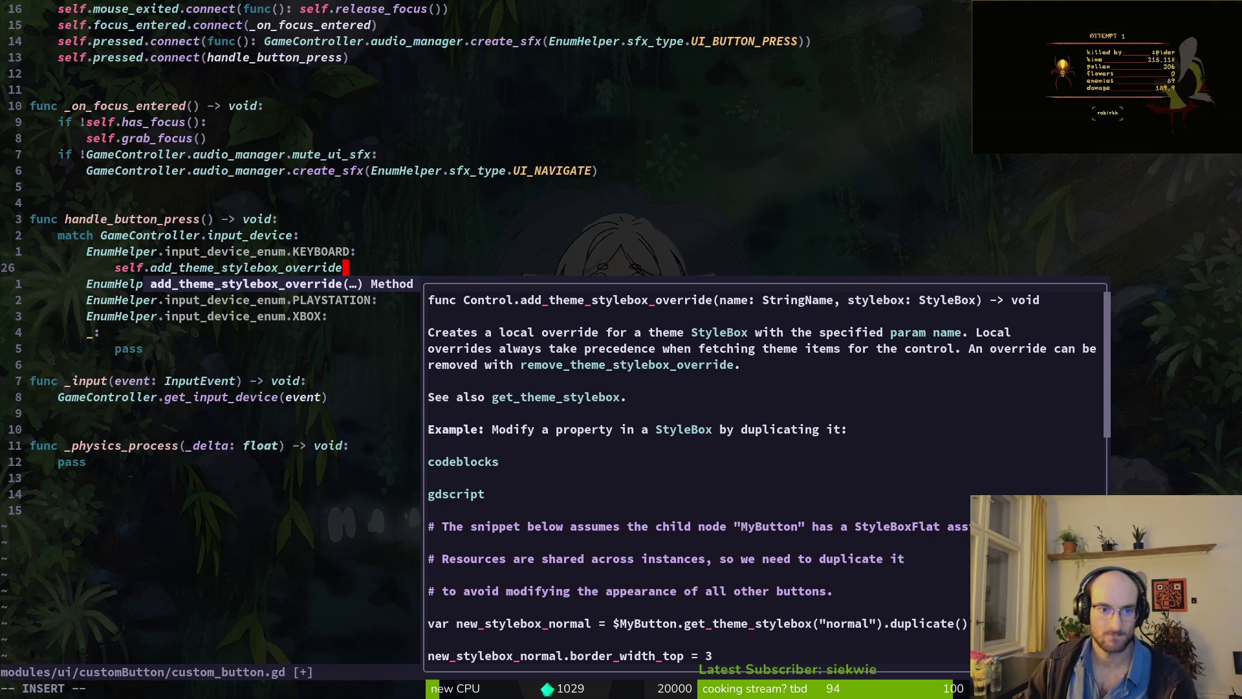
pyautogui.press('Escape')
pyautogui.press('k')
pyautogui.press('k')
pyautogui.press('k')
pyautogui.hotkey('shift', 'v')
# - Delete handle_button_press and everything below it, declining the first overwrite prompt
pyautogui.press('j')
pyautogui.press('j')
pyautogui.press('j')
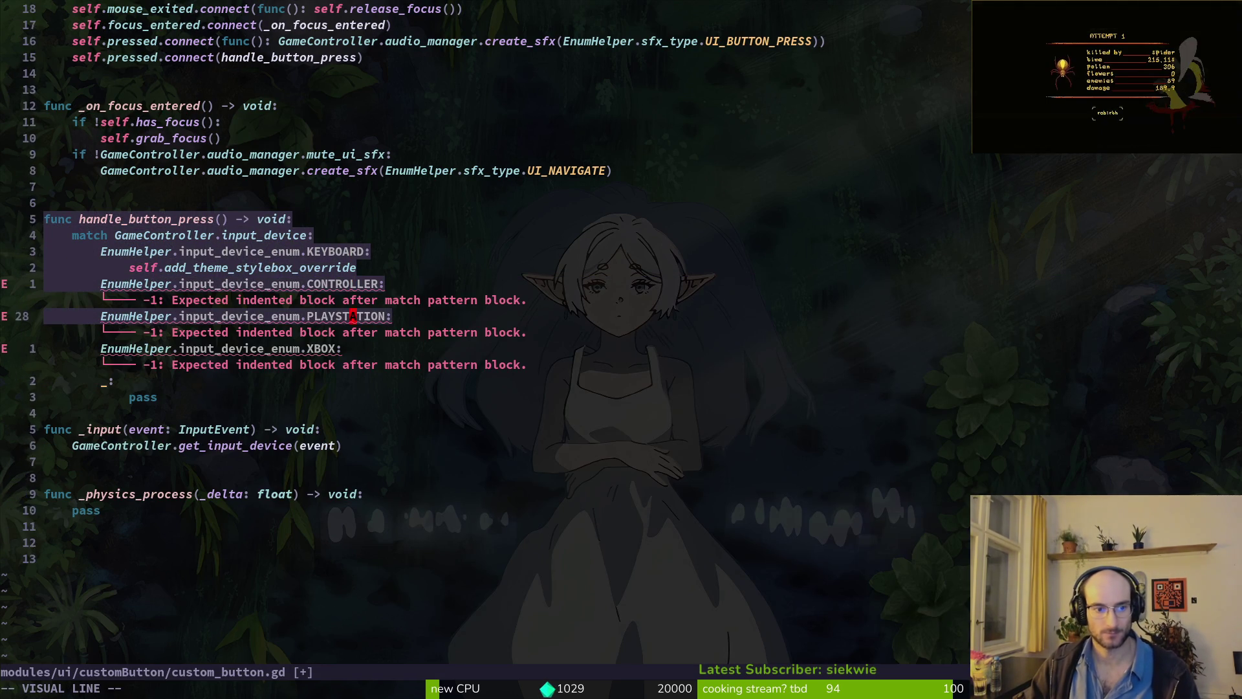
pyautogui.press('j')
pyautogui.press('j')
pyautogui.press('j')
pyautogui.write('d')
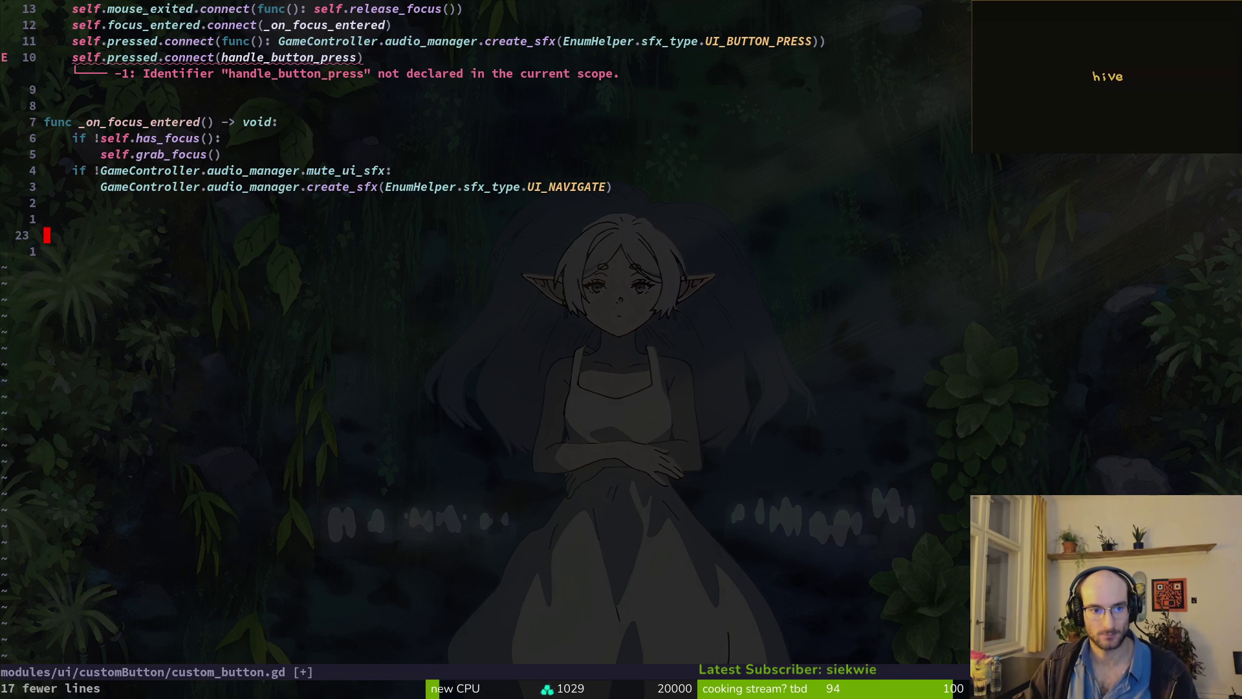
pyautogui.write(':w')
pyautogui.press('Return')
pyautogui.press('k')
pyautogui.press('k')
pyautogui.press('k')
pyautogui.press('n')
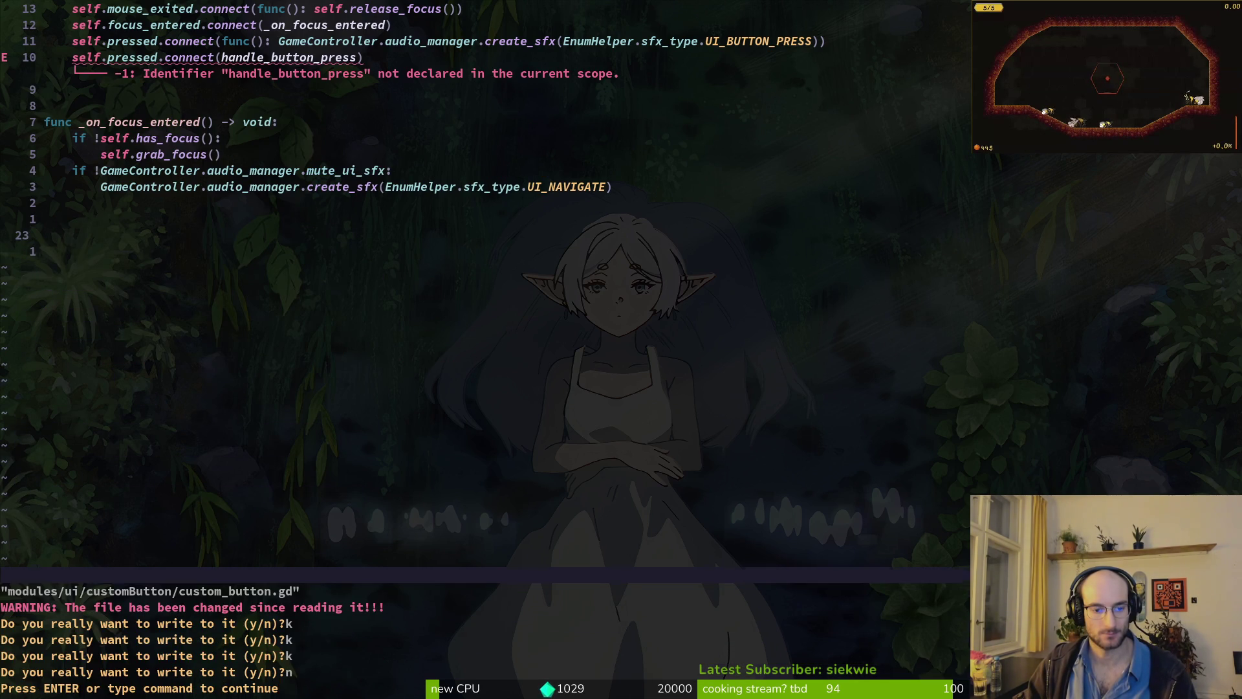
pyautogui.press('Return')
# - Delete the pressed.connect line, save with overwrite confirmed, and return to Godot
pyautogui.press('k')
pyautogui.press('k')
pyautogui.press('k')
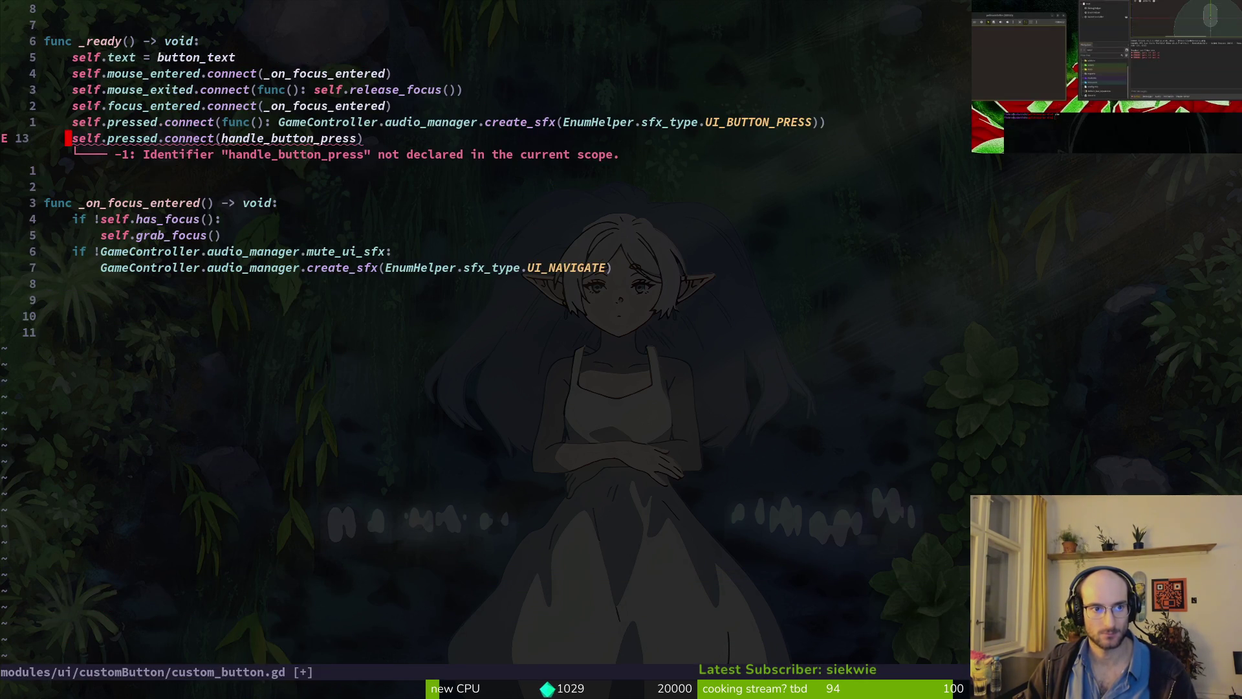
pyautogui.press('d')
pyautogui.press('d')
pyautogui.write(':w')
pyautogui.press('Return')
pyautogui.write('y')
pyautogui.press('Return')
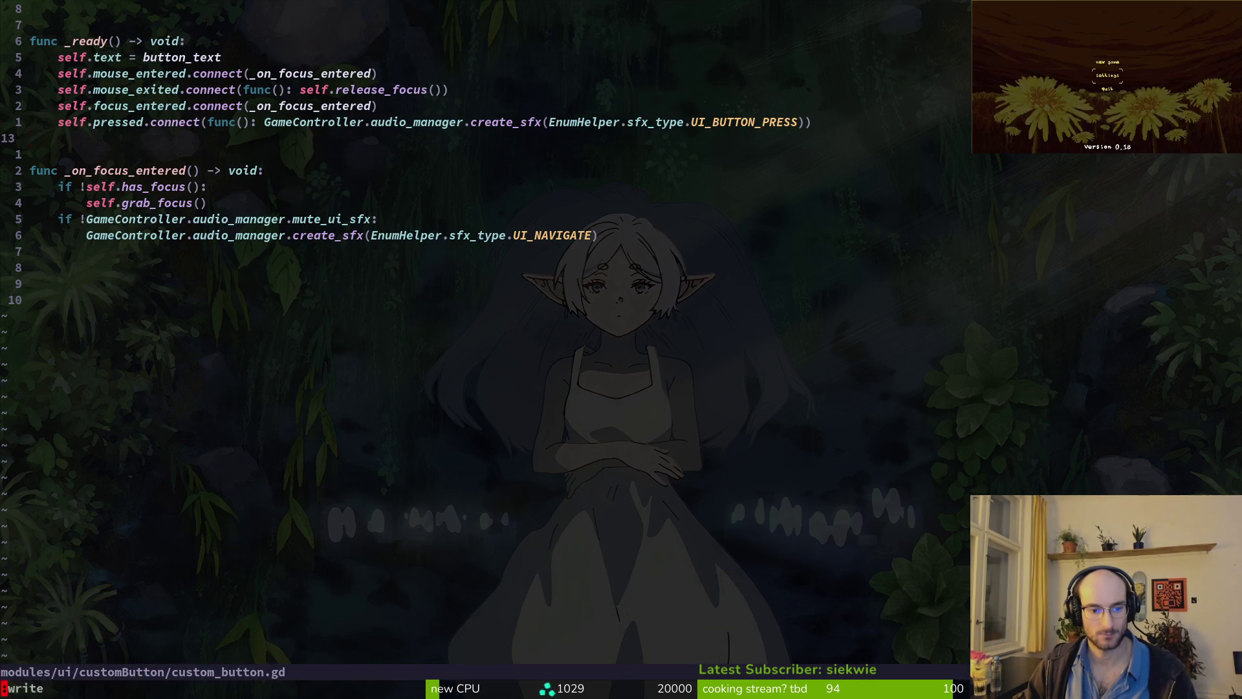
pyautogui.press('Return')
pyautogui.press('g')
pyautogui.press('g')
pyautogui.hotkey('alt', 'Tab')
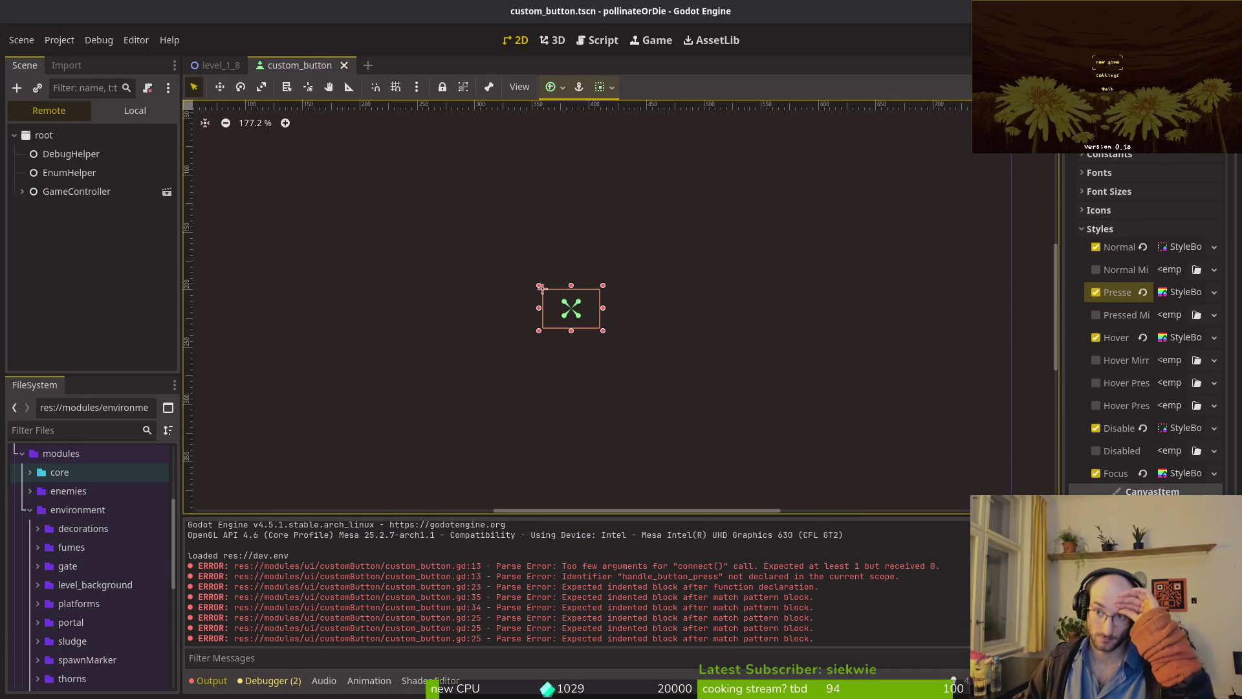
# - Run the game, choose continue from the main menu to reach the hub, then stop it
pyautogui.press('F5')
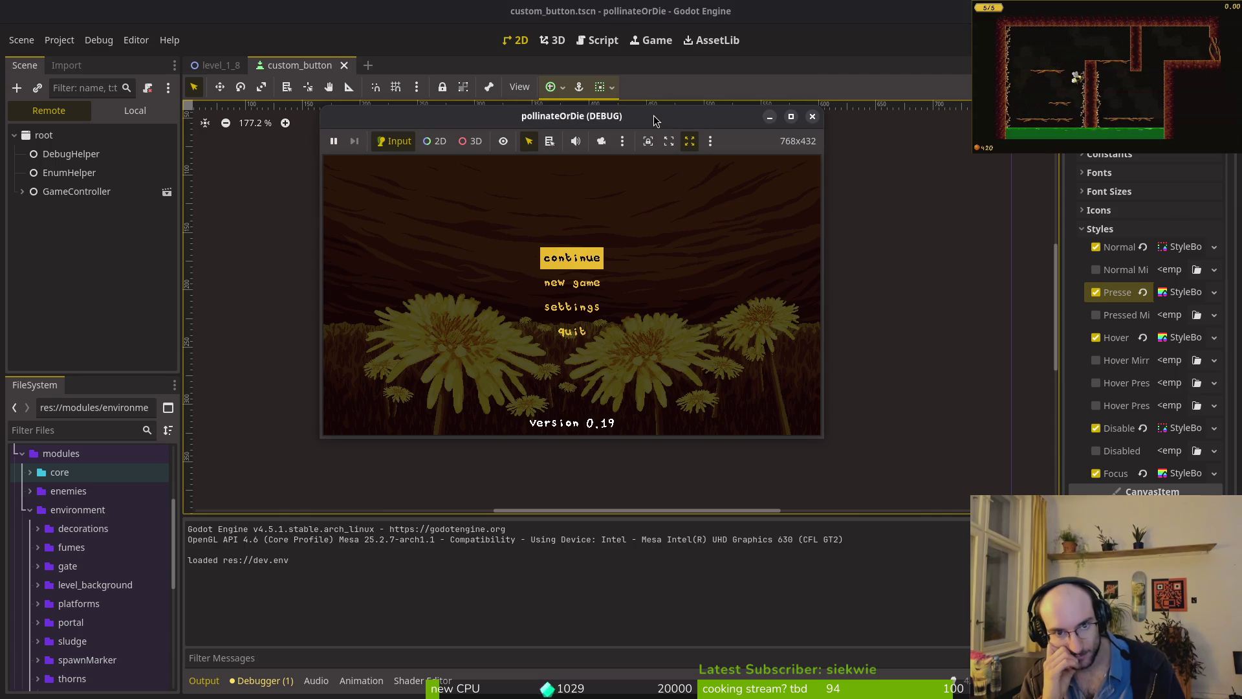
pyautogui.press('Down')
pyautogui.press('Down')
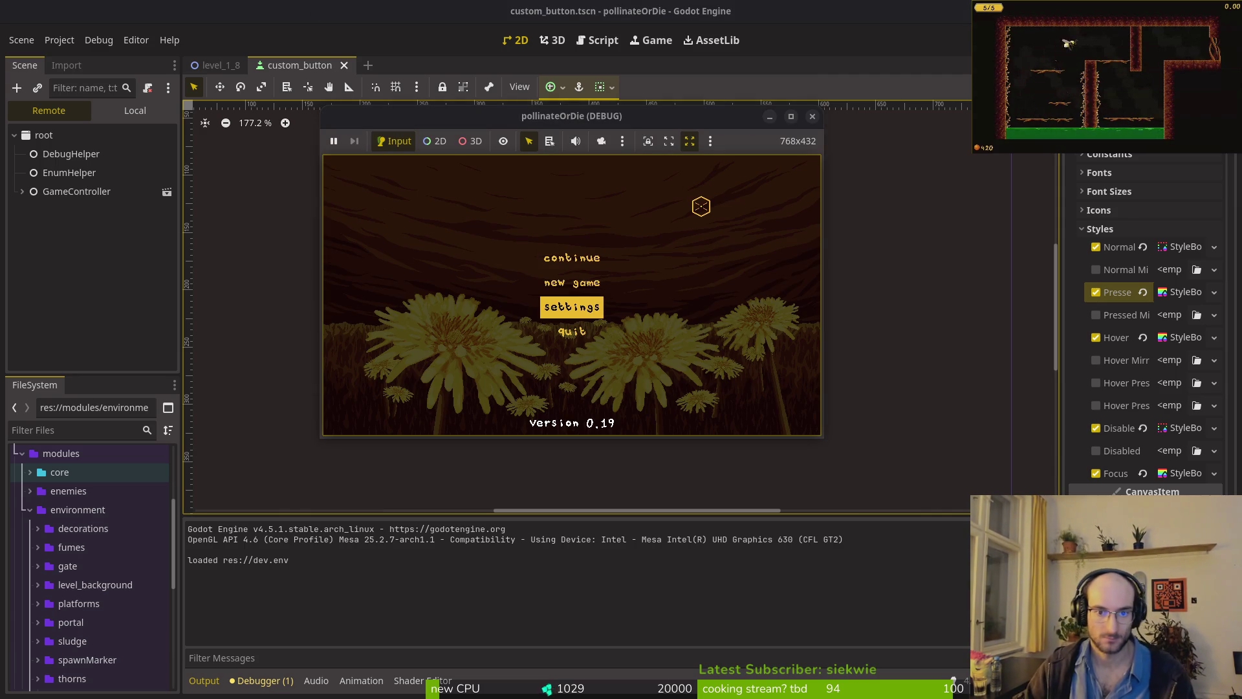
pyautogui.press('Up')
pyautogui.press('Up')
pyautogui.press('Return')
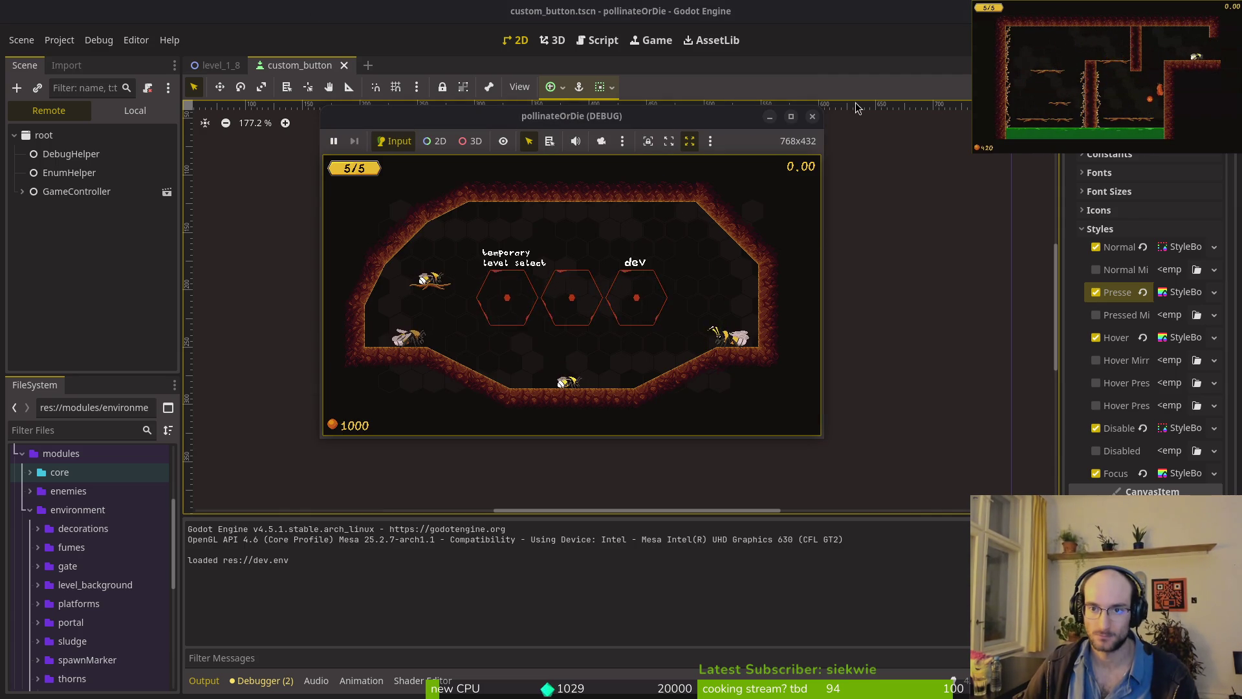
pyautogui.press('F8')
pyautogui.click(1180, 476)
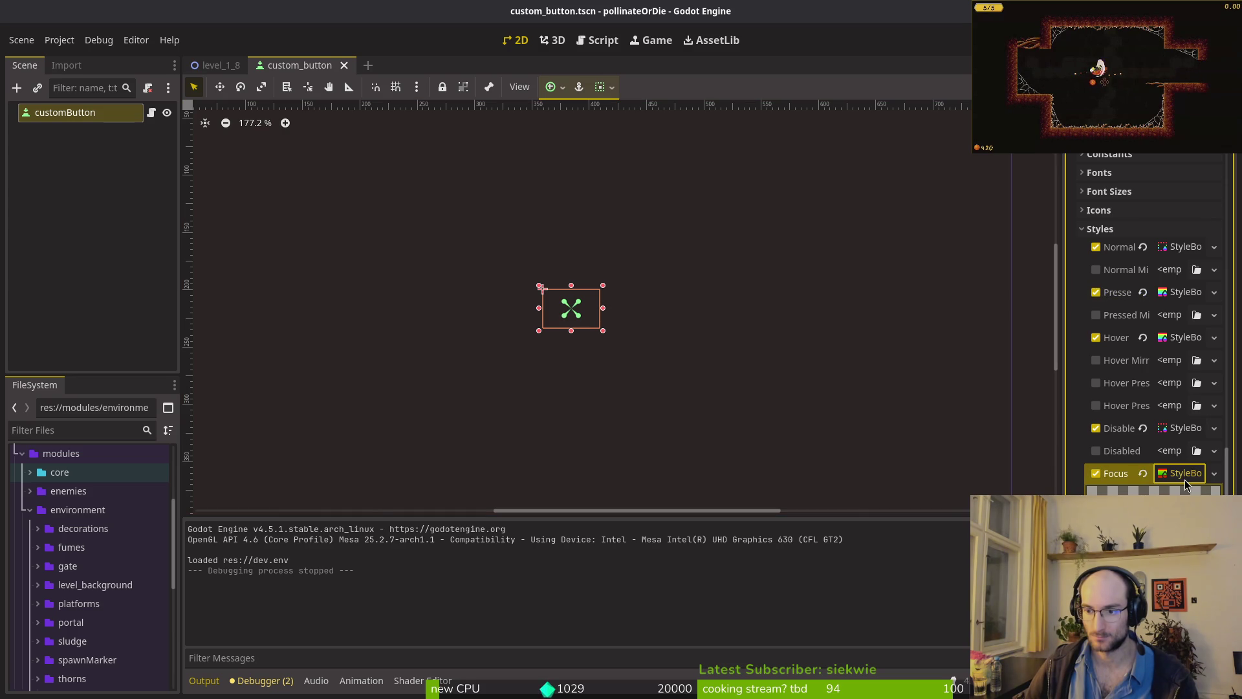
# - Undo the cleared Focus style override with Ctrl+Z and save the scene
pyautogui.scroll(-3, 1182, 480)
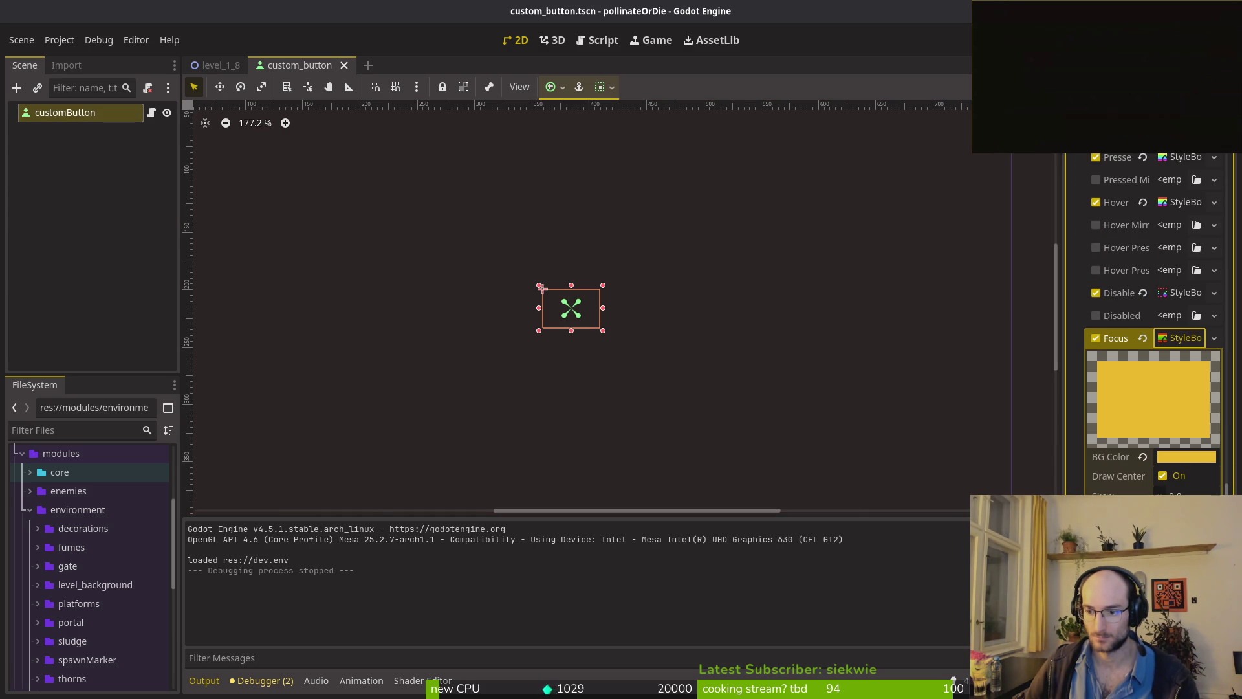
pyautogui.click(1214, 339)
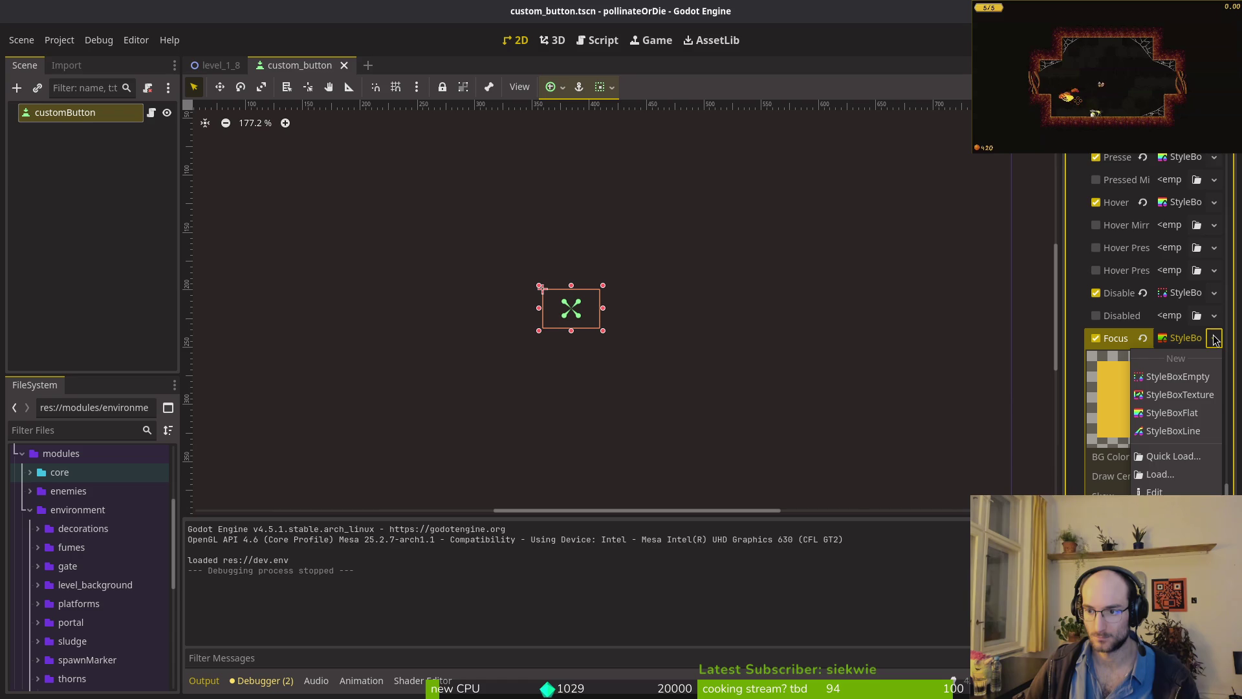
pyautogui.click(1113, 339)
pyautogui.click(1142, 335)
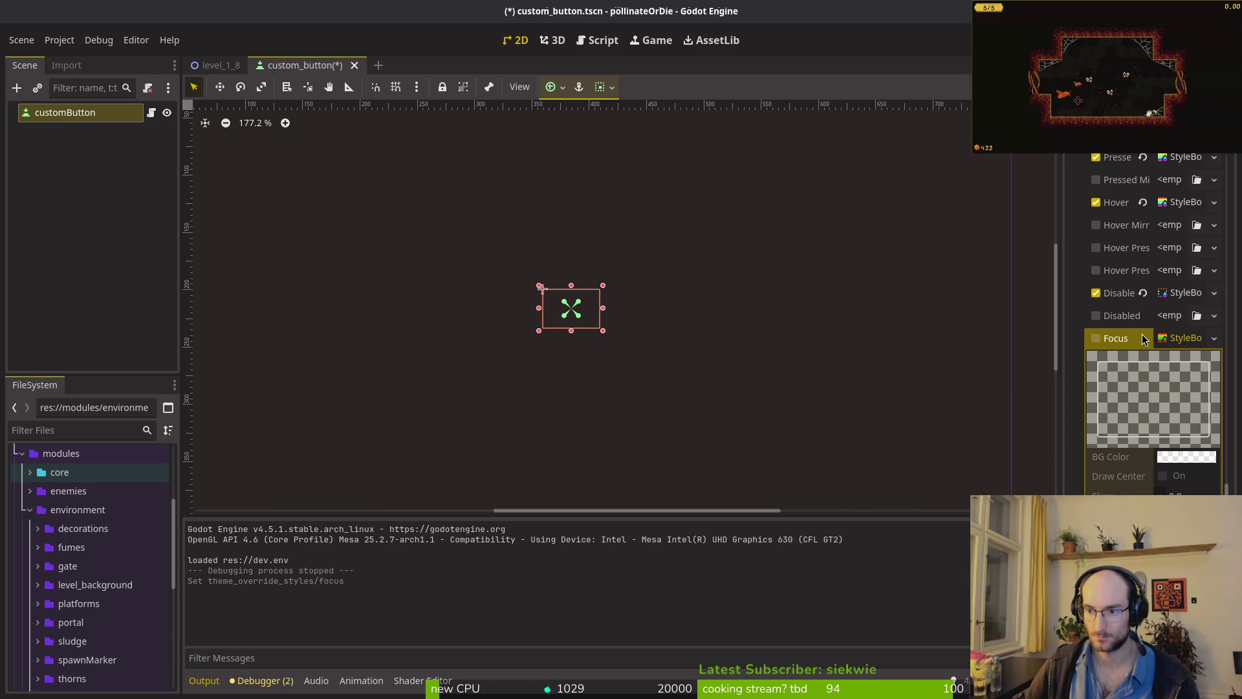
pyautogui.hotkey('ctrl', 'z')
pyautogui.hotkey('ctrl', 's')
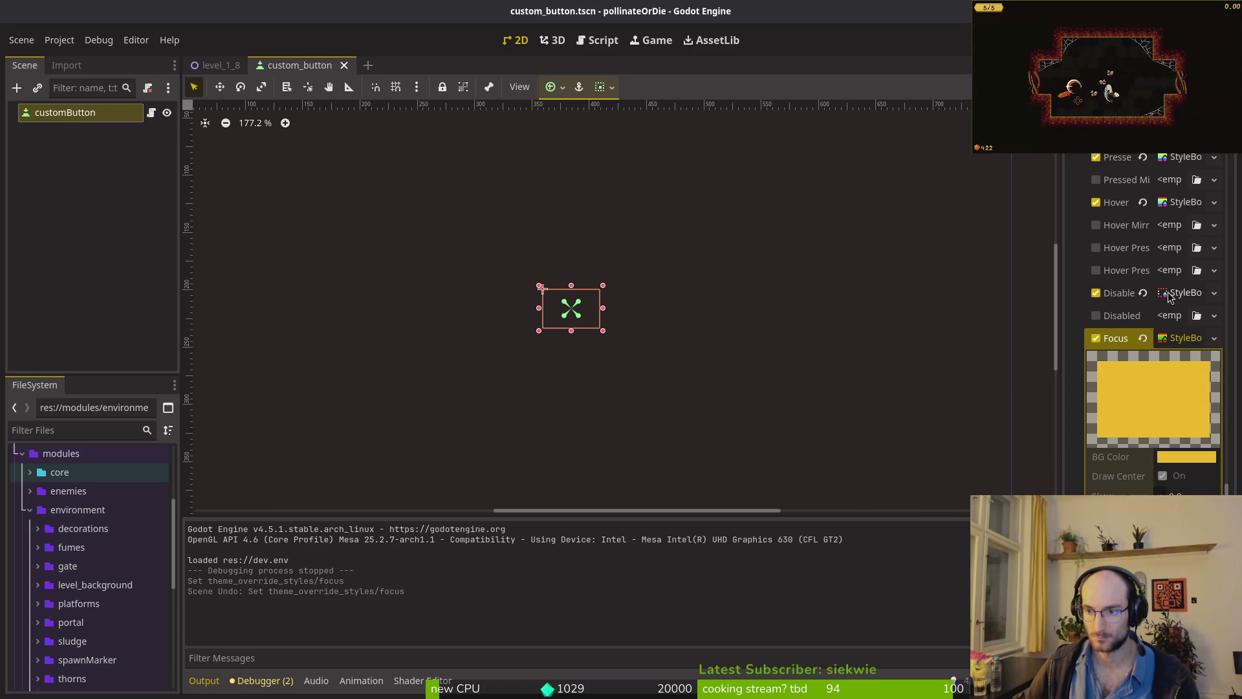
# - Inspect the Pressed style settings and Font Pressed colour without changing them
pyautogui.scroll(2, 1183, 288)
pyautogui.click(1179, 224)
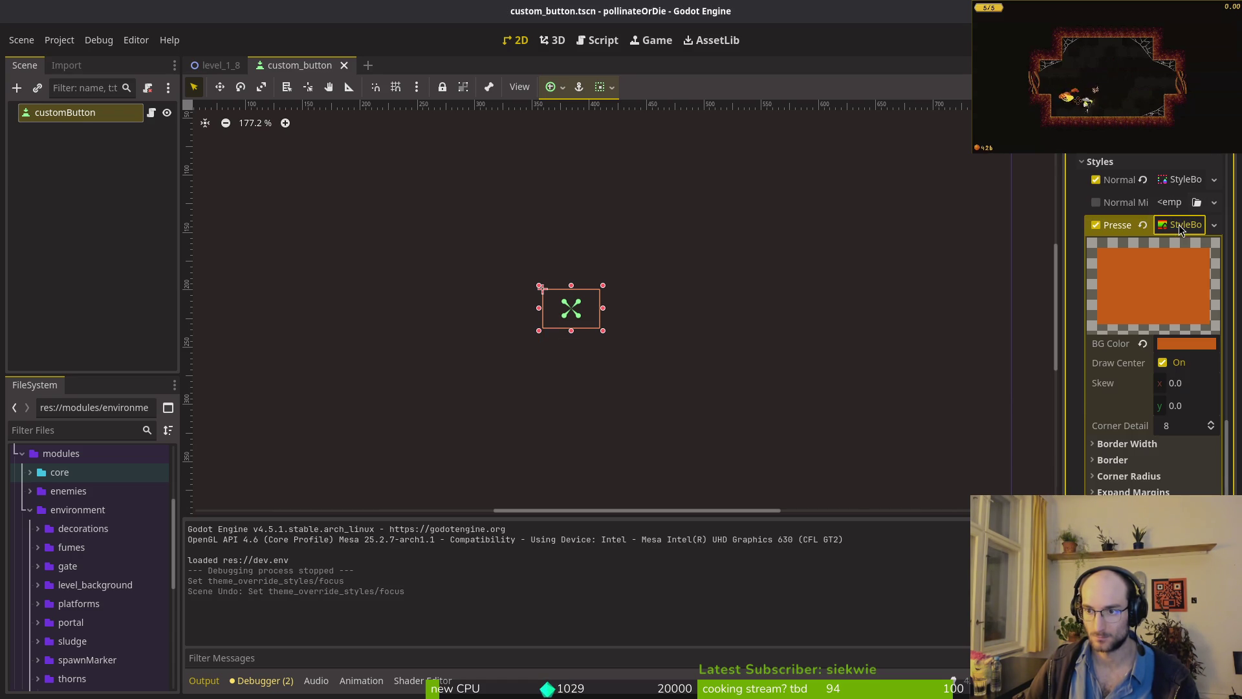
pyautogui.scroll(5, 1178, 357)
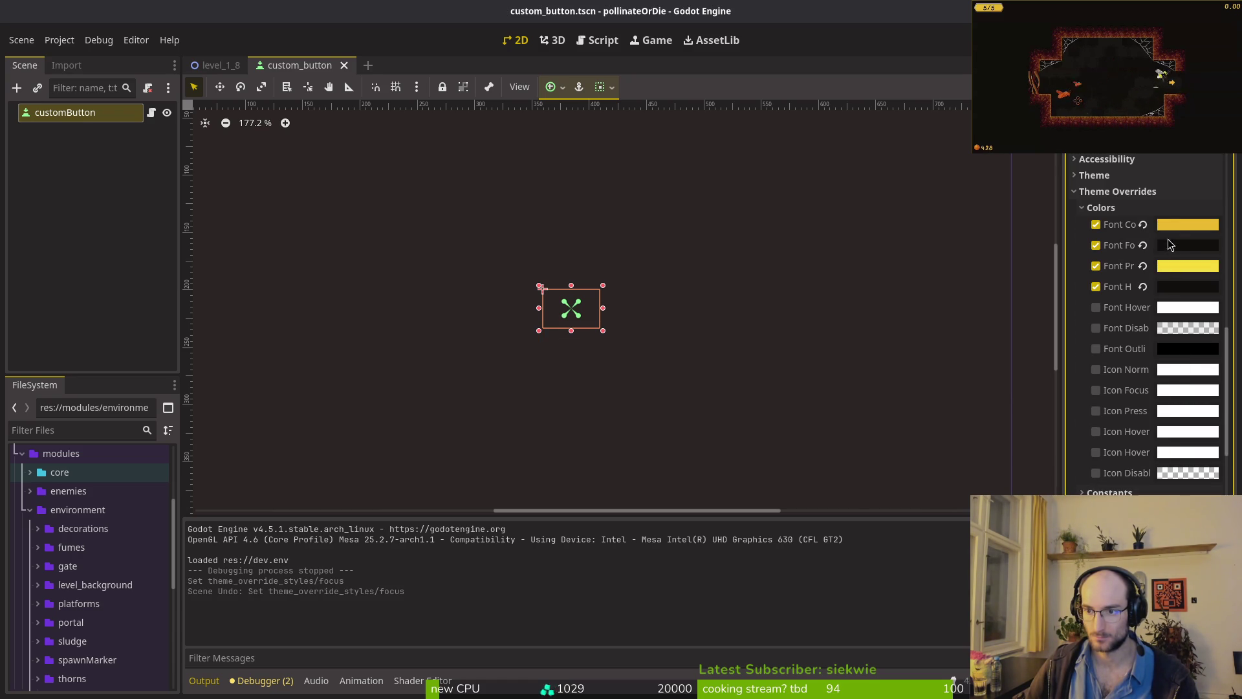
pyautogui.click(1183, 269)
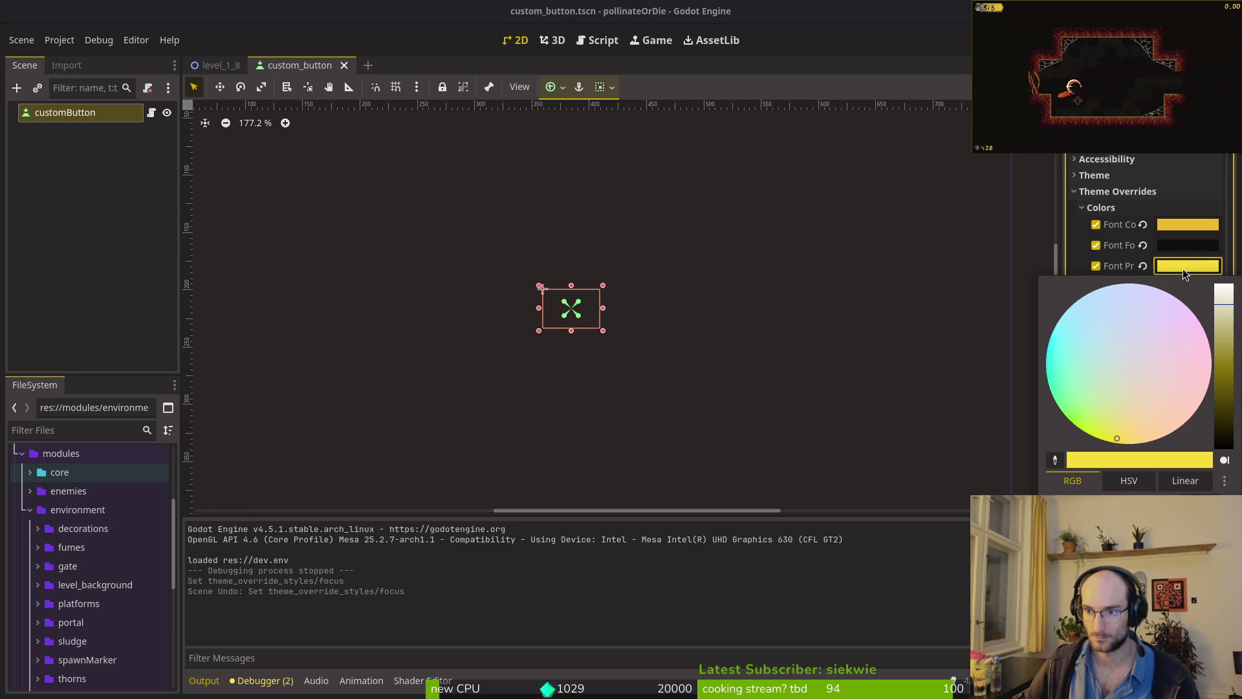
pyautogui.click(1181, 269)
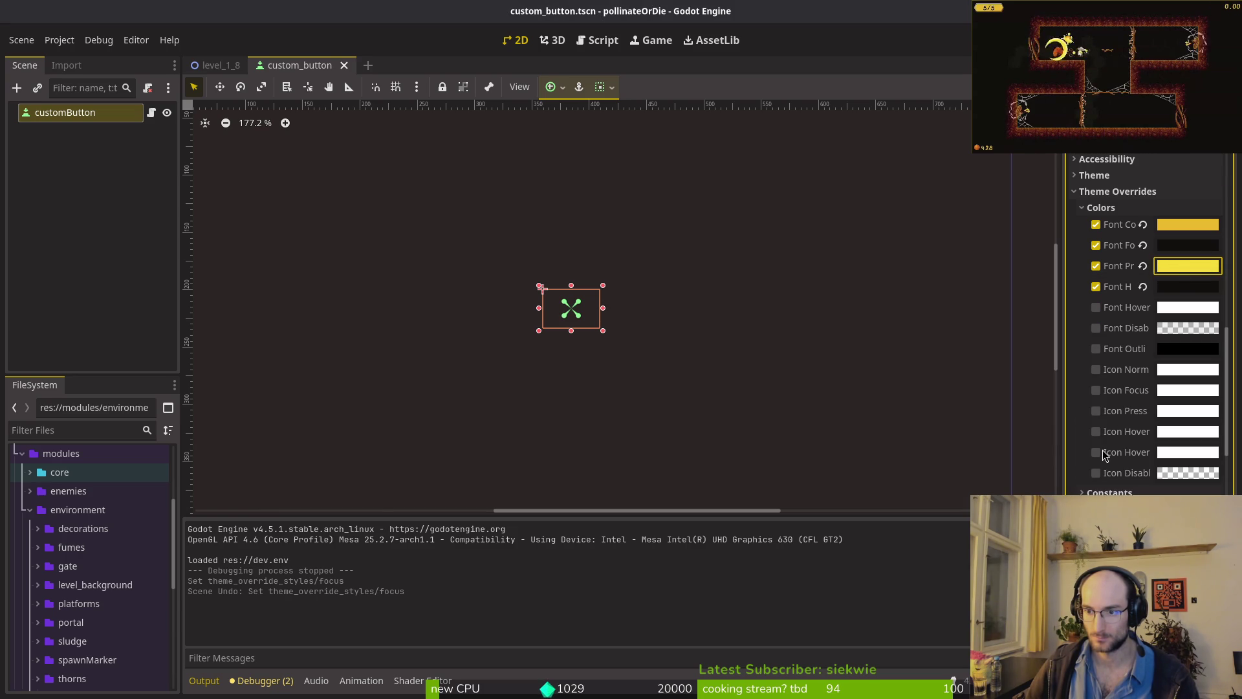
pyautogui.scroll(-5, 1117, 454)
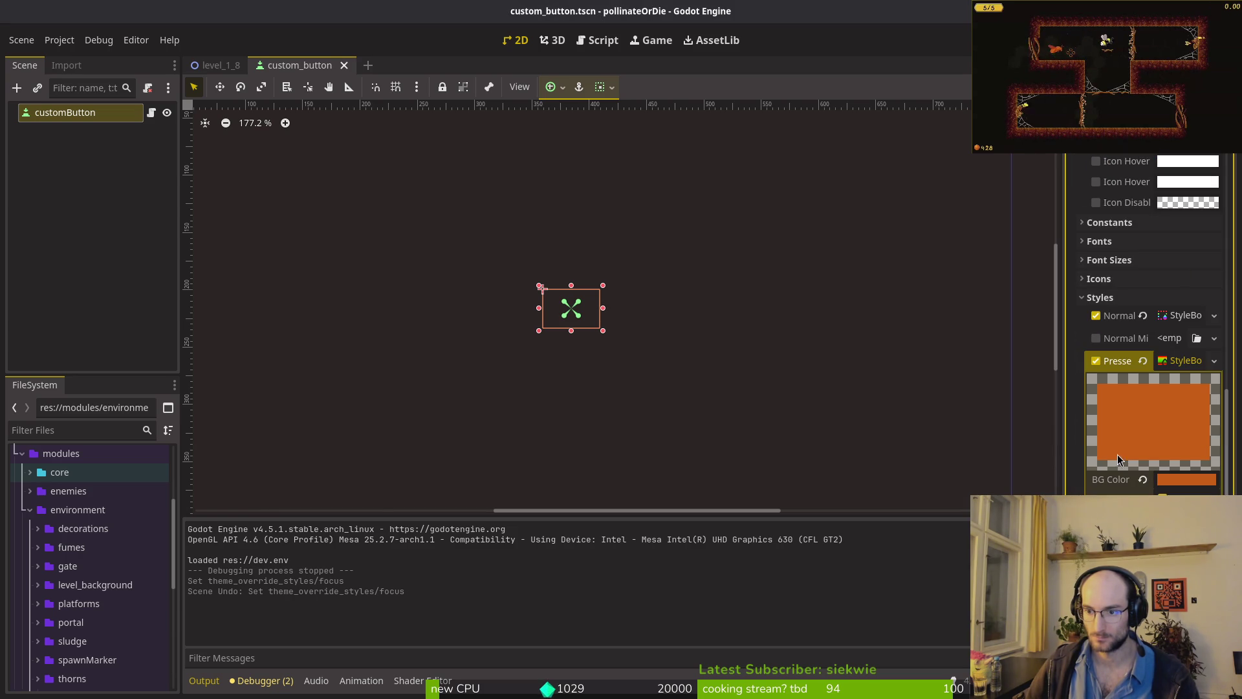
pyautogui.click(1185, 361)
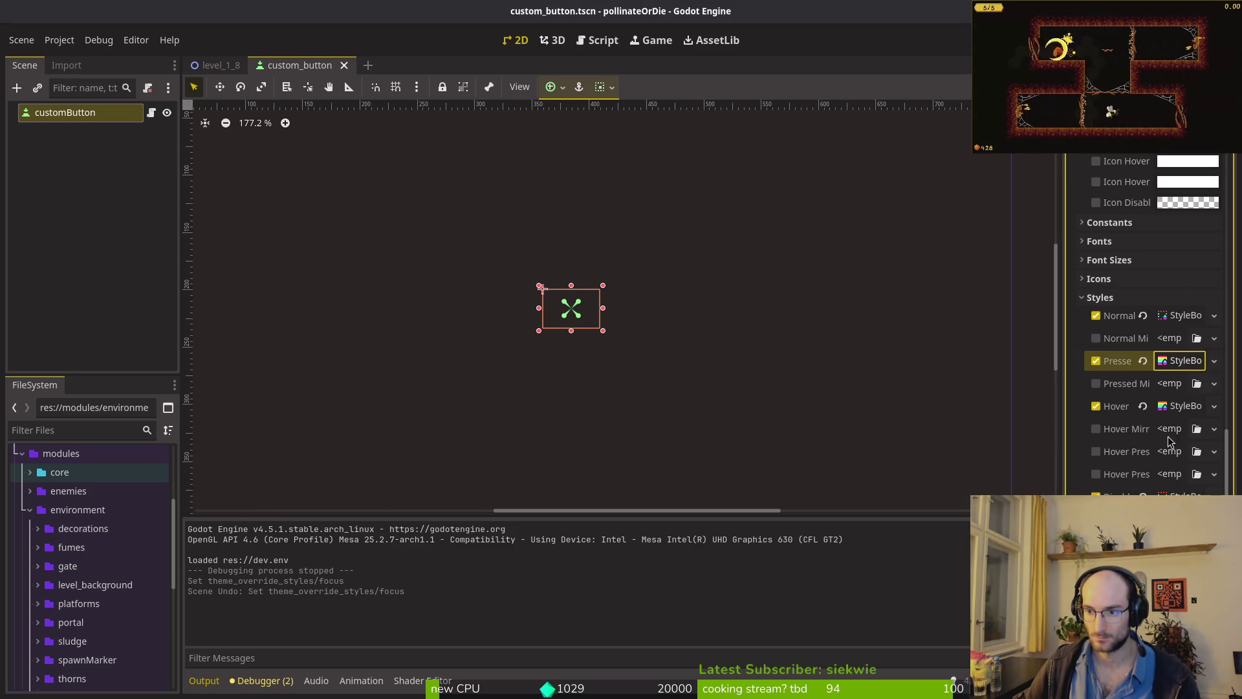
pyautogui.scroll(-2, 1185, 388)
pyautogui.scroll(3, 1145, 363)
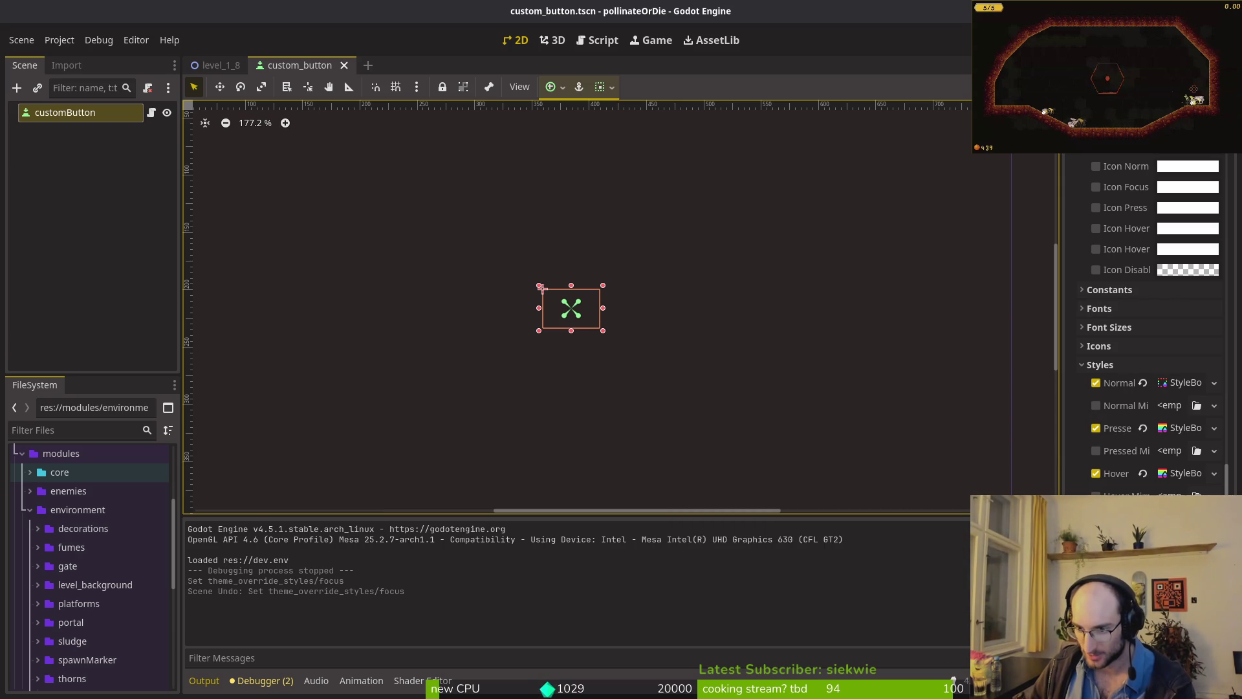
# - Clear the Focus style override checkbox, save the scene, and run the game with F5
pyautogui.click(1215, 428)
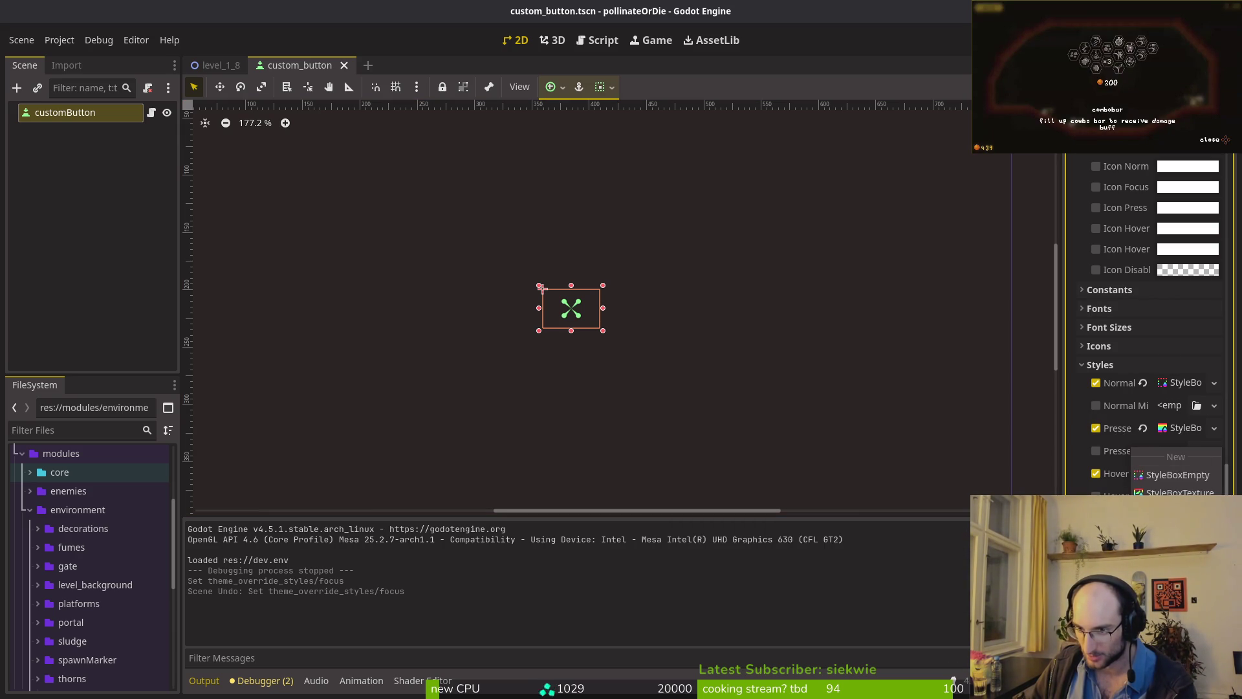
pyautogui.press('Escape')
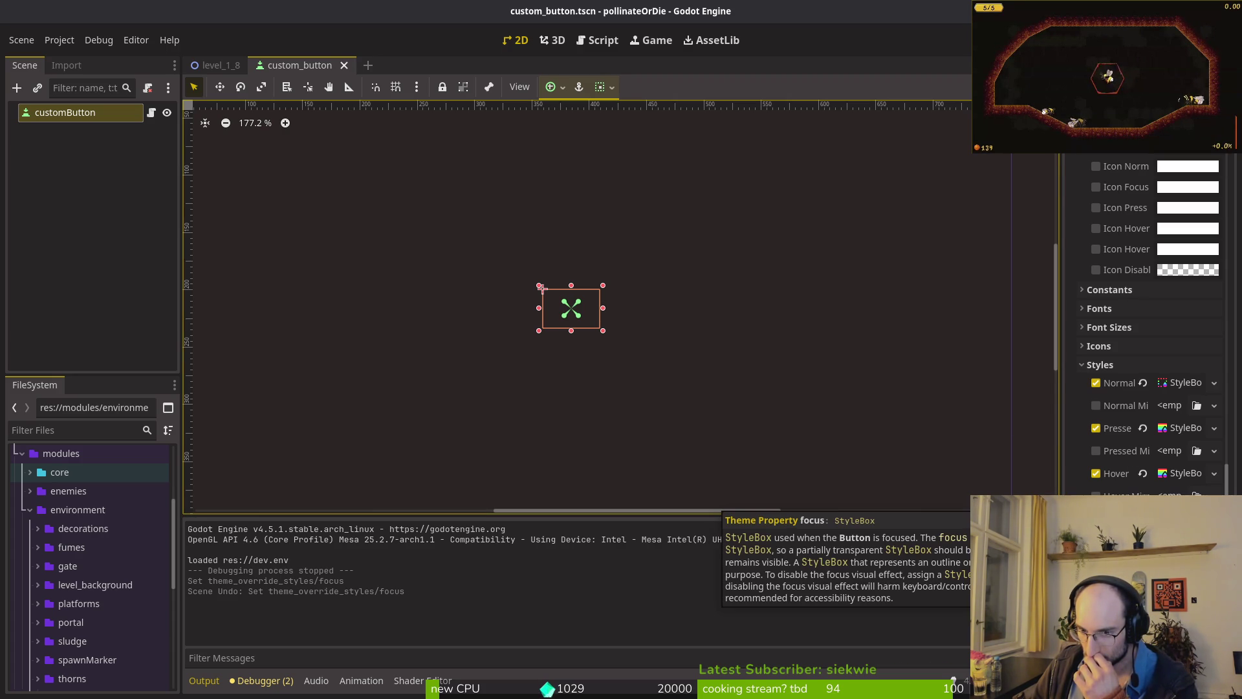
pyautogui.click(1095, 517)
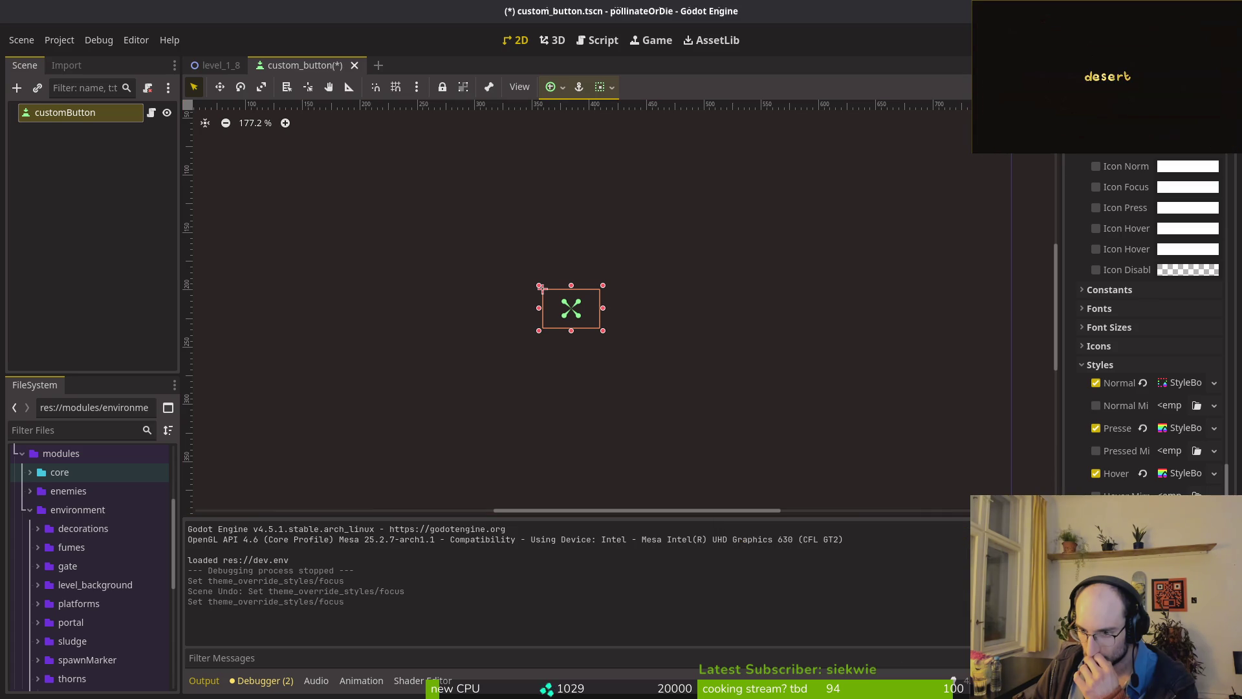
pyautogui.hotkey('ctrl', 's')
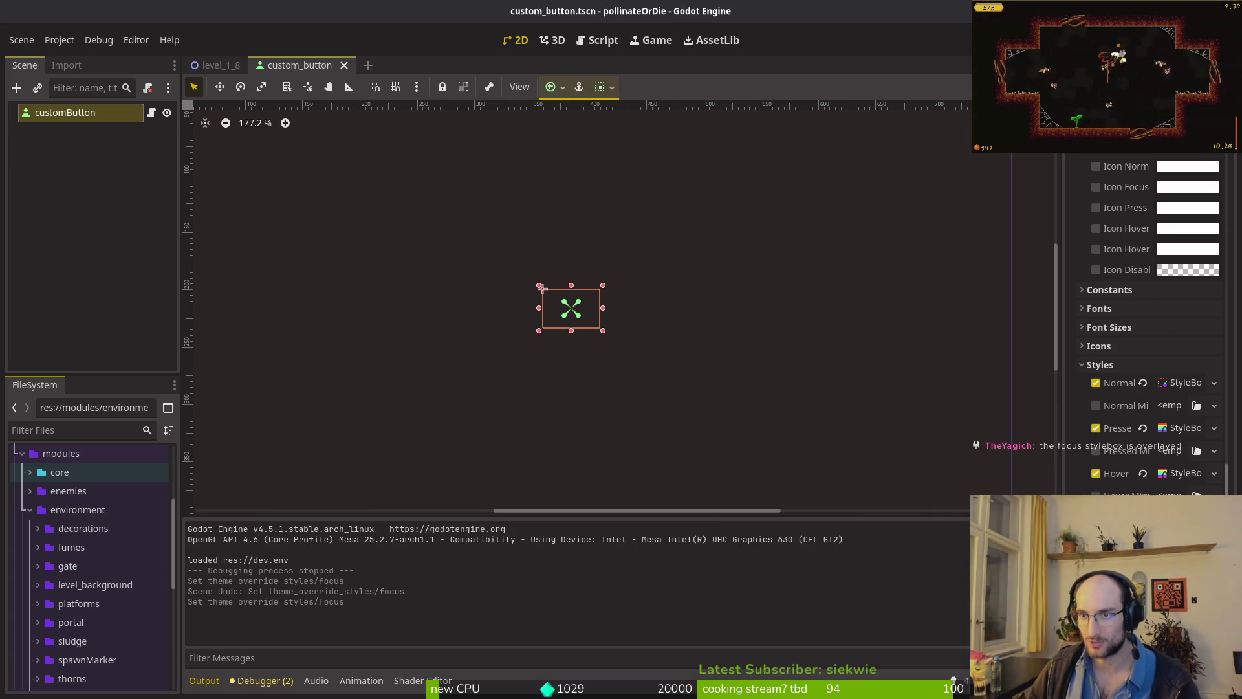
pyautogui.press('F5')
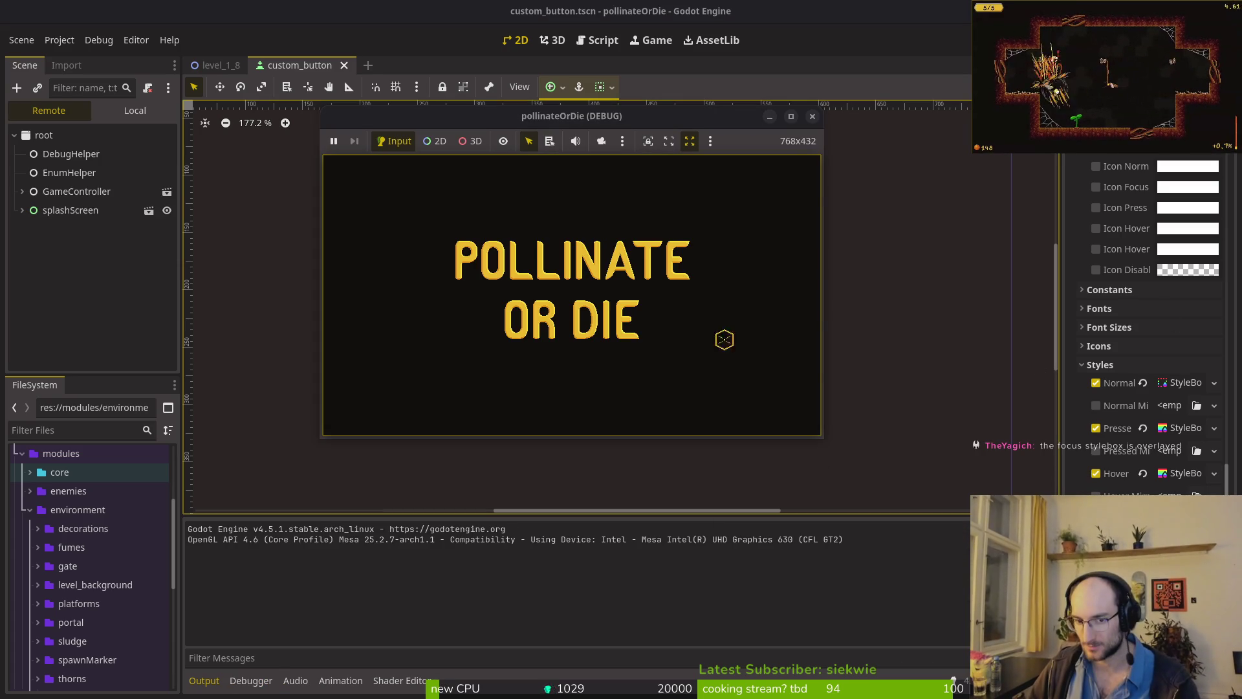
# - Move focus up and down through the menu buttons to check the highlight, then stop
pyautogui.press('Down')
pyautogui.press('Down')
pyautogui.press('Down')
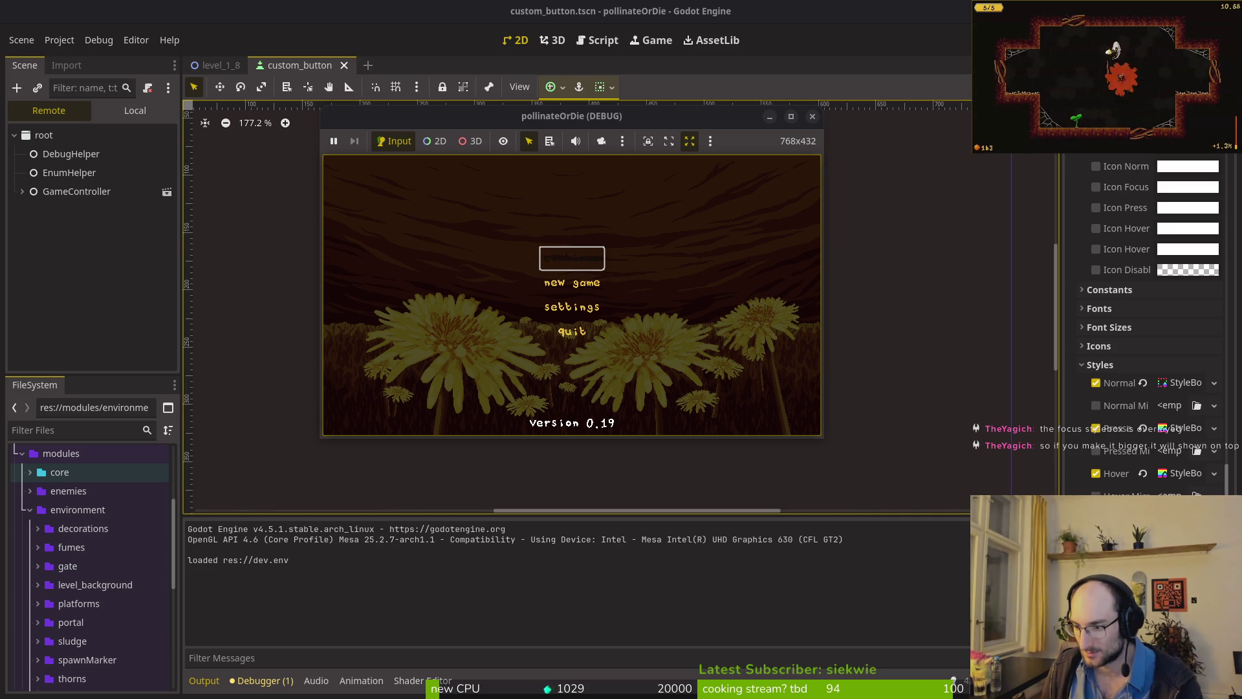
pyautogui.press('Down')
pyautogui.press('Down')
pyautogui.press('Down')
pyautogui.press('Up')
pyautogui.press('Up')
pyautogui.press('Up')
pyautogui.press('Down')
pyautogui.press('Up')
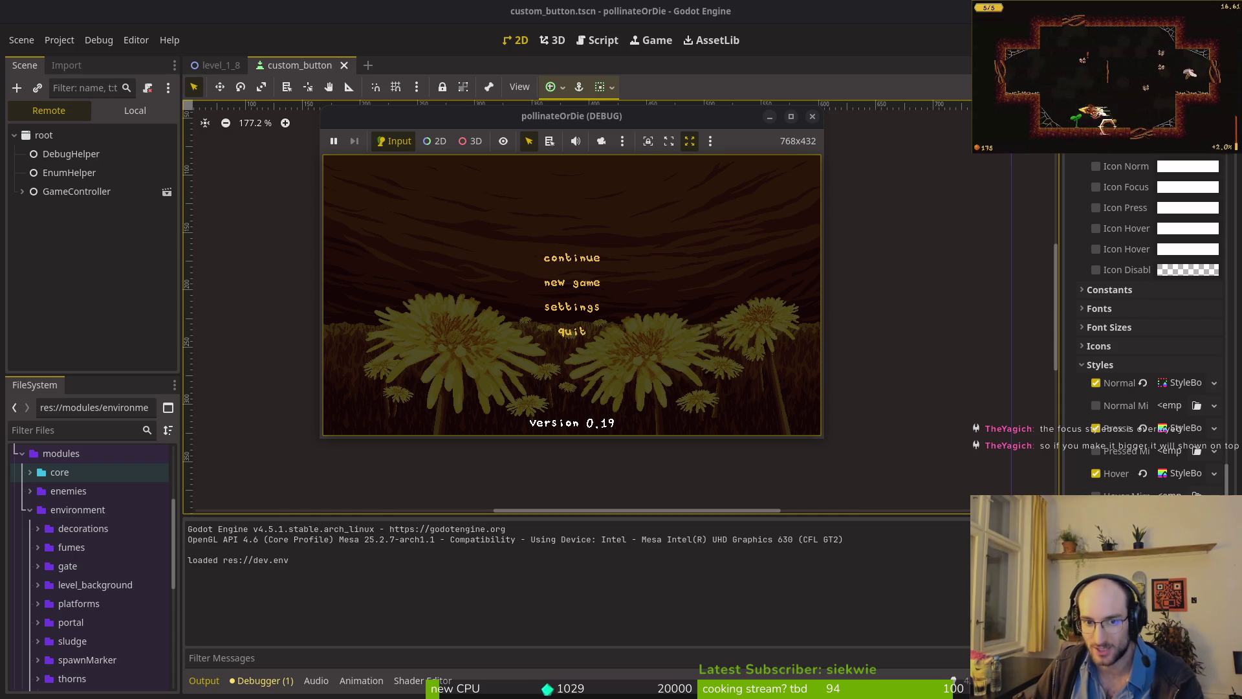
pyautogui.press('Down')
pyautogui.press('Up')
pyautogui.press('F8')
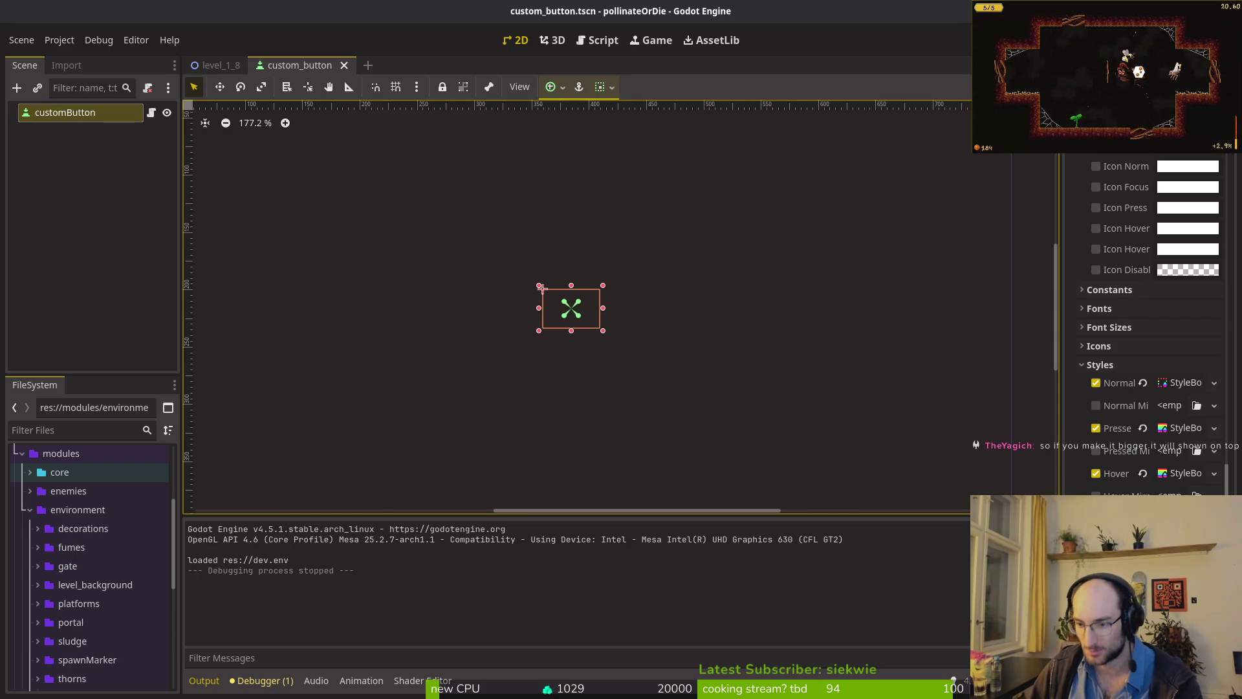
# - Restore the yellow Focus override, rerun the game into the hub, and close it
pyautogui.click(1095, 383)
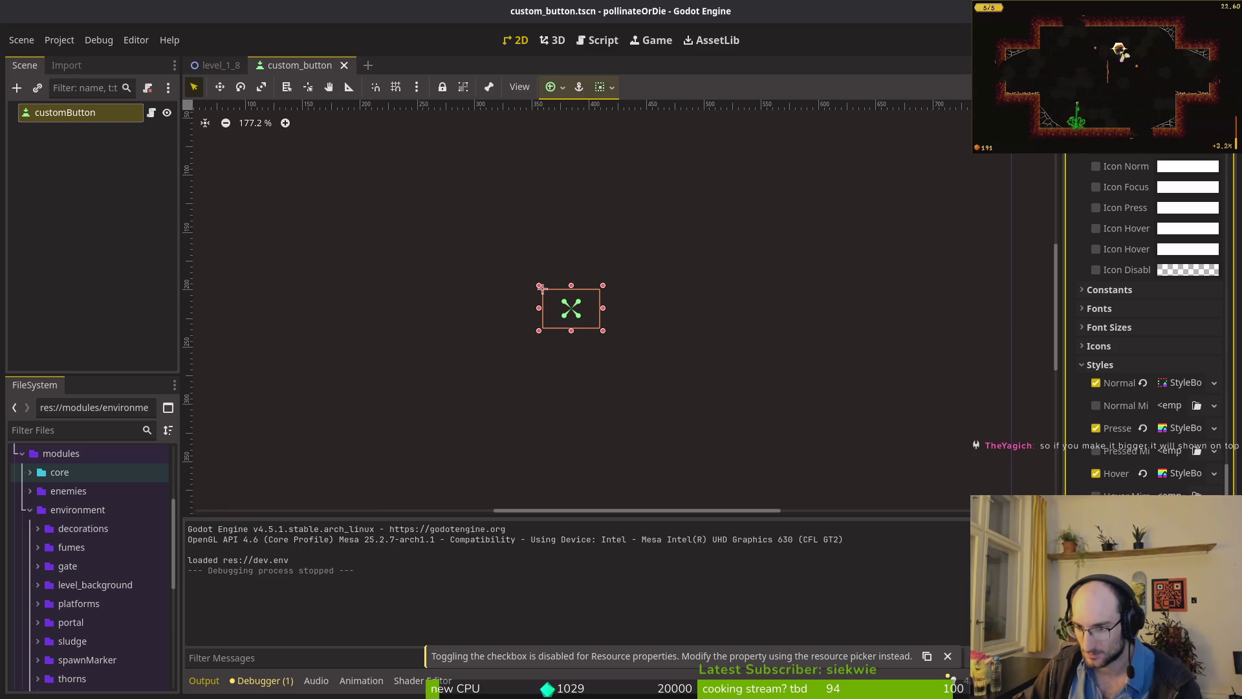
pyautogui.hotkey('ctrl', 'z')
pyautogui.press('F5')
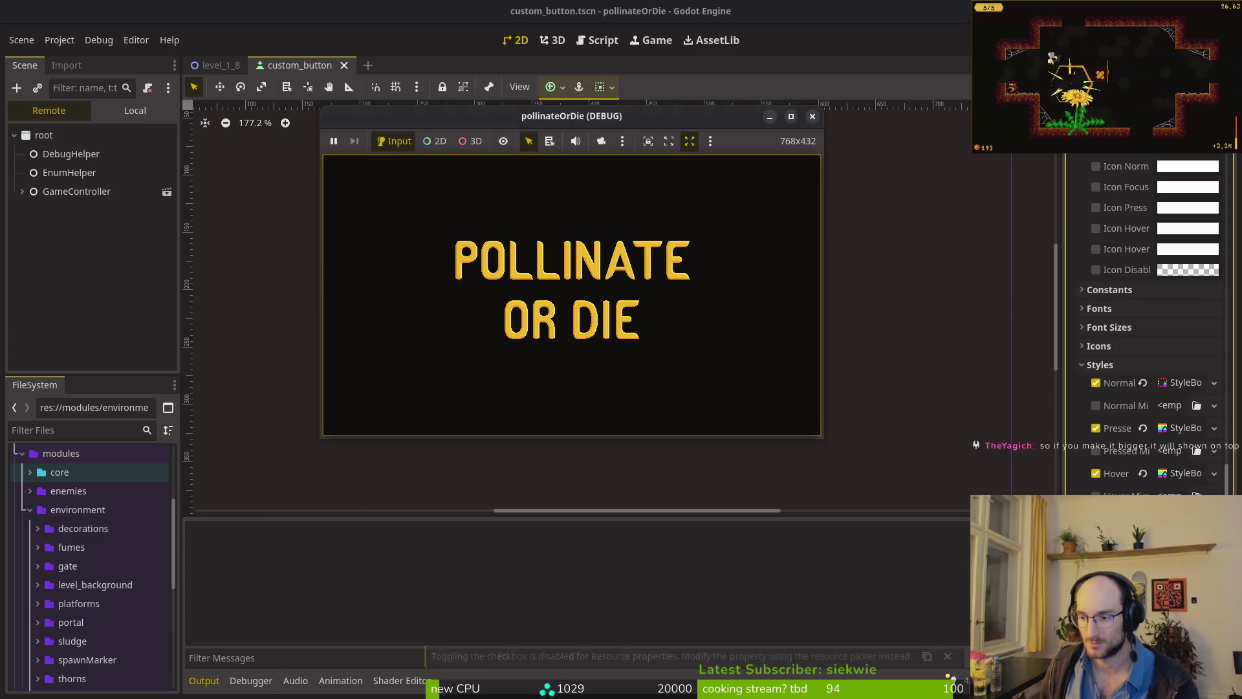
pyautogui.press('Up')
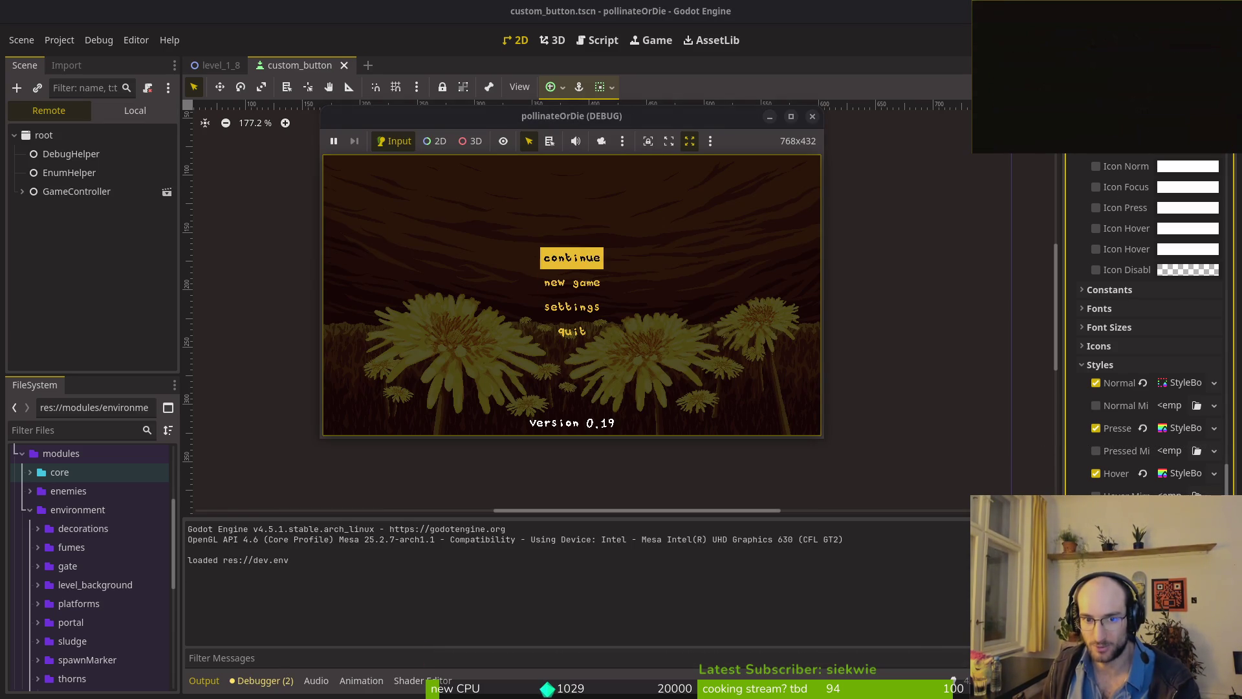
pyautogui.press('Return')
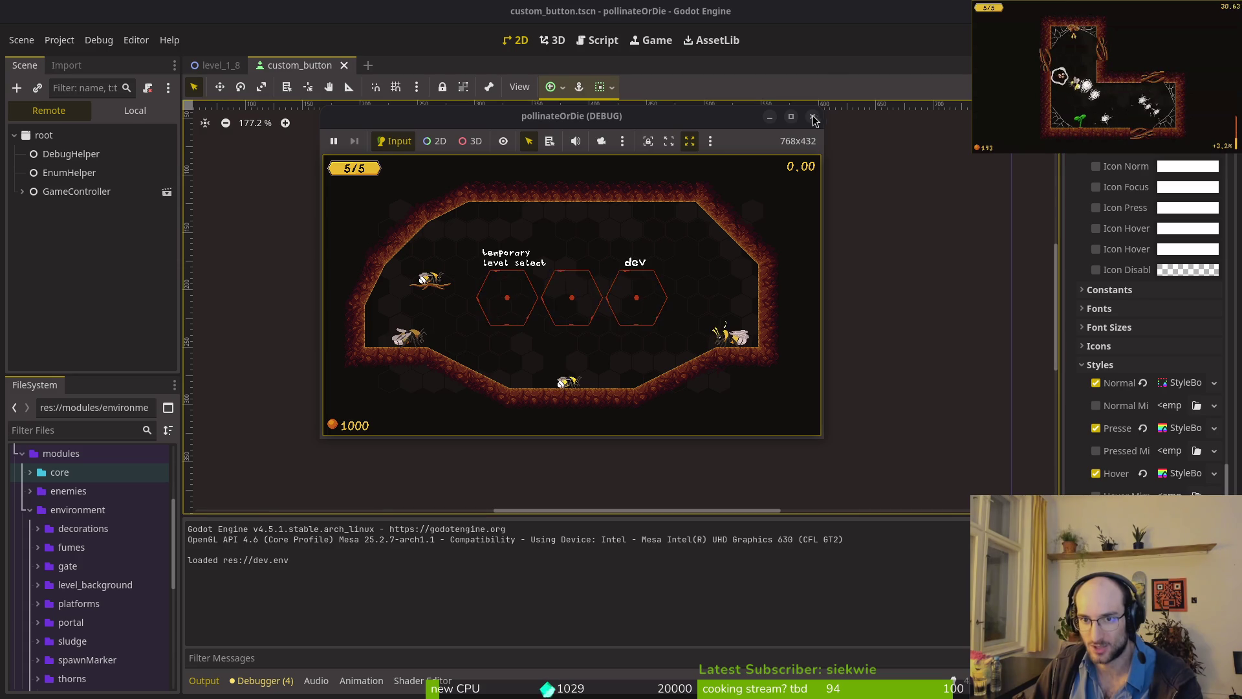
pyautogui.click(810, 116)
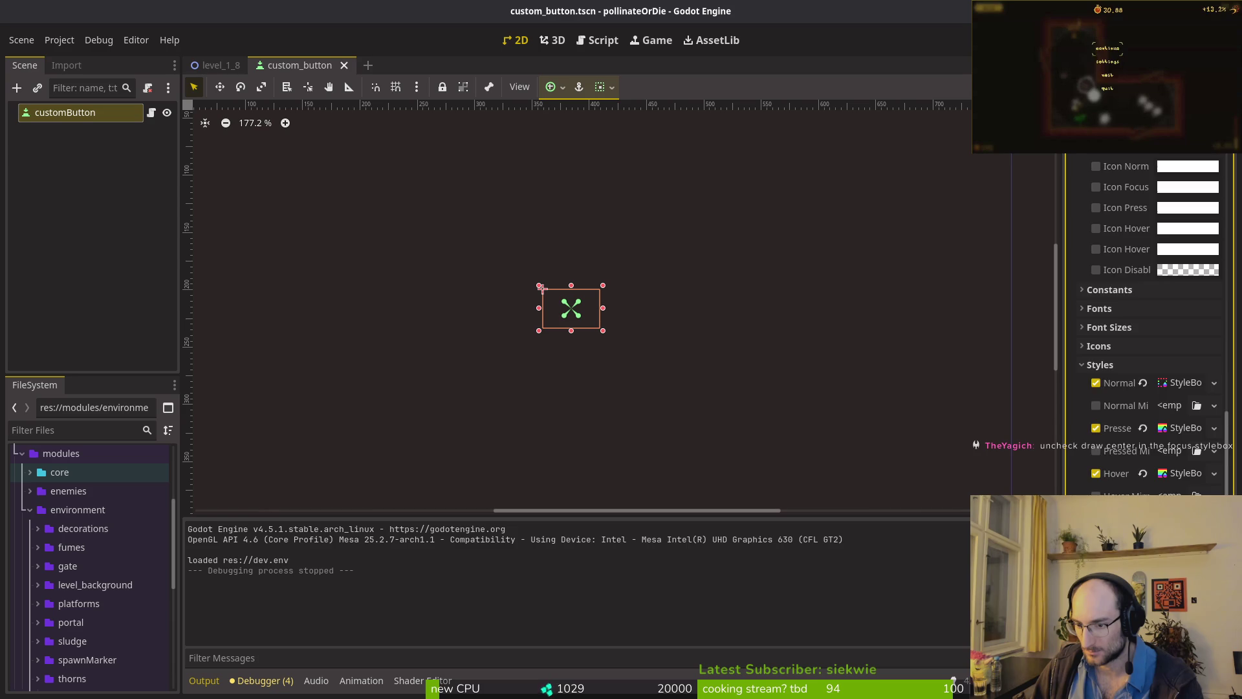
# - Turn off Draw Center on the expanded Focus StyleBox and run the game with F5
pyautogui.click(1180, 609)
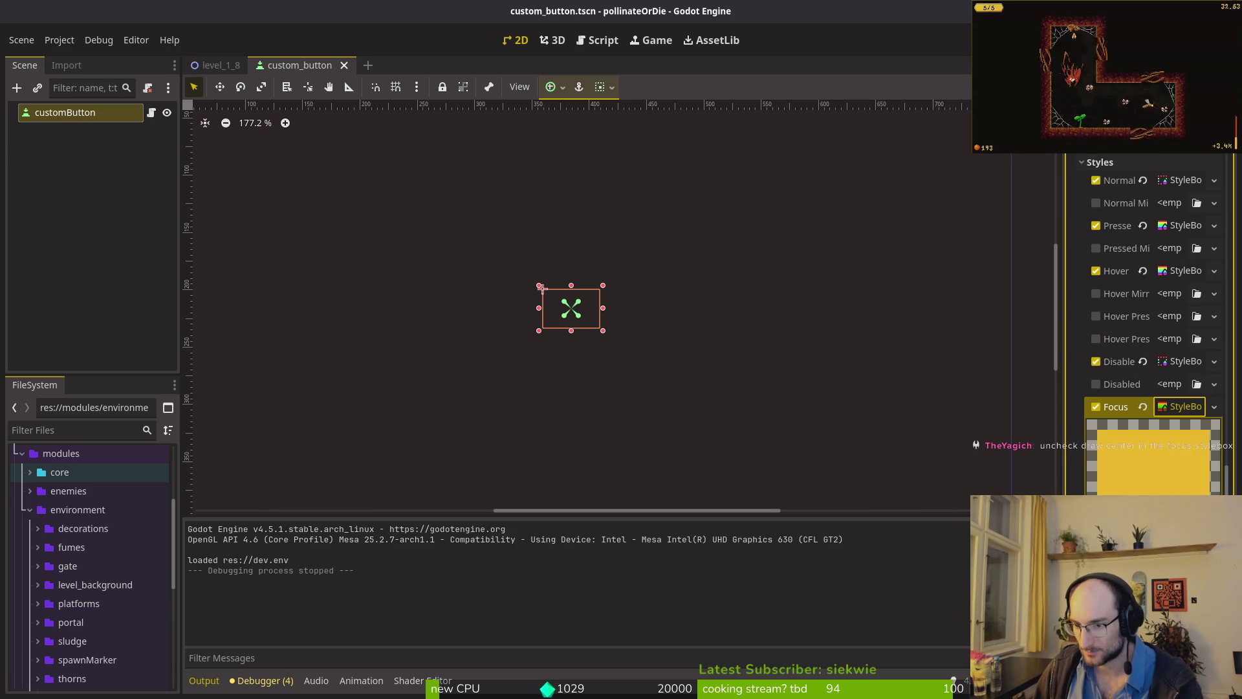
pyautogui.click(1158, 557)
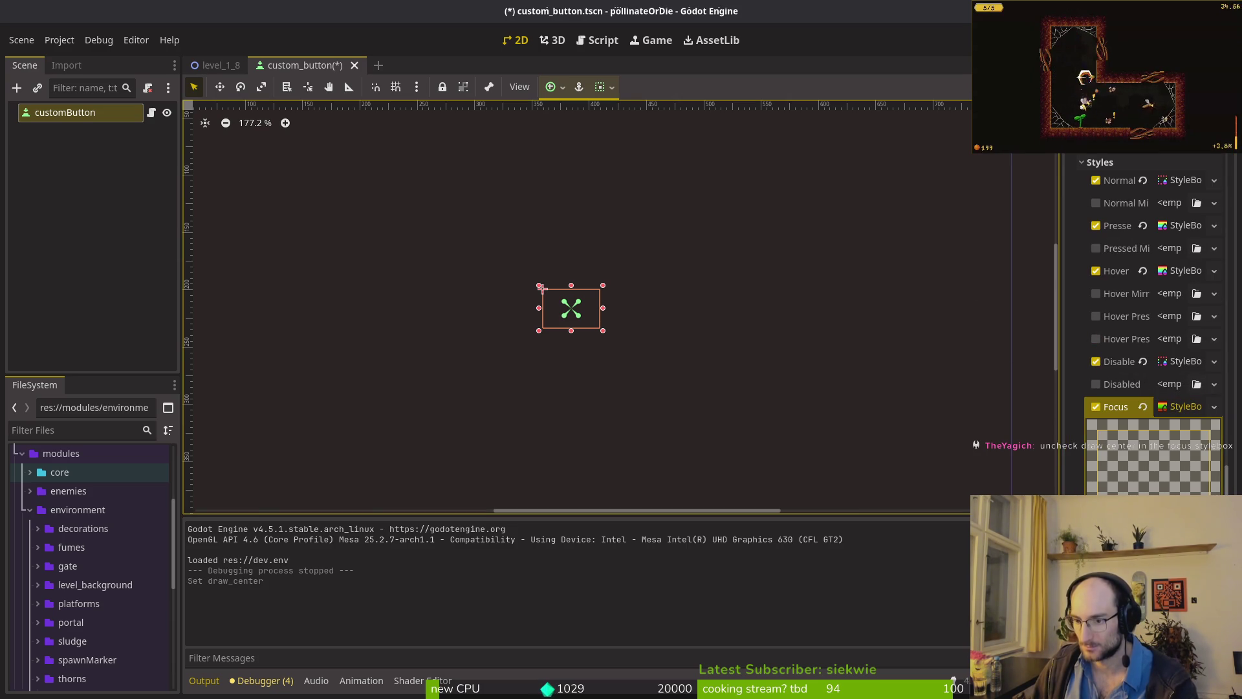
pyautogui.click(1158, 556)
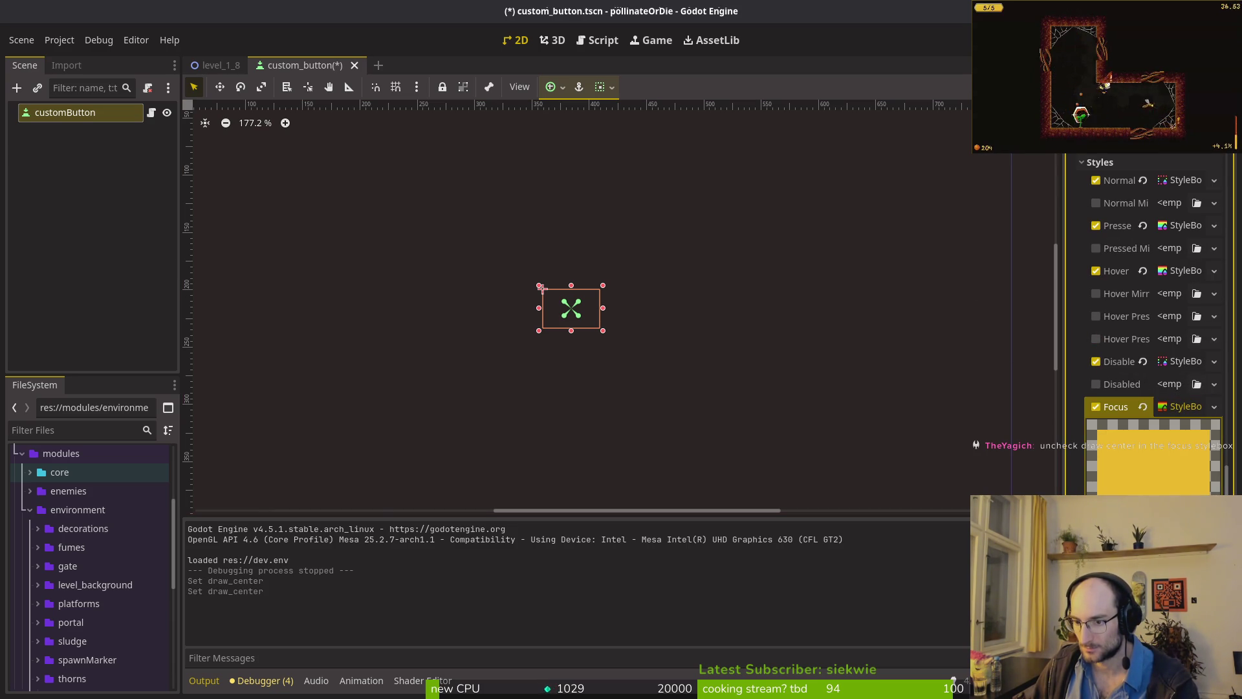
pyautogui.click(1158, 557)
pyautogui.press('F5')
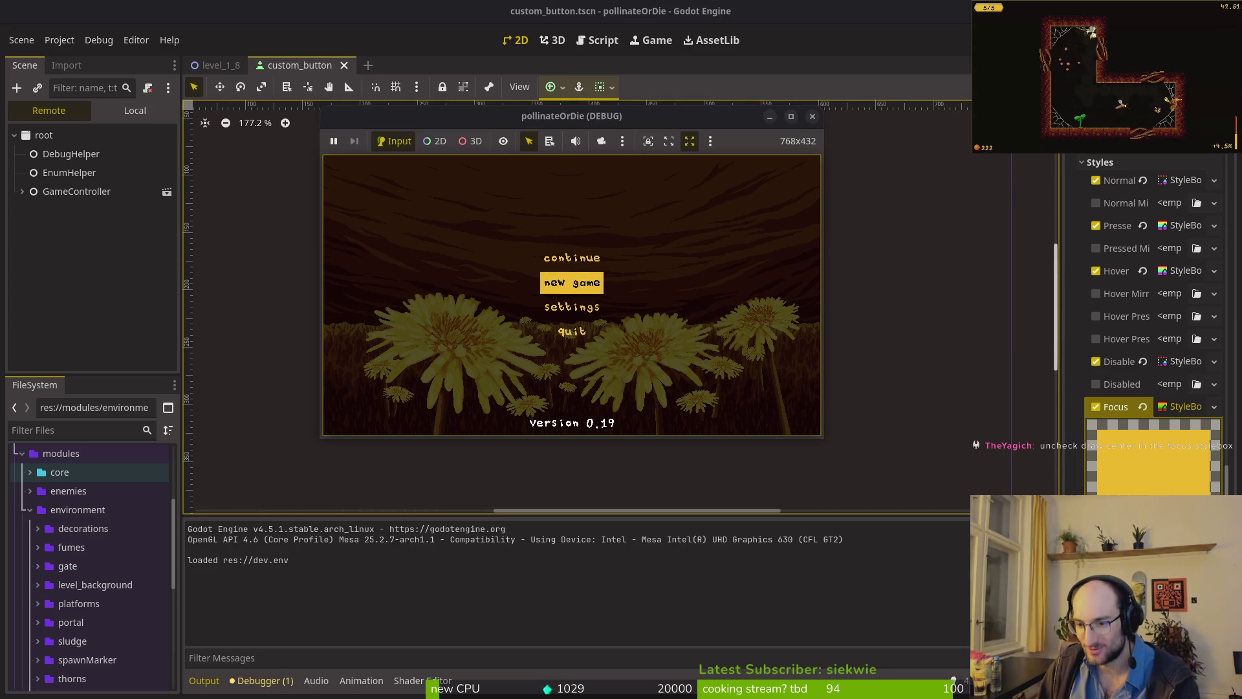
# - Stop and relaunch the game to compare, quit from the menu, and run it again with the fill restored
pyautogui.press('F8')
pyautogui.press('F5')
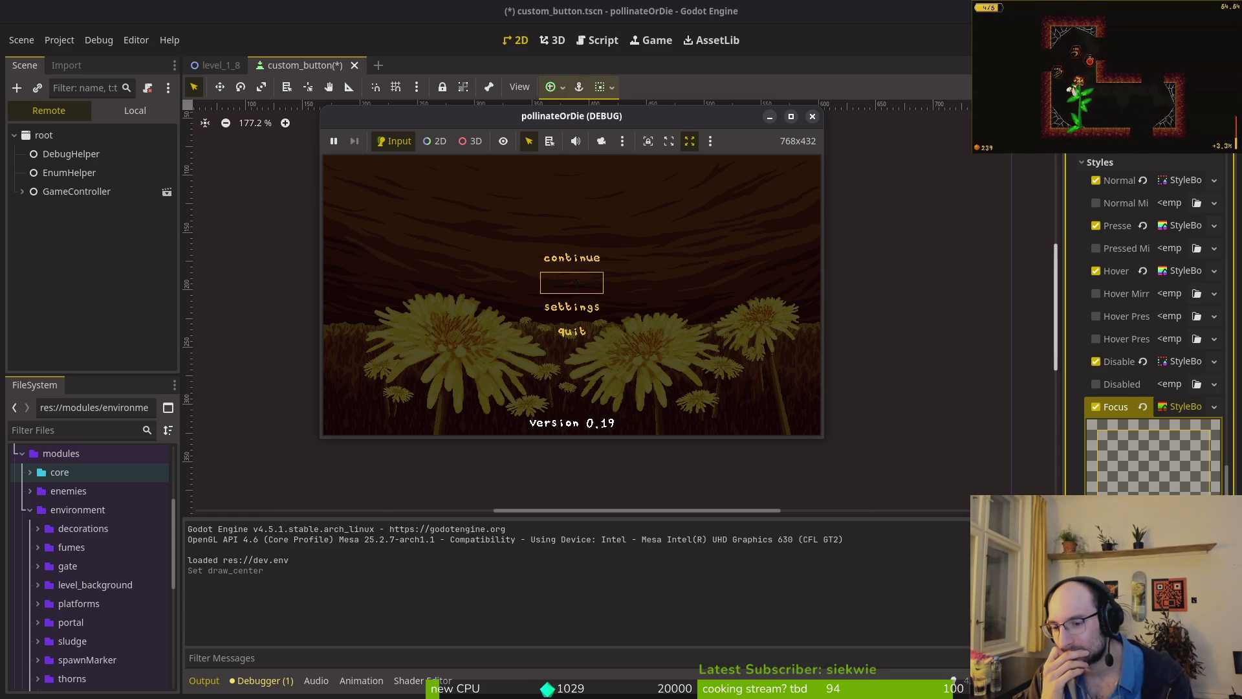
pyautogui.press('Down')
pyautogui.press('Down')
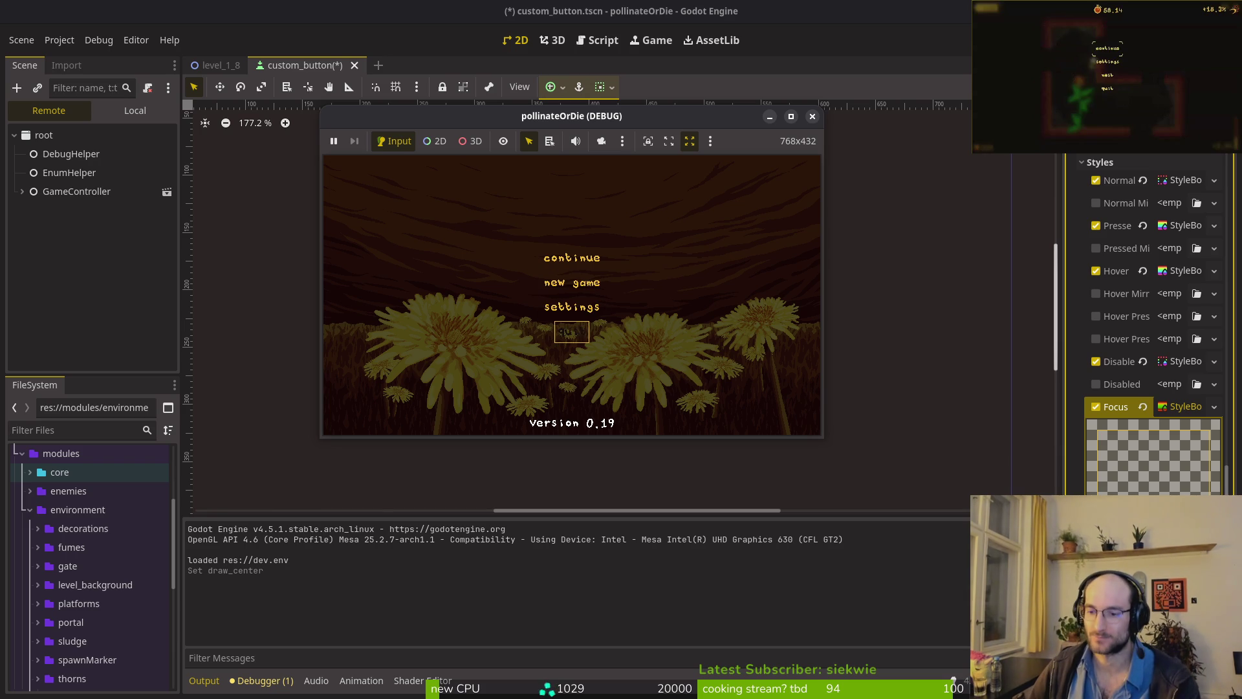
pyautogui.press('Return')
pyautogui.press('F5')
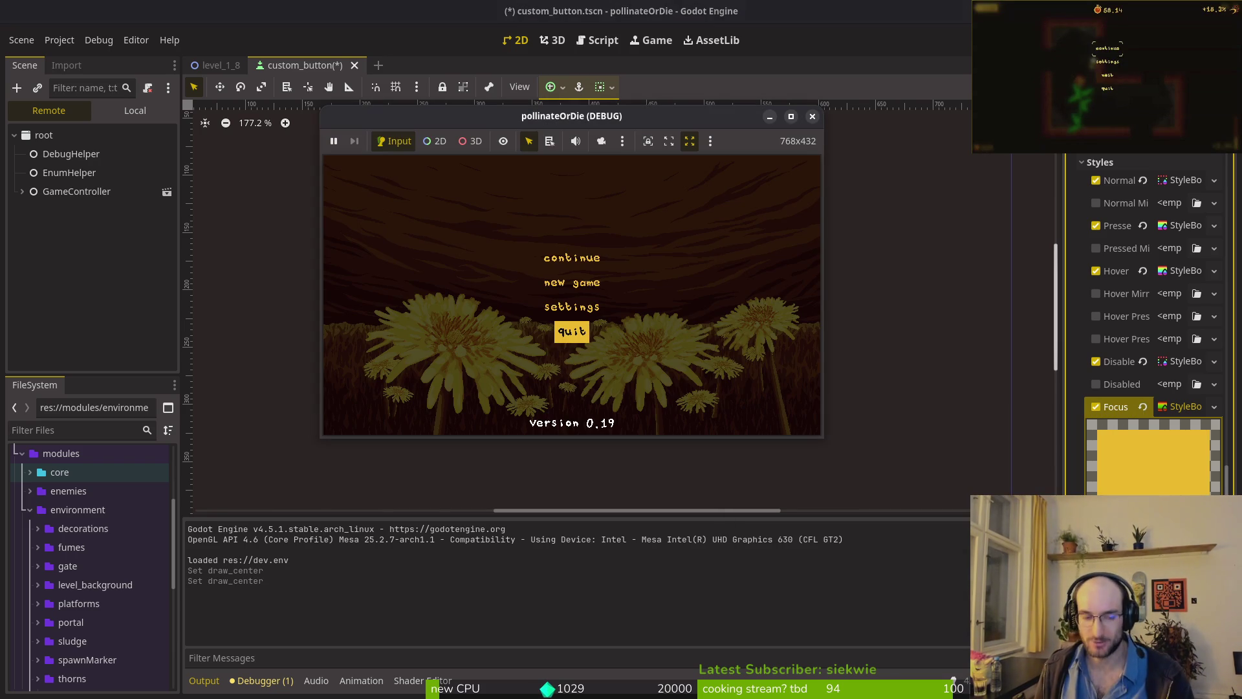
pyautogui.hotkey('alt', 'Tab')
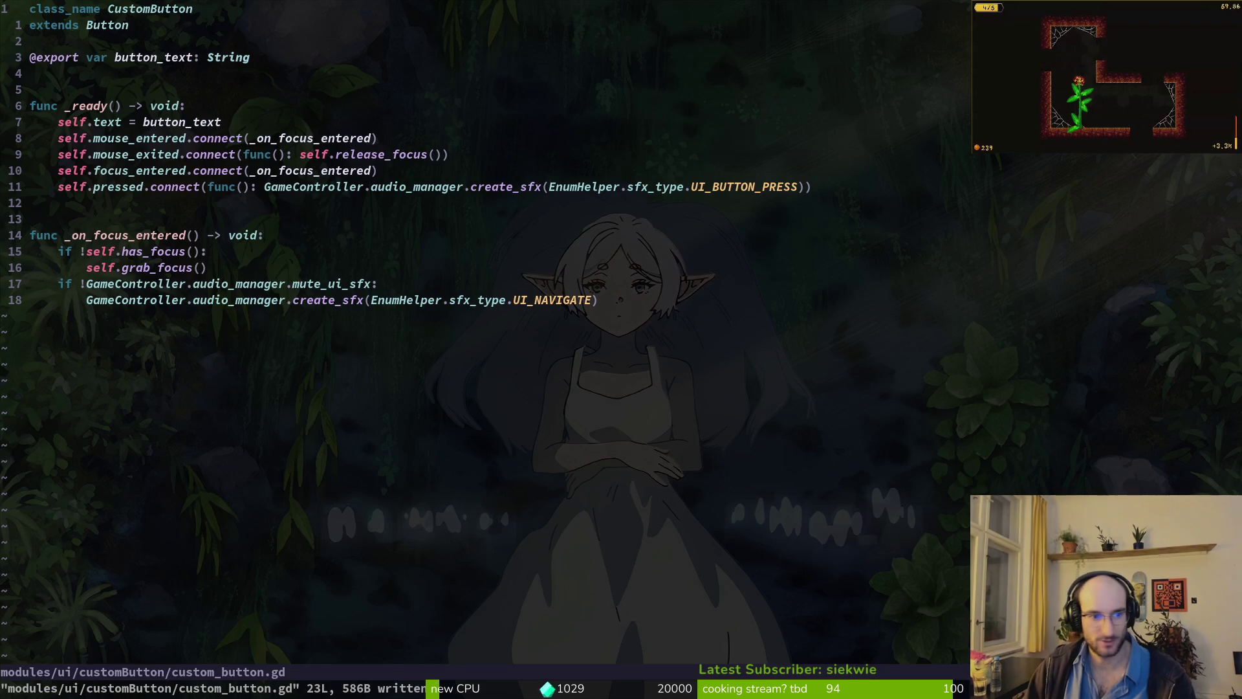
# - Undo the last edit, duplicate the self.pressed.connect line, and clear the copy's sound-effect callback body
pyautogui.press('u')
pyautogui.press('k')
pyautogui.press('k')
pyautogui.press('k')
pyautogui.press('y')
pyautogui.press('y')
pyautogui.press('p')
pyautogui.press('w')
pyautogui.press('w')
pyautogui.press('w')
pyautogui.press('w')
pyautogui.press('w')
pyautogui.press('v')
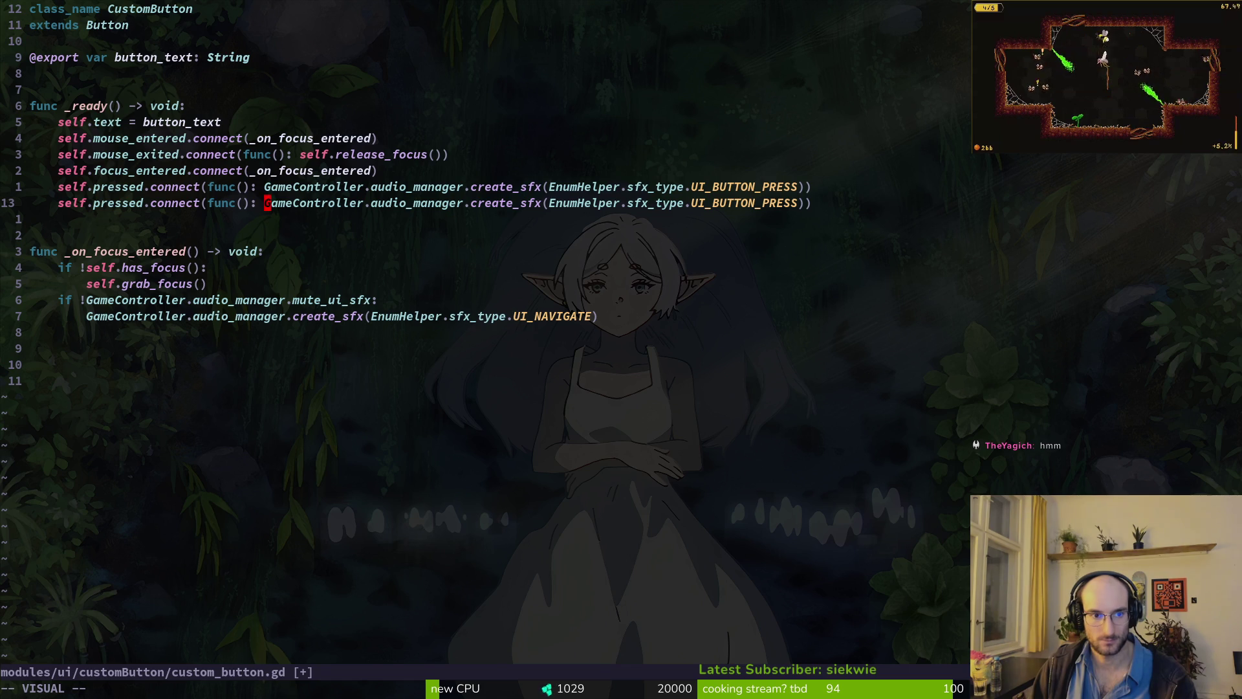
pyautogui.press('$')
pyautogui.press('h')
pyautogui.press('h')
pyautogui.press('c')
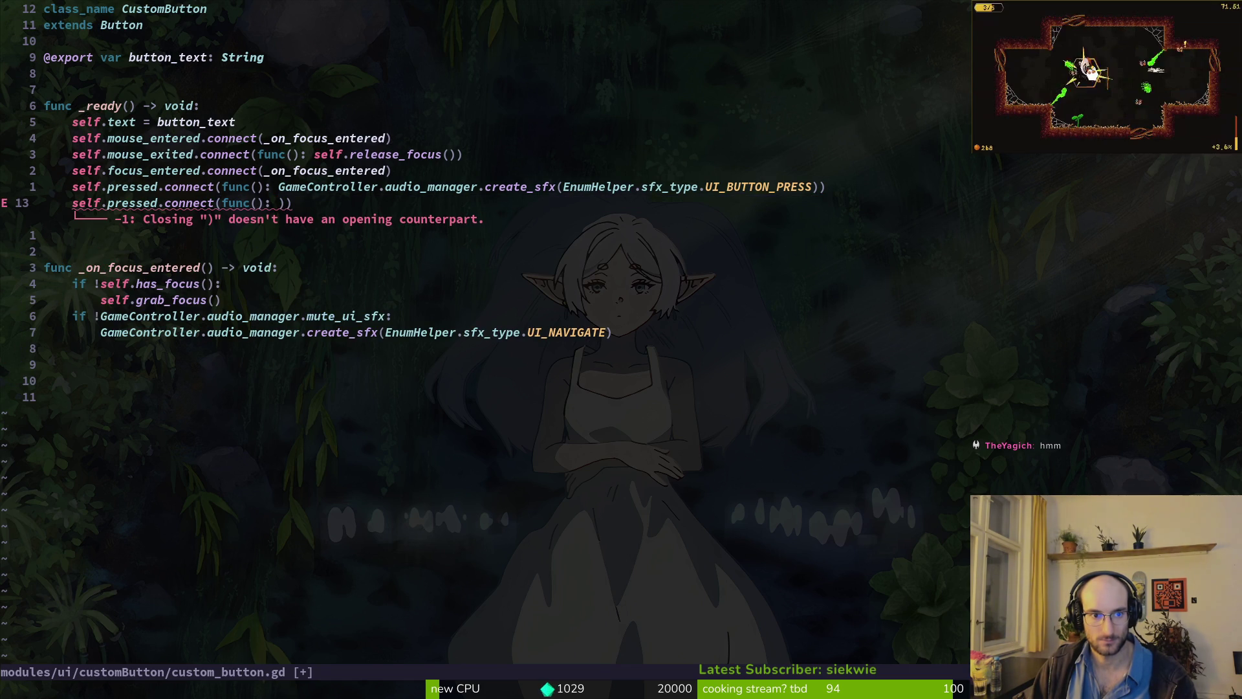
# - Write self.add_theme_stylebox_override into the copied callback using autocompletion
pyautogui.write('aself.sett')
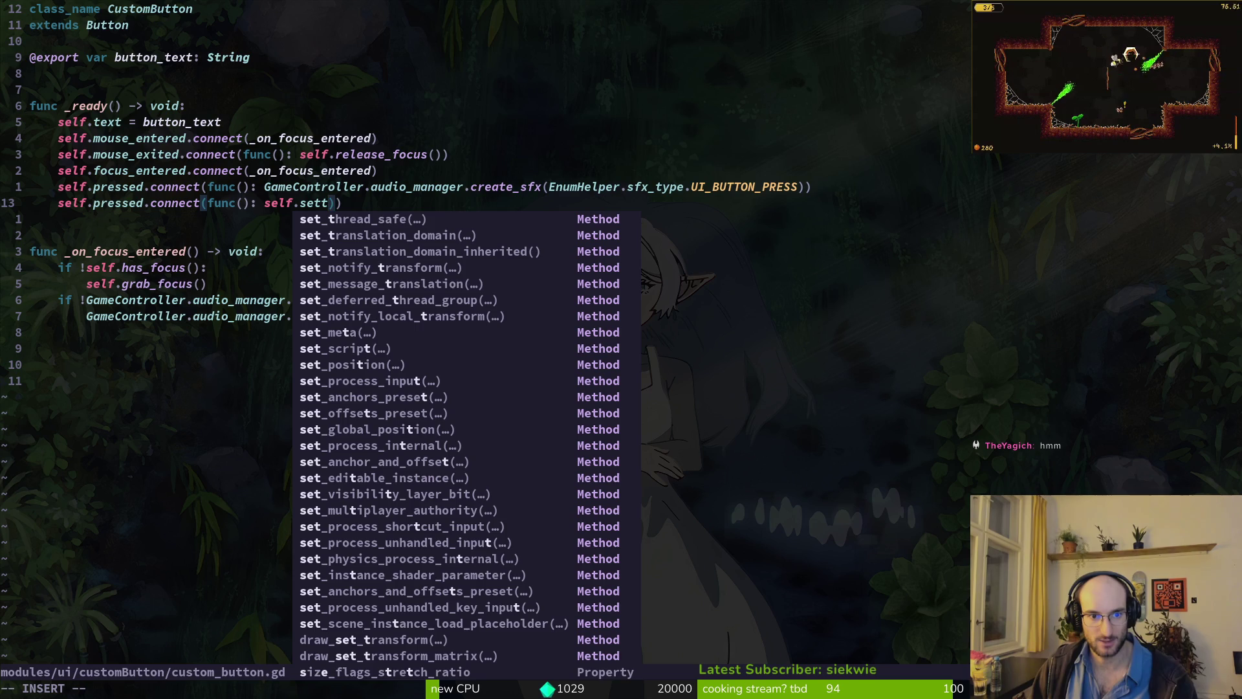
pyautogui.press('BackSpace')
pyautogui.write('st')
pyautogui.press('BackSpace')
pyautogui.press('BackSpace')
pyautogui.press('BackSpace')
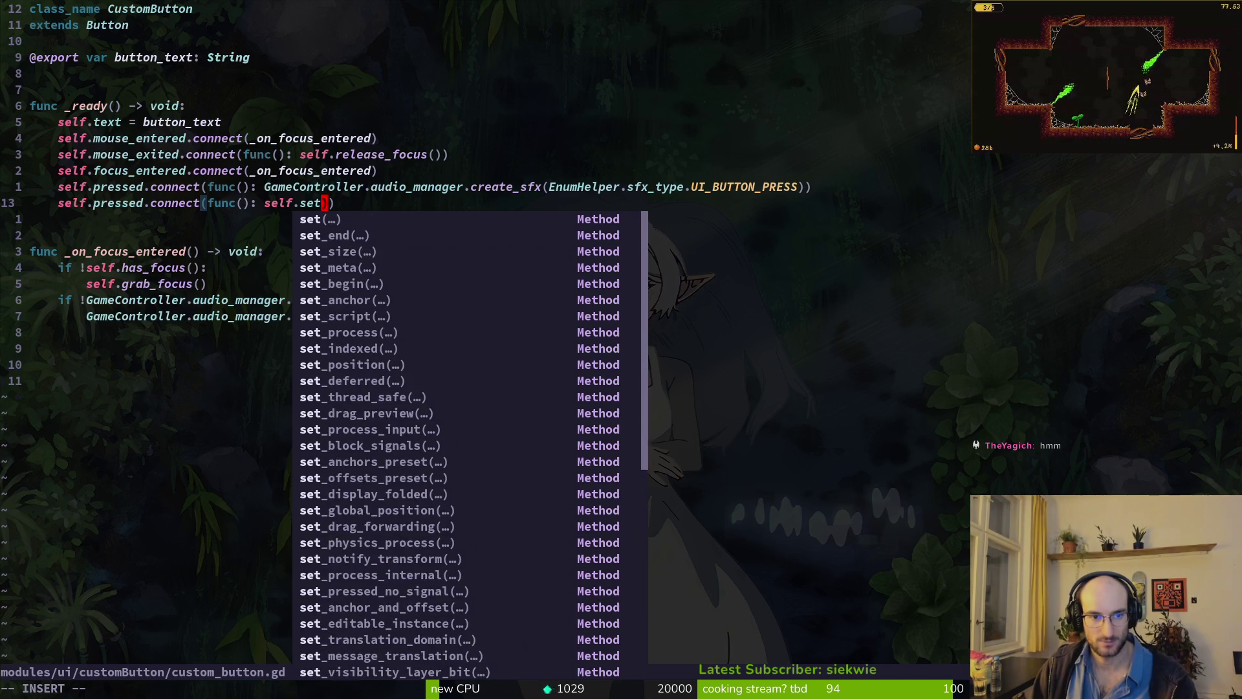
pyautogui.write('tyle')
pyautogui.hotkey('ctrl', 'n')
pyautogui.hotkey('ctrl', 'n')
pyautogui.hotkey('ctrl', 'n')
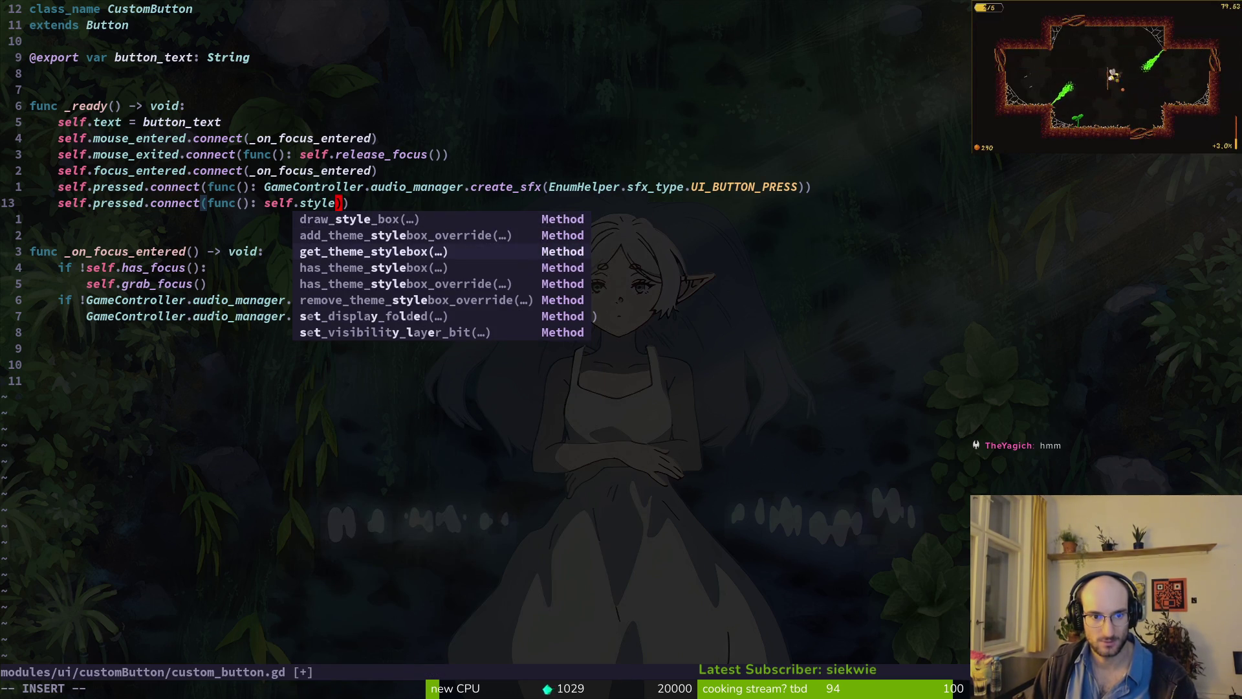
pyautogui.hotkey('ctrl', 'p')
pyautogui.hotkey('ctrl', 'p')
pyautogui.hotkey('ctrl', 'p')
pyautogui.hotkey('ctrl', 'p')
pyautogui.hotkey('ctrl', 'p')
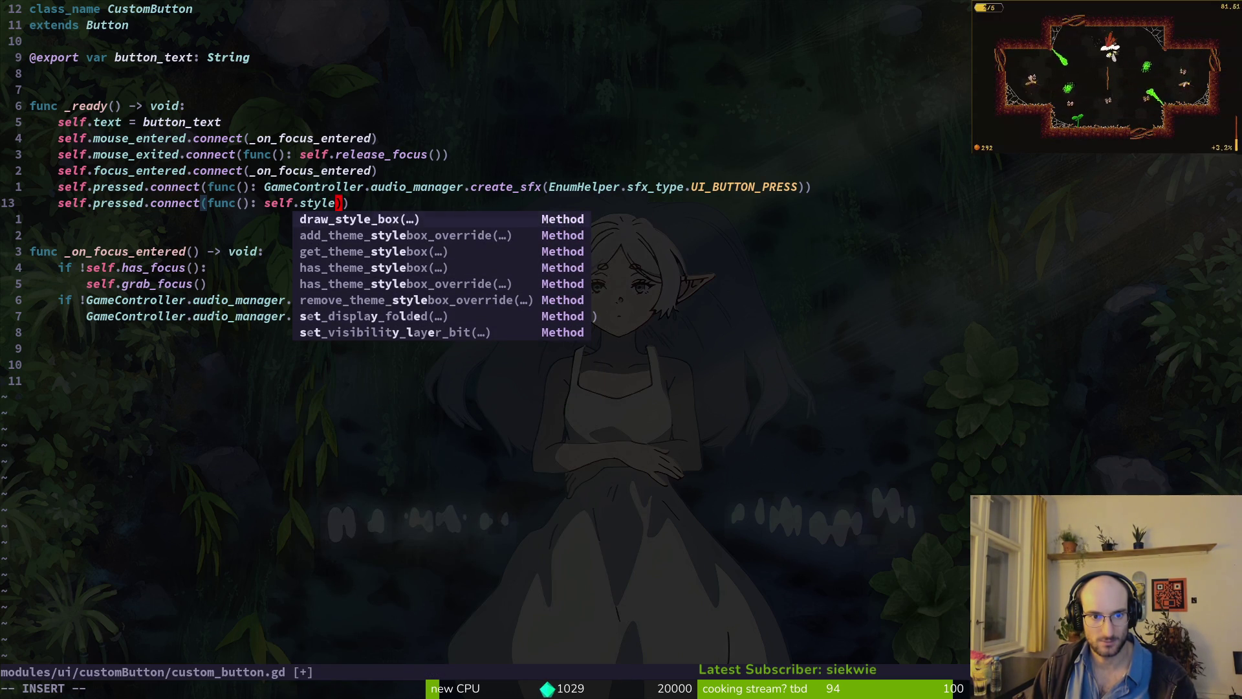
pyautogui.hotkey('ctrl', 'n')
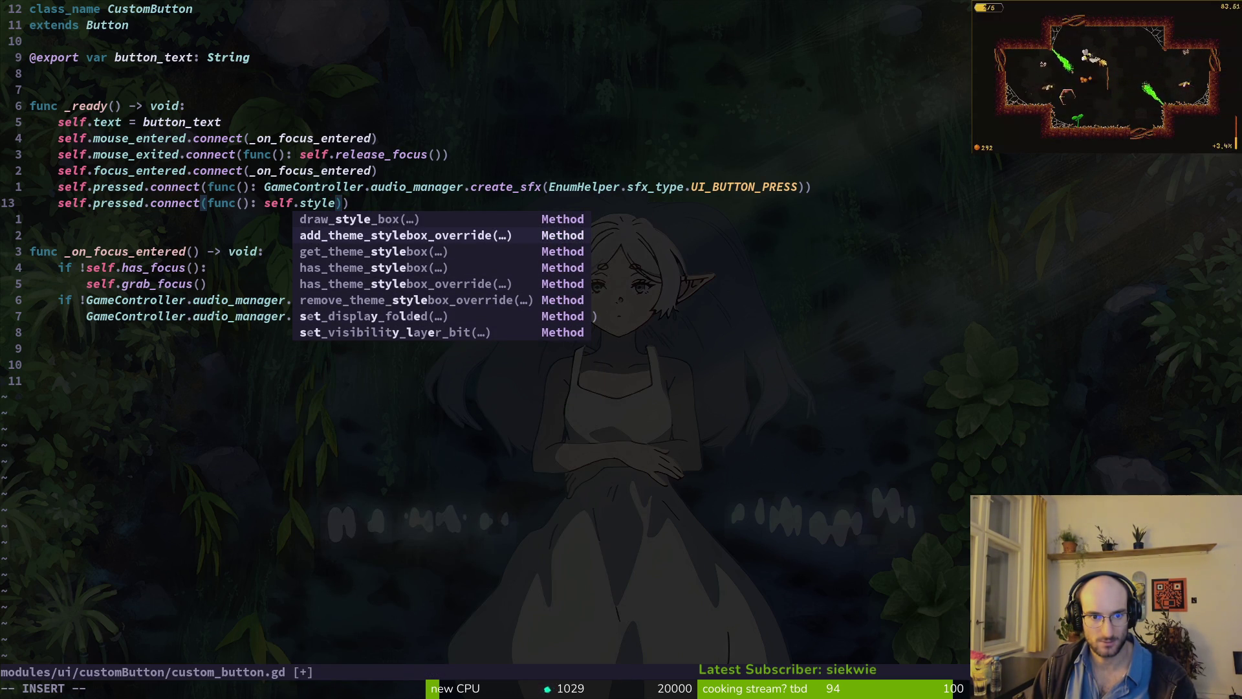
pyautogui.hotkey('ctrl', 'y')
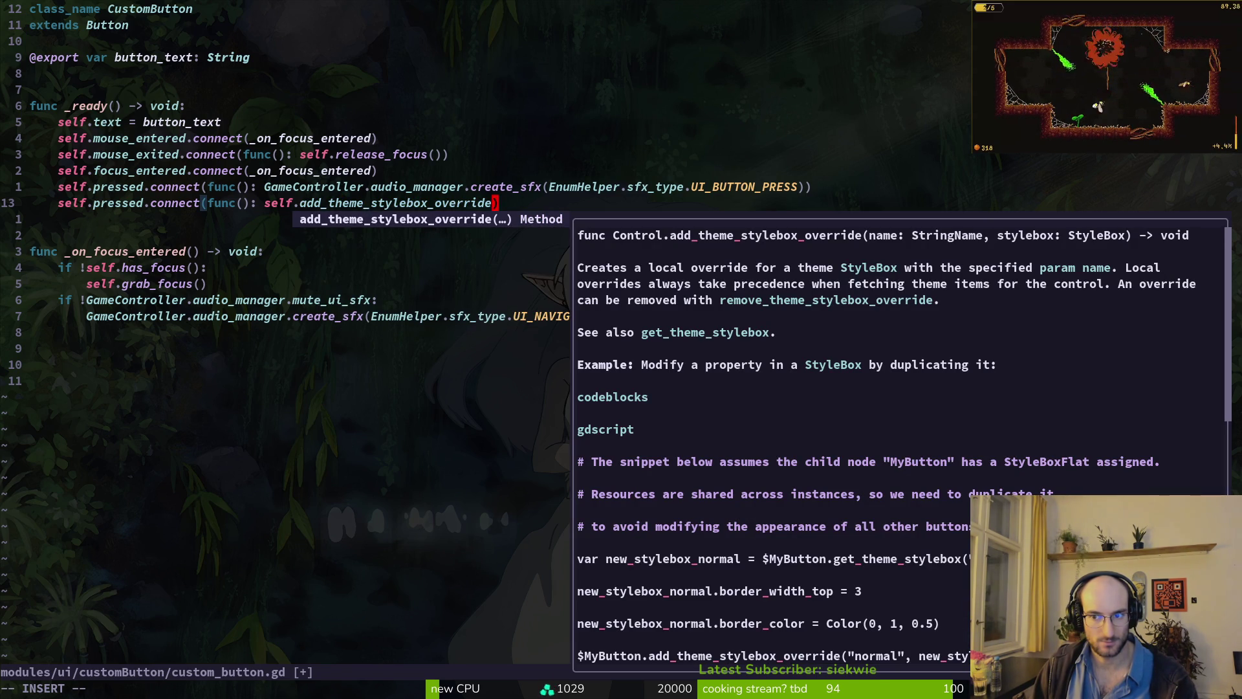
pyautogui.hotkey('alt', 'Tab')
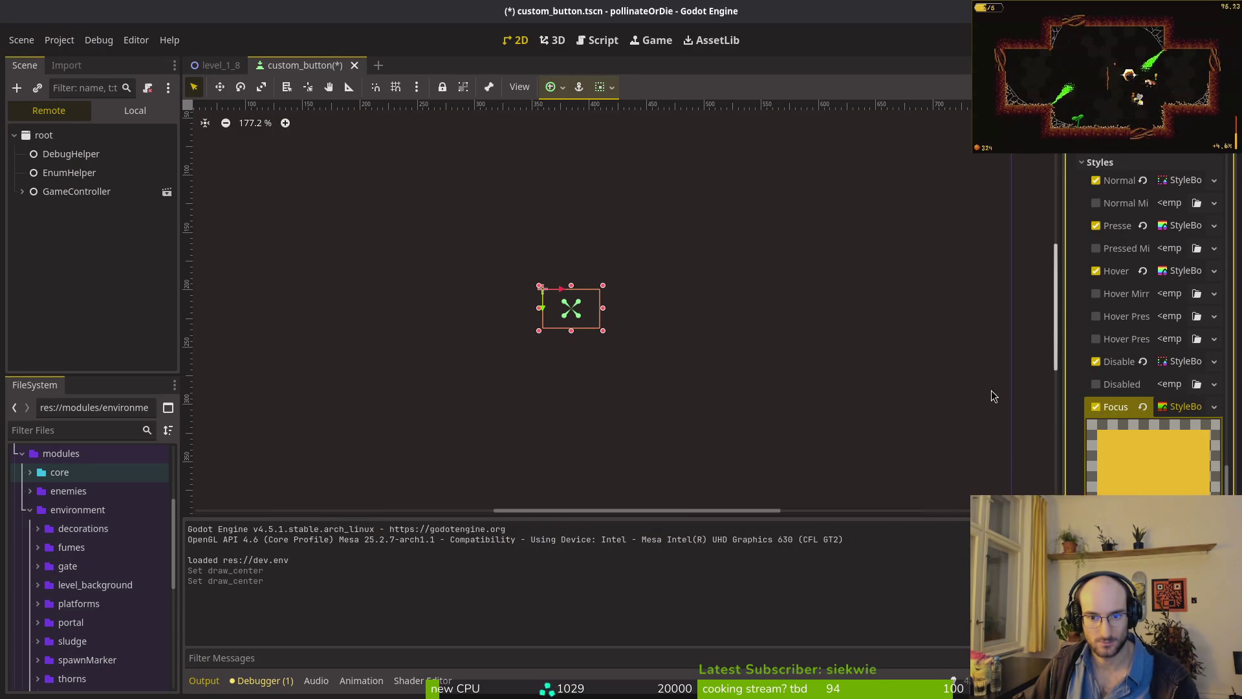
pyautogui.hotkey('alt', 'Tab')
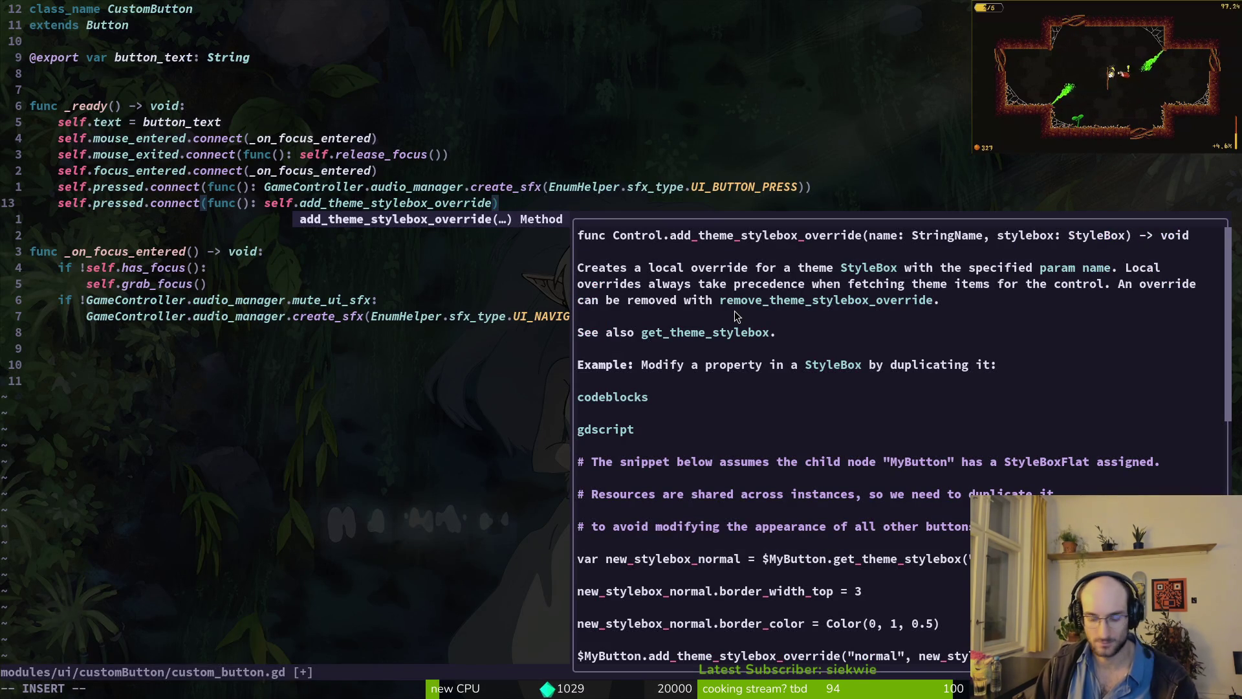
# - Enter "focus" as the first argument of add_theme_stylebox_override and check its signature help
pyautogui.write('focu')
pyautogui.press('BackSpace')
pyautogui.press('BackSpace')
pyautogui.press('BackSpace')
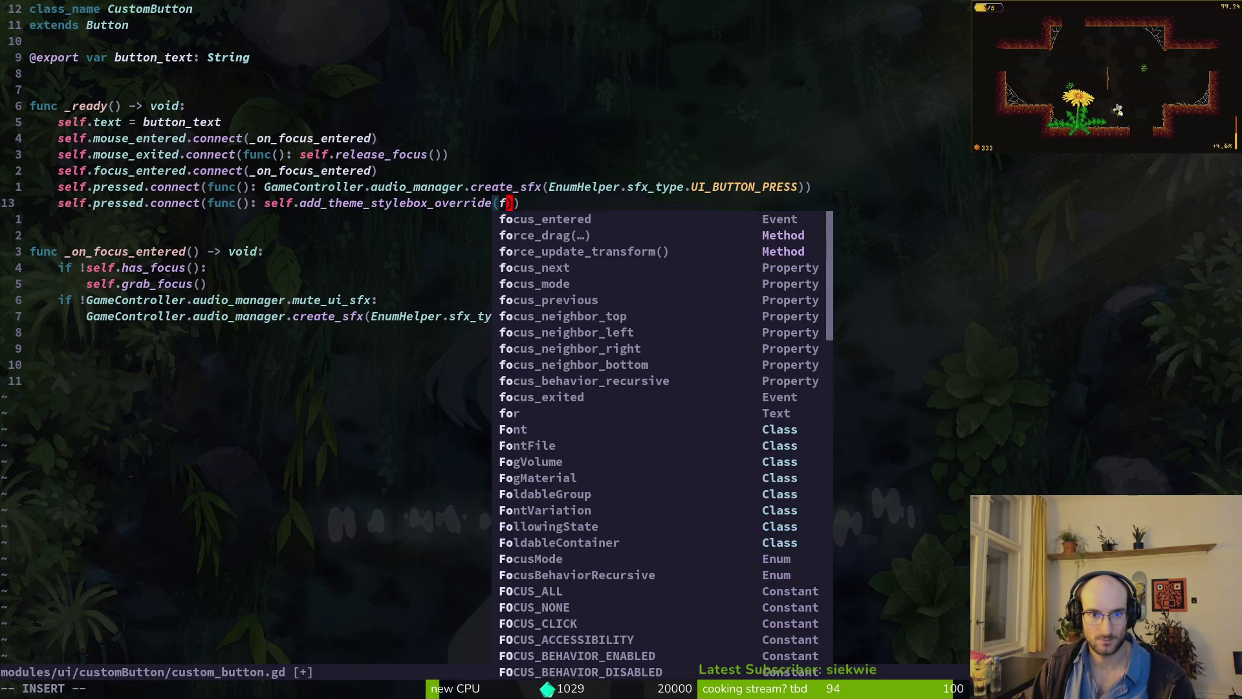
pyautogui.write('"focus",')
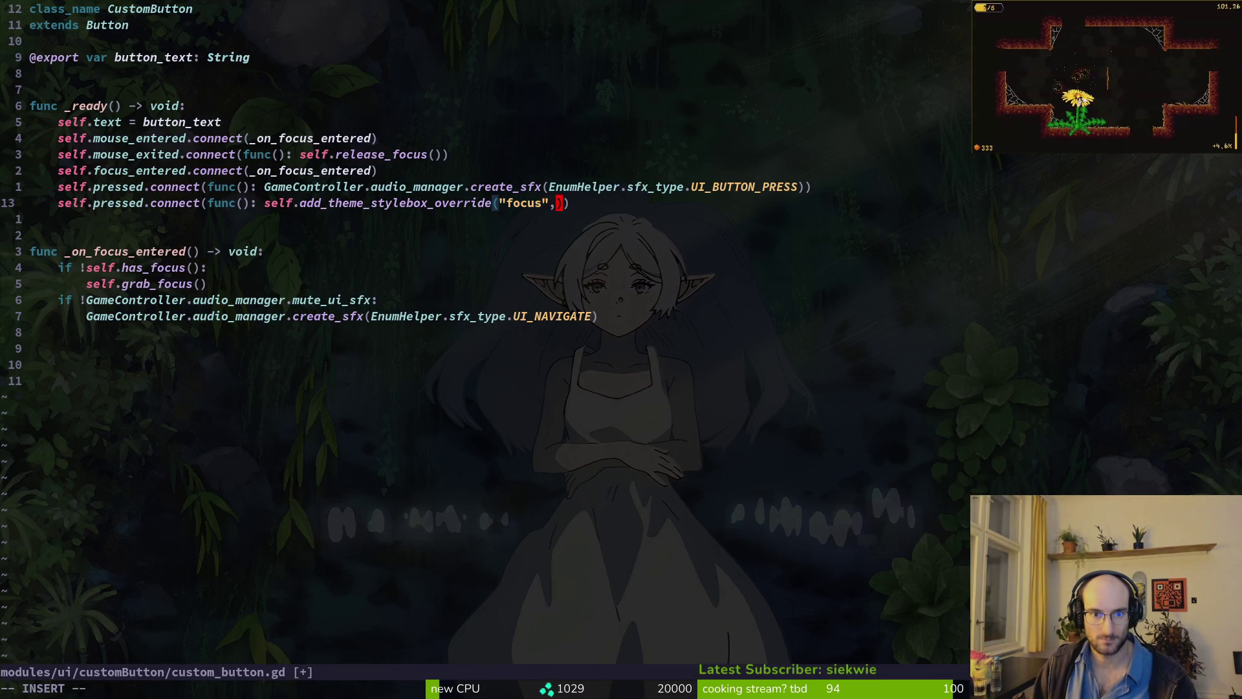
pyautogui.write(',')
pyautogui.press('Escape')
pyautogui.press('h')
pyautogui.press('h')
pyautogui.press('h')
pyautogui.hotkey('ctrl', 'v')
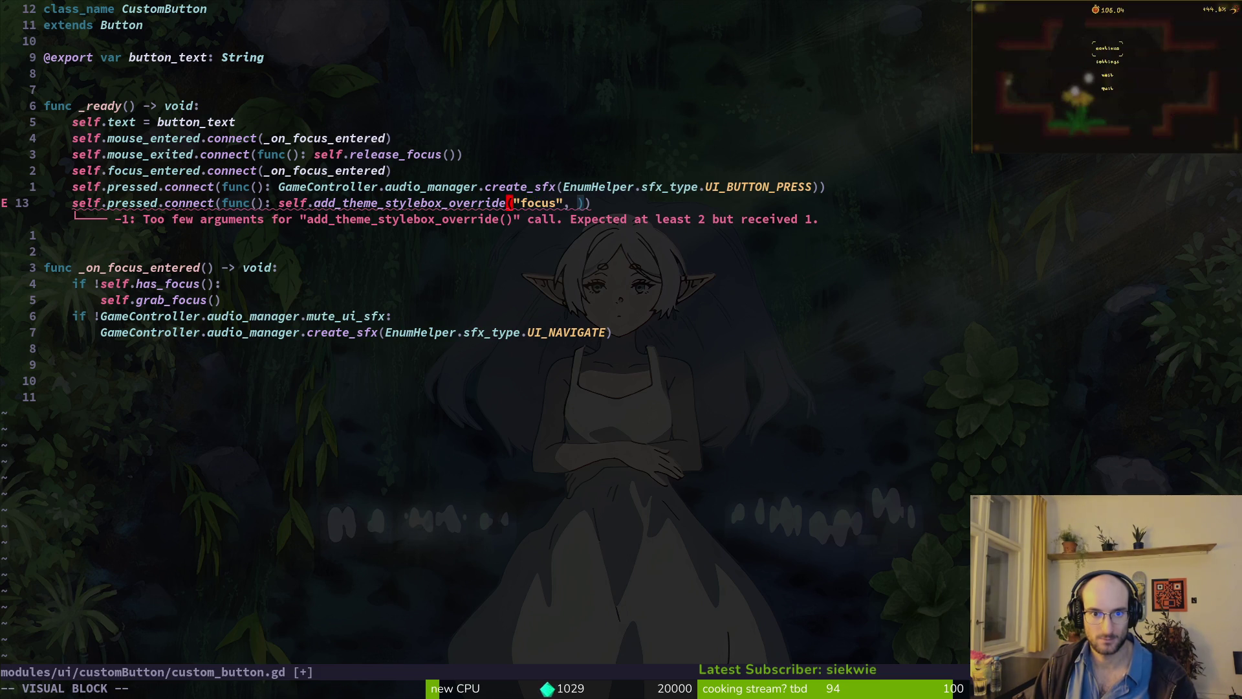
pyautogui.press('Escape')
pyautogui.press('i')
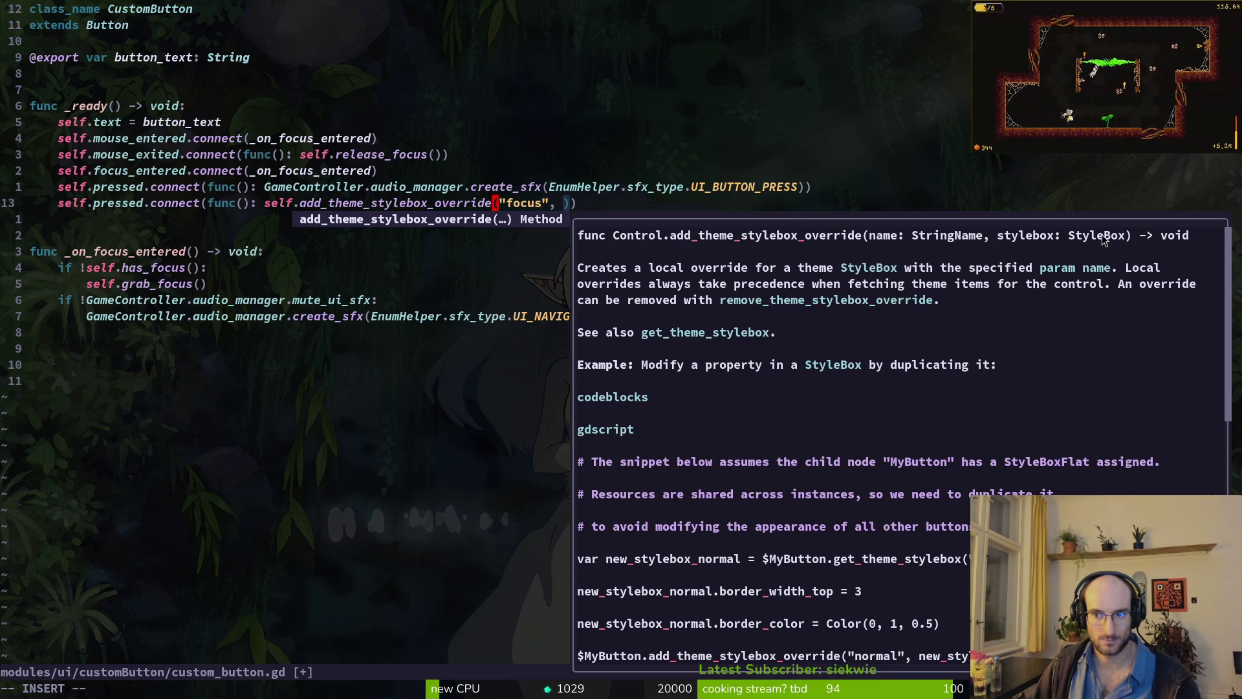
pyautogui.press('Escape')
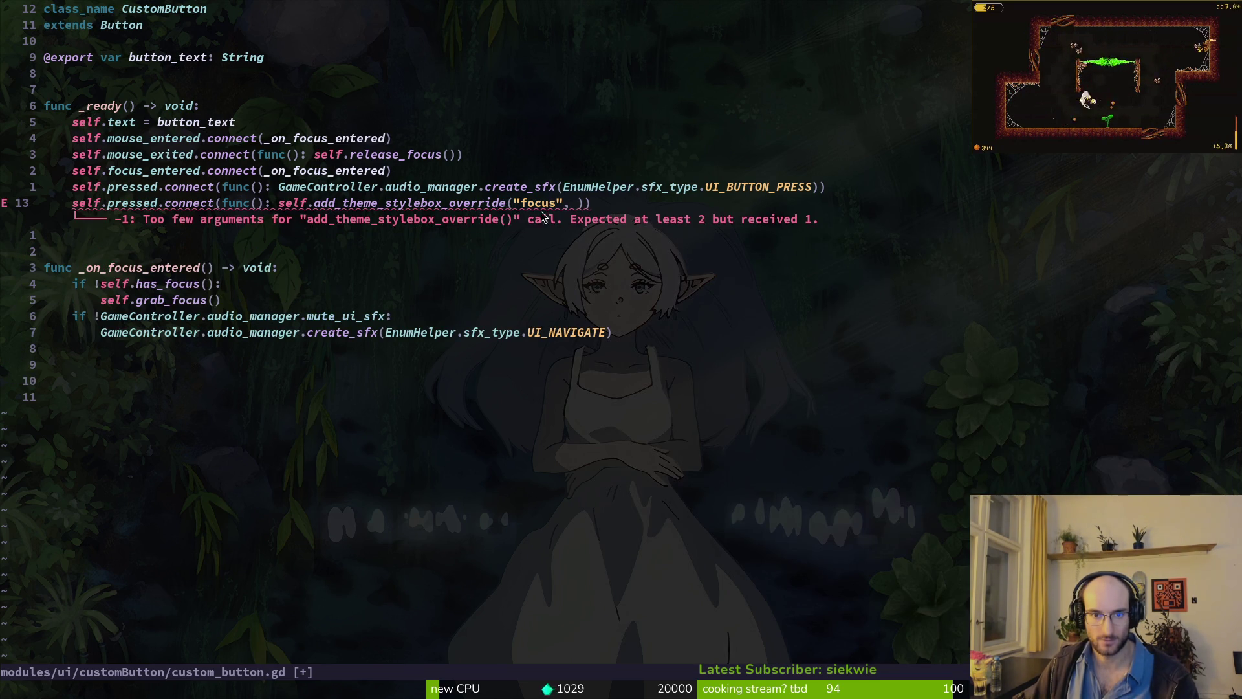
pyautogui.hotkey('alt', 'Tab')
pyautogui.hotkey('alt', 'Tab')
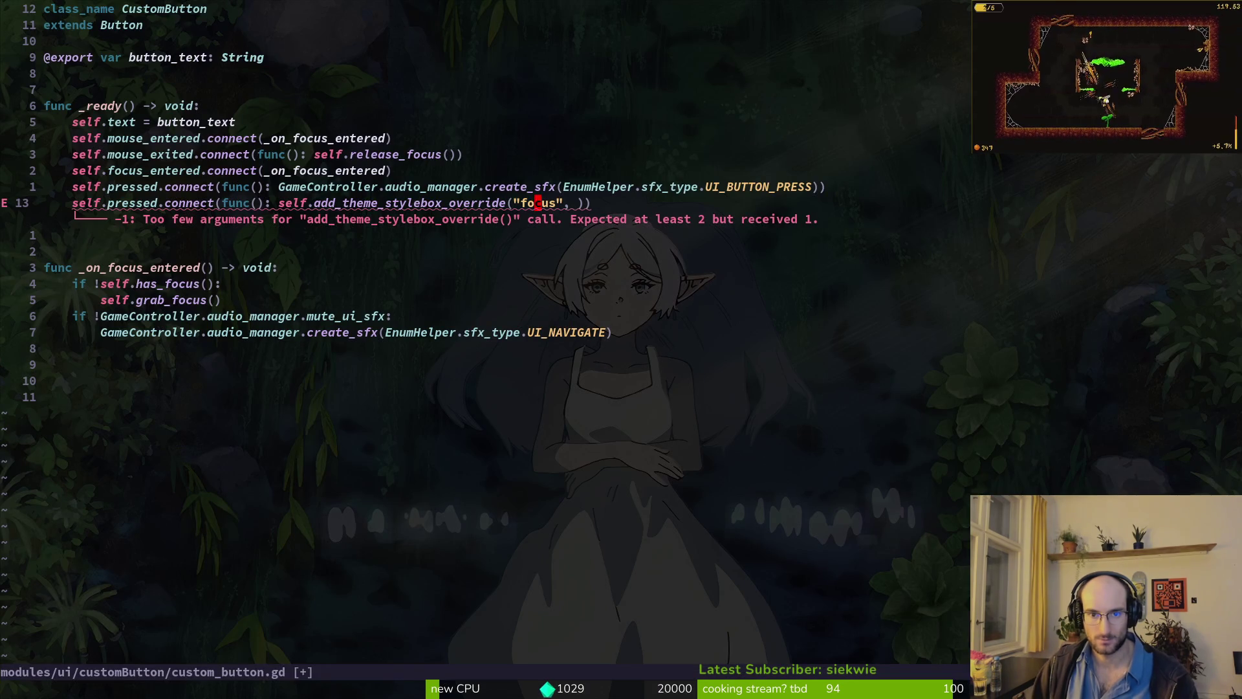
# - Change the style name to "draw_center" and type StyleFo as the second argument, then save
pyautogui.press('c')
pyautogui.press('i')
pyautogui.press('"')
pyautogui.write('draw_c')
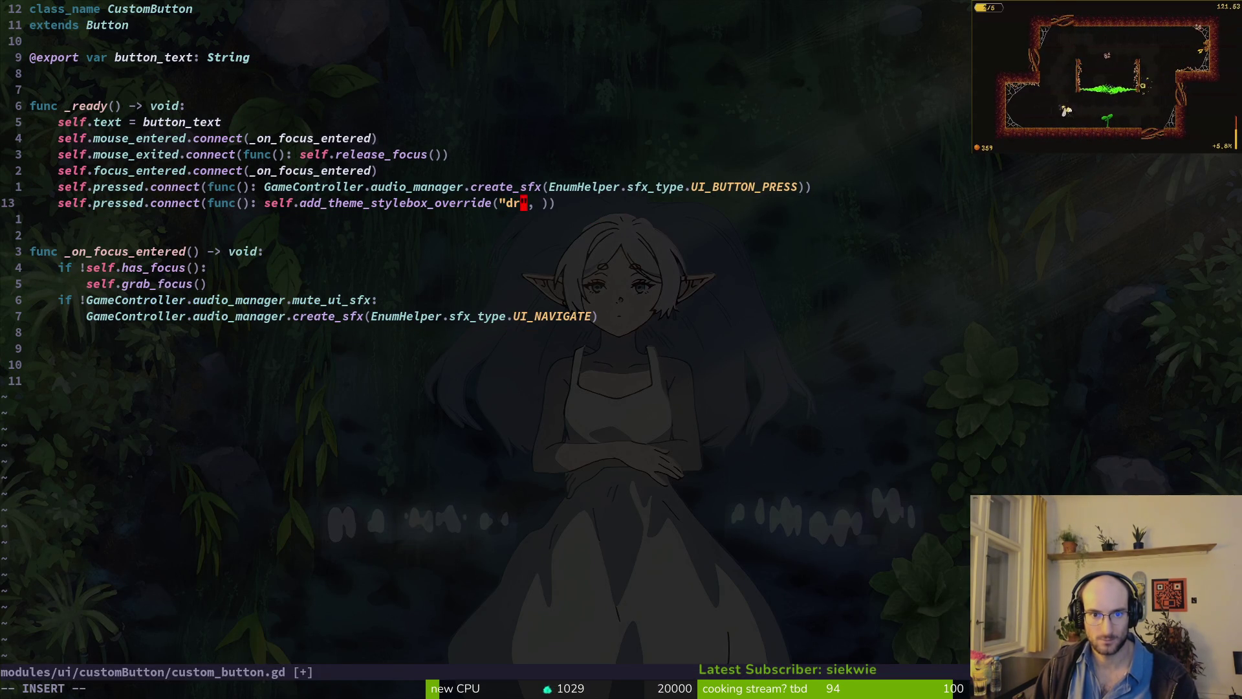
pyautogui.write('enter')
pyautogui.hotkey('ctrl', 's')
pyautogui.press('Right')
pyautogui.press('Right')
pyautogui.press('Right')
pyautogui.write('sty')
pyautogui.press('Tab')
pyautogui.press('Return')
pyautogui.press('BackSpace')
pyautogui.press('BackSpace')
pyautogui.press('BackSpace')
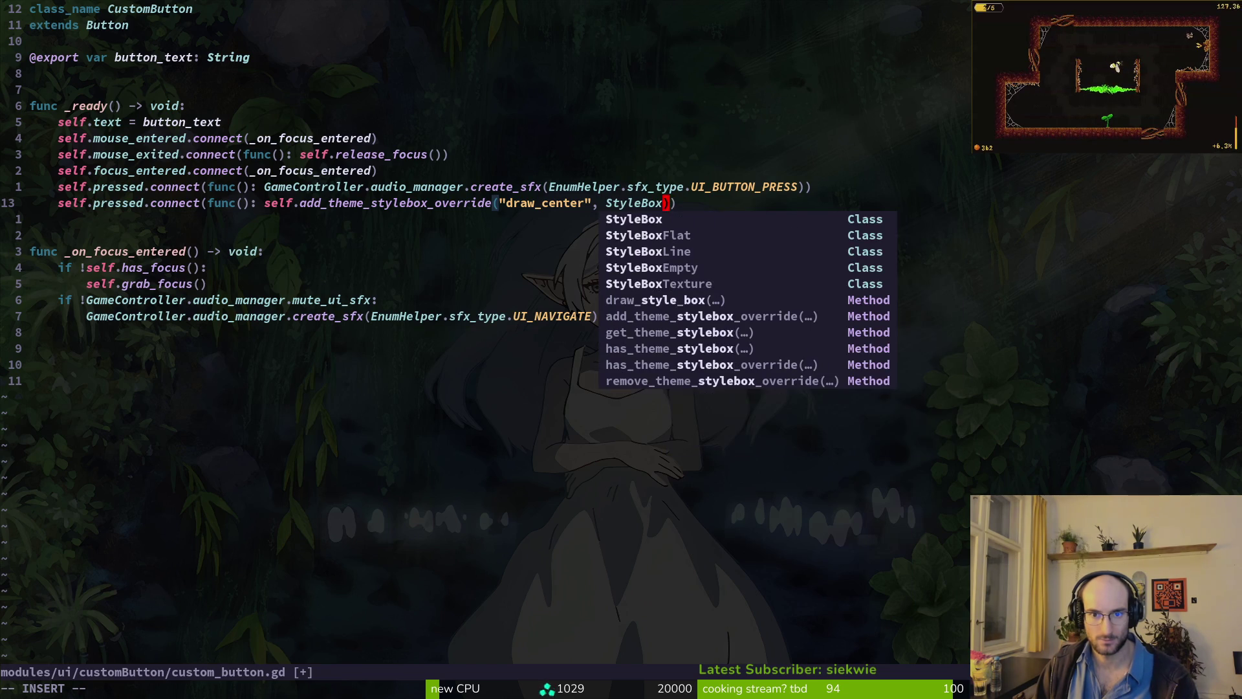
pyautogui.write('Fo')
pyautogui.press('Escape')
pyautogui.press('V')
pyautogui.press('Escape')
pyautogui.hotkey('alt', 'Tab')
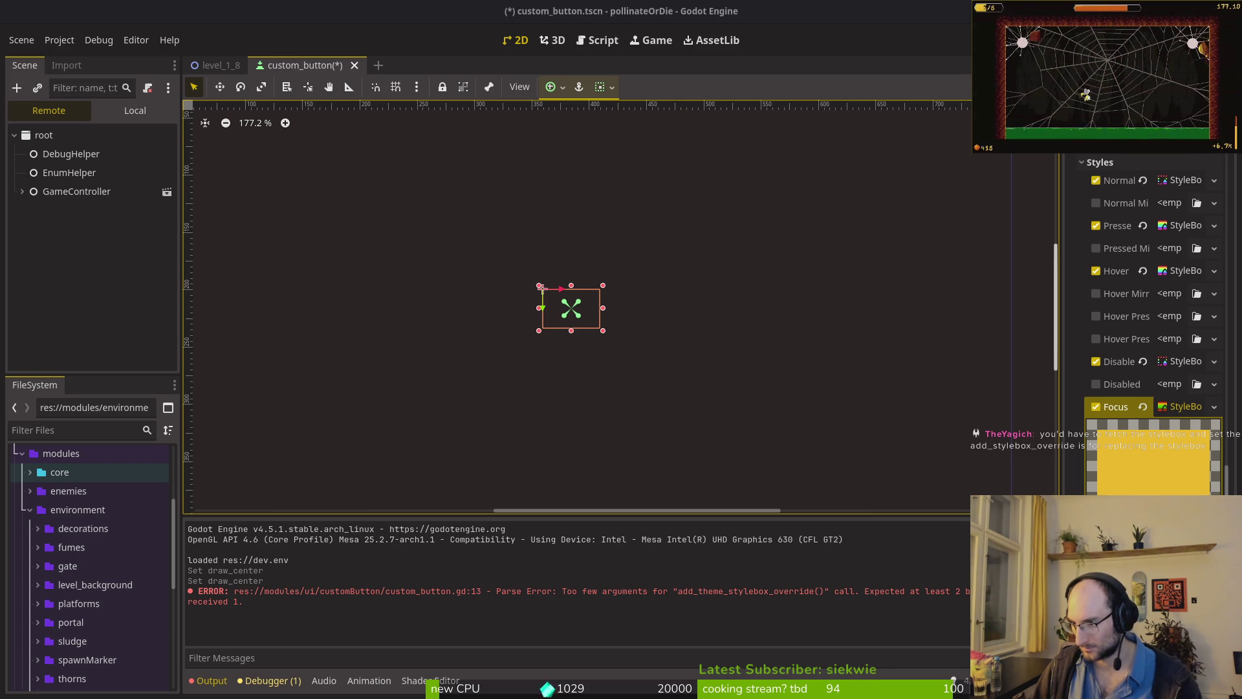
# - Return to custom_button.gd in Neovim and jump to the end of the file
pyautogui.hotkey('alt', 'Tab')
pyautogui.press('j')
pyautogui.press('j')
pyautogui.hotkey('shift', 'g')
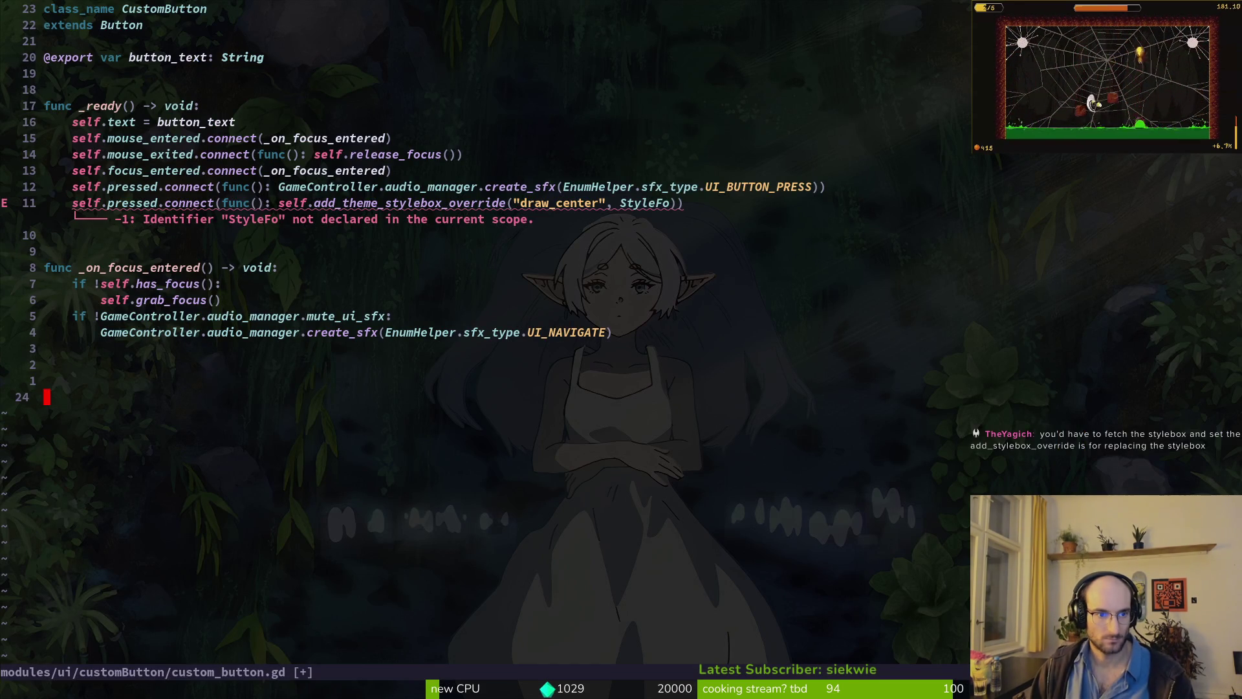
# - Add a _handle_press() -> void function whose body is the pasted, re-indented focus_style lines
pyautogui.write('ofunc _')
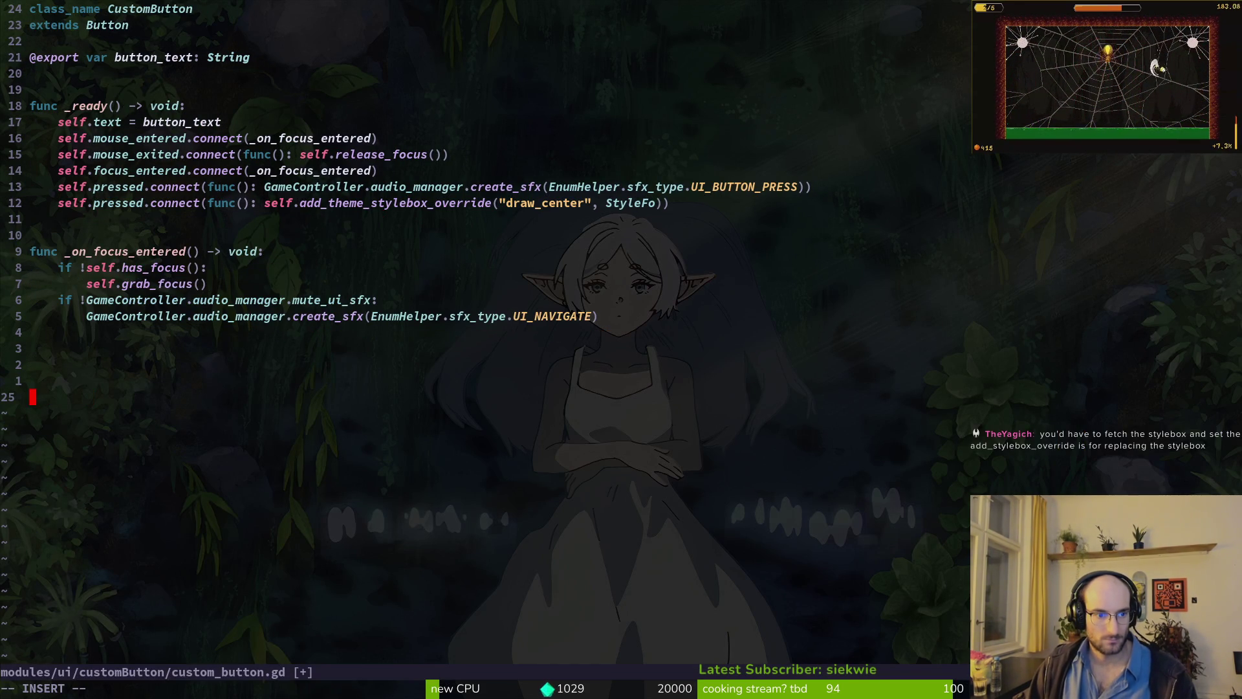
pyautogui.write('handle_')
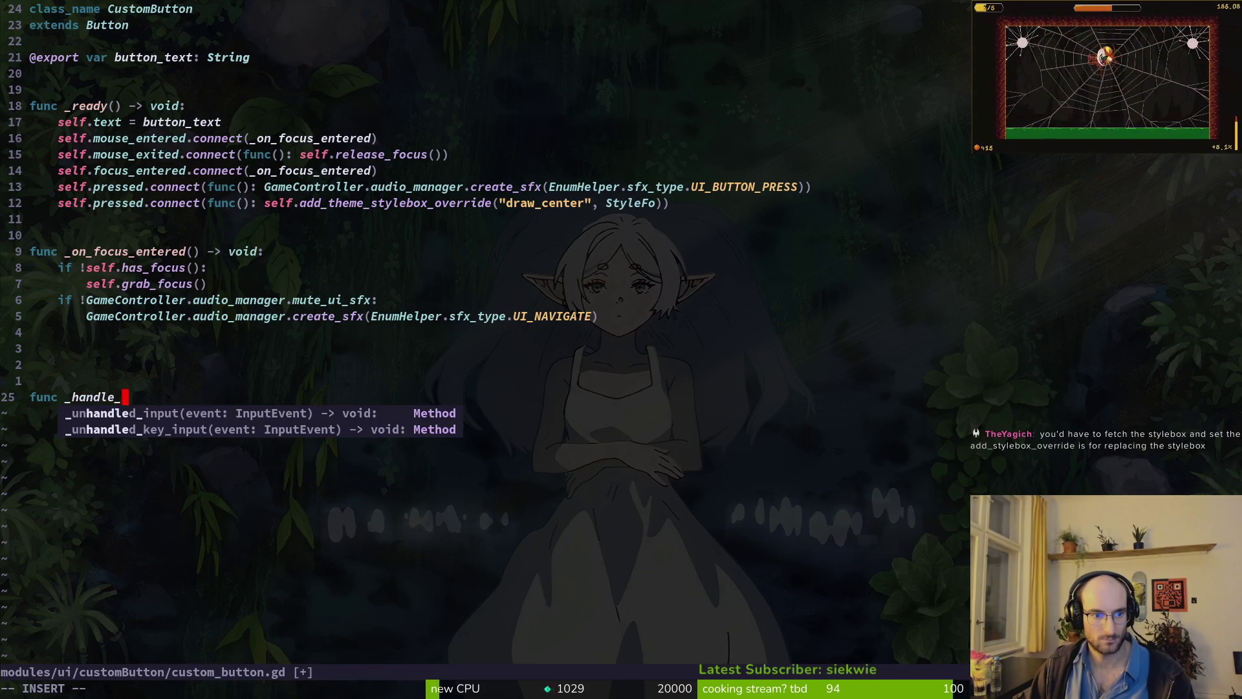
pyautogui.write('pres ->')
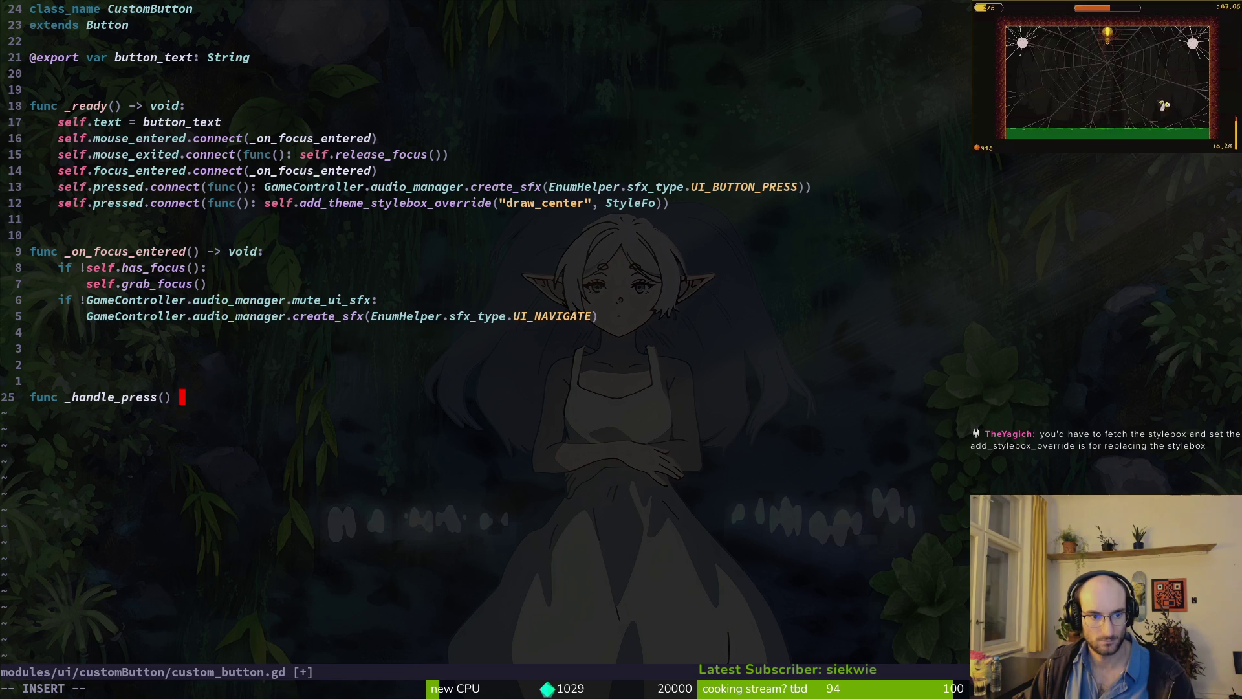
pyautogui.write('void:')
pyautogui.press('Return')
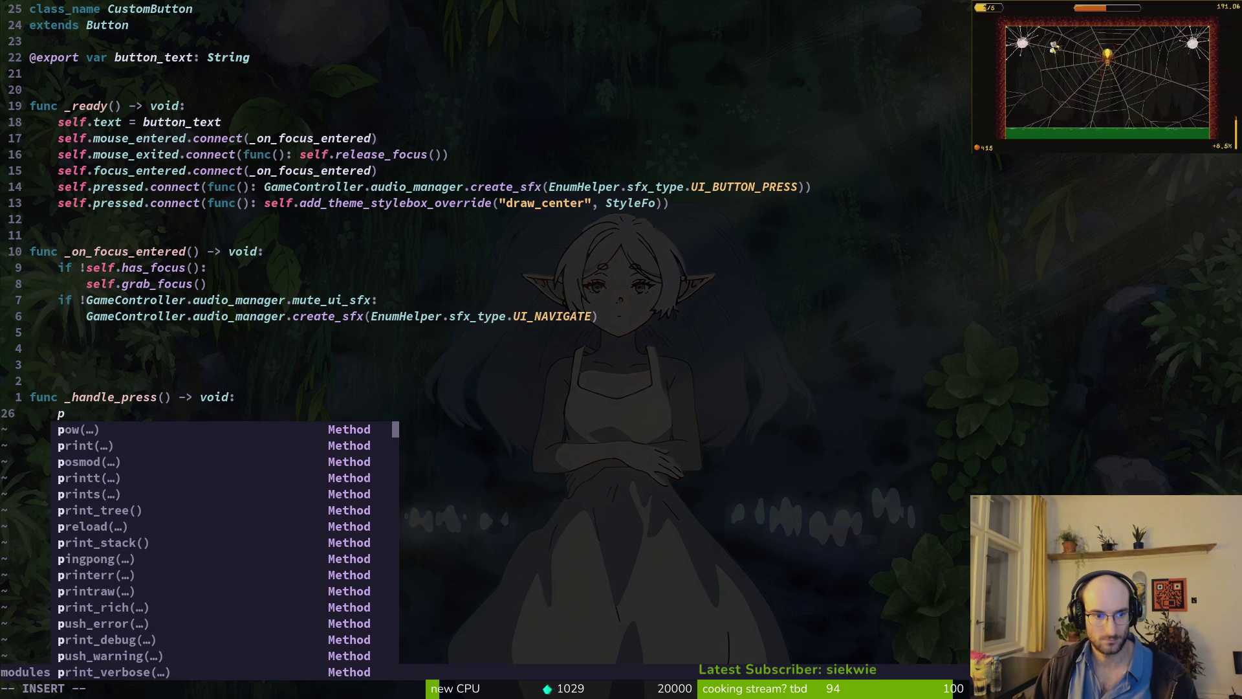
pyautogui.press('Escape')
pyautogui.press('p')
pyautogui.press('j')
pyautogui.press('x')
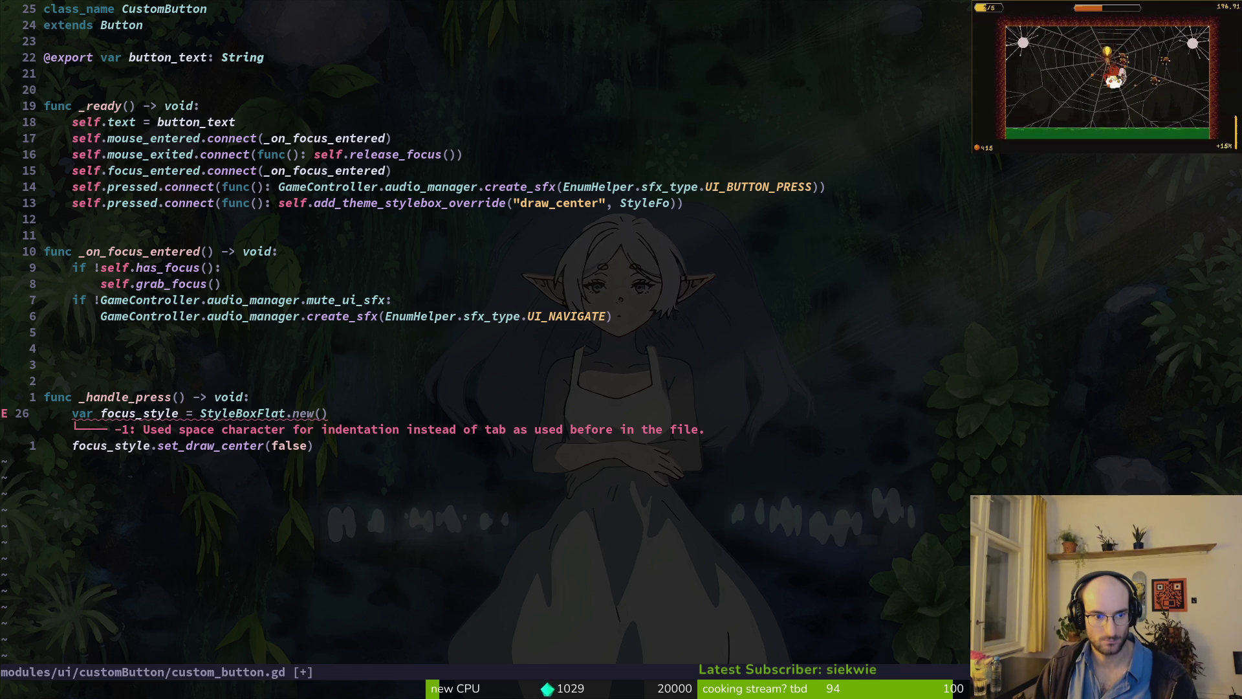
pyautogui.press('I')
pyautogui.hotkey('ctrl', 'd')
pyautogui.hotkey('ctrl', 't')
pyautogui.press('Down')
pyautogui.hotkey('ctrl', 'd')
pyautogui.hotkey('ctrl', 't')
pyautogui.press('Escape')
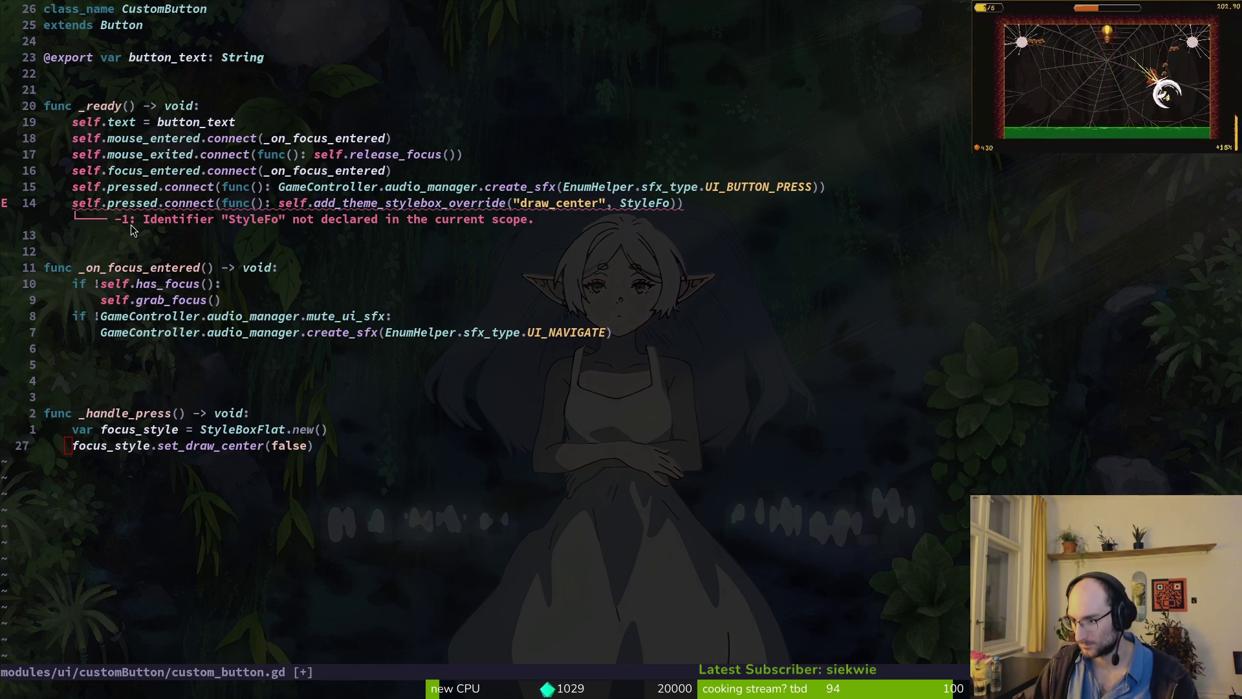
# - Append add_theme_stylebox_override("focus", focus_style) to _handle_press
pyautogui.write('o')
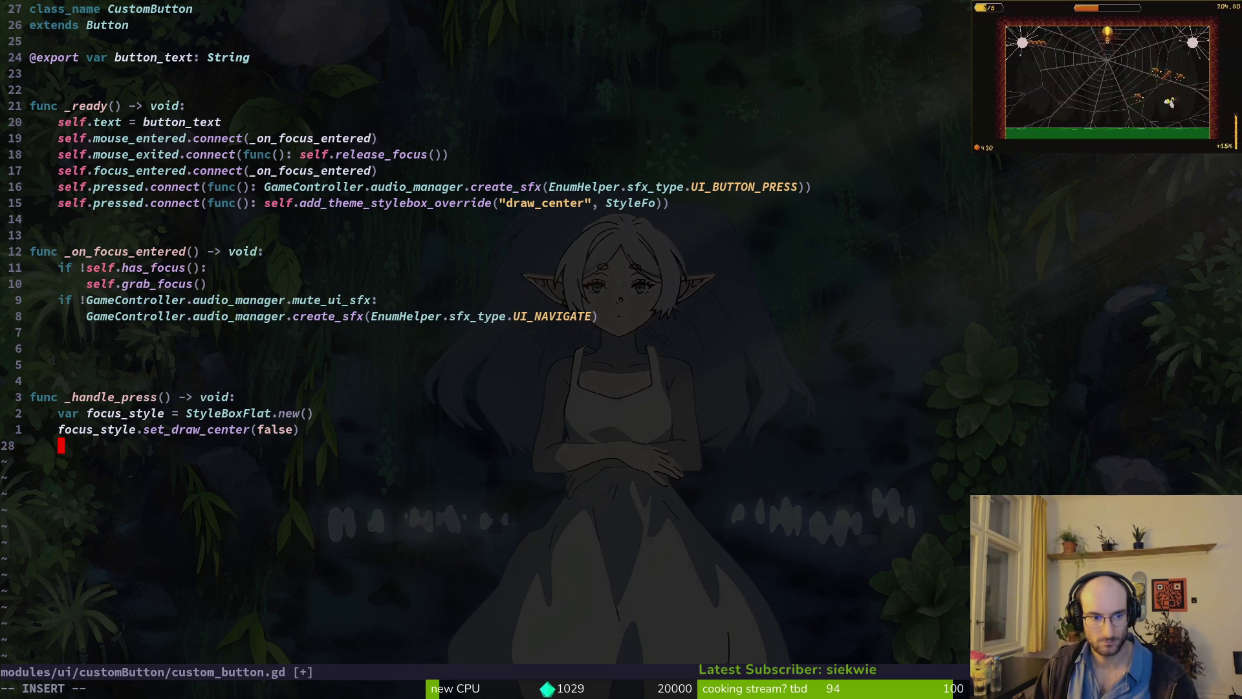
pyautogui.write('addthe')
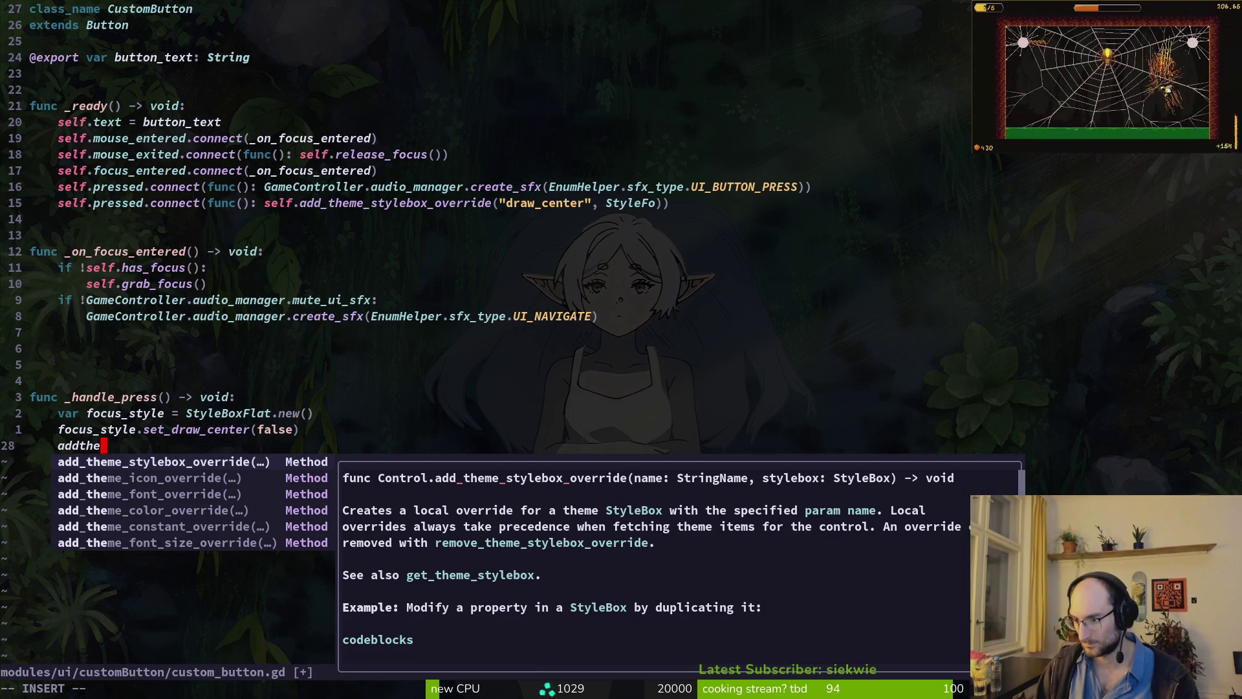
pyautogui.press('Tab')
pyautogui.write('"fo')
pyautogui.press('Tab')
pyautogui.press('Escape')
pyautogui.write('ide("')
pyautogui.press('End')
pyautogui.write(', ')
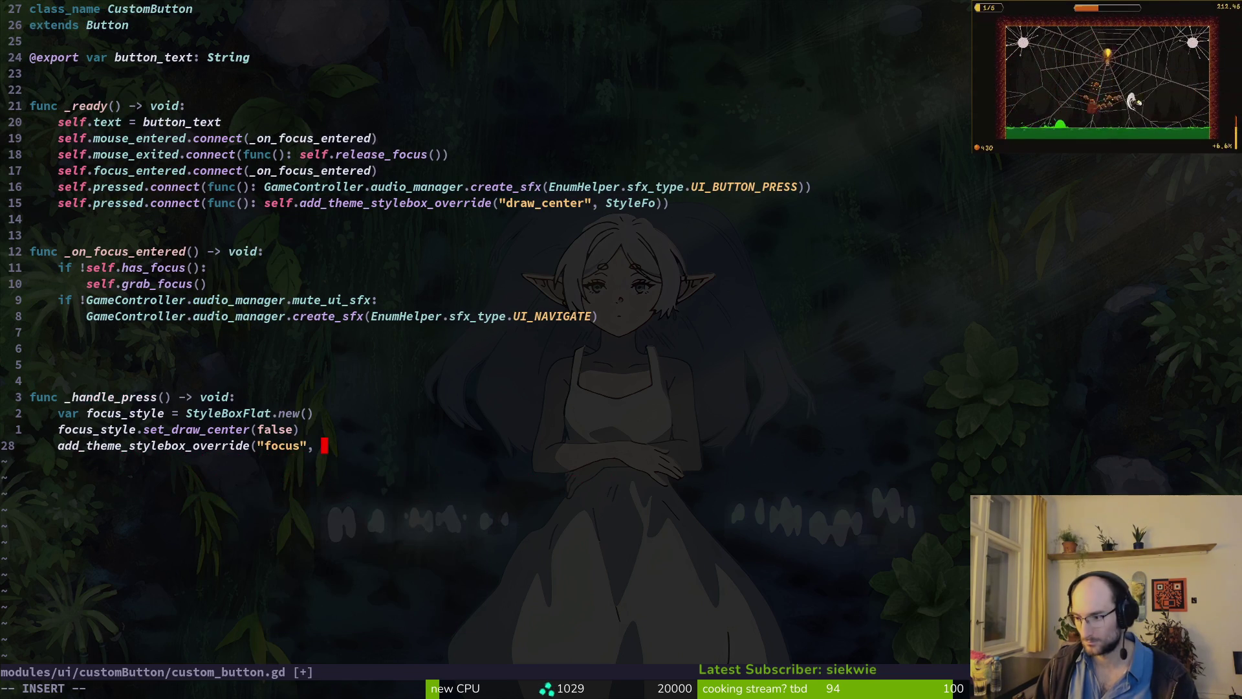
pyautogui.write('fo')
pyautogui.press('Tab')
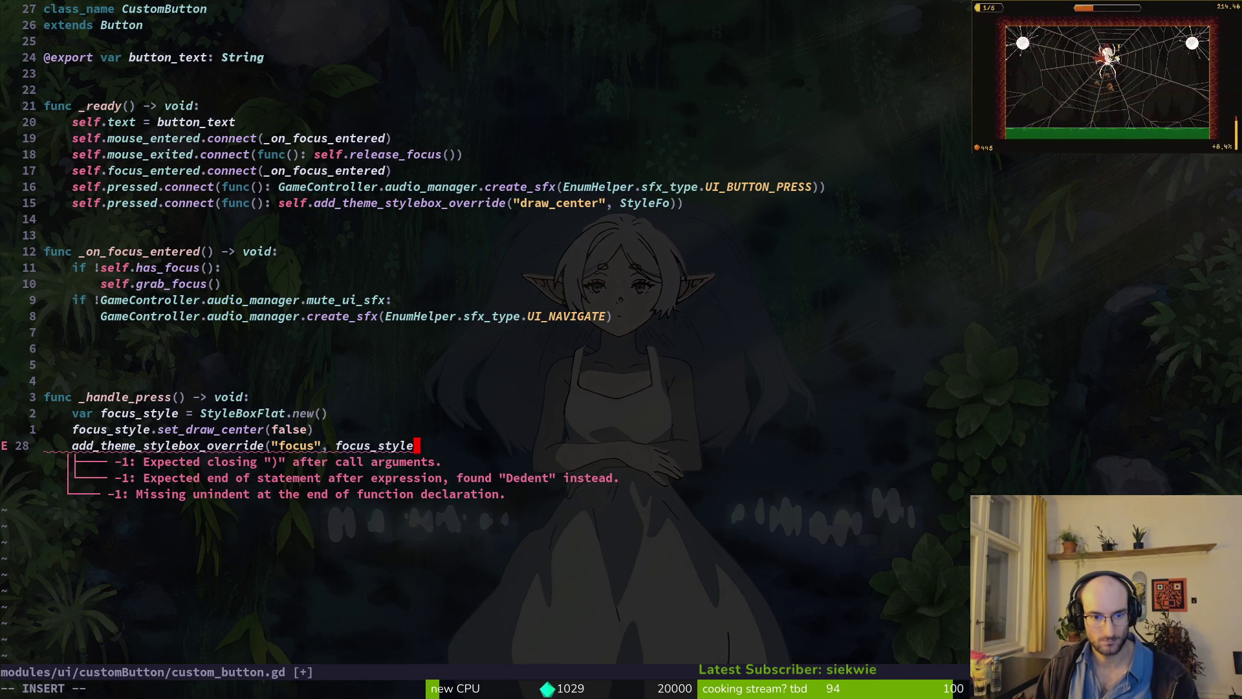
pyautogui.write(')')
pyautogui.press('Escape')
# - Save the script with :w, confirm the overwrite, and jump to the StyleFo error line
pyautogui.write(':w')
pyautogui.press('Return')
pyautogui.press('y')
pyautogui.press('Return')
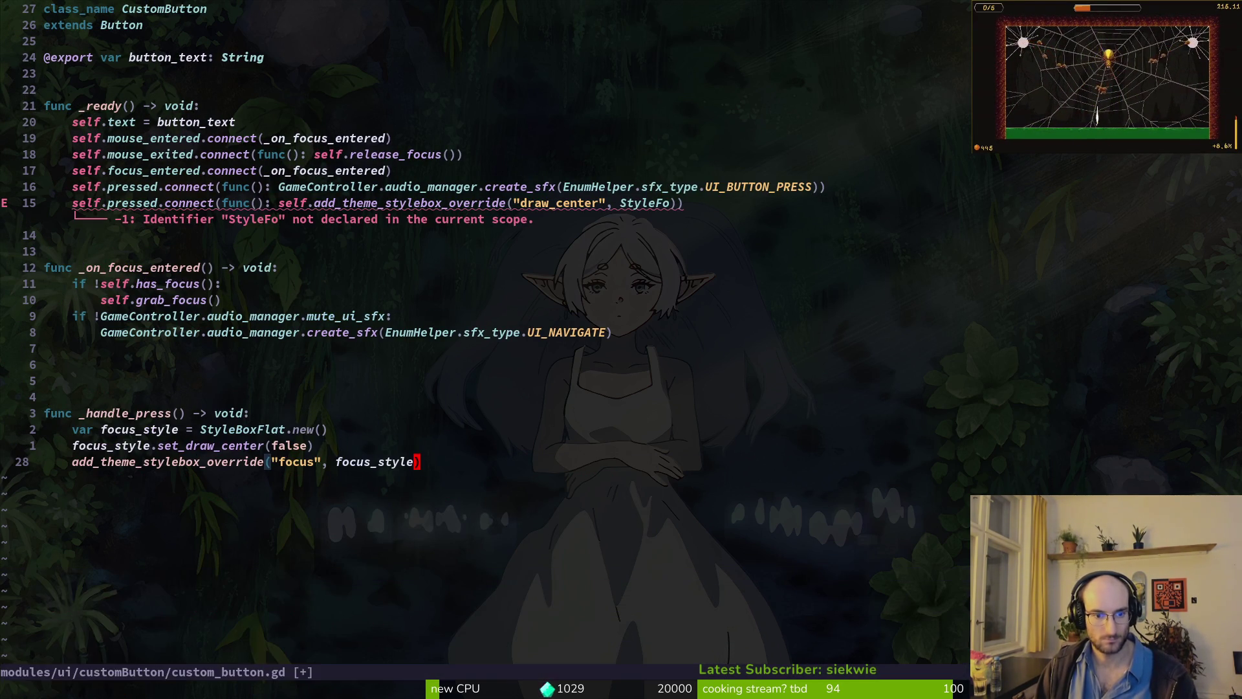
pyautogui.press('1')
pyautogui.press('5')
pyautogui.press('k')
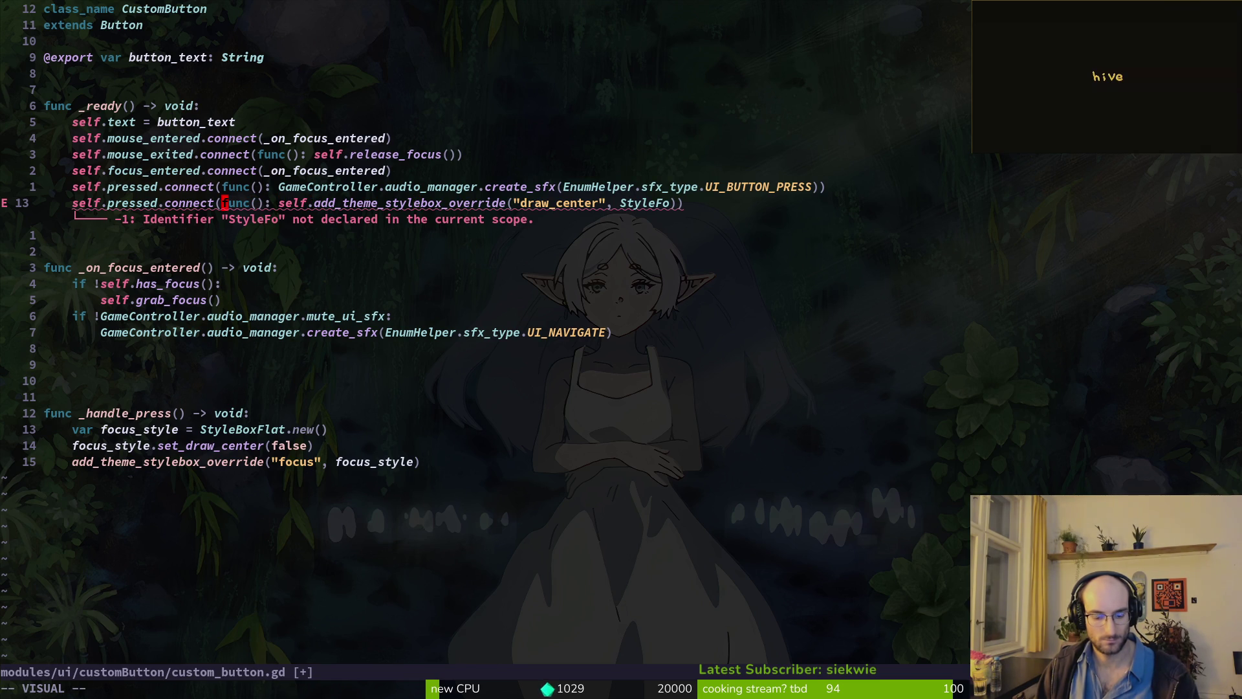
# - Replace the lambda in the second pressed.connect with _handle_press and save, confirming the overwrite
pyautogui.press('l')
pyautogui.press('l')
pyautogui.press('l')
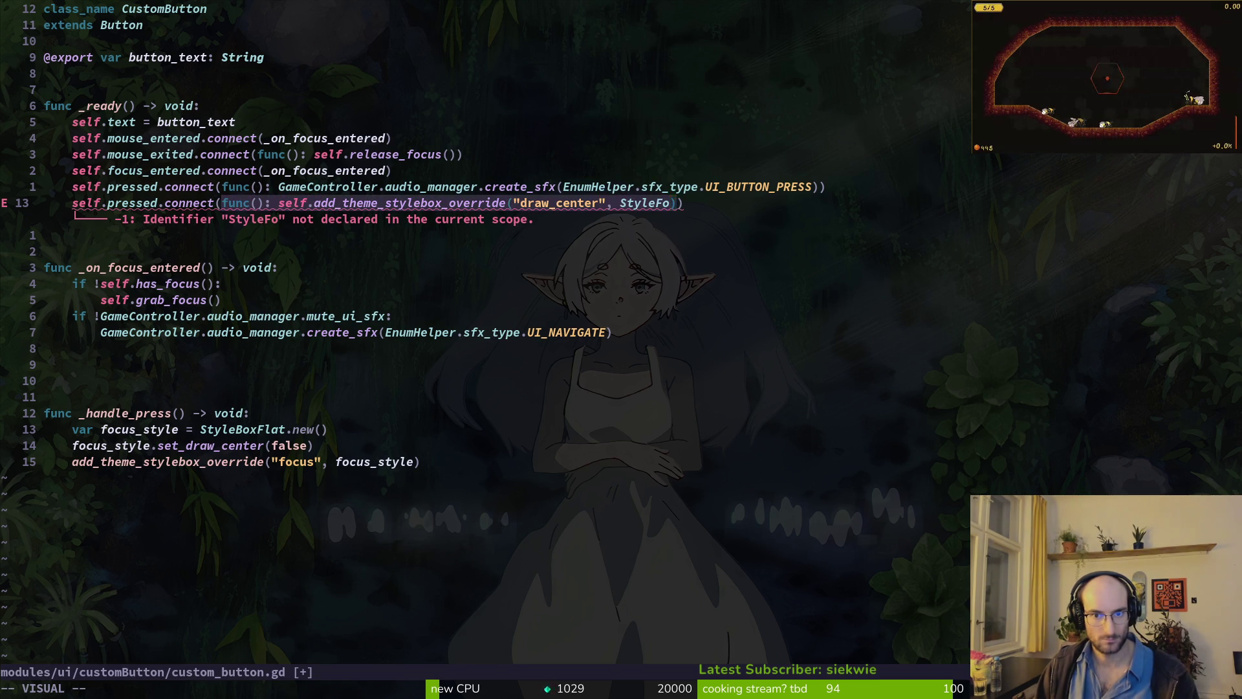
pyautogui.press('c')
pyautogui.press('Return')
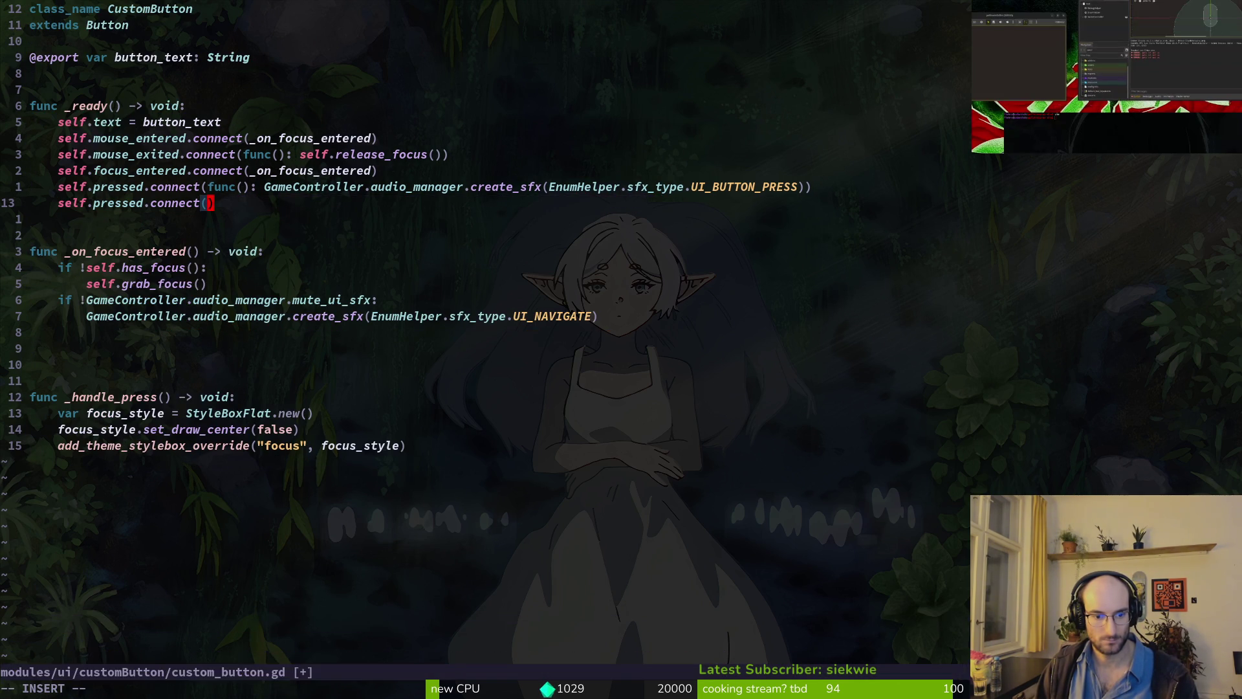
pyautogui.write('i')
pyautogui.press('BackSpace')
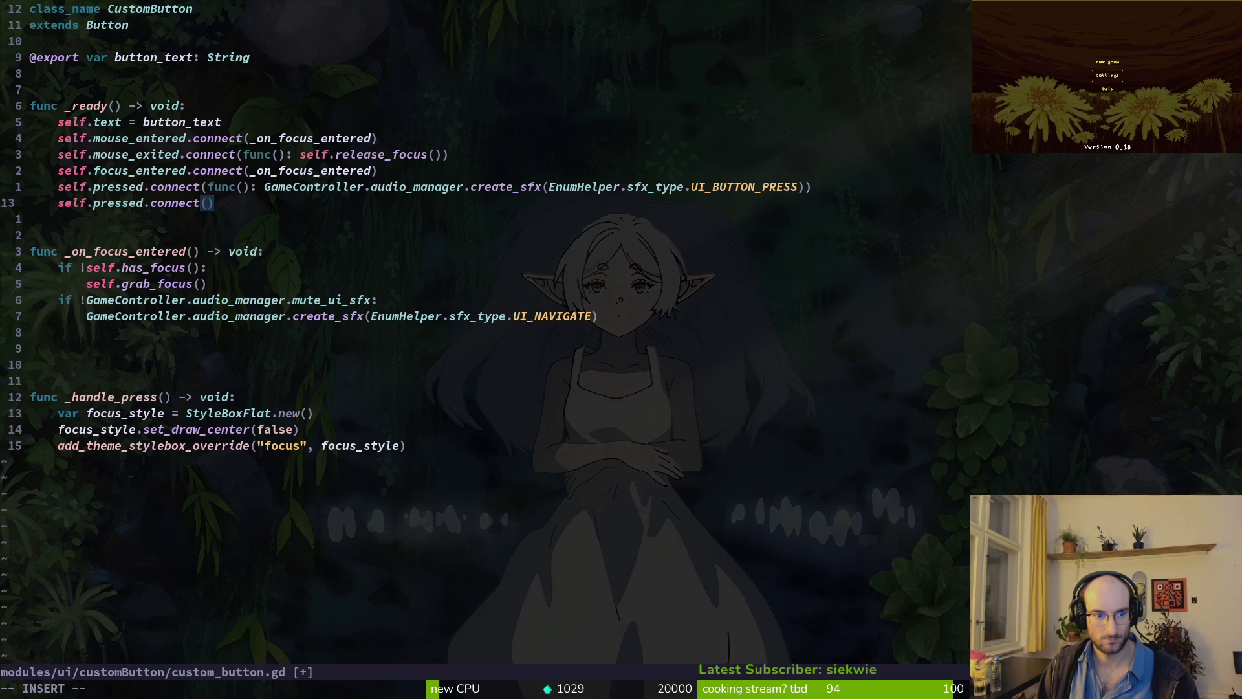
pyautogui.write('han')
pyautogui.press('Tab')
pyautogui.press('Tab')
pyautogui.press('Escape')
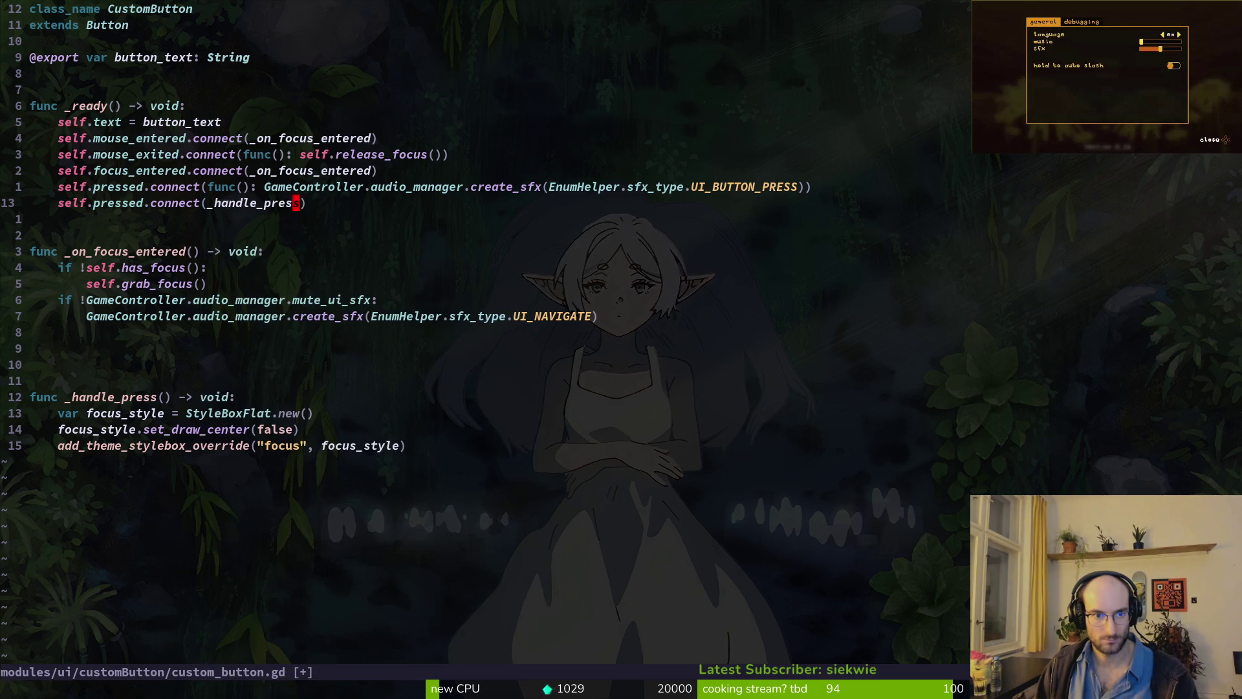
pyautogui.write(':w')
pyautogui.press('Return')
pyautogui.press('Return')
pyautogui.press('Return')
pyautogui.press('u')
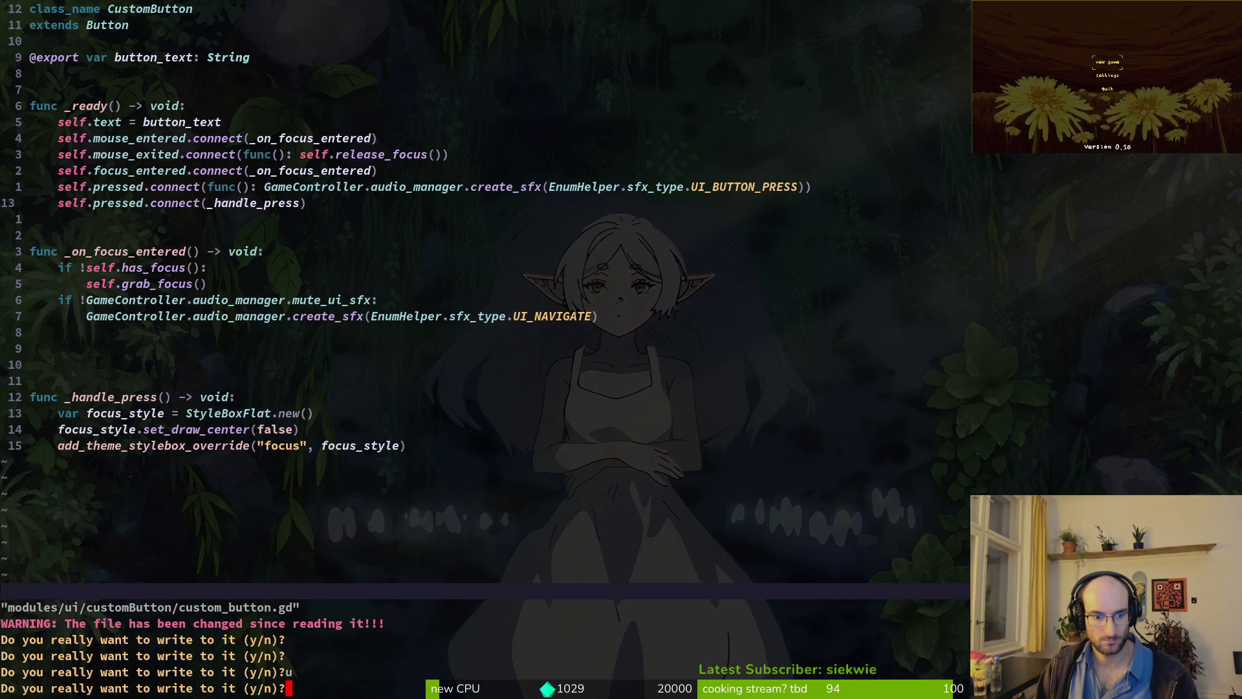
pyautogui.press('y')
# - Delete the blank lines above _handle_press, then save and quit with :wq
pyautogui.press('j')
pyautogui.press('j')
pyautogui.press('j')
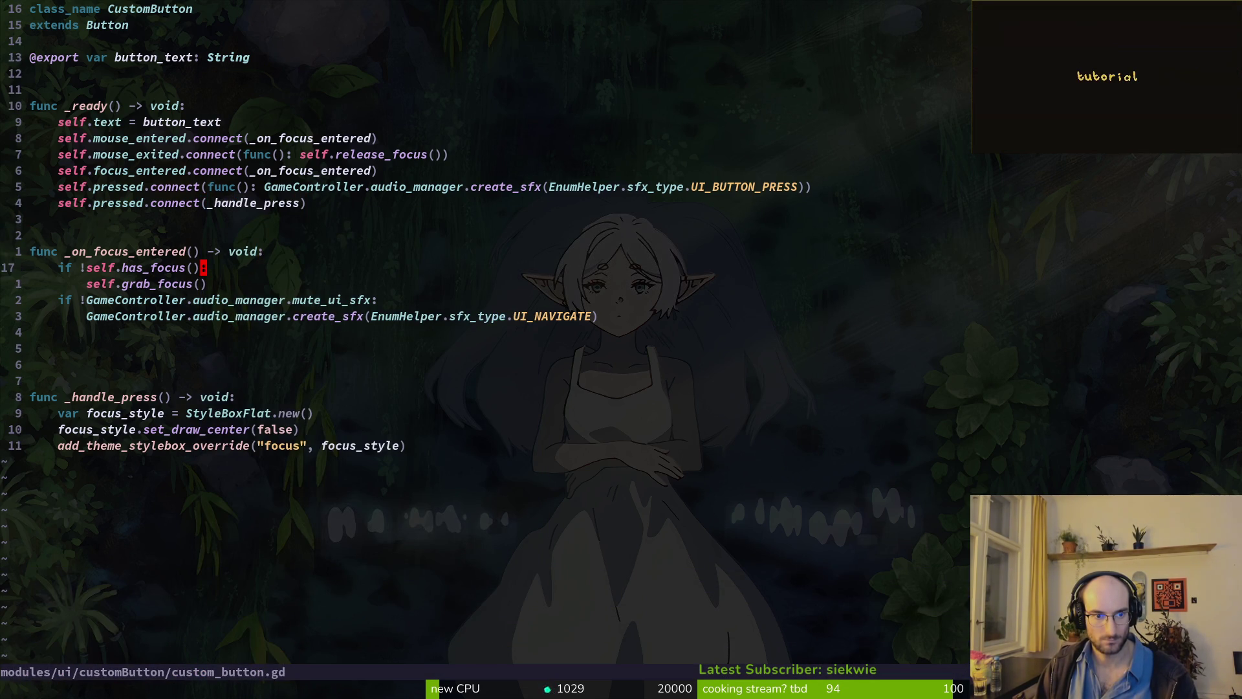
pyautogui.press('j')
pyautogui.press('j')
pyautogui.press('j')
pyautogui.press('d')
pyautogui.press('d')
pyautogui.press('d')
pyautogui.press('u')
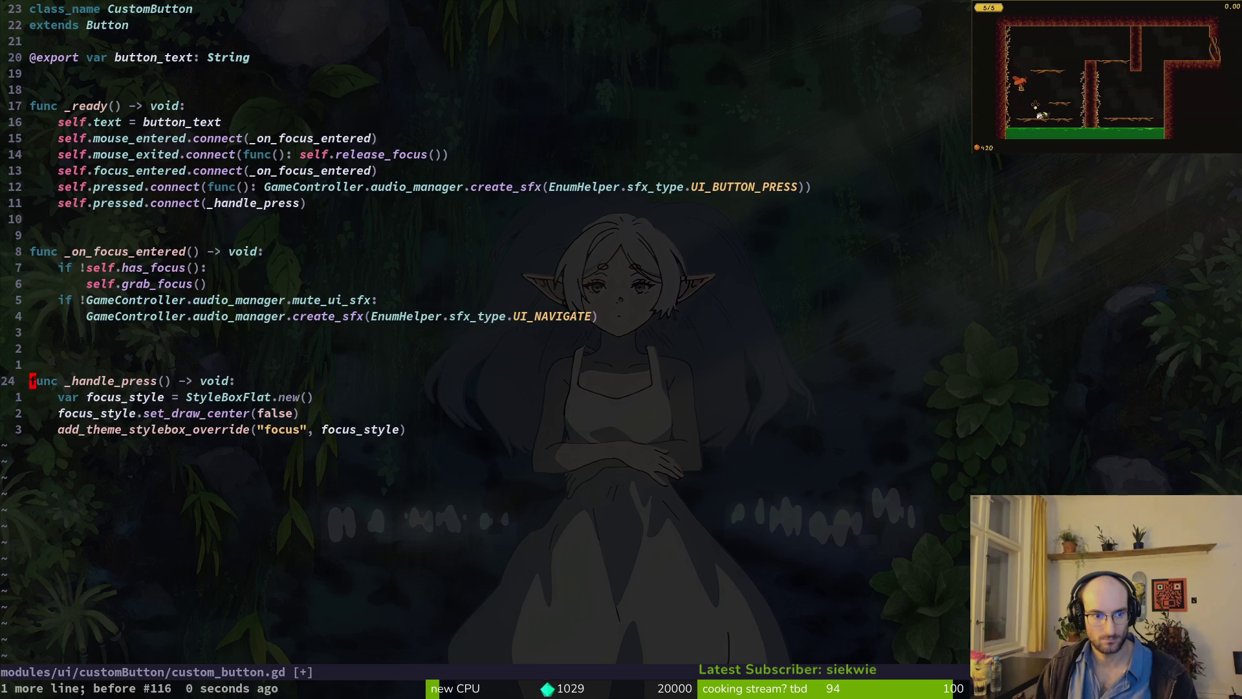
pyautogui.press('k')
pyautogui.press('d')
pyautogui.press('d')
pyautogui.write(':wq')
pyautogui.press('Return')
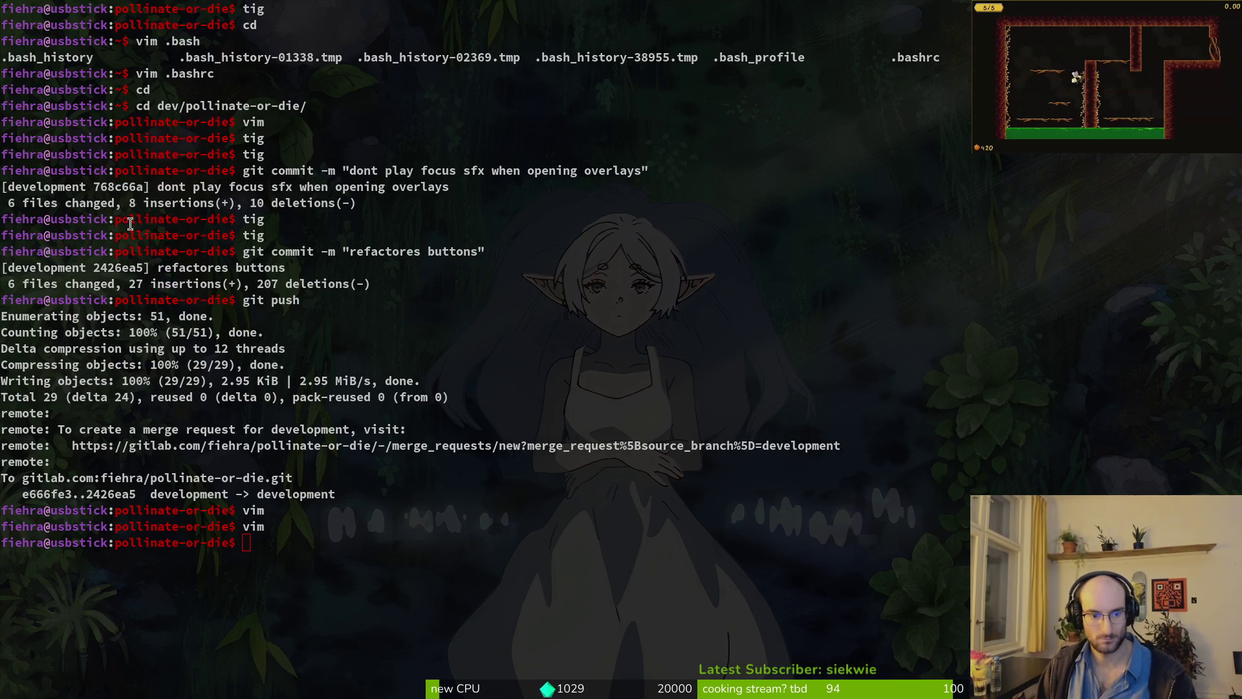
# - Run the project with F5, start a new game to test the button, then stop it with F8
pyautogui.hotkey('alt', 'Tab')
pyautogui.press('F5')
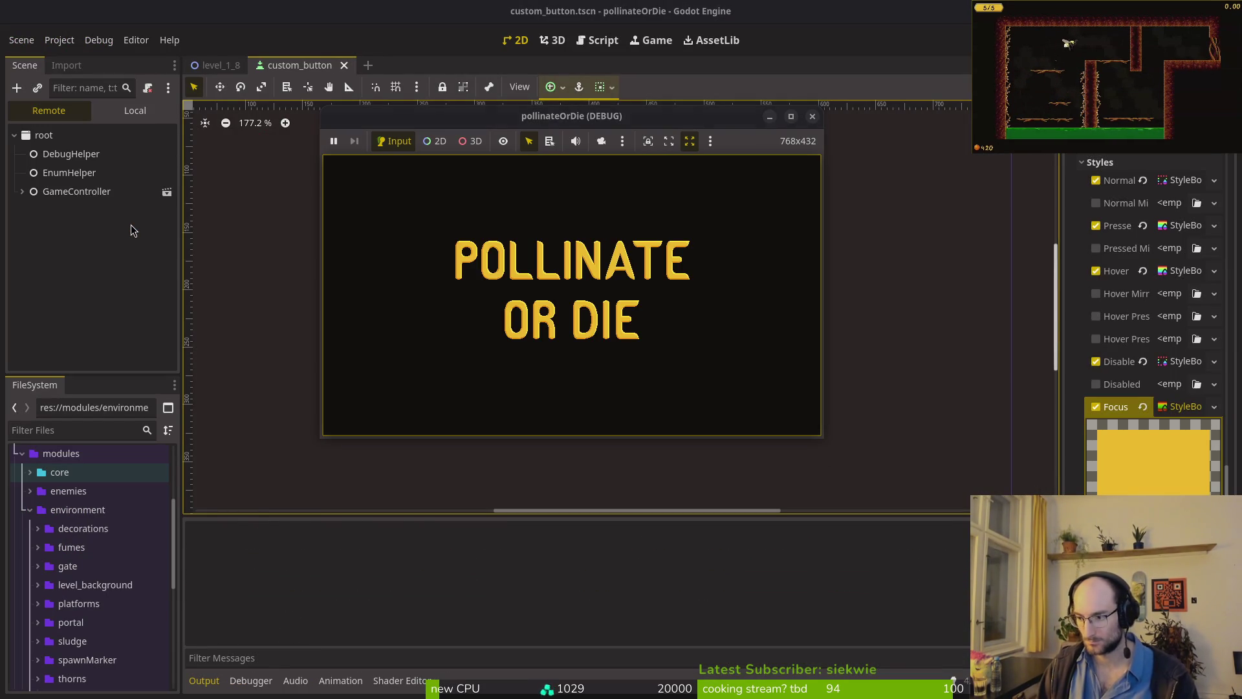
pyautogui.press('Down')
pyautogui.press('Return')
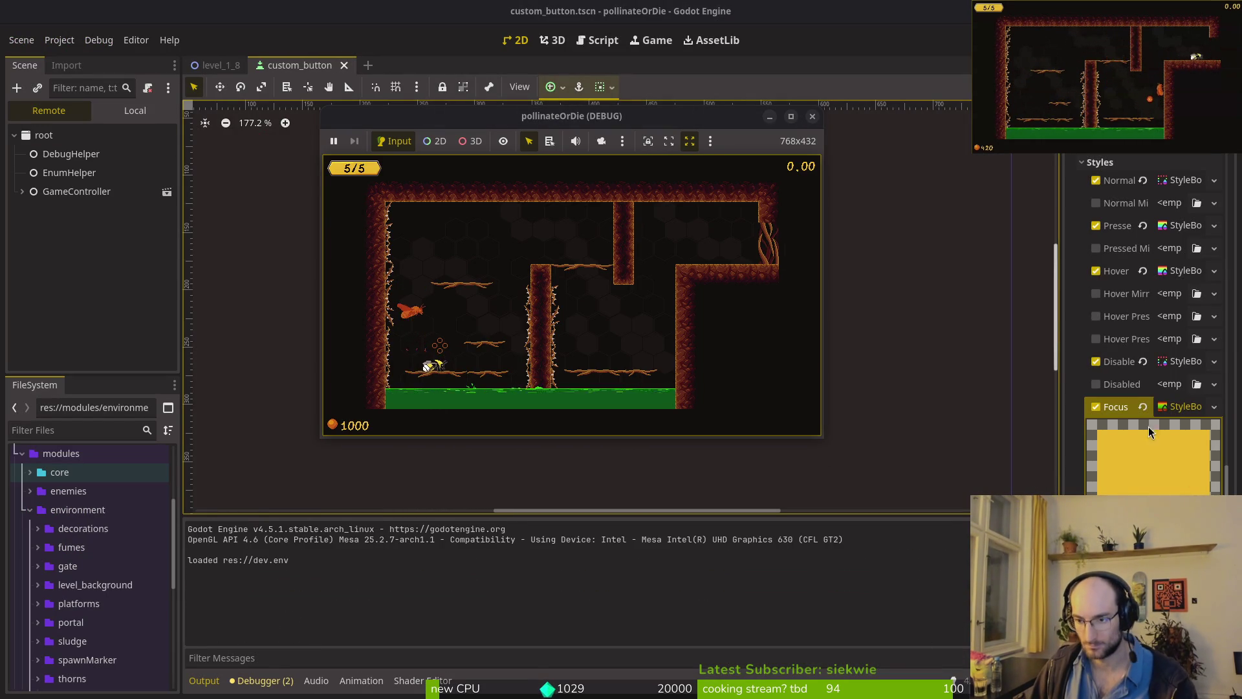
pyautogui.press('F8')
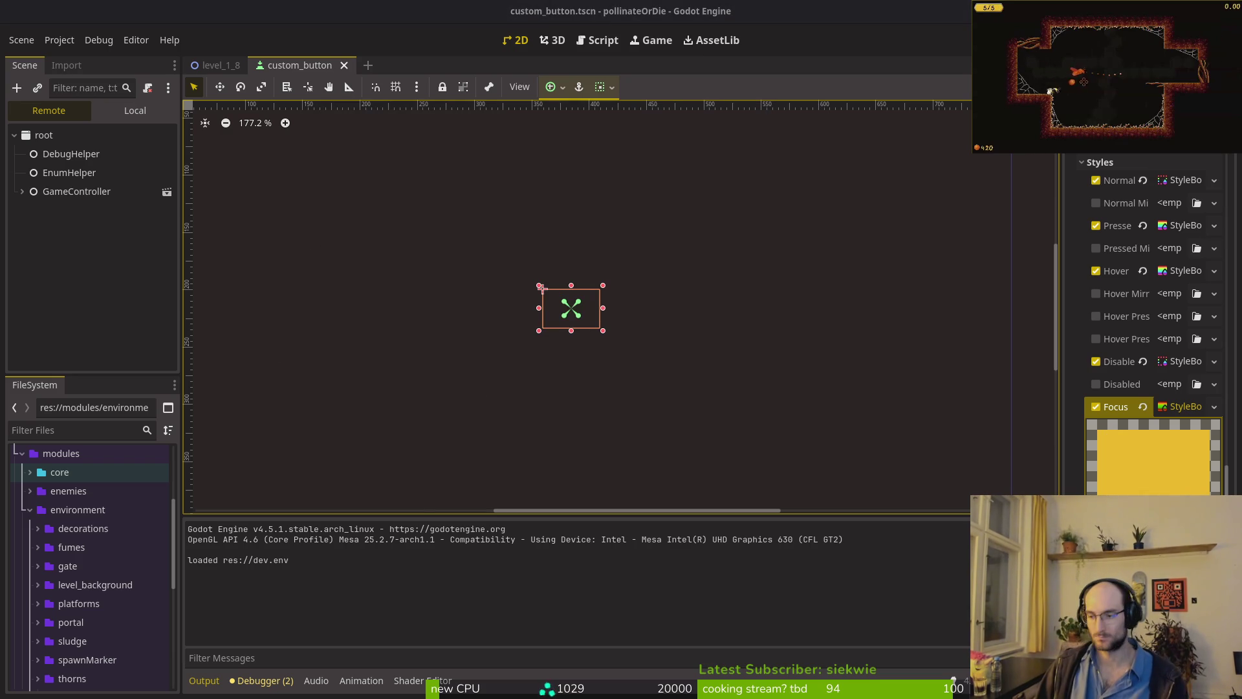
pyautogui.hotkey('alt', 'Tab')
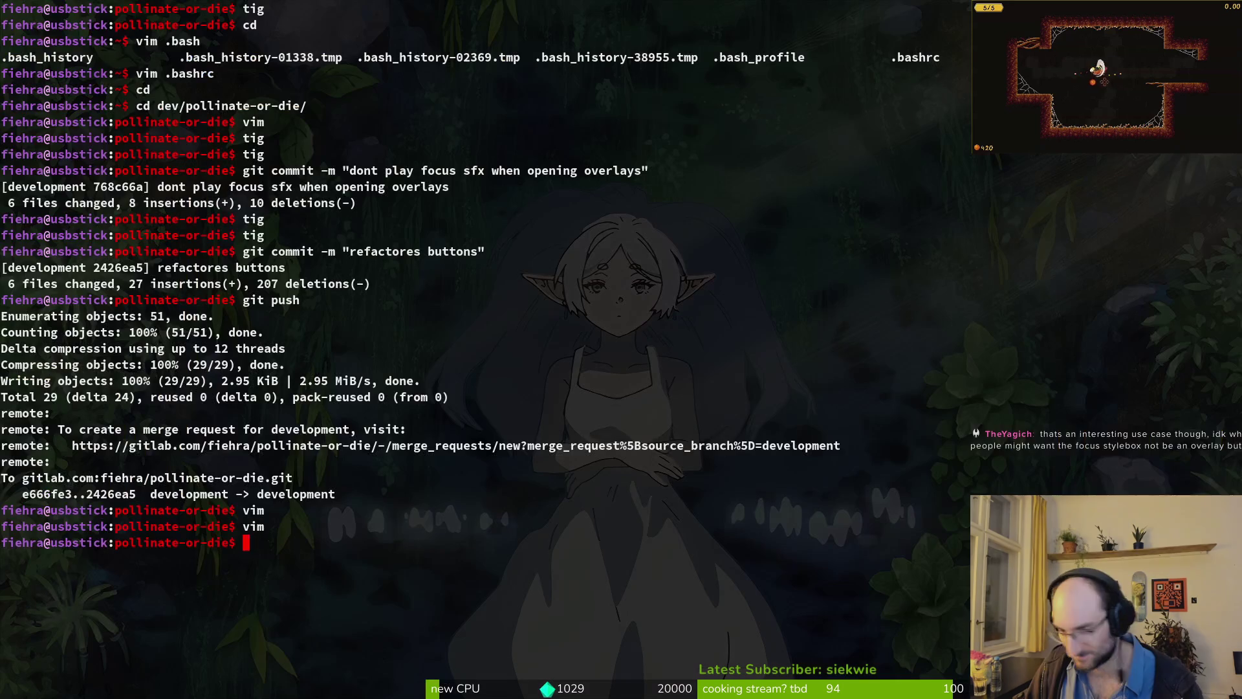
# - Launch vim and open custom_button.gd through the Telescope file finder
pyautogui.write('vim')
pyautogui.press('Return')
pyautogui.press('space')
pyautogui.press('f')
pyautogui.press('f')
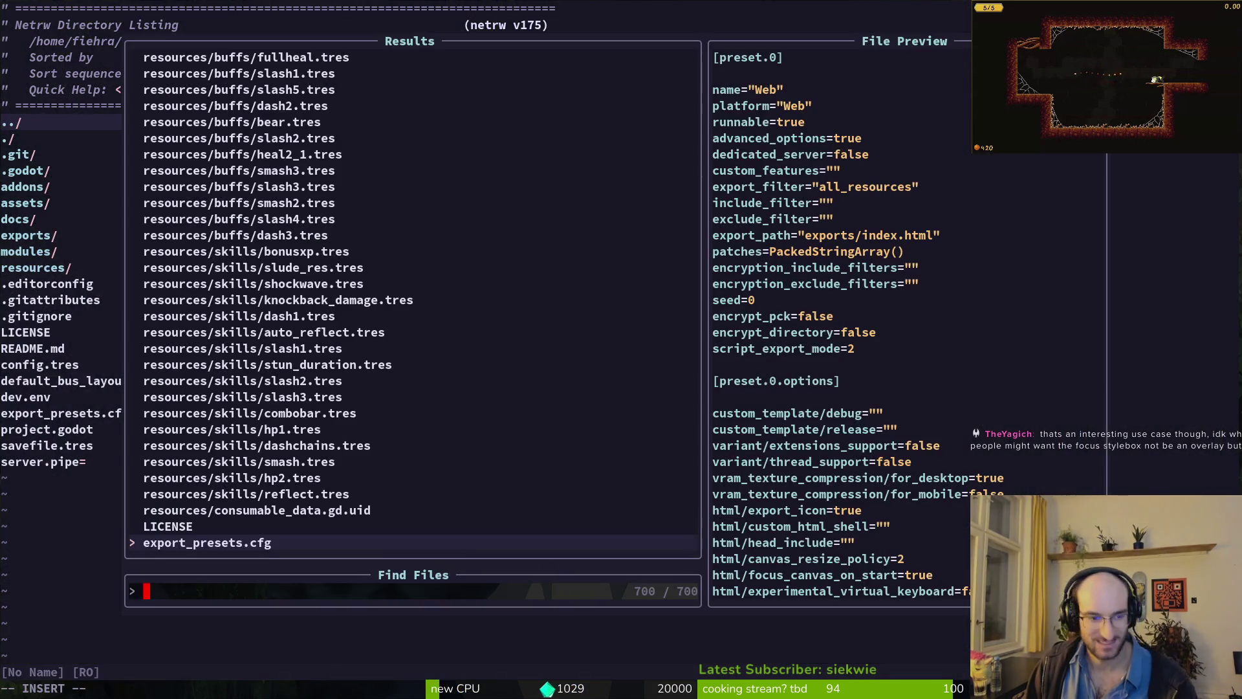
pyautogui.write('custom')
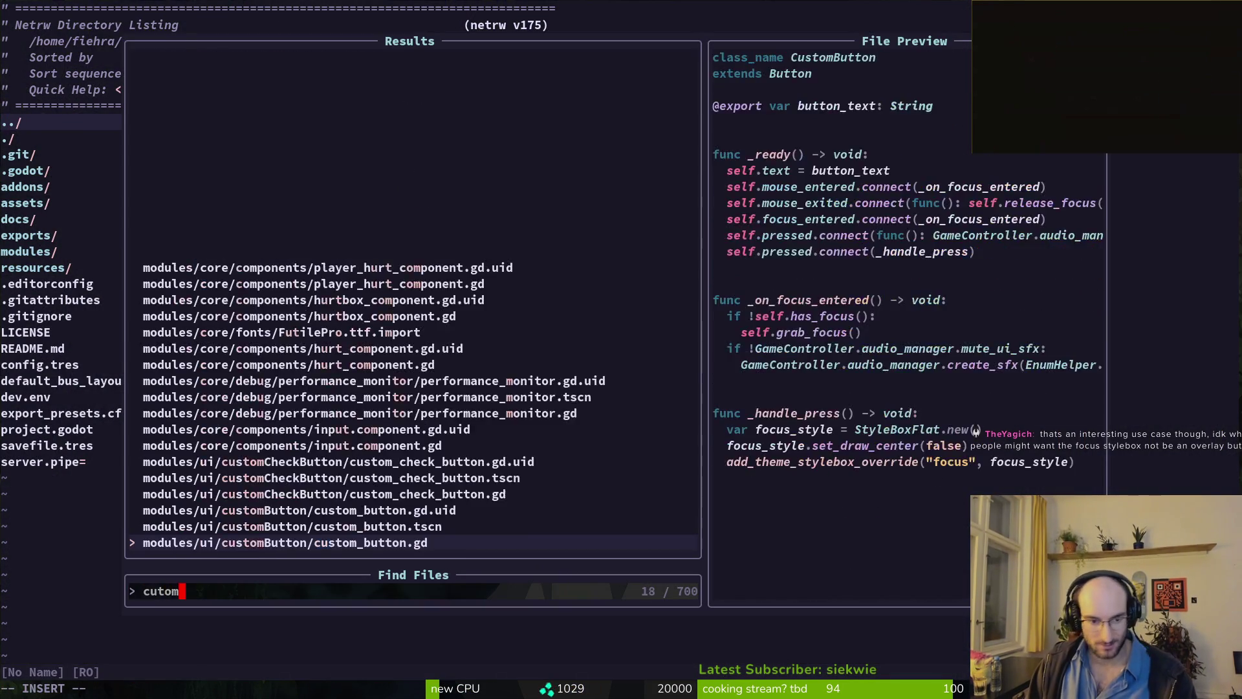
pyautogui.press('Return')
# - Move the stylebox override line above set_draw_center and back, then save the script
pyautogui.press('j')
pyautogui.press('j')
pyautogui.press('j')
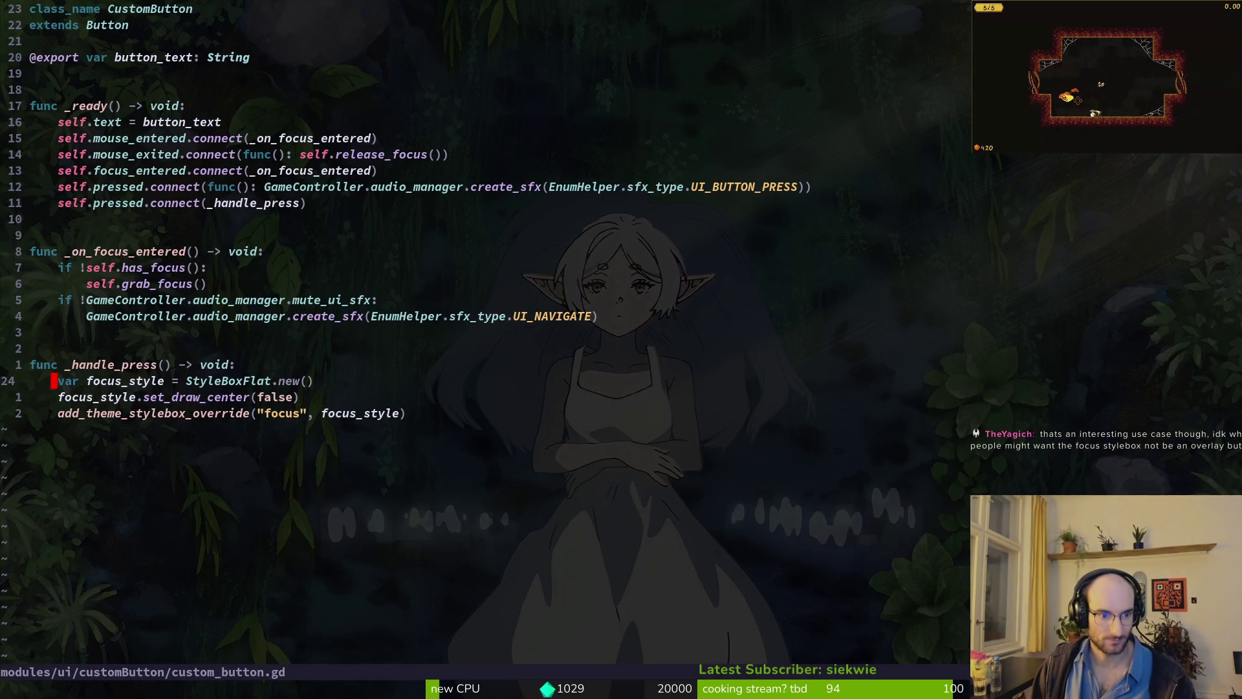
pyautogui.press('j')
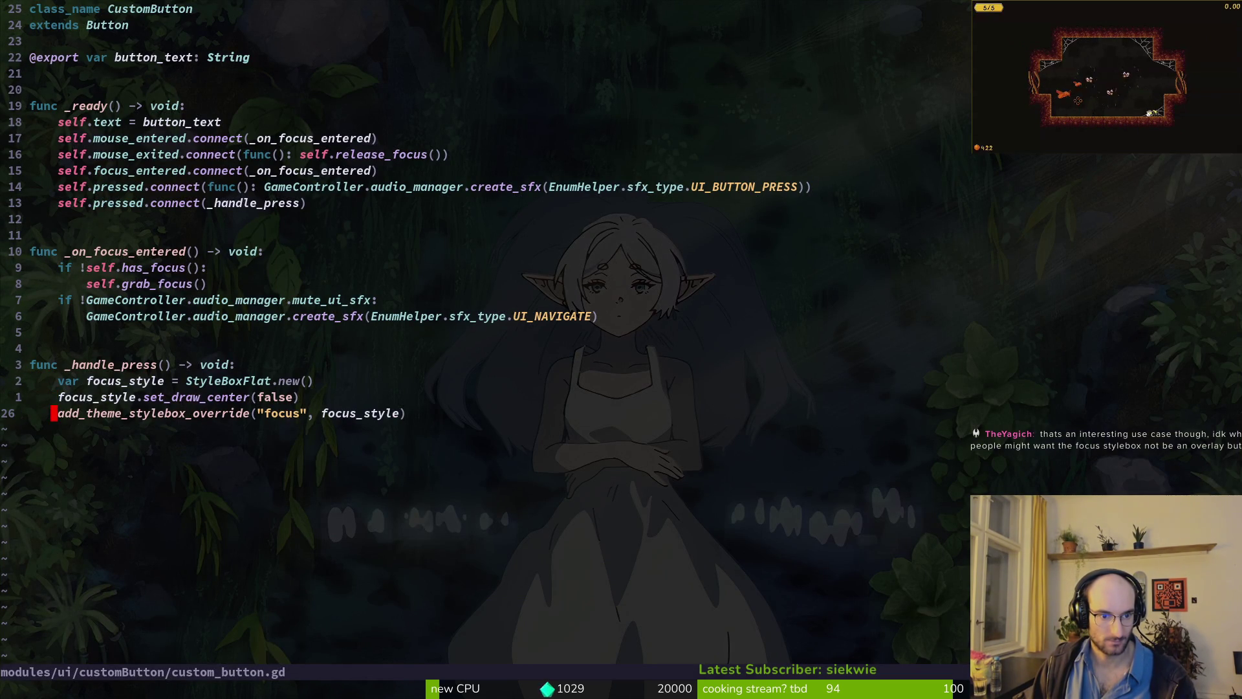
pyautogui.hotkey('shift', 'v')
pyautogui.press('d')
pyautogui.press('P')
pyautogui.press('d')
pyautogui.press('d')
pyautogui.write('p:w')
pyautogui.press('Return')
pyautogui.press('k')
pyautogui.press('k')
pyautogui.press('k')
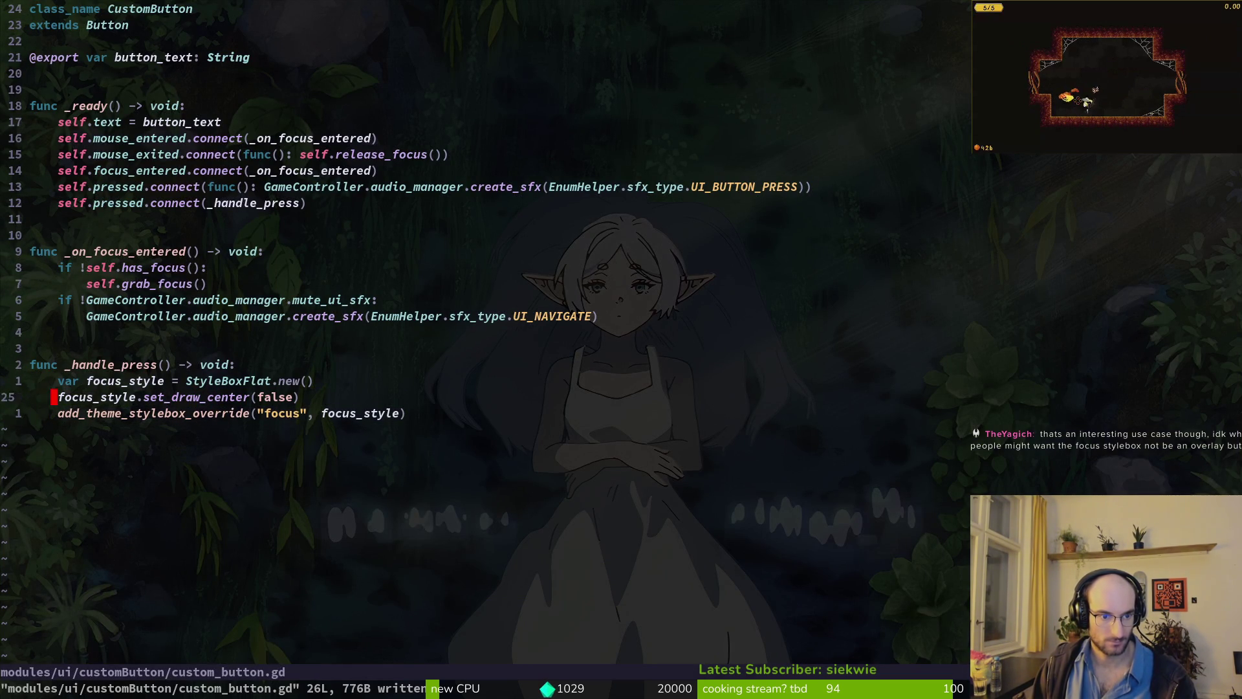
pyautogui.hotkey('alt', 'Tab')
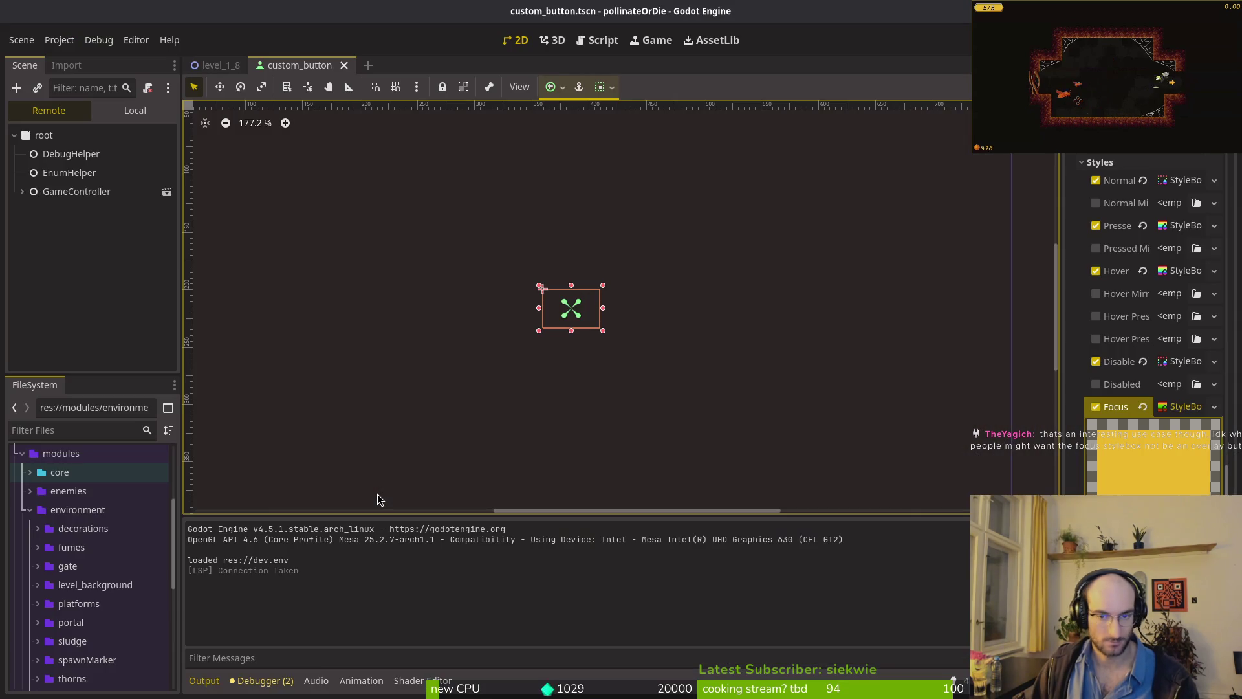
# - Expand the Pressed StyleBox, run the game, then scroll the Inspector to Theme Overrides > Colors
pyautogui.click(1175, 225)
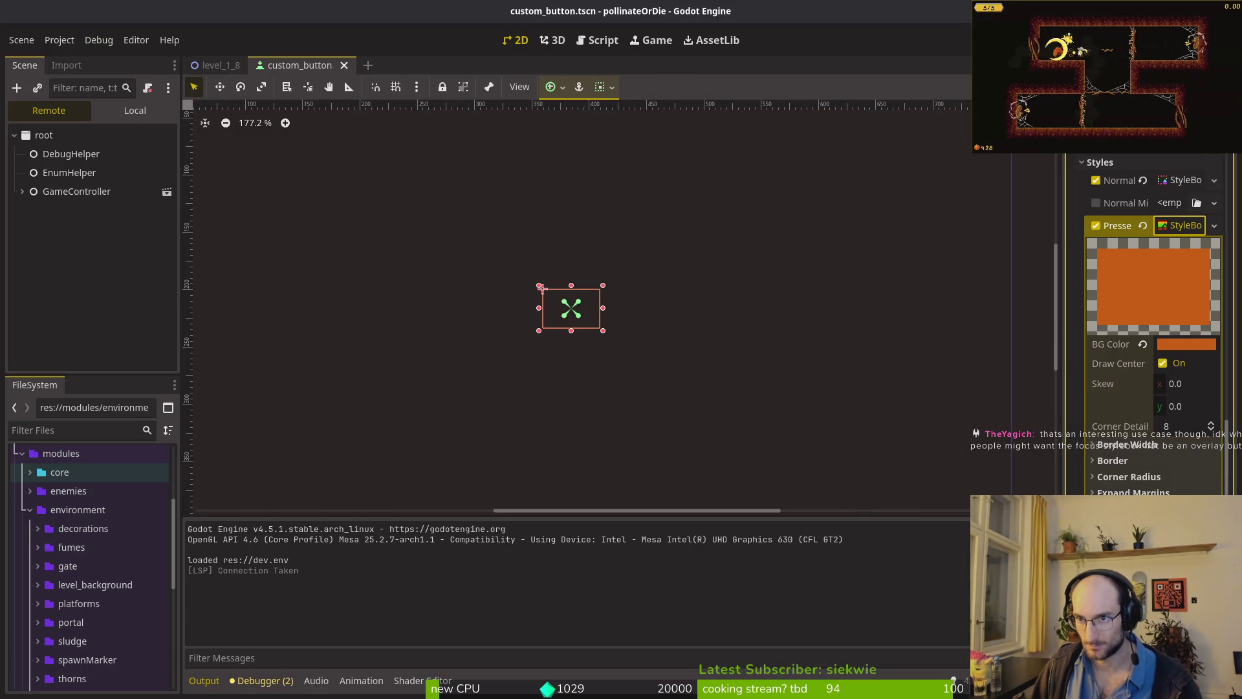
pyautogui.press('F5')
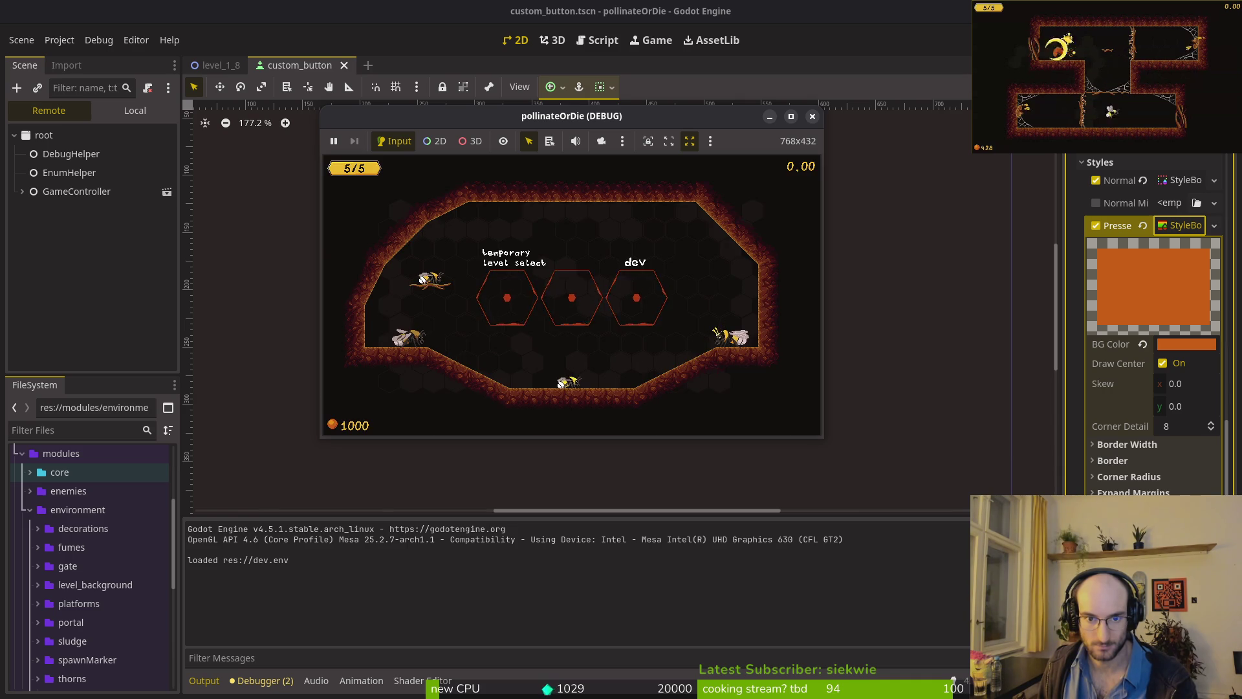
pyautogui.press('super')
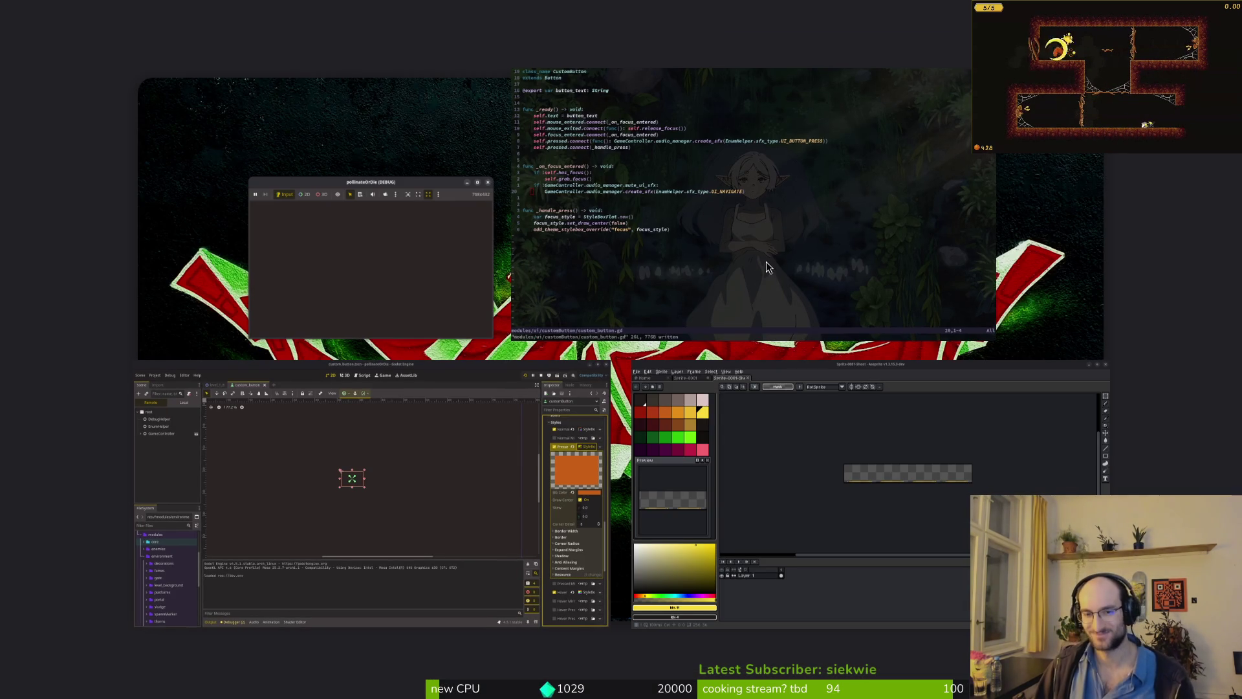
pyautogui.click(697, 231)
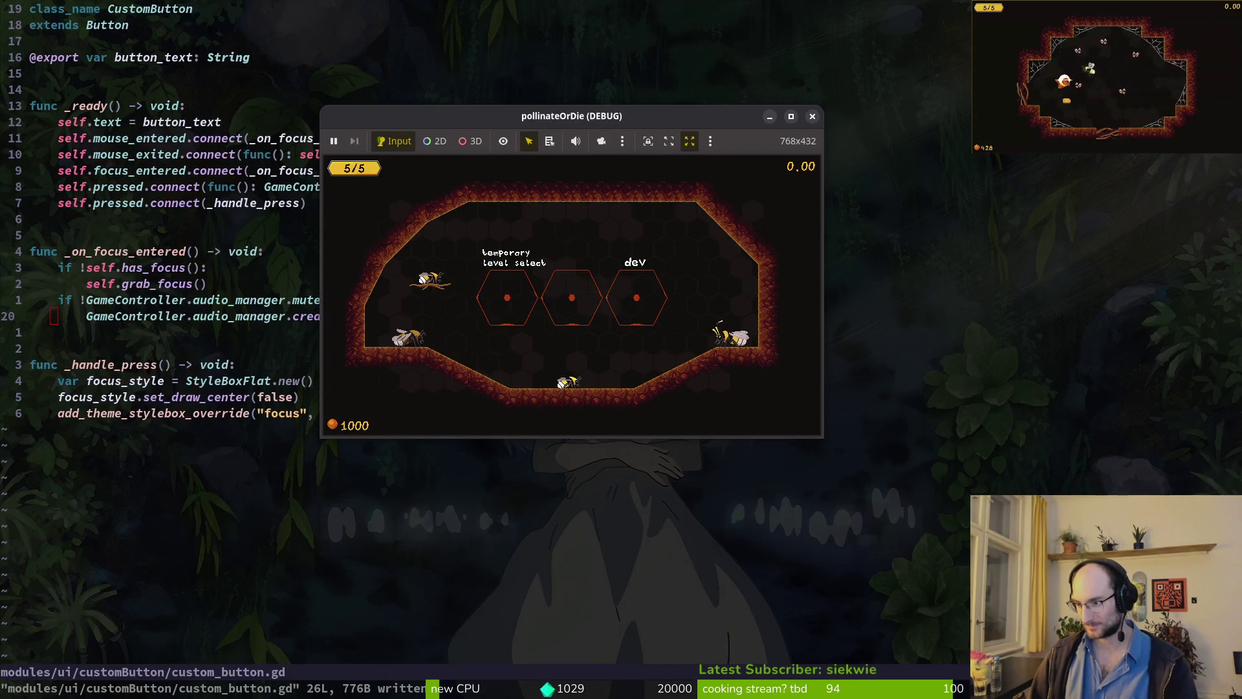
pyautogui.hotkey('alt', 'Tab')
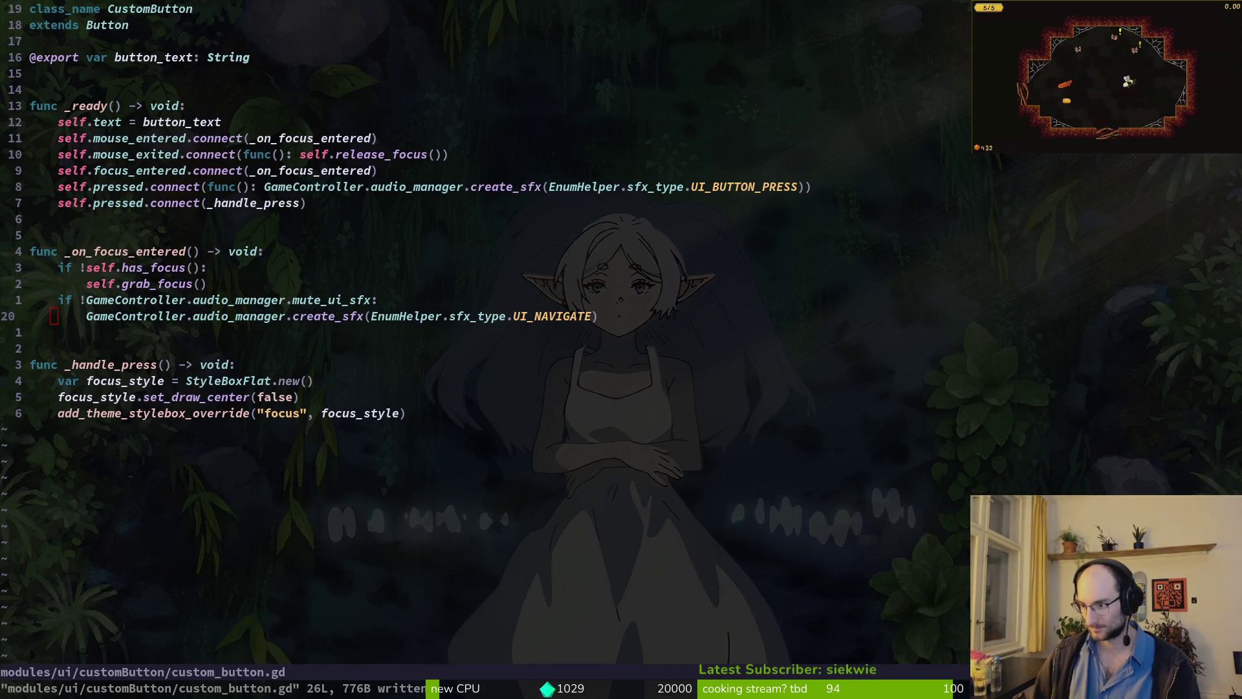
pyautogui.hotkey('alt', 'Tab')
pyautogui.scroll(10, 1186, 258)
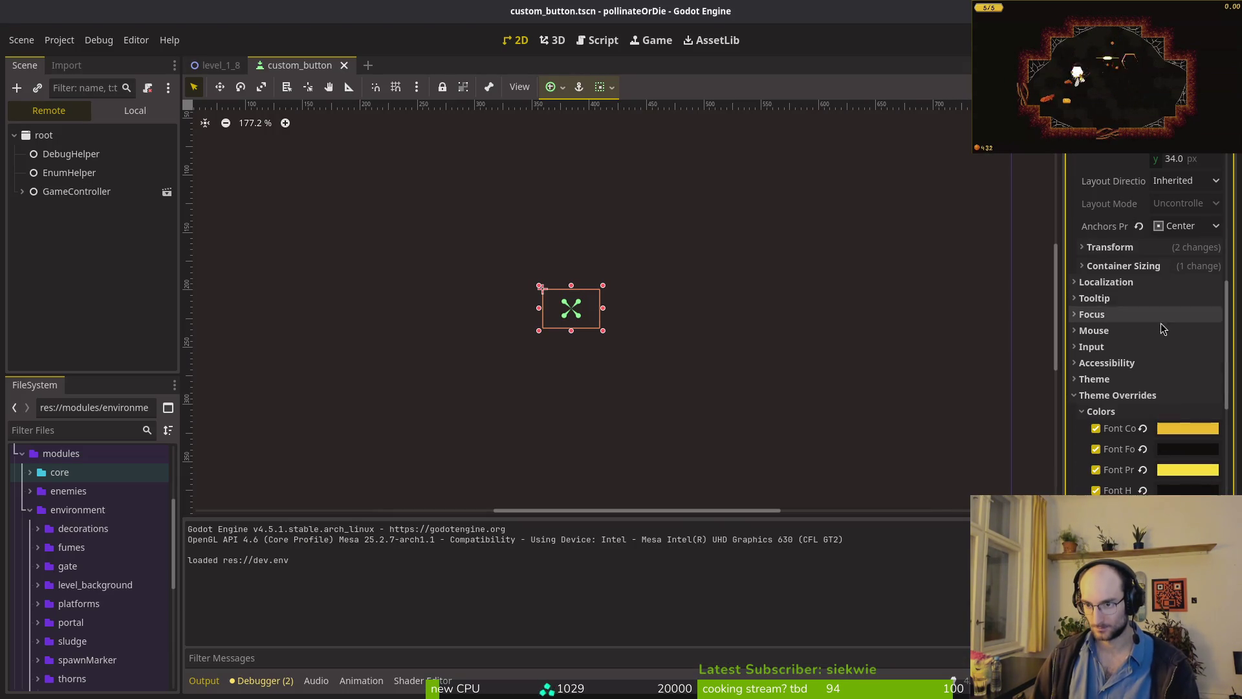
# - Run the game into a level, then stop it
pyautogui.moveTo(1178, 453)
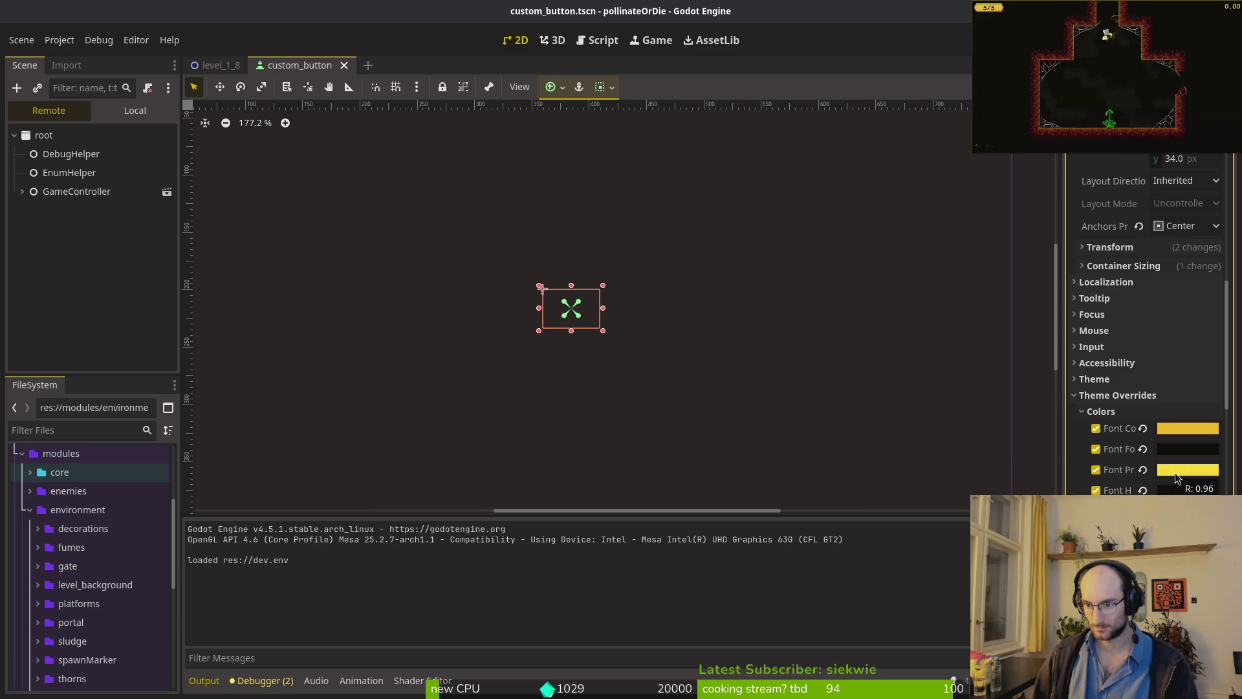
pyautogui.press('F5')
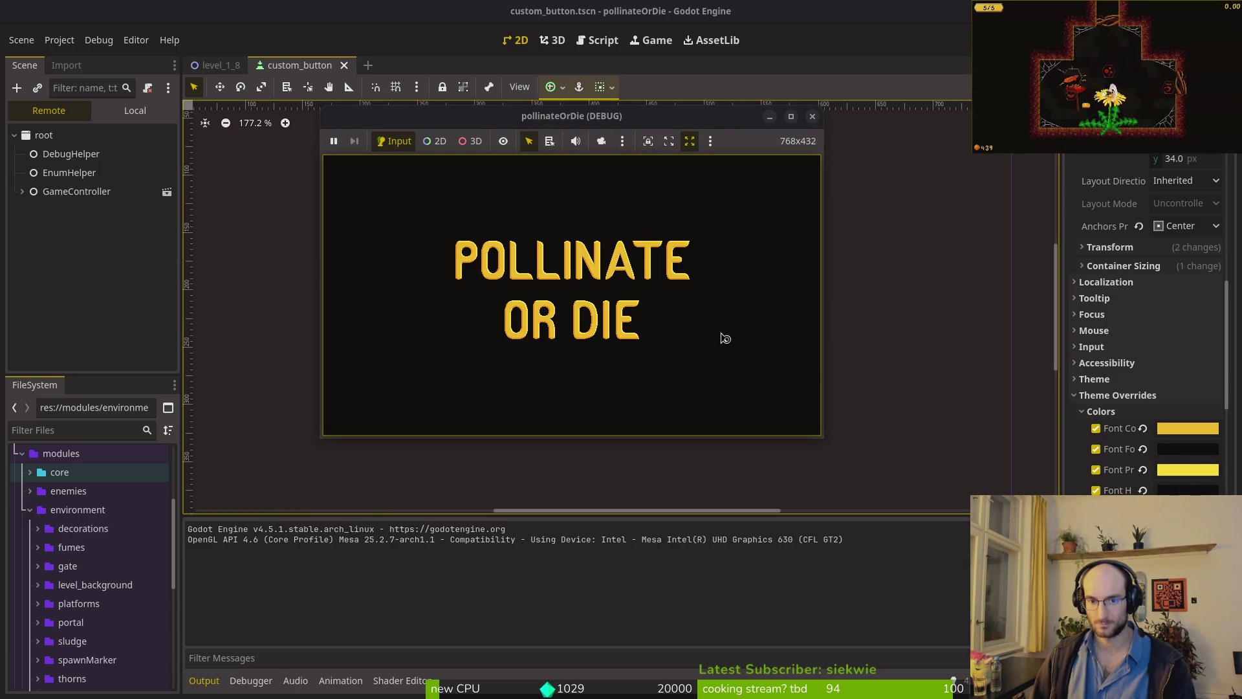
pyautogui.press('Return')
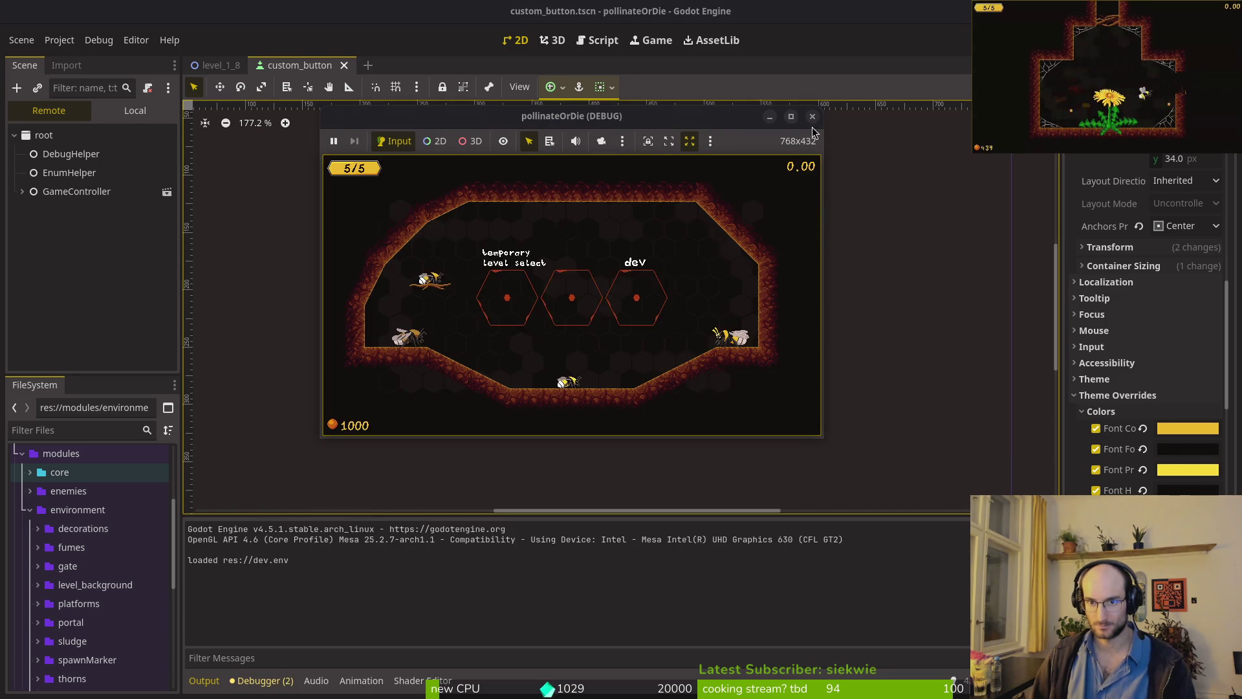
pyautogui.click(813, 116)
# - Set Font Pressed Color to the normal Font Color hex eab82e
pyautogui.click(1175, 468)
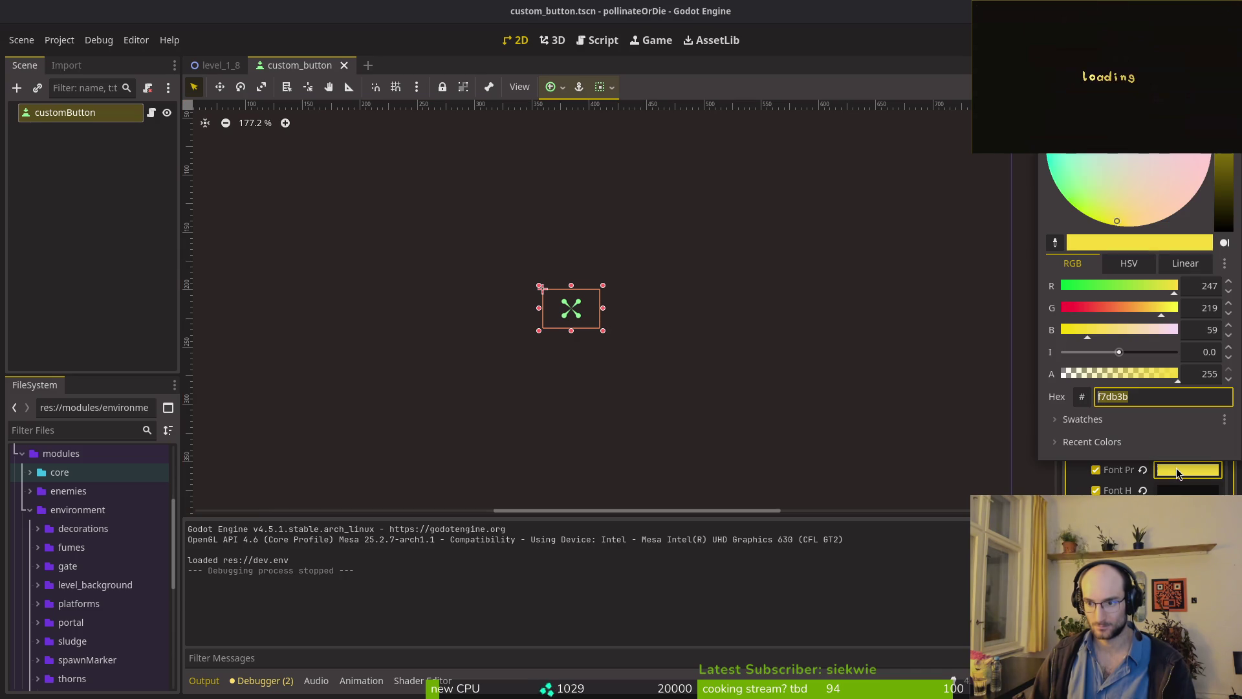
pyautogui.press('Escape')
pyautogui.click(1172, 428)
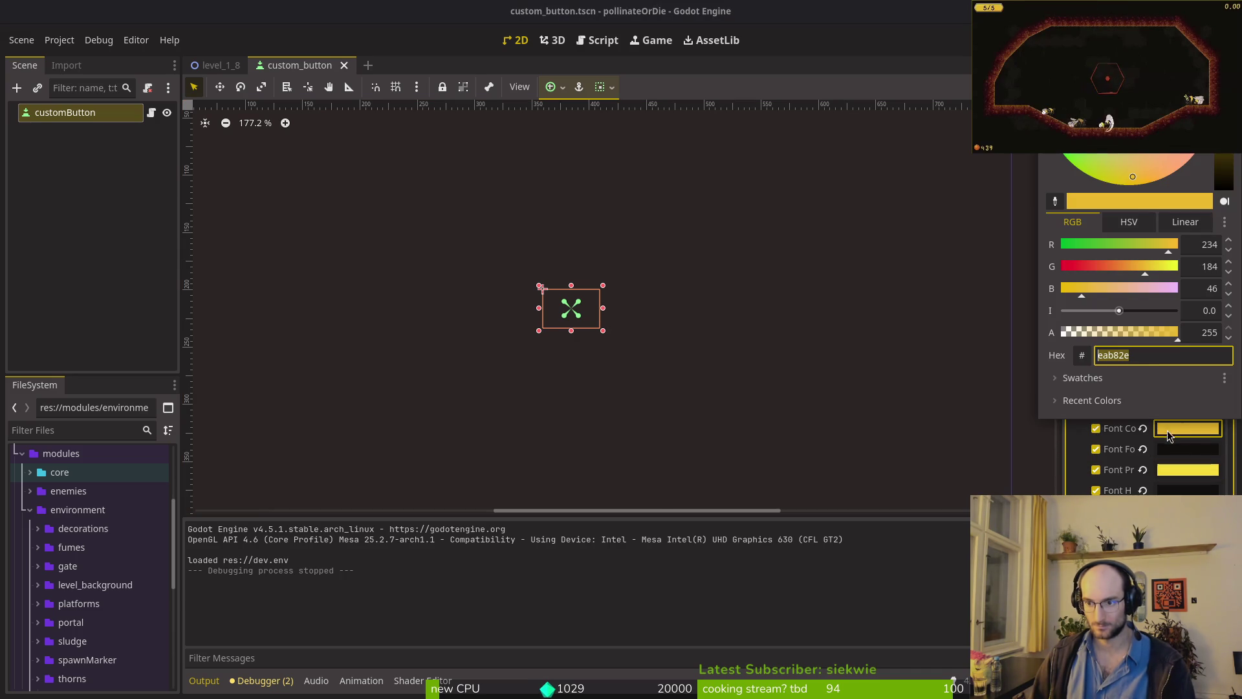
pyautogui.click(1197, 473)
pyautogui.click(1197, 467)
pyautogui.write('eab82e')
pyautogui.press('Return')
# - Save and test-run the game, then undo the pressed text colour change
pyautogui.press('F5')
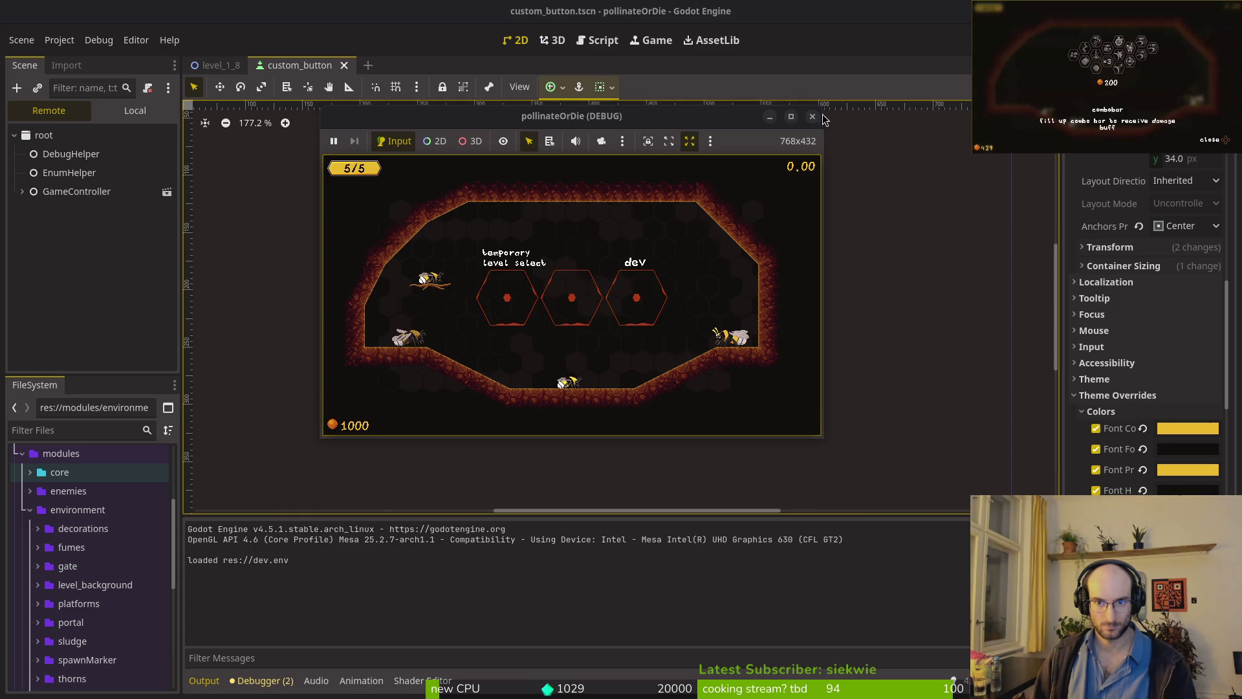
pyautogui.press('F8')
pyautogui.hotkey('alt', 'Tab')
pyautogui.press('j')
pyautogui.press('j')
pyautogui.press('j')
pyautogui.hotkey('alt', 'Tab')
pyautogui.hotkey('ctrl', 'z')
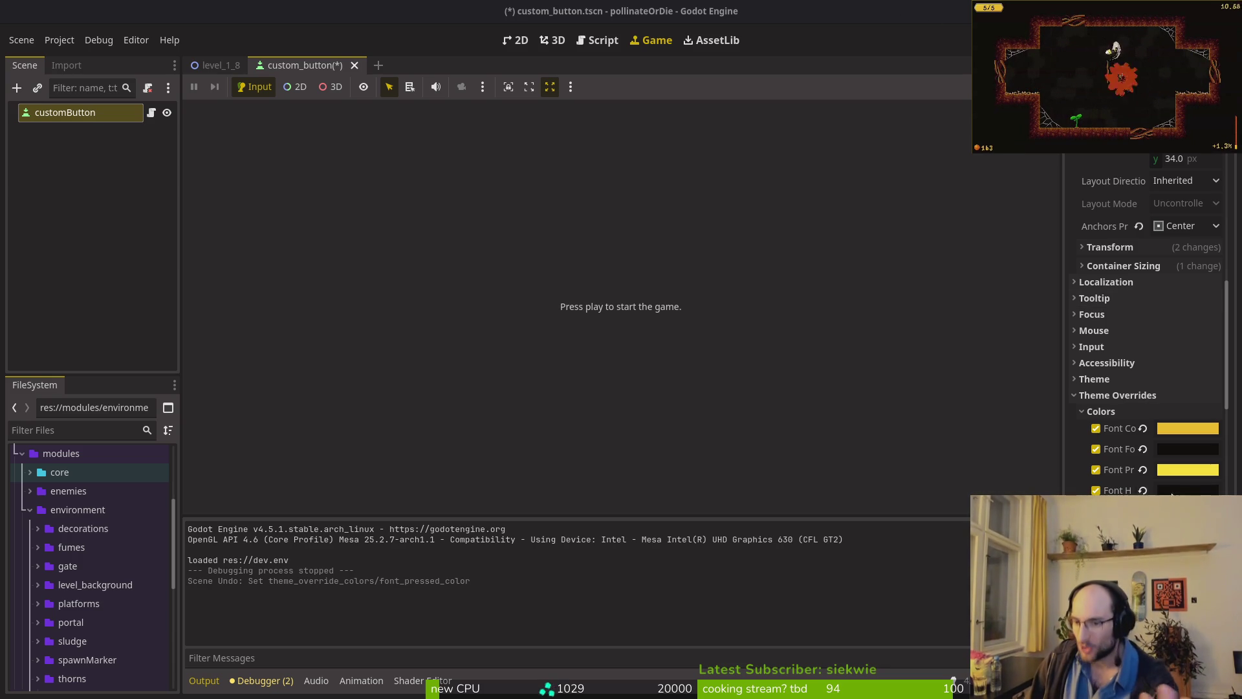
pyautogui.scroll(-5, 1130, 282)
pyautogui.click(1108, 434)
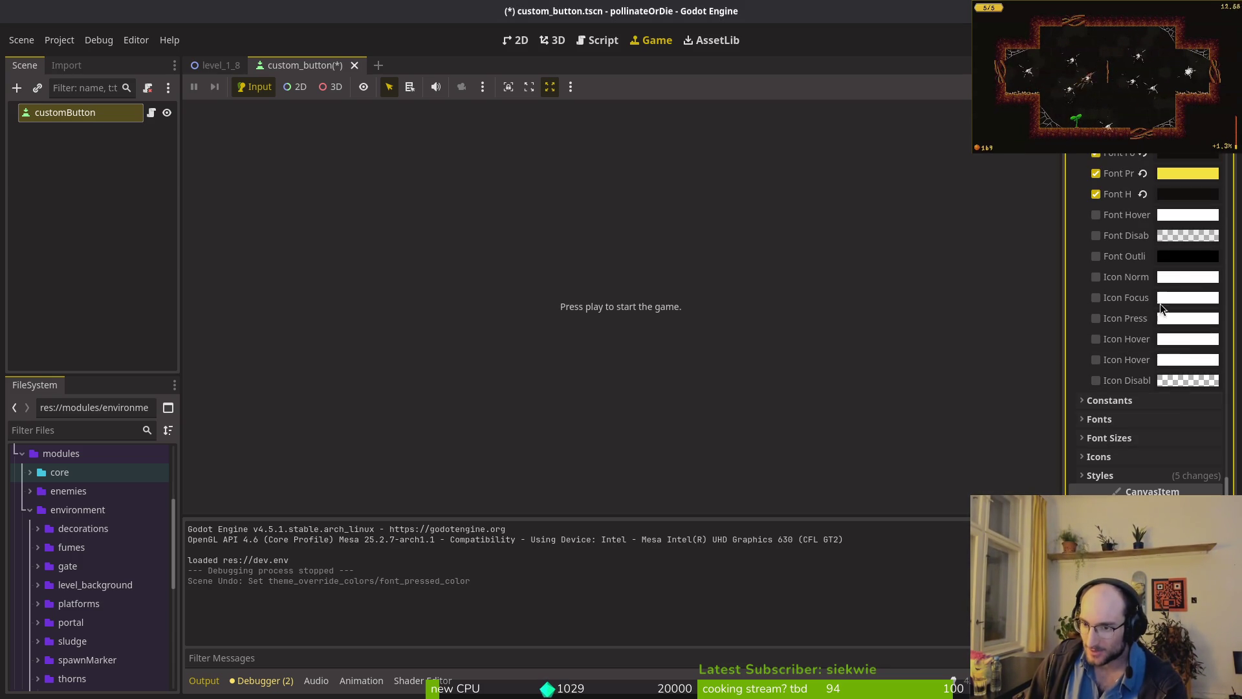
pyautogui.click(1100, 475)
pyautogui.scroll(-5, 1099, 478)
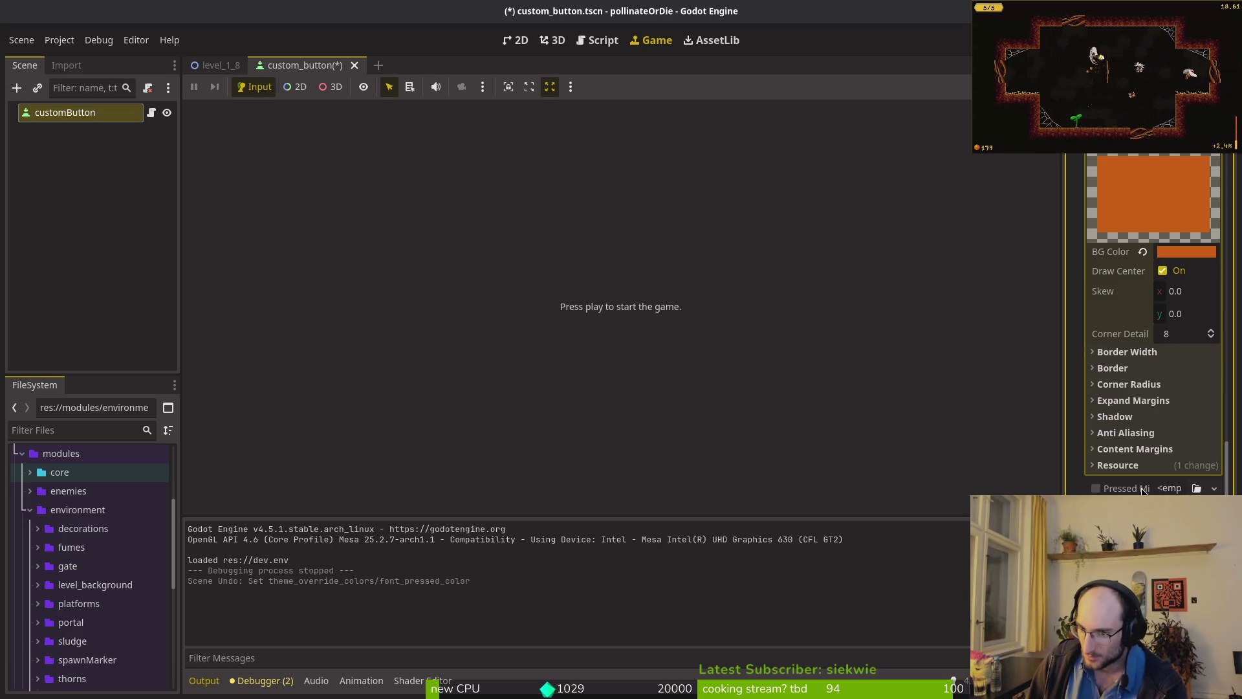
pyautogui.scroll(5, 1145, 401)
pyautogui.click(1097, 345)
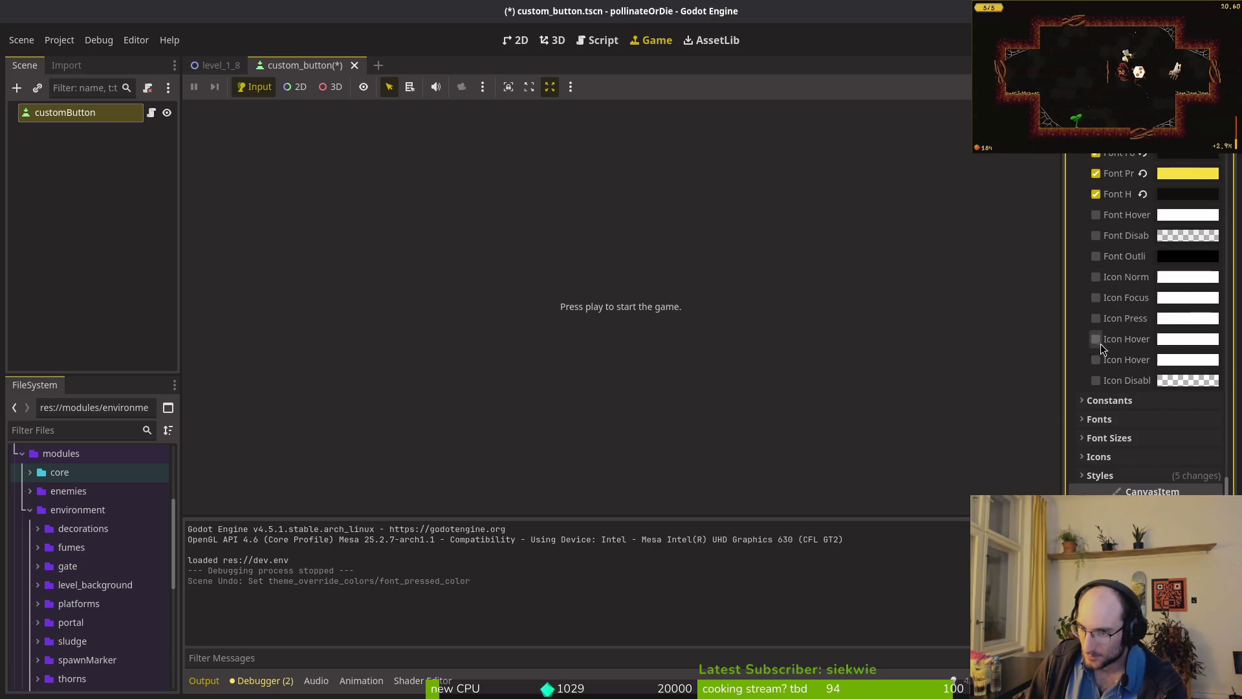
pyautogui.scroll(5, 1132, 427)
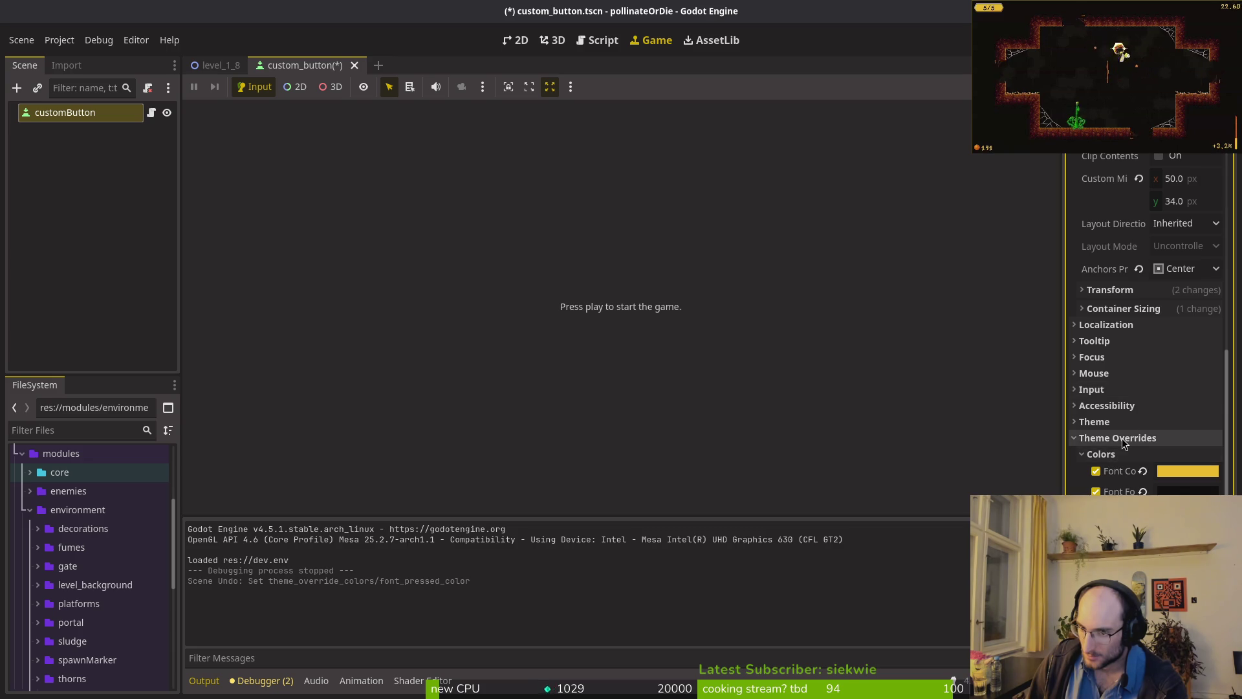
pyautogui.click(1119, 439)
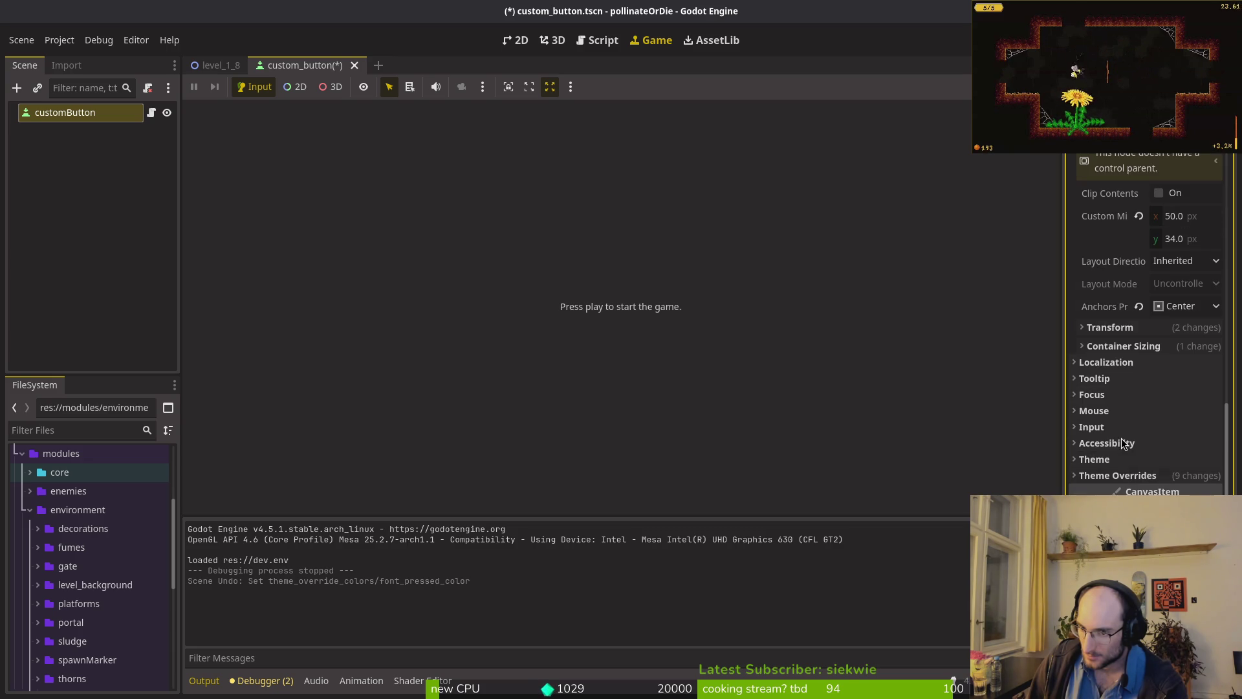
pyautogui.click(1118, 475)
pyautogui.scroll(-5, 1117, 475)
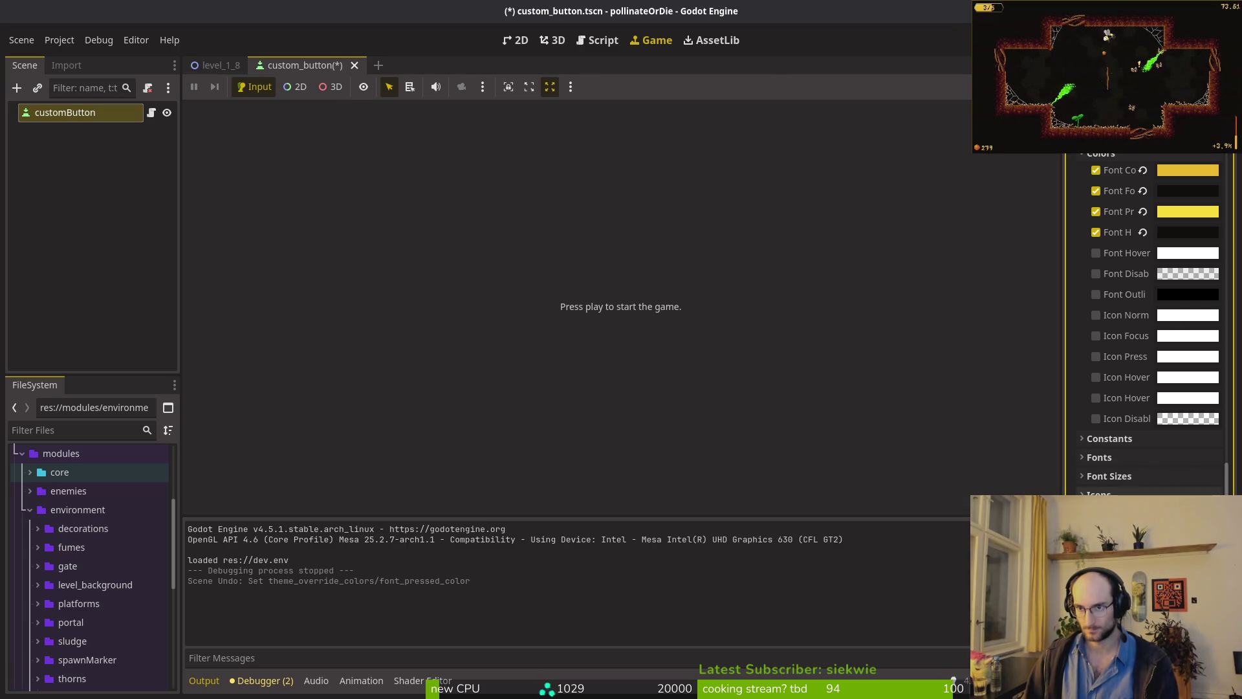
# - Launch pollinateOrDie, arrow through its menu into the level hub, then stop it
pyautogui.press('F5')
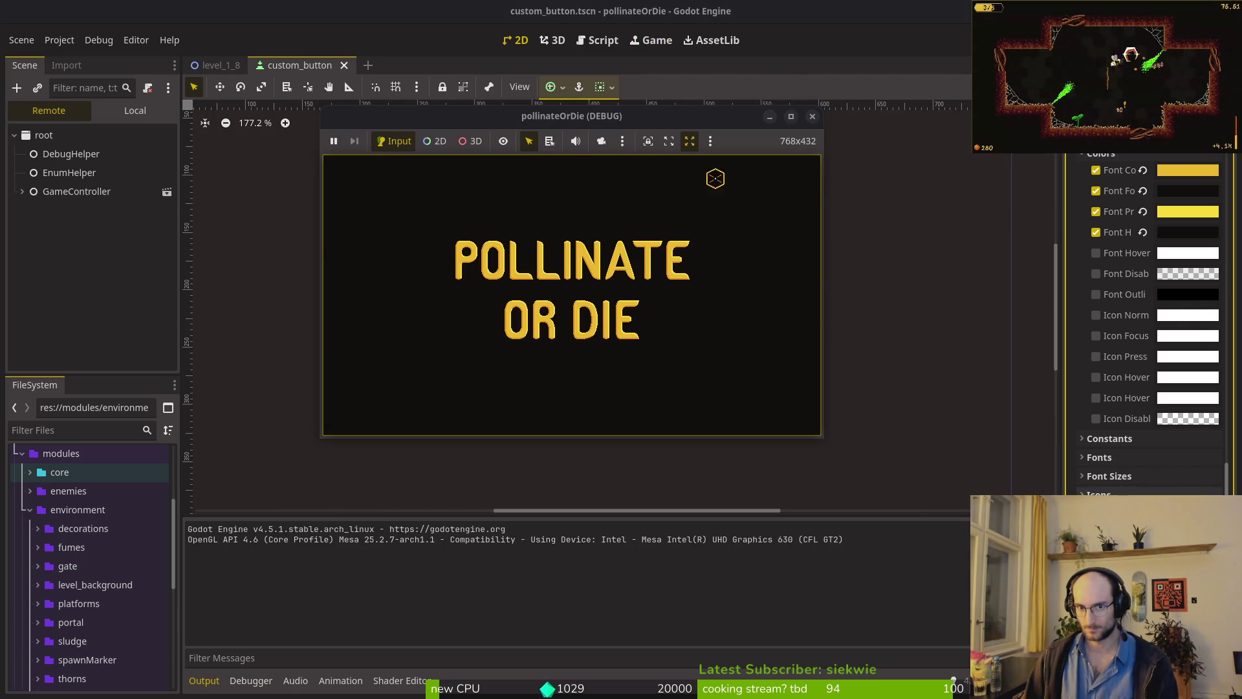
pyautogui.press('Down')
pyautogui.press('Up')
pyautogui.press('Down')
pyautogui.press('Down')
pyautogui.press('Up')
pyautogui.press('Up')
pyautogui.press('Up')
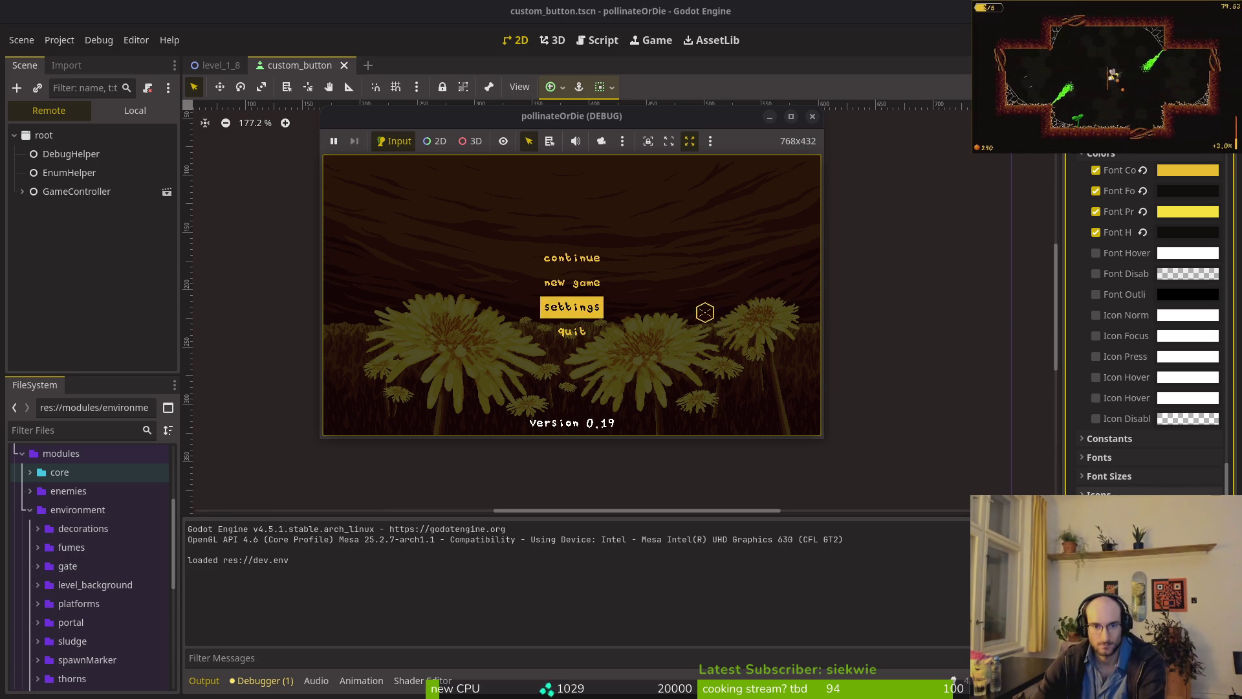
pyautogui.press('Return')
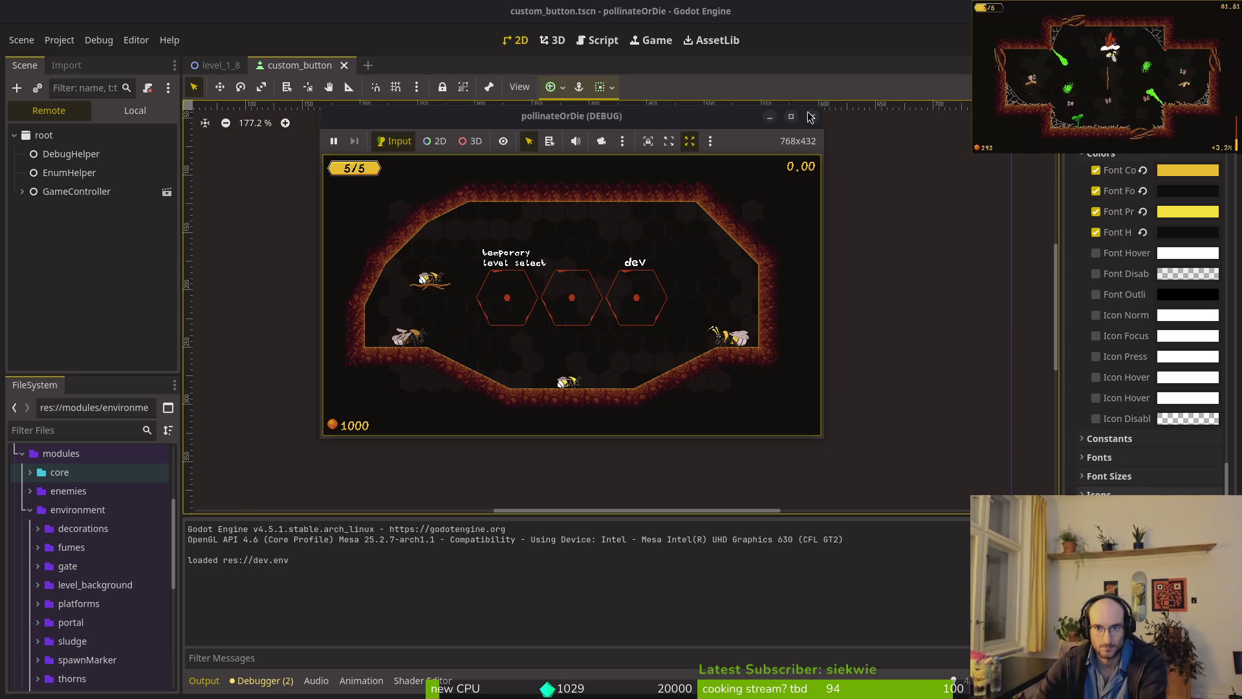
pyautogui.press('F8')
# - Delete the three focus_style lines from _handle_press in custom_button.gd
pyautogui.hotkey('alt', 'Tab')
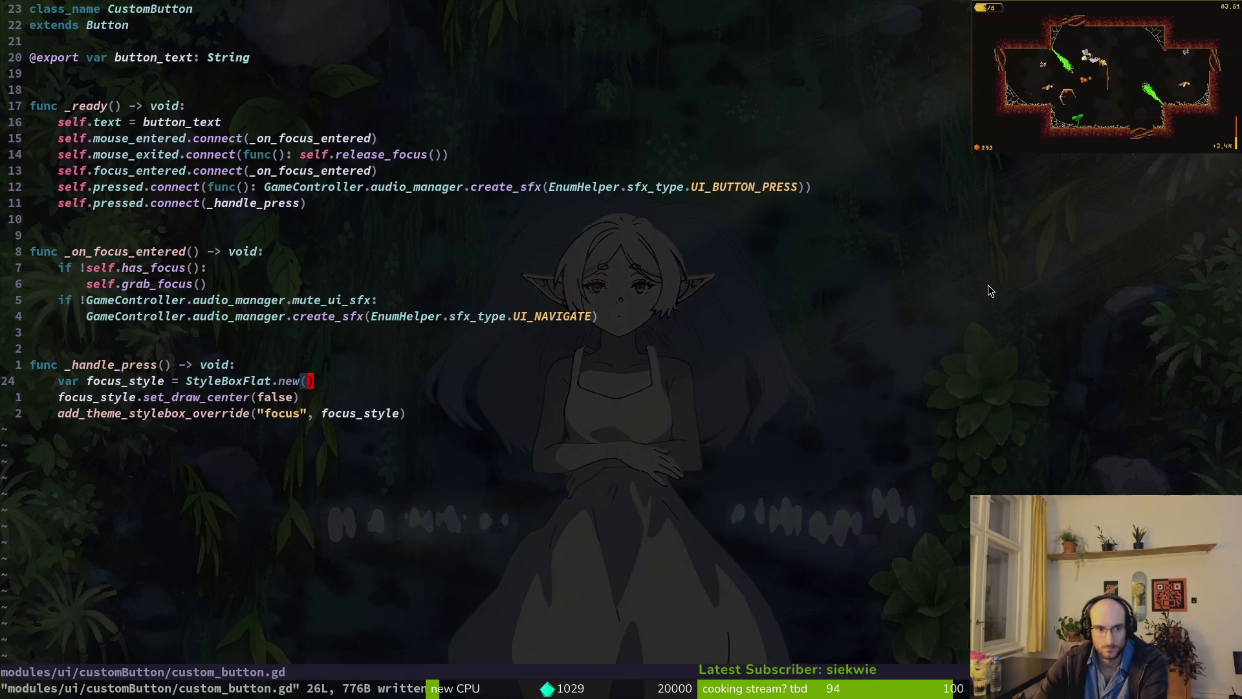
pyautogui.hotkey('shift', 'v')
pyautogui.hotkey('shift', 'j')
pyautogui.press('Escape')
pyautogui.press('k')
pyautogui.press('j')
pyautogui.hotkey('shift', 'v')
pyautogui.press('j')
pyautogui.press('j')
pyautogui.press('d')
# - Put a single 'pass' under func _handle_press and save with :w
pyautogui.hotkey('shift', 'o')
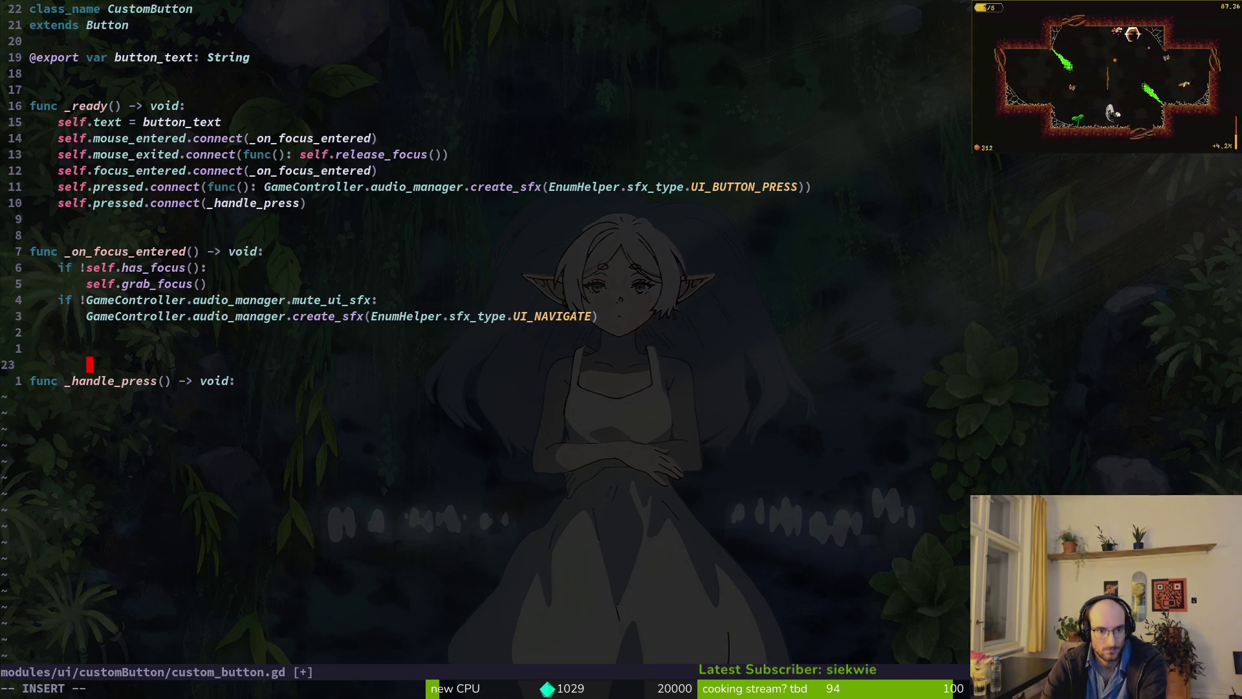
pyautogui.press('k')
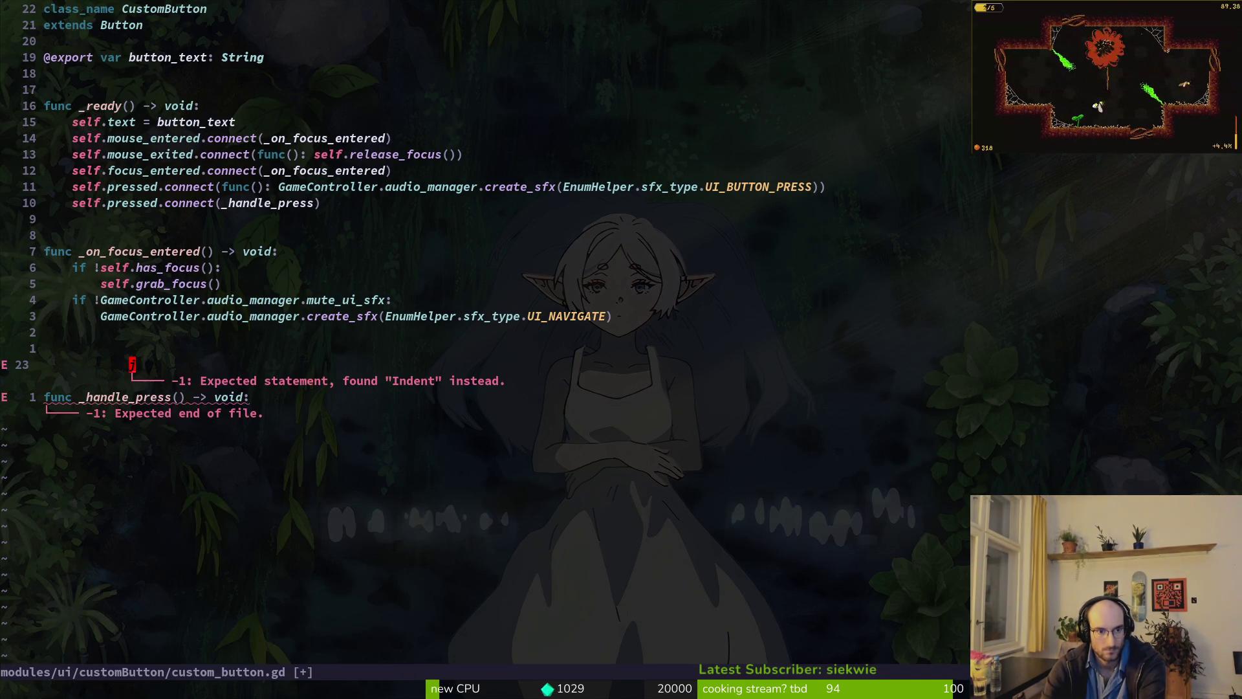
pyautogui.press('d')
pyautogui.press('d')
pyautogui.write('opass')
pyautogui.press('Escape')
pyautogui.write(':w')
pyautogui.press('Return')
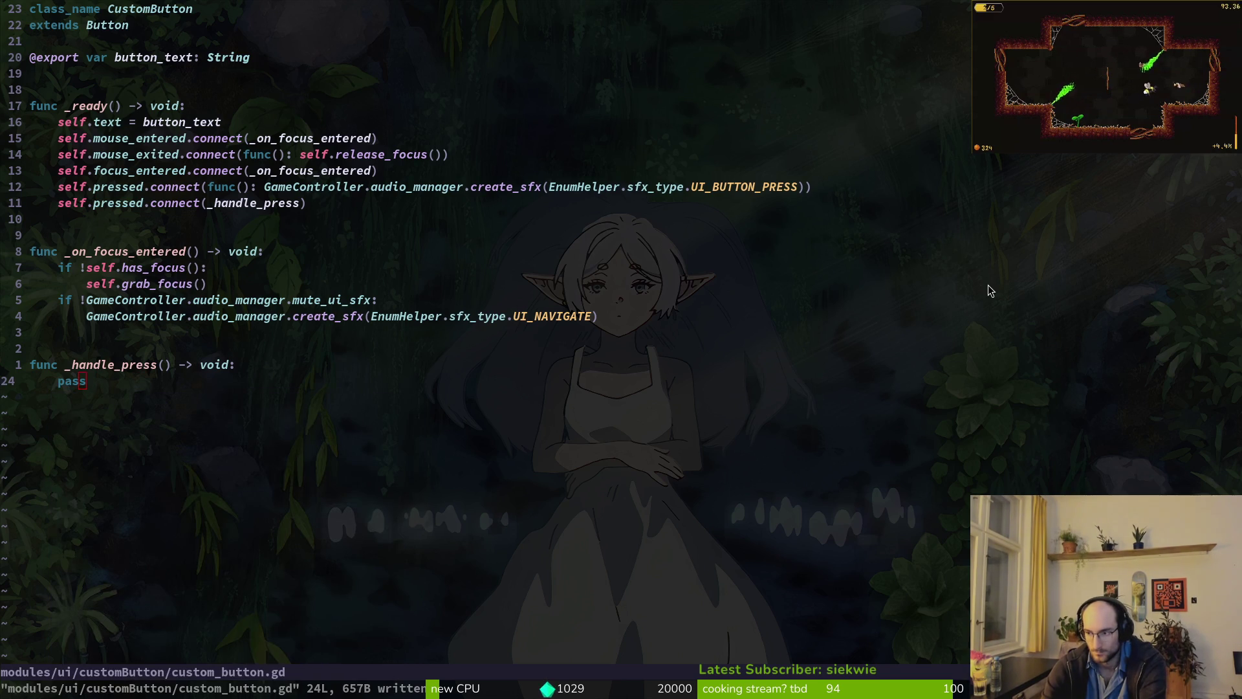
# - Relaunch the game from Godot and advance into the level hub
pyautogui.press('super+2')
pyautogui.press('F5')
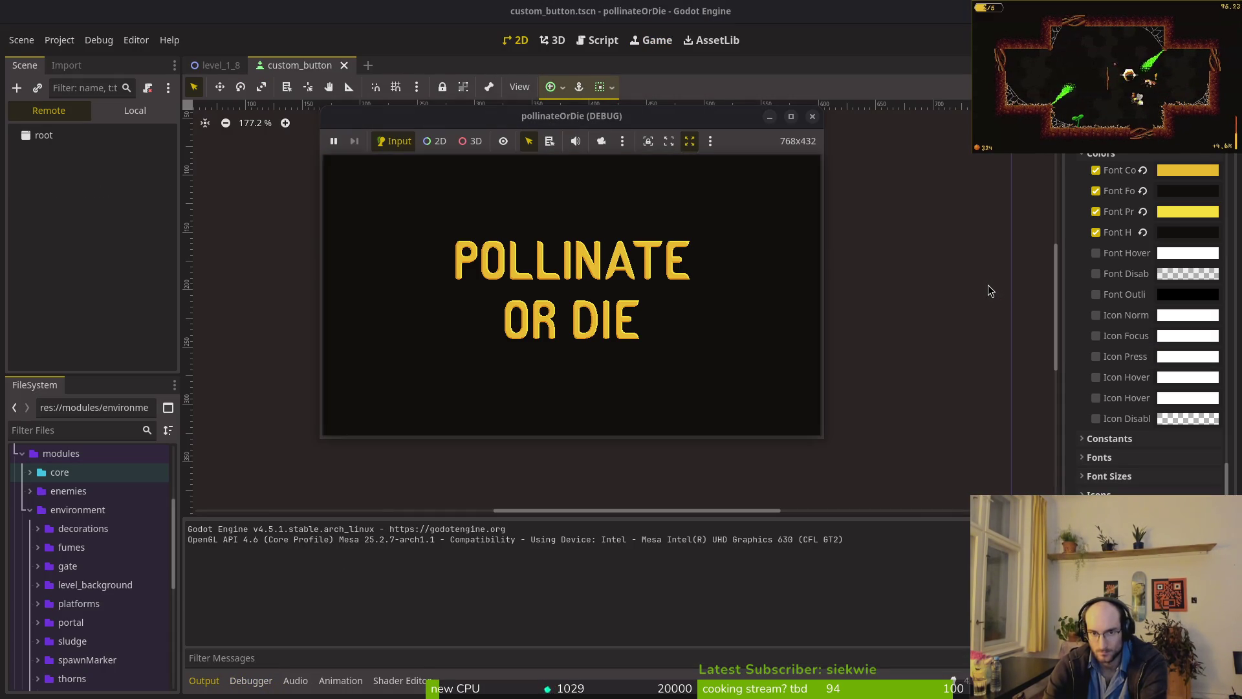
pyautogui.press('Return')
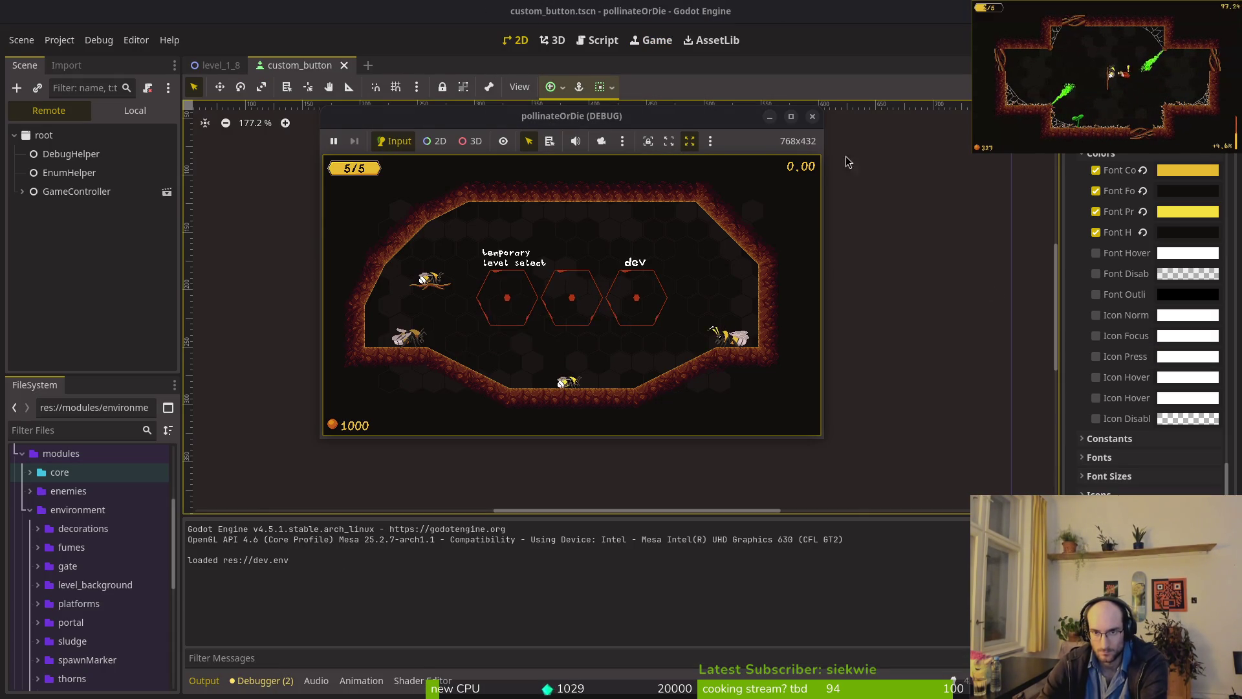
# - Stop the game and inspect the button's pressed, hover and focus style overrides
pyautogui.click(813, 119)
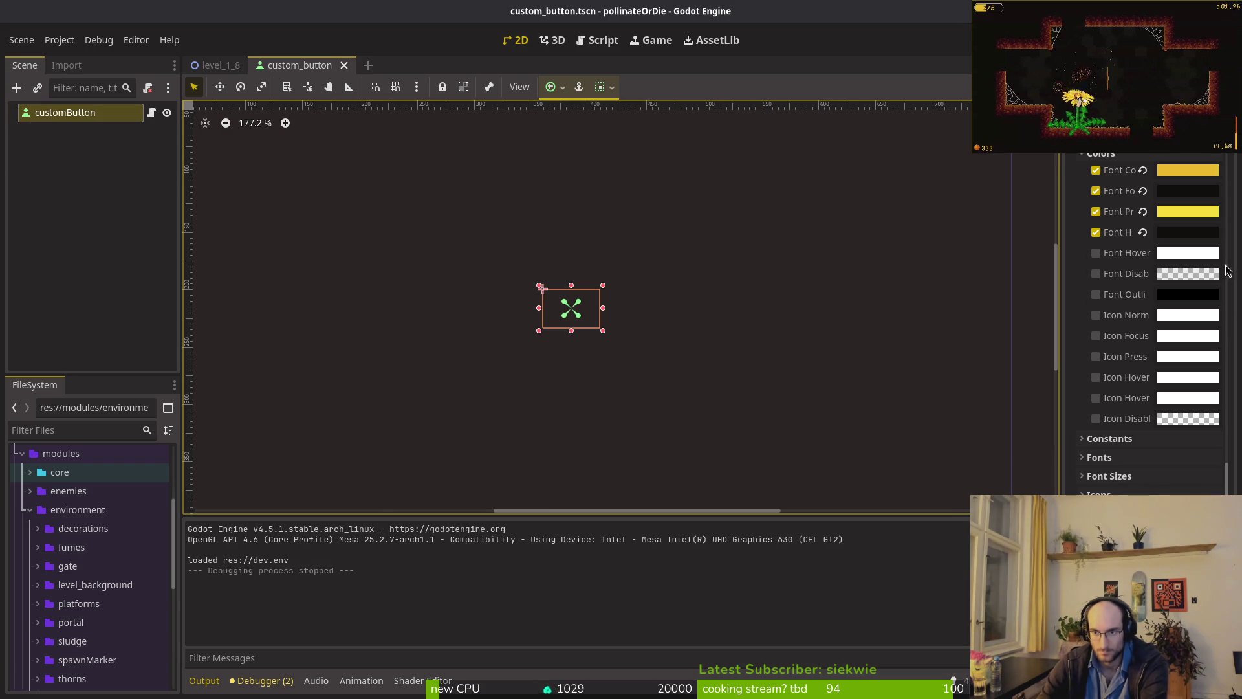
pyautogui.scroll(3, 1185, 390)
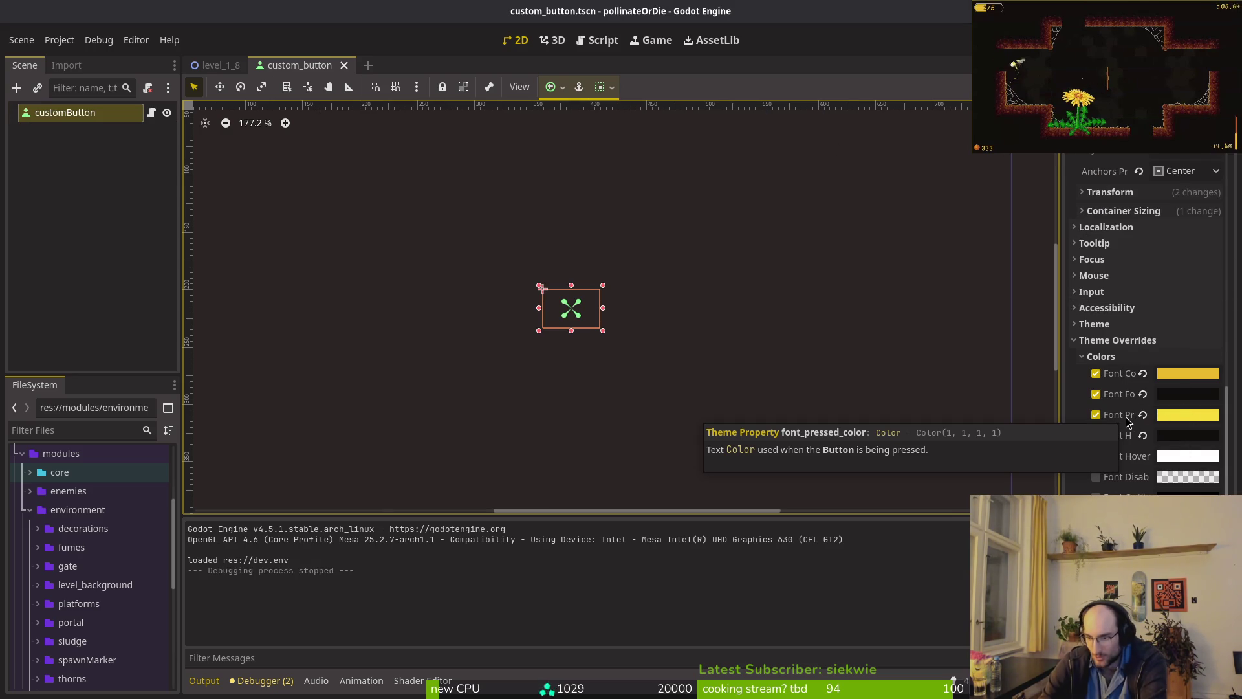
pyautogui.click(1101, 356)
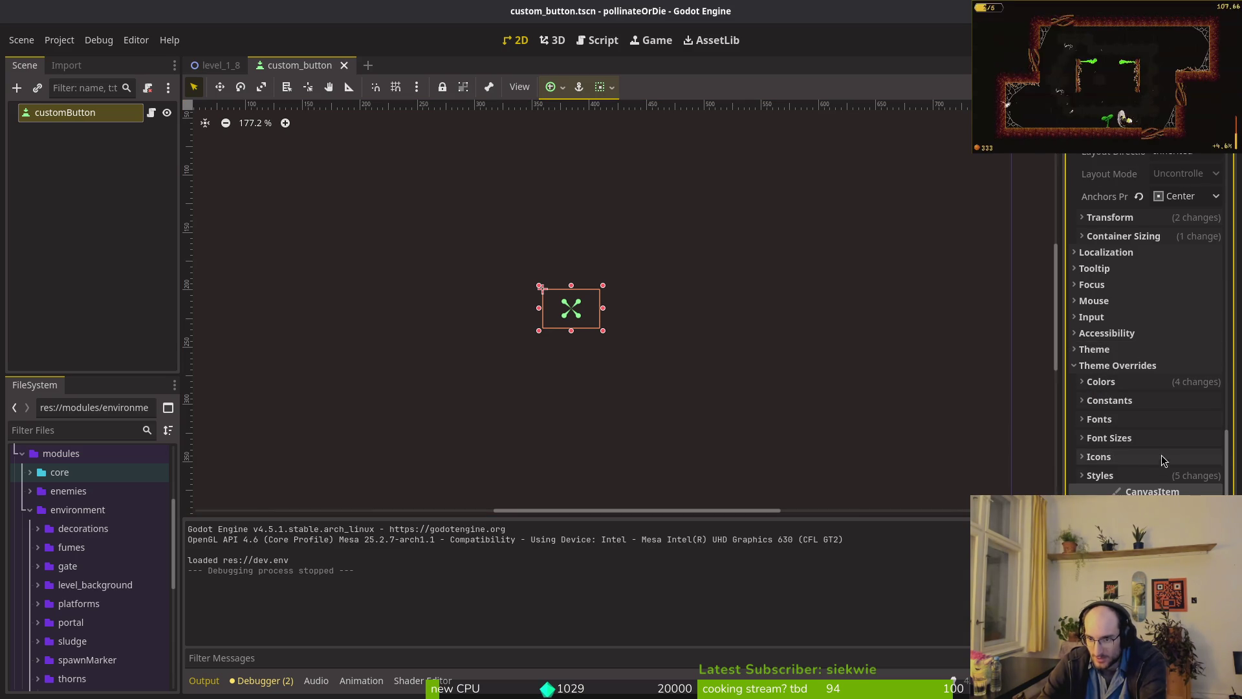
pyautogui.click(1136, 474)
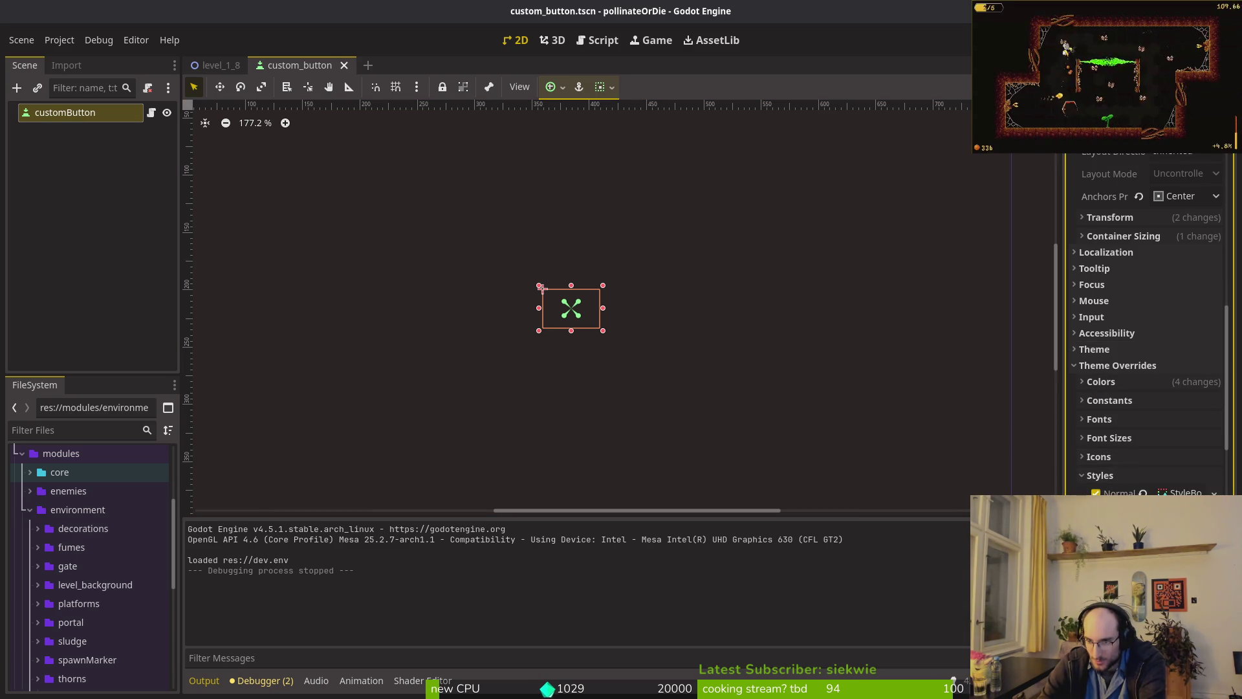
pyautogui.click(1183, 537)
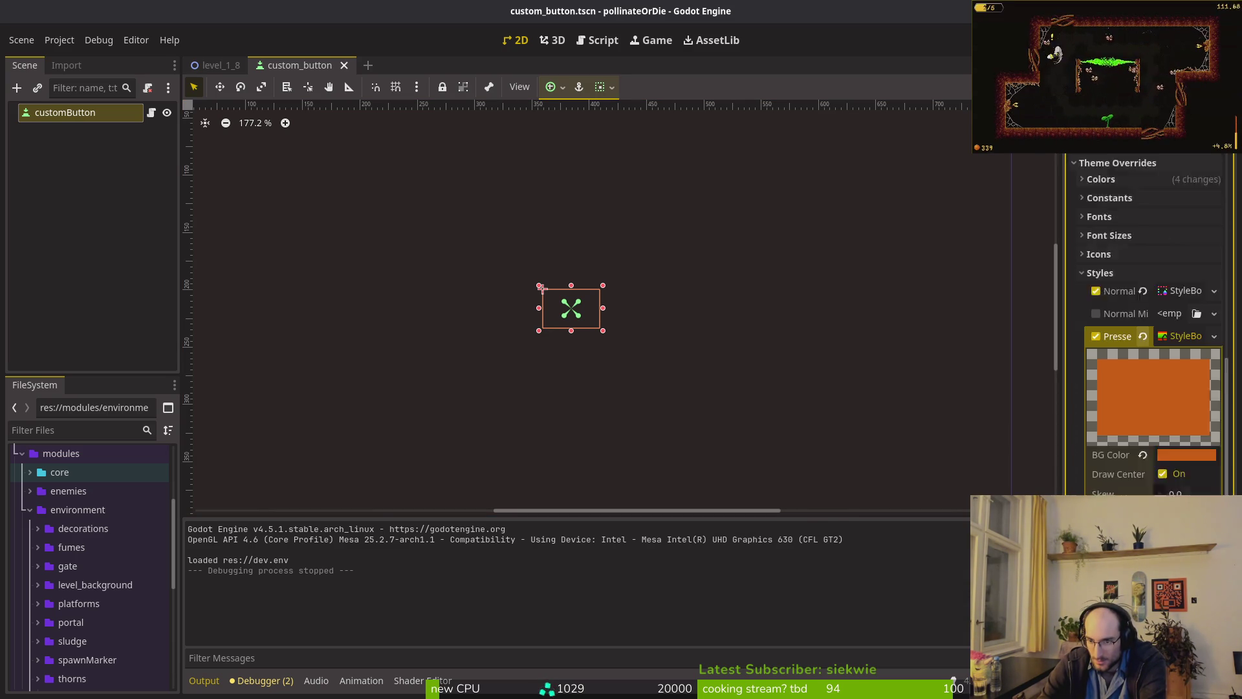
pyautogui.scroll(-3, 1134, 385)
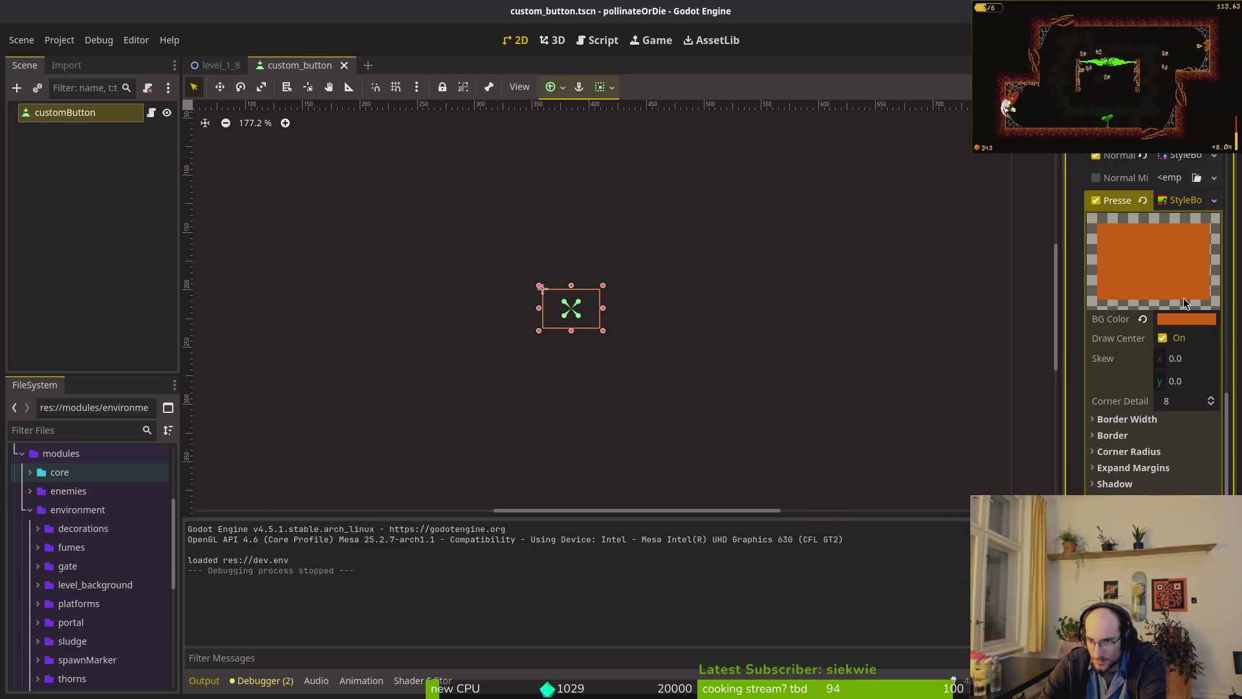
pyautogui.click(1177, 199)
pyautogui.click(1183, 381)
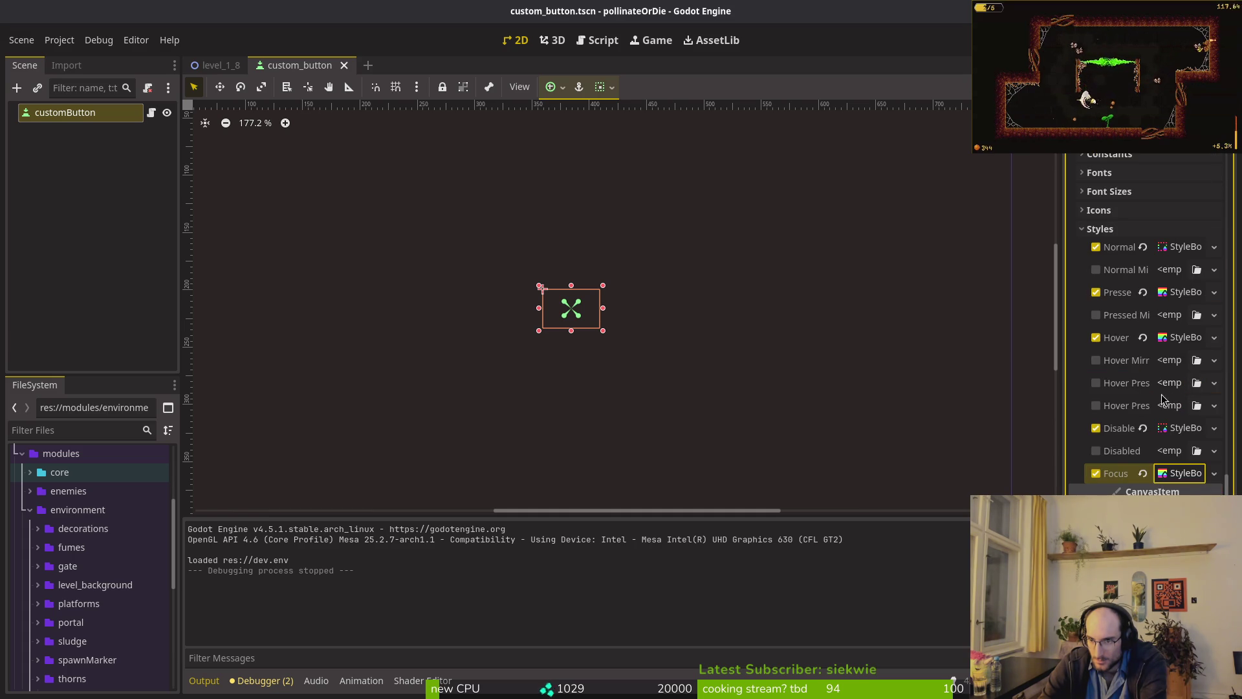
pyautogui.click(1185, 338)
pyautogui.click(1187, 340)
pyautogui.click(1181, 474)
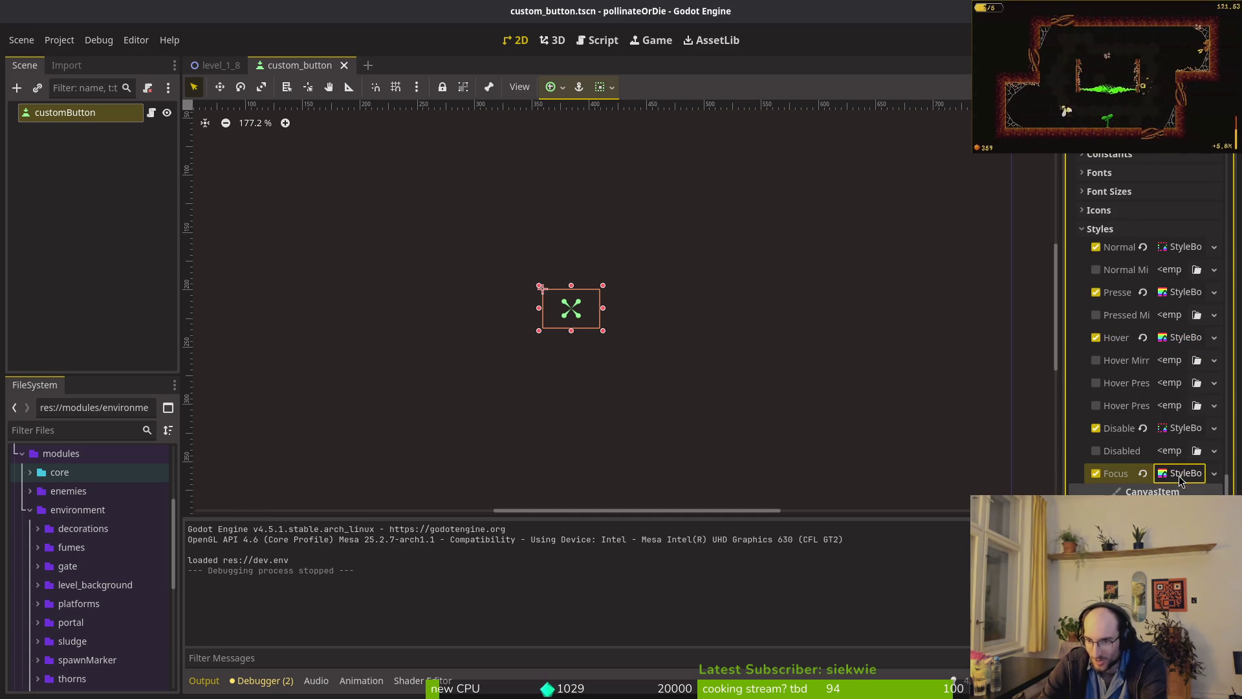
pyautogui.click(1176, 474)
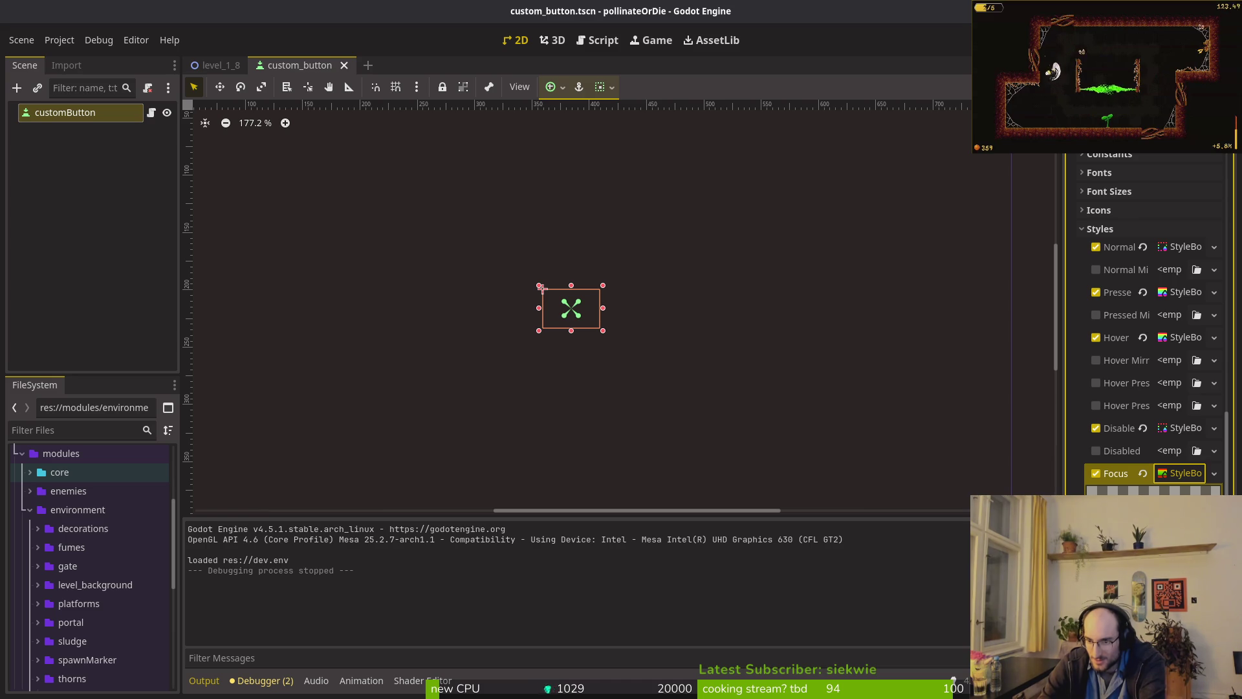
pyautogui.click(1175, 473)
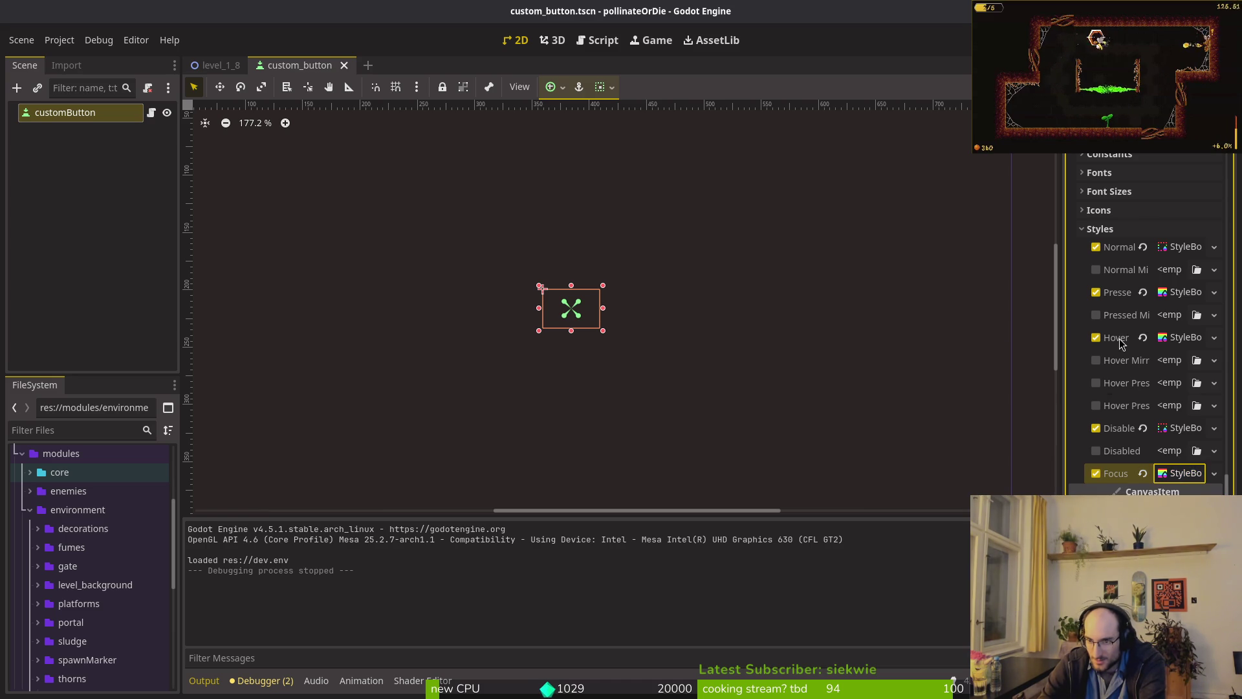
# - Replace the button's Focus style override with an empty style
pyautogui.click(1110, 476)
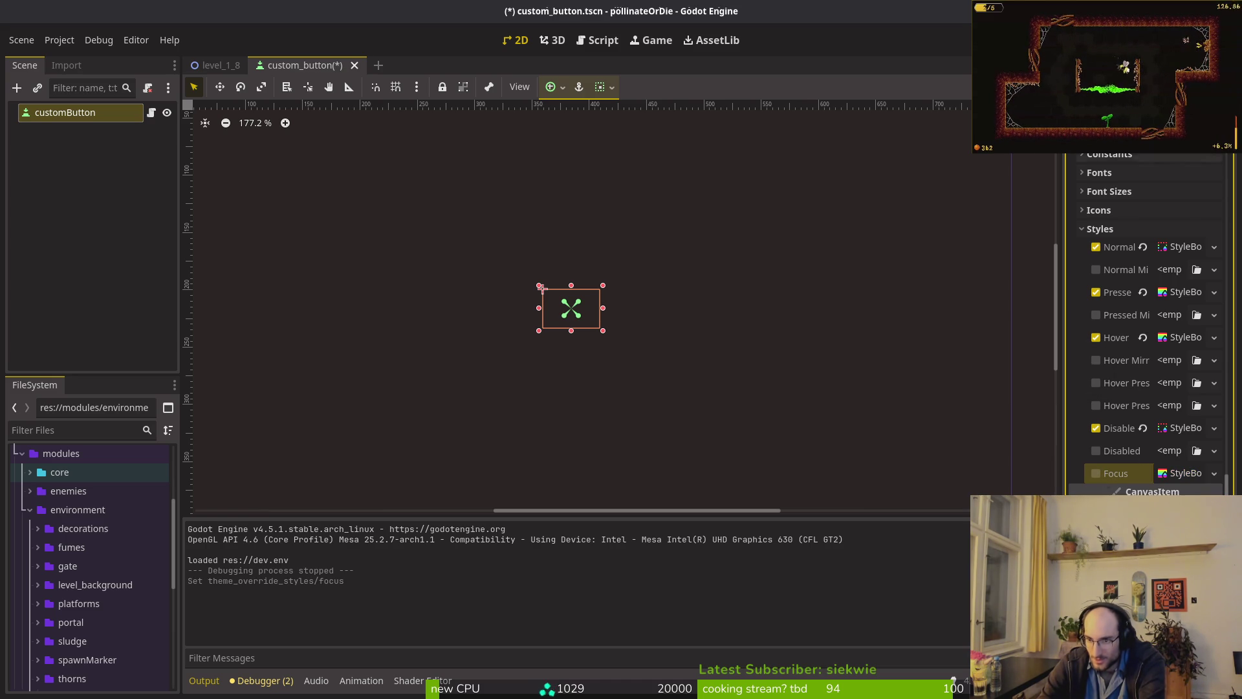
pyautogui.click(1096, 475)
pyautogui.click(1096, 474)
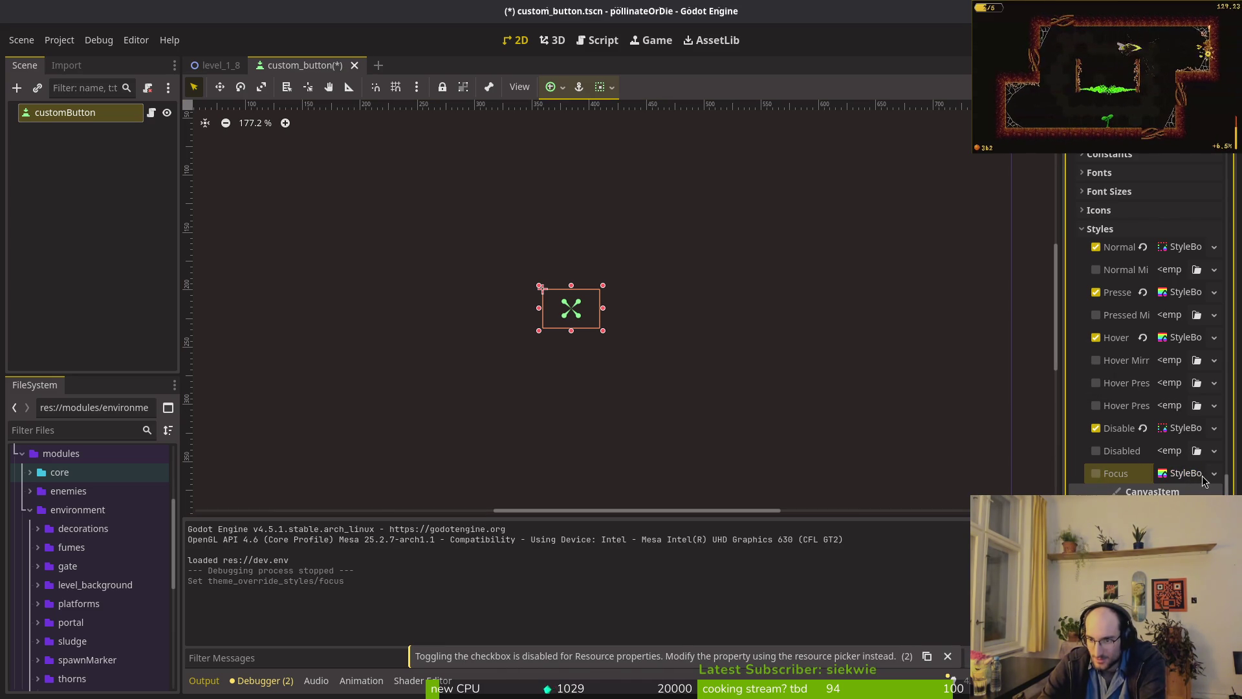
pyautogui.hotkey('ctrl', 'z')
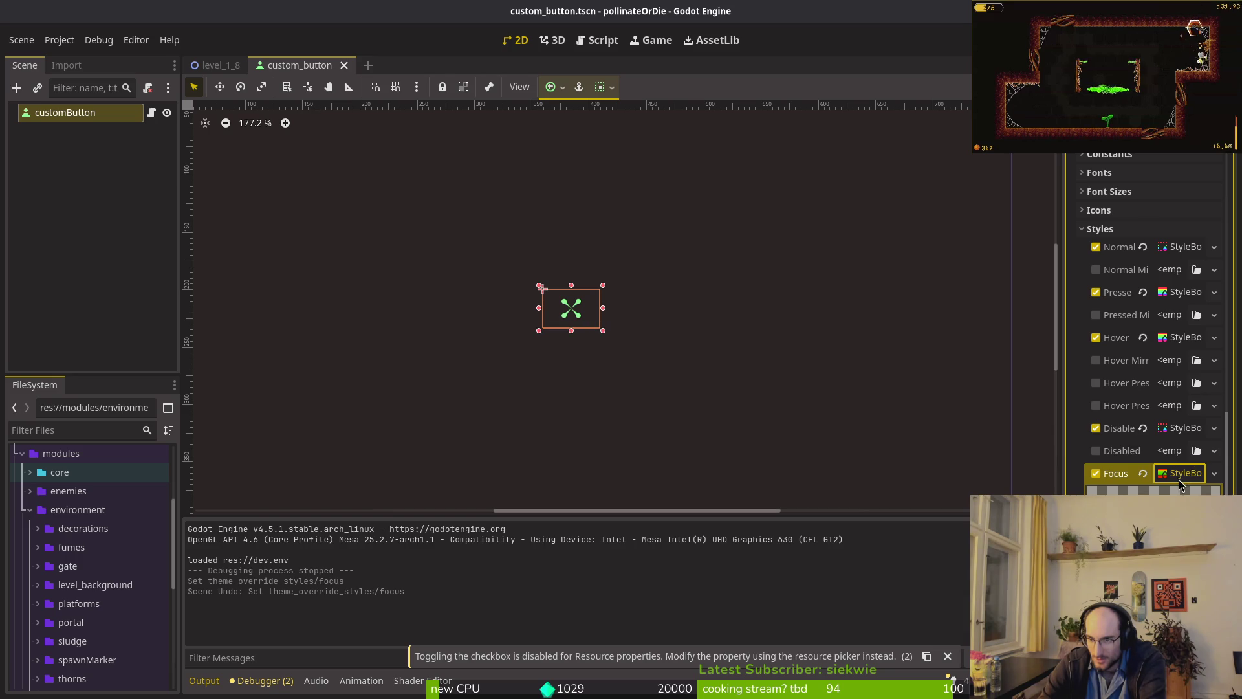
pyautogui.click(1216, 472)
pyautogui.click(1190, 505)
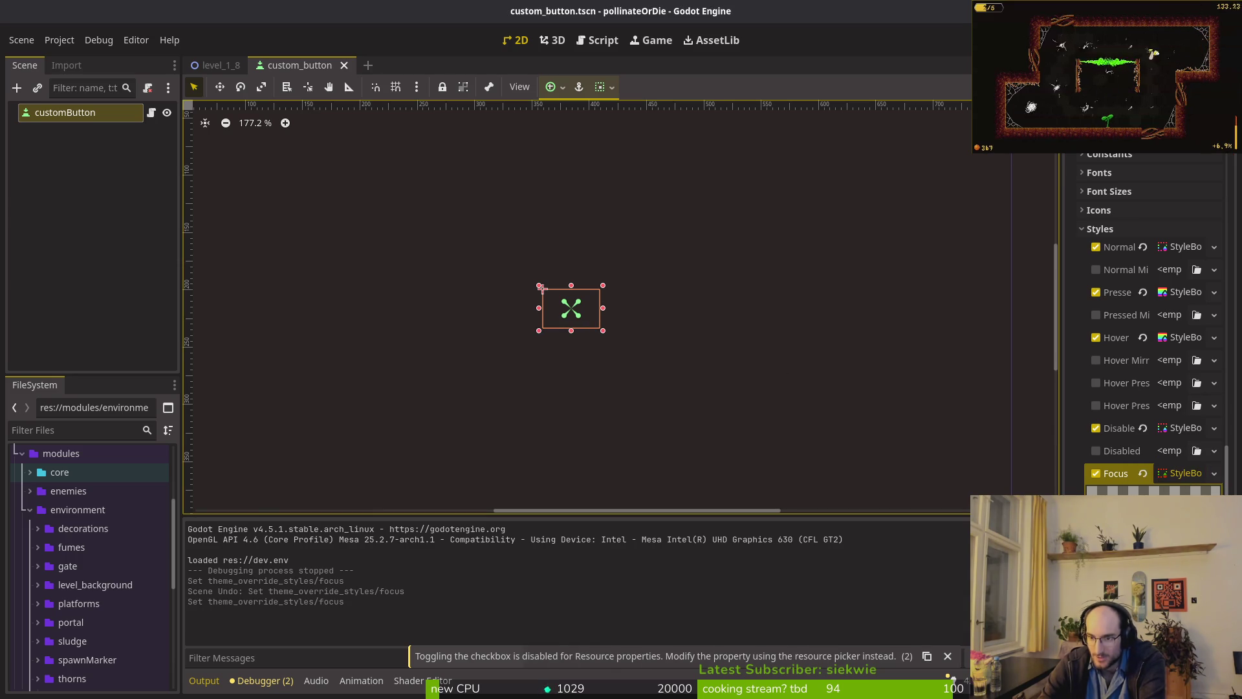
# - Test-run the game, then revert the Focus style change and save the scene
pyautogui.press('F5')
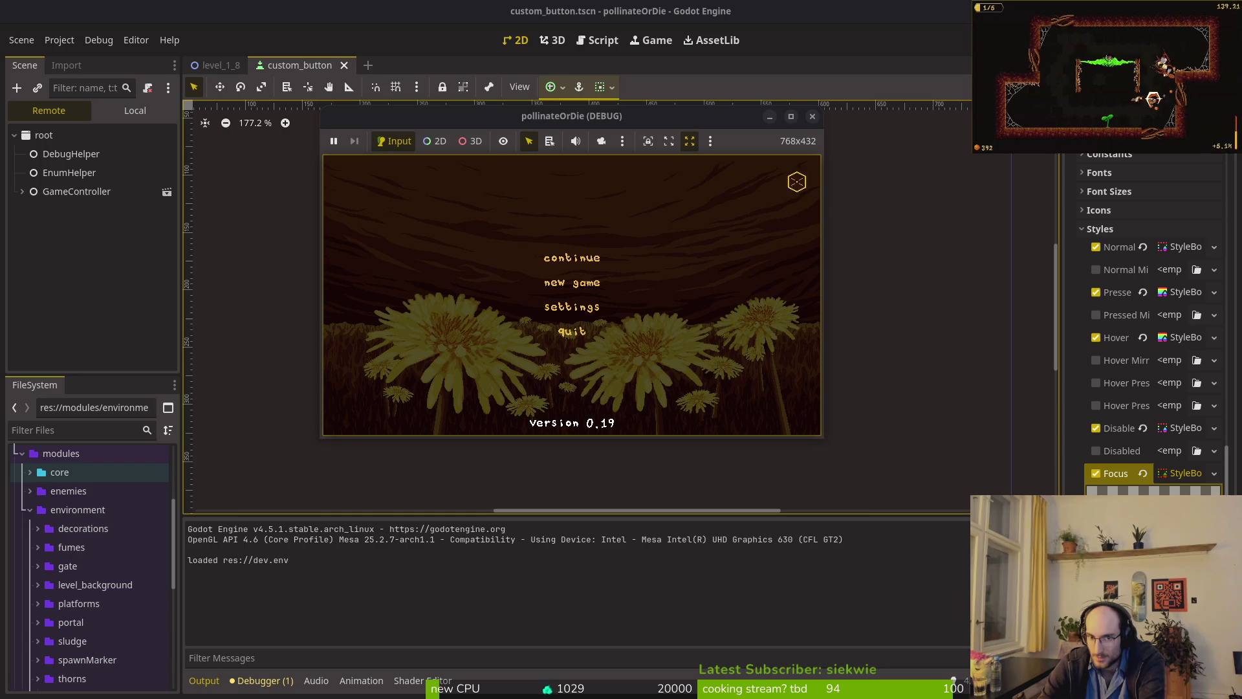
pyautogui.click(812, 117)
pyautogui.hotkey('ctrl', 'z')
pyautogui.hotkey('ctrl', 's')
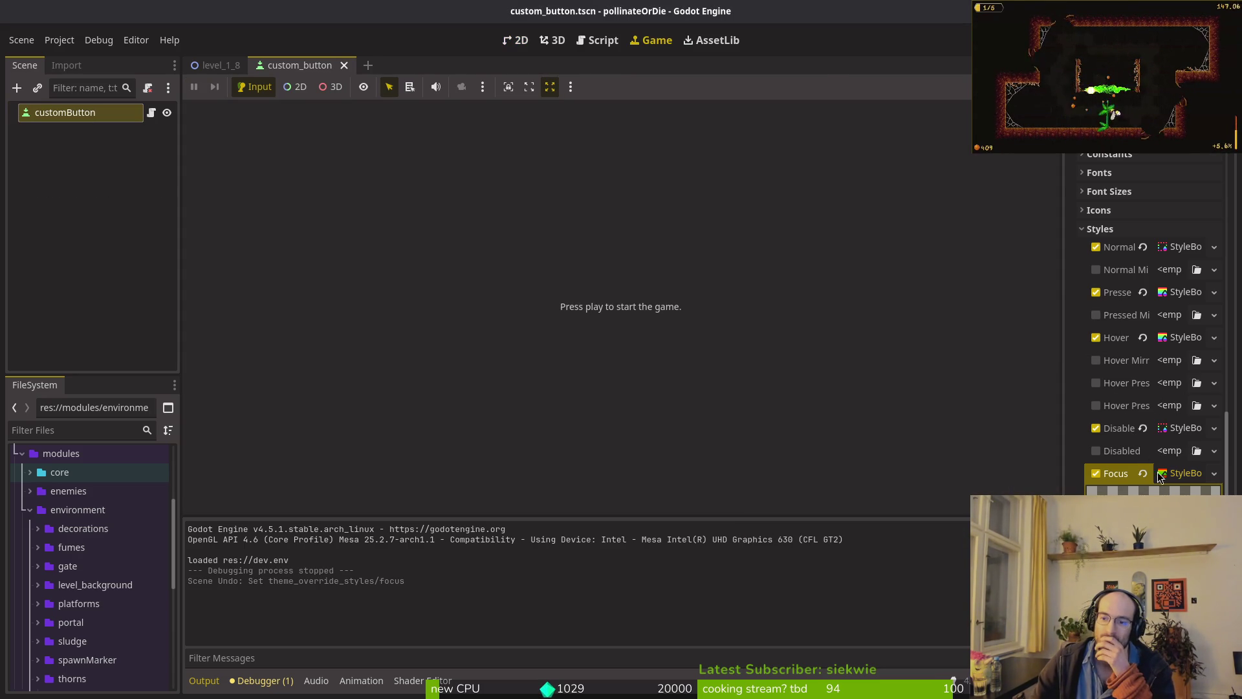
# - Collapse the theme overrides section and return to the 2D view
pyautogui.scroll(5, 1155, 449)
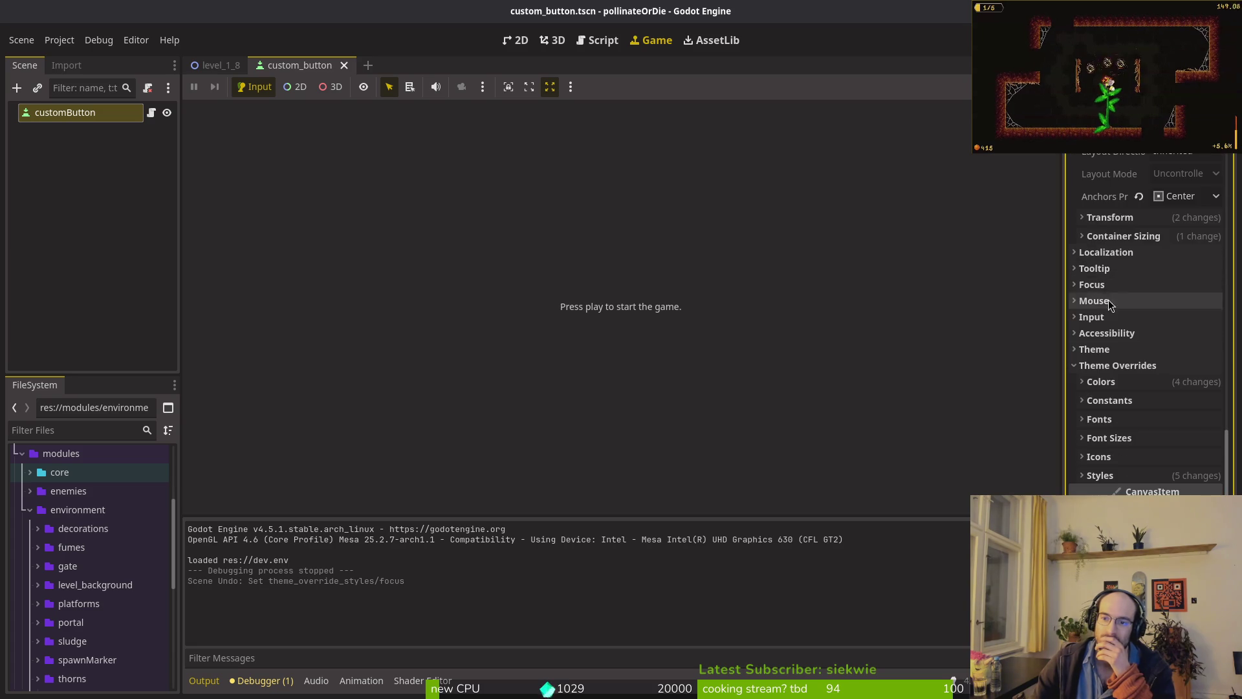
pyautogui.click(1099, 366)
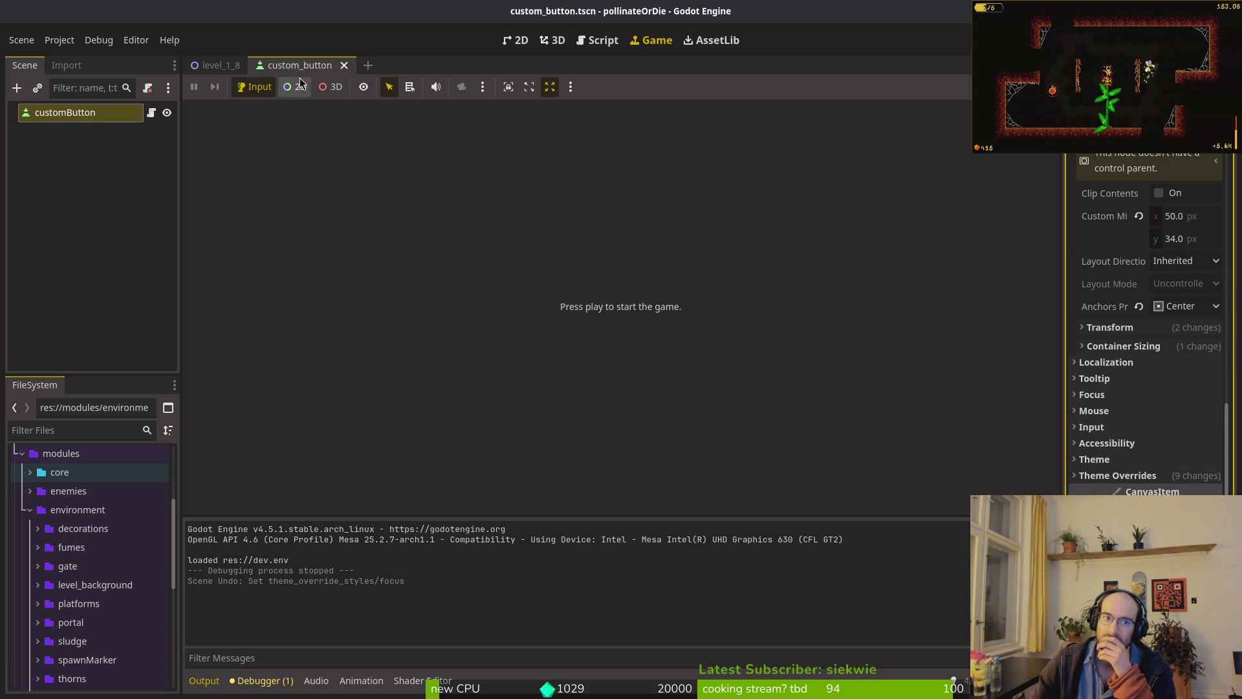
pyautogui.click(516, 42)
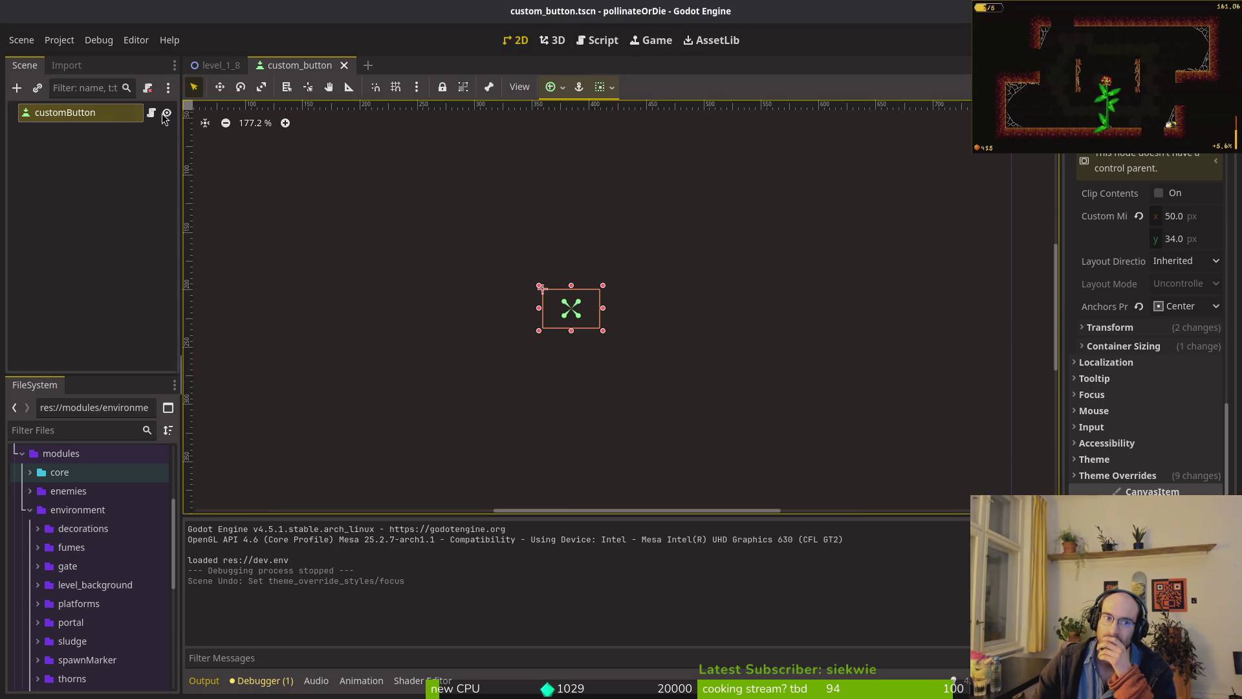
# - Paste the normal Font Color hex into Font Pressed Color so pressed text is yellow
pyautogui.click(1139, 474)
pyautogui.scroll(-3, 1158, 444)
pyautogui.click(1116, 385)
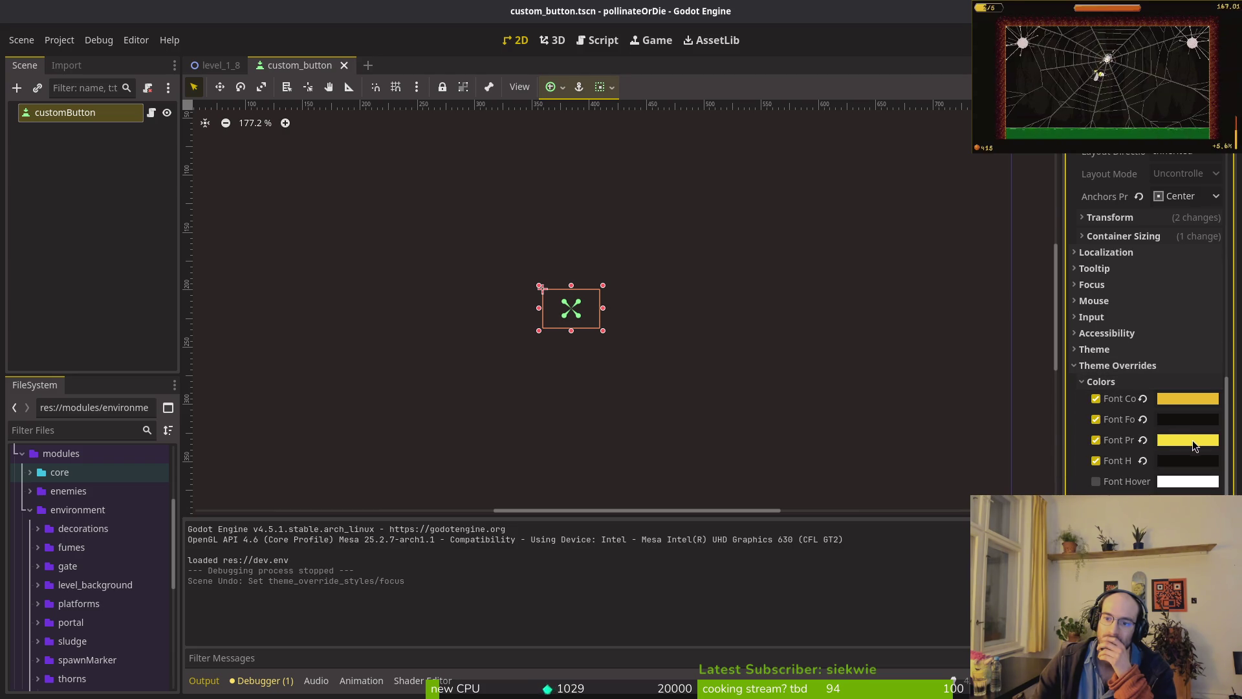
pyautogui.click(1194, 445)
pyautogui.click(1165, 367)
pyautogui.press('BackSpace')
pyautogui.write('j')
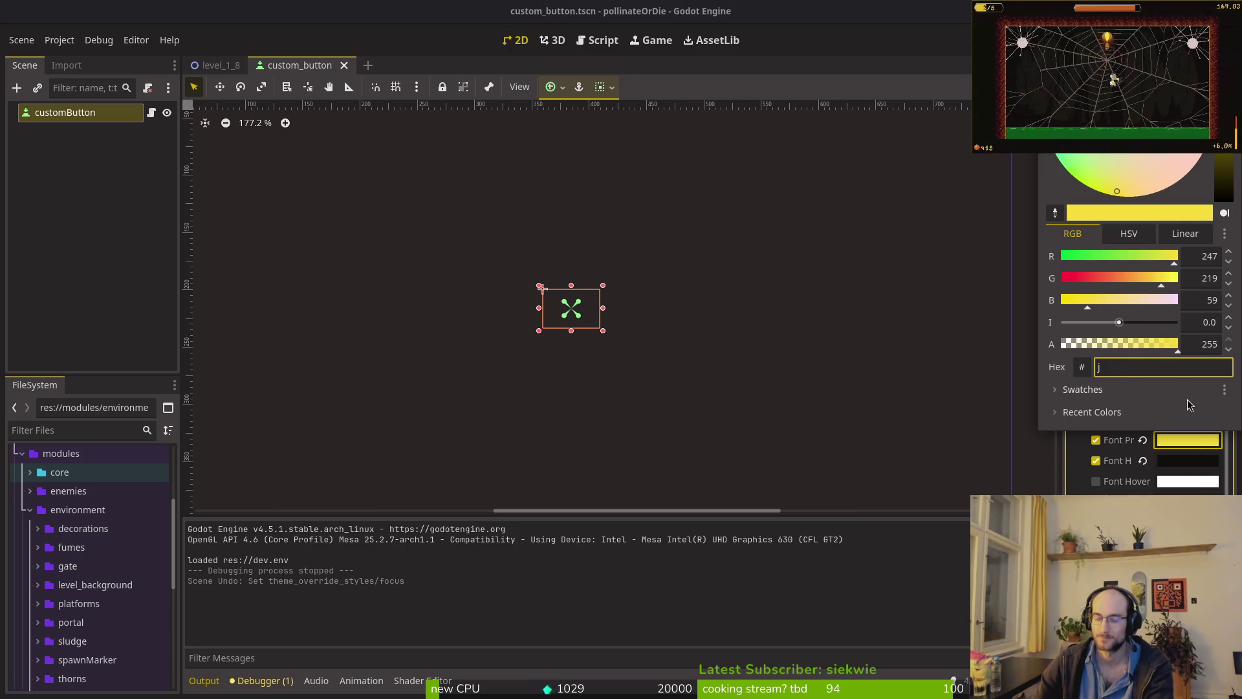
pyautogui.press('super+v')
pyautogui.press('Escape')
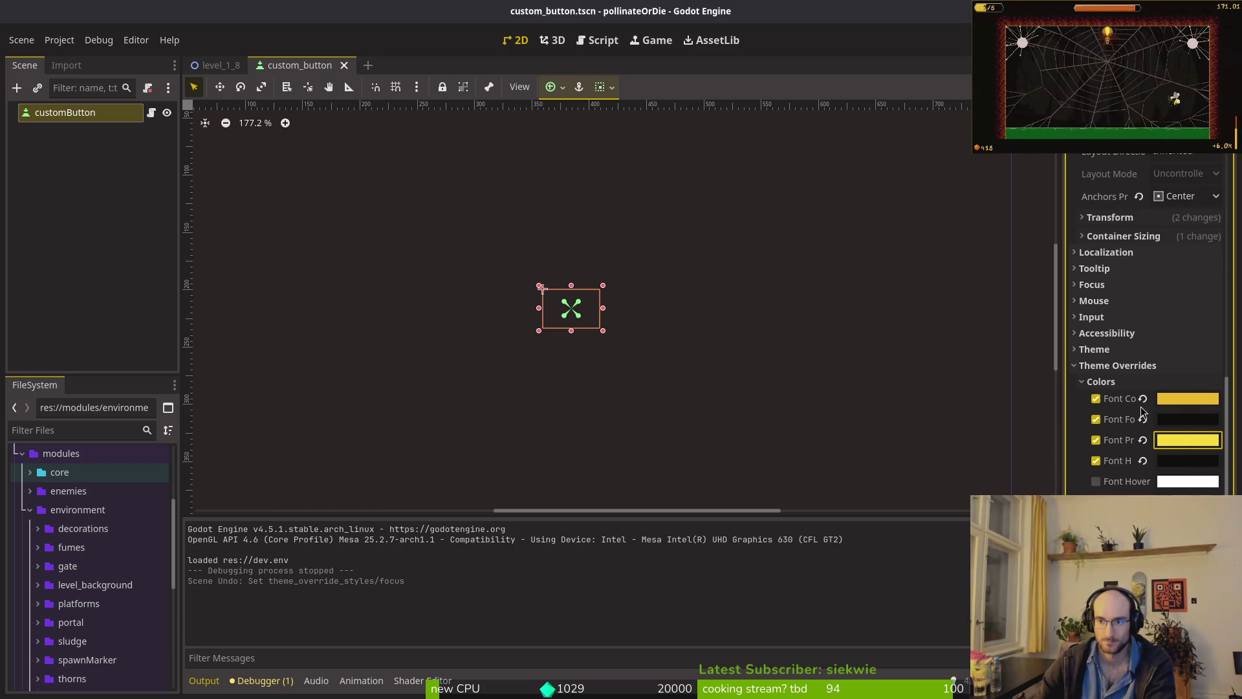
pyautogui.click(1189, 440)
pyautogui.write('eab82e')
pyautogui.press('Escape')
# - Test the main menu over two game runs, entering a level via Continue
pyautogui.press('F5')
pyautogui.scroll(-5, 1123, 406)
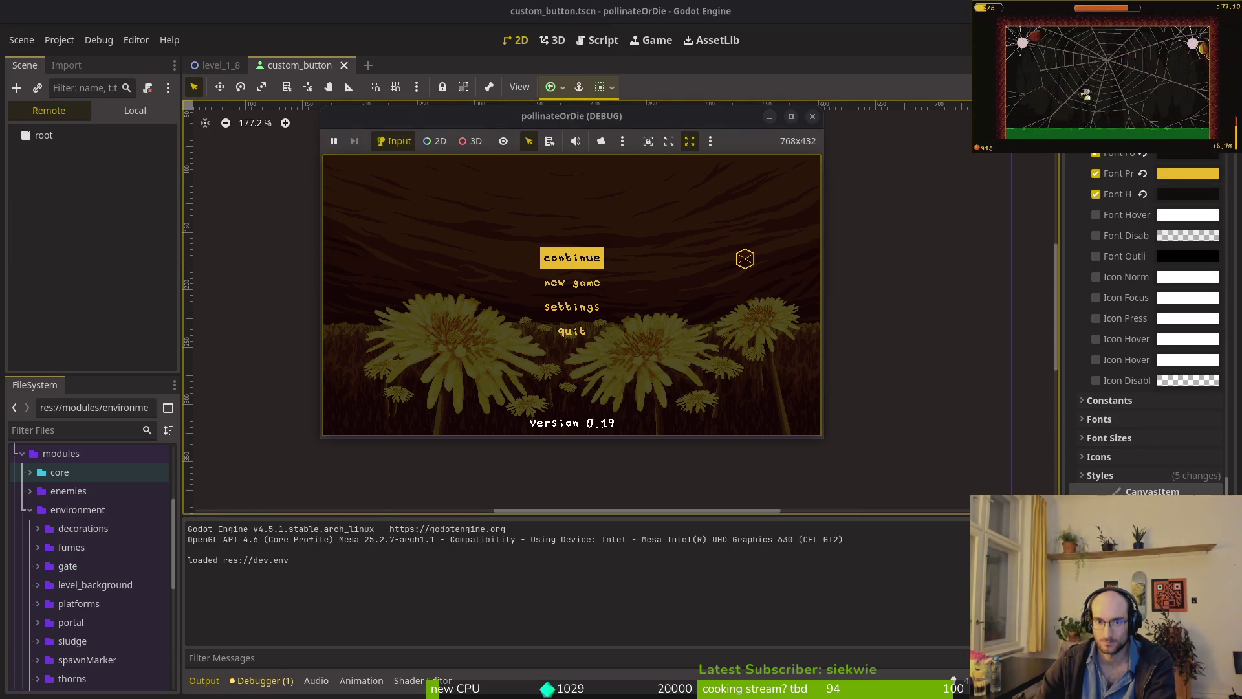
pyautogui.press('Return')
pyautogui.press('F8')
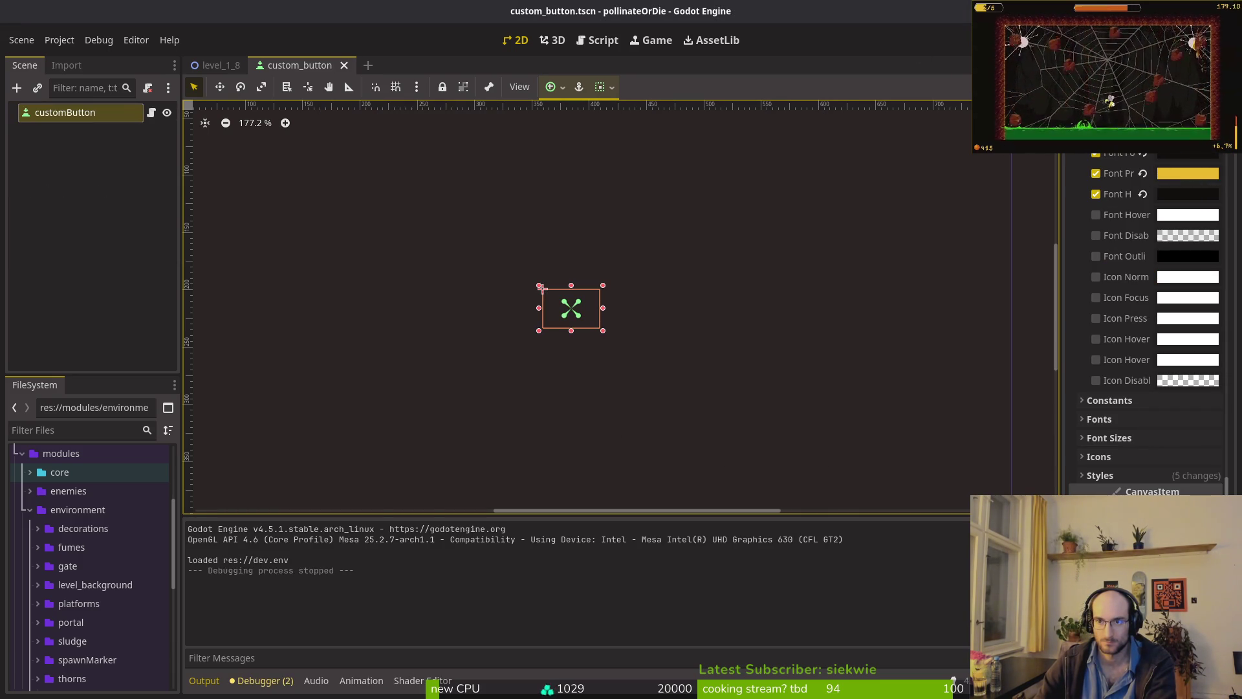
pyautogui.press('F5')
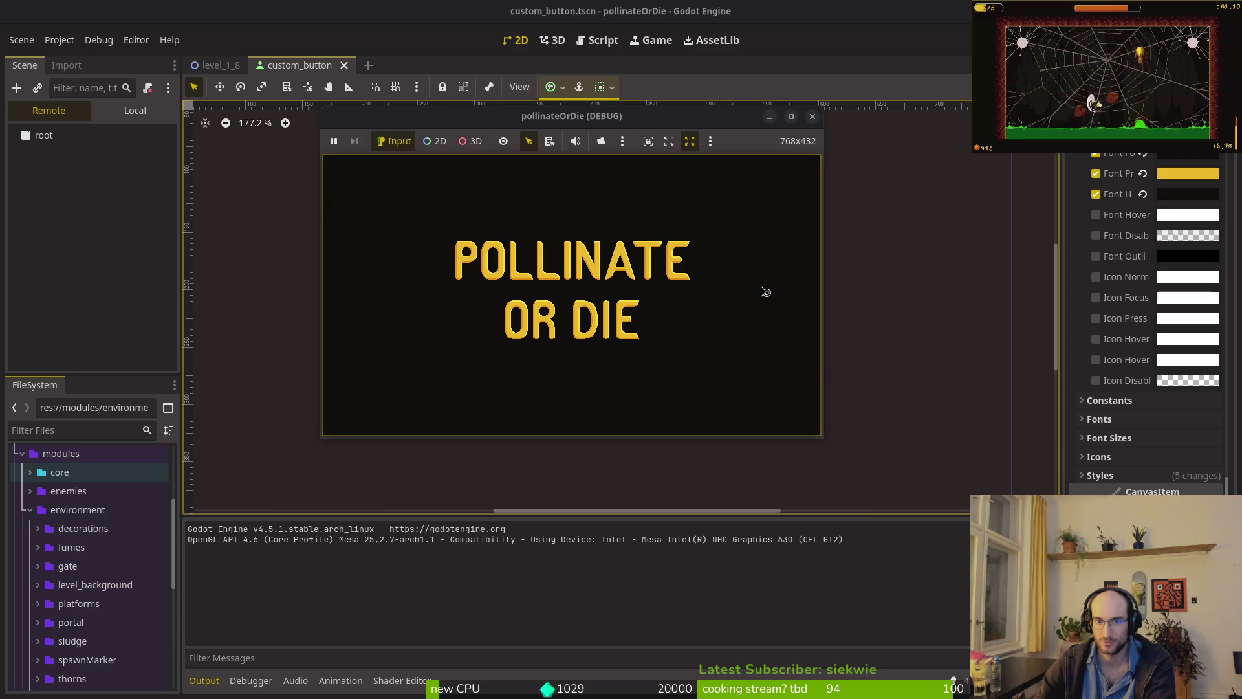
pyautogui.press('Down')
pyautogui.press('Up')
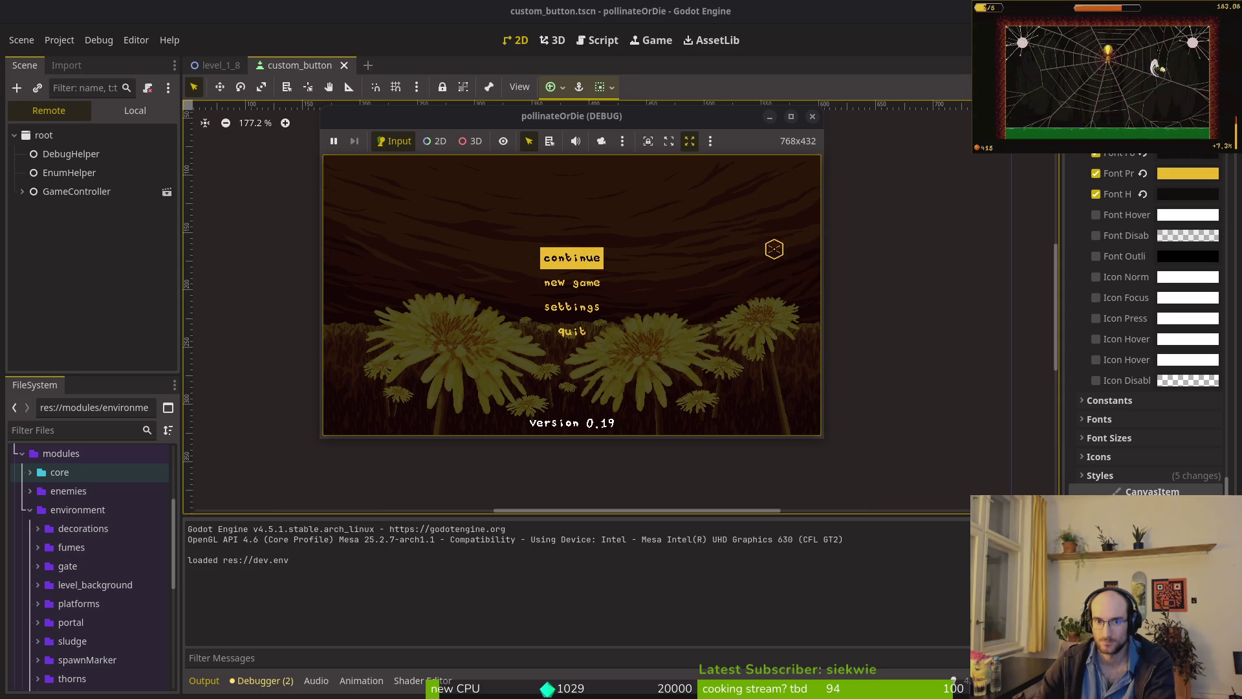
pyautogui.press('Return')
pyautogui.press('F8')
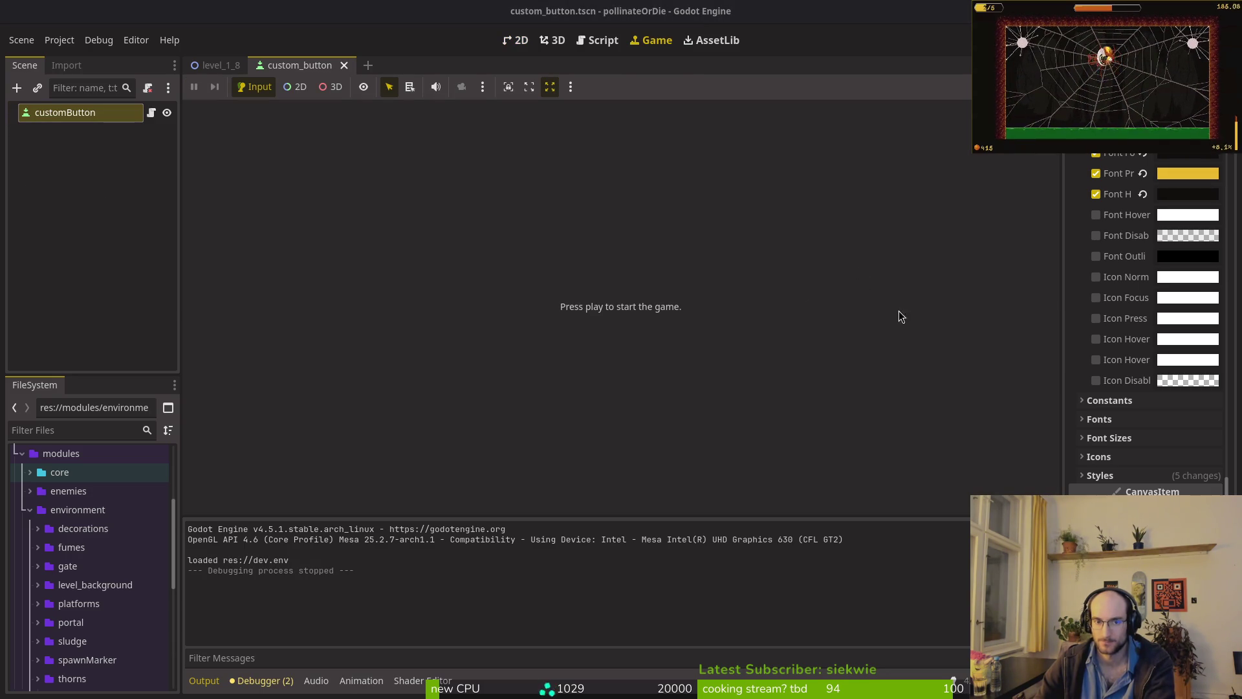
# - Switch to Neovim and open flower.gd through the project file finder
pyautogui.hotkey('alt', 'Tab')
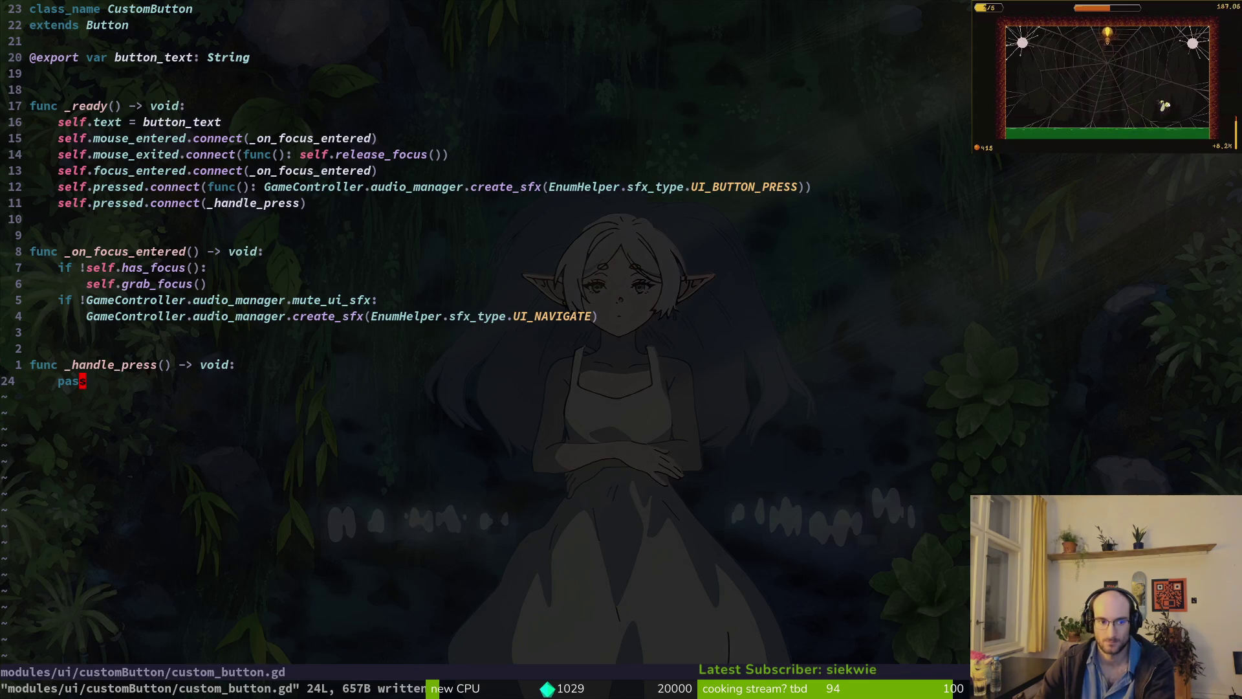
pyautogui.write('O')
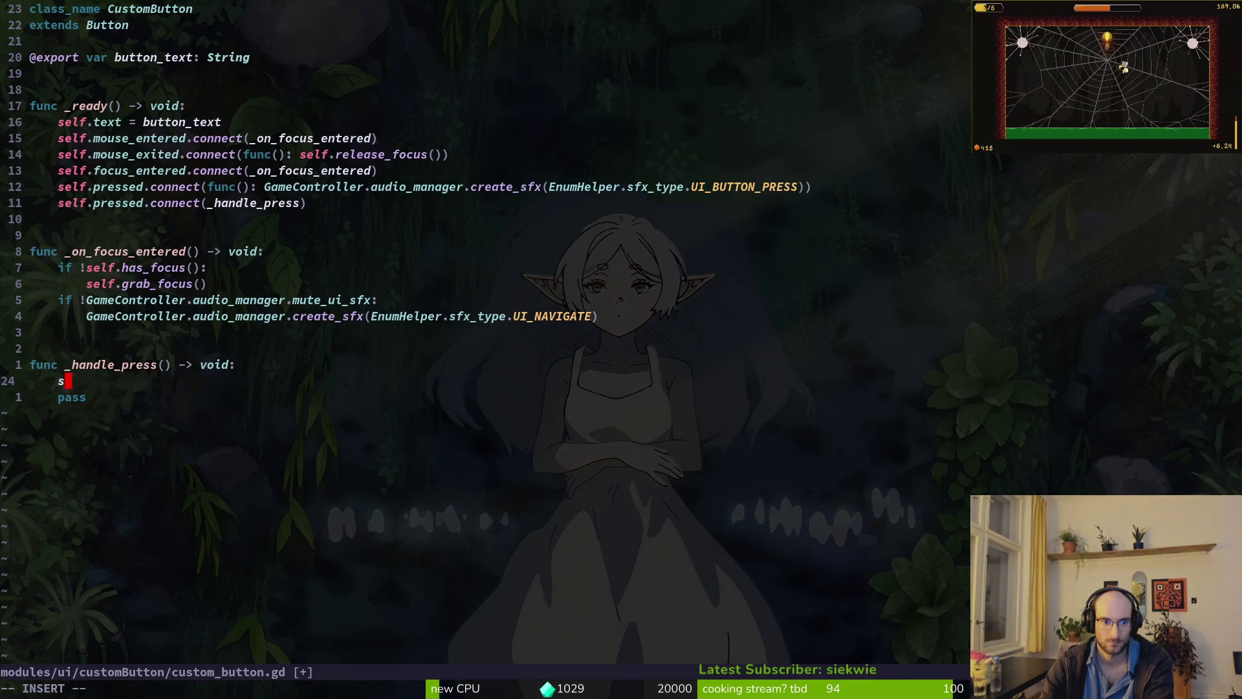
pyautogui.write('elf.')
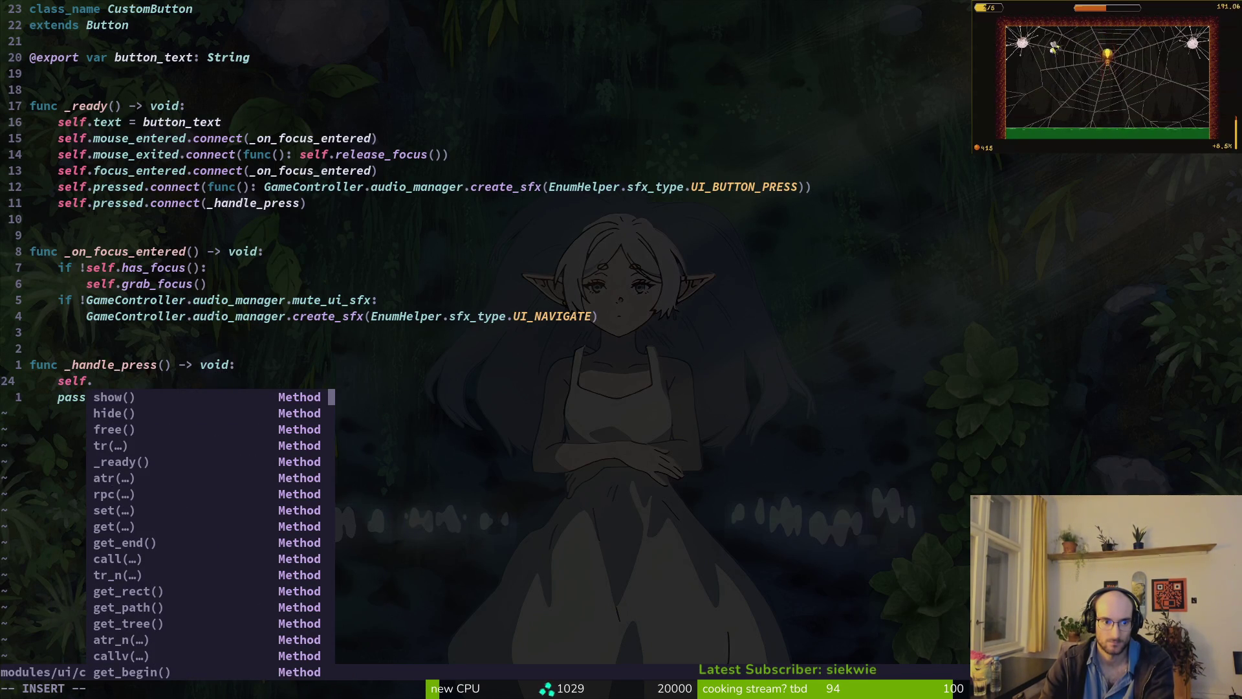
pyautogui.press('Escape')
pyautogui.press('space')
pyautogui.press('f')
pyautogui.press('f')
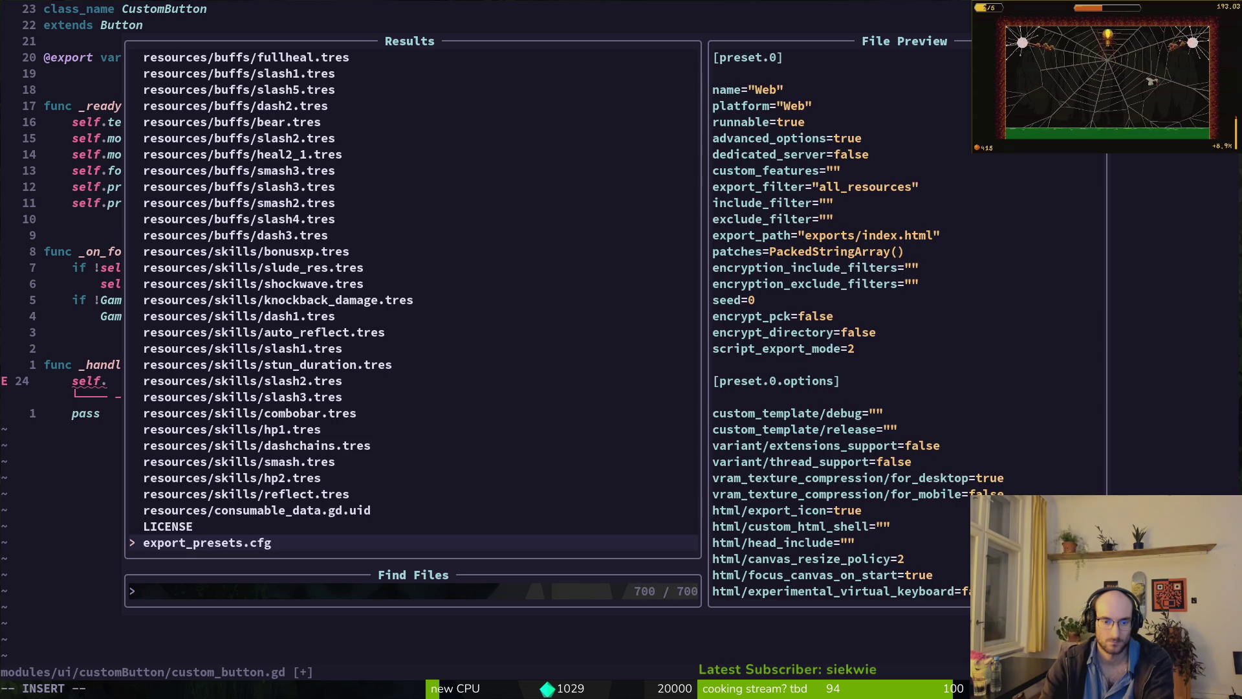
pyautogui.write('flower')
pyautogui.press('Return')
# - Copy both overshoot tween functions into custom_button.gd, then undo that paste
pyautogui.hotkey('ctrl', 'd')
pyautogui.hotkey('ctrl', 'd')
pyautogui.hotkey('ctrl', 'd')
pyautogui.press('k')
pyautogui.press('k')
pyautogui.press('k')
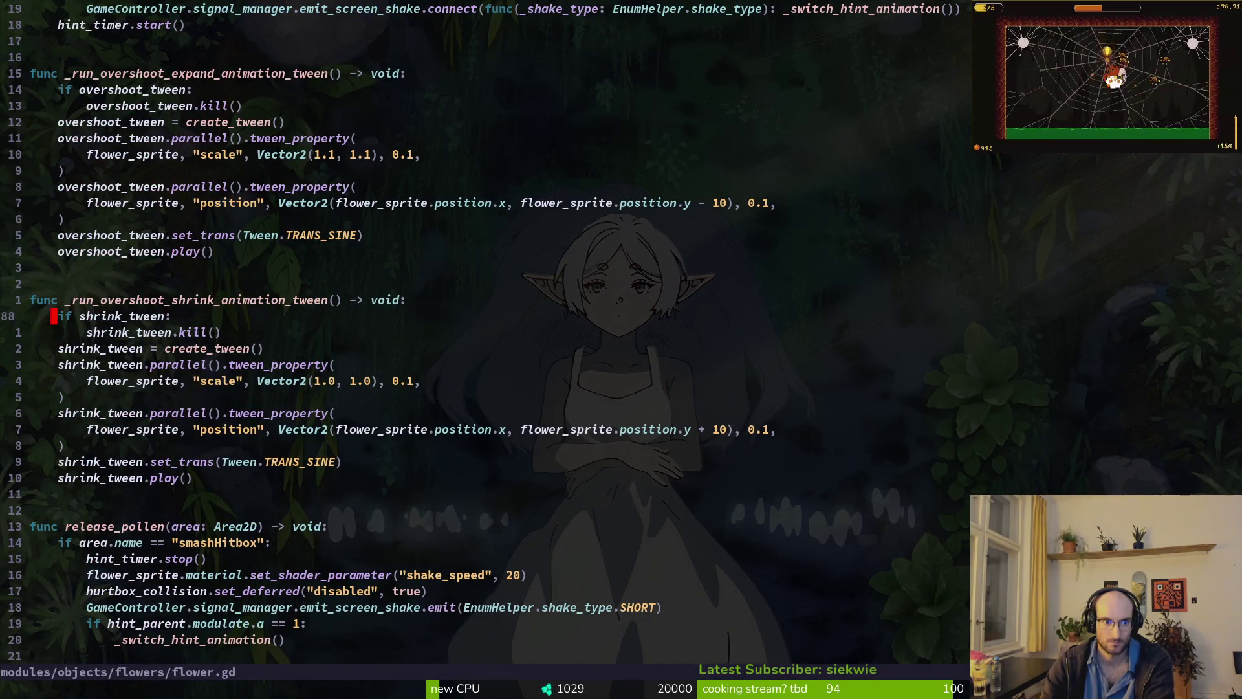
pyautogui.press('V')
pyautogui.press('j')
pyautogui.press('j')
pyautogui.press('j')
pyautogui.press('j')
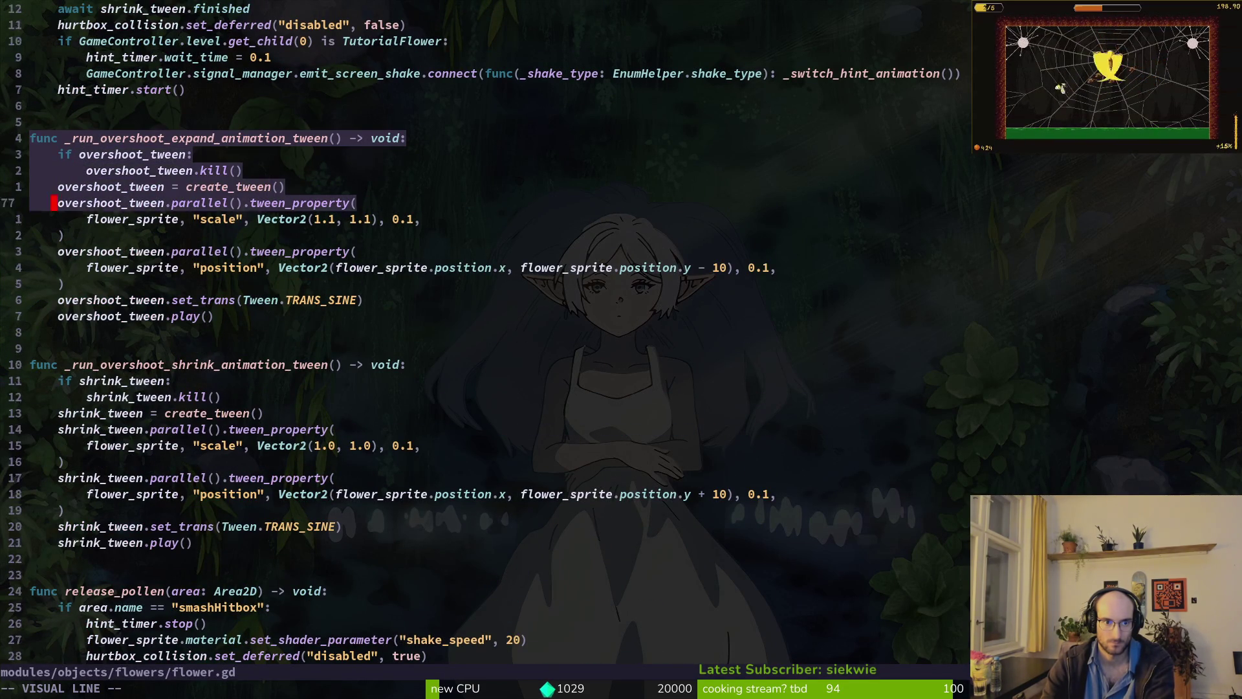
pyautogui.press('y')
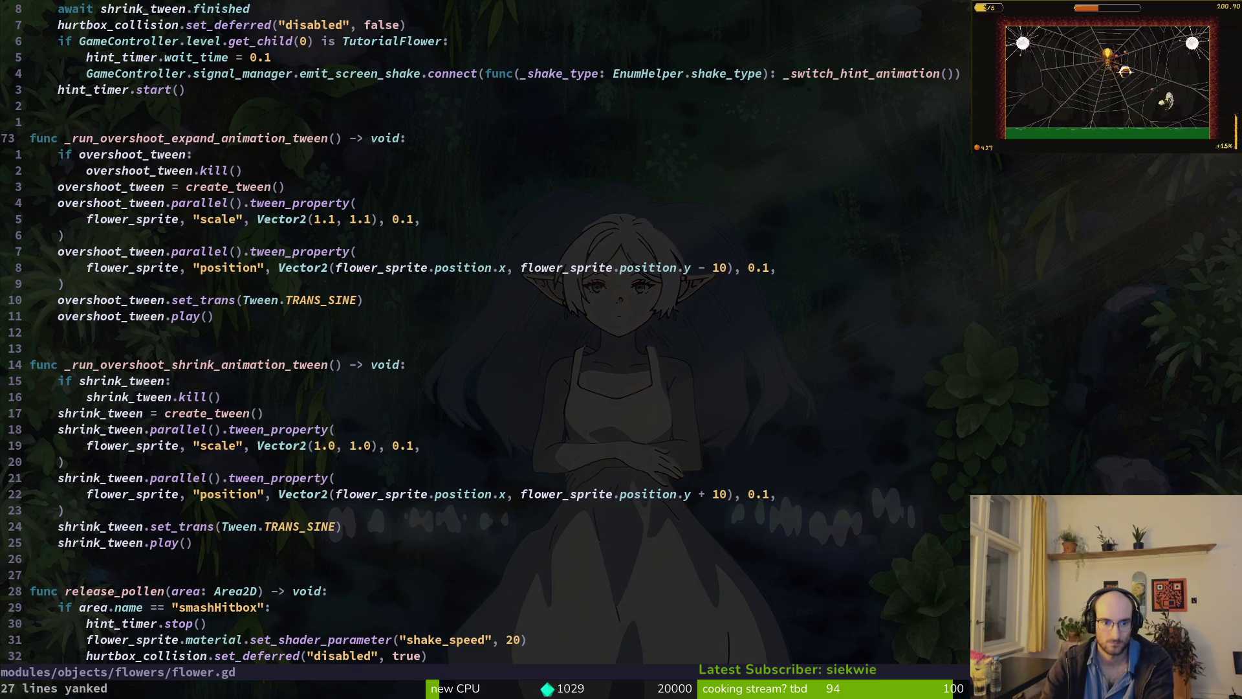
pyautogui.hotkey('ctrl', 'o')
pyautogui.press('p')
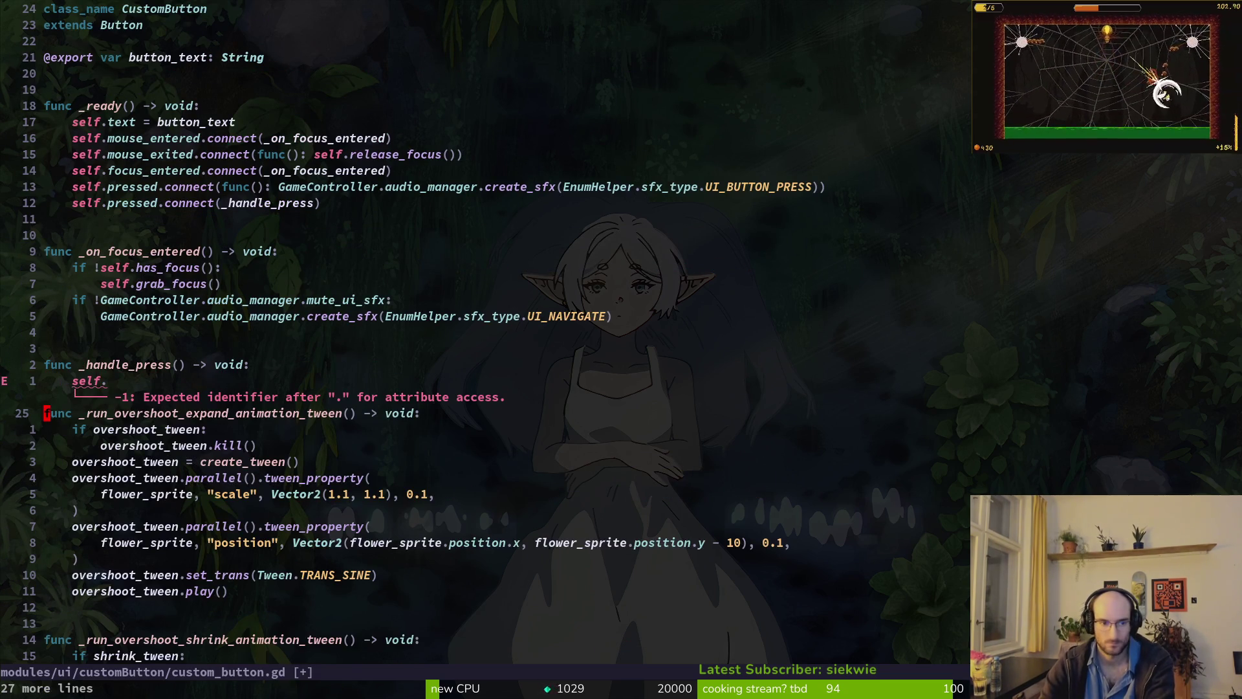
pyautogui.press('k')
pyautogui.press('k')
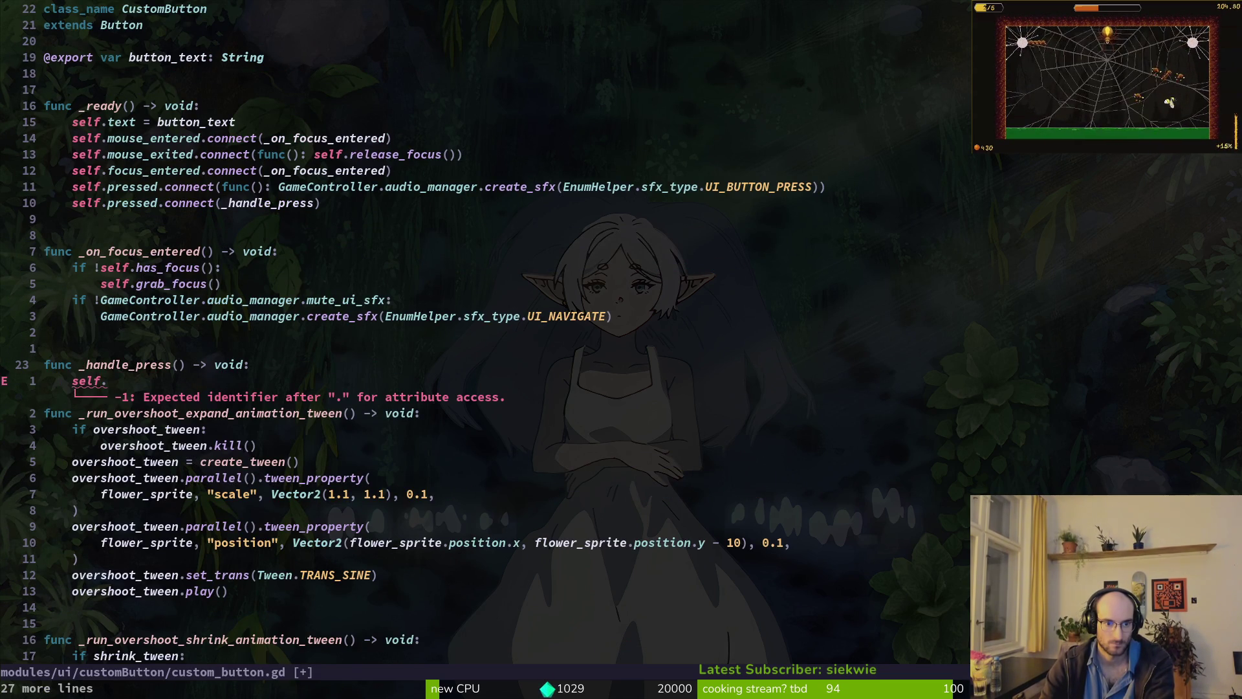
pyautogui.press('u')
# - Yank flower.gd's 11-line overshoot tween block and paste it over pass in _handle_press
pyautogui.hotkey('ctrl', 'o')
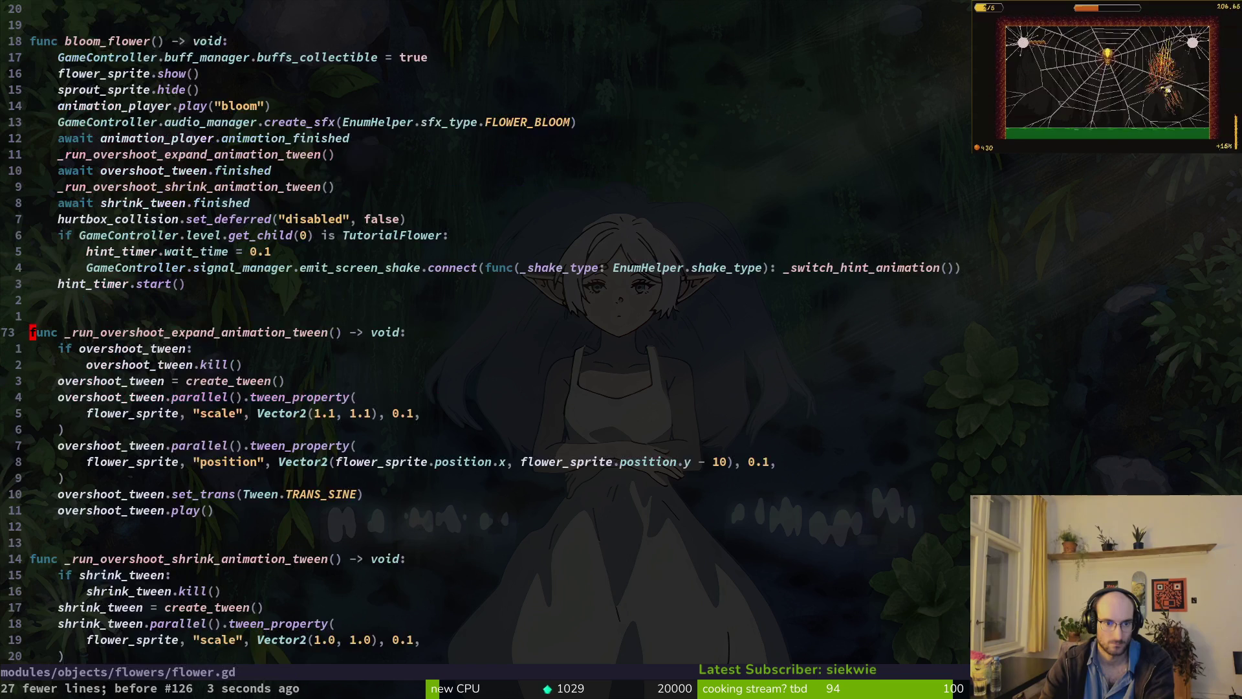
pyautogui.press('j')
pyautogui.press('j')
pyautogui.press('j')
pyautogui.press('j')
pyautogui.press('k')
pyautogui.press('k')
pyautogui.press('k')
pyautogui.hotkey('shift', 'v')
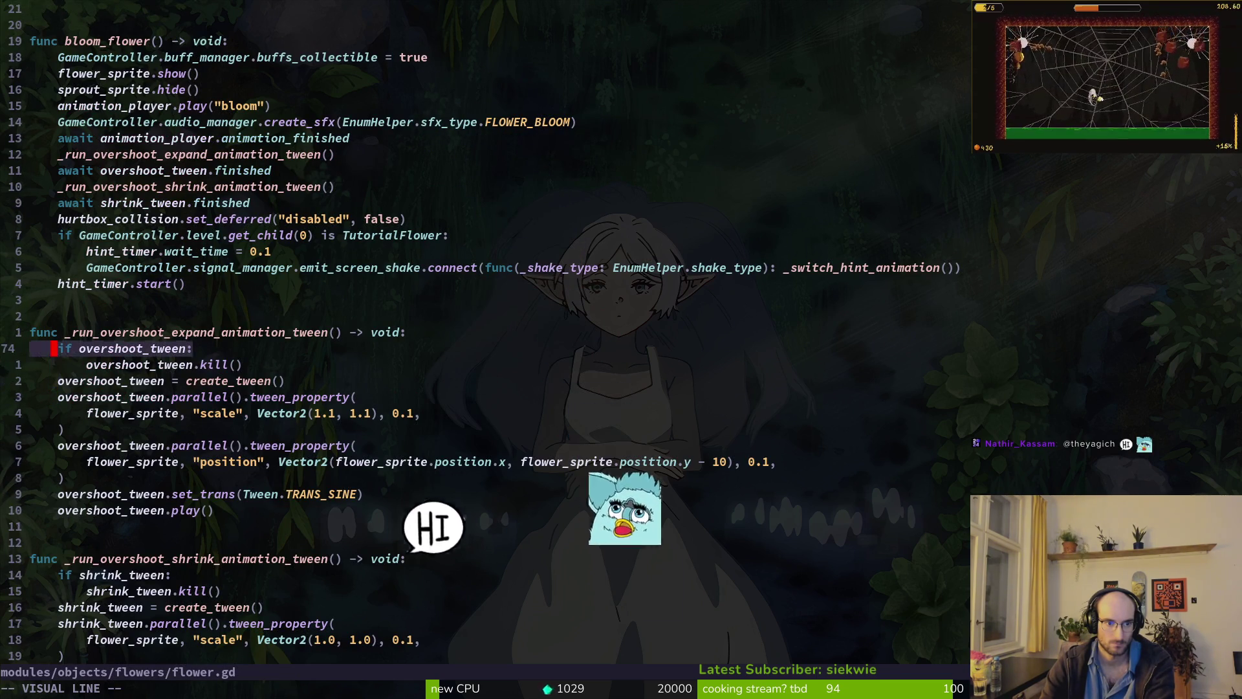
pyautogui.press('j')
pyautogui.press('j')
pyautogui.press('j')
pyautogui.press('j')
pyautogui.press('j')
pyautogui.press('y')
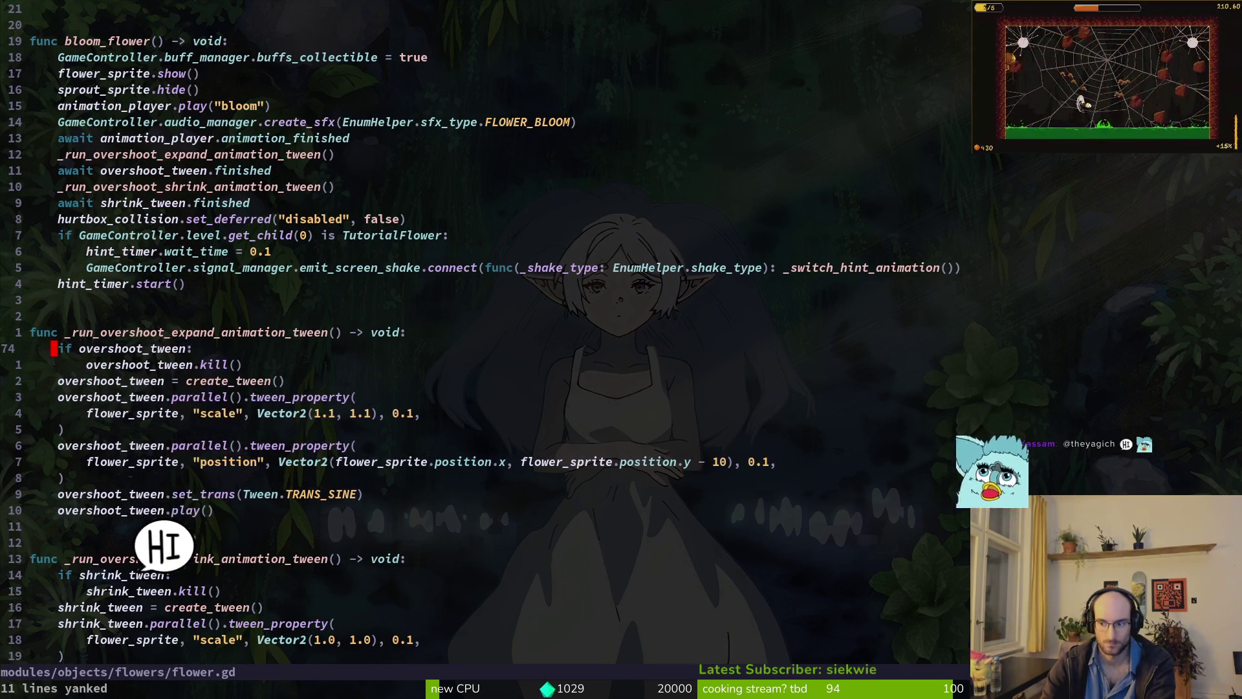
pyautogui.hotkey('ctrl', 'o')
pyautogui.hotkey('shift', 'v')
pyautogui.press('p')
pyautogui.press('k')
pyautogui.press('d')
pyautogui.press('d')
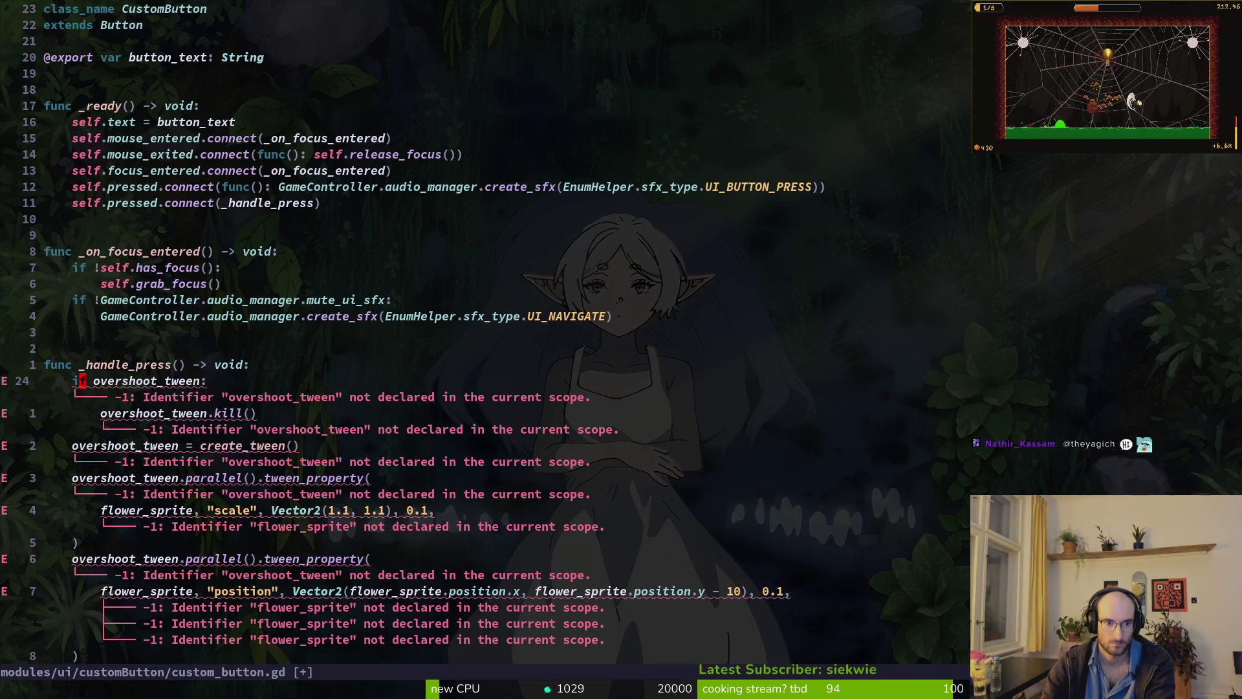
pyautogui.hotkey('ctrl', 'o')
pyautogui.hotkey('ctrl', 'o')
pyautogui.hotkey('ctrl', 'o')
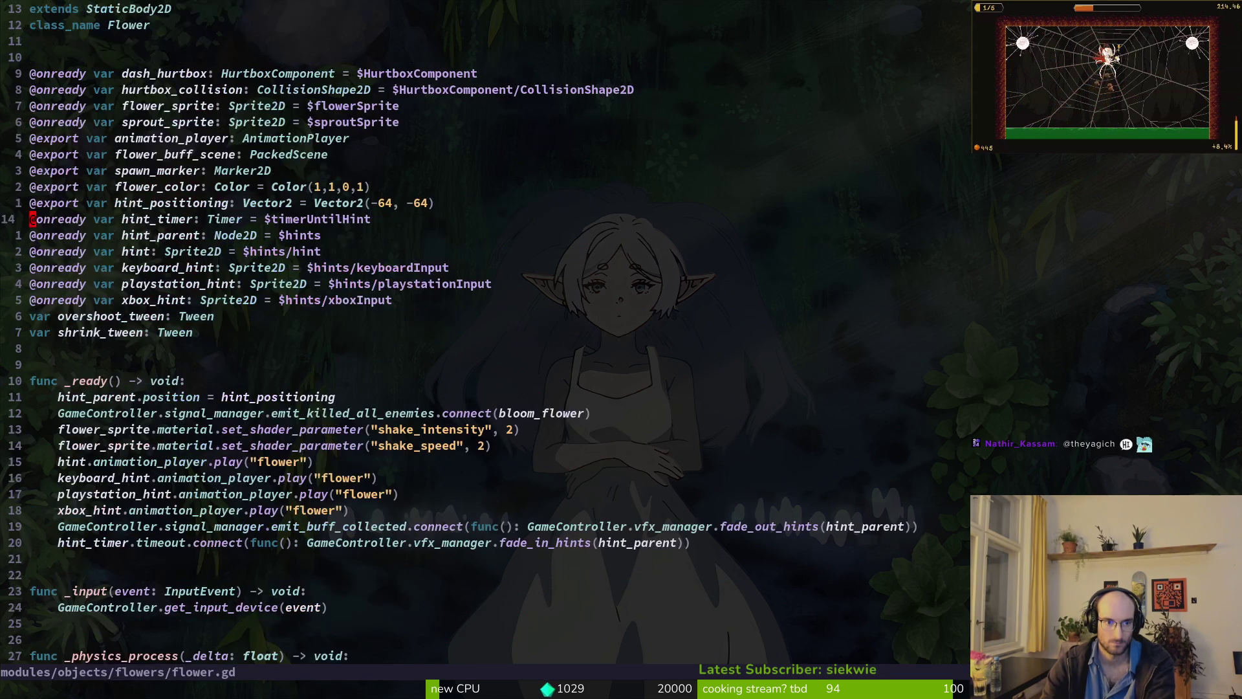
# - Copy flower.gd's two tween variable declarations below the button_text export in custom_button.gd
pyautogui.press('j')
pyautogui.press('j')
pyautogui.press('j')
pyautogui.hotkey('shift', 'v')
pyautogui.press('j')
pyautogui.press('y')
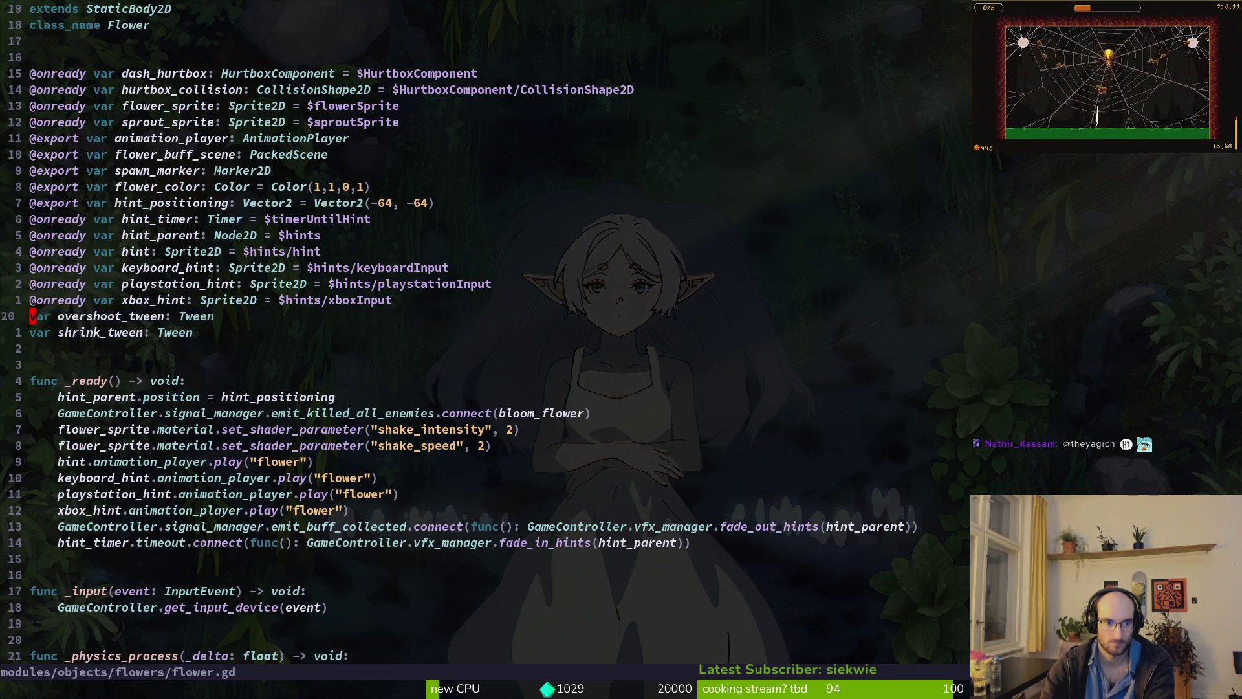
pyautogui.hotkey('ctrl', '6')
pyautogui.press('k')
pyautogui.press('k')
pyautogui.press('k')
pyautogui.press('j')
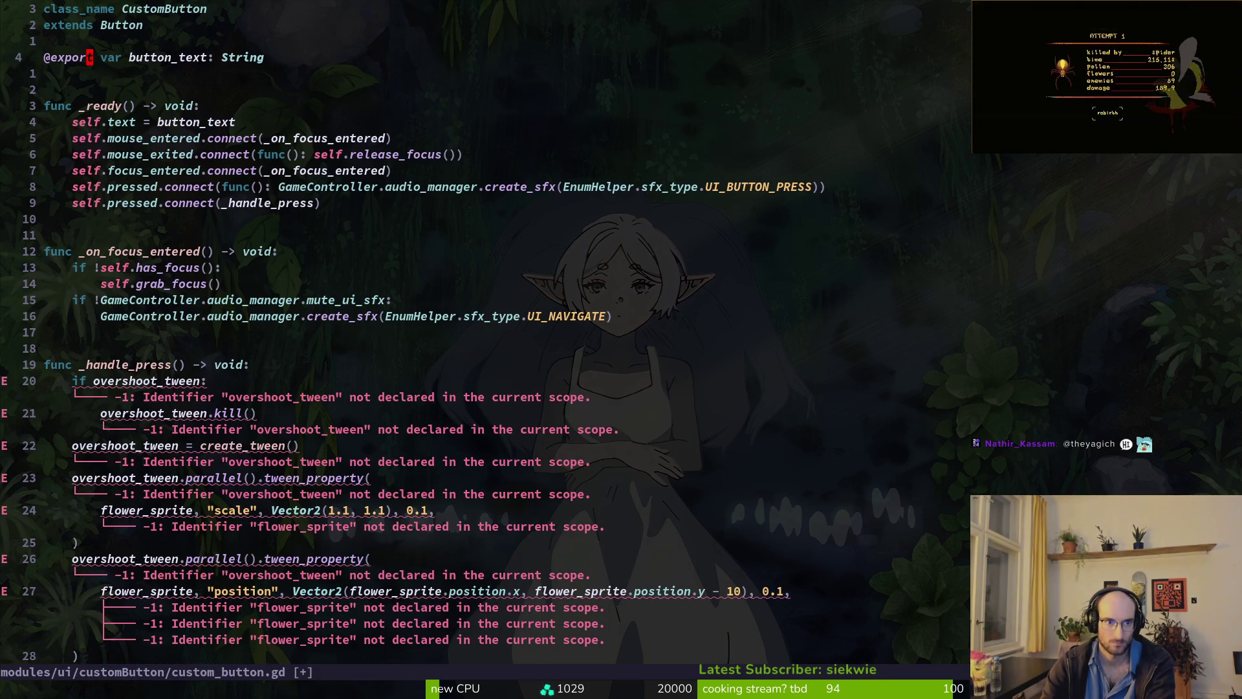
pyautogui.press('p')
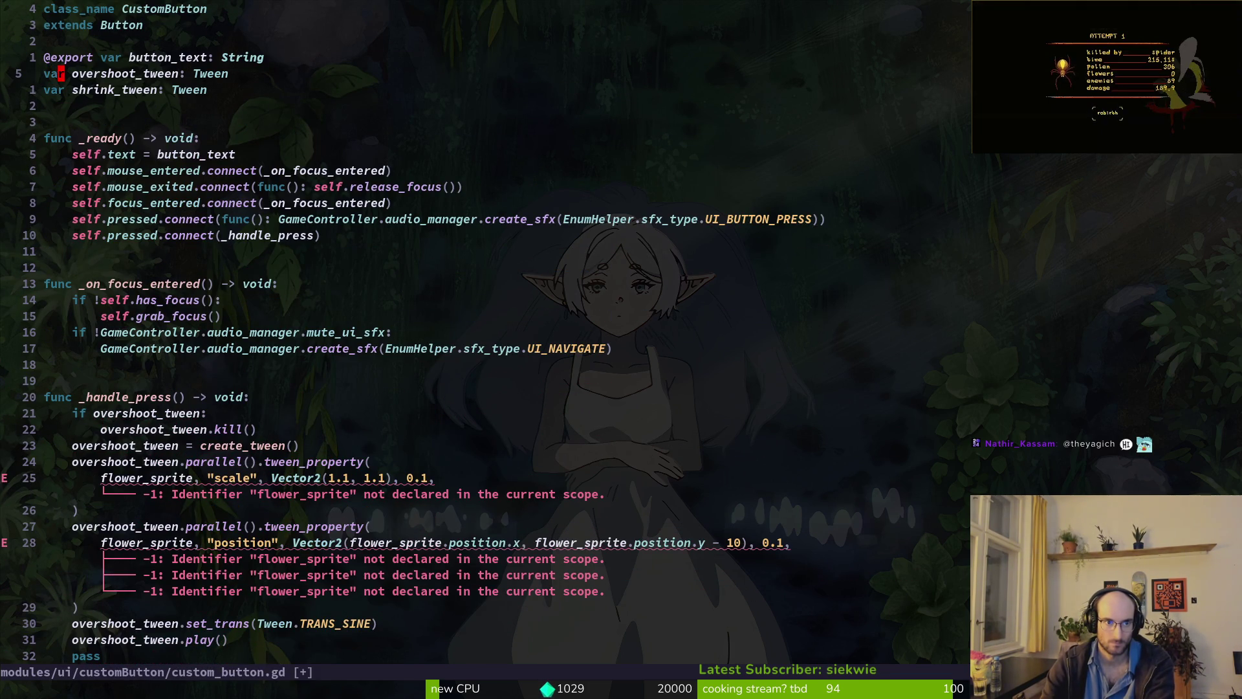
# - Rename the pasted variables to down_tween and up_tween and save with :w
pyautogui.write('wcw')
pyautogui.write('sh')
pyautogui.press('BackSpace')
pyautogui.press('BackSpace')
pyautogui.write('shake_down')
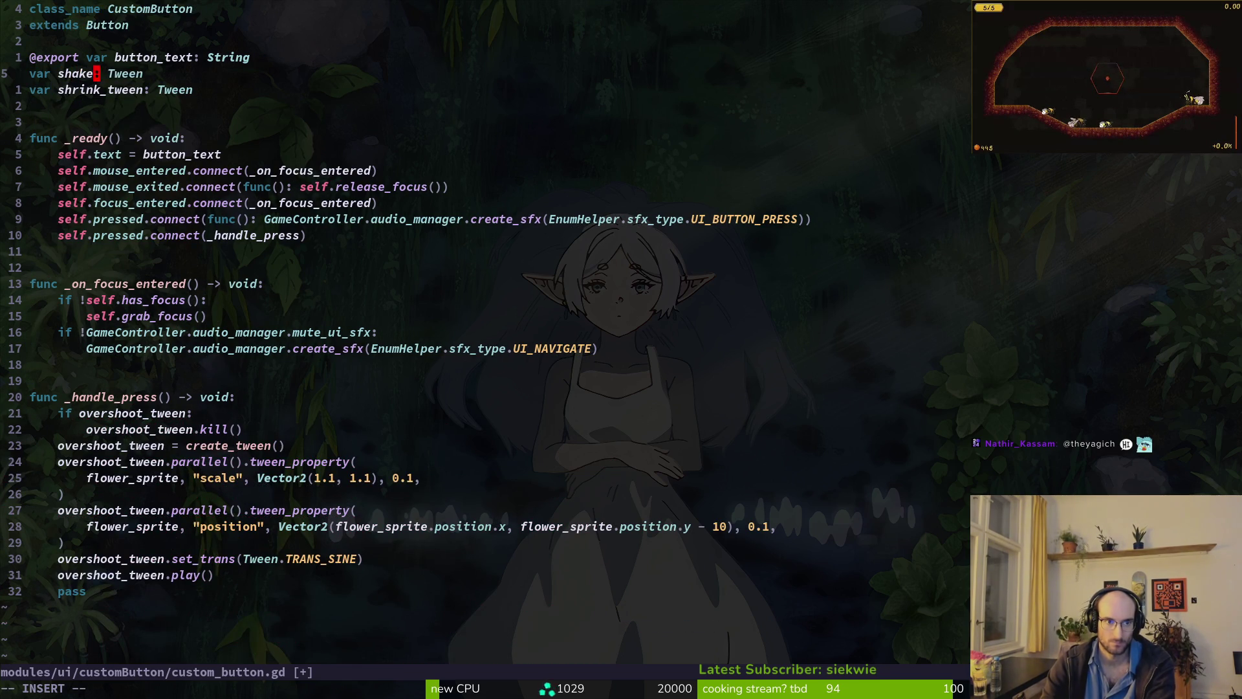
pyautogui.press('Escape')
pyautogui.write('ciwdown_tw')
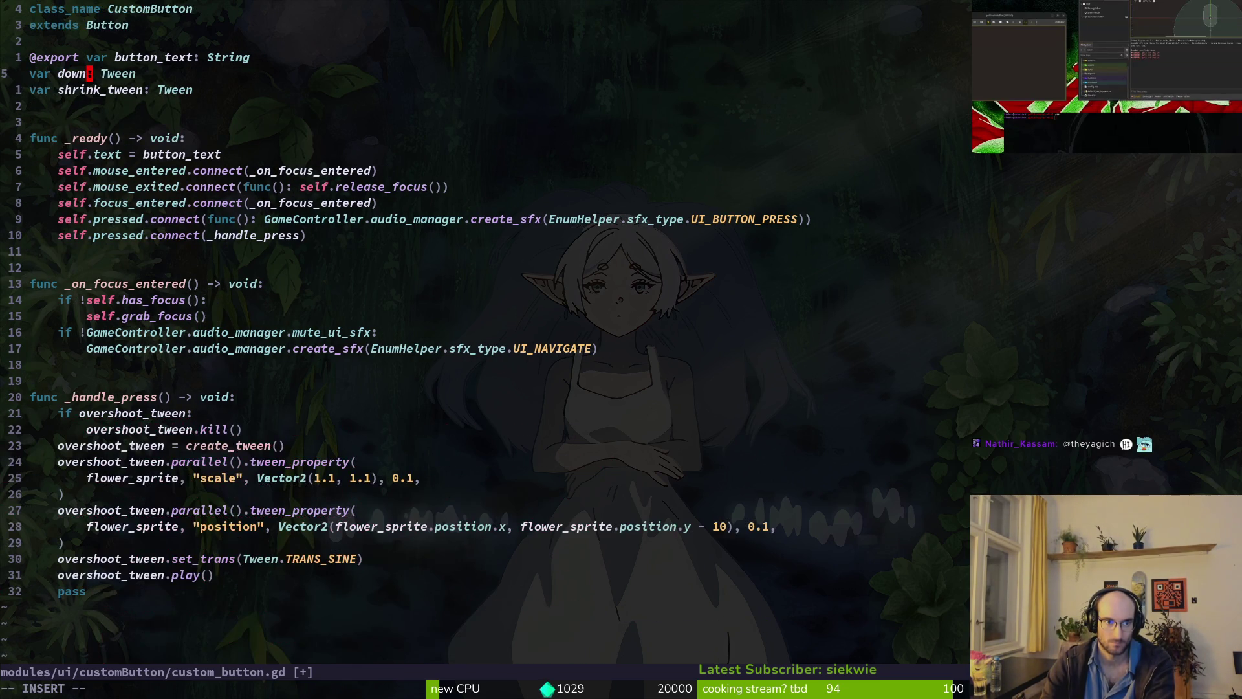
pyautogui.write('een')
pyautogui.press('Escape')
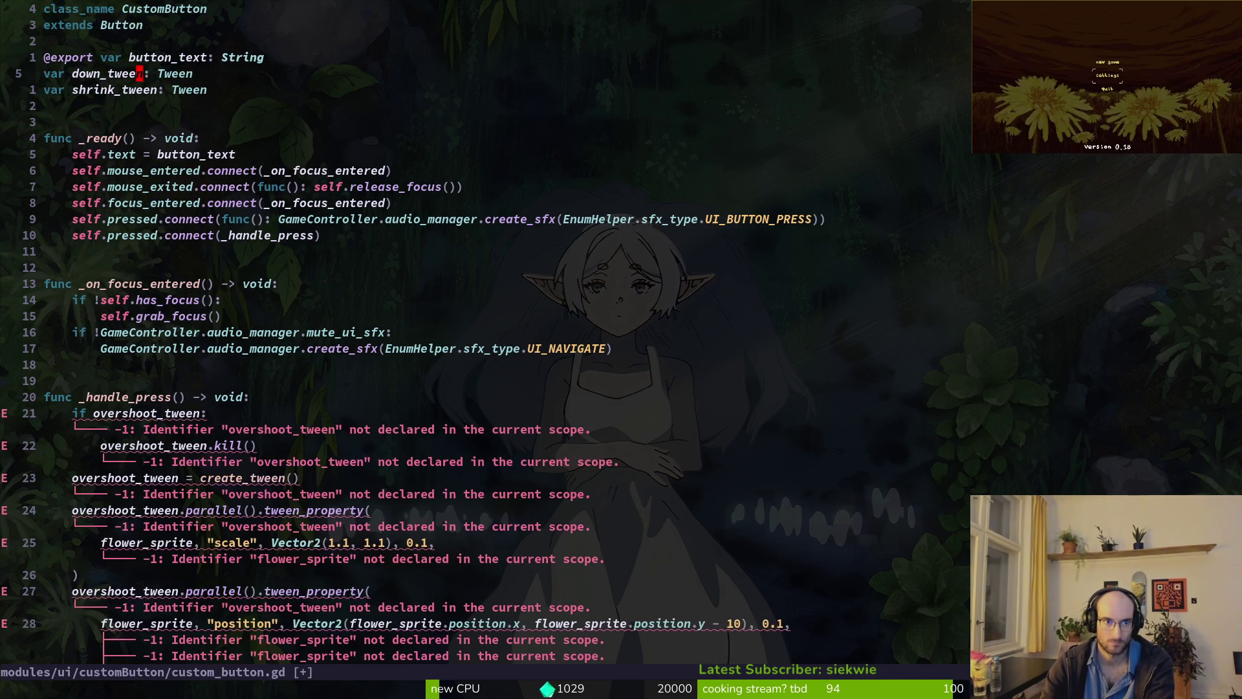
pyautogui.write('jciwup')
pyautogui.write('t')
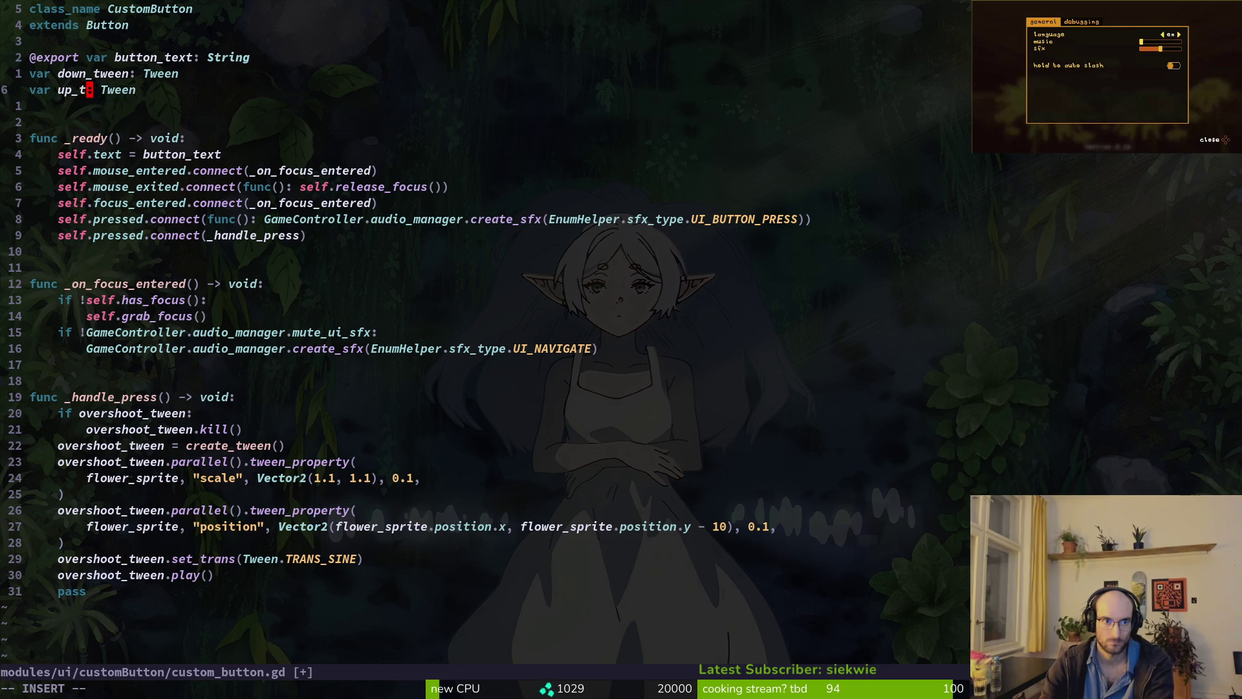
pyautogui.write('ween')
pyautogui.press('Escape')
pyautogui.write(':w')
pyautogui.press('Return')
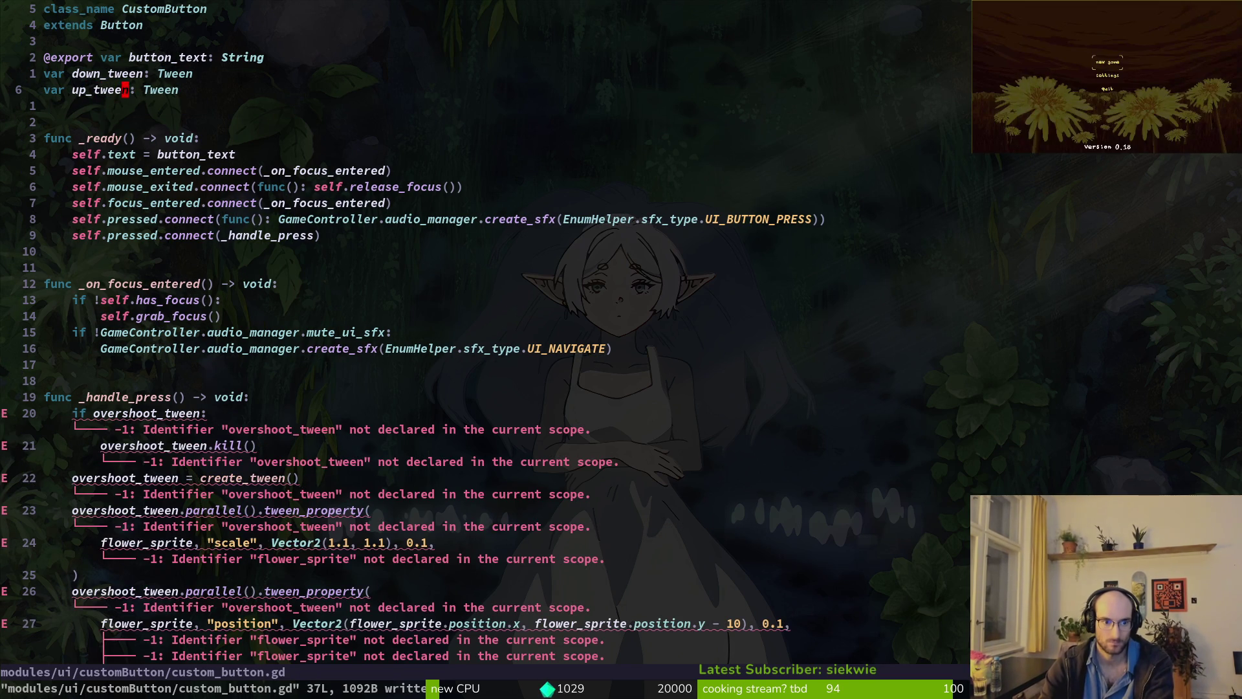
pyautogui.press(']d')
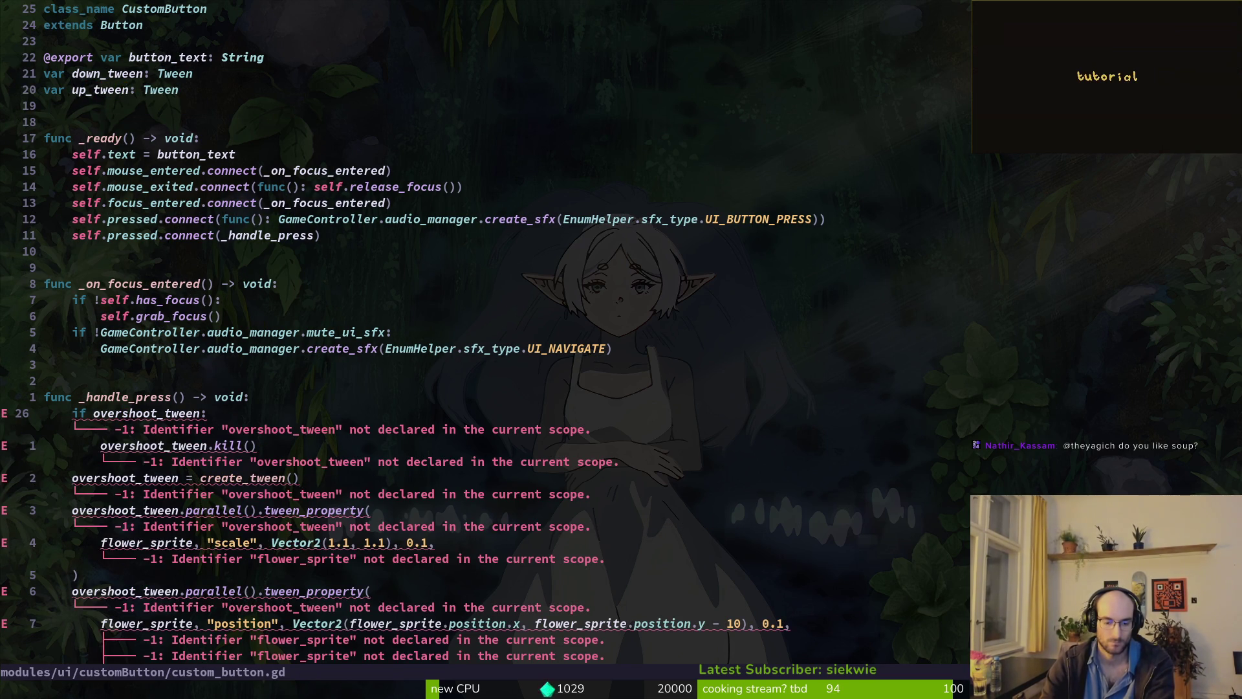
# - Rename every overshoot_tween to down_tween with :%s and save the file
pyautogui.write('%s/')
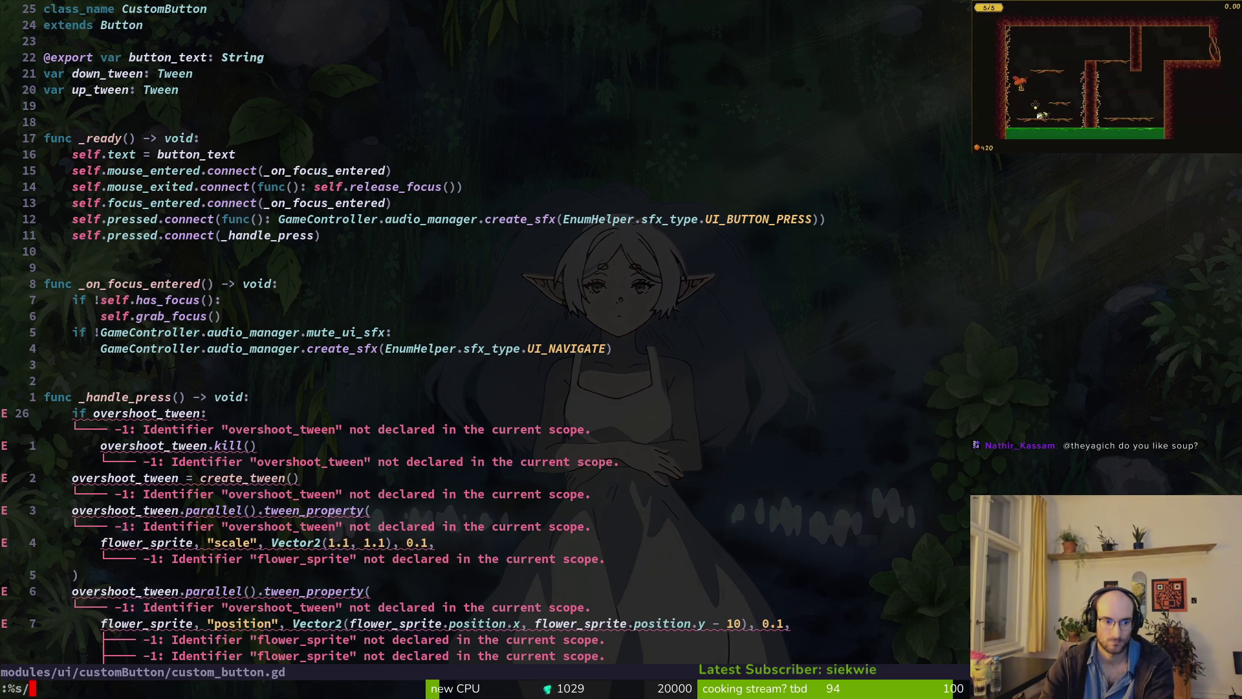
pyautogui.write('overshoot_tween/down_twwi')
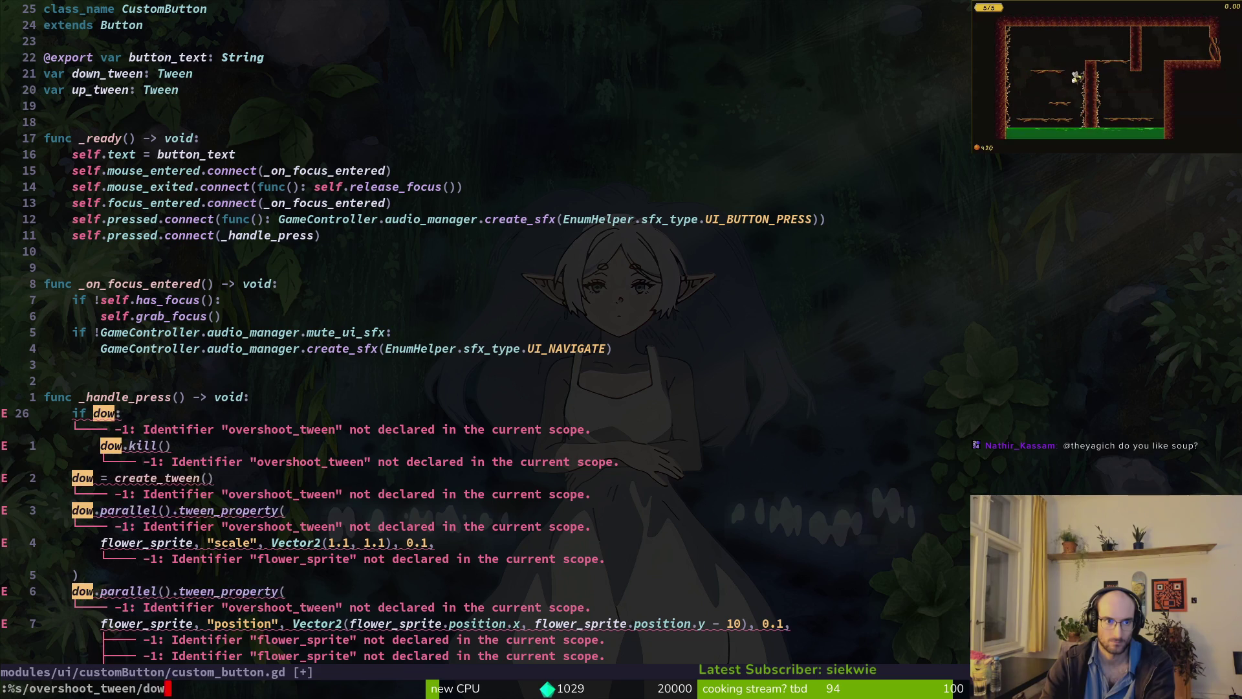
pyautogui.press('BackSpace')
pyautogui.press('BackSpace')
pyautogui.write('een')
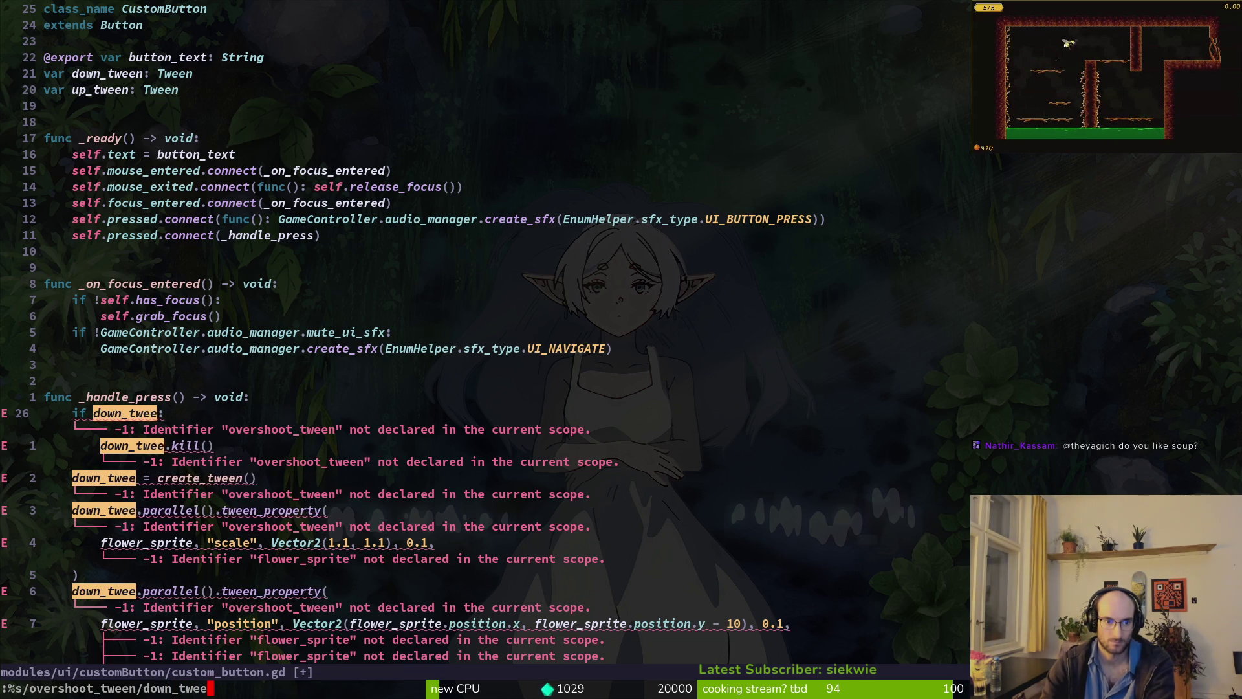
pyautogui.press('Return')
pyautogui.write(':w')
pyautogui.press('Return')
# - Change the first tween's target from flower_sprite to self and save
pyautogui.press('k')
pyautogui.press('k')
pyautogui.press('k')
pyautogui.write('cwself')
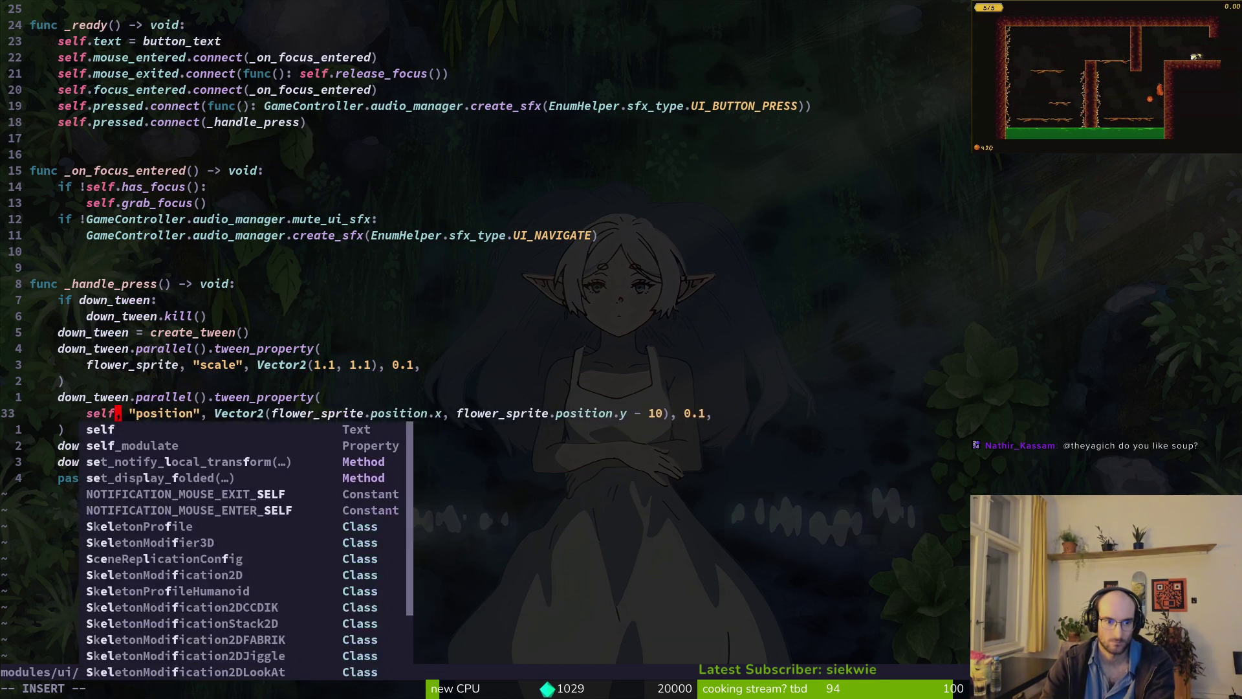
pyautogui.press('Escape')
pyautogui.write(':w')
pyautogui.press('Return')
pyautogui.press('w')
pyautogui.press('w')
pyautogui.press('w')
# - Delete the second tween_property block from _handle_press
pyautogui.press('e')
pyautogui.press('k')
pyautogui.press('k')
pyautogui.press('k')
pyautogui.press('j')
pyautogui.press('j')
pyautogui.press('V')
pyautogui.press('j')
pyautogui.press('j')
pyautogui.press('j')
pyautogui.press('d')
pyautogui.press('u')
pyautogui.press('V')
pyautogui.press('j')
pyautogui.press('j')
pyautogui.press('j')
pyautogui.press('k')
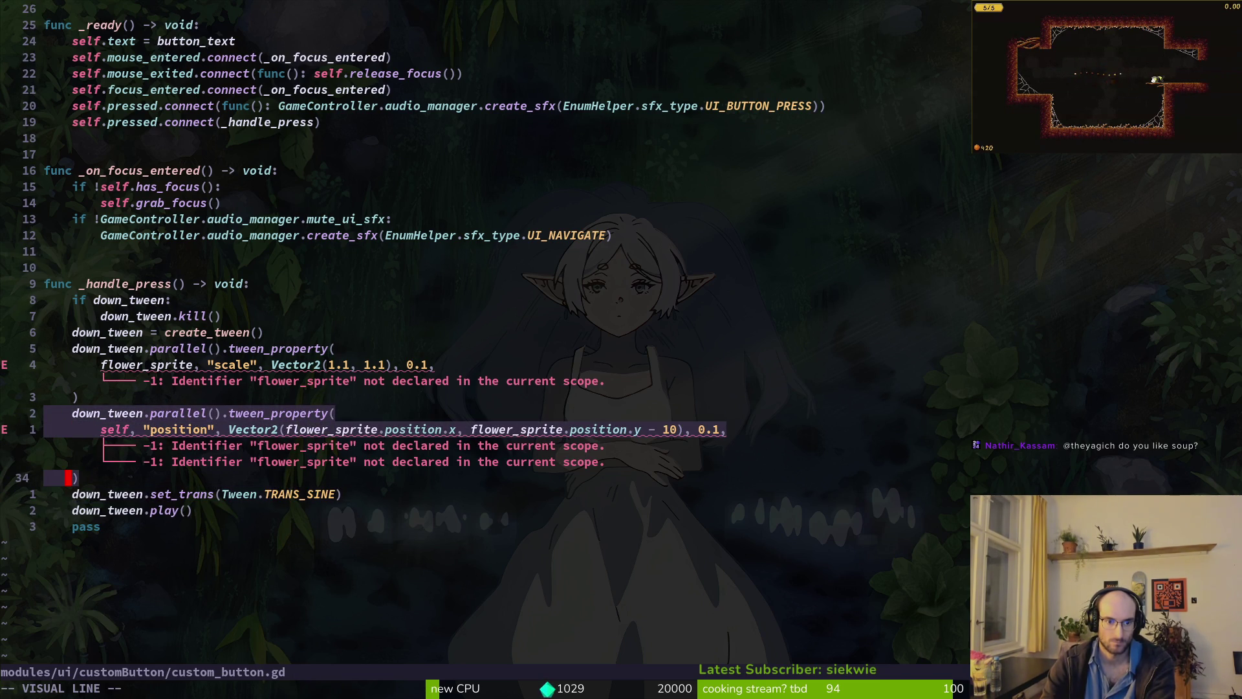
pyautogui.press('d')
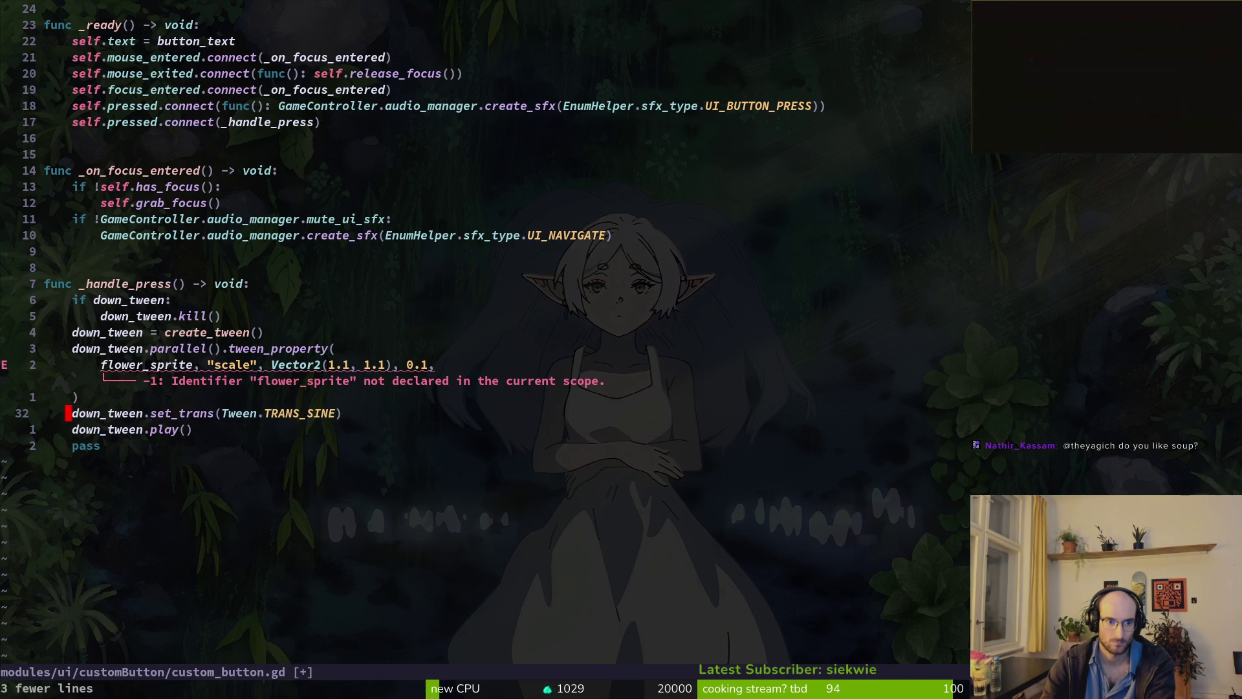
# - Point the remaining tween at self and change its property from "scale" to "position"
pyautogui.press('k')
pyautogui.press('k')
pyautogui.press('k')
pyautogui.write('j')
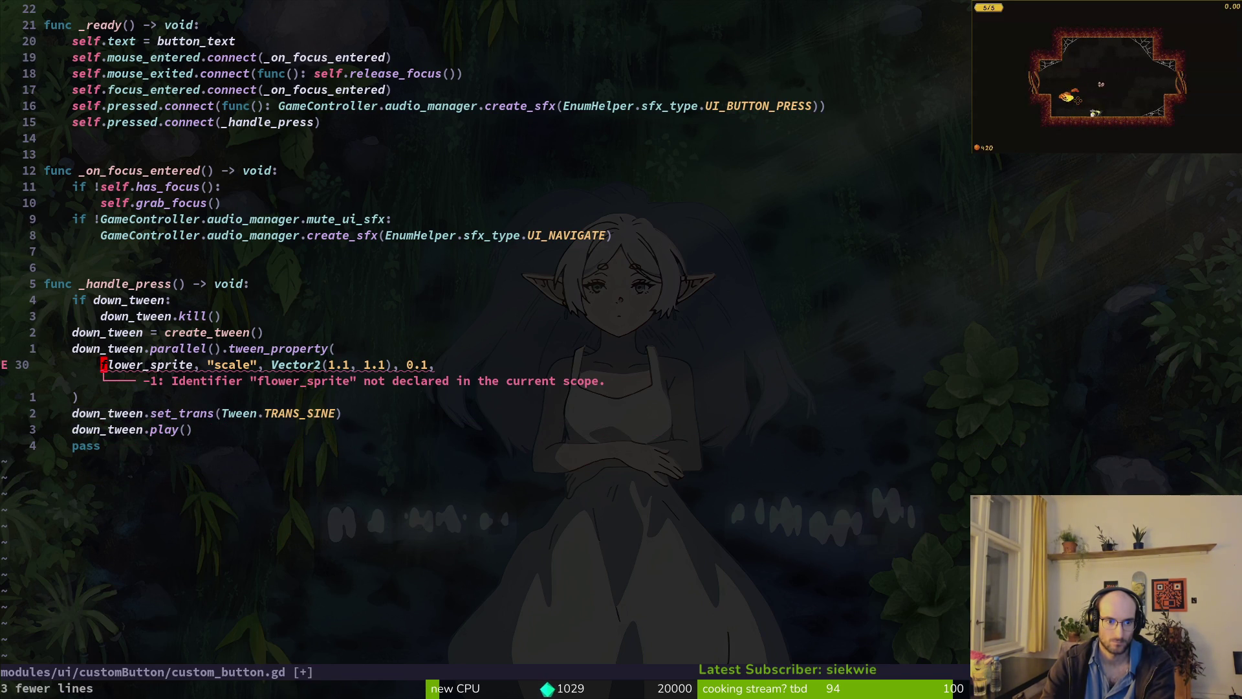
pyautogui.write('ciwself')
pyautogui.press('Escape')
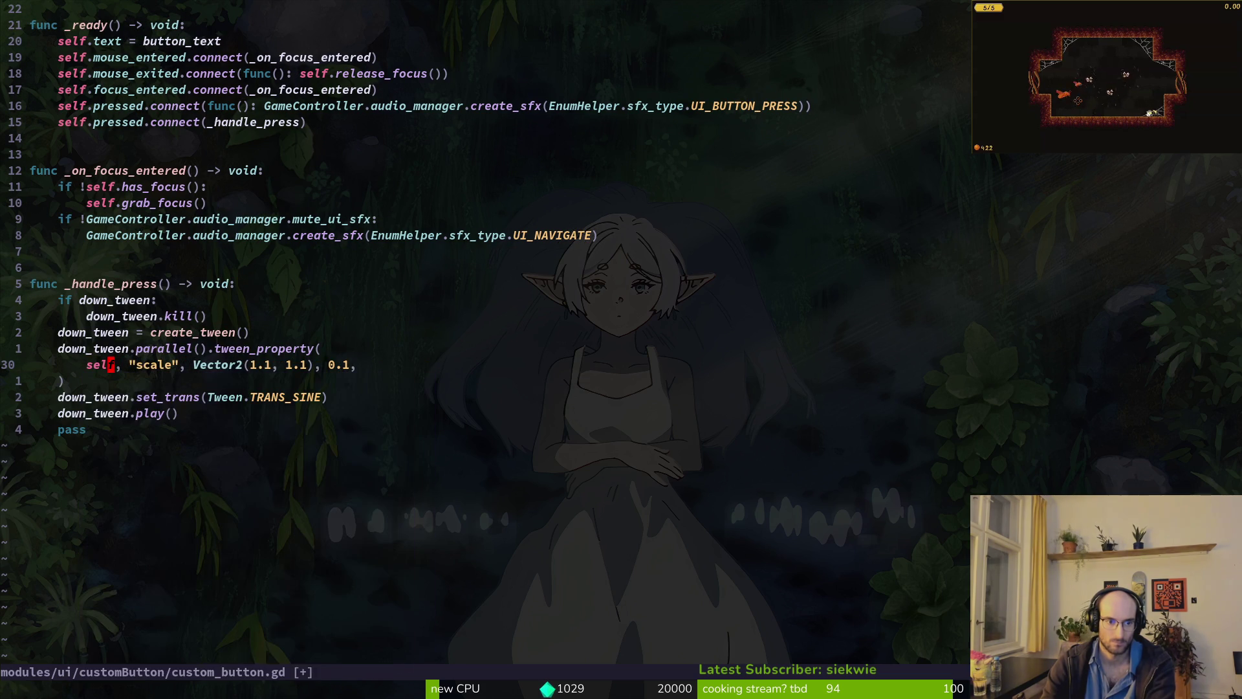
pyautogui.write(':w')
pyautogui.press('Return')
pyautogui.write('ciwpo')
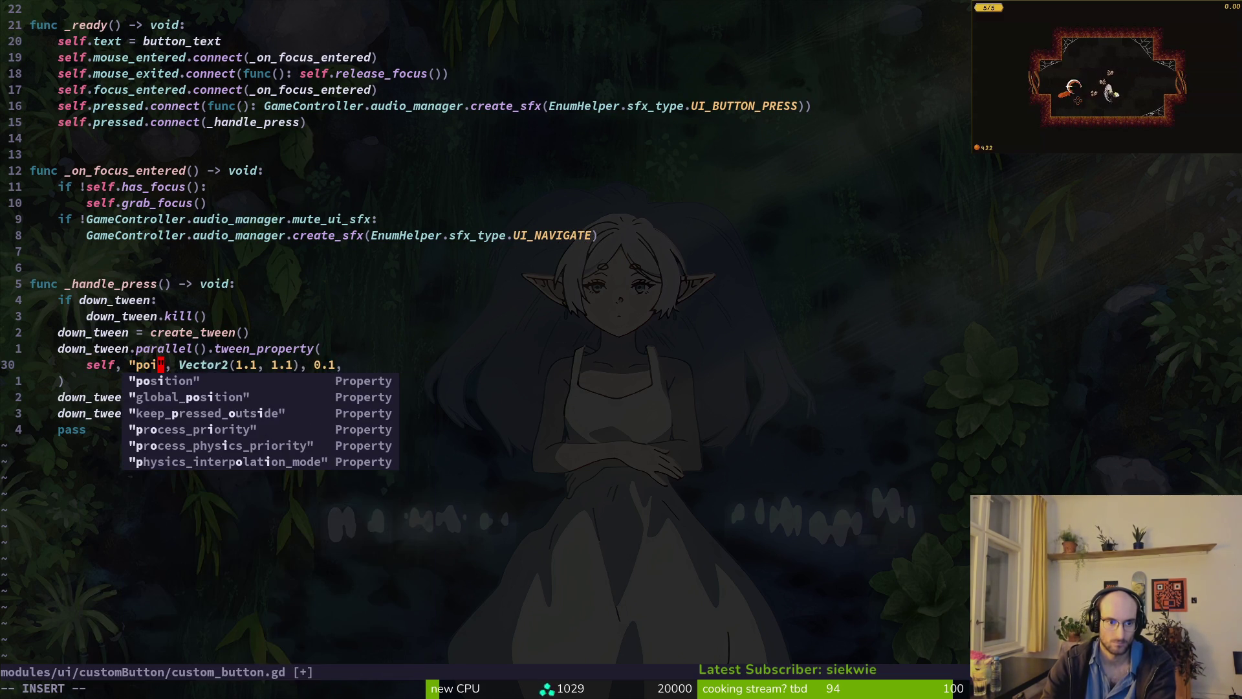
pyautogui.press('Tab')
pyautogui.press('Escape')
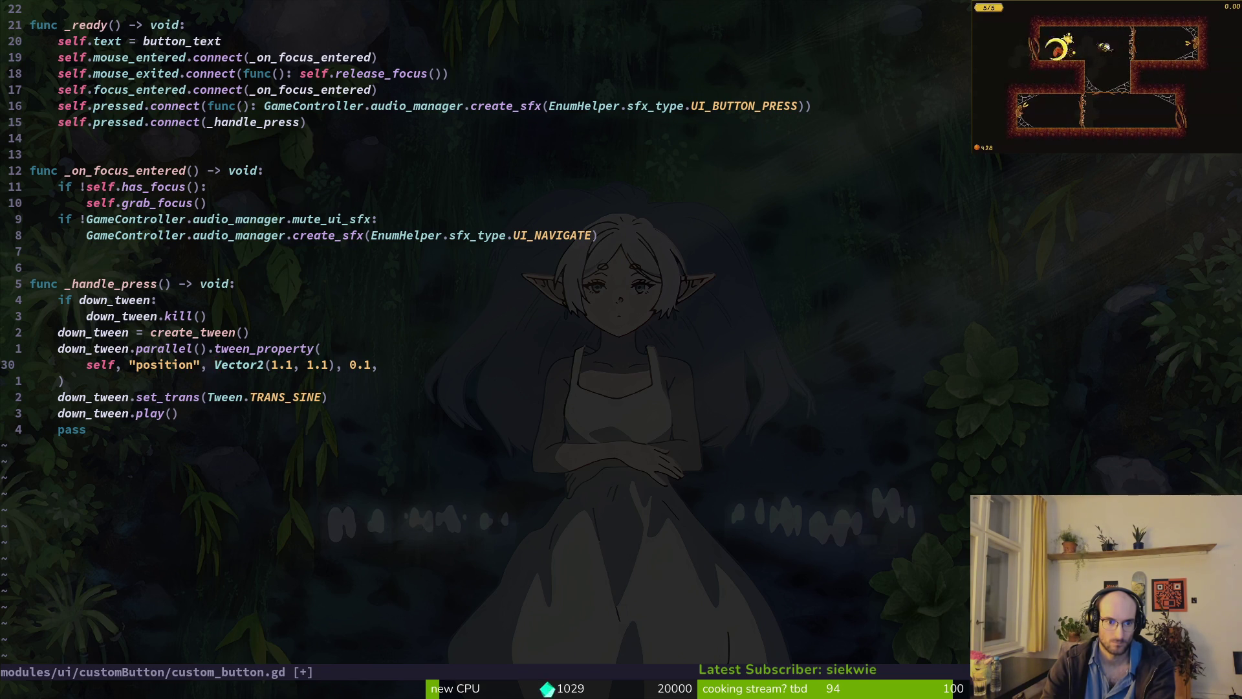
# - Replace the old Vector2 scale argument with the value 2 and save
pyautogui.press('d')
pyautogui.press('t')
pyautogui.press(',')
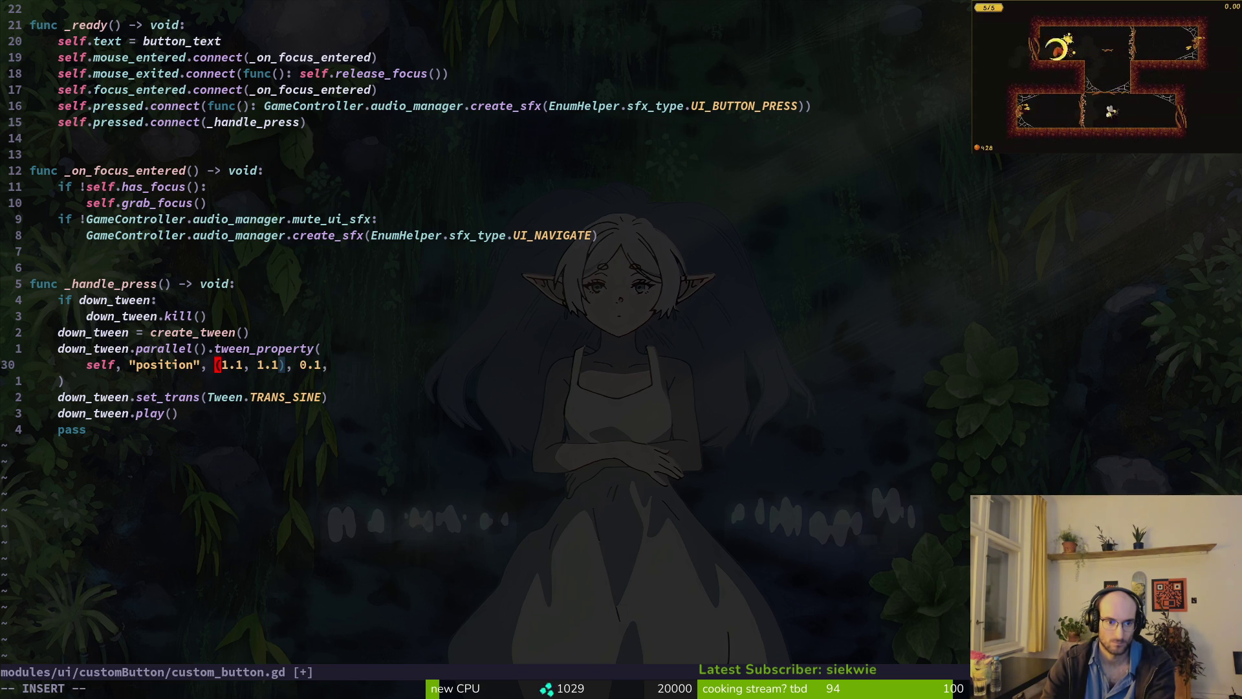
pyautogui.press('d')
pyautogui.press('f')
pyautogui.press(',')
pyautogui.press('c')
pyautogui.press('t')
pyautogui.press(',')
pyautogui.write('w')
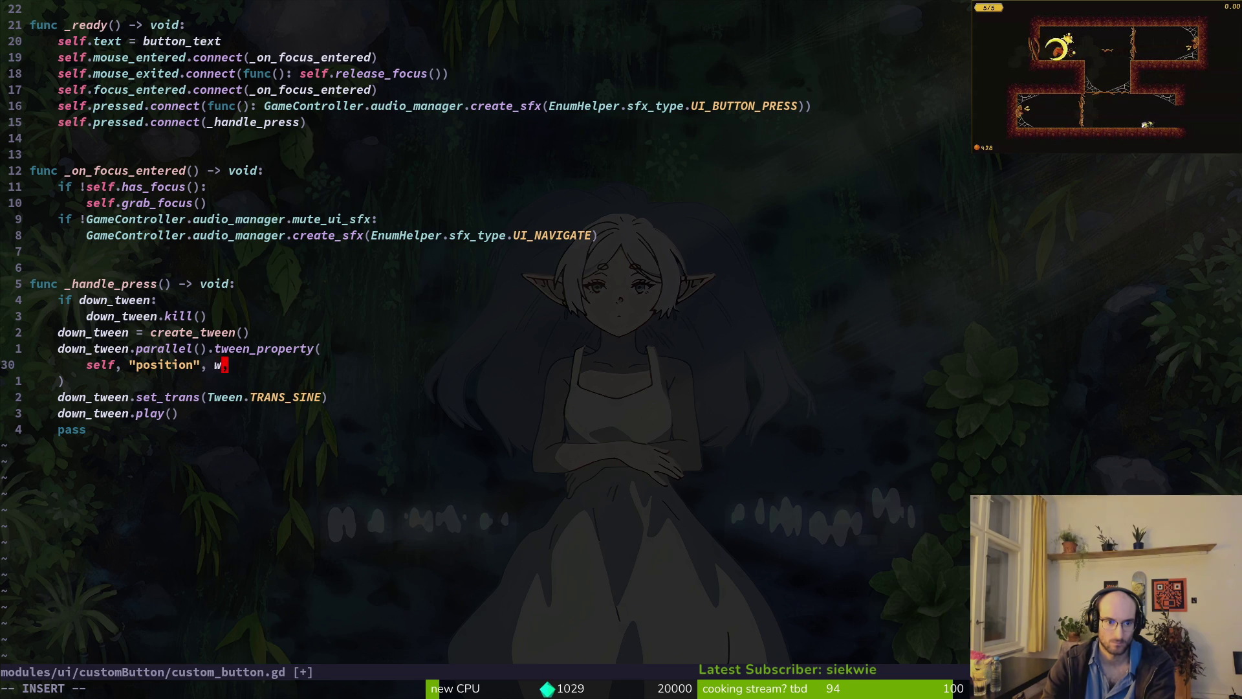
pyautogui.press('BackSpace')
pyautogui.write('2')
pyautogui.press('Escape')
pyautogui.write(':w')
pyautogui.press('Return')
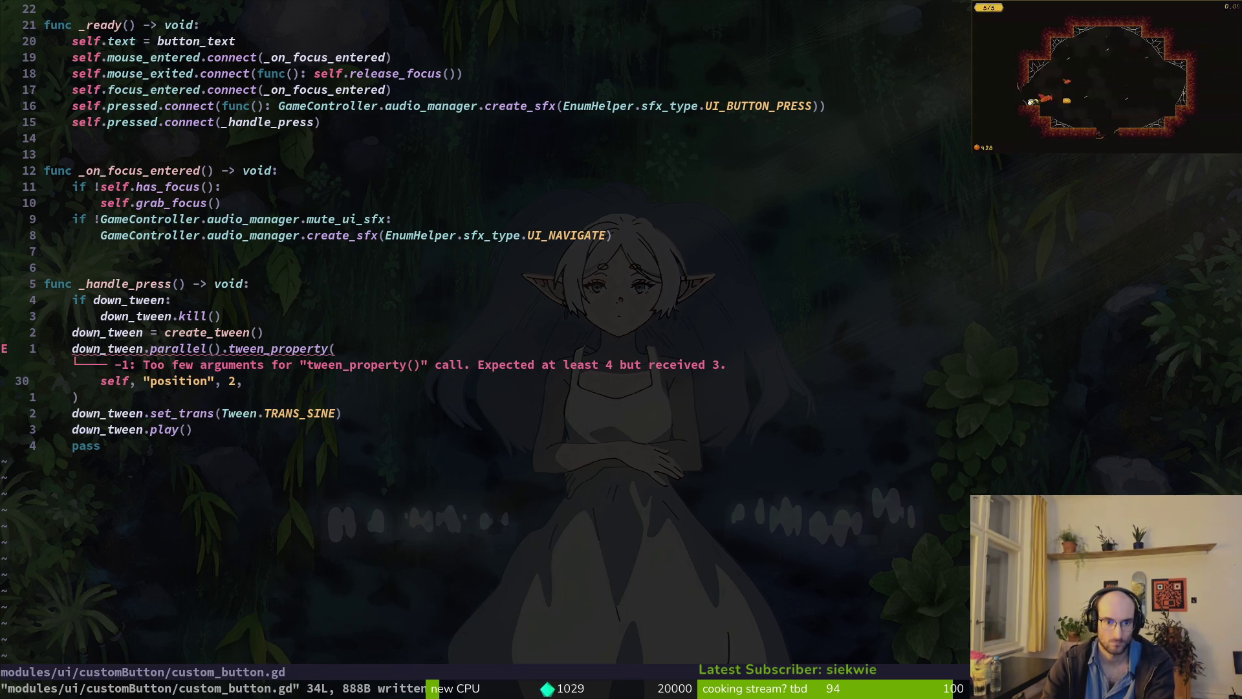
# - Fix the tween arguments to 2 over 0.1 seconds and save custom_button.gd
pyautogui.press('u')
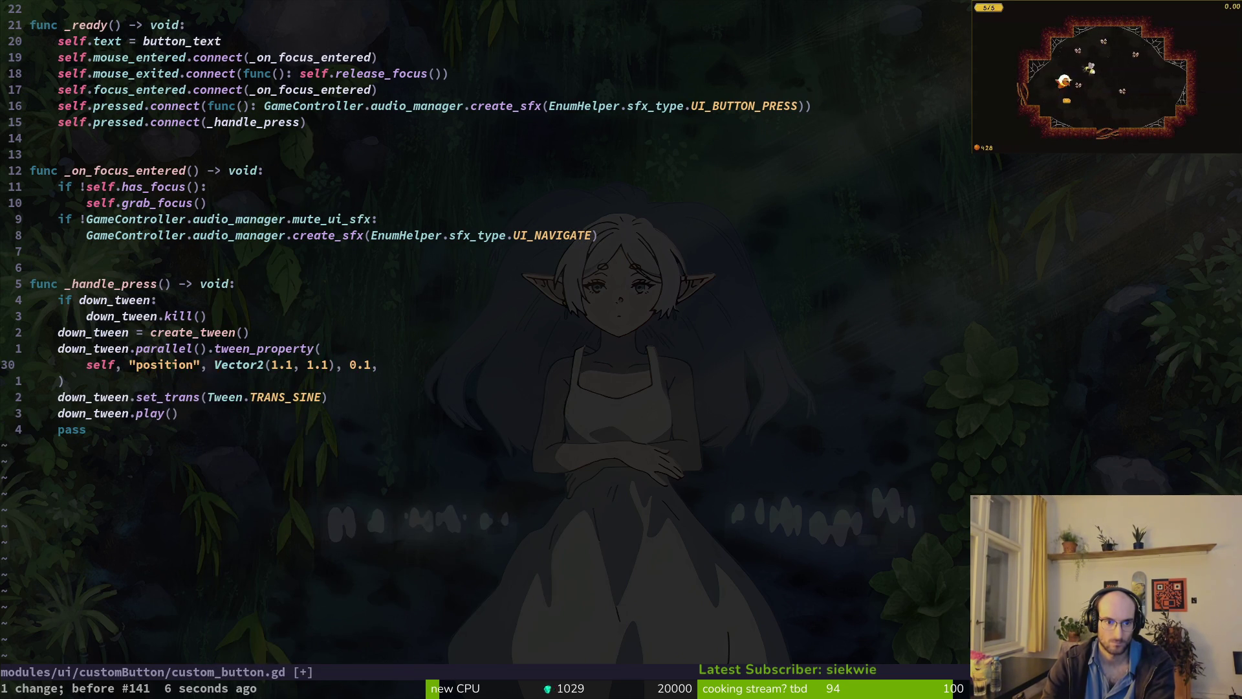
pyautogui.hotkey('ctrl', 'r')
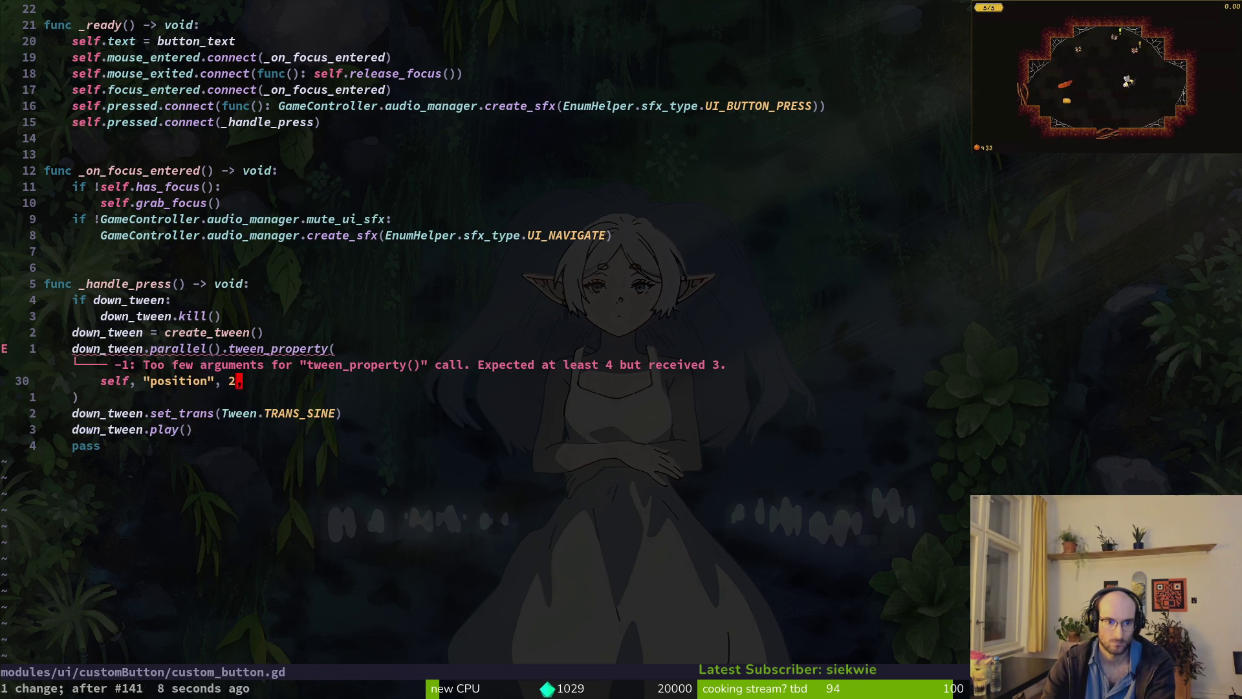
pyautogui.write('ion",')
pyautogui.press('BackSpace')
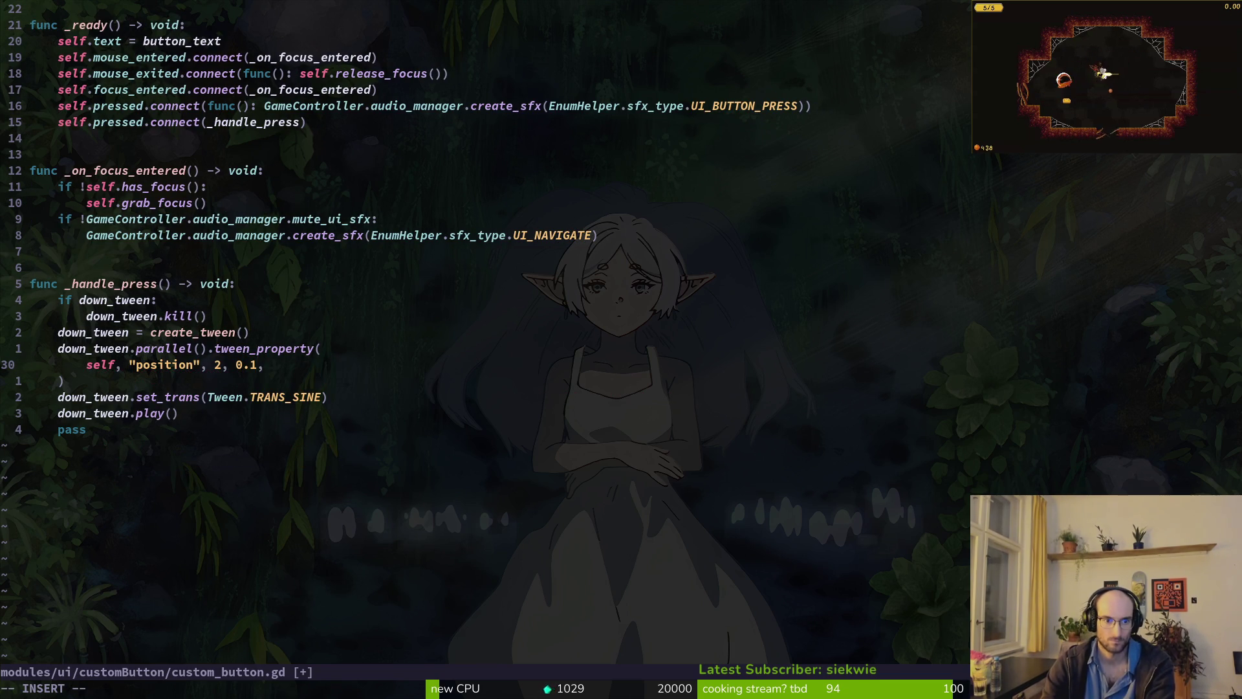
pyautogui.hotkey('ctrl', 's')
# - Copy the shrink tween lines from flower.gd and return to custom_button.gd
pyautogui.hotkey('ctrl', 'o')
pyautogui.hotkey('ctrl', 'o')
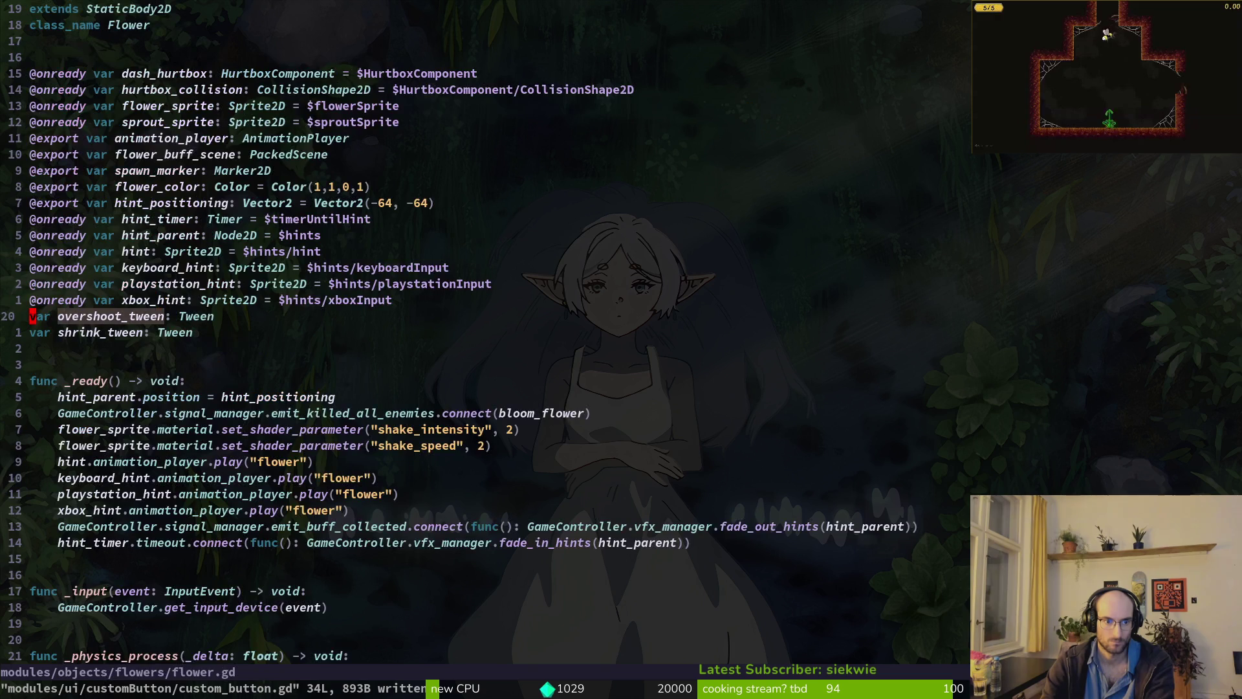
pyautogui.press('j')
pyautogui.press('j')
pyautogui.press('j')
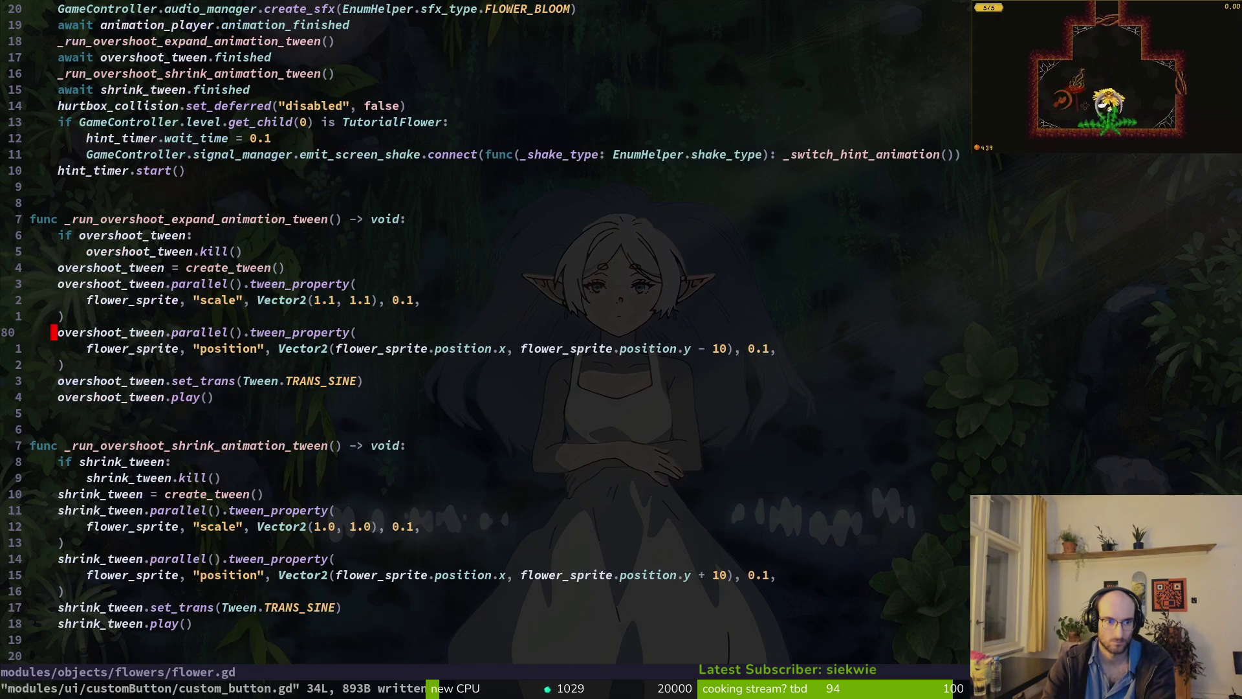
pyautogui.press('k')
pyautogui.press('k')
pyautogui.press('j')
pyautogui.press('j')
pyautogui.press('j')
pyautogui.hotkey('shift', 'v')
pyautogui.press('j')
pyautogui.press('j')
pyautogui.press('j')
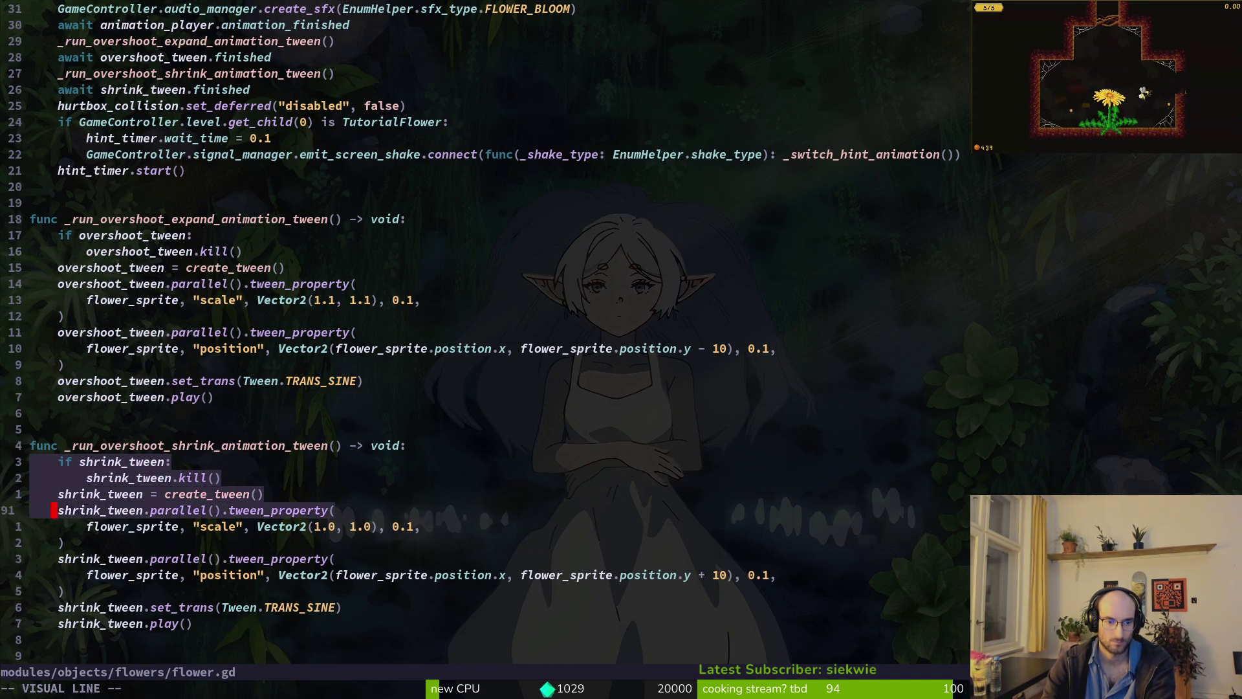
pyautogui.press('j')
pyautogui.press('j')
pyautogui.press('j')
pyautogui.press('y')
pyautogui.hotkey('ctrl', '6')
# - Paste the copied shrink tween lines over pass in _handle_press and save
pyautogui.press('j')
pyautogui.press('j')
pyautogui.press('j')
pyautogui.press('d')
pyautogui.press('d')
pyautogui.write('p')
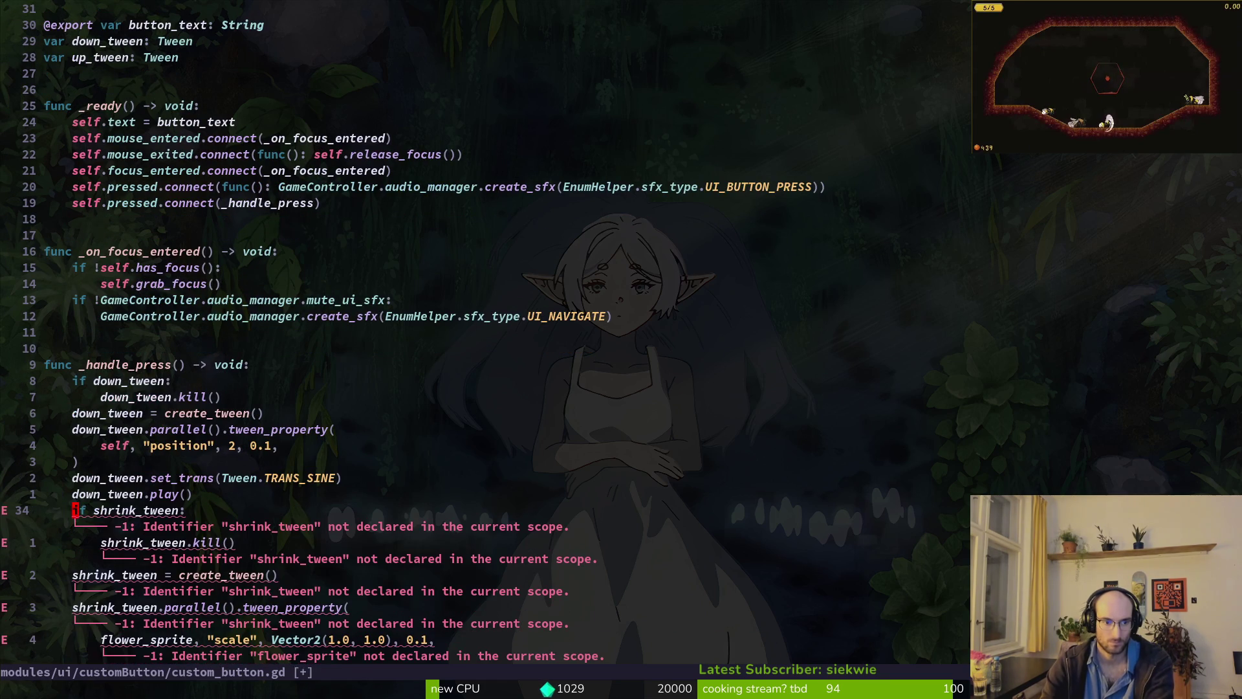
pyautogui.write(':w')
pyautogui.press('Return')
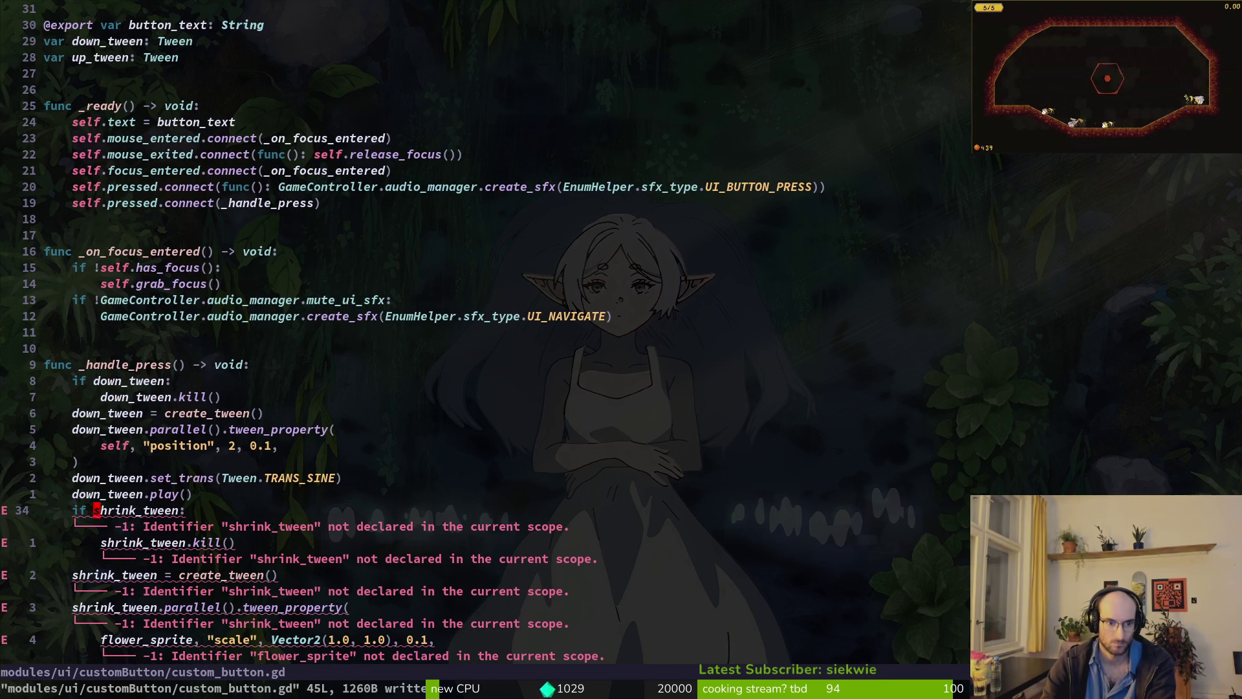
pyautogui.press('Return')
pyautogui.press('Escape')
pyautogui.write(':')
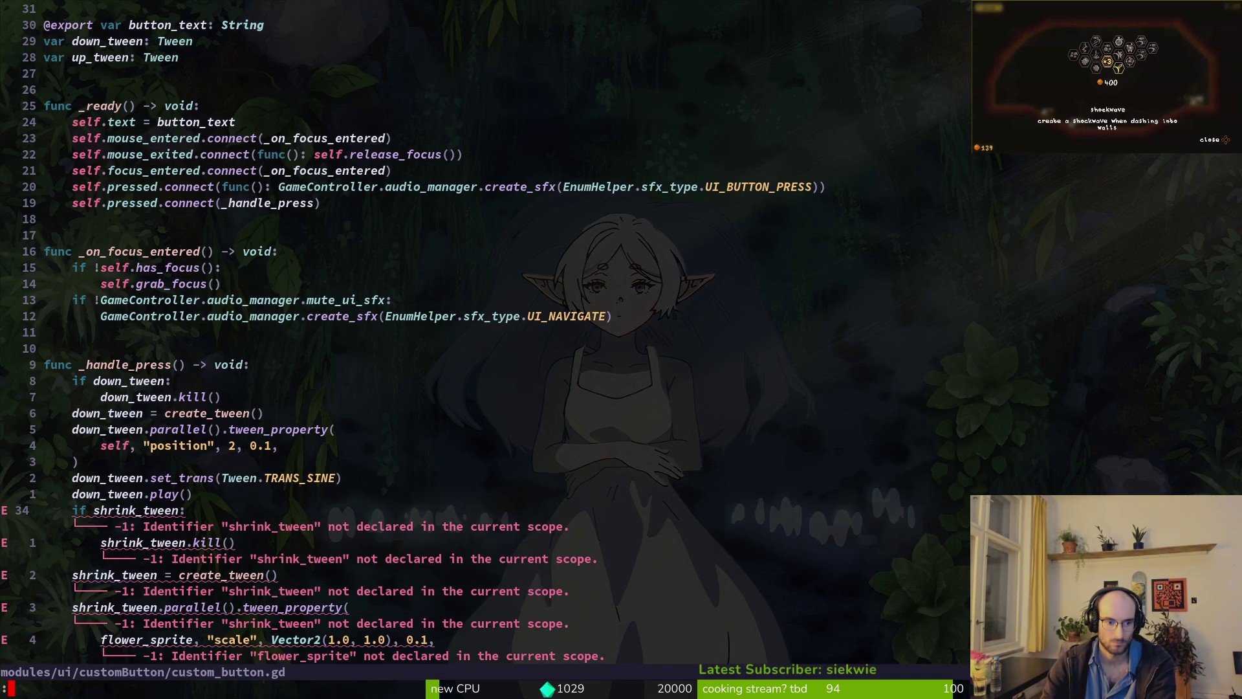
# - Rename every shrink_tween to up_tween and save the file
pyautogui.write('%s/')
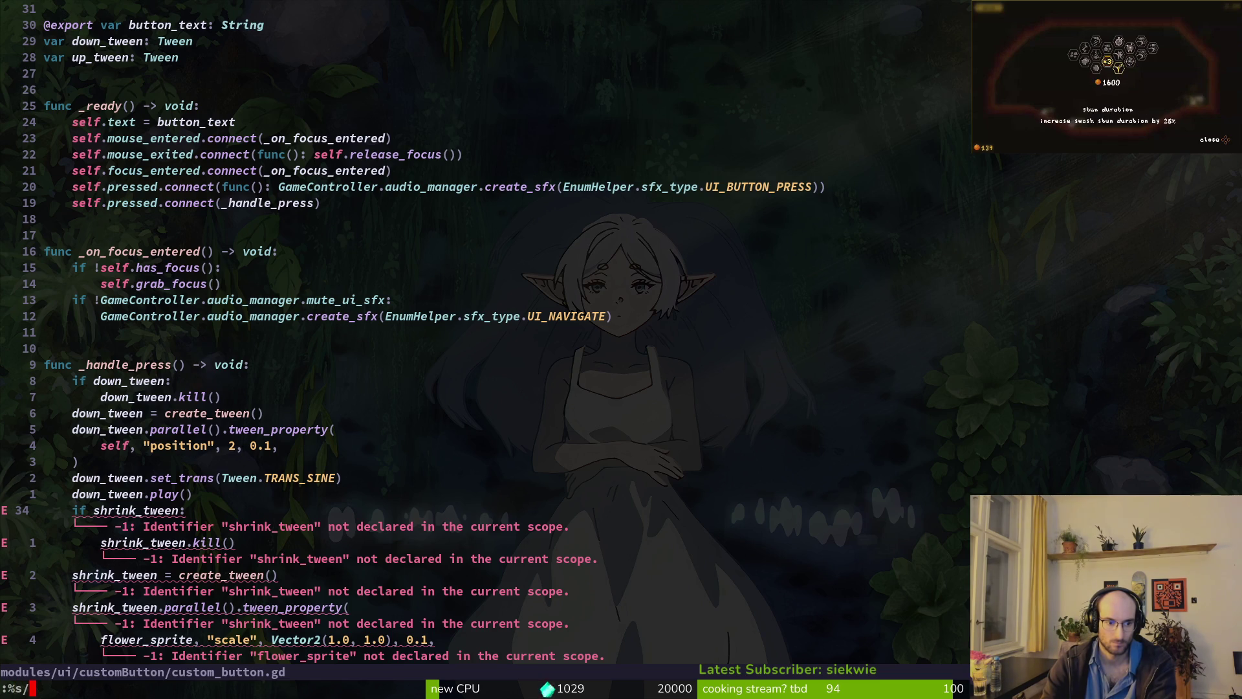
pyautogui.write('shrink_tween')
pyautogui.write('/d')
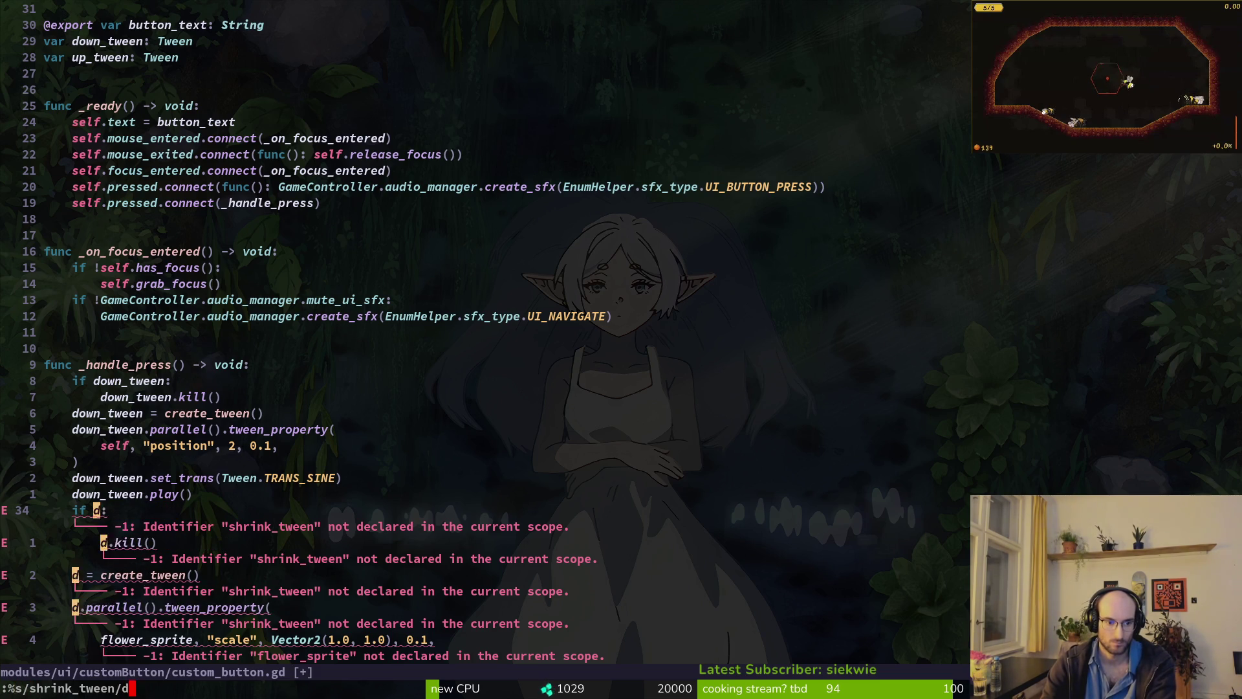
pyautogui.press('BackSpace')
pyautogui.write('up_tween')
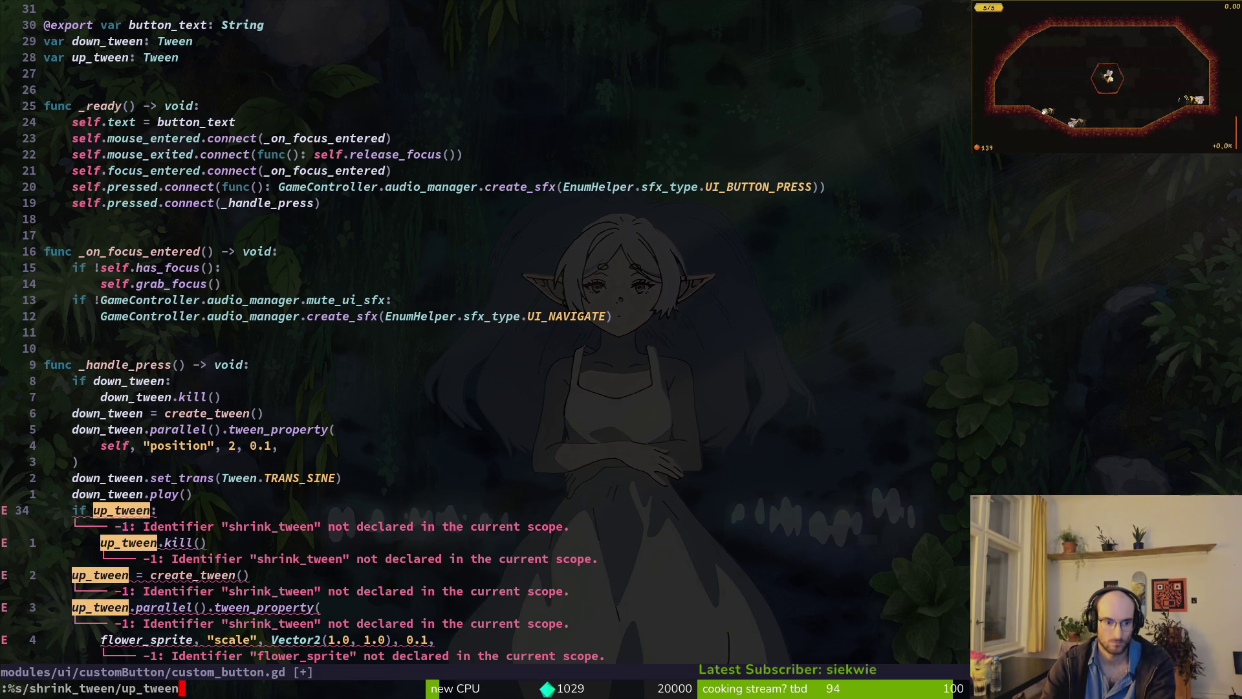
pyautogui.press('Return')
pyautogui.write(':w')
pyautogui.press('Return')
pyautogui.press('k')
pyautogui.press('k')
pyautogui.press('k')
pyautogui.write('jkcwself')
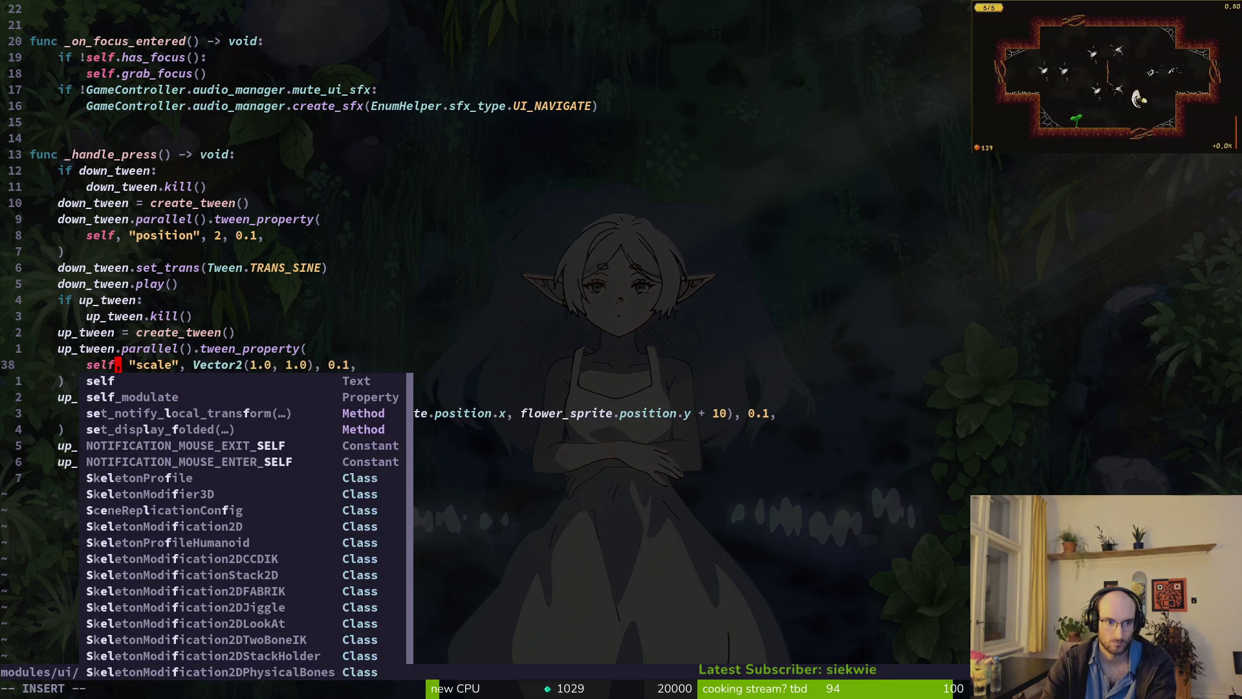
# - Make the up_tween position's x coordinate use self instead of flower_sprite and save
pyautogui.press('Escape')
pyautogui.press('j')
pyautogui.press('j')
pyautogui.write('jciwself')
pyautogui.press('Escape')
pyautogui.press('k')
pyautogui.hotkey('shift', 'v')
pyautogui.press('j')
pyautogui.press('j')
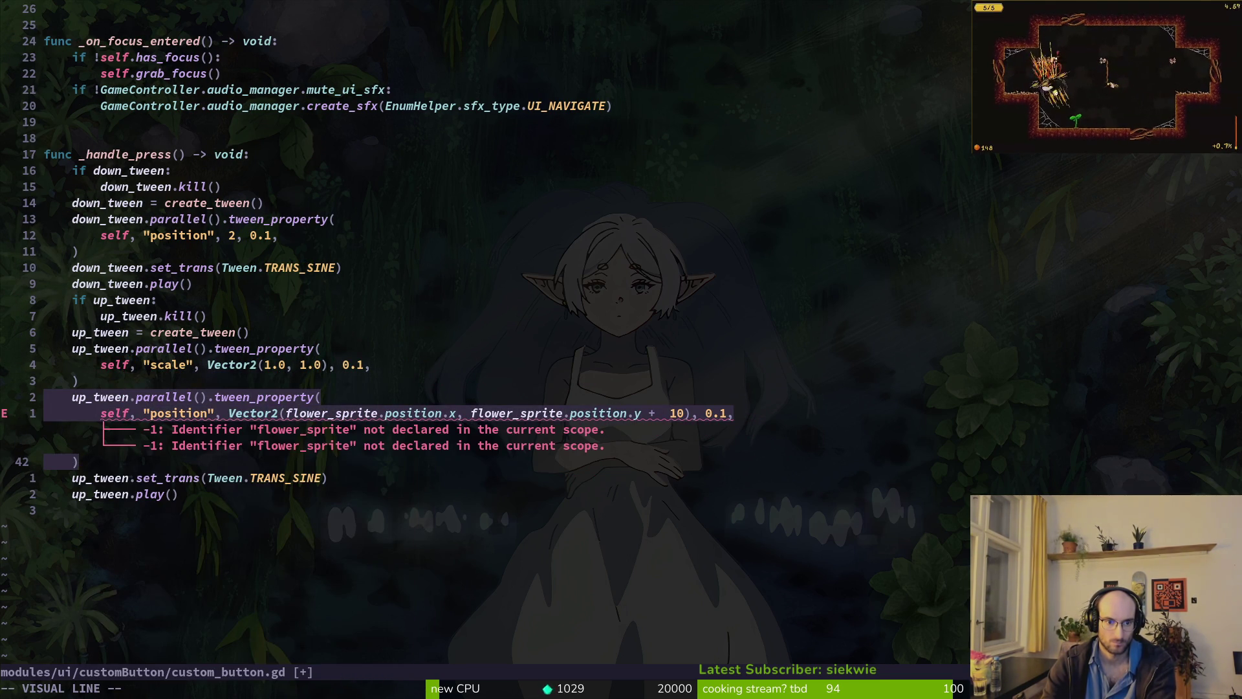
pyautogui.press('Escape')
pyautogui.press('k')
pyautogui.press('k')
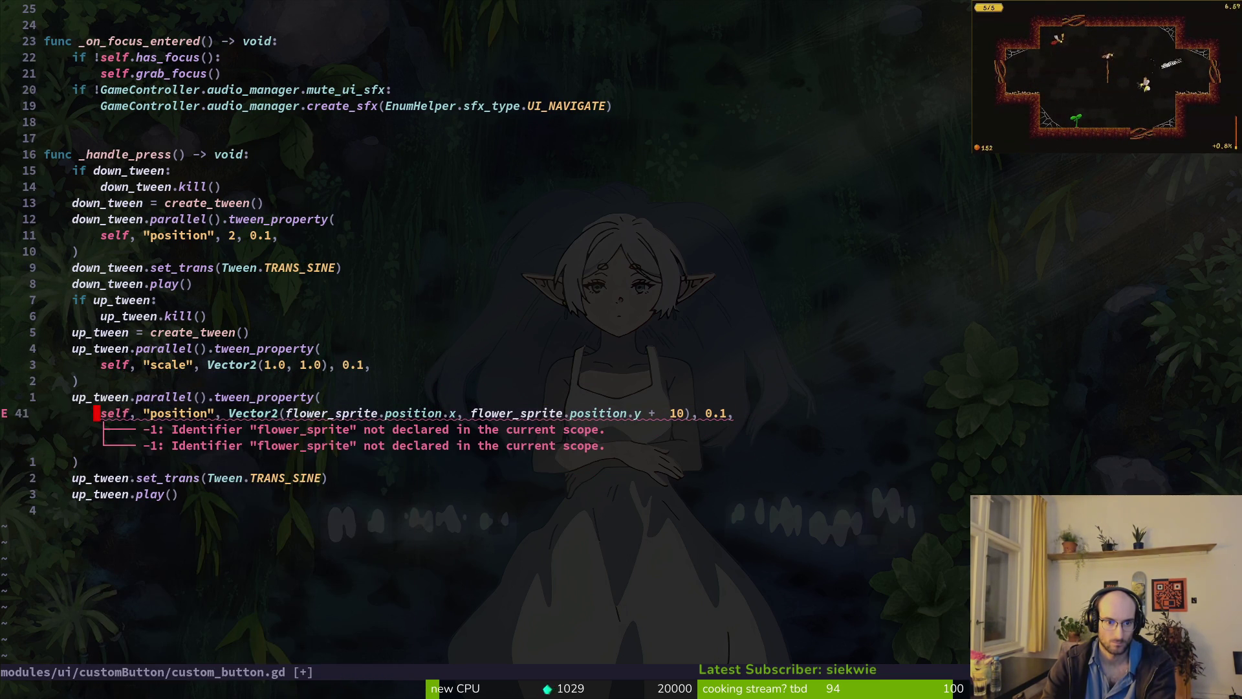
pyautogui.hotkey('shift', 'v')
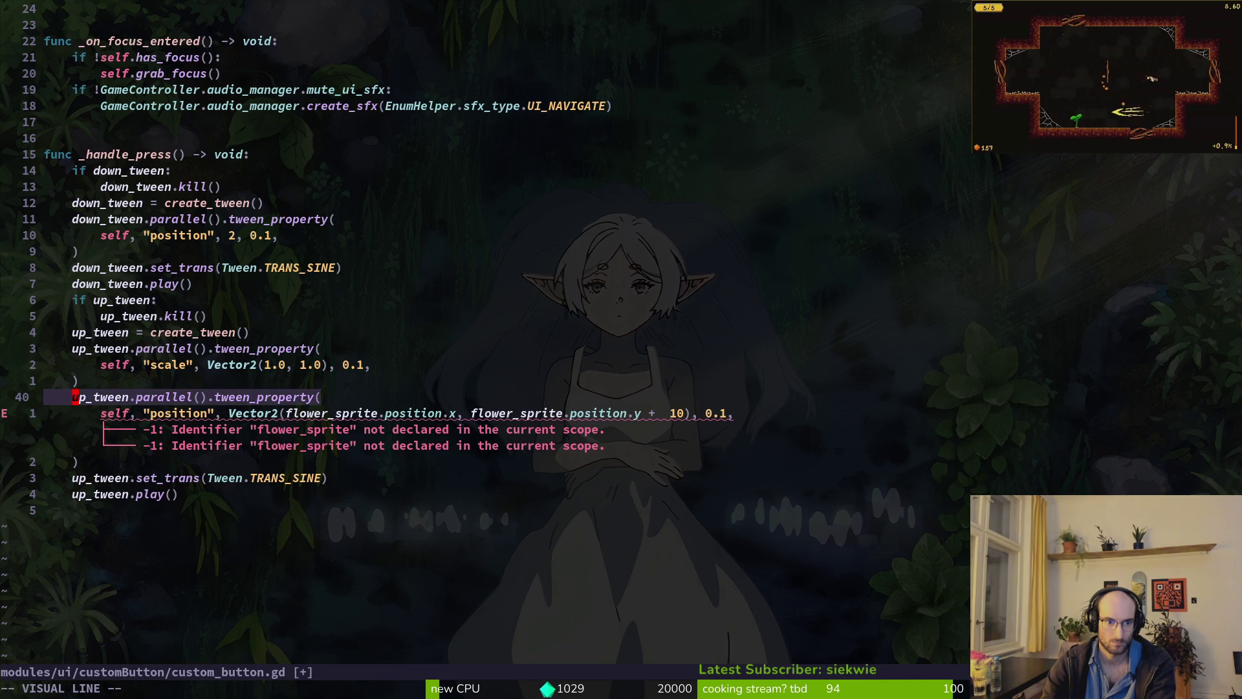
pyautogui.press('j')
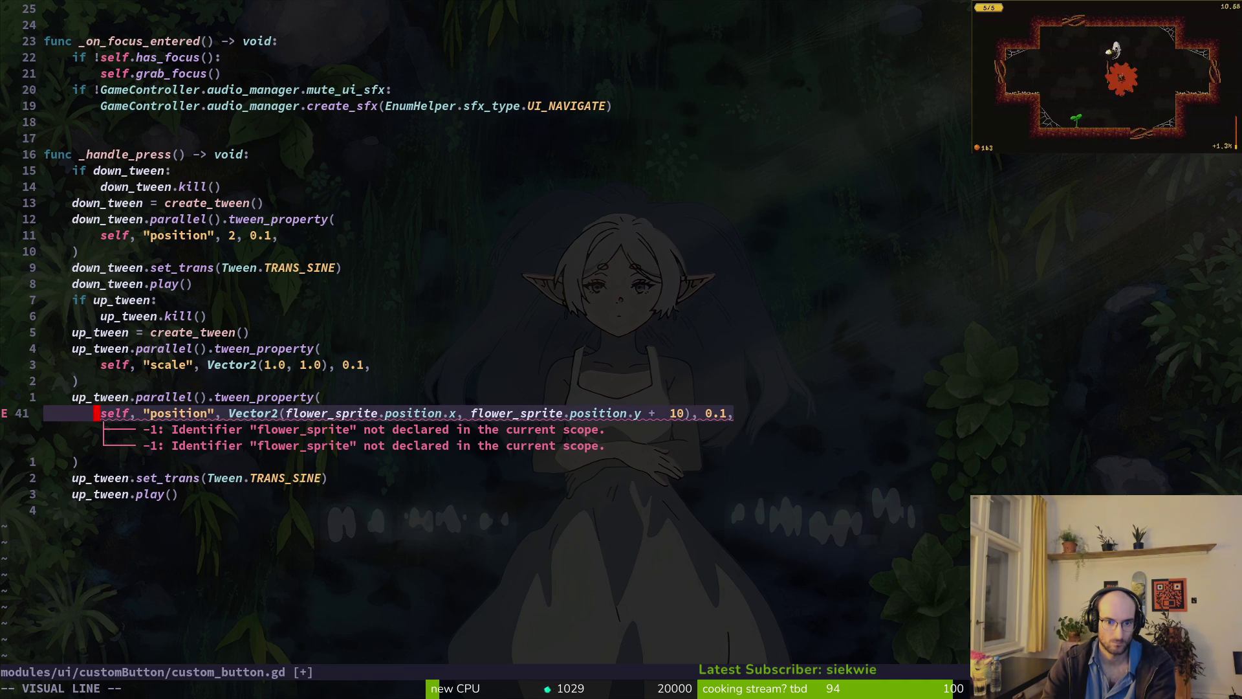
pyautogui.press('Escape')
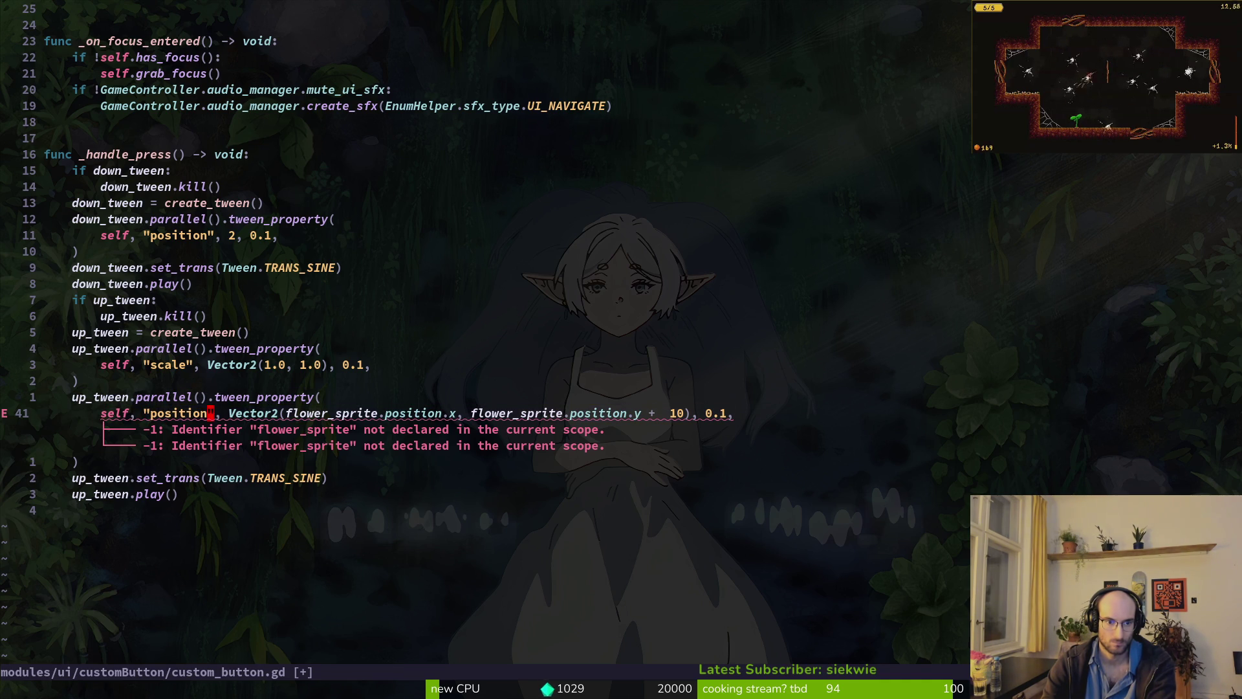
pyautogui.write('cwself')
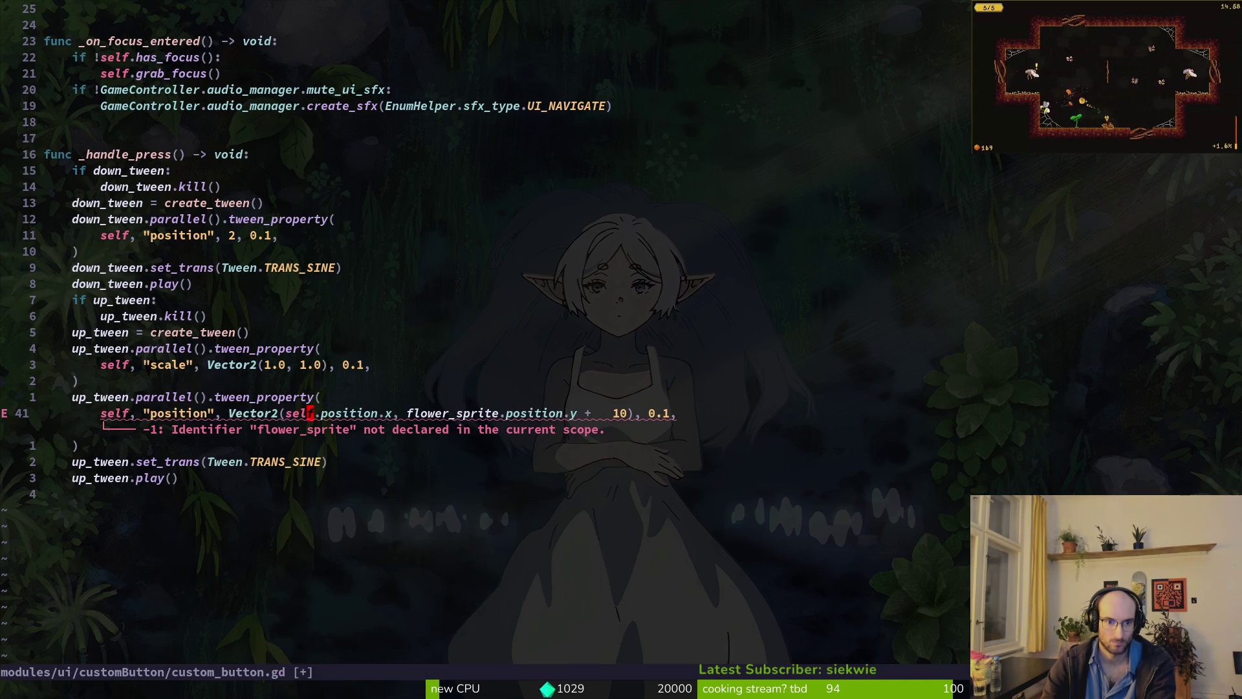
pyautogui.hotkey('ctrl', 's')
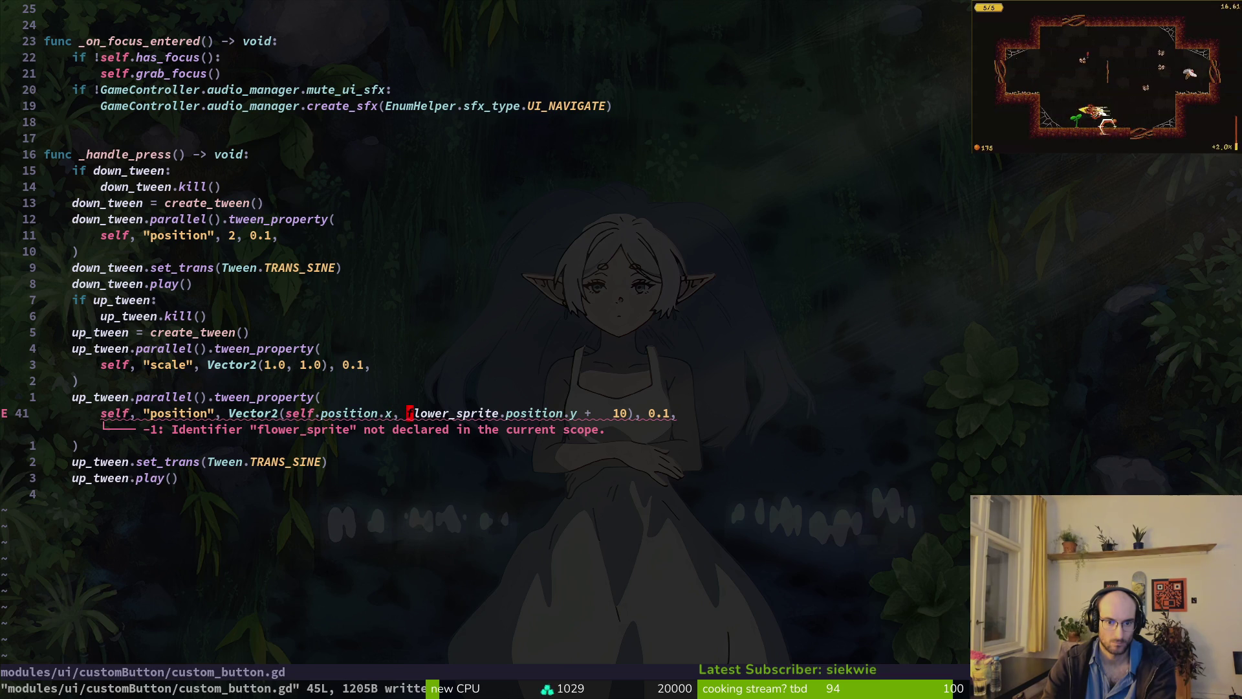
# - Change the up_tween's y offset to 2 and save
pyautogui.press('s')
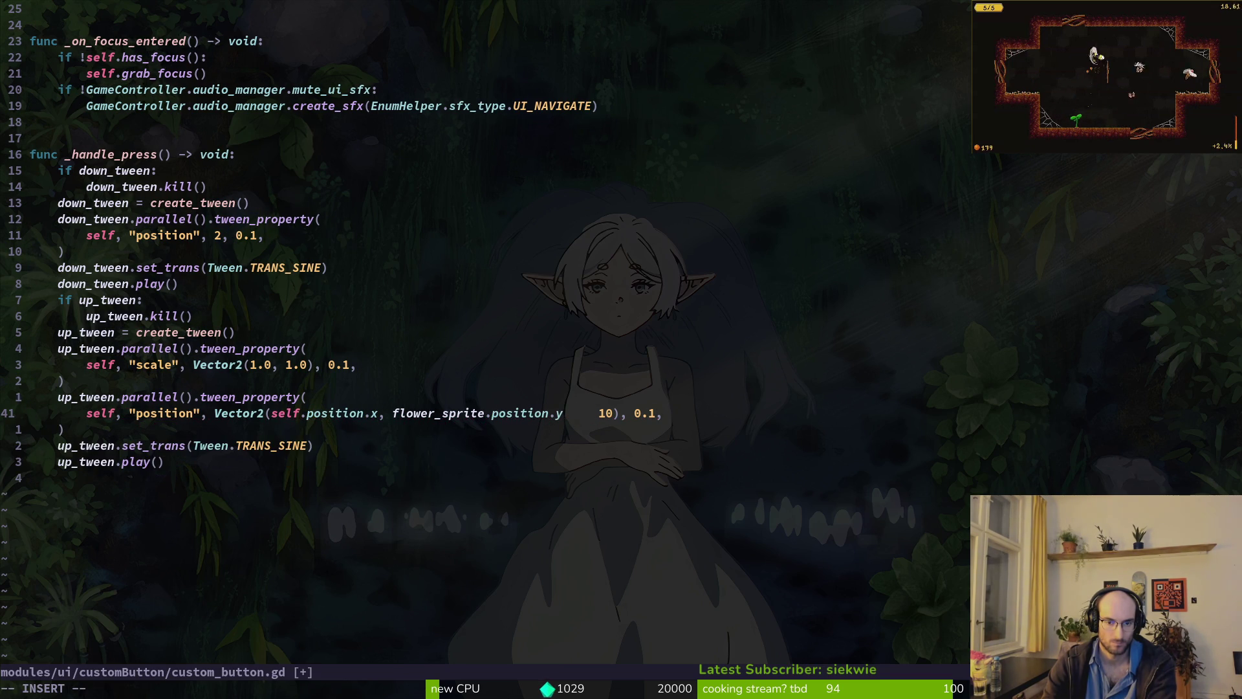
pyautogui.write('2')
pyautogui.press('Delete')
pyautogui.press('Delete')
pyautogui.press('Escape')
pyautogui.hotkey('ctrl', 's')
pyautogui.press('b')
pyautogui.press('b')
pyautogui.press('b')
# - Use self for the y coordinate too, save, and copy the Vector2 position line
pyautogui.write('cwself')
pyautogui.press('Escape')
pyautogui.hotkey('ctrl', 's')
pyautogui.hotkey('shift', 'v')
pyautogui.press('y')
pyautogui.press('k')
pyautogui.press('k')
pyautogui.press('k')
# - Flip the up_tween's position offset to -2
pyautogui.press('j')
pyautogui.press('j')
pyautogui.press('j')
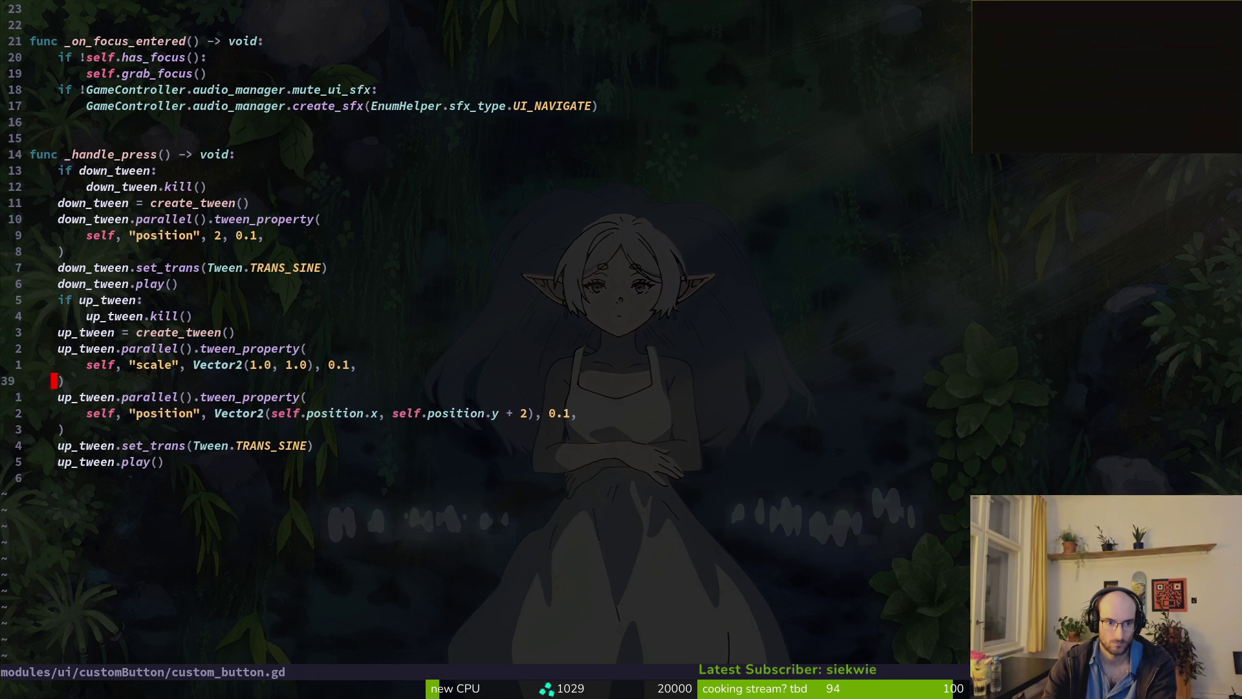
pyautogui.press('j')
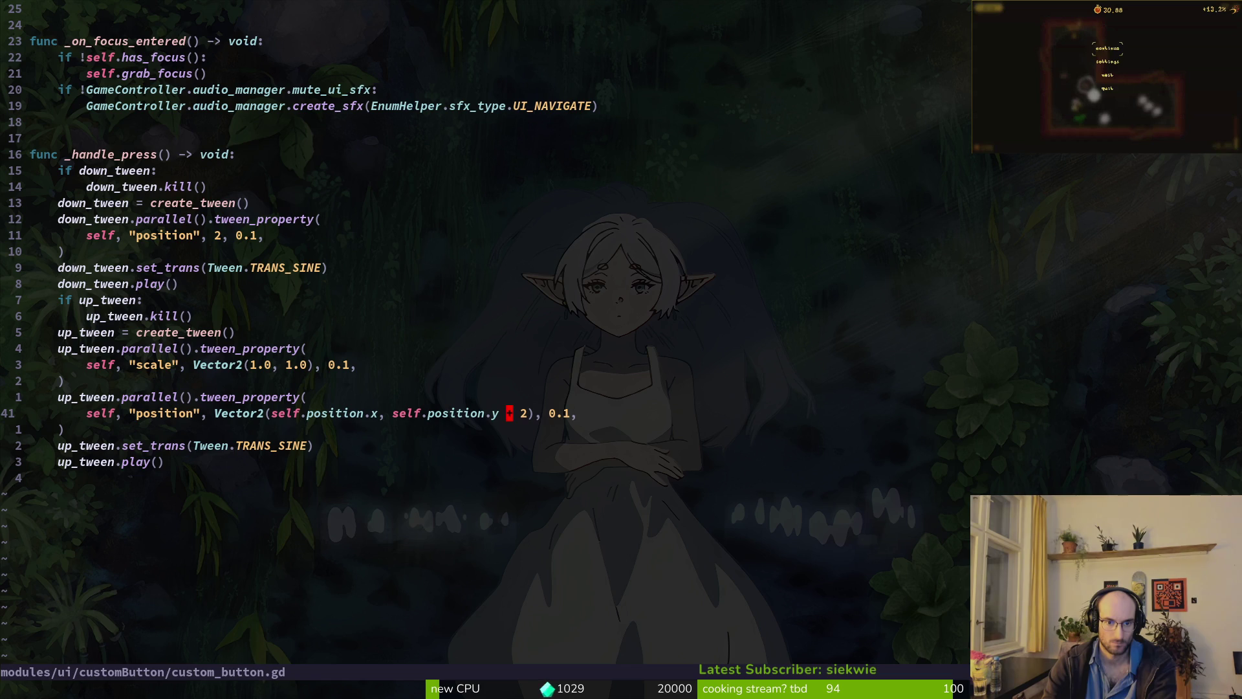
pyautogui.press('s')
pyautogui.press('BackSpace')
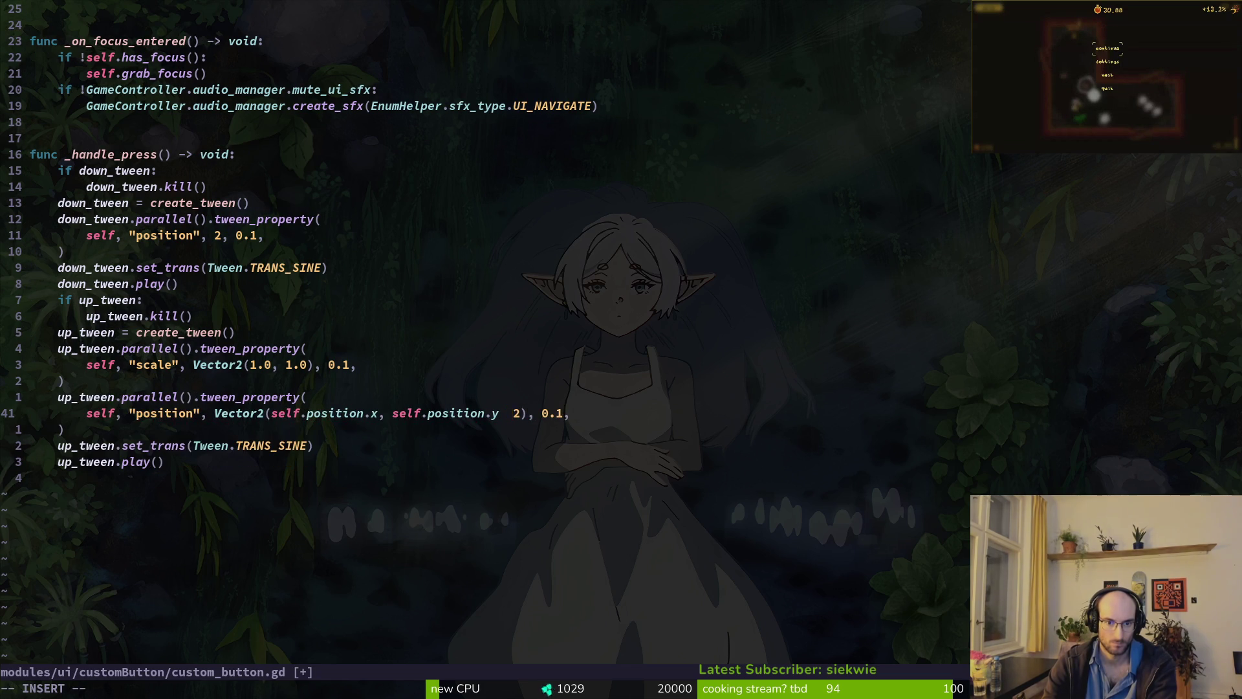
pyautogui.write('-')
# - Replace down_tween's position line with the Vector2 version using +2 and save
pyautogui.press('k')
pyautogui.press('k')
pyautogui.press('k')
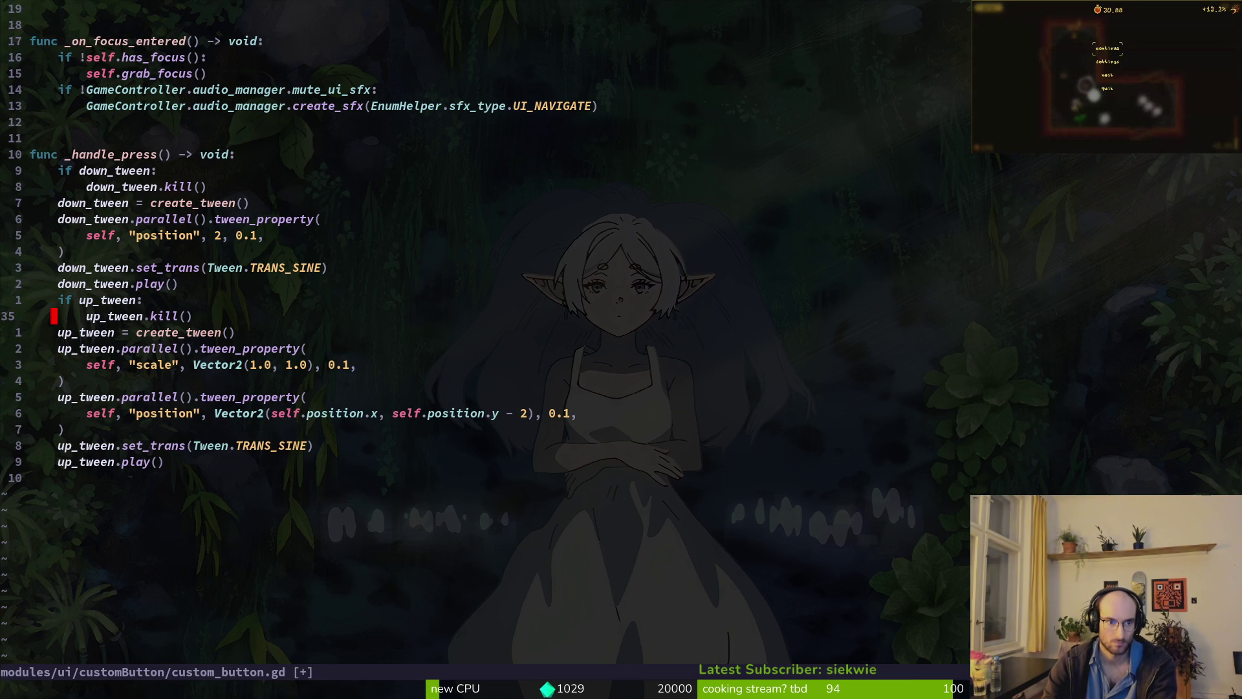
pyautogui.press('k')
pyautogui.press('k')
pyautogui.press('k')
pyautogui.hotkey('shift', 'v')
pyautogui.press('p')
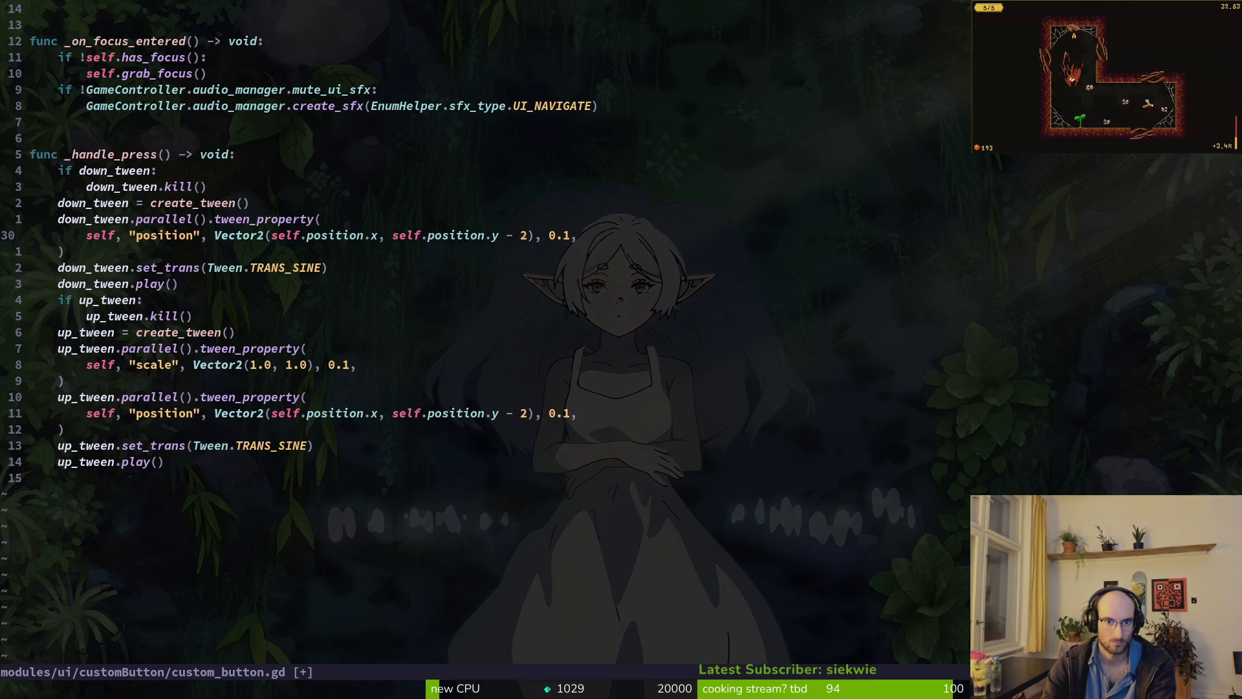
pyautogui.press('r')
pyautogui.press('+')
pyautogui.write(':w')
pyautogui.press('Return')
pyautogui.press('j')
pyautogui.press('j')
pyautogui.press('j')
pyautogui.press('j')
# - Overwrite the file despite the file-changed warning and relaunch the game
pyautogui.write(':write')
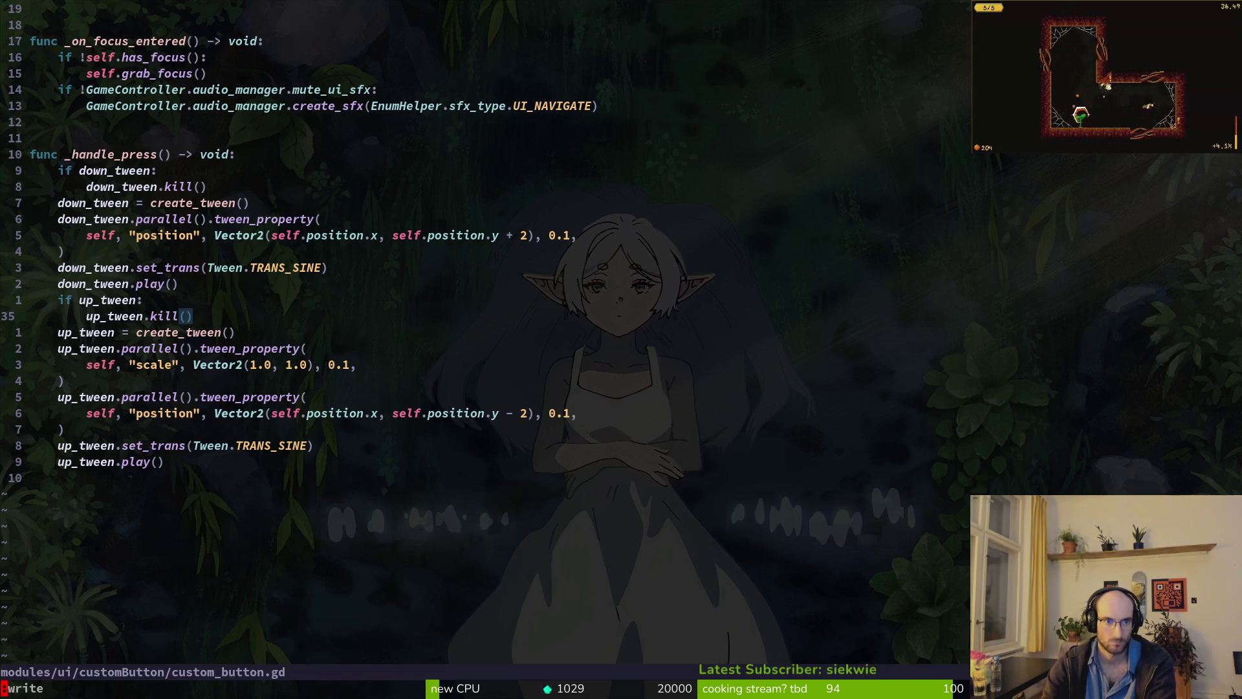
pyautogui.press('Return')
pyautogui.hotkey('ctrl', 'u')
pyautogui.hotkey('ctrl', 's')
pyautogui.write('y')
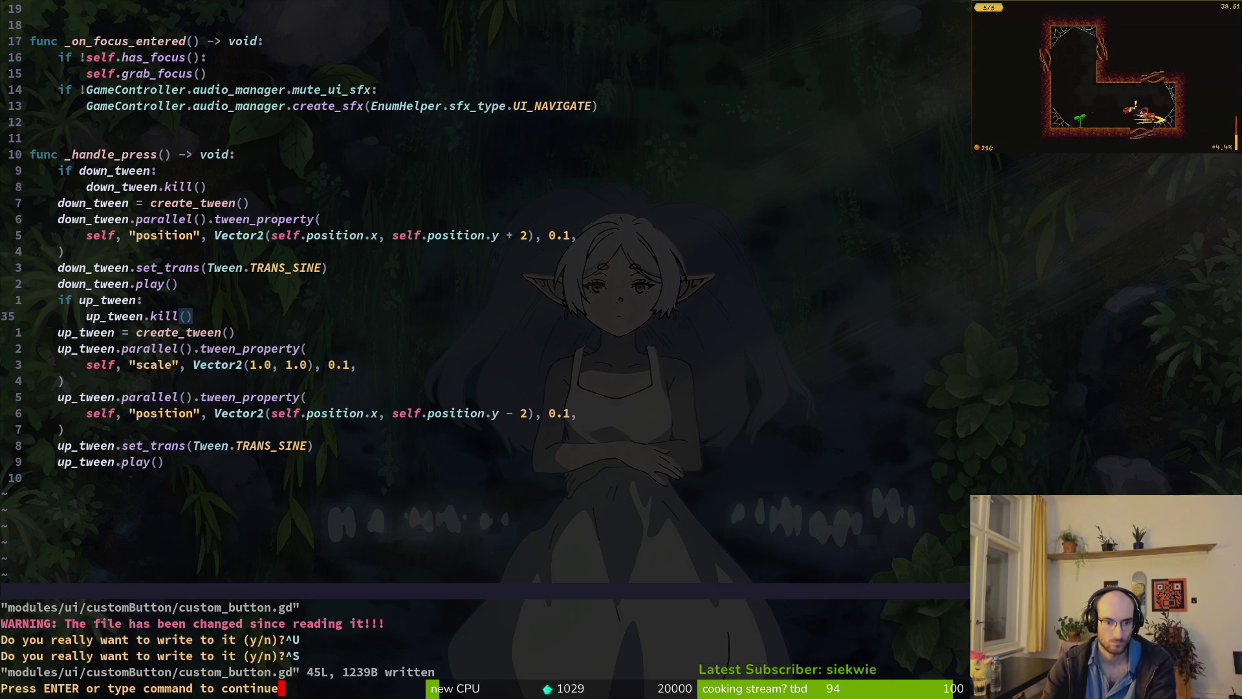
pyautogui.hotkey('ctrl', 's')
pyautogui.press('j')
pyautogui.hotkey('ctrl', 's')
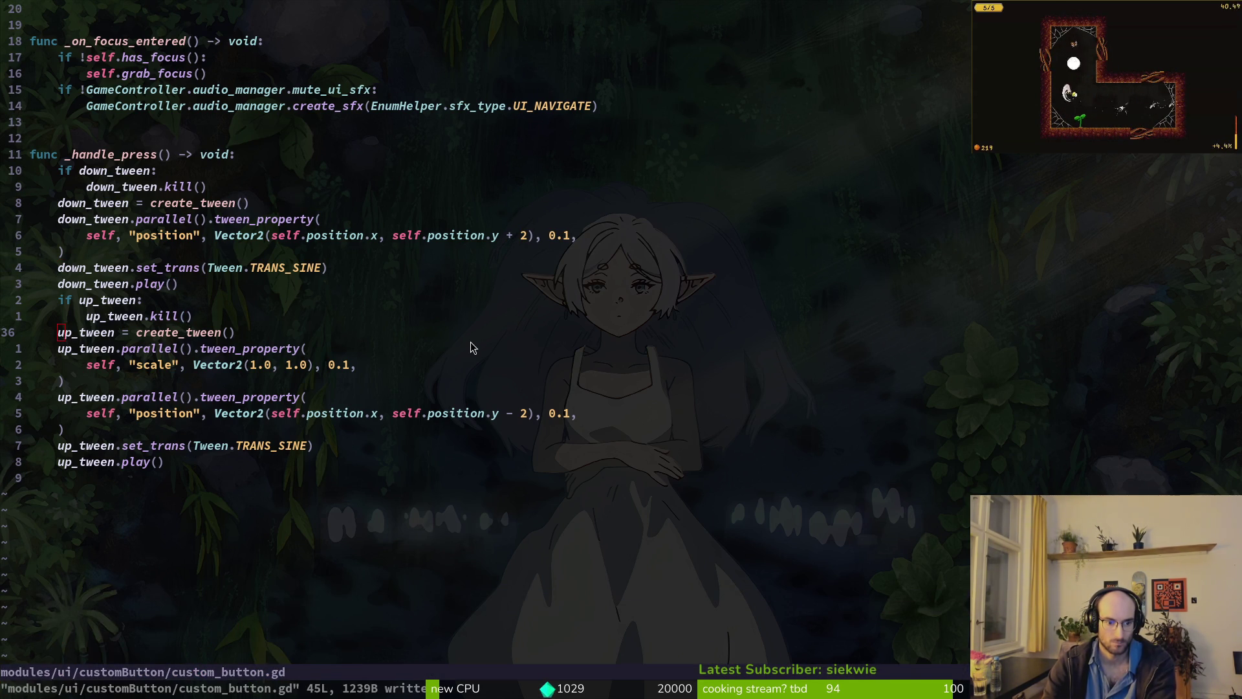
pyautogui.press('F5')
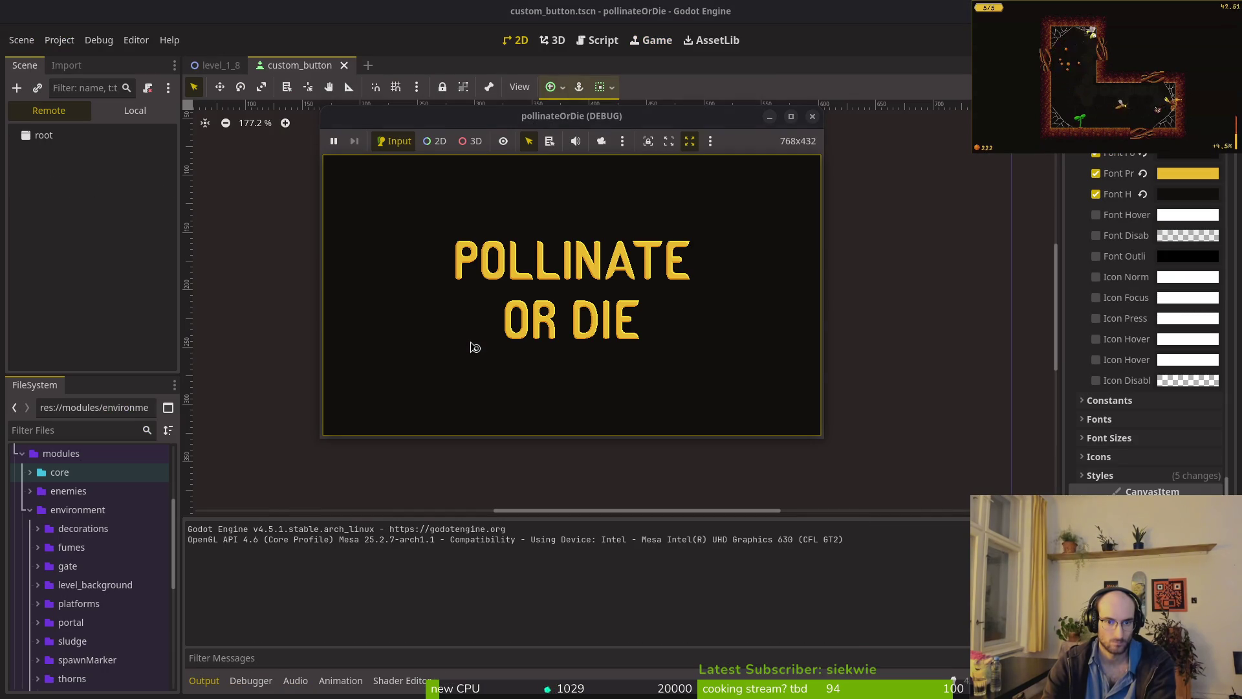
# - Press Continue to test the button animation, then maximize the game window
pyautogui.press('Return')
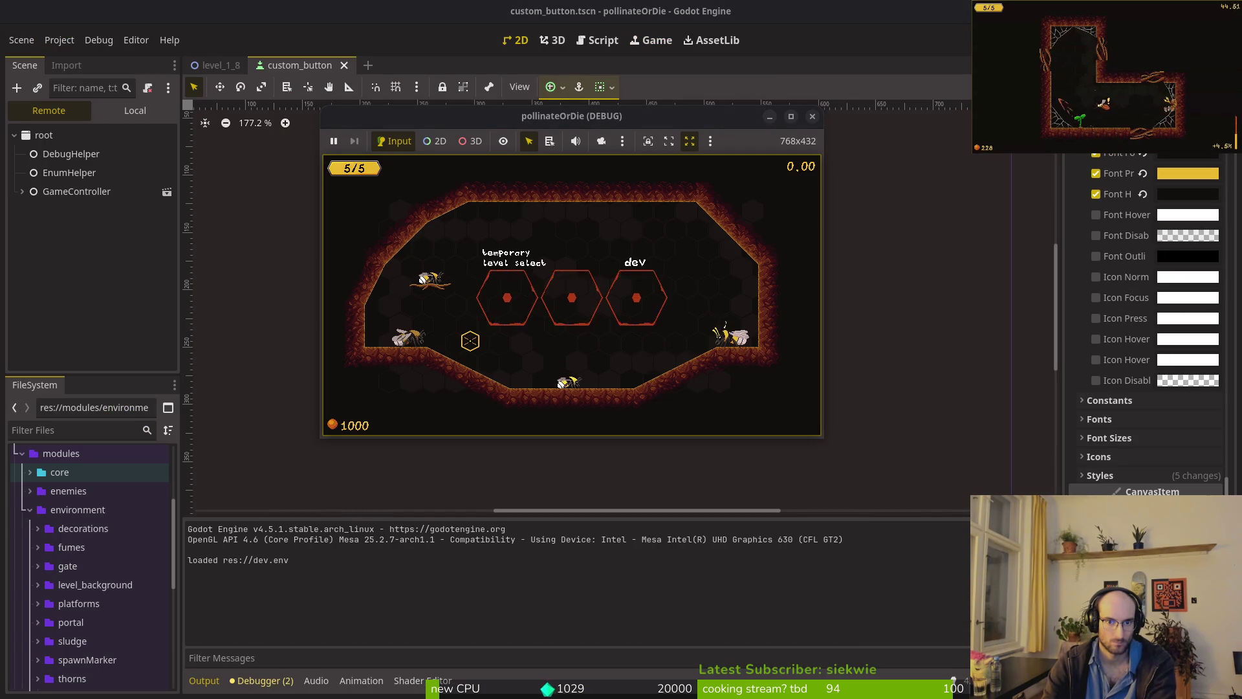
pyautogui.doubleClick(656, 117)
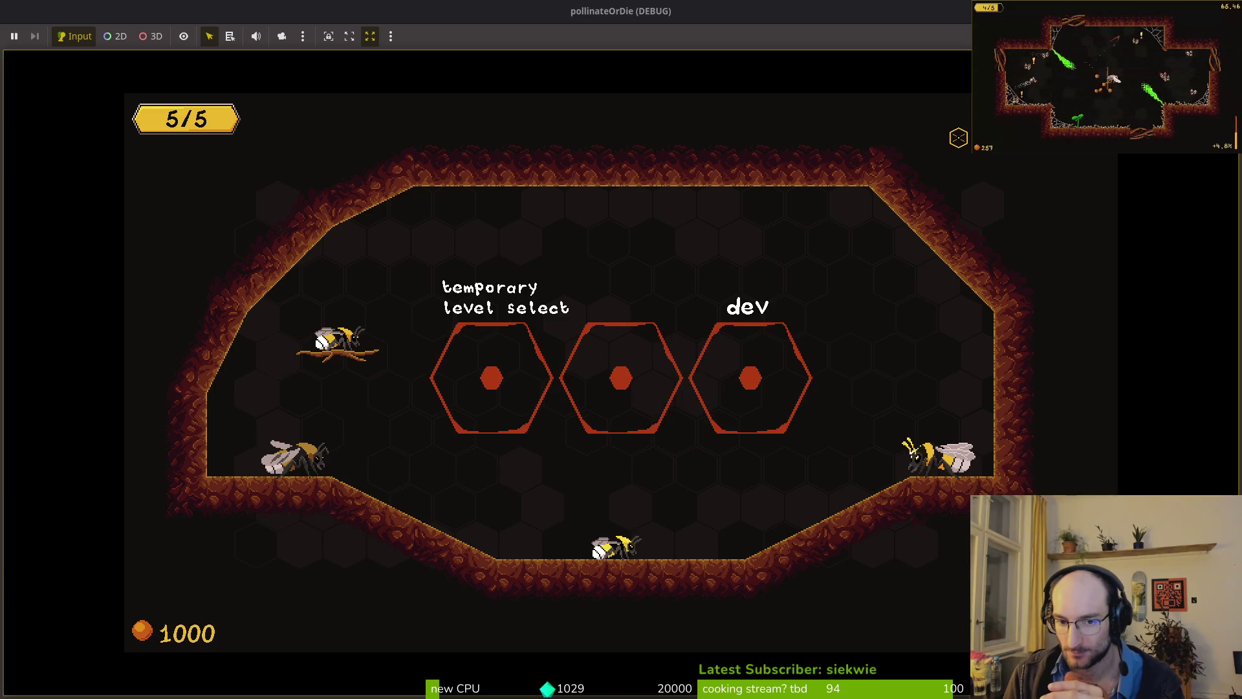
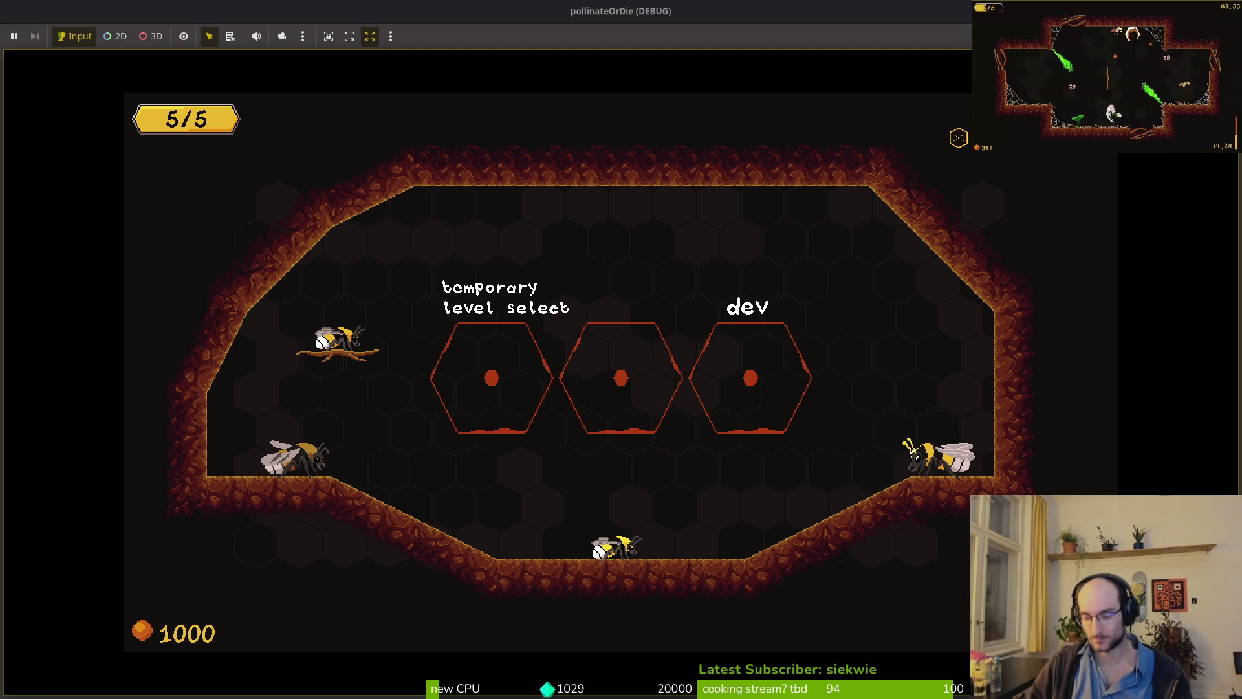
# - In custom_button.gd, delete the whole _handle_press function and save the file
pyautogui.hotkey('alt', 'Tab')
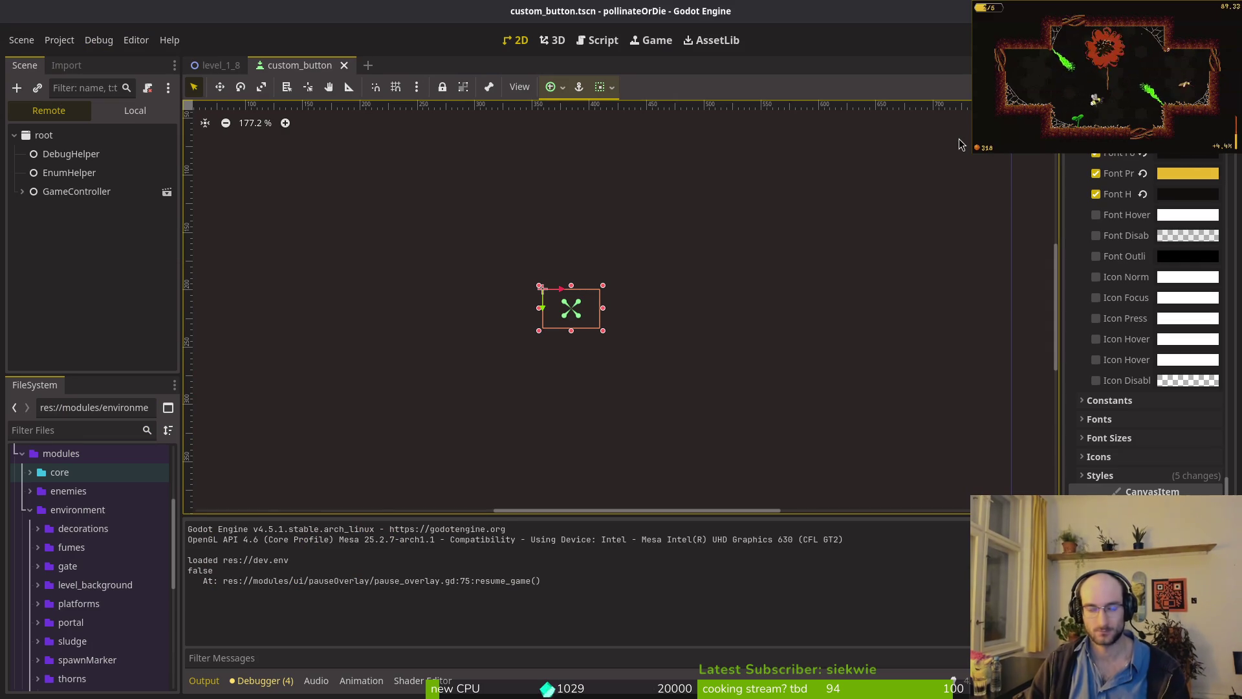
pyautogui.hotkey('alt', 'Tab')
pyautogui.press('k')
pyautogui.press('k')
pyautogui.press('k')
pyautogui.hotkey('shift', 'v')
pyautogui.press('j')
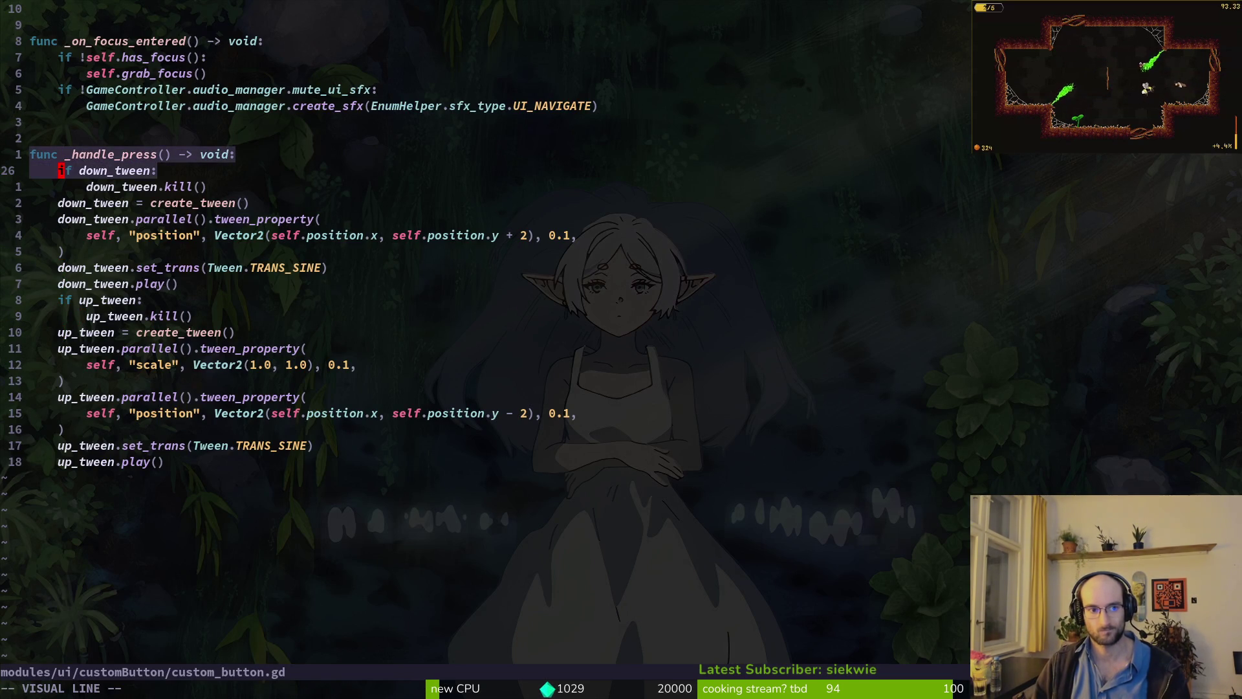
pyautogui.press('j')
pyautogui.press('j')
pyautogui.press('j')
pyautogui.write('d:w')
pyautogui.press('Return')
# - Delete the line connecting pressed to _handle_press, save, quit Neovim, and run the game in Godot
pyautogui.press('k')
pyautogui.press('k')
pyautogui.press('k')
pyautogui.press('j')
pyautogui.press('j')
pyautogui.press('j')
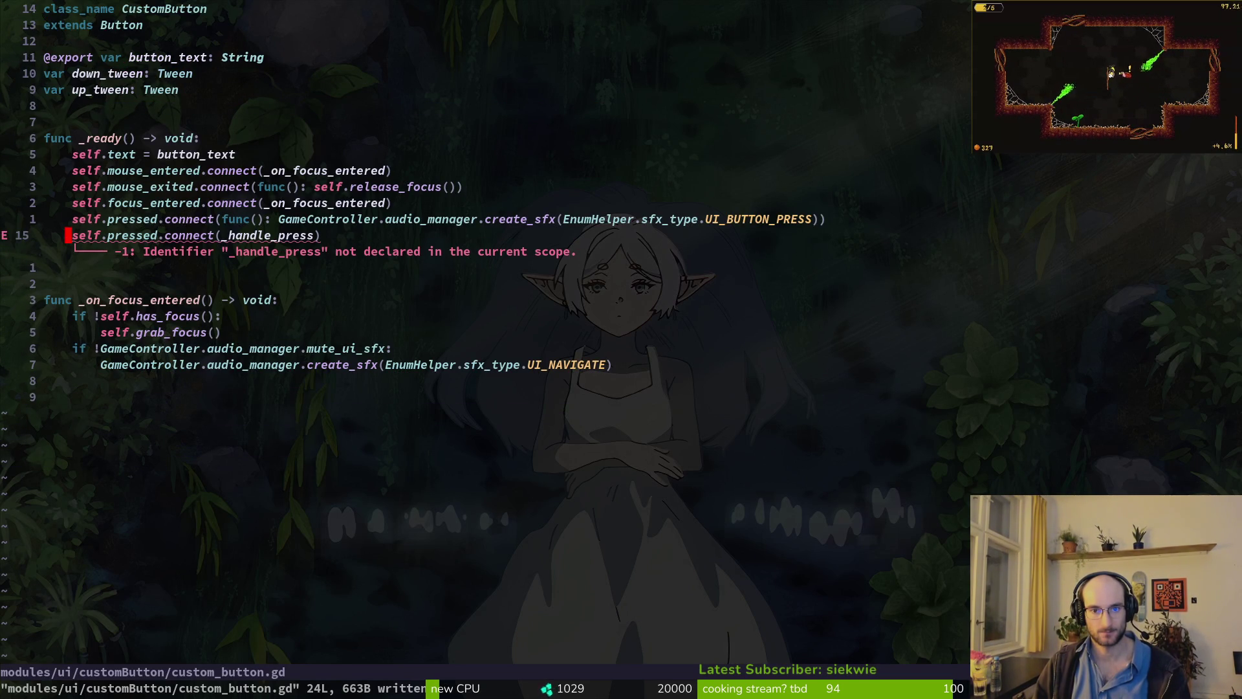
pyautogui.press('d')
pyautogui.press('d')
pyautogui.write(':w')
pyautogui.press('Return')
pyautogui.write(':wq')
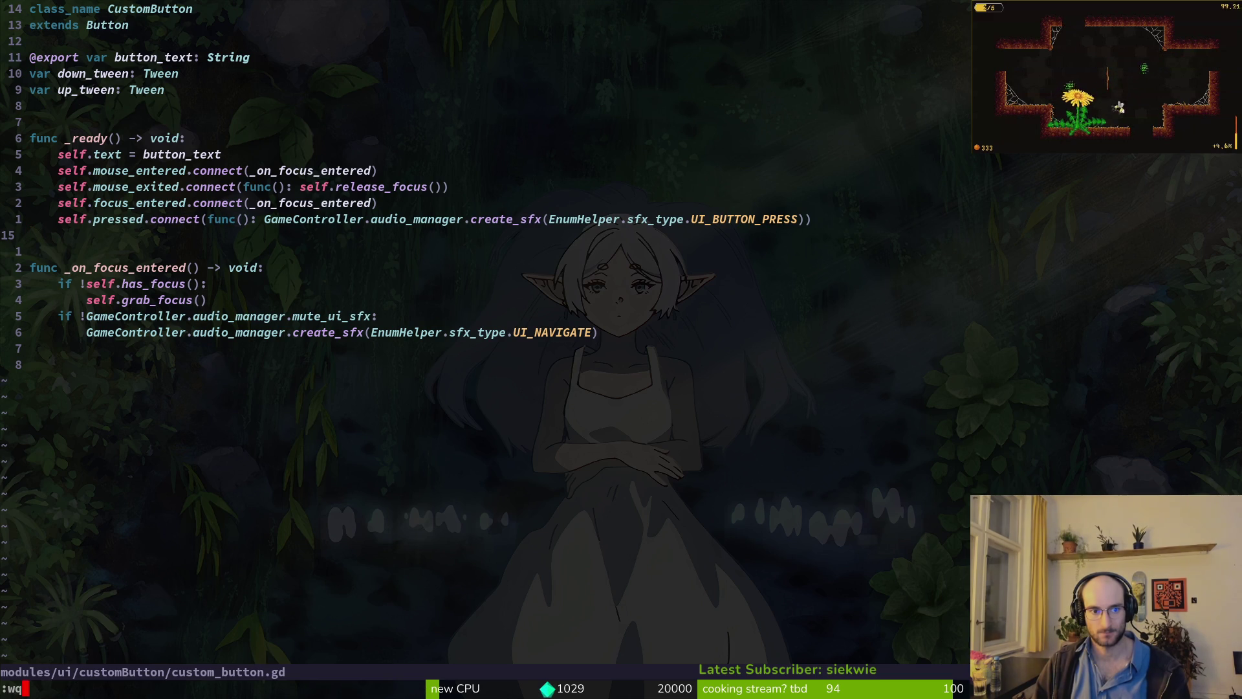
pyautogui.press('Return')
pyautogui.hotkey('alt', 'Tab')
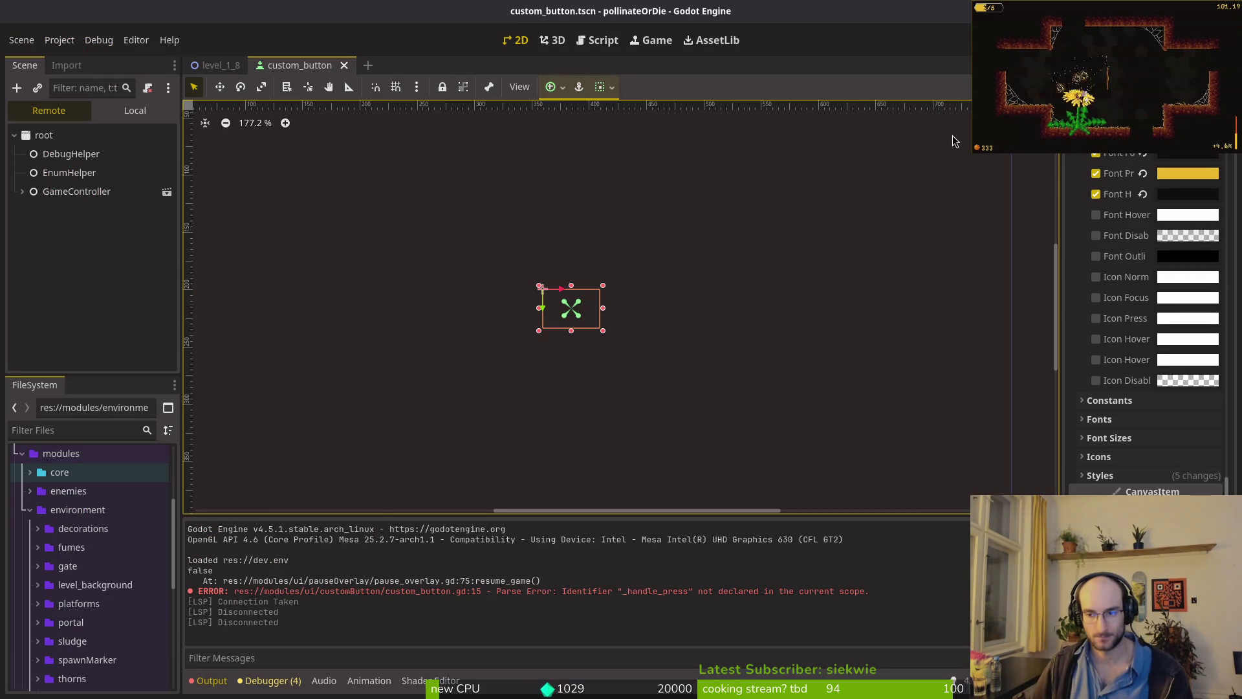
pyautogui.press('F5')
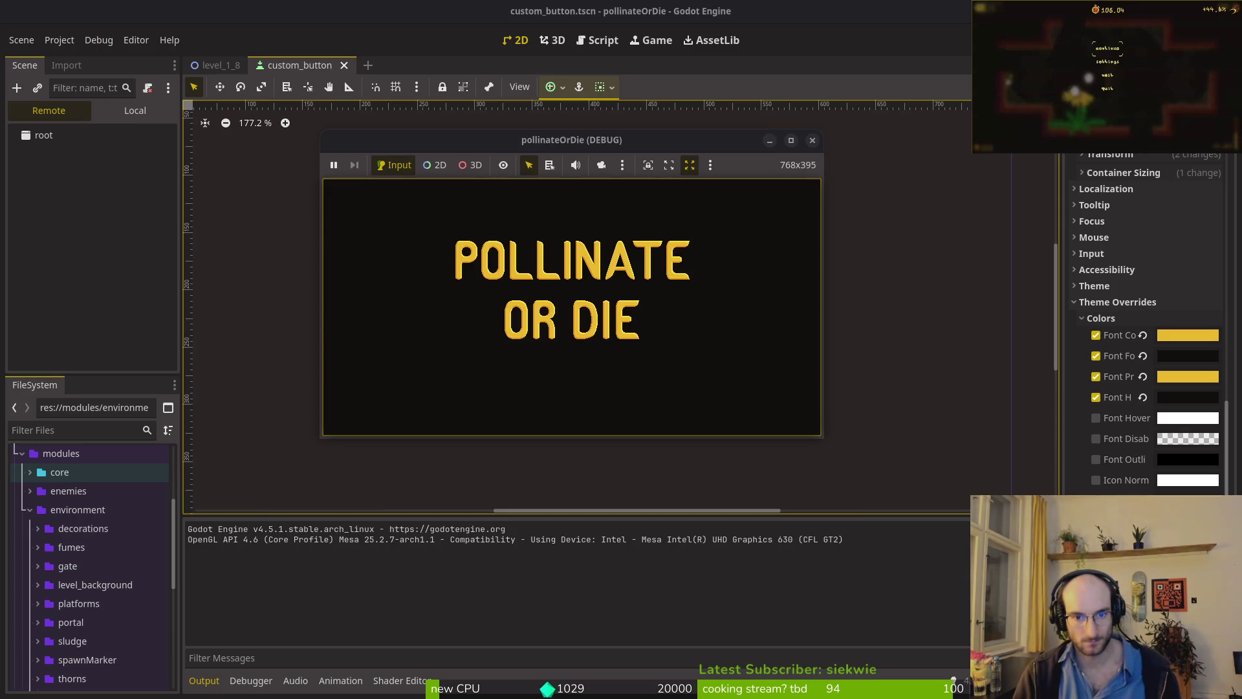
# - Test the main and pause menu buttons by playing, quitting to the main menu, then stop the game
pyautogui.press('Down')
pyautogui.press('Up')
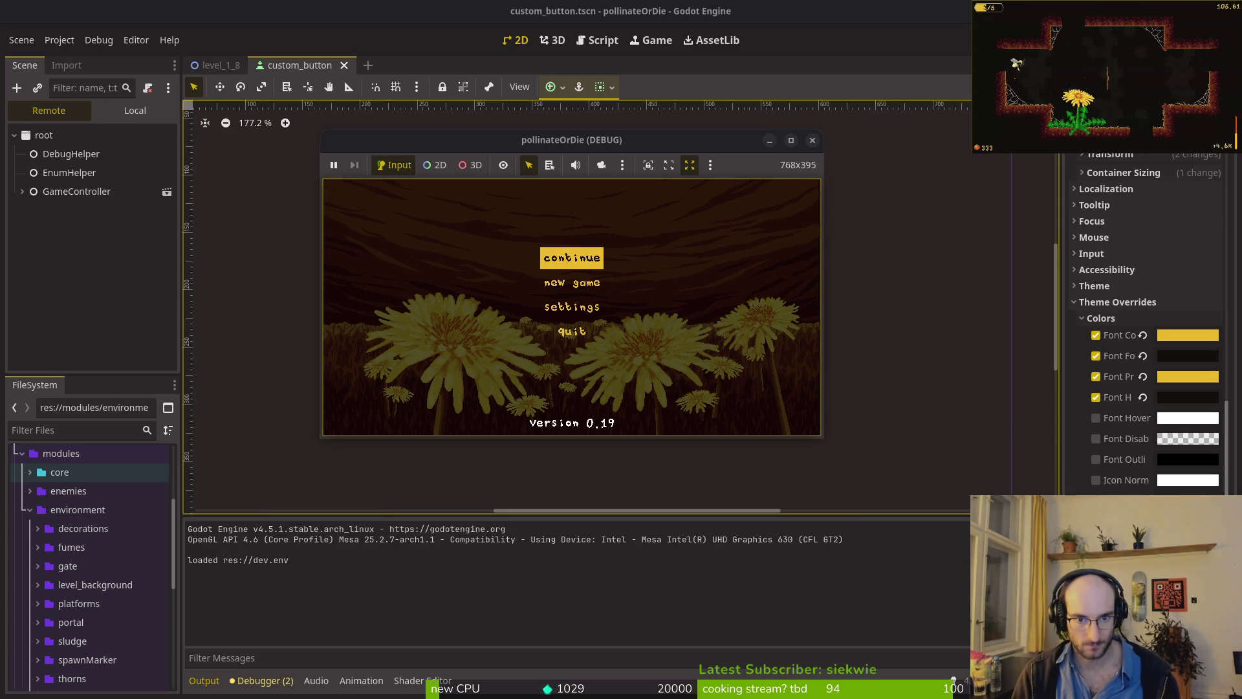
pyautogui.press('Return')
pyautogui.press('Escape')
pyautogui.press('Down')
pyautogui.press('Down')
pyautogui.press('Return')
pyautogui.press('Left')
pyautogui.press('Return')
pyautogui.press('Down')
pyautogui.press('Down')
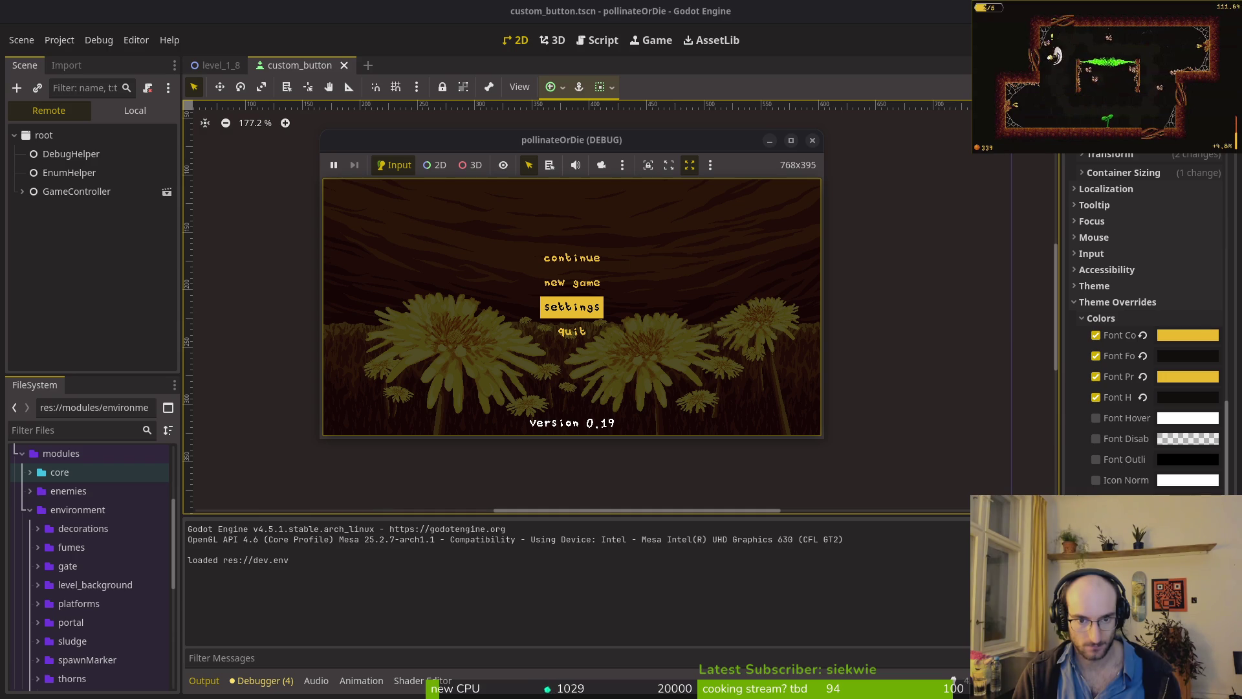
pyautogui.press('Down')
pyautogui.press('Up')
pyautogui.press('Up')
pyautogui.press('Up')
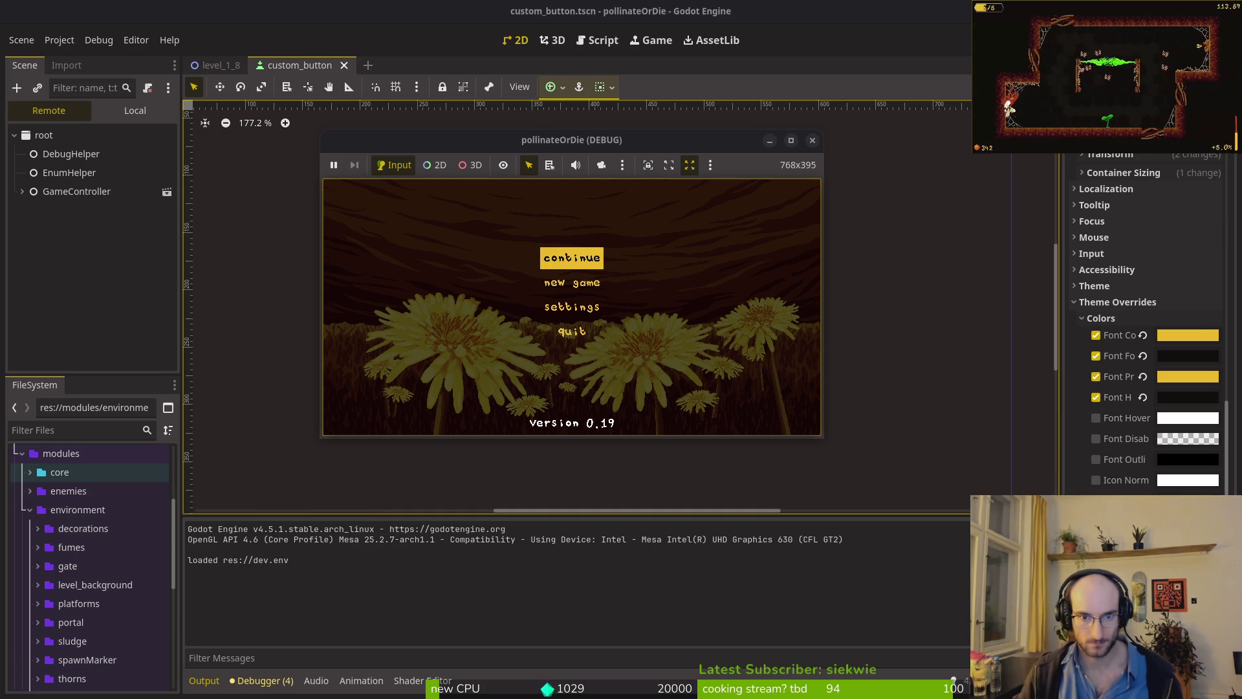
pyautogui.click(813, 140)
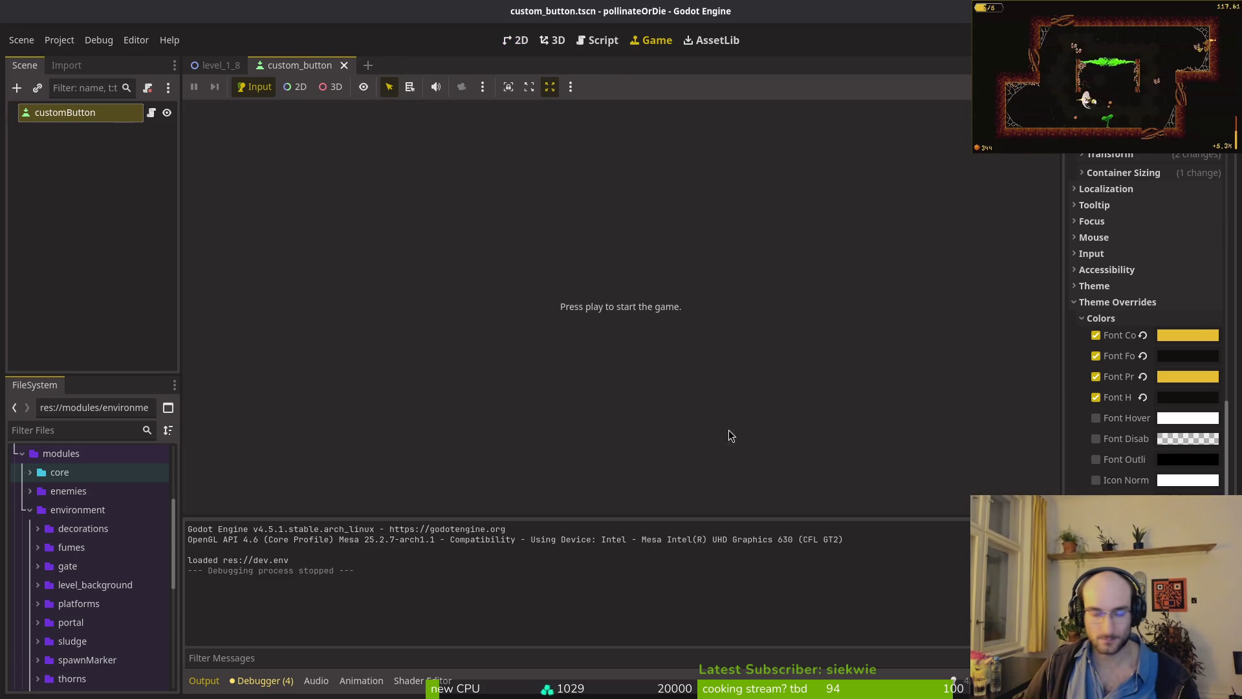
# - Close the level_1_8 scene and view the custom_button.gd diff in tig
pyautogui.click(1119, 302)
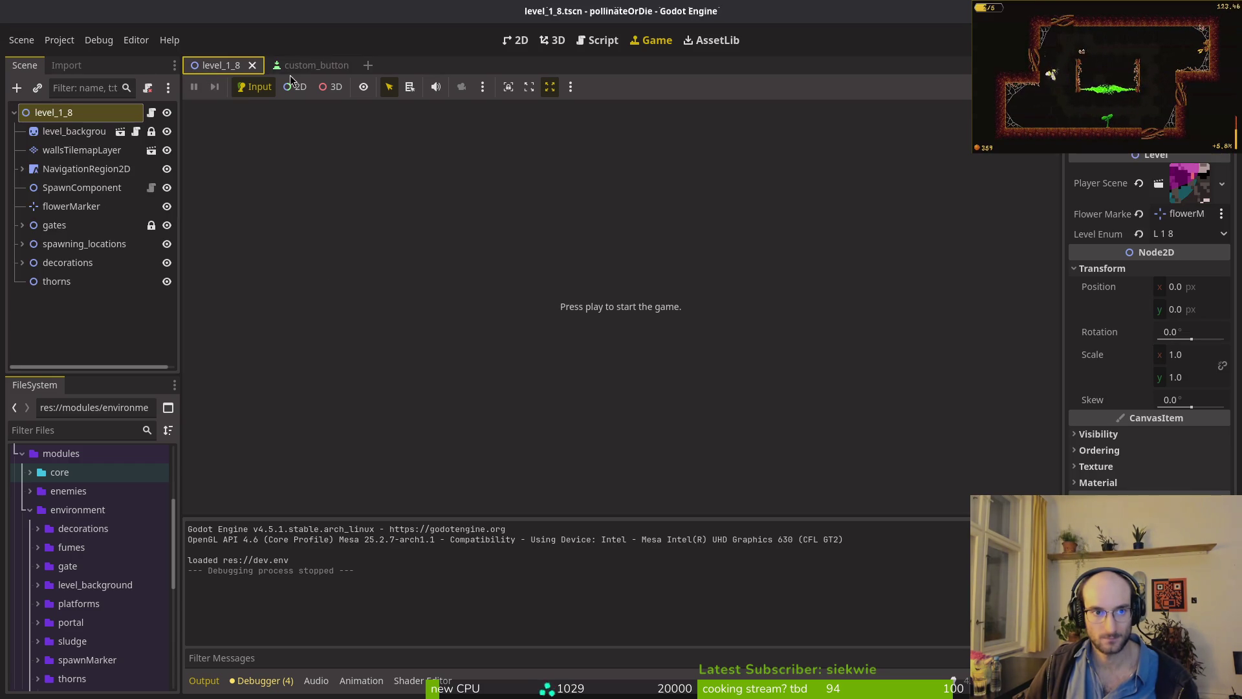
pyautogui.middleClick(207, 67)
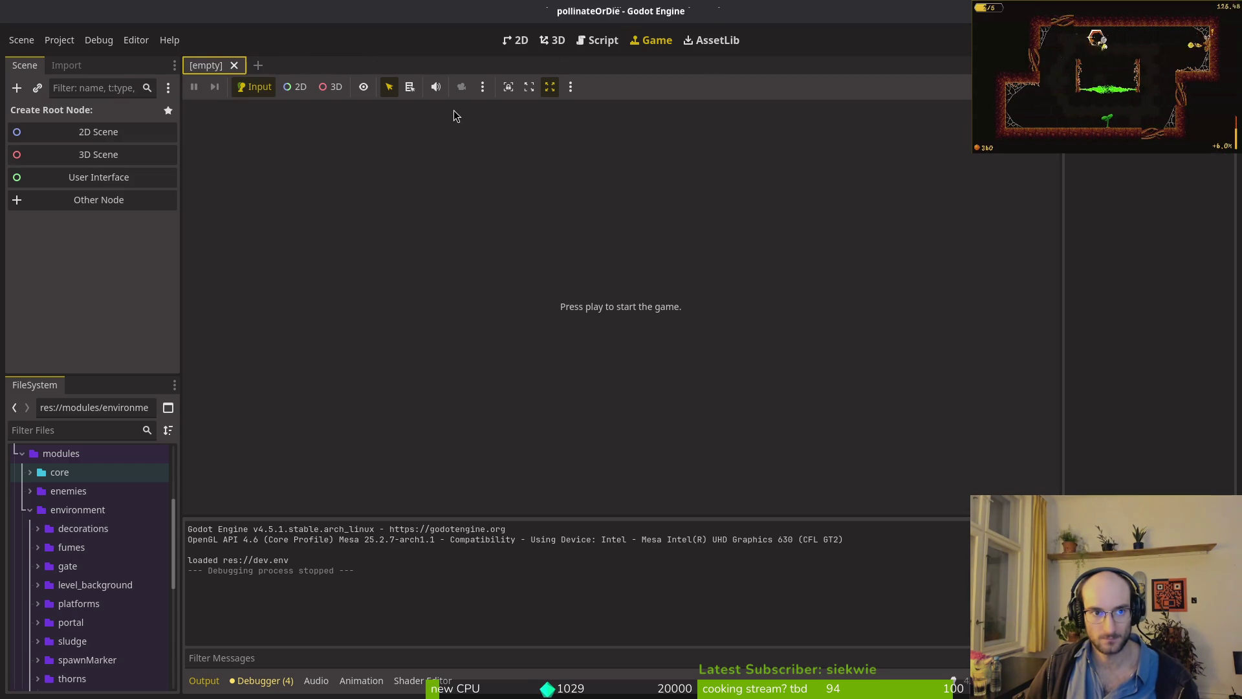
pyautogui.hotkey('alt', 'Tab')
pyautogui.write('tig')
pyautogui.press('Return')
pyautogui.press('Down')
pyautogui.press('Down')
pyautogui.press('Down')
pyautogui.press('Down')
pyautogui.press('Down')
pyautogui.press('Return')
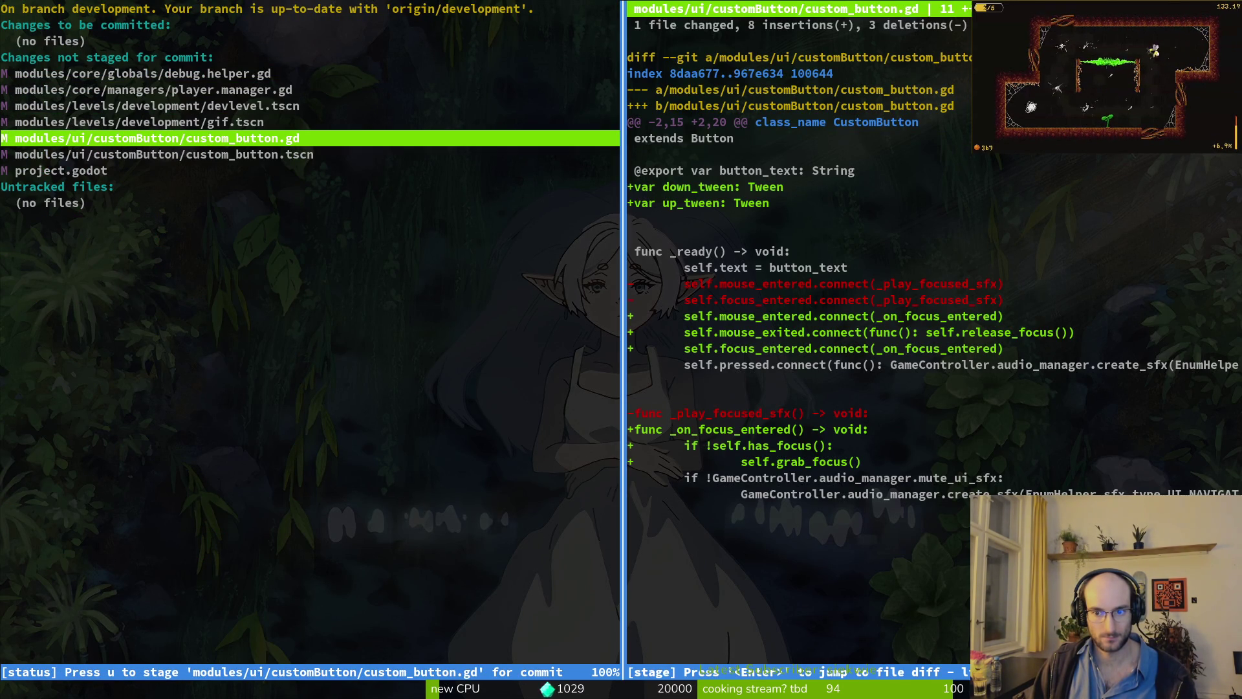
# - Delete the down_tween and up_tween variable lines from custom_button.gd and save
pyautogui.press('q')
pyautogui.hotkey('alt', 'Tab')
pyautogui.hotkey('ctrl', 'p')
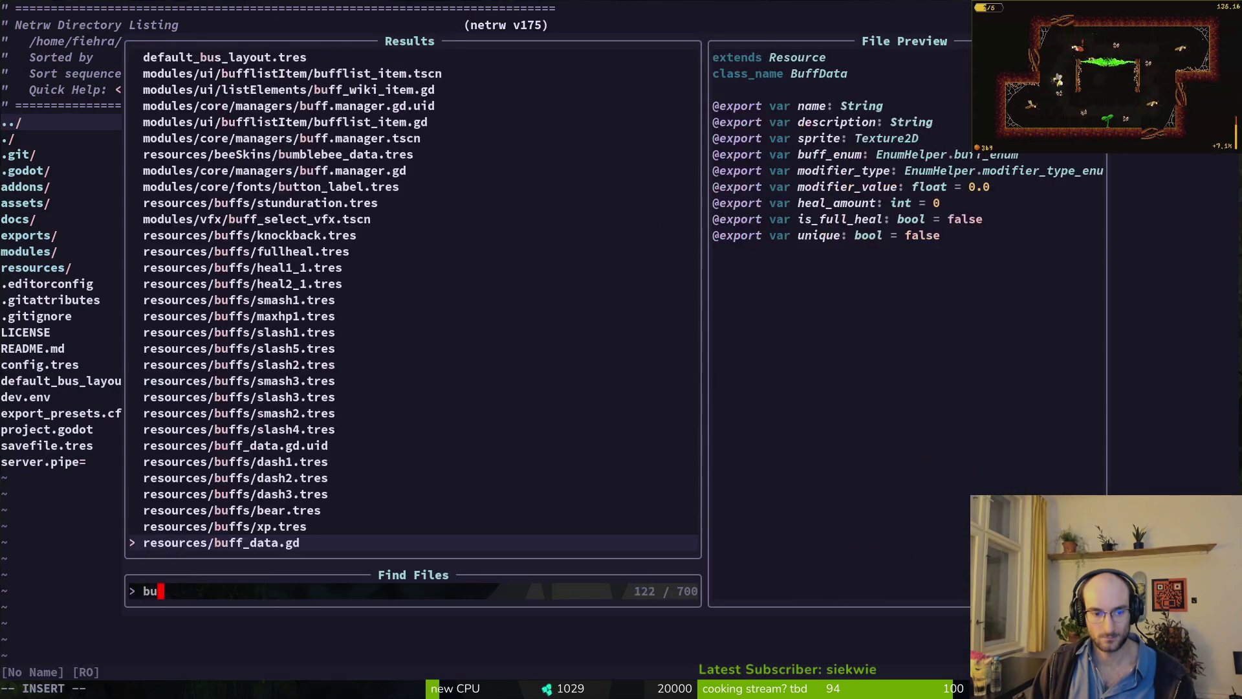
pyautogui.write('custom_button')
pyautogui.press('Return')
pyautogui.press('j')
pyautogui.press('j')
pyautogui.press('j')
pyautogui.press('d')
pyautogui.press('d')
pyautogui.press('d')
pyautogui.write(':w')
pyautogui.press('Return')
pyautogui.write(':wq')
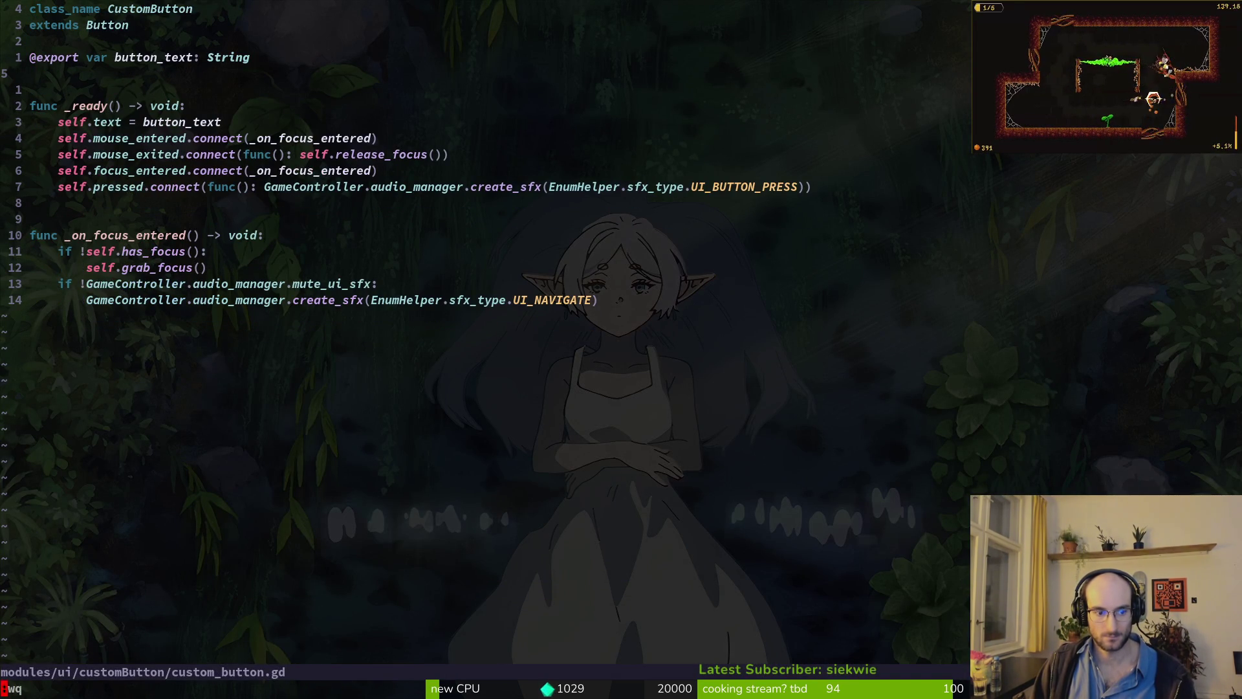
pyautogui.press('Return')
# - Stage custom_button.gd and custom_button.tscn, commit as 'worked on button styles', and push
pyautogui.press('Down')
pyautogui.press('Down')
pyautogui.press('Down')
pyautogui.press('Down')
pyautogui.press('Down')
pyautogui.press('Down')
pyautogui.press('Return')
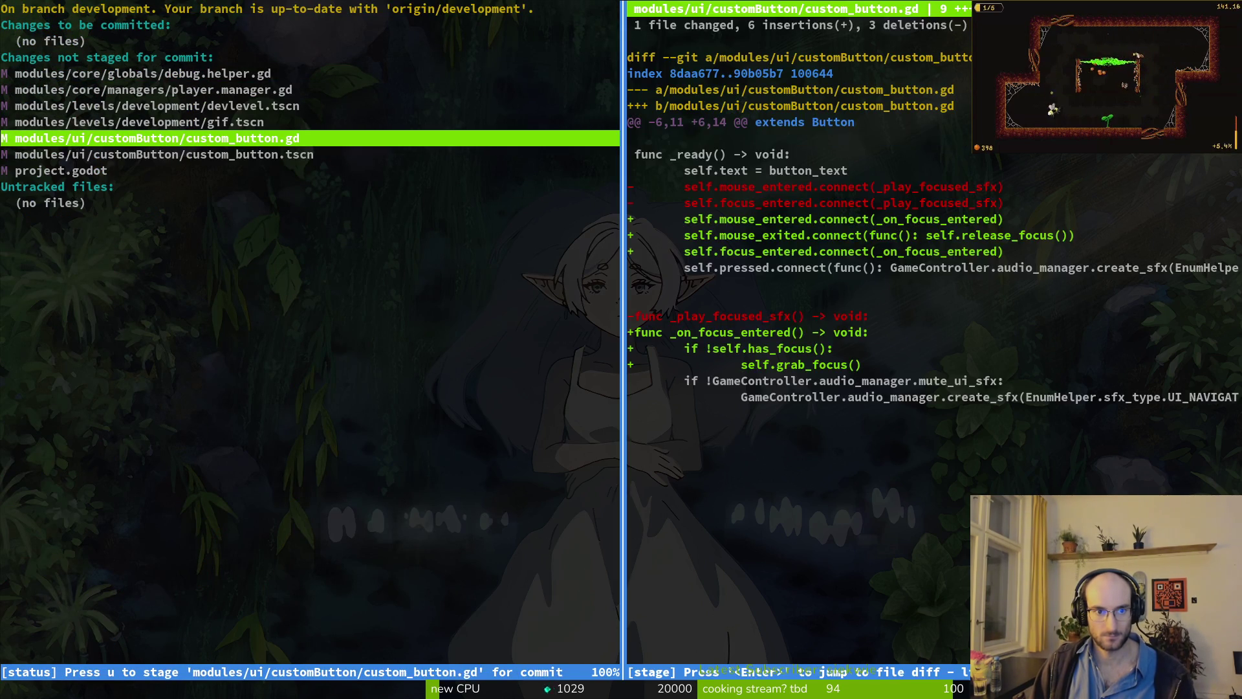
pyautogui.press('u')
pyautogui.press('u')
pyautogui.press('Up')
pyautogui.press('Up')
pyautogui.press('Up')
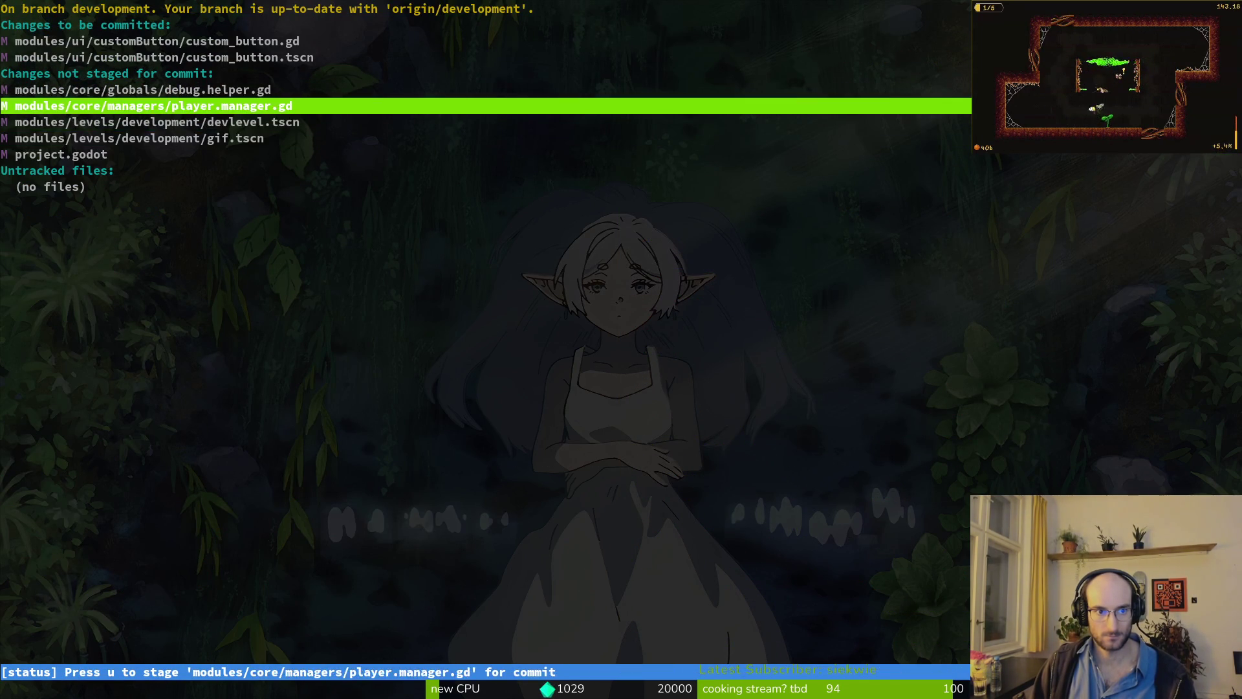
pyautogui.write('qgi')
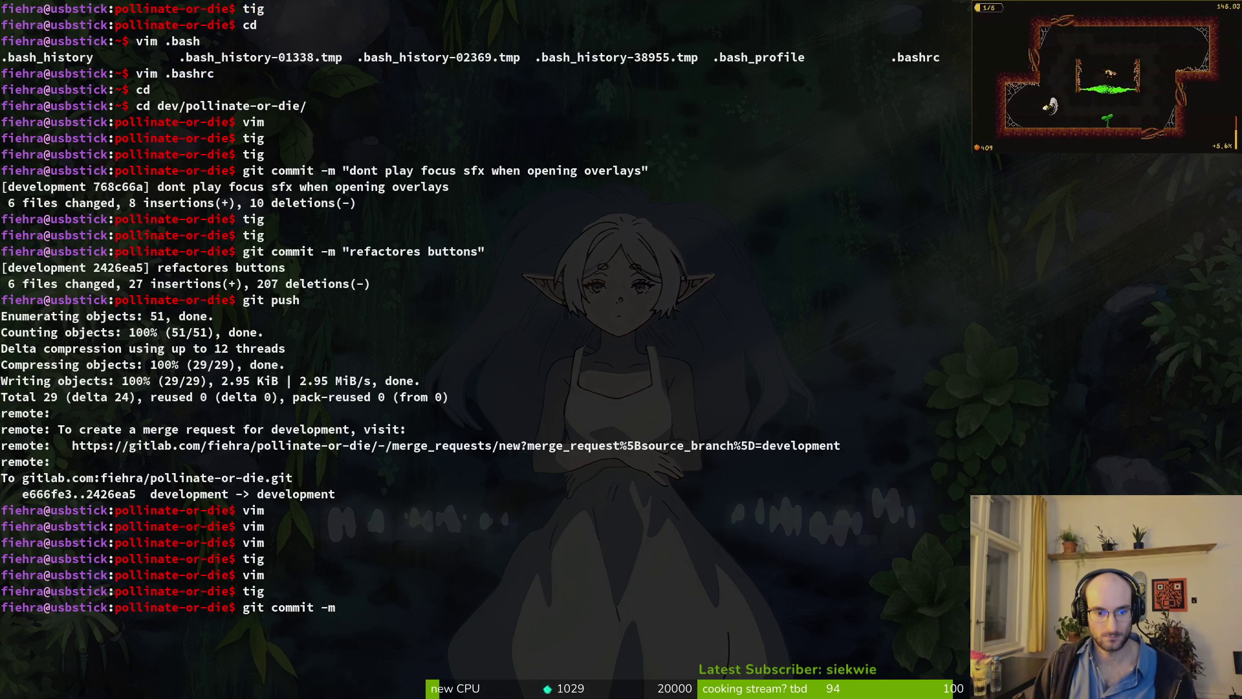
pyautogui.write('rked on button st')
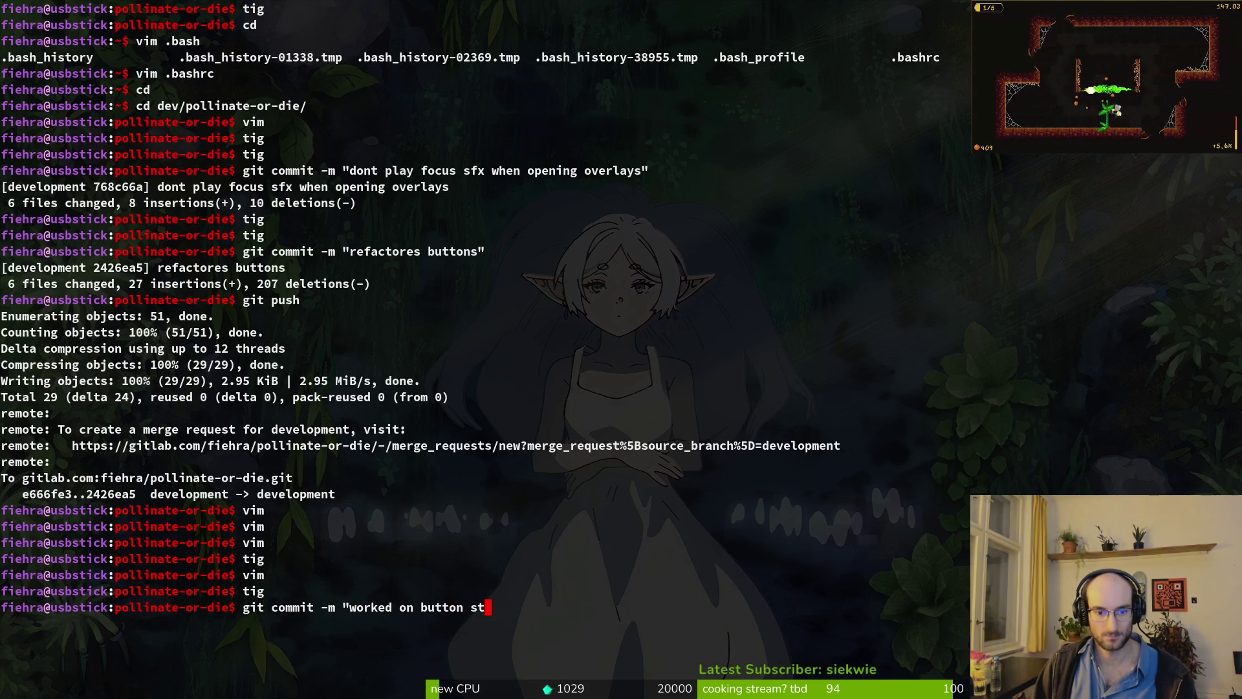
pyautogui.press('Return')
pyautogui.write('git push')
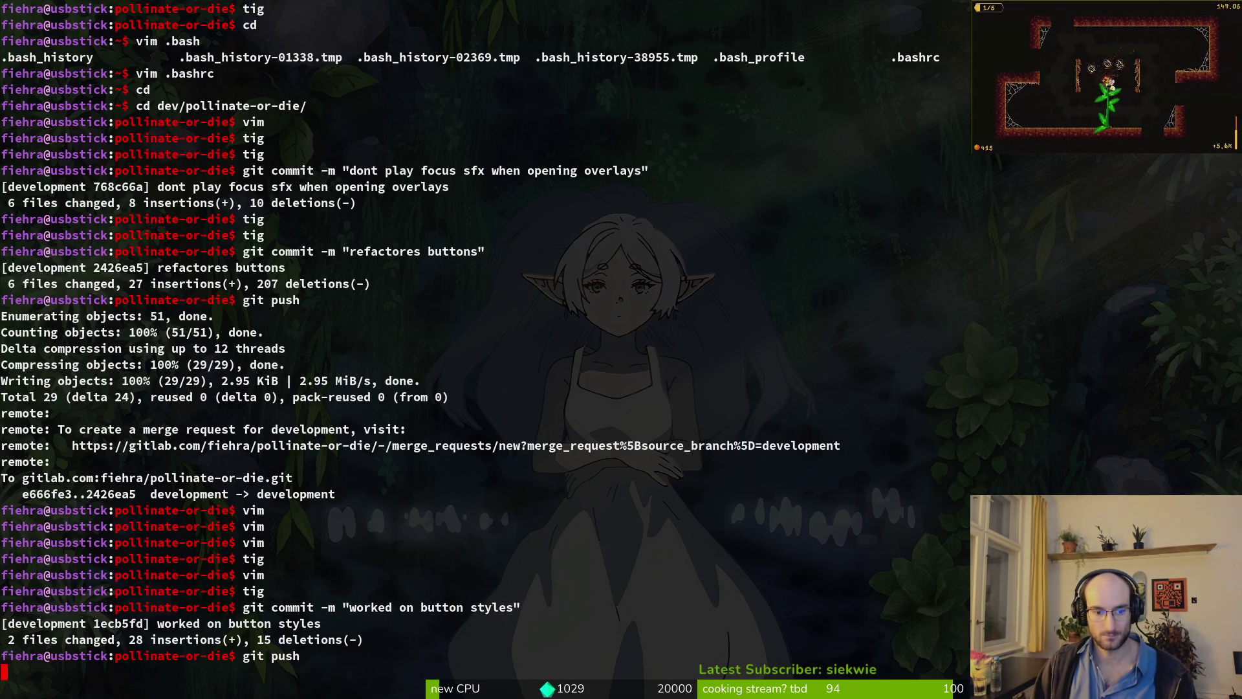
pyautogui.press('Return')
pyautogui.hotkey('alt', 'Tab')
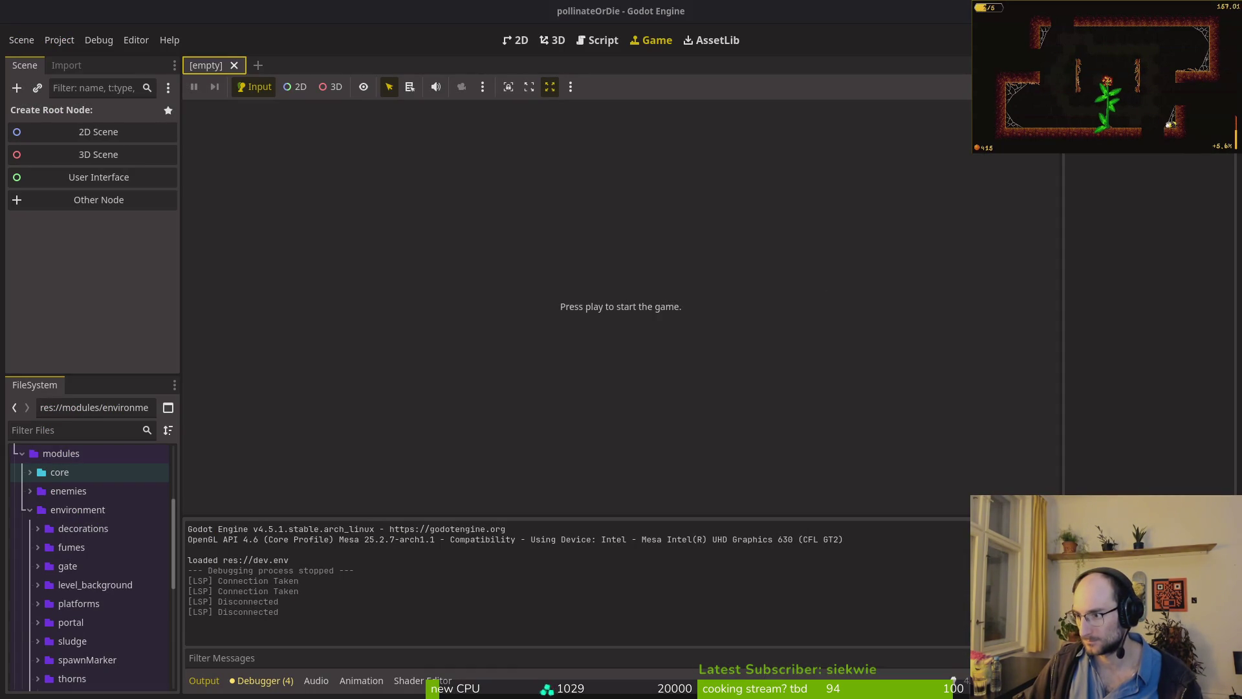
# - Open the pollinate or die project on GitLab and view its issue list
pyautogui.hotkey('alt', 'Tab')
pyautogui.press('Return')
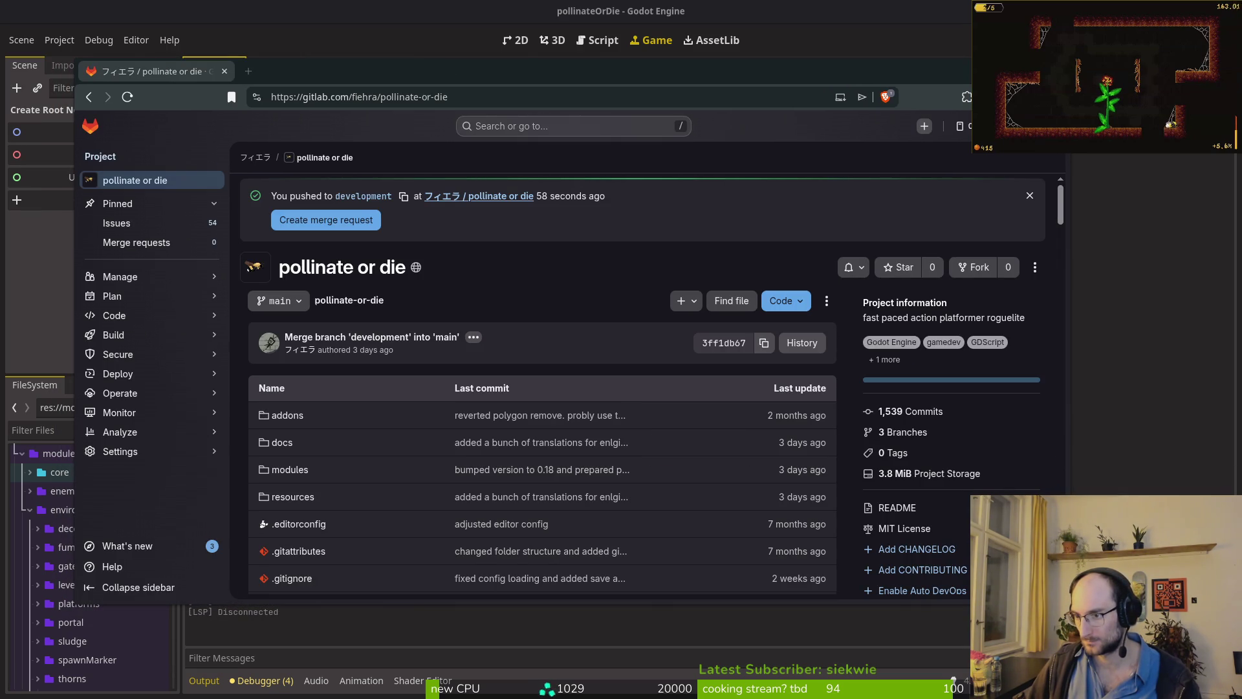
pyautogui.click(117, 222)
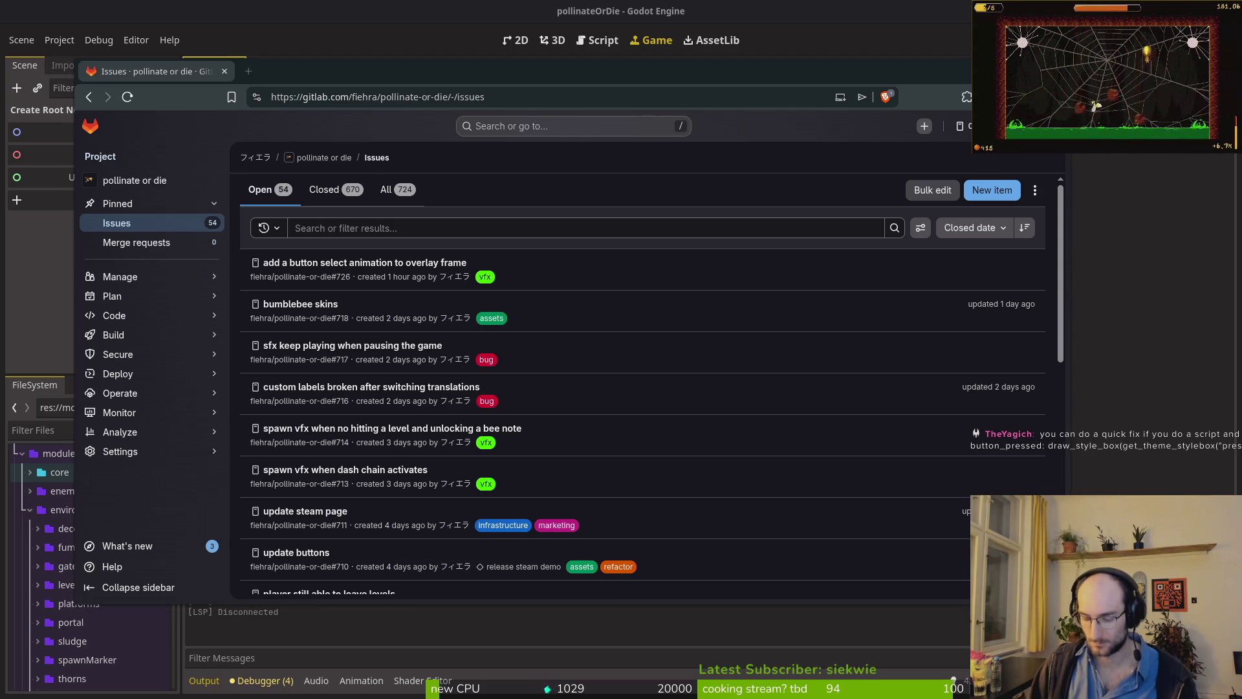
pyautogui.hotkey('alt', 'Tab')
# - Launch Neovim and find custom_button.gd in the file finder
pyautogui.write('viim')
pyautogui.press('Return')
pyautogui.press('Return')
pyautogui.write('vim')
pyautogui.press('Return')
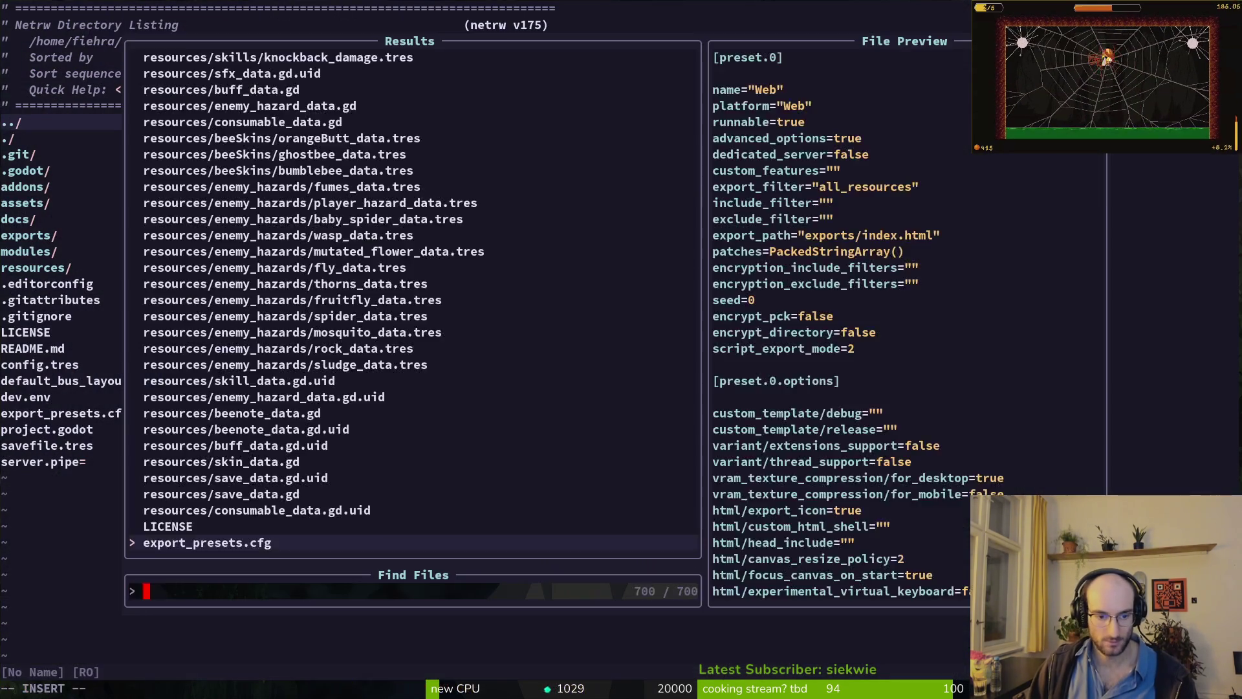
pyautogui.write('cus')
# - Paste the _draw code below the focus handler with blank lines above it, and save
pyautogui.press('Return')
pyautogui.press('G')
pyautogui.press('p')
pyautogui.press('u')
pyautogui.press('p')
pyautogui.press('O')
pyautogui.press('Return')
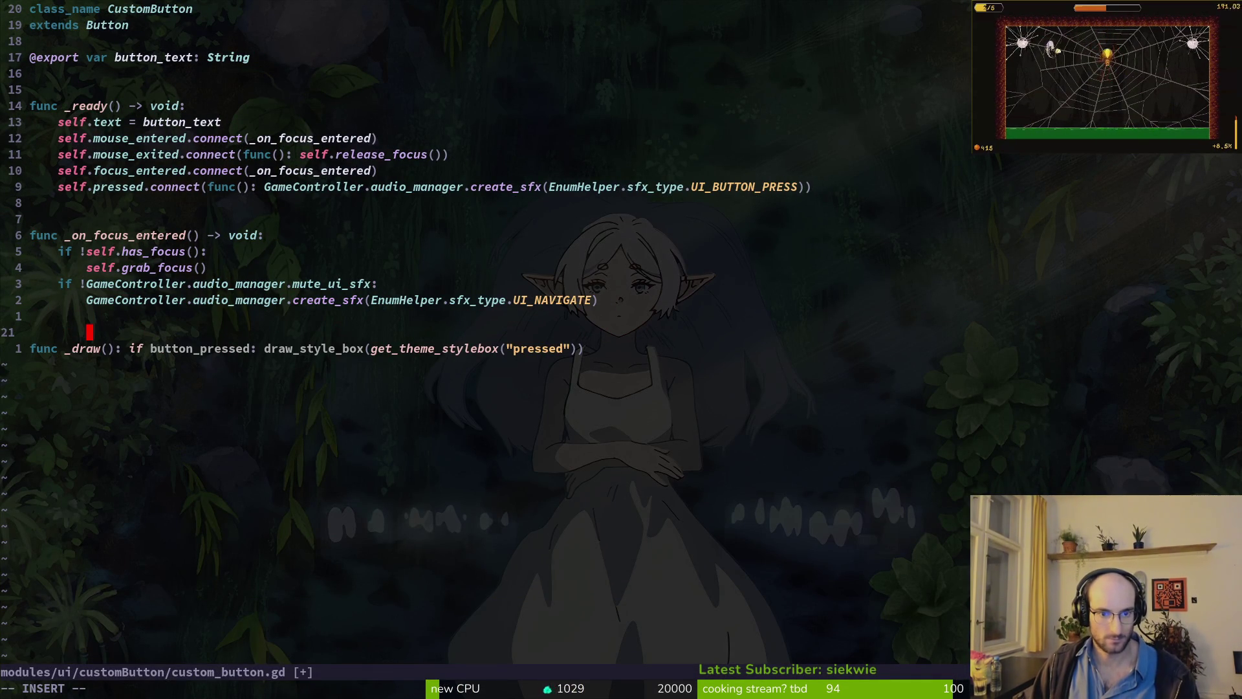
pyautogui.press('Escape')
pyautogui.write(':w')
pyautogui.press('Return')
pyautogui.press('j')
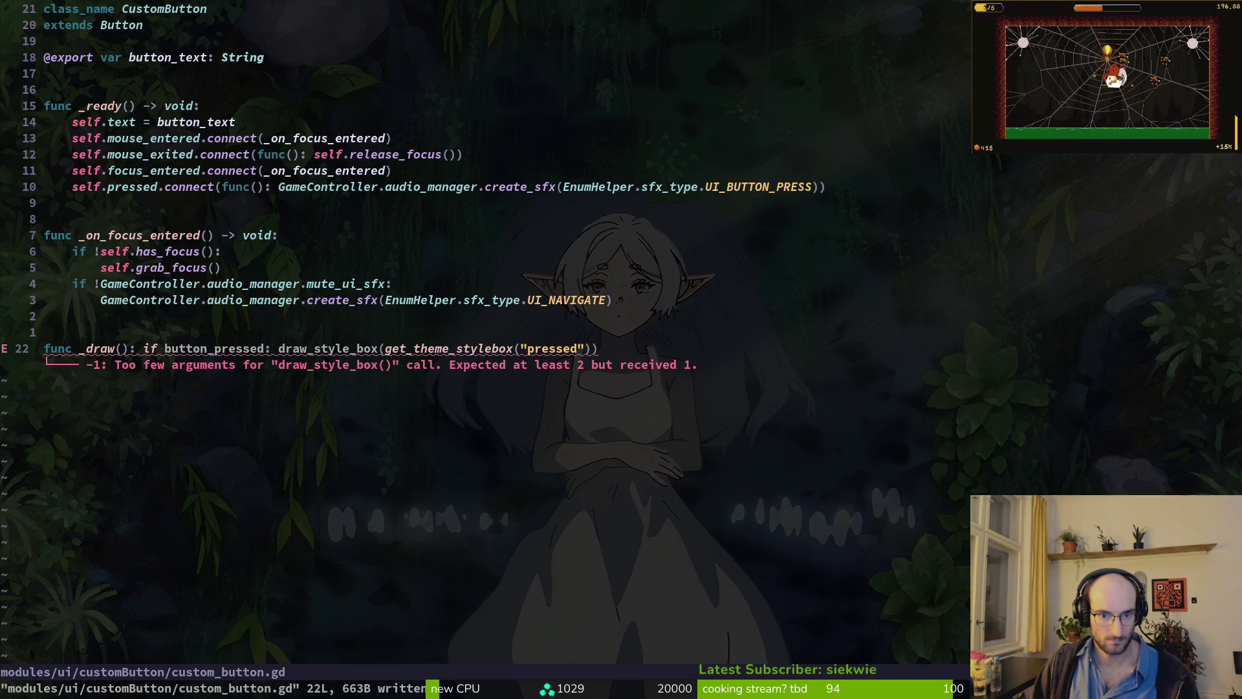
# - Pass get_rect() as the rect argument to draw_style_box and save the script
pyautogui.press('i')
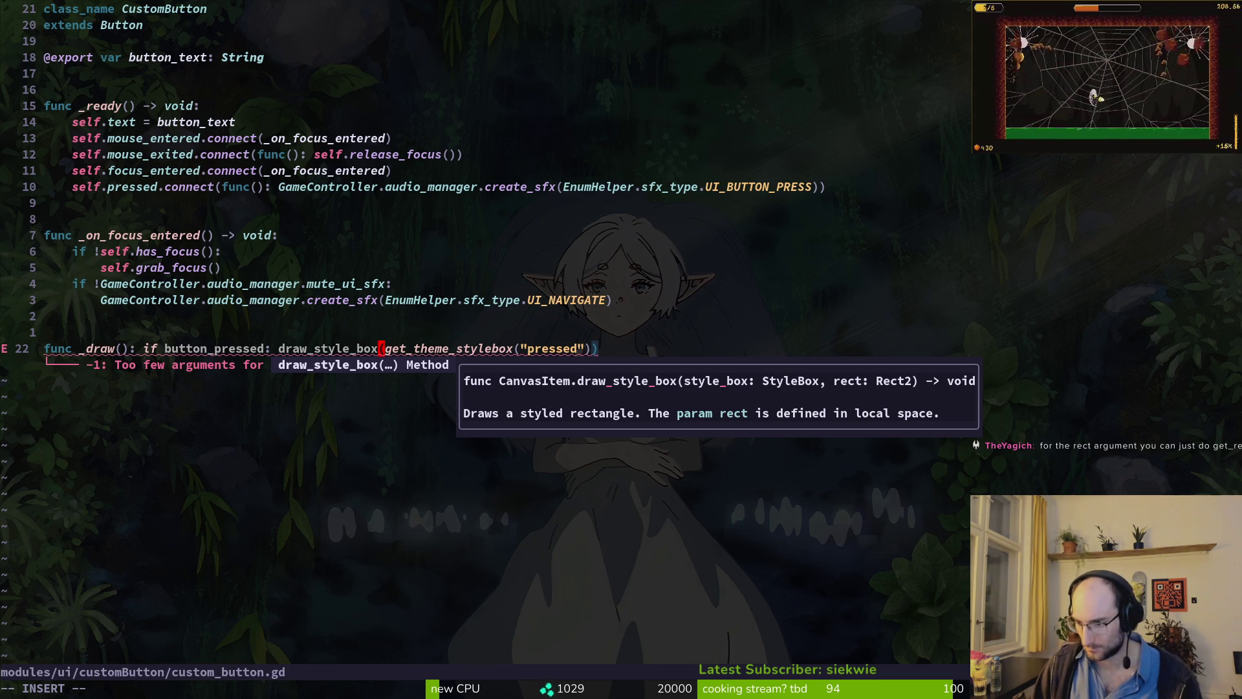
pyautogui.press('Escape')
pyautogui.press('f')
pyautogui.press('"')
pyautogui.press(';')
pyautogui.write('la')
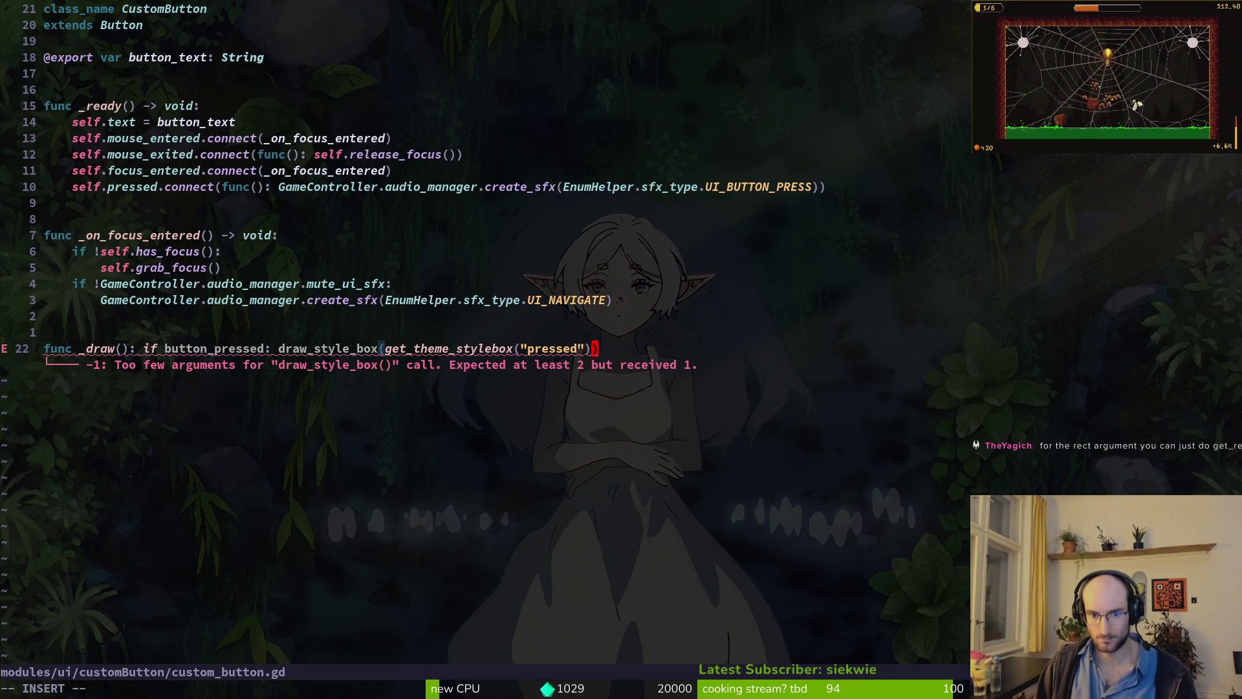
pyautogui.write(', getre')
pyautogui.press('Tab')
pyautogui.press('Return')
pyautogui.press('Escape')
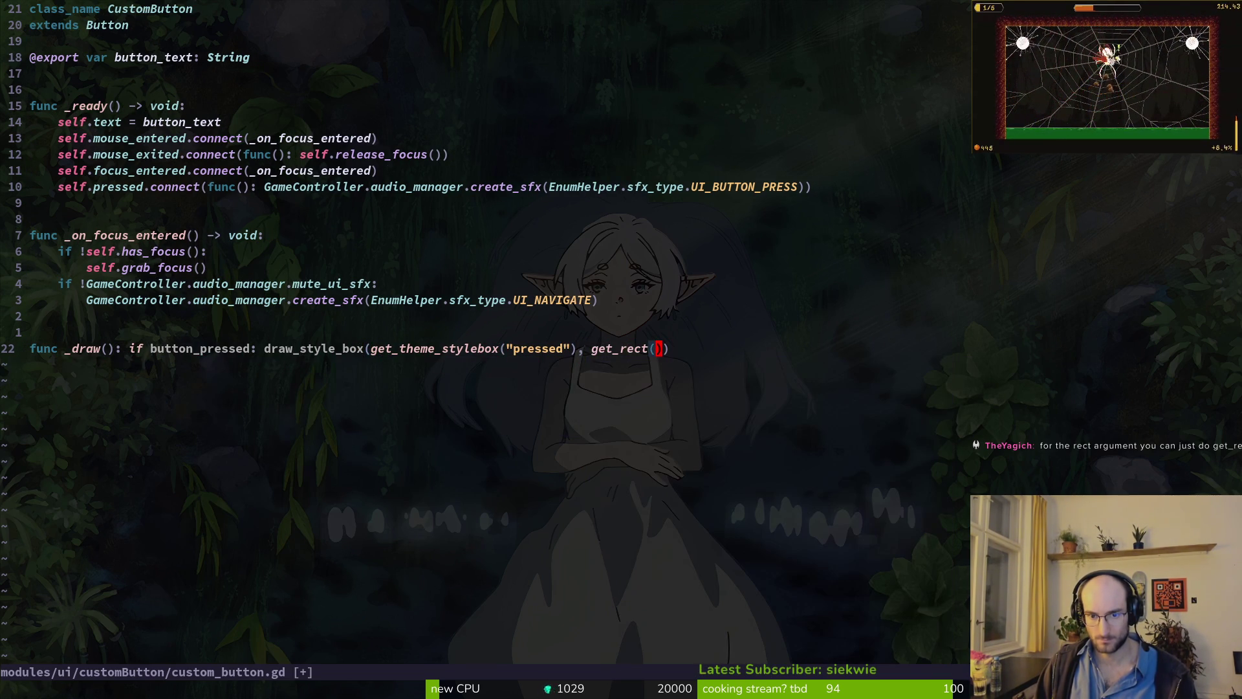
pyautogui.write(':w')
pyautogui.press('Return')
pyautogui.press('k')
pyautogui.press('k')
pyautogui.press('k')
pyautogui.press('k')
pyautogui.press('k')
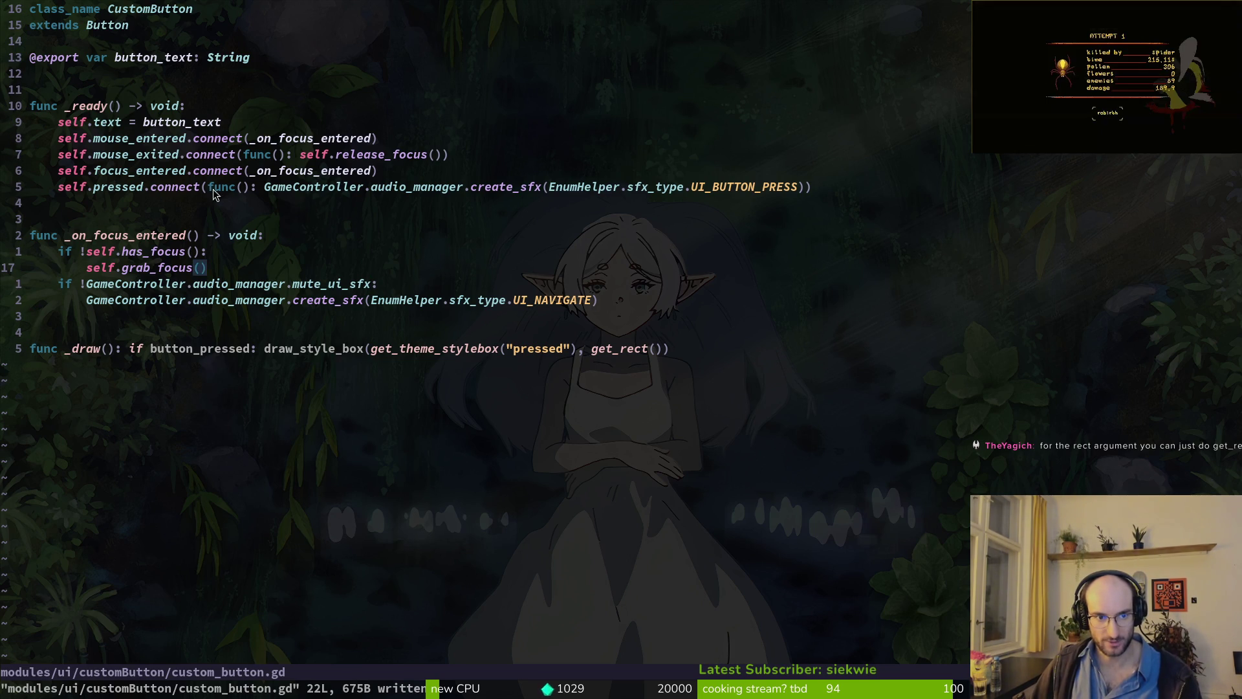
# - Duplicate the pressed.connect line with _draw as its callback, save, and run the game
pyautogui.click(165, 186)
pyautogui.press('y')
pyautogui.press('y')
pyautogui.press('p')
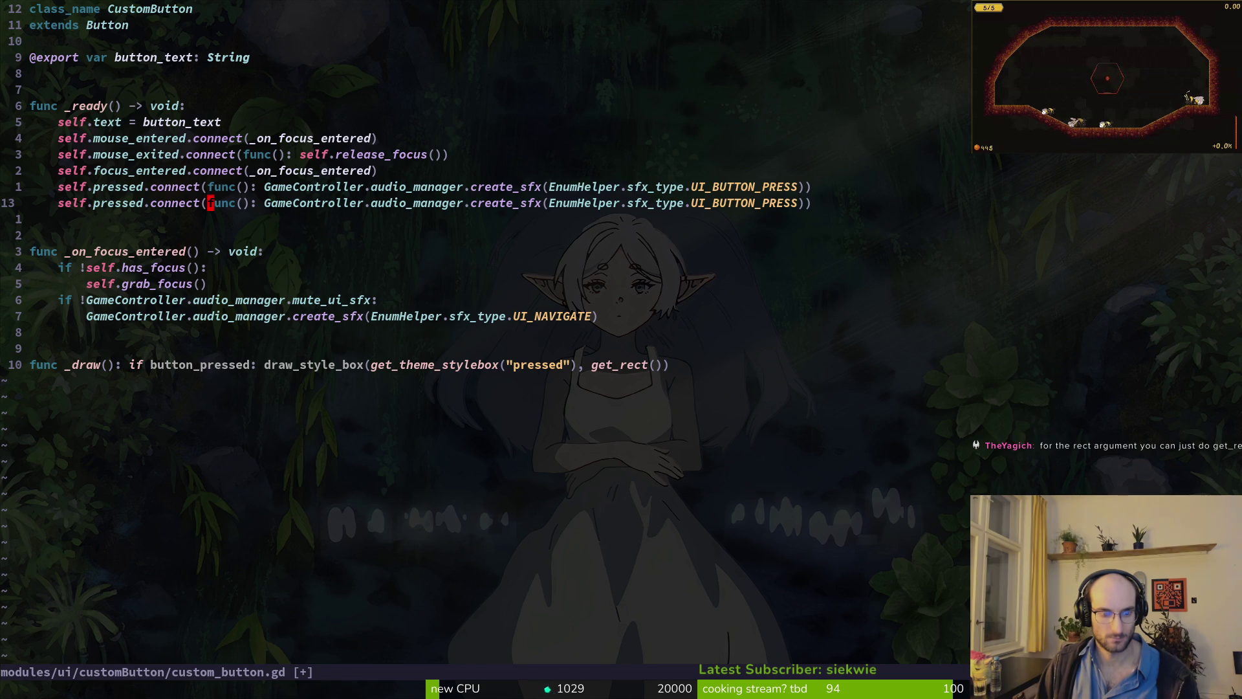
pyautogui.press('v')
pyautogui.press('i')
pyautogui.press('(')
pyautogui.write('ct(')
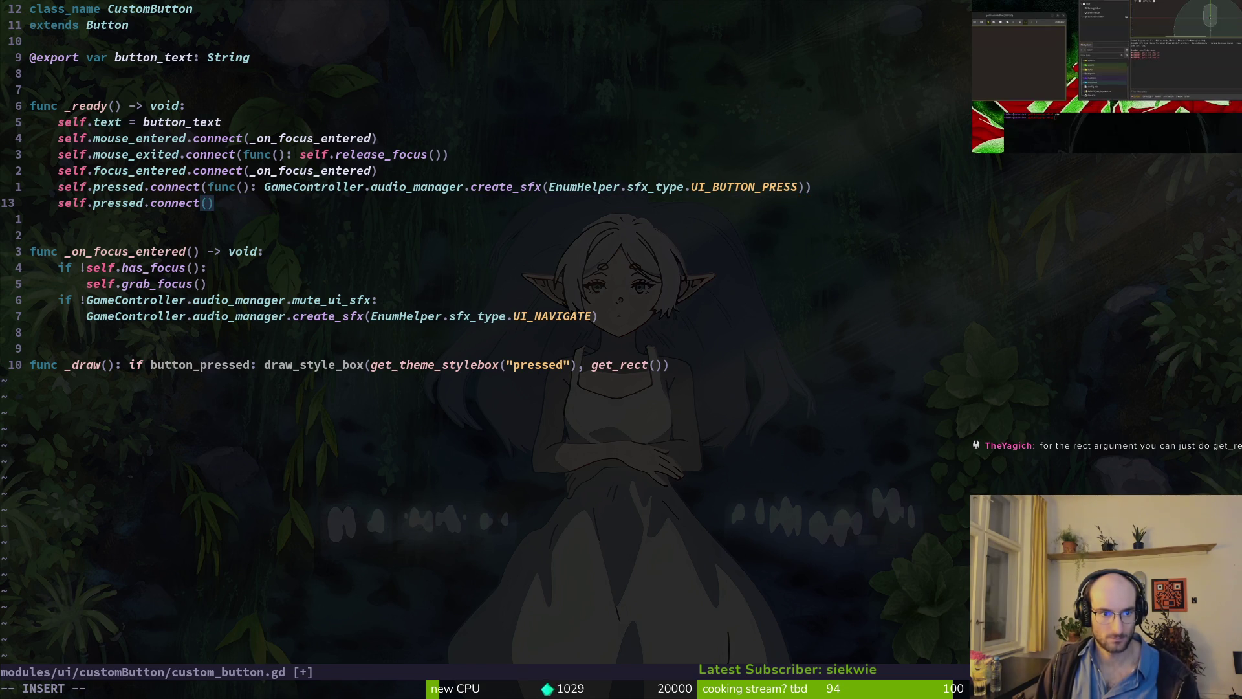
pyautogui.write('dra')
pyautogui.hotkey('ctrl', 'n')
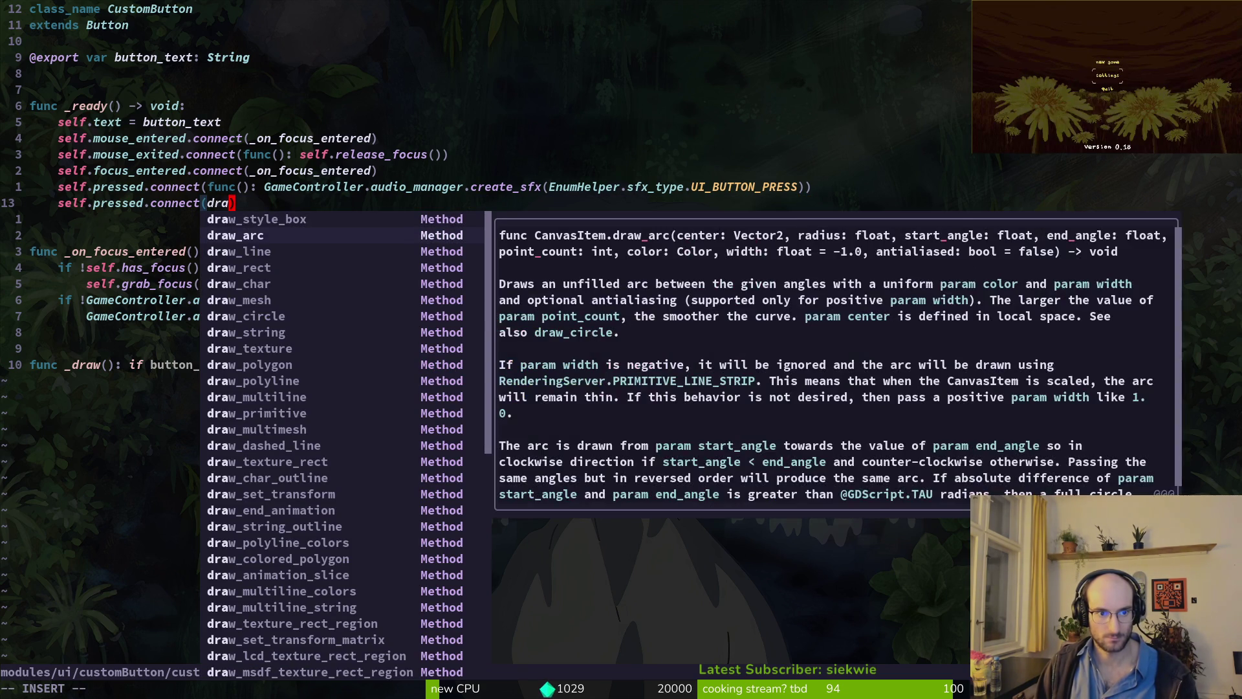
pyautogui.write('w')
pyautogui.press('BackSpace')
pyautogui.press('BackSpace')
pyautogui.press('BackSpace')
pyautogui.write('_draw')
pyautogui.press('Escape')
pyautogui.write(':w')
pyautogui.press('Return')
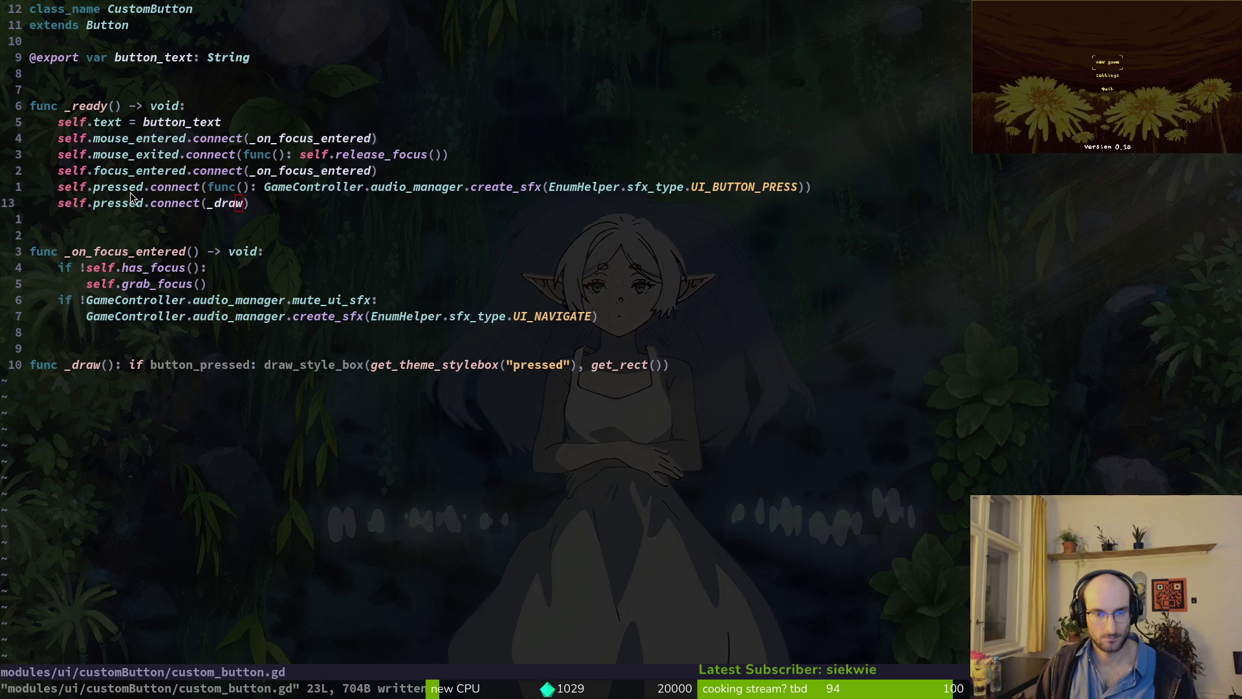
pyautogui.hotkey('alt', 'Tab')
pyautogui.press('F5')
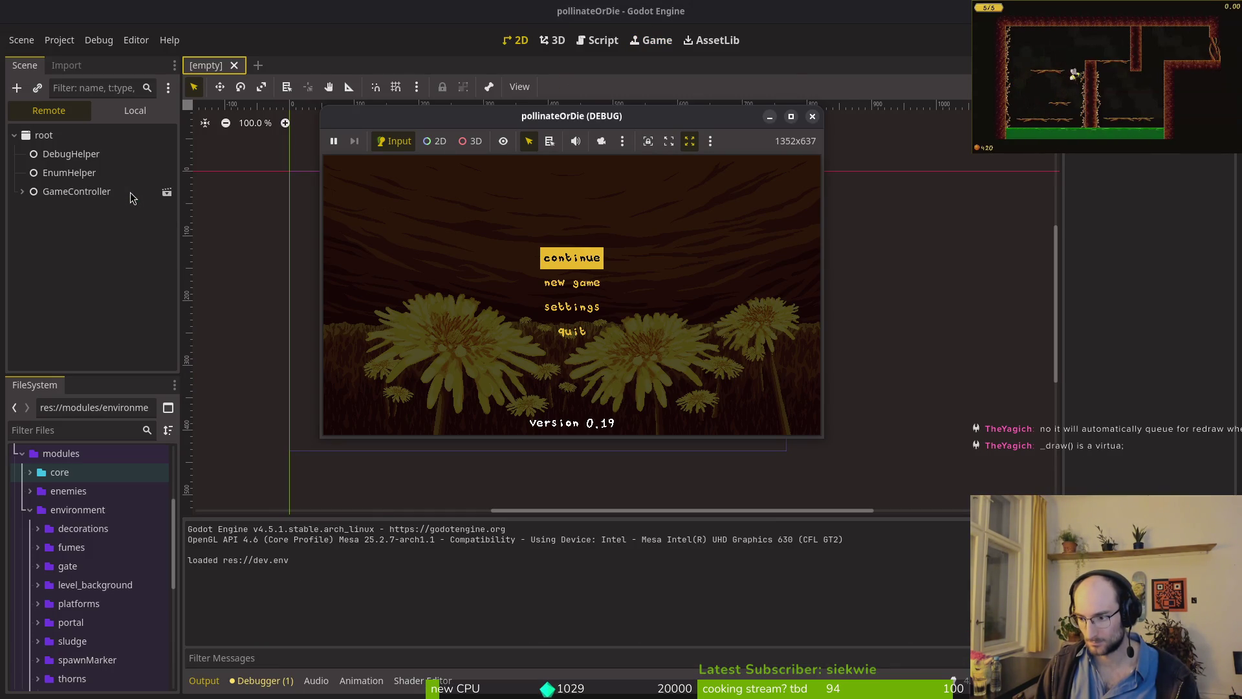
# - Stop the game and delete the connect(_draw) line from custom_button.gd, then save
pyautogui.hotkey('alt', 'Tab')
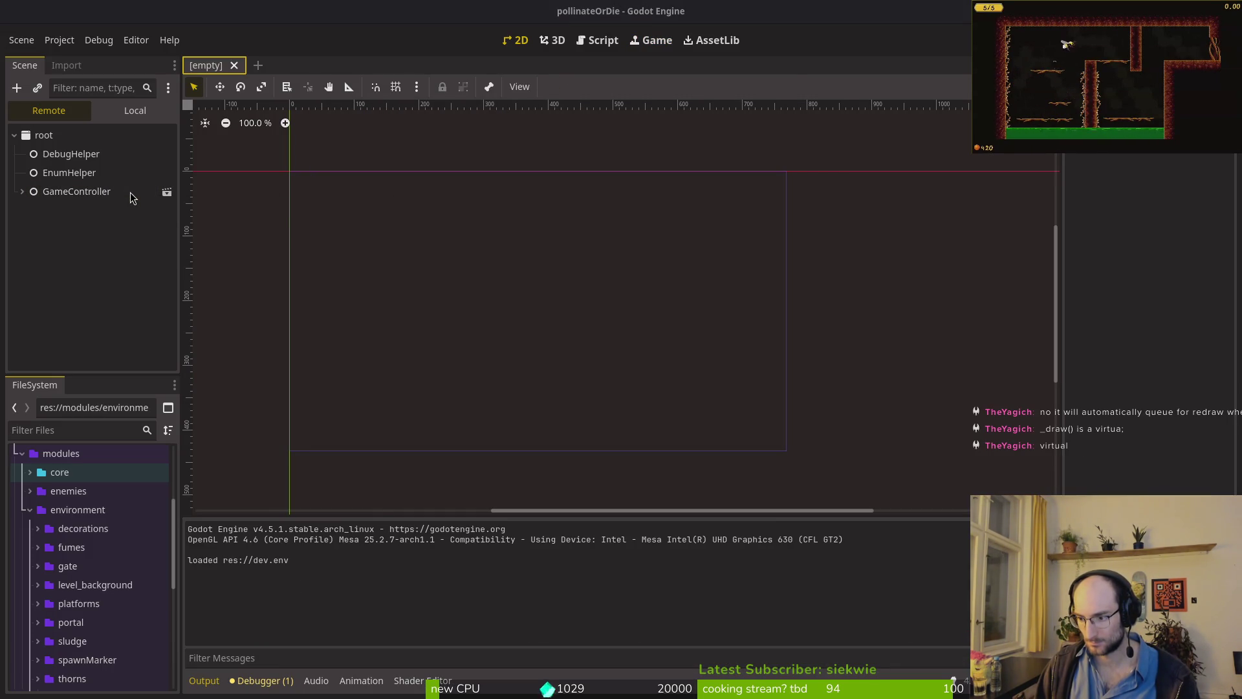
pyautogui.hotkey('alt', 'Tab')
pyautogui.press('V')
pyautogui.press('c')
pyautogui.press('Escape')
pyautogui.write(':w')
pyautogui.press('Return')
pyautogui.press('j')
pyautogui.press('j')
pyautogui.press('j')
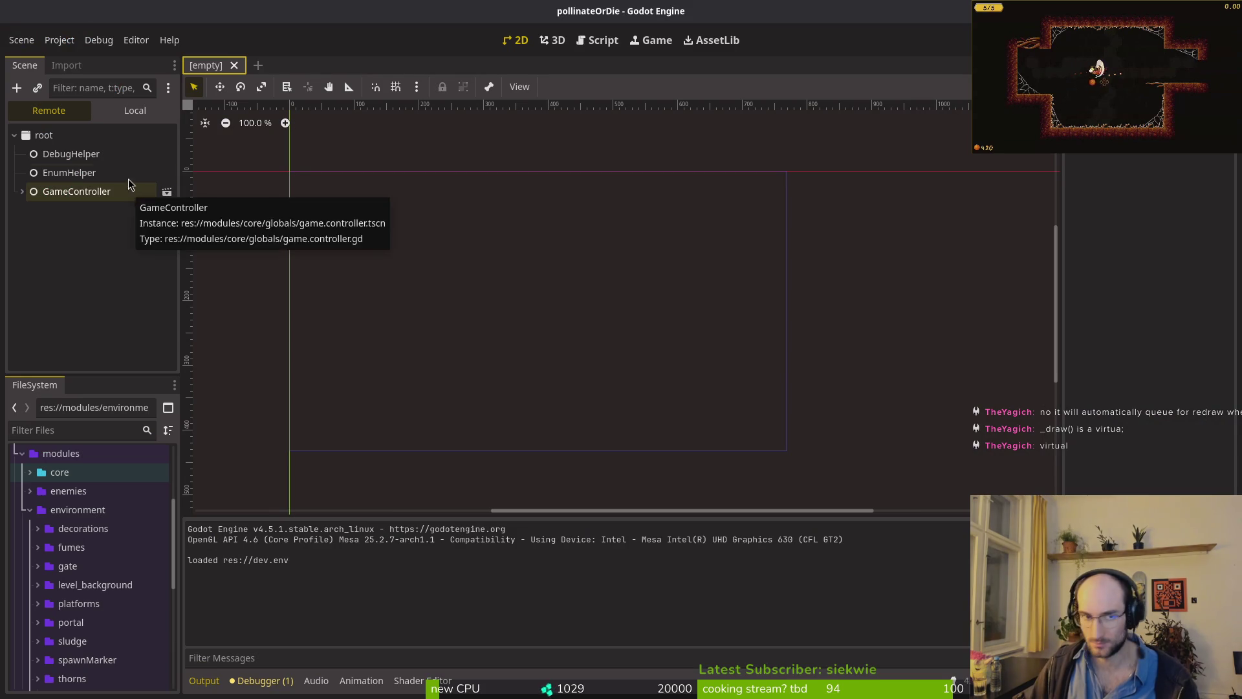
# - Quick-open custom_button.tscn and expand the customButton root's Theme Overrides > Styles
pyautogui.click(145, 113)
pyautogui.hotkey('alt', 'shift', 'o')
pyautogui.write('cus')
pyautogui.write('tom_b')
pyautogui.press('Return')
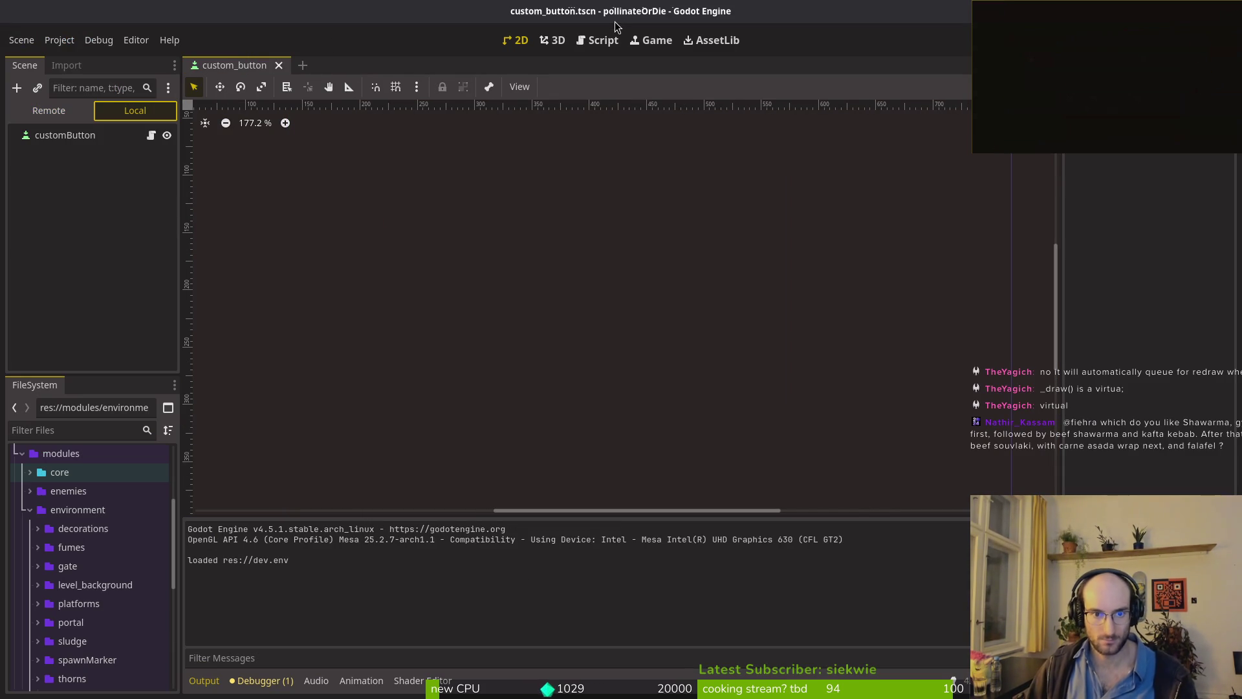
pyautogui.click(38, 137)
pyautogui.scroll(-10, 1142, 424)
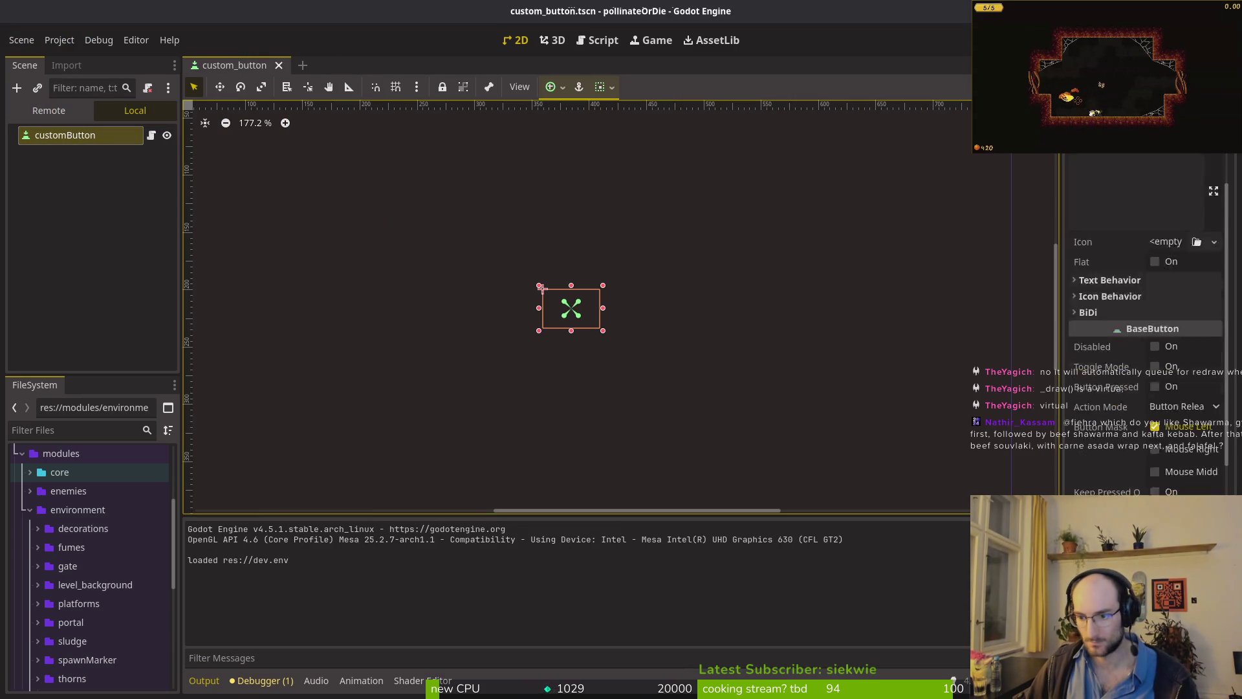
pyautogui.click(1148, 475)
pyautogui.scroll(-5, 1147, 453)
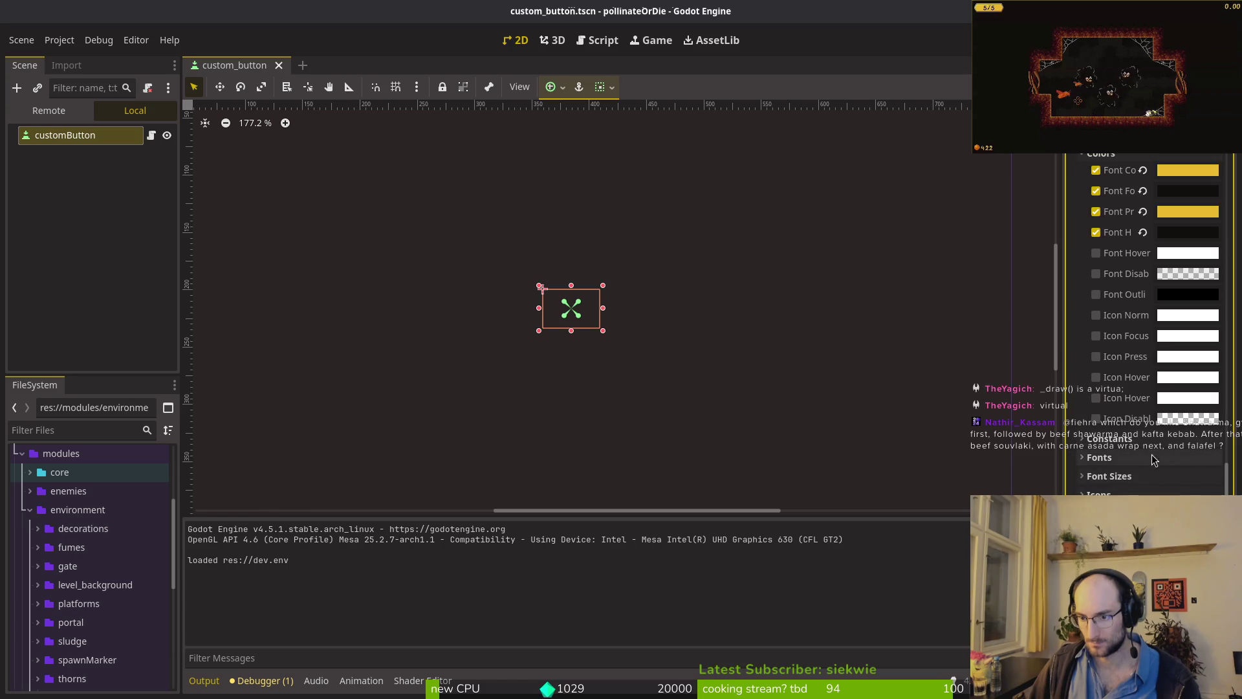
pyautogui.click(1105, 476)
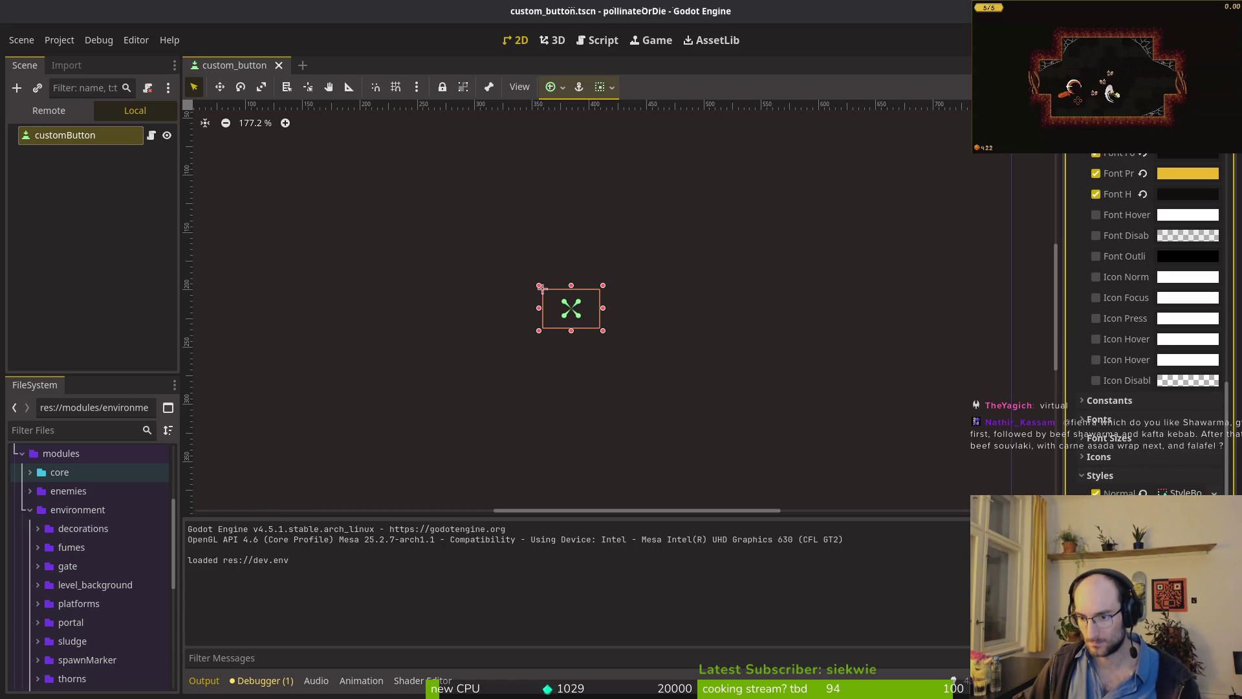
# - Run the game, move through the title menu into level select, then stop it
pyautogui.press('F5')
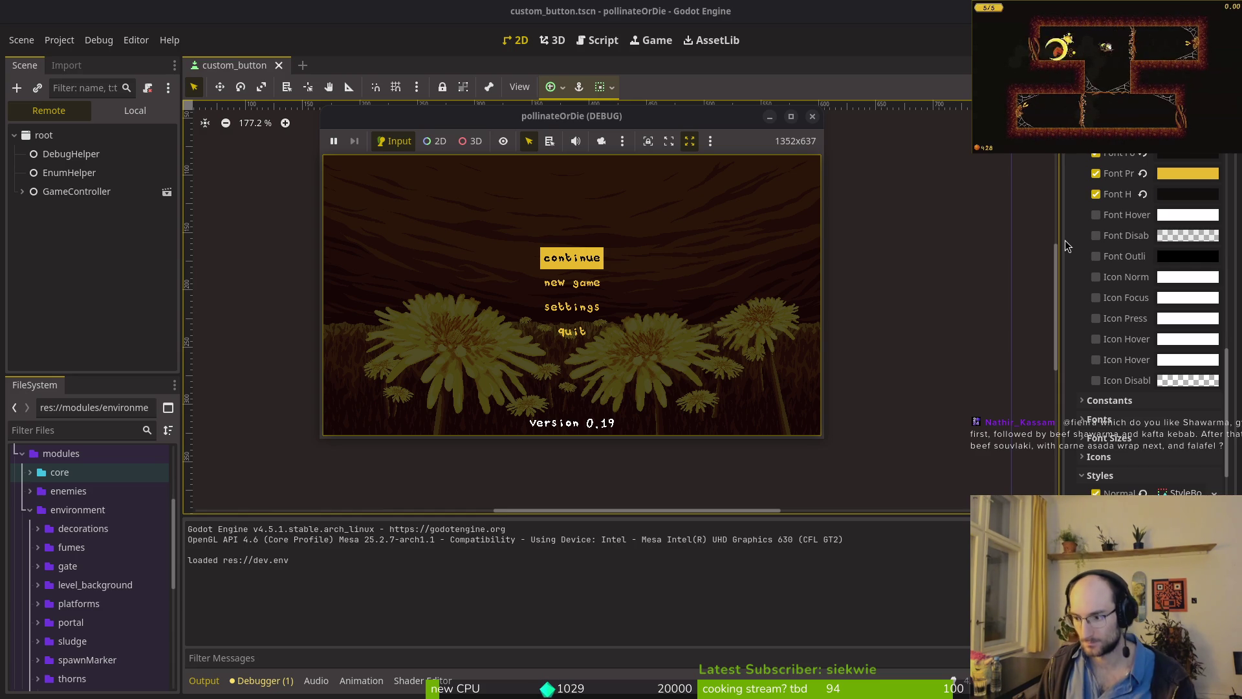
pyautogui.press('Down')
pyautogui.press('Down')
pyautogui.press('Up')
pyautogui.press('Up')
pyautogui.press('Down')
pyautogui.press('Up')
pyautogui.press('Return')
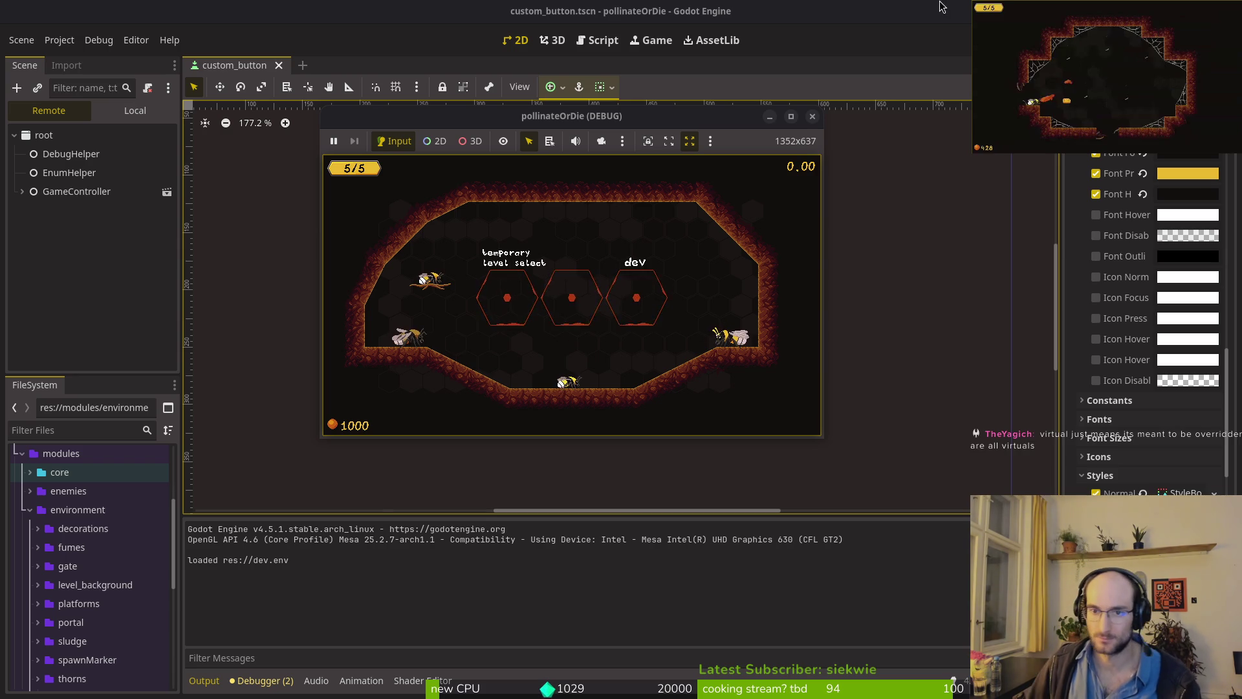
pyautogui.click(813, 118)
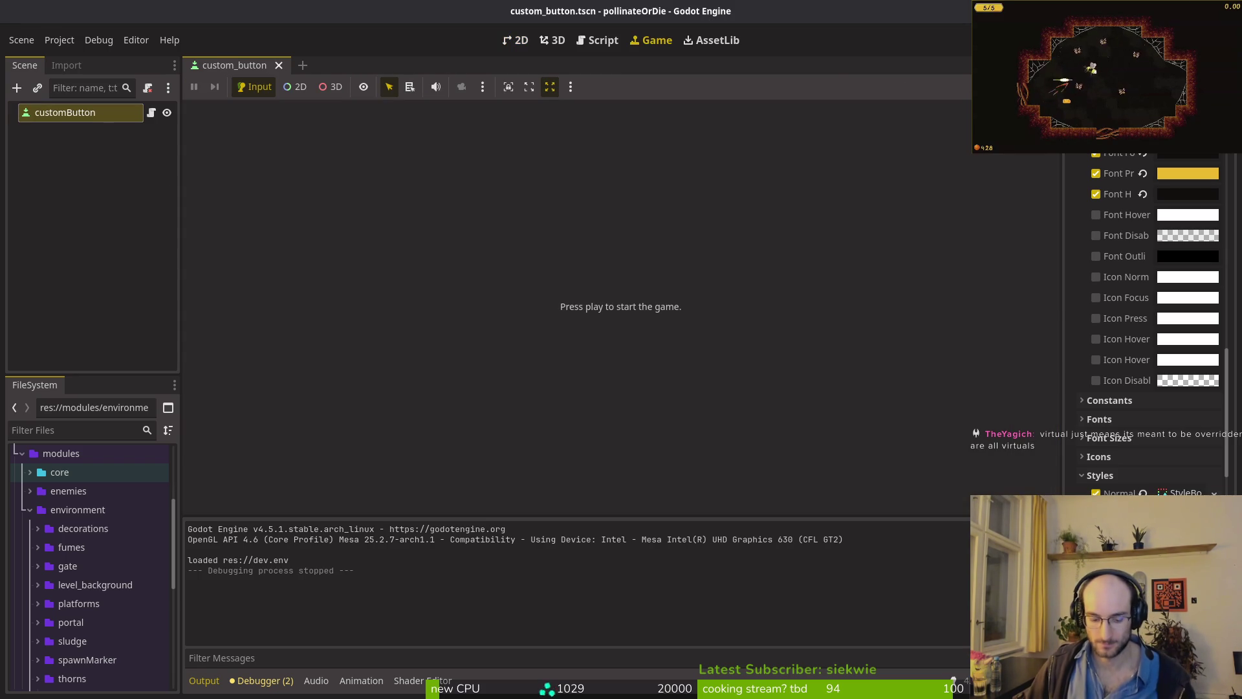
# - Insert self. before get_rect() on the _draw line of custom_button.gd and save it
pyautogui.hotkey('alt', 'Tab')
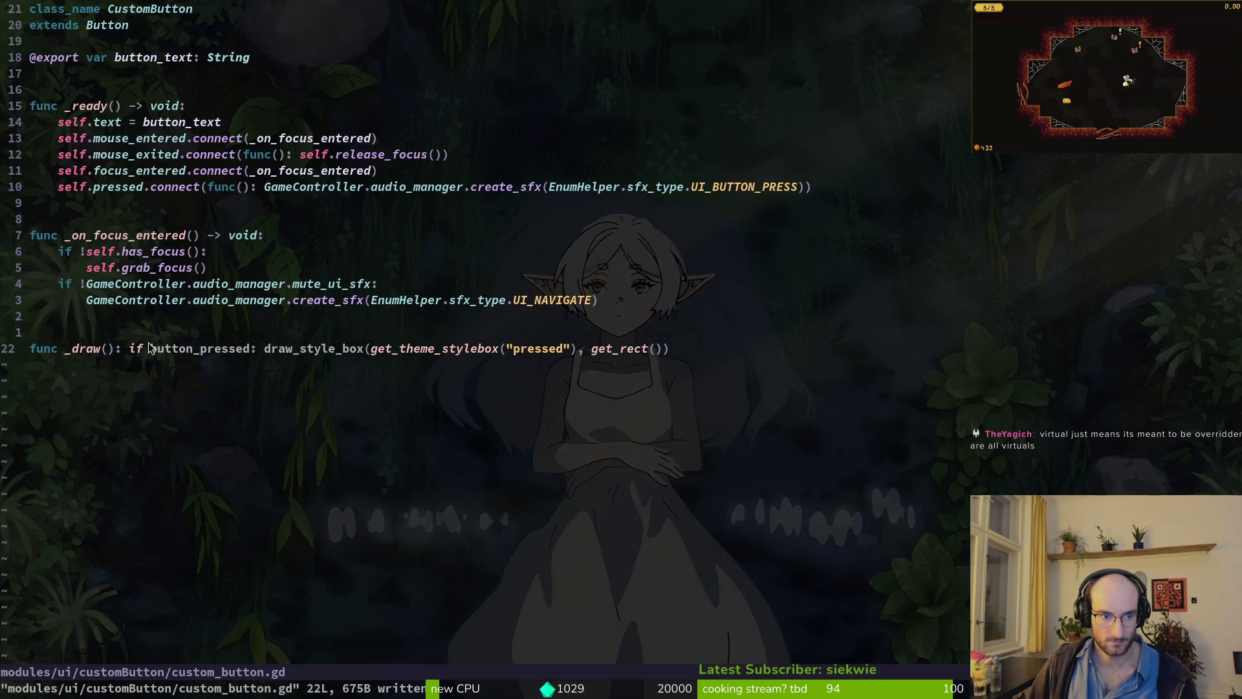
pyautogui.write('iself.')
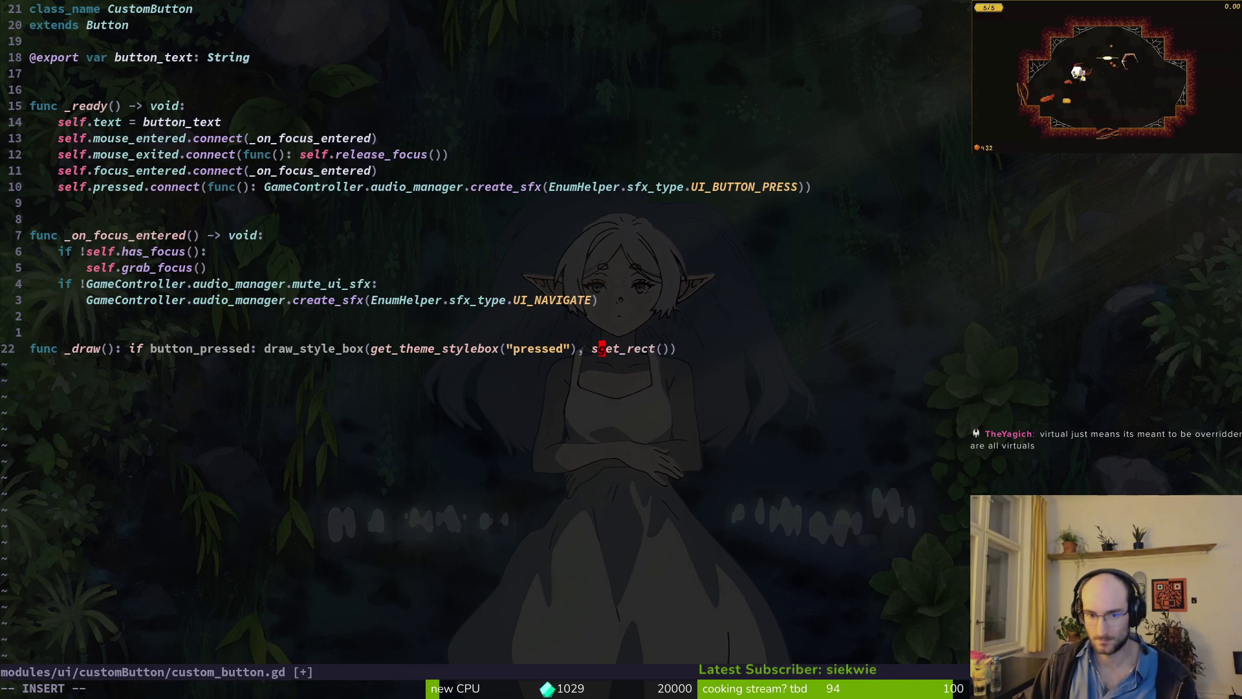
pyautogui.press('Escape')
pyautogui.write(':w')
pyautogui.press('Return')
pyautogui.hotkey('alt', 'Tab')
# - Run the game into the level select, then glance back at the script in Neovim
pyautogui.press('F5')
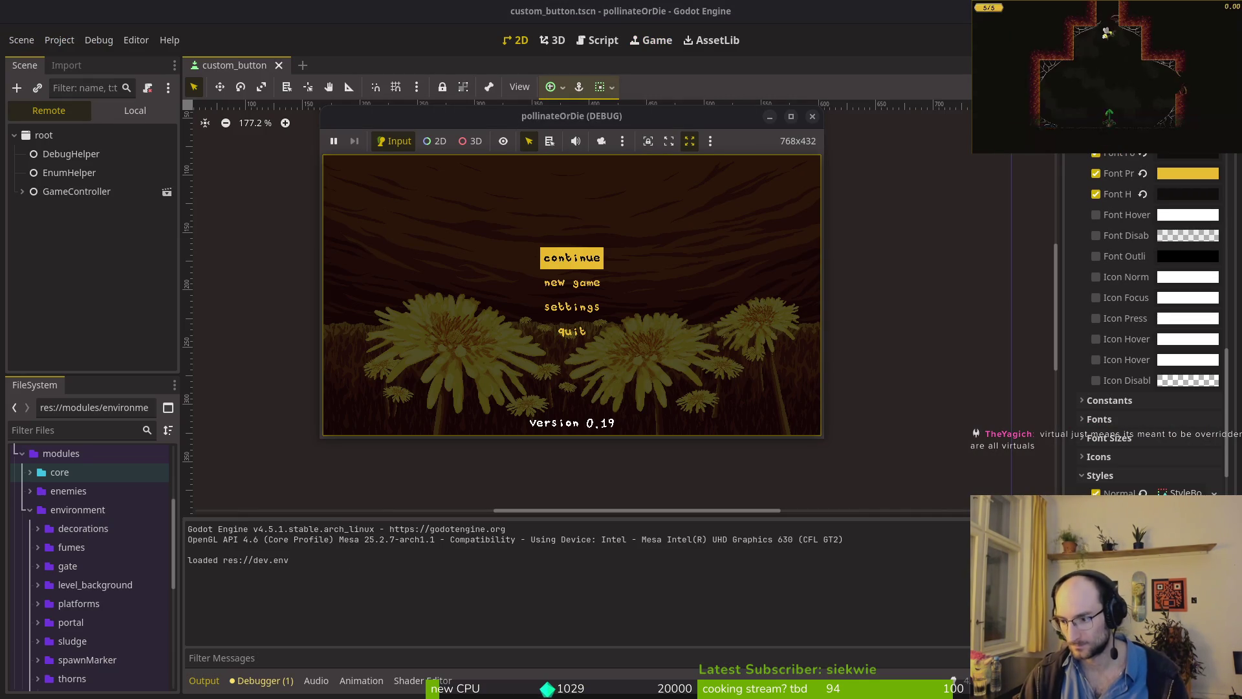
pyautogui.press('Return')
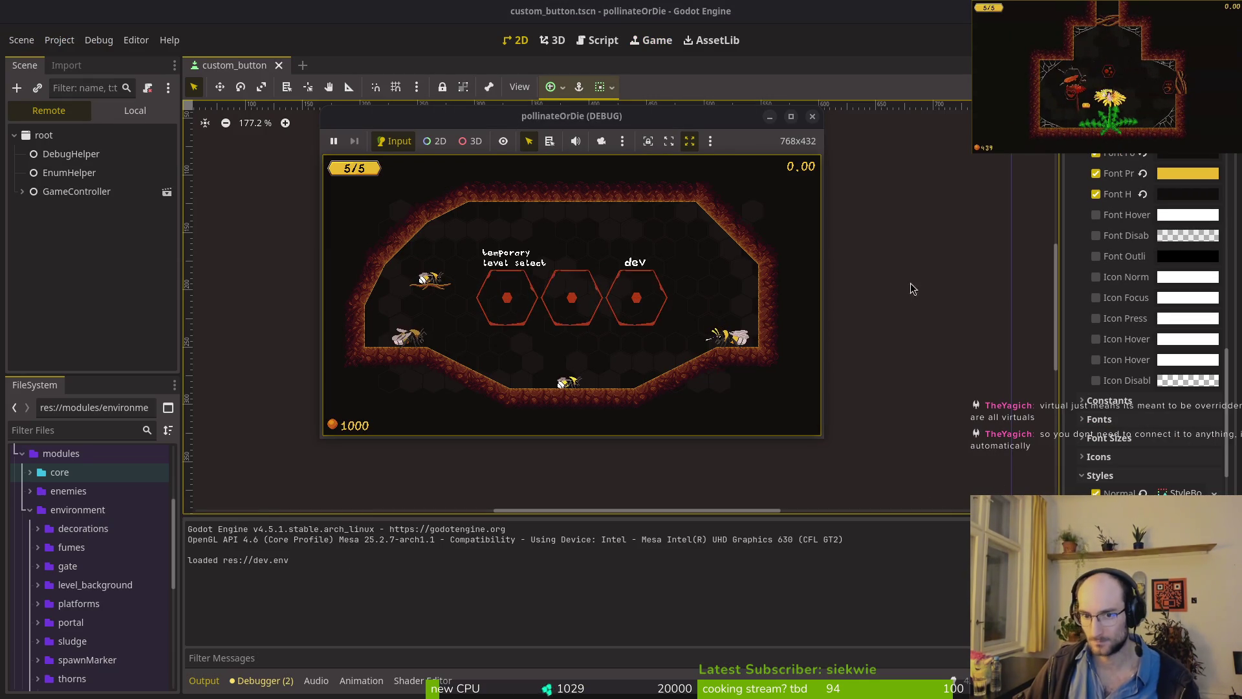
pyautogui.click(961, 290)
pyautogui.hotkey('alt', 'Tab')
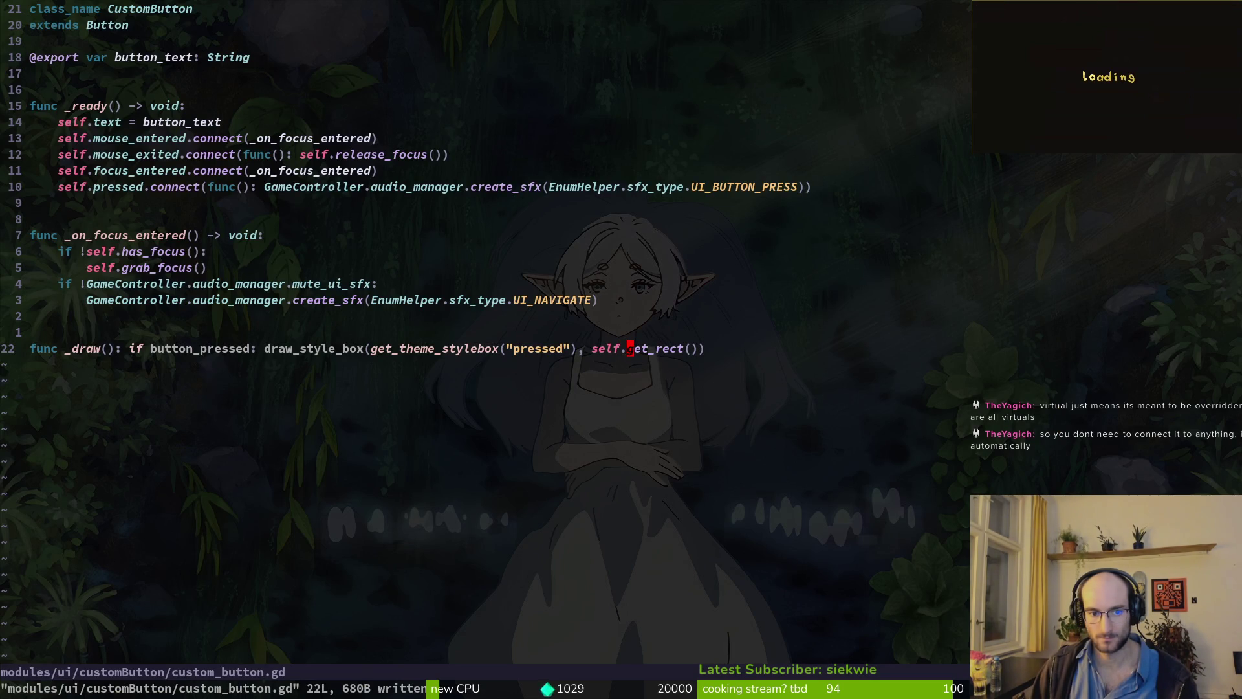
pyautogui.press('h')
pyautogui.press('h')
pyautogui.press('h')
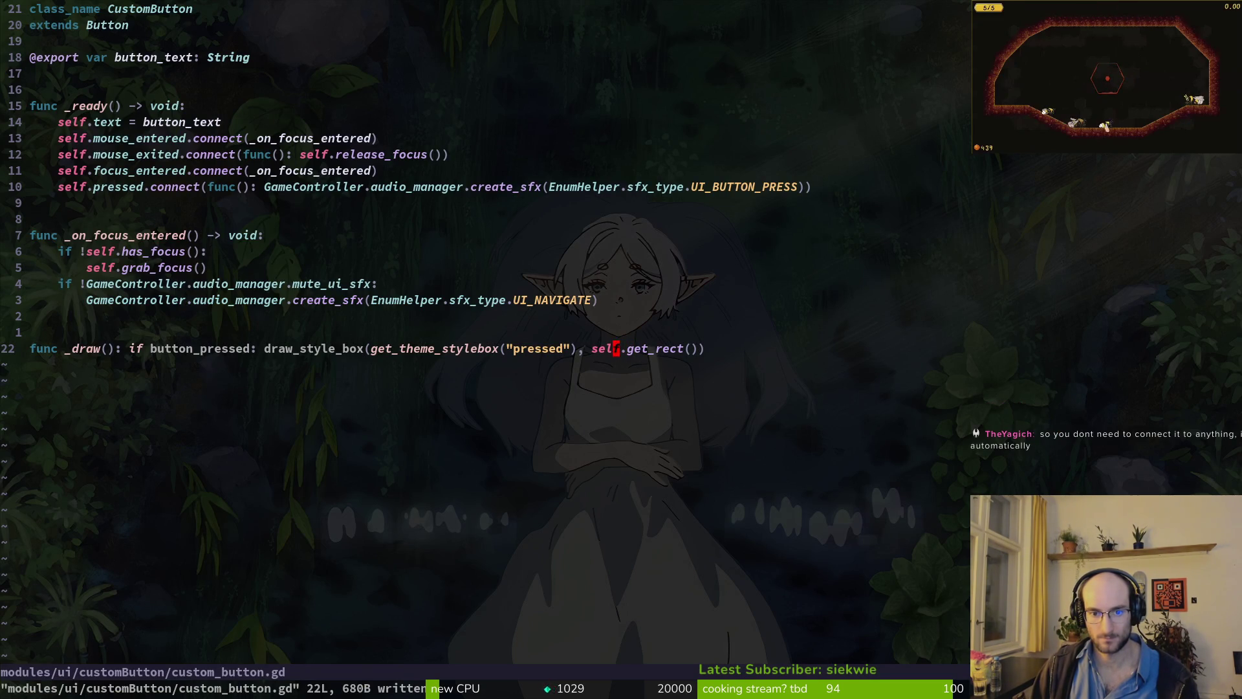
pyautogui.hotkey('alt', 'Tab')
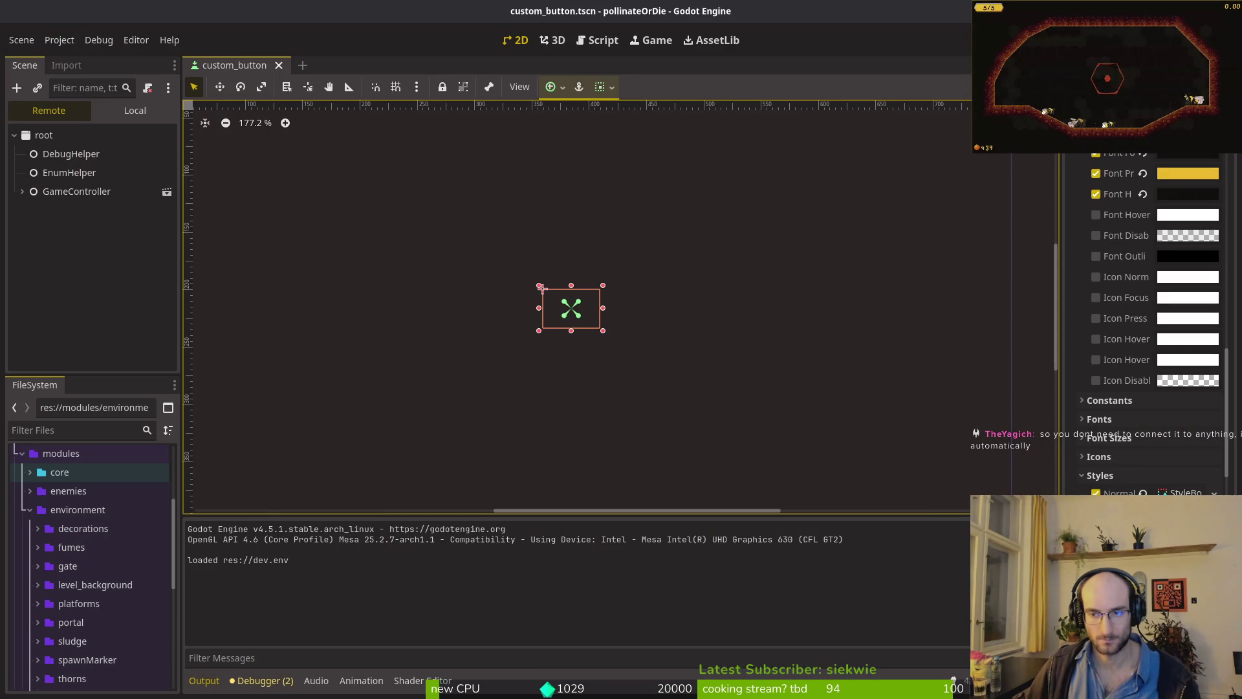
# - Run the game again and test the main menu settings panel and the pause menu
pyautogui.press('F5')
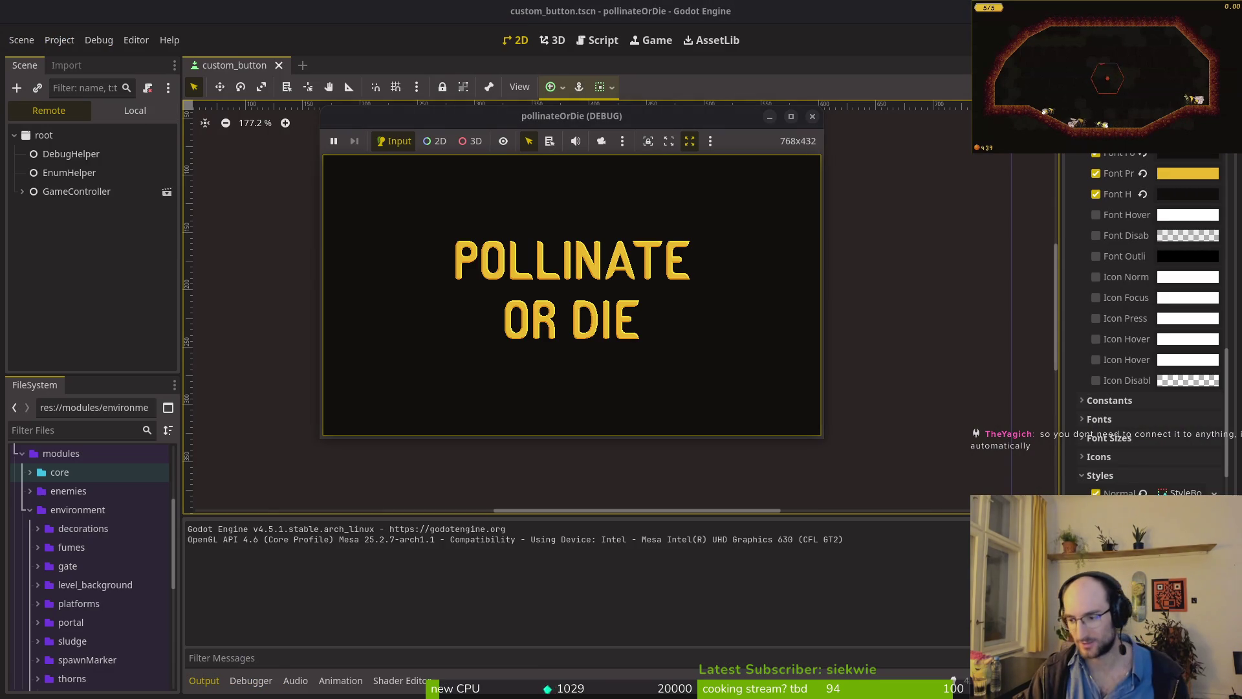
pyautogui.press('Down')
pyautogui.press('Down')
pyautogui.press('Return')
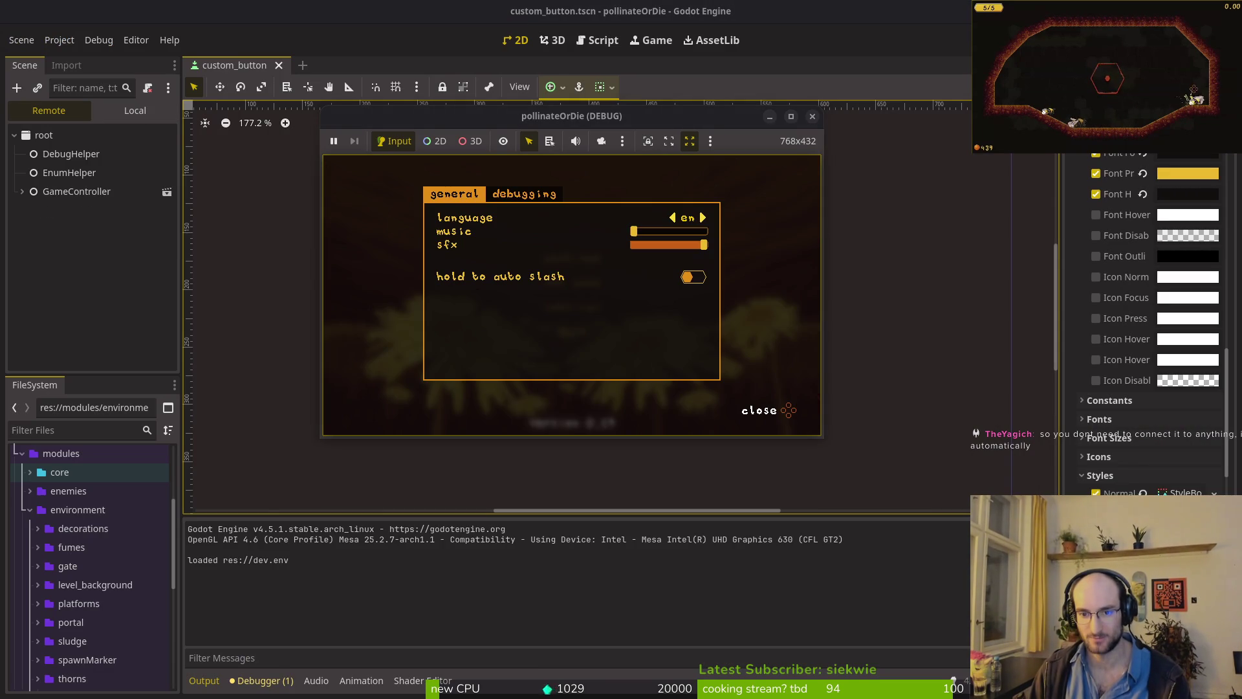
pyautogui.press('Escape')
pyautogui.press('Up')
pyautogui.press('Down')
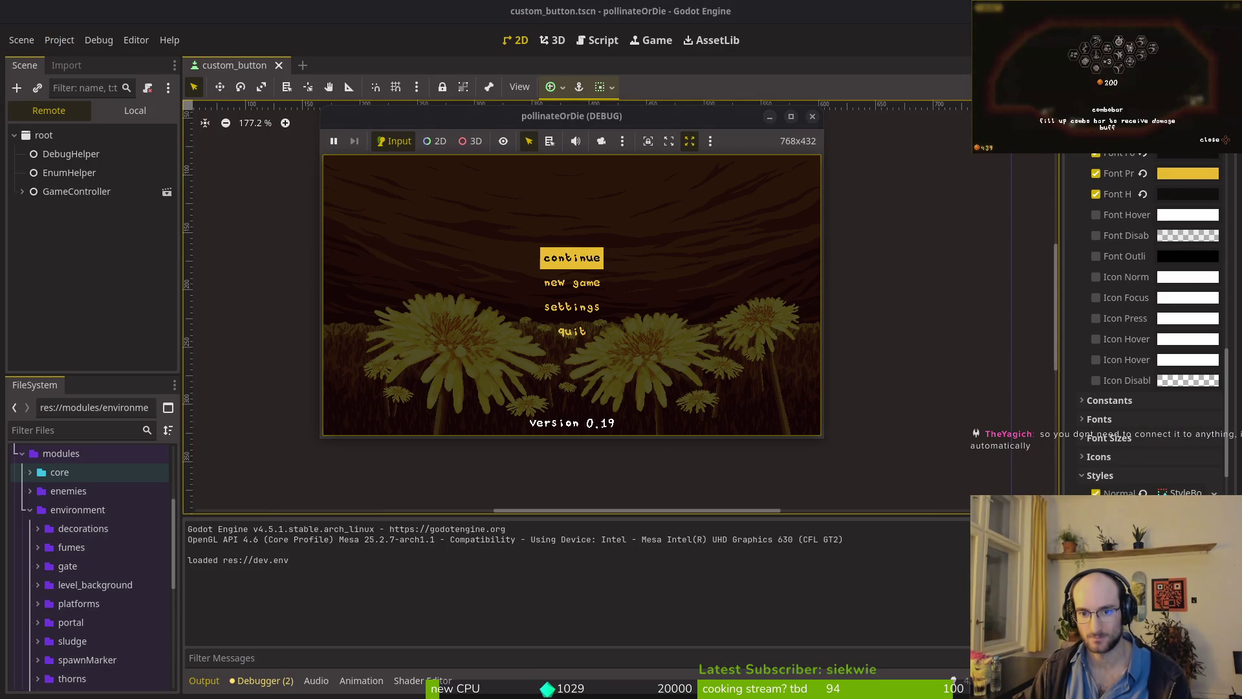
pyautogui.press('Return')
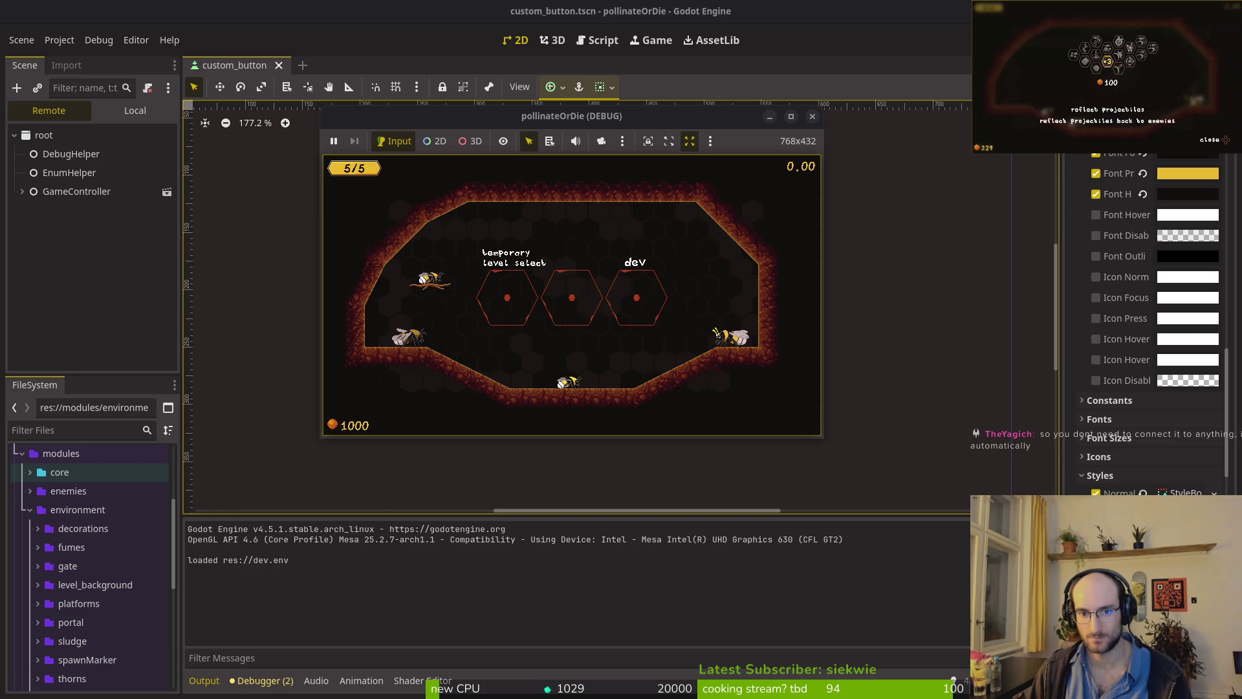
pyautogui.press('Escape')
pyautogui.press('Down')
pyautogui.press('Down')
pyautogui.press('Return')
# - Quit to the main menu, start a new game, return to the hive, and stop the game
pyautogui.press('Left')
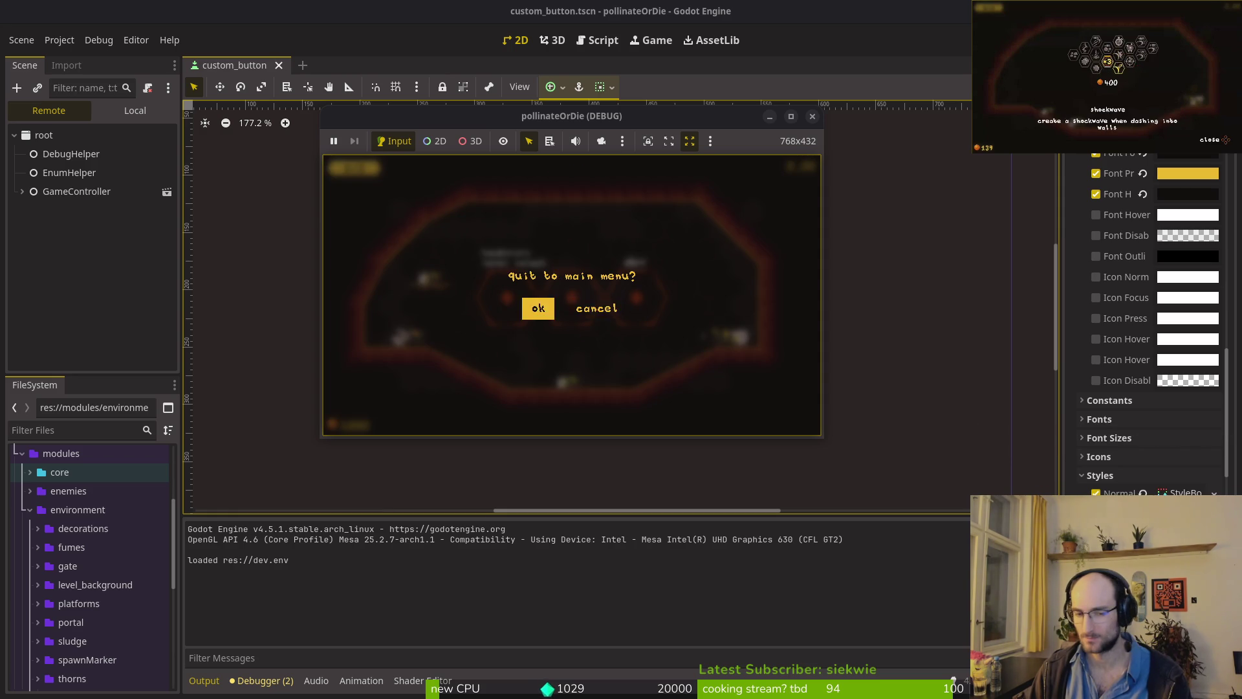
pyautogui.press('Return')
pyautogui.press('Down')
pyautogui.press('Return')
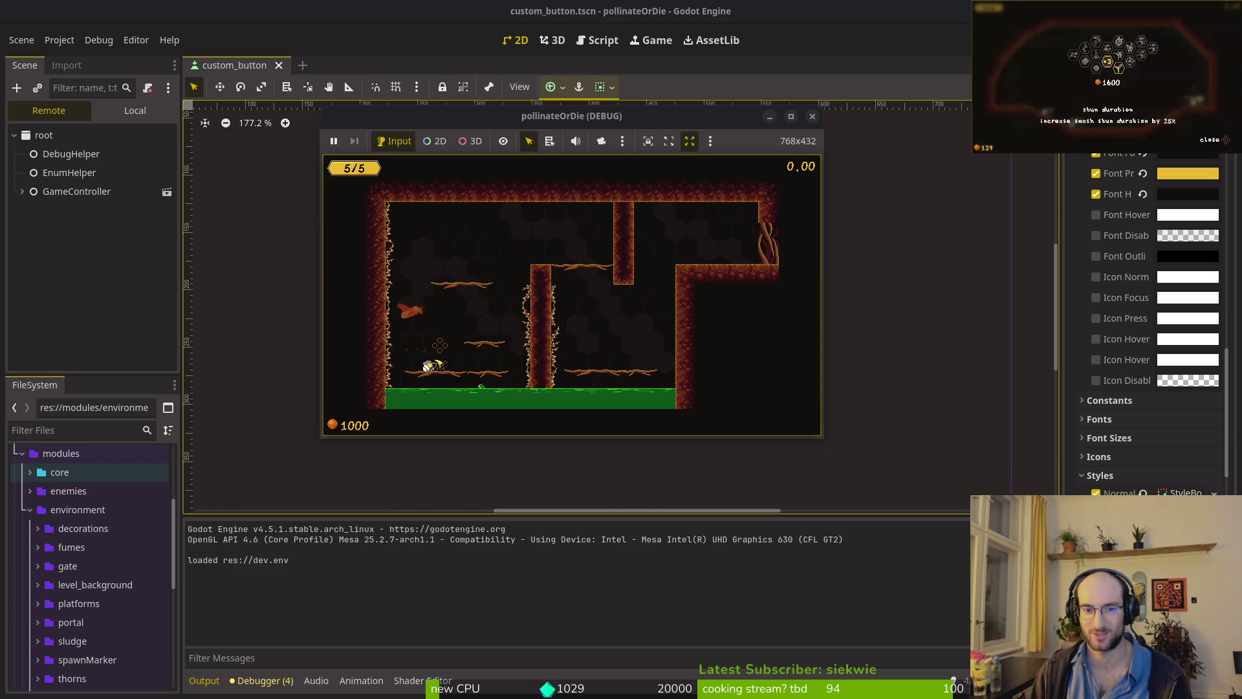
pyautogui.press('Escape')
pyautogui.press('Down')
pyautogui.press('Down')
pyautogui.press('Return')
pyautogui.press('Left')
pyautogui.press('Return')
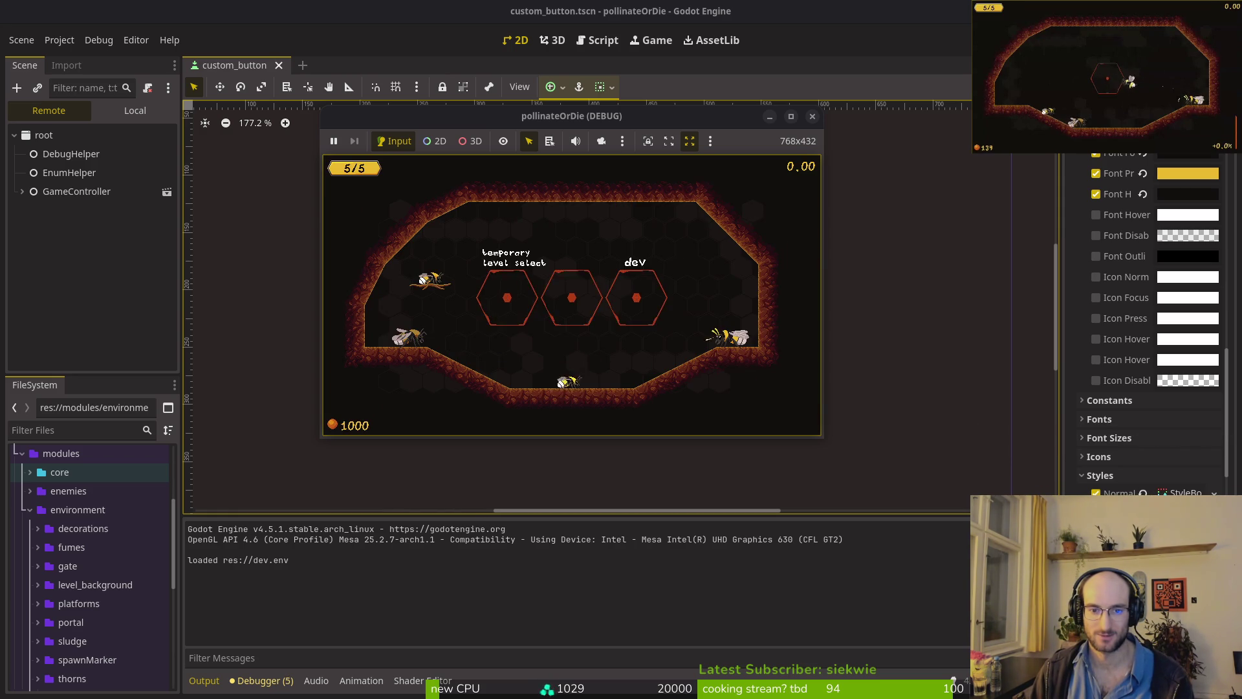
pyautogui.press('Escape')
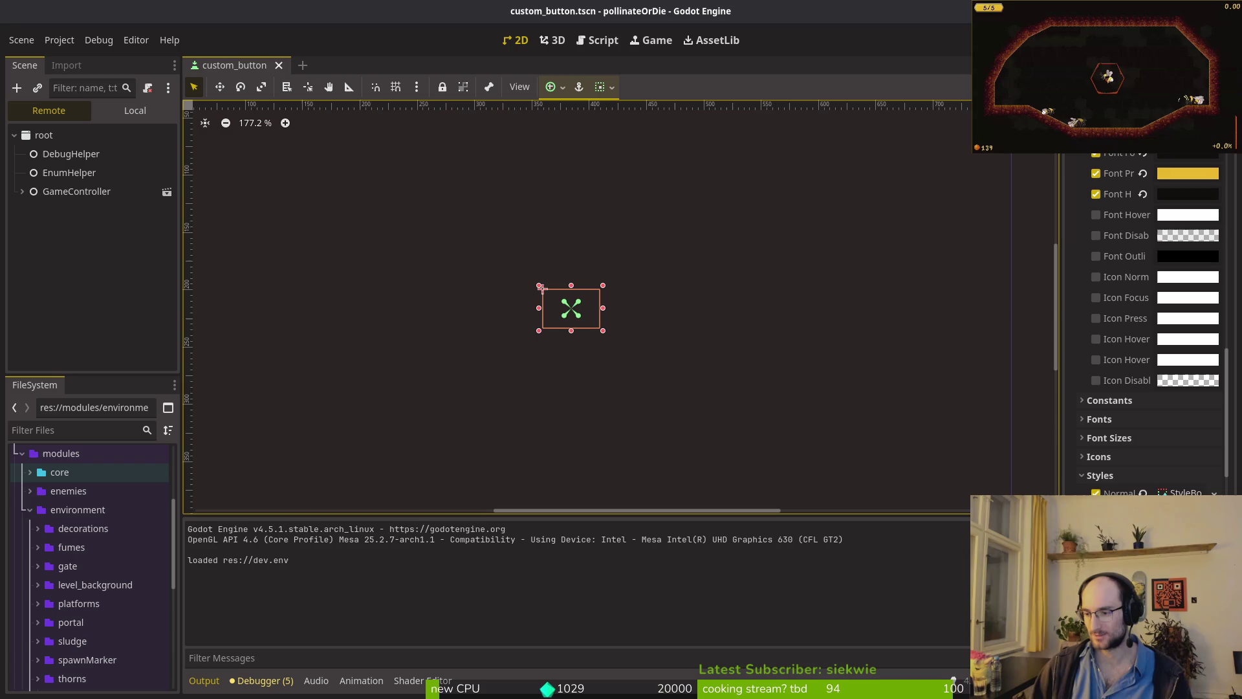
pyautogui.hotkey('alt', 'Tab')
# - Undo the self. edit and change _draw to use get_global_rect(), saving the script
pyautogui.write('u')
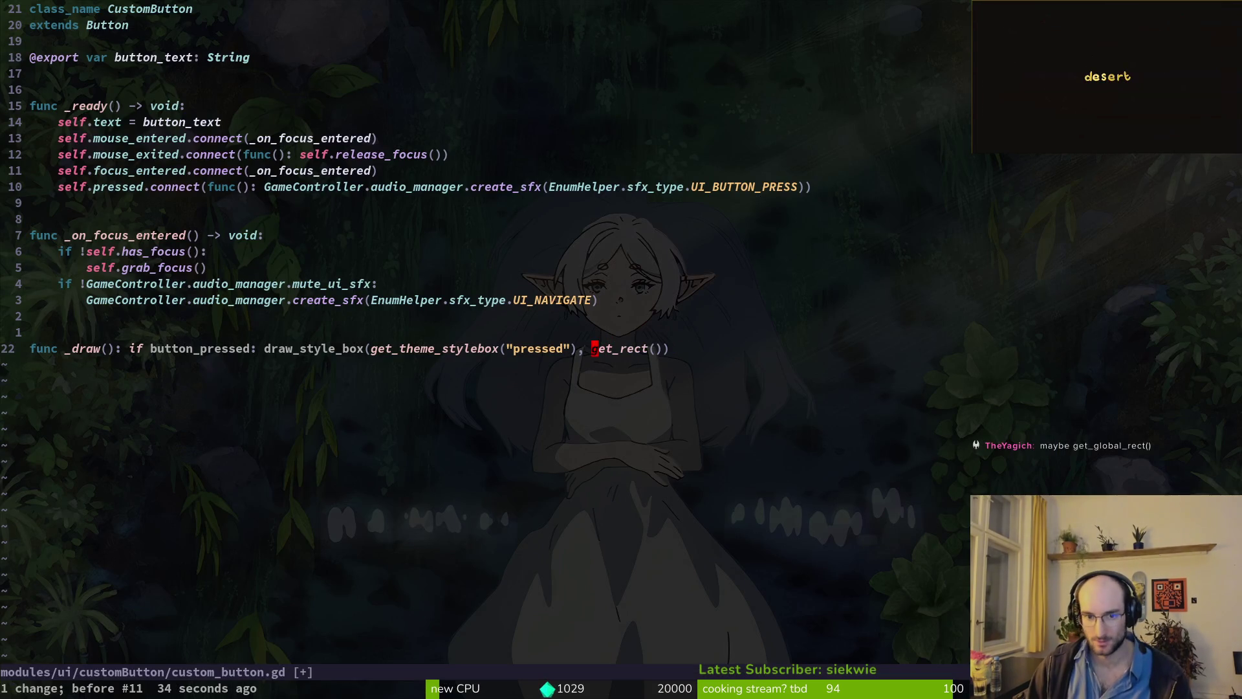
pyautogui.write(':w')
pyautogui.press('Return')
pyautogui.hotkey('alt', 'Tab')
pyautogui.hotkey('alt', 'Tab')
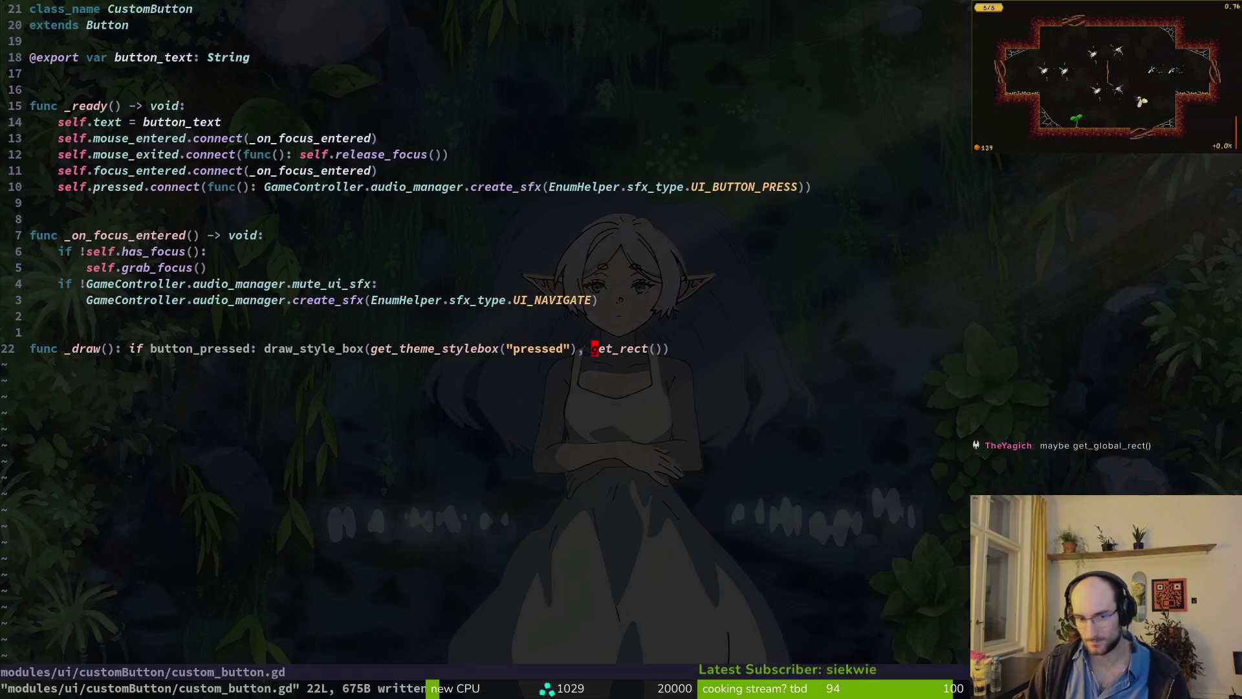
pyautogui.write('iget_global_rect()')
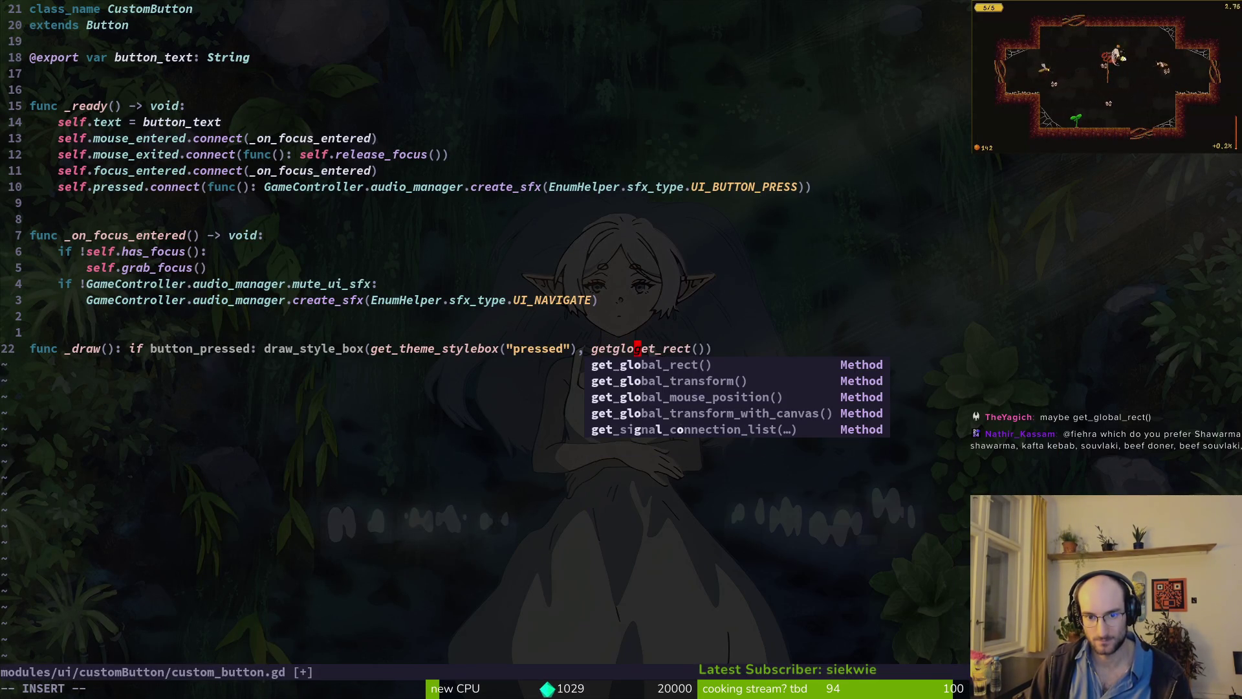
pyautogui.press('Delete')
pyautogui.press('Delete')
pyautogui.press('Delete')
pyautogui.press('Escape')
pyautogui.write(':w')
pyautogui.press('Return')
# - Test the get_global_rect() version by starting the game from its main menu, then stopping it
pyautogui.hotkey('alt', 'Tab')
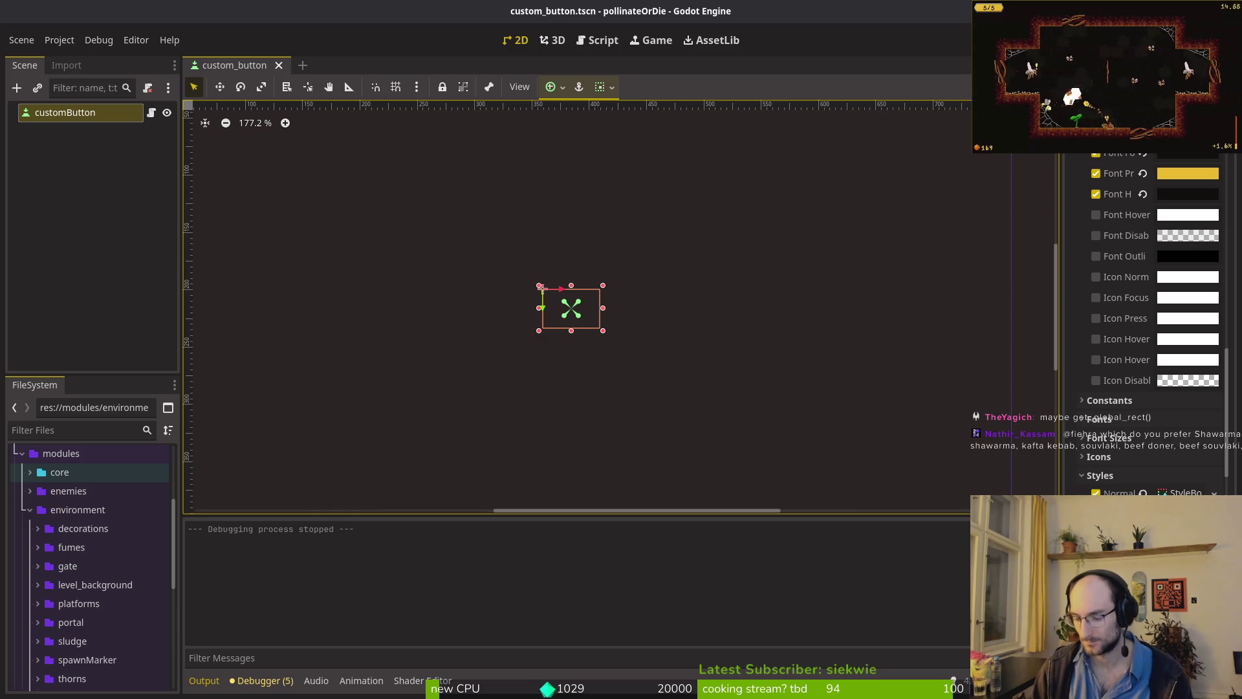
pyautogui.press('F5')
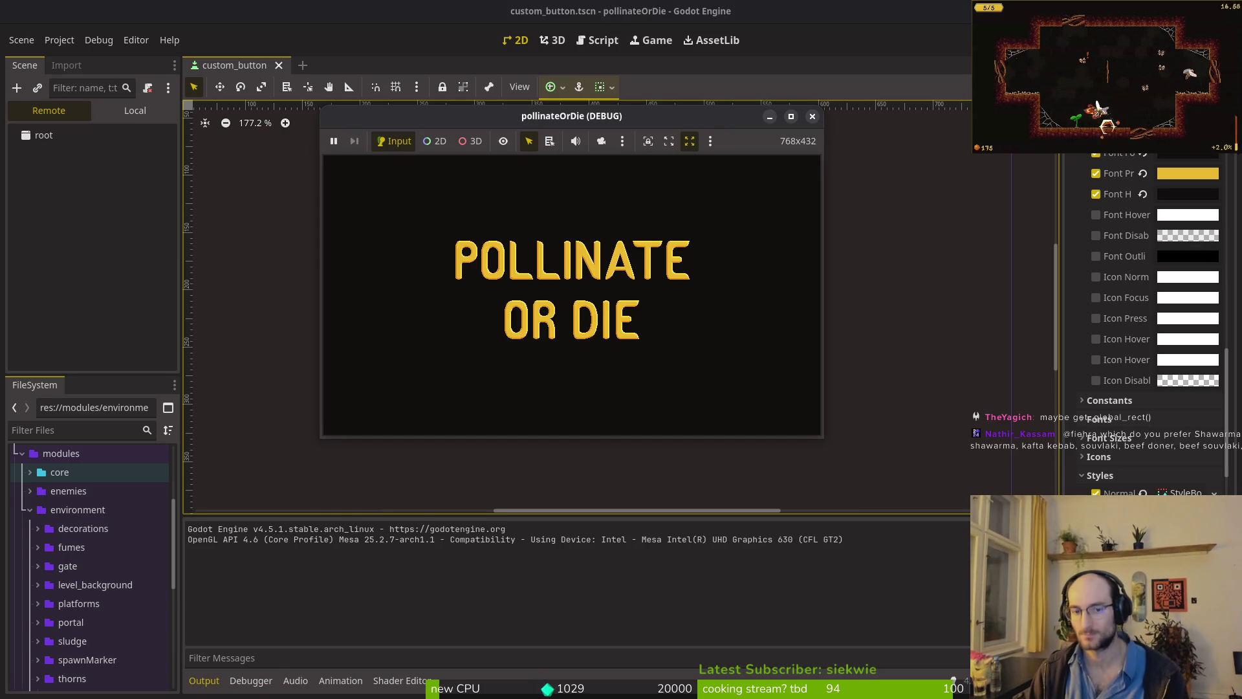
pyautogui.press('Return')
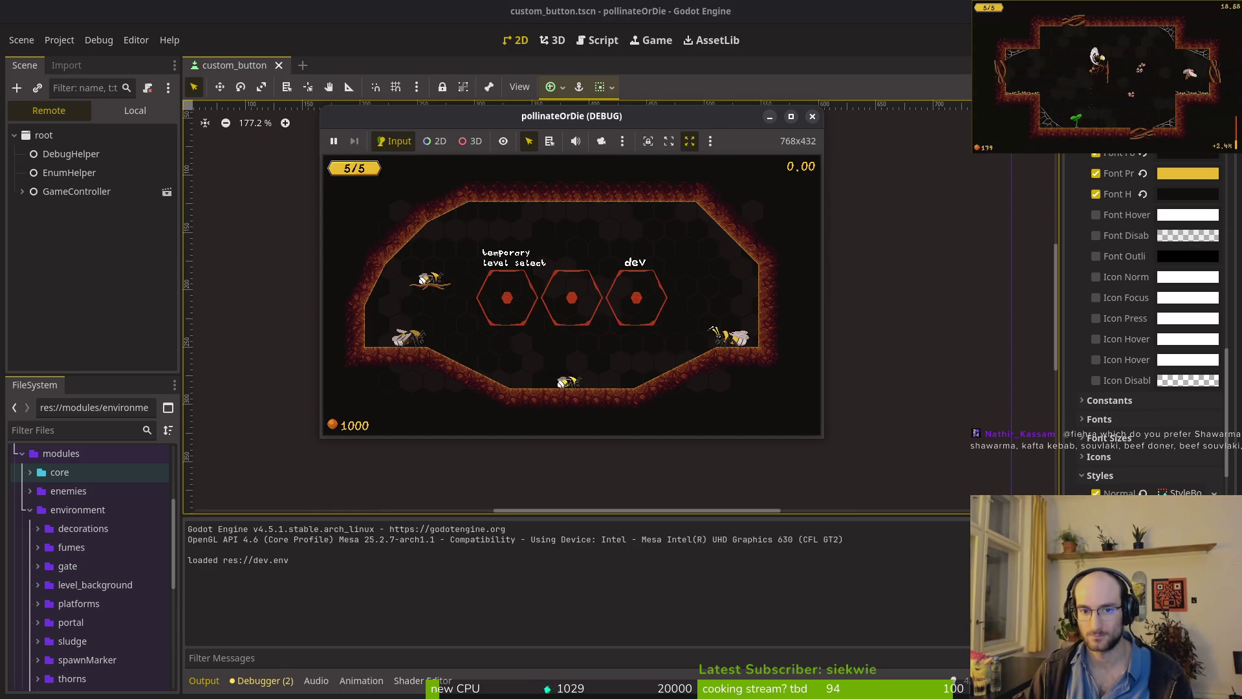
pyautogui.press('F8')
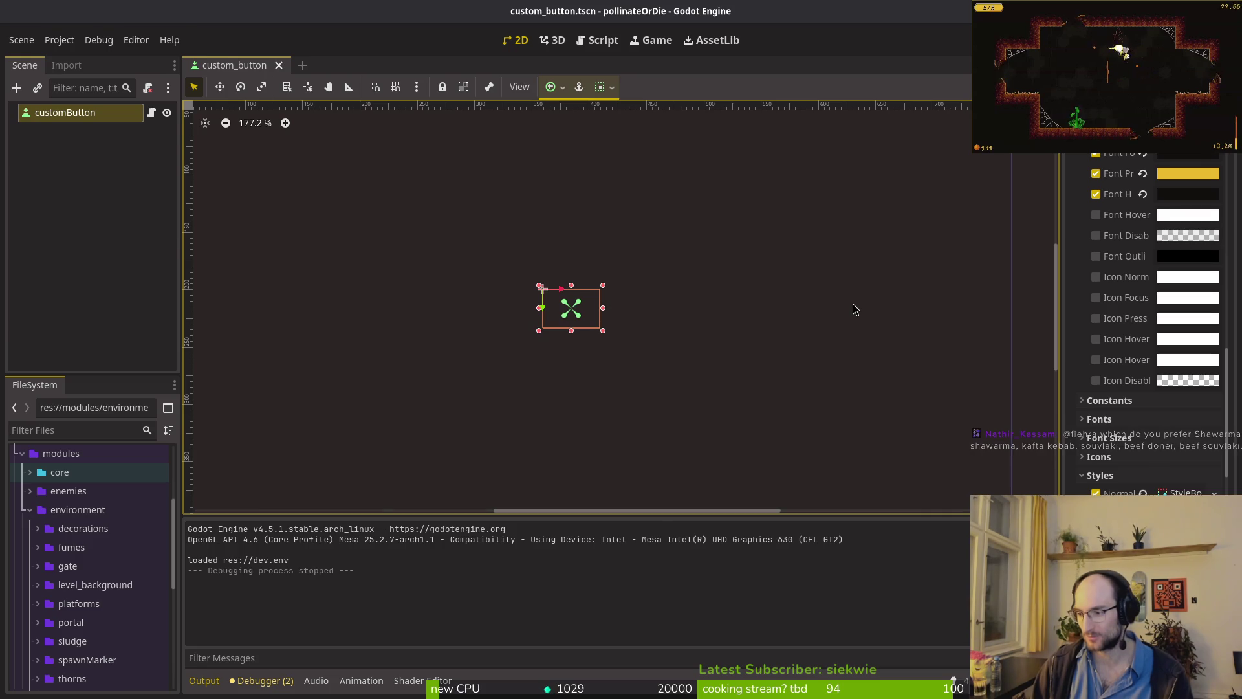
pyautogui.hotkey('alt', 'Tab')
# - Delete the one-line _draw function from custom_button.gd and save the script
pyautogui.press('O')
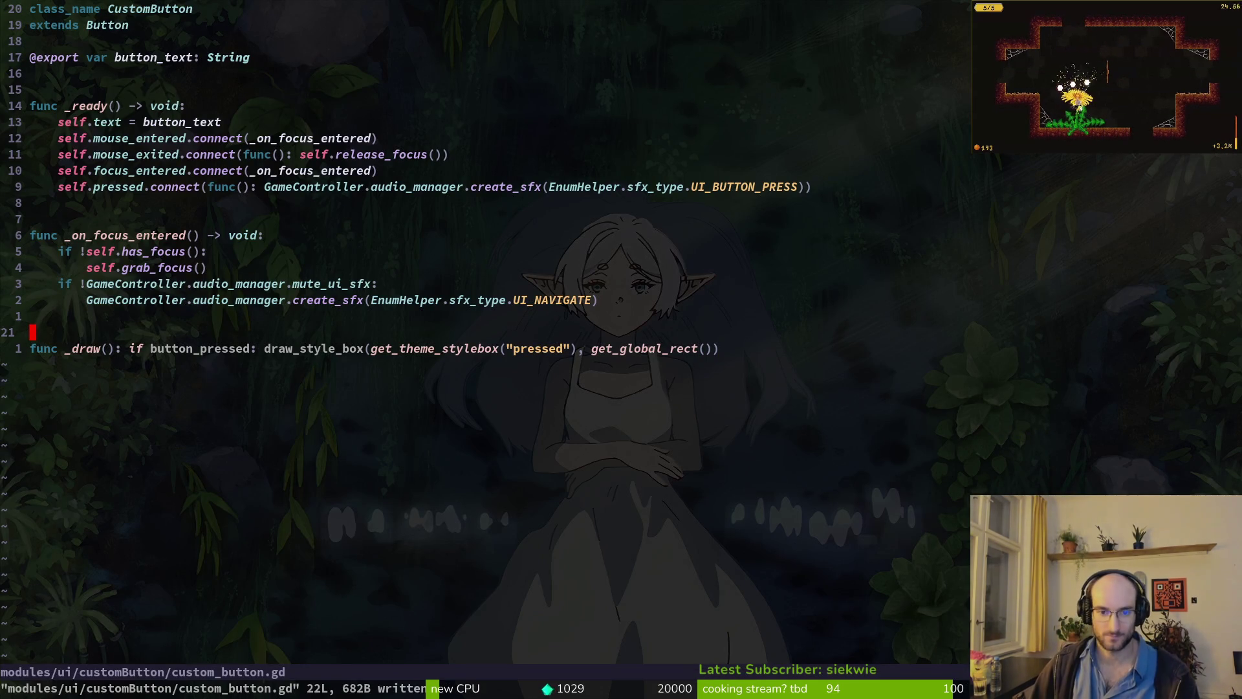
pyautogui.click(673, 348)
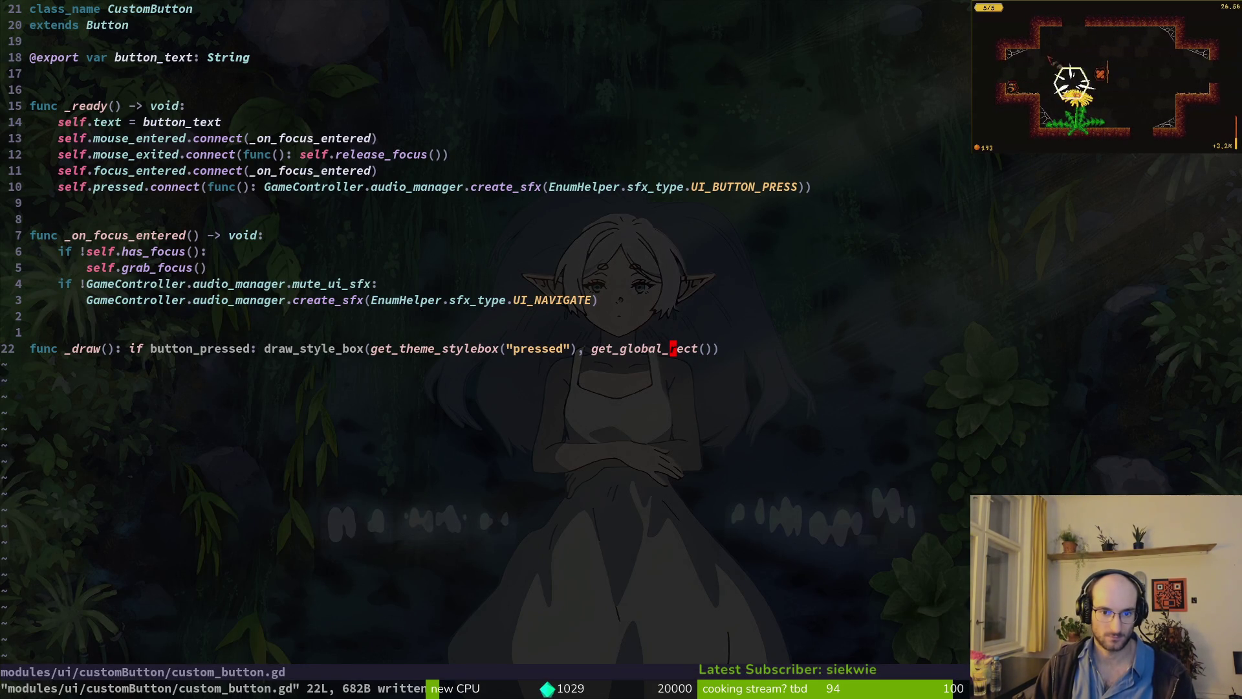
pyautogui.hotkey('shift', 'v')
pyautogui.write('d:w')
pyautogui.press('Return')
# - Run the game once more without the _draw override, then stop it
pyautogui.hotkey('alt', 'Tab')
pyautogui.press('F5')
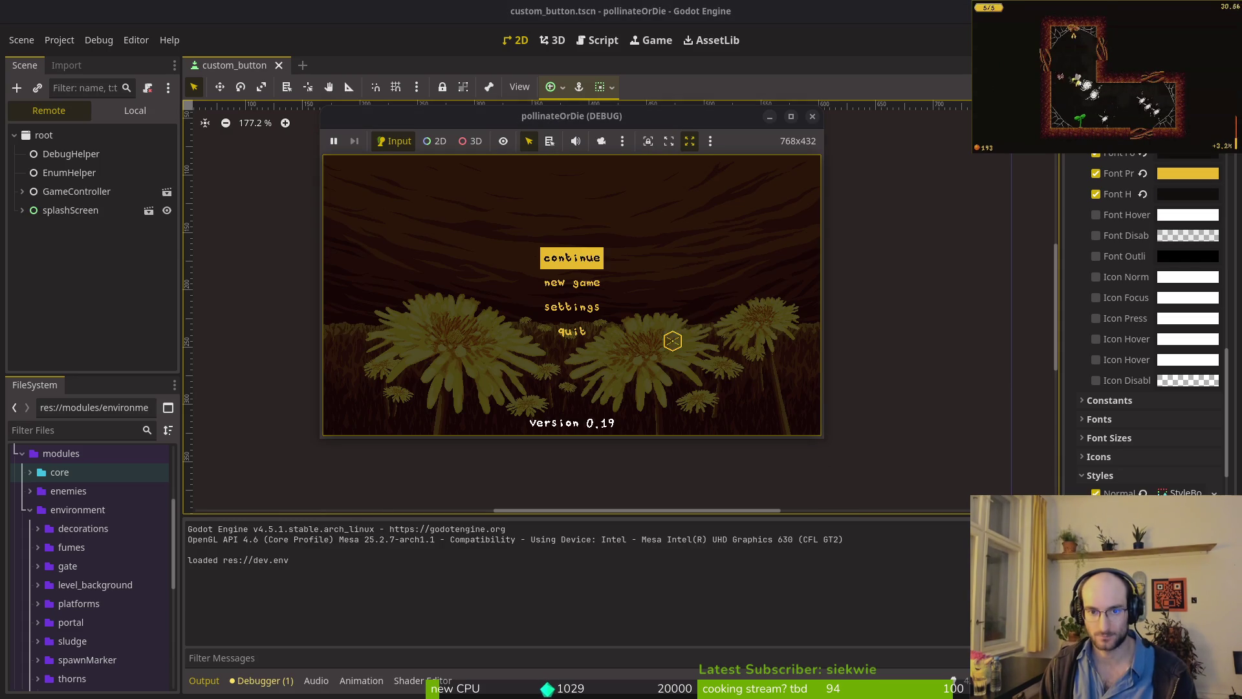
pyautogui.press('Return')
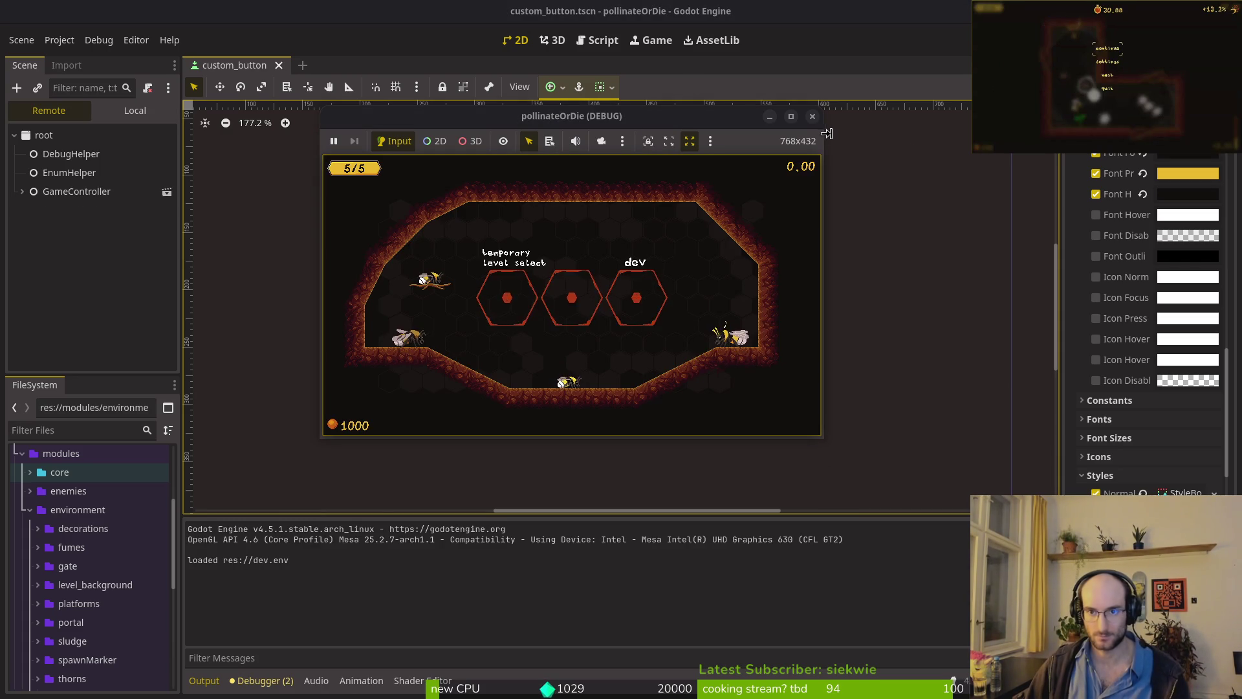
pyautogui.press('F8')
pyautogui.hotkey('alt', 'Tab')
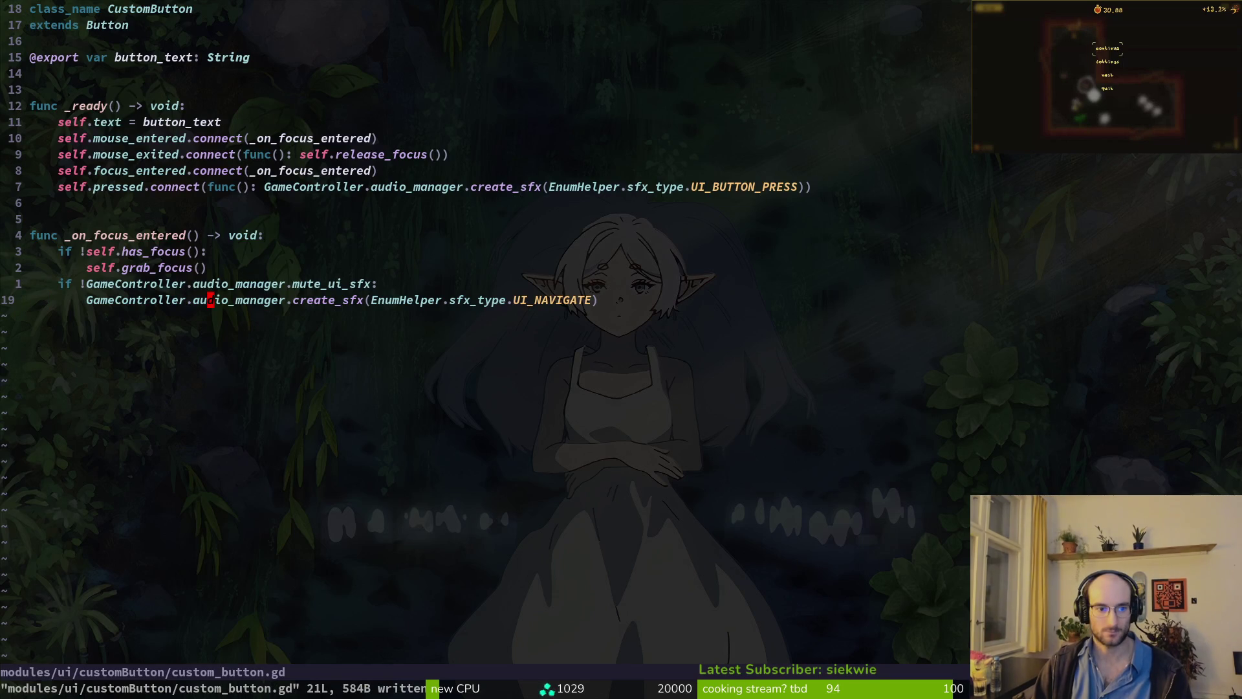
# - Browse the changed files in tig and view the project.godot diff
pyautogui.press('space')
pyautogui.press('g')
pyautogui.press('j')
pyautogui.press('j')
pyautogui.press('j')
pyautogui.press('j')
pyautogui.press('j')
pyautogui.press('Return')
pyautogui.press('q')
pyautogui.press('q')
pyautogui.hotkey('alt', 'Tab')
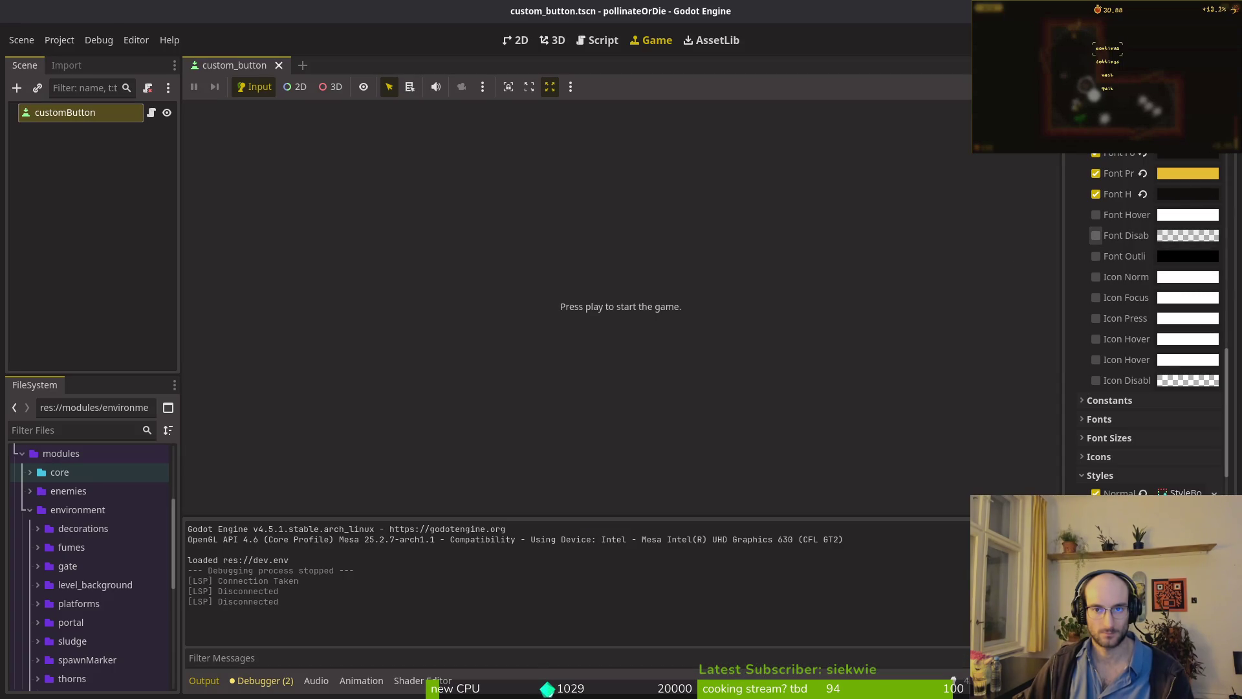
pyautogui.hotkey('alt', 'Tab')
# - Revert project.godot via tig status, reload it from disk in Godot, and bring up GitLab issues
pyautogui.write('tig status')
pyautogui.press('Return')
pyautogui.press('j')
pyautogui.press('j')
pyautogui.press('j')
pyautogui.press('j')
pyautogui.press('j')
pyautogui.press('Return')
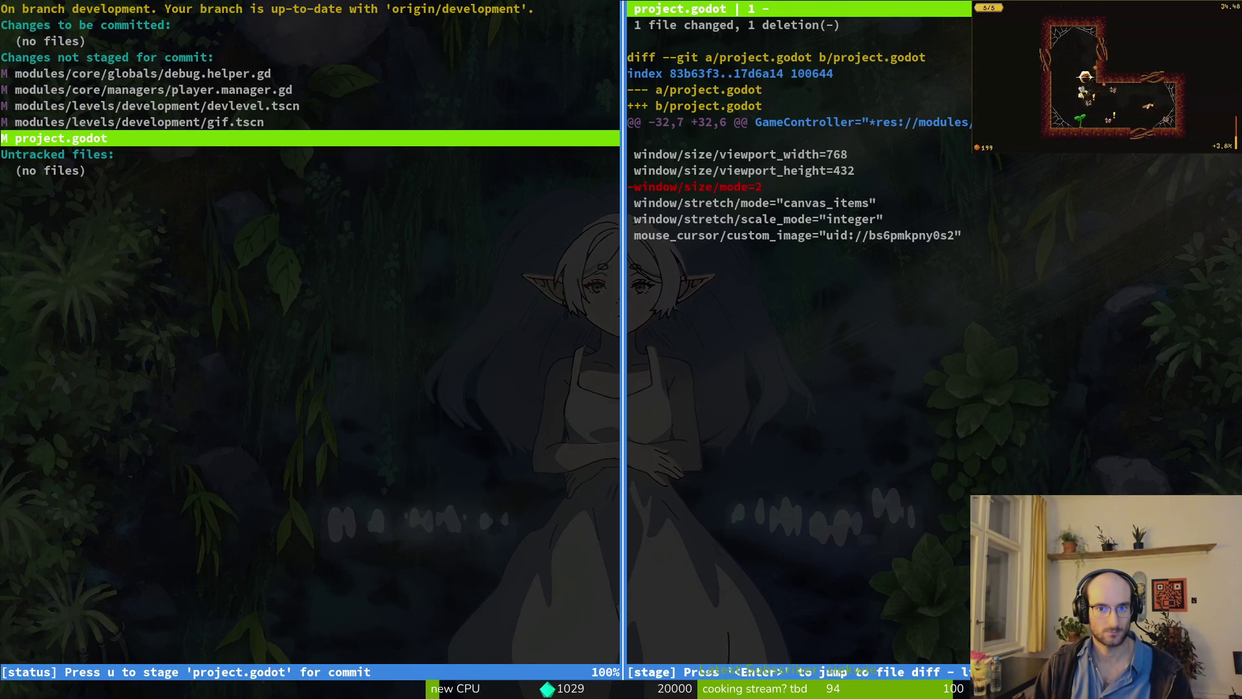
pyautogui.press('k')
pyautogui.press('q')
pyautogui.press('q')
pyautogui.hotkey('alt', 'Tab')
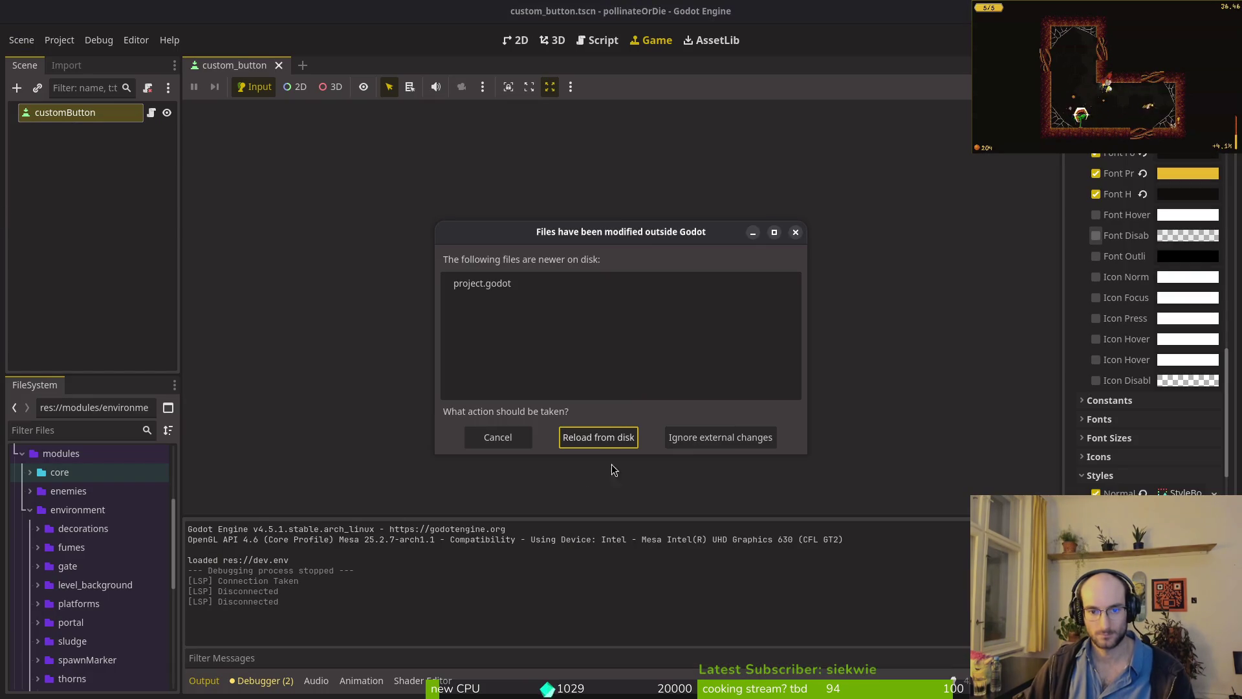
pyautogui.press('Return')
pyautogui.hotkey('alt', 'Tab')
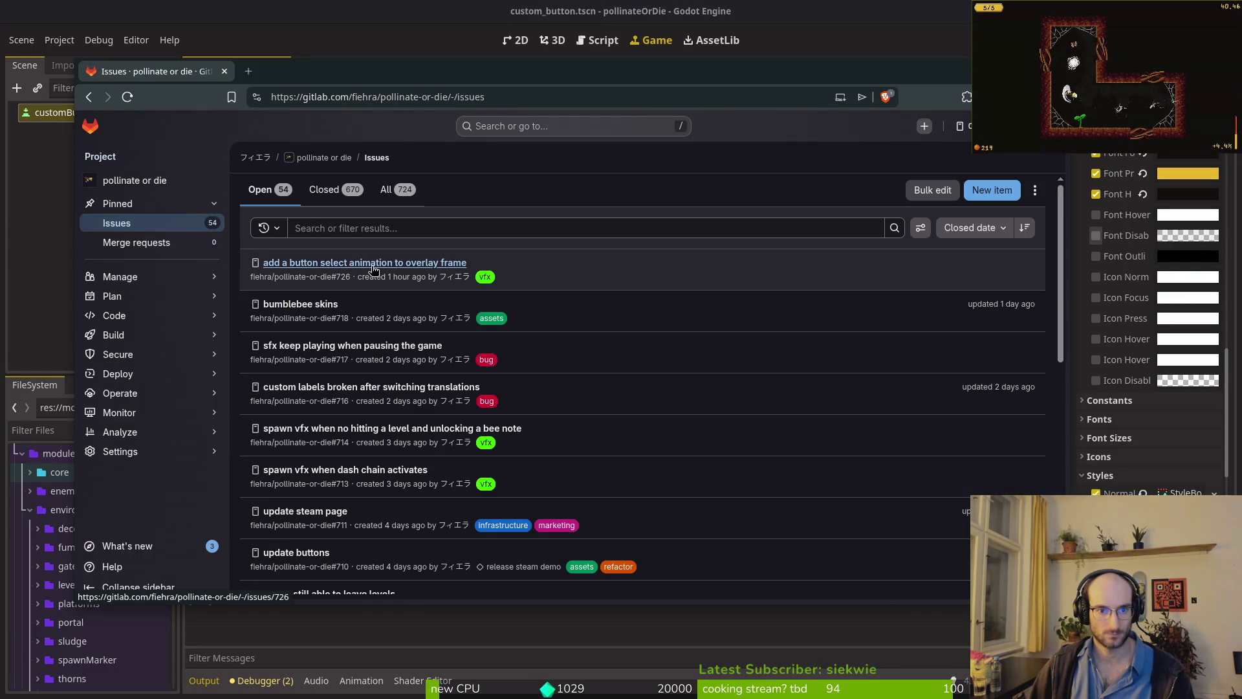
# - Read issue #726 on button select animation, then issue #716 on broken custom labels, before returning to Godot
pyautogui.click(317, 263)
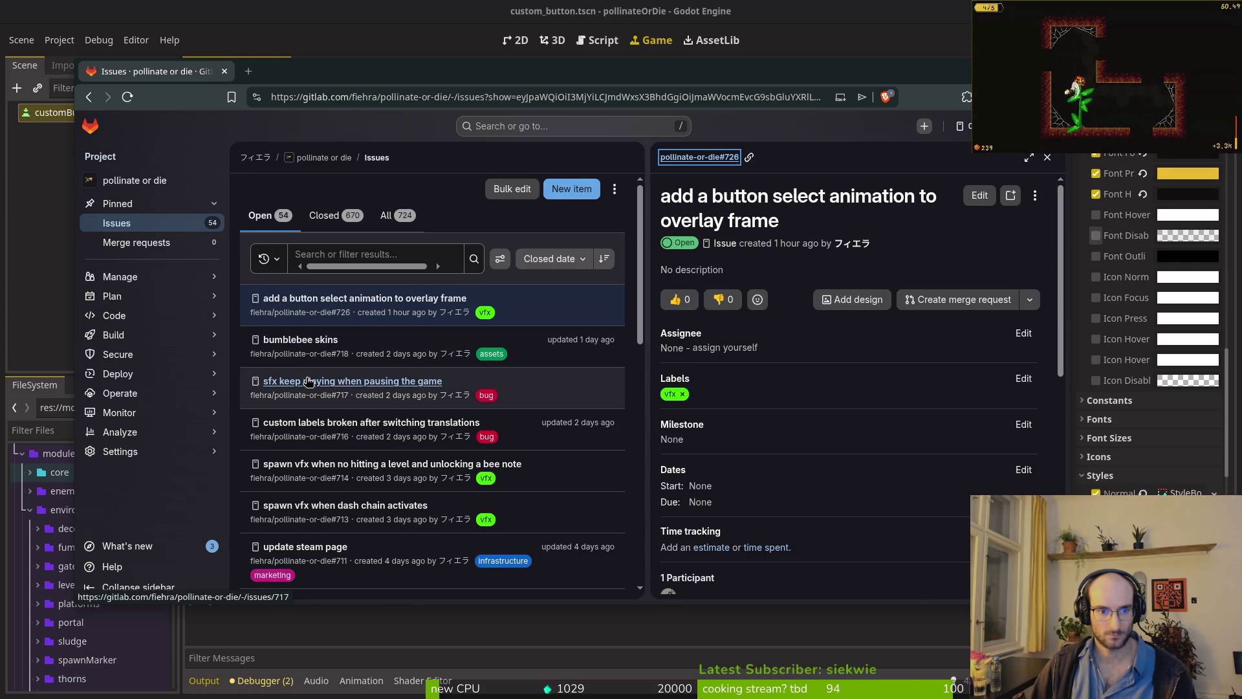
pyautogui.click(644, 360)
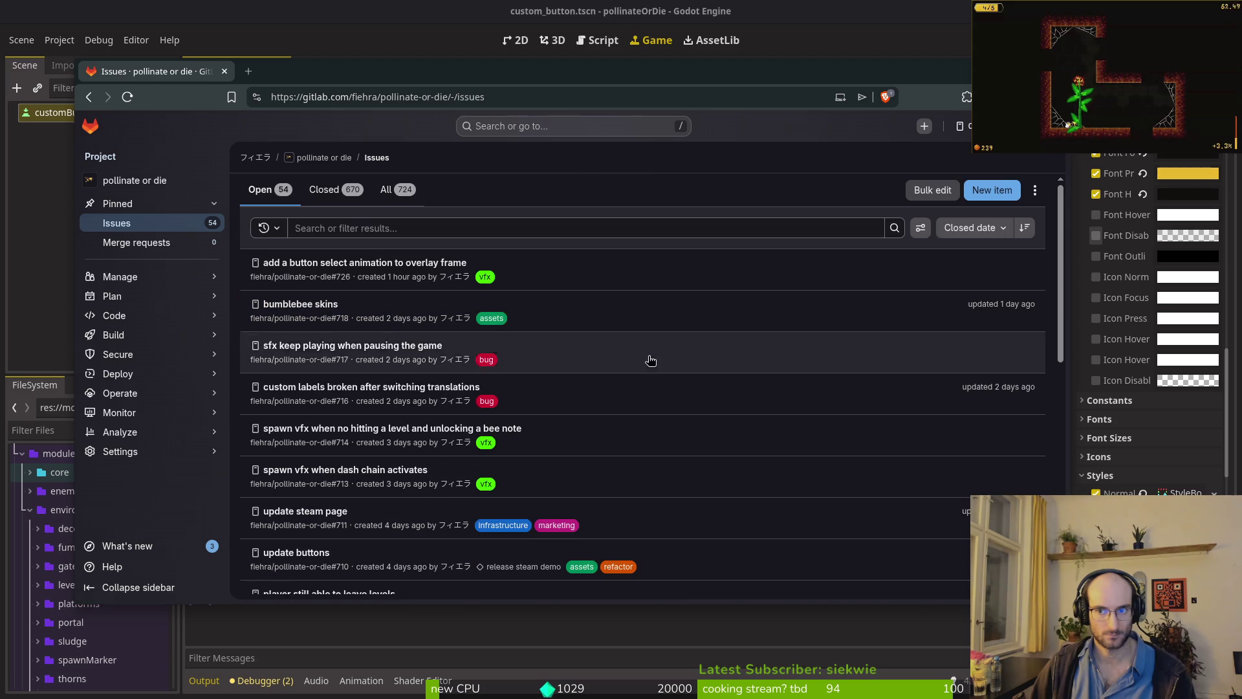
pyautogui.click(313, 390)
pyautogui.scroll(-5, 841, 446)
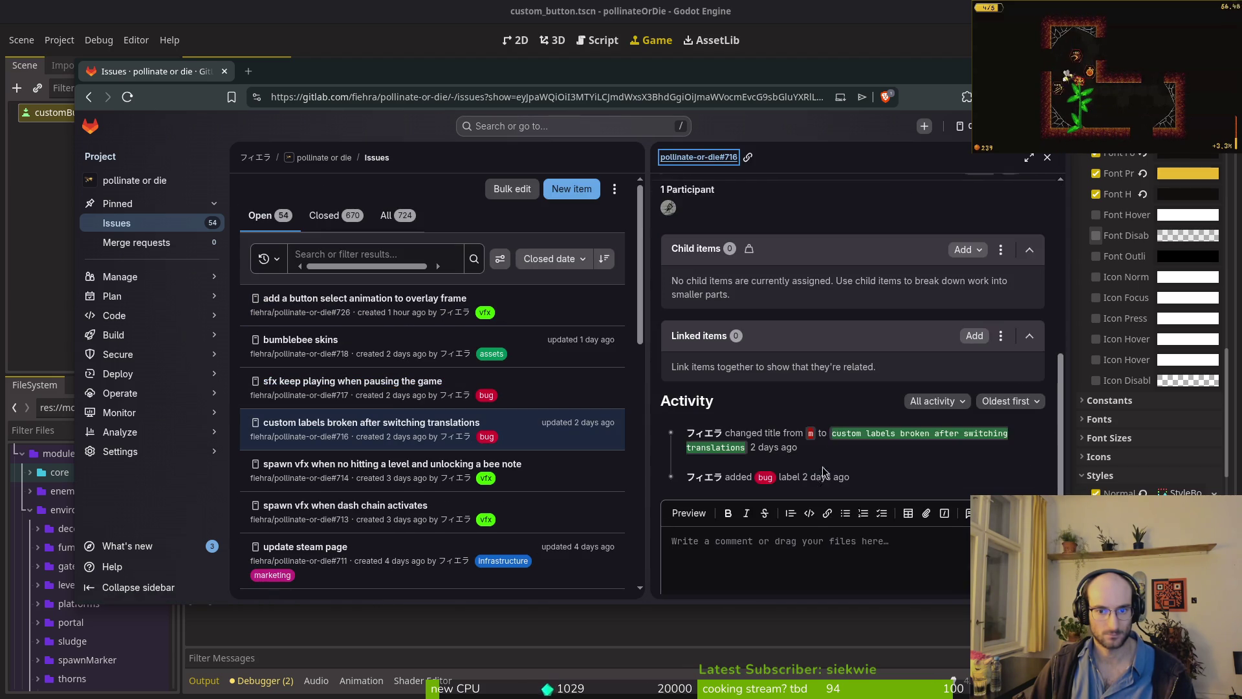
pyautogui.click(72, 194)
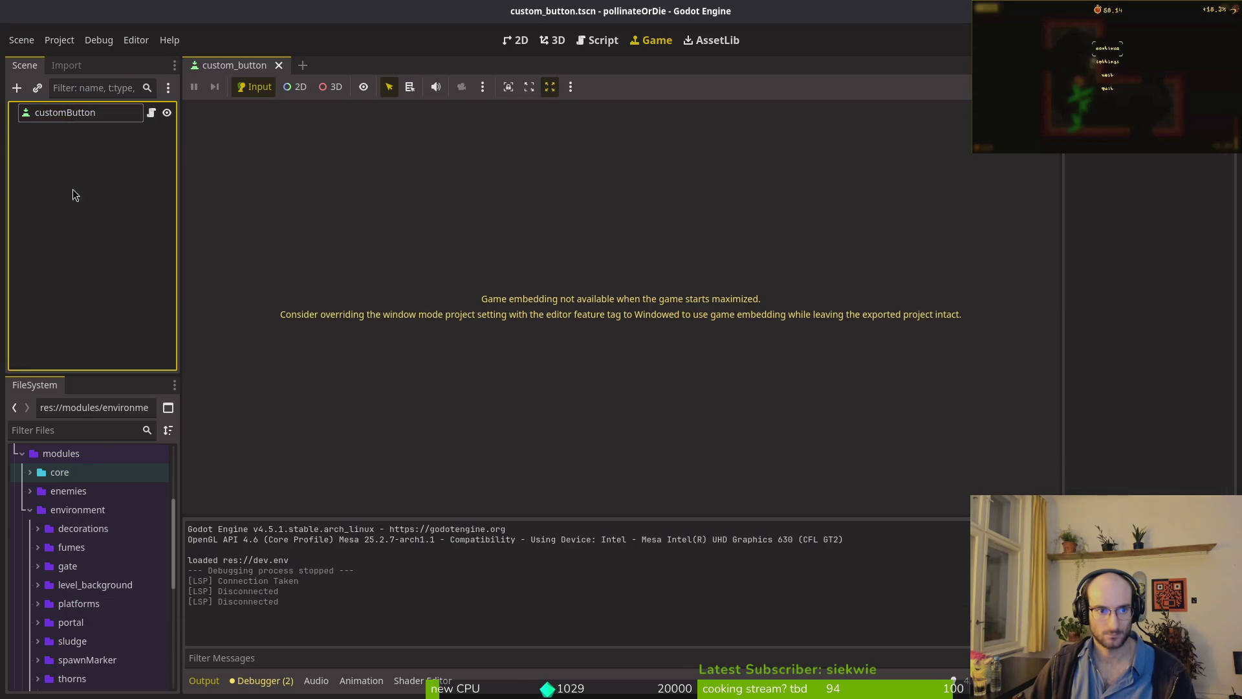
# - Run the game and cycle the settings language through French and Russian
pyautogui.press('F5')
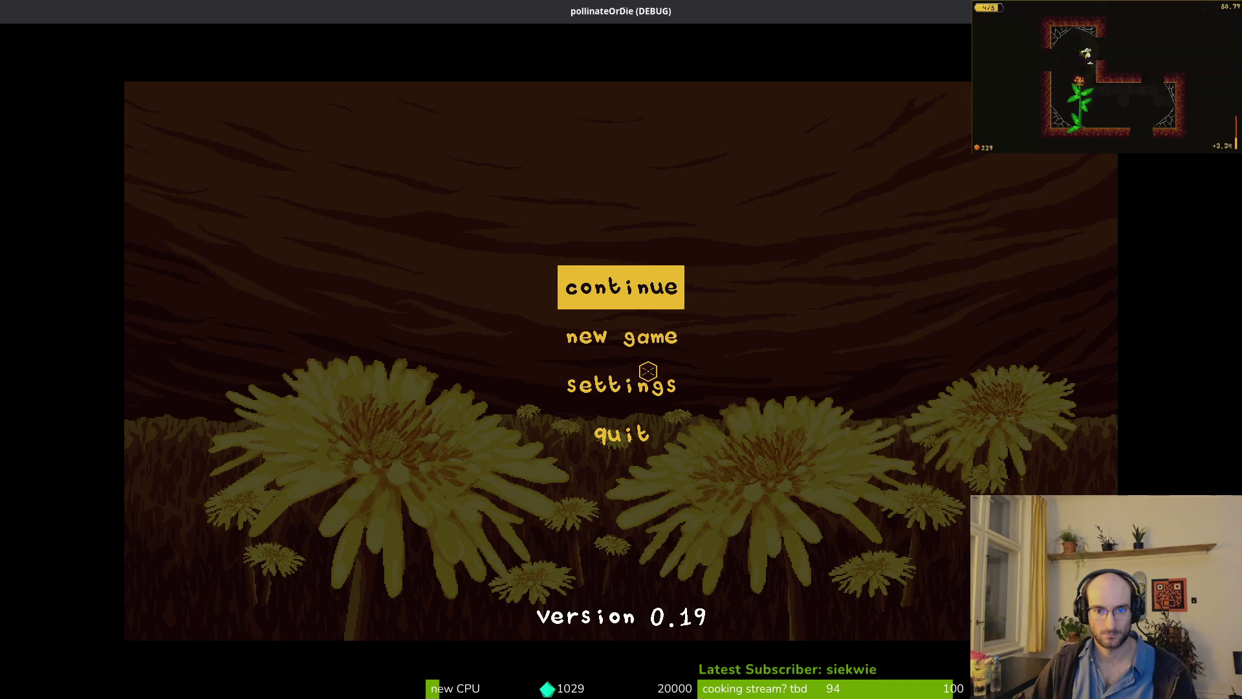
pyautogui.click(653, 378)
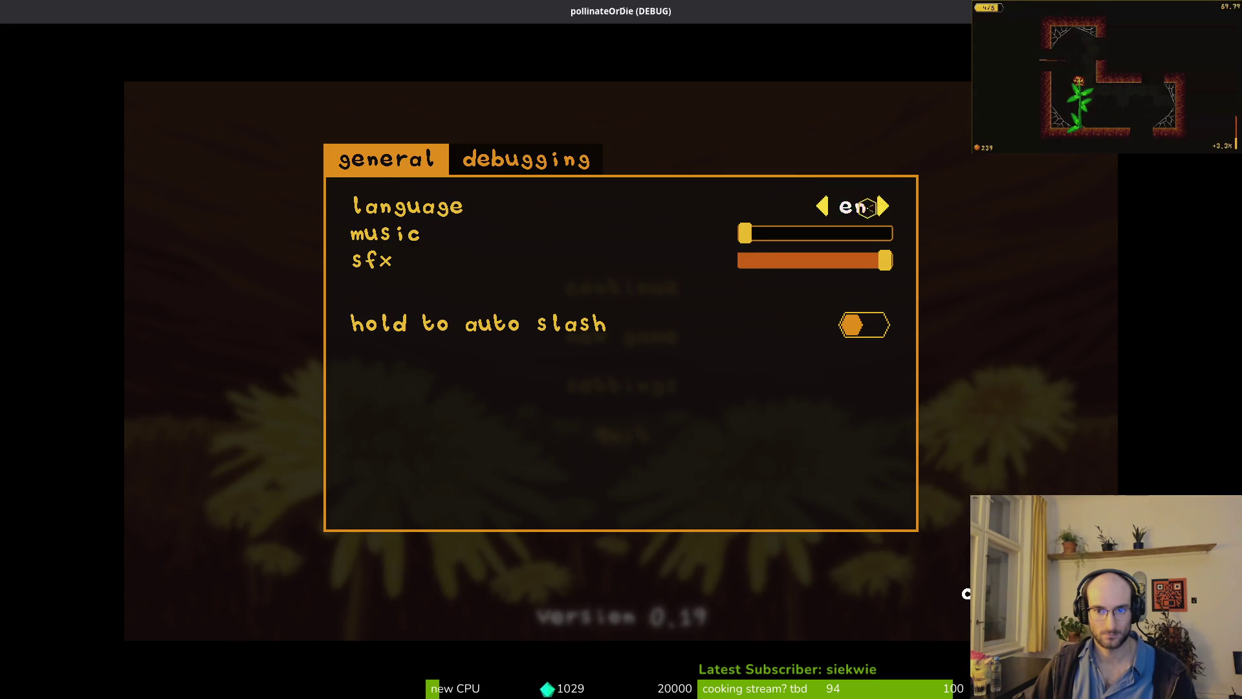
pyautogui.click(883, 205)
pyautogui.click(883, 206)
pyautogui.click(883, 205)
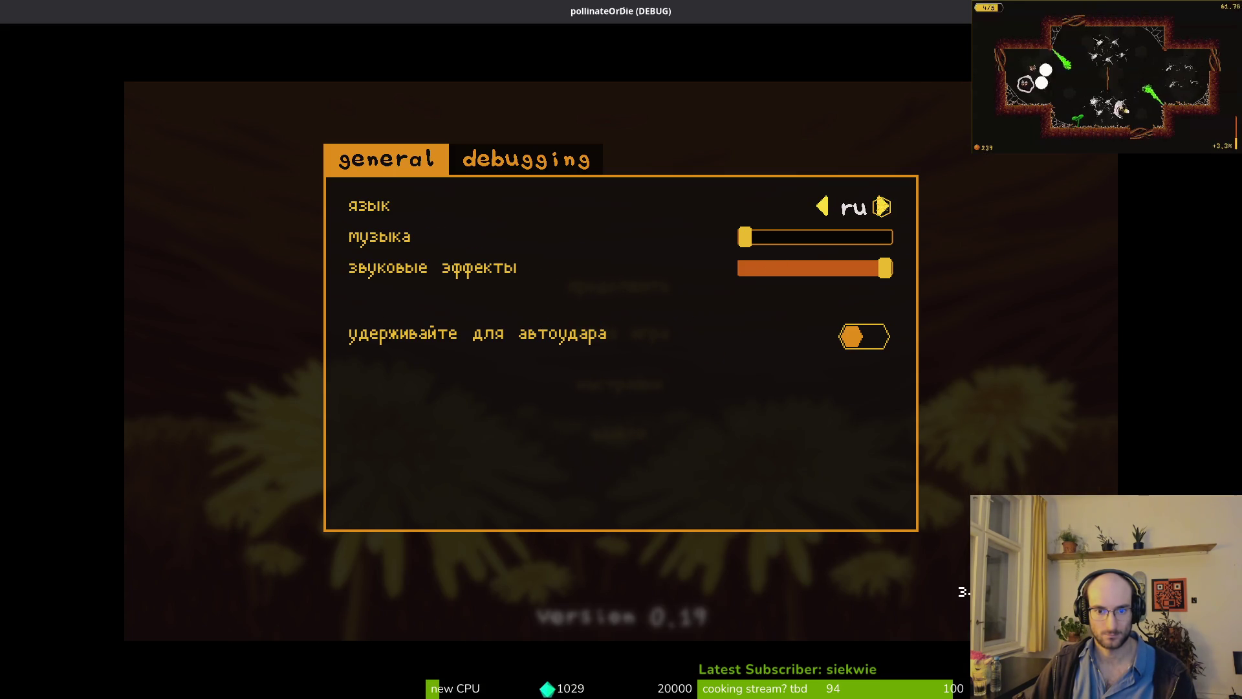
pyautogui.click(834, 206)
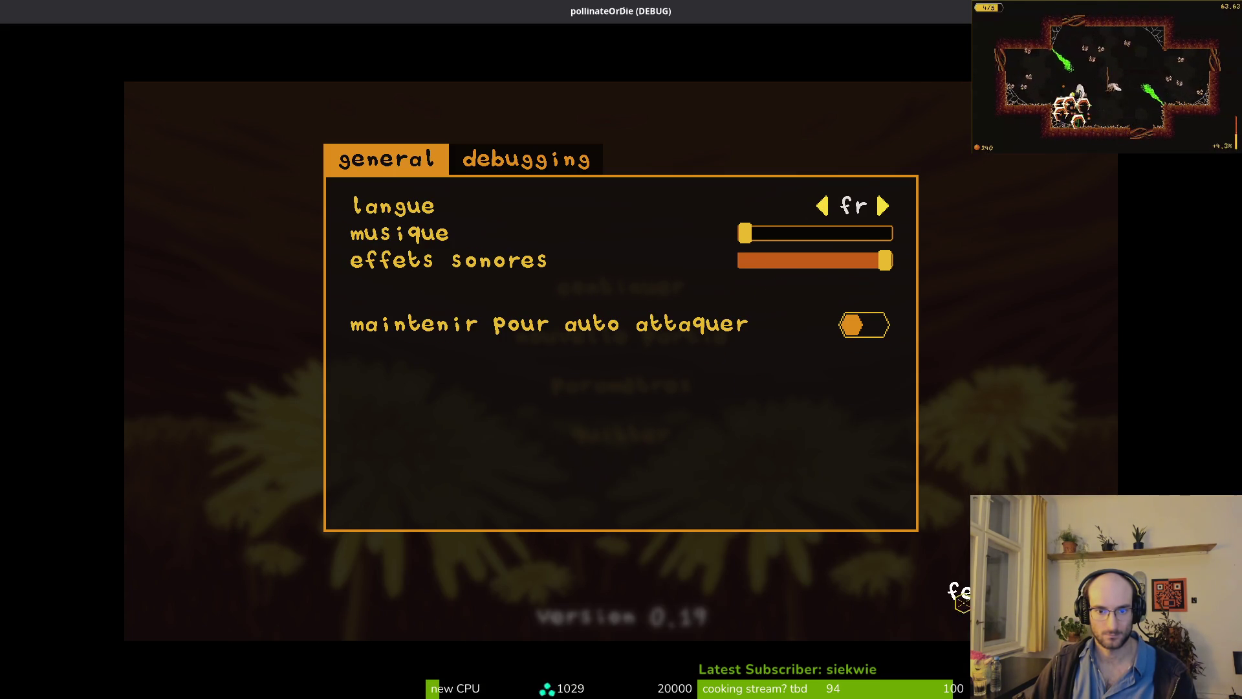
pyautogui.press('Escape')
# - Reopen settings to try Russian, then set the language back to English and close settings
pyautogui.press('Down')
pyautogui.press('Down')
pyautogui.press('Return')
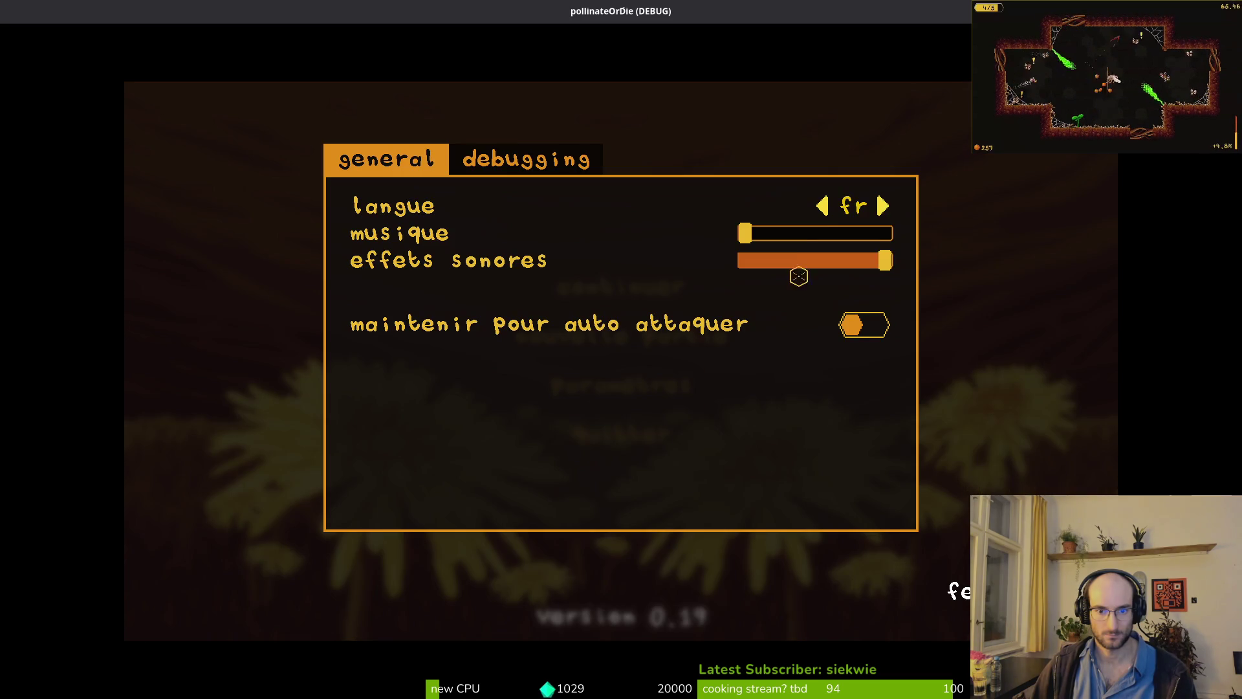
pyautogui.click(887, 206)
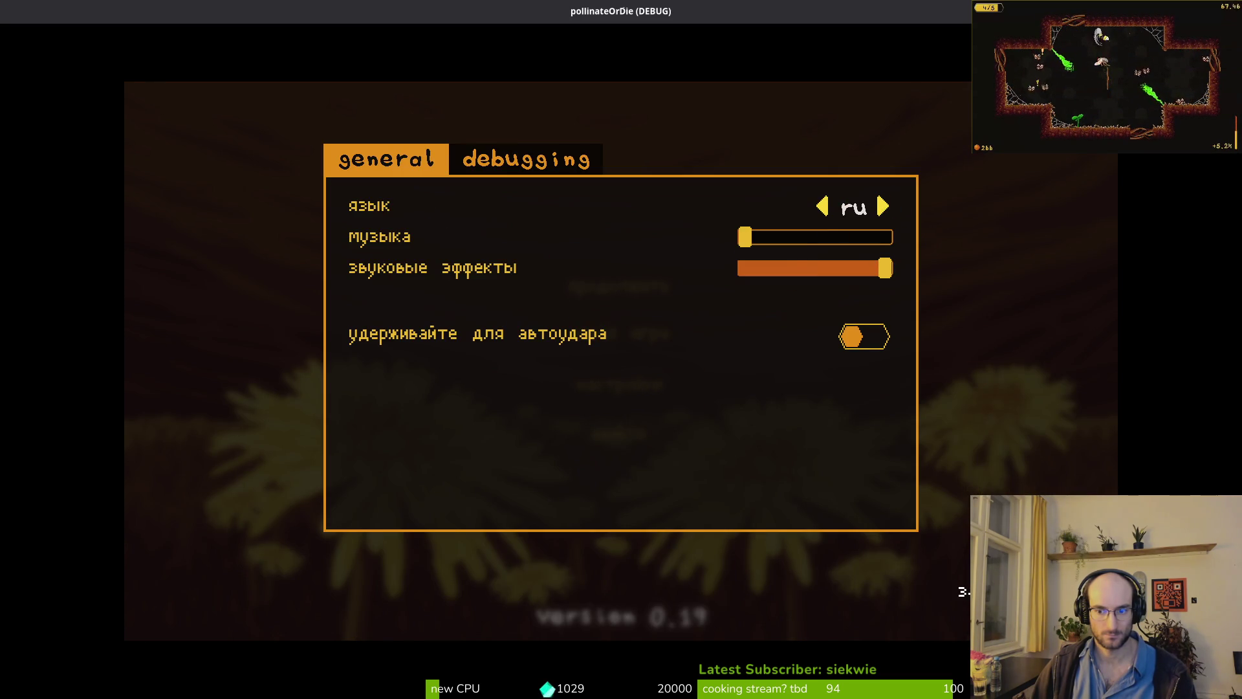
pyautogui.press('Escape')
pyautogui.press('Down')
pyautogui.press('Down')
pyautogui.press('Return')
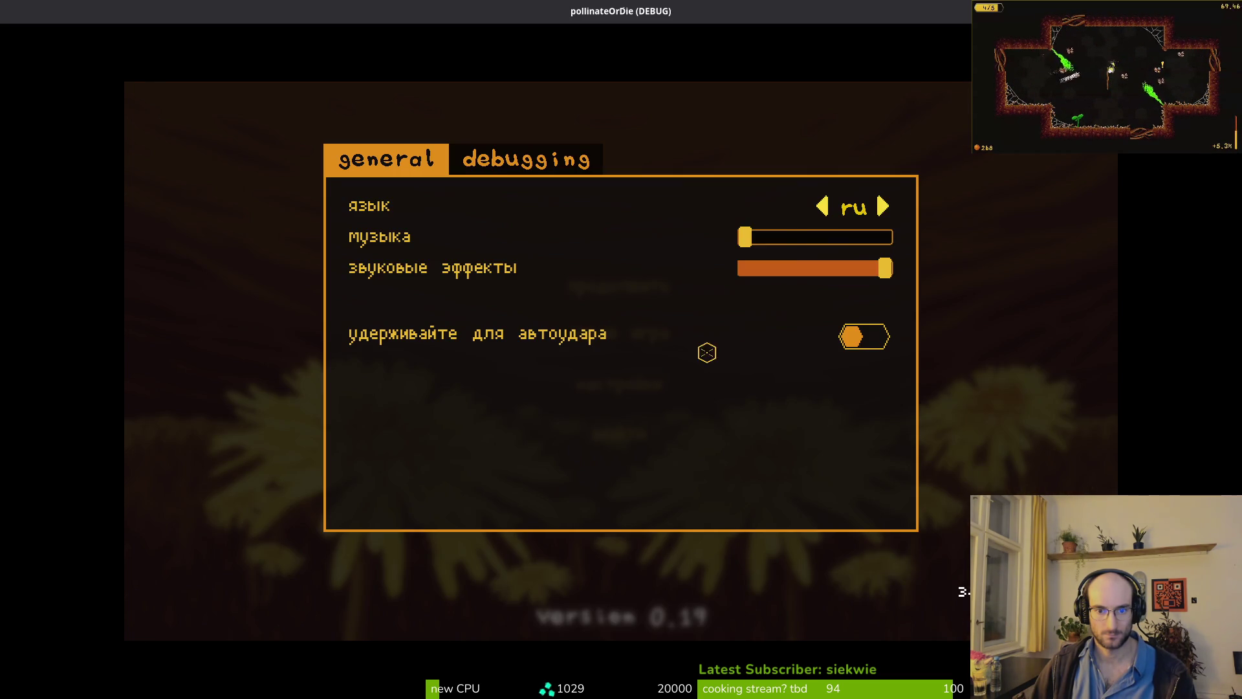
pyautogui.click(880, 204)
pyautogui.press('Escape')
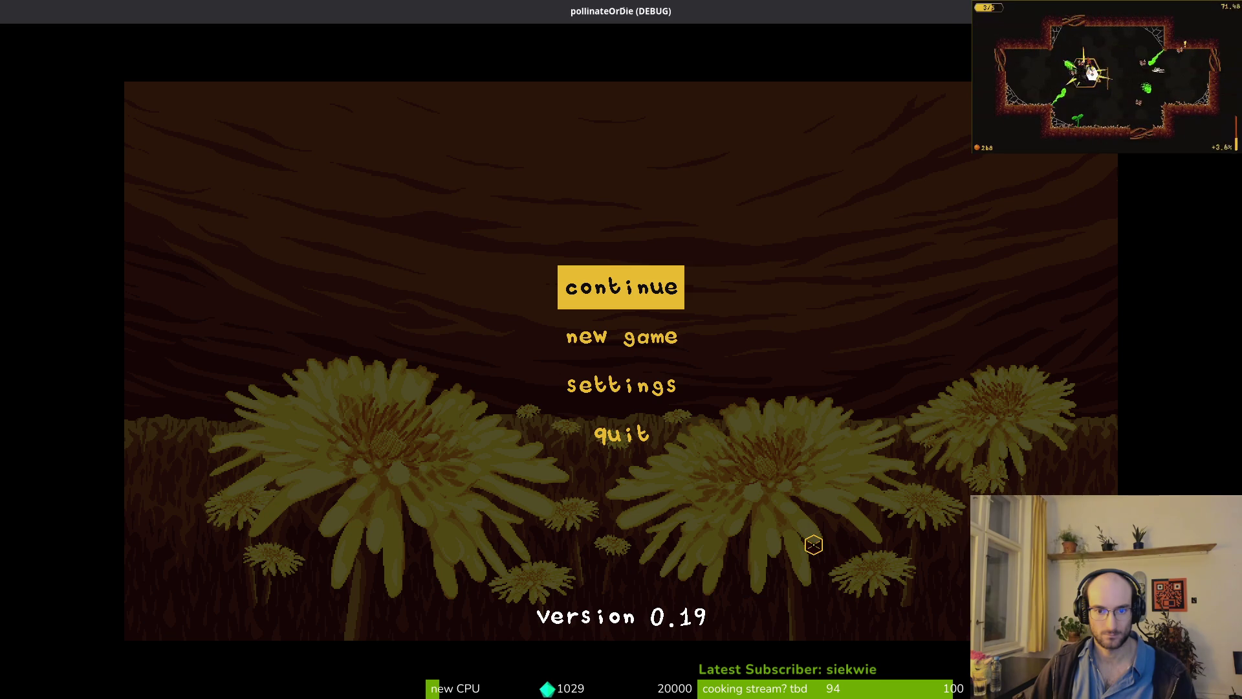
pyautogui.press('Down')
pyautogui.press('Down')
pyautogui.press('Up')
pyautogui.press('Up')
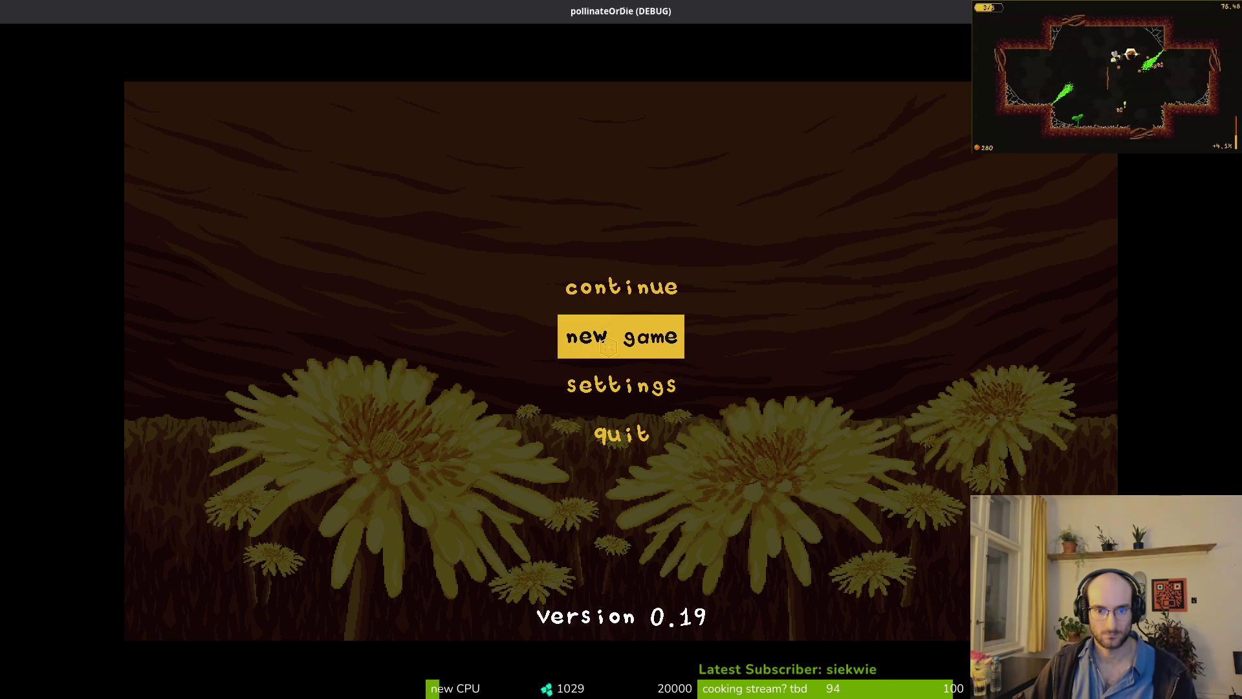
pyautogui.click(619, 387)
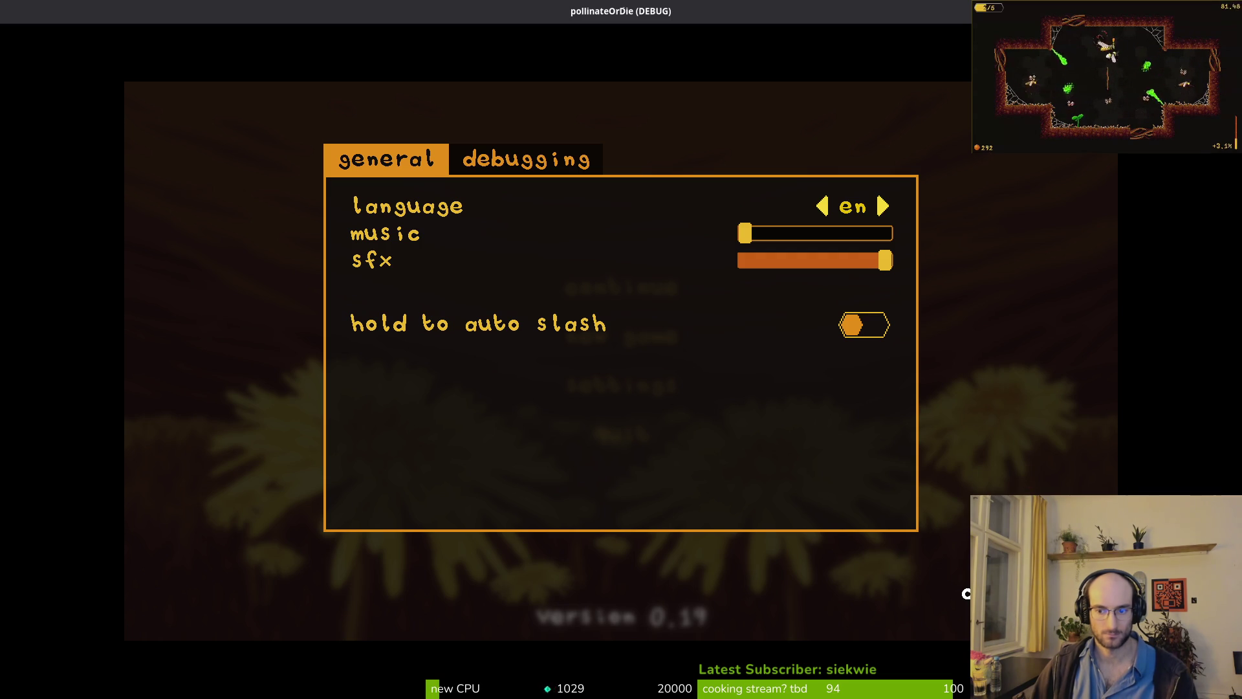
pyautogui.press('Escape')
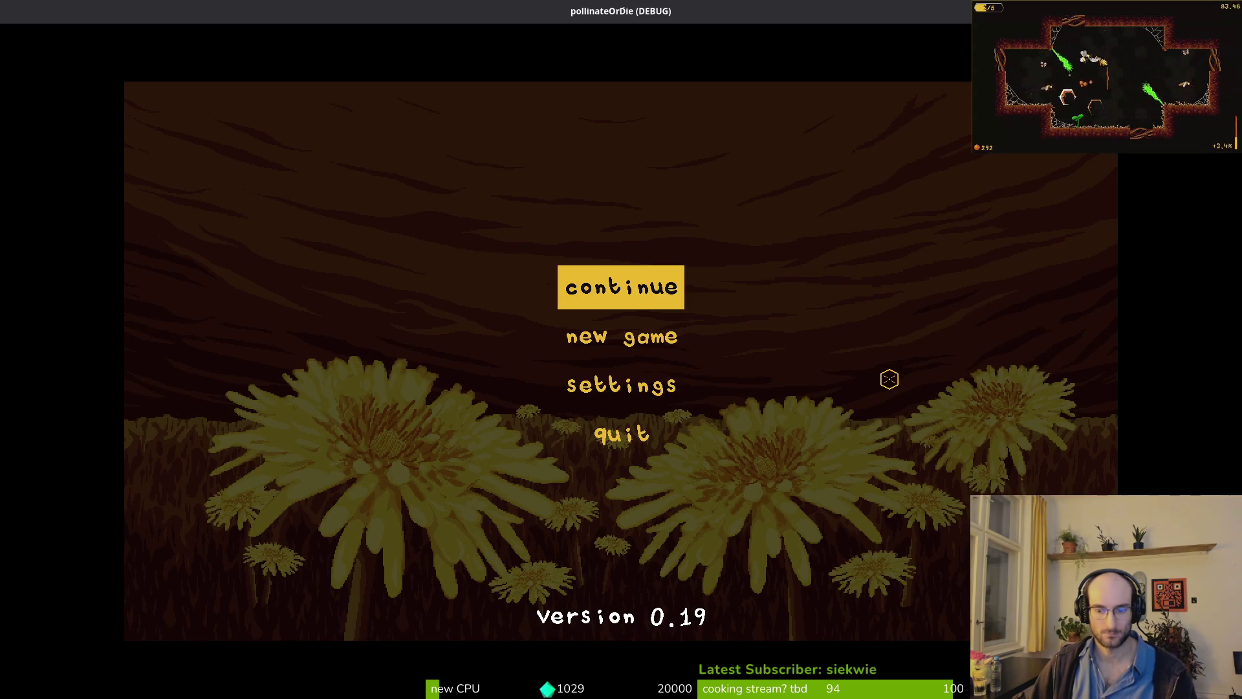
# - Close the game, launch vim . on the project folder, and dismiss the file finder
pyautogui.hotkey('alt', 'F4')
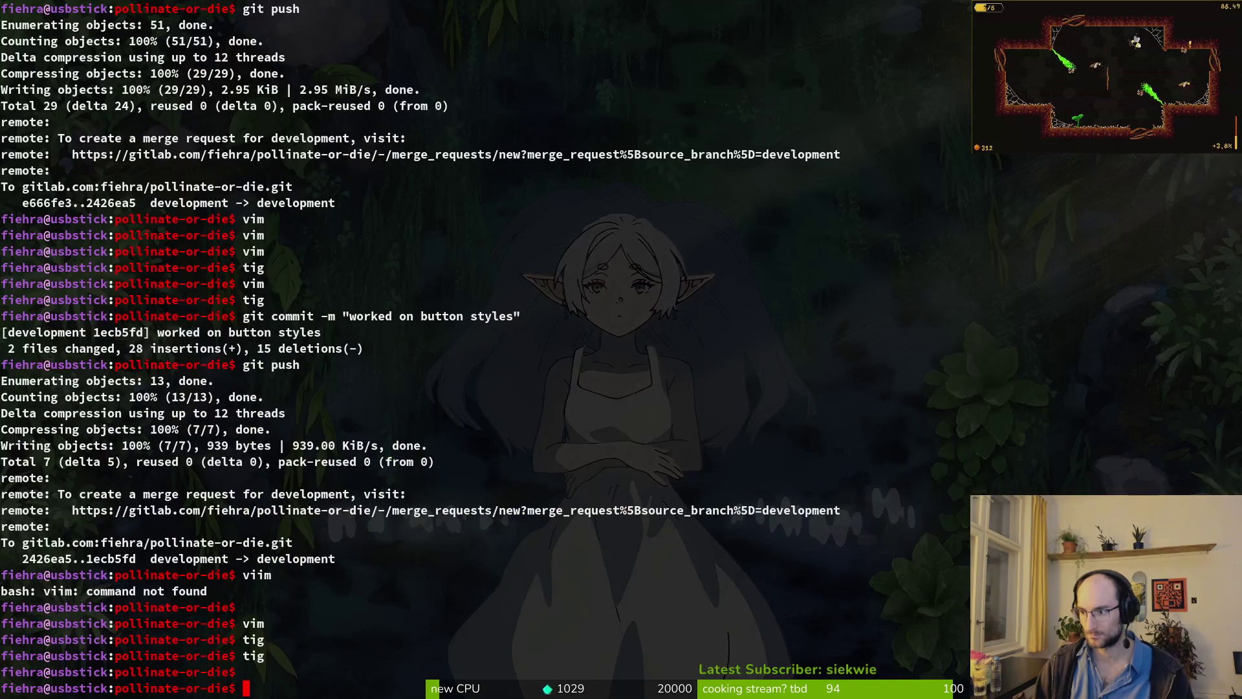
pyautogui.write('vim .')
pyautogui.press('Return')
pyautogui.press('space')
pyautogui.press('p')
pyautogui.press('f')
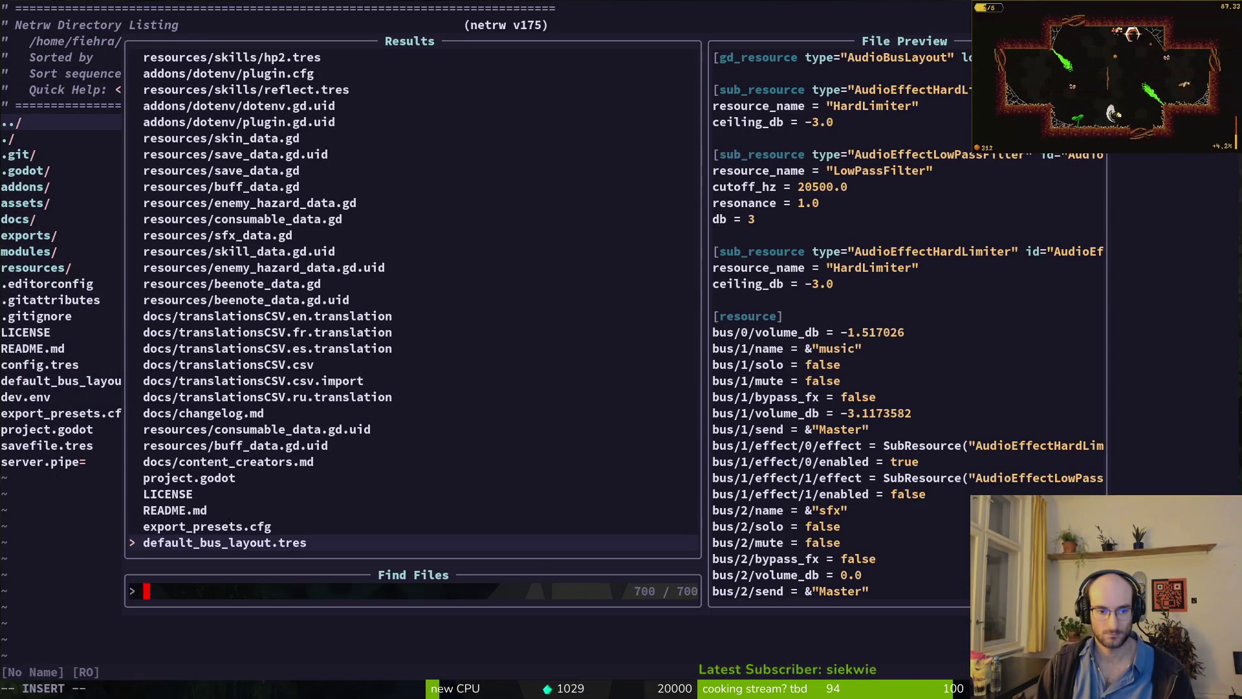
pyautogui.press('Escape')
pyautogui.hotkey('alt', 'Tab')
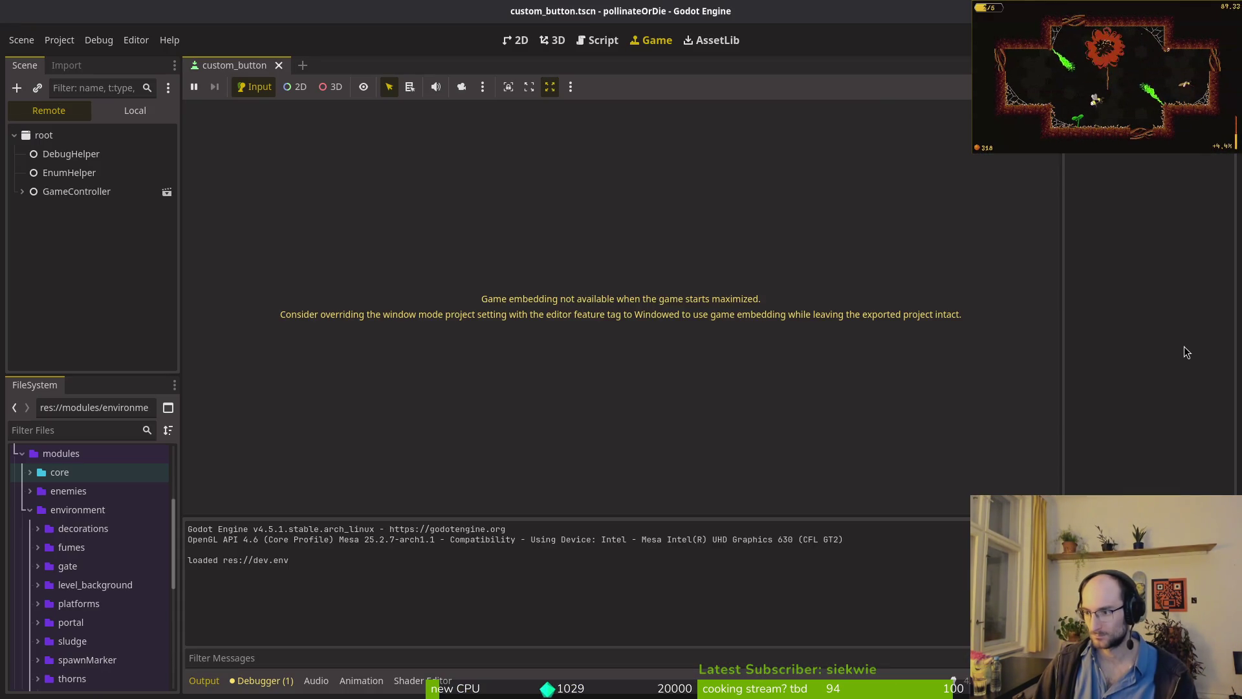
# - Quick-open skills_overlay.tscn, switch the Scene dock to Local, and select the back node
pyautogui.hotkey('shift', 'alt', 'o')
pyautogui.write('overl')
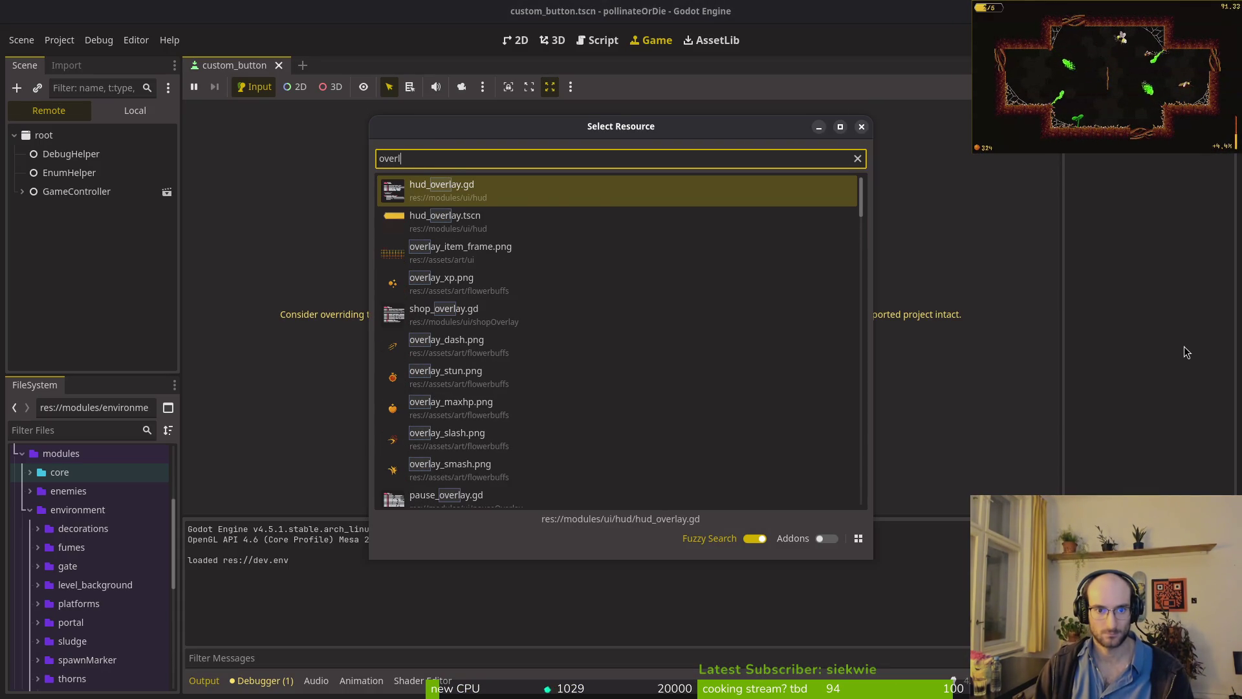
pyautogui.press('Down')
pyautogui.hotkey('ctrl', 'a')
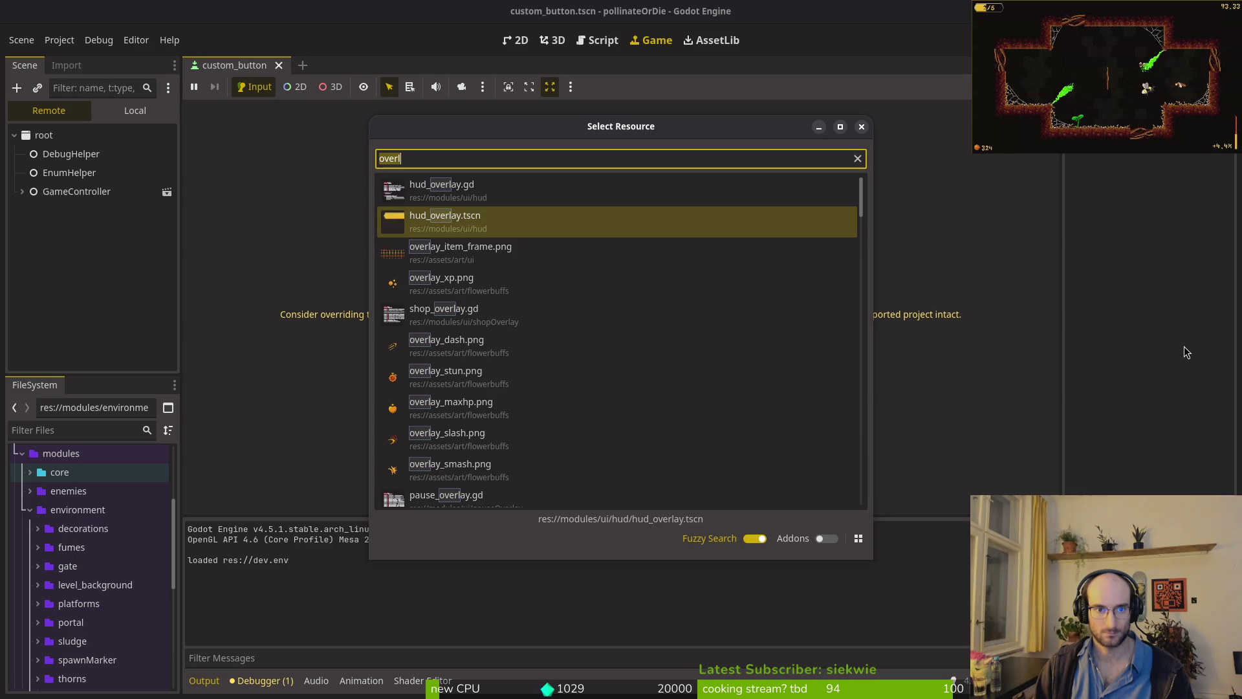
pyautogui.write('skillsov')
pyautogui.press('Return')
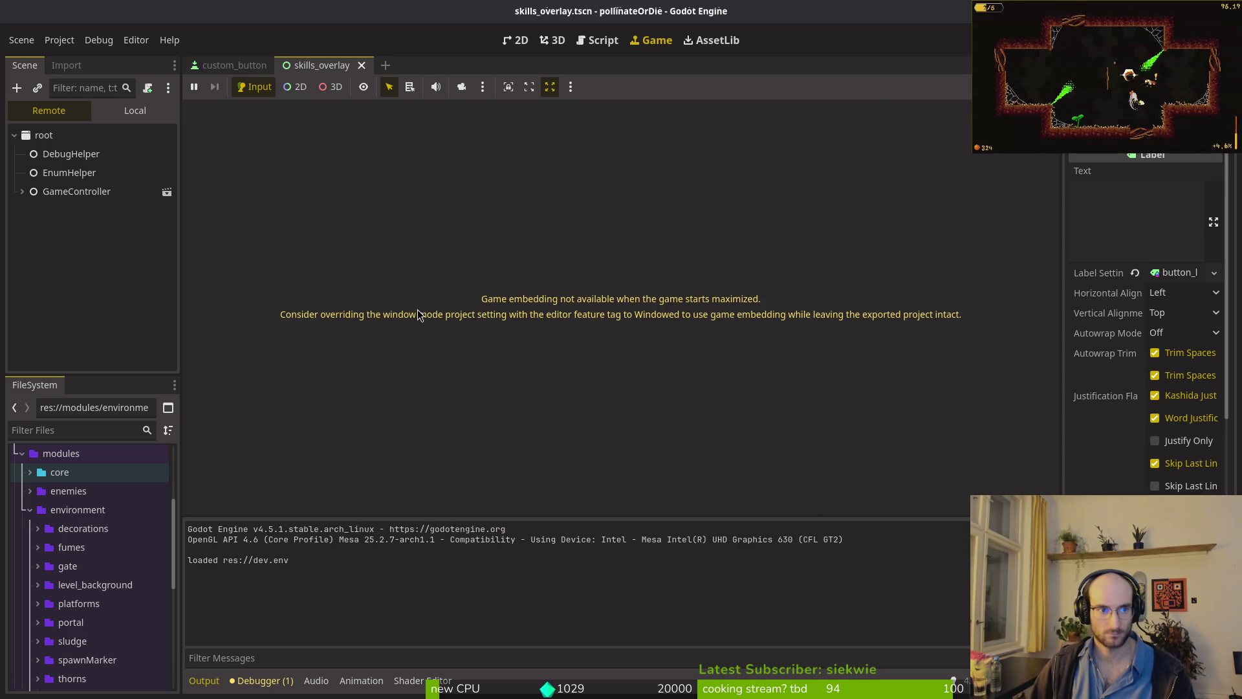
pyautogui.click(132, 111)
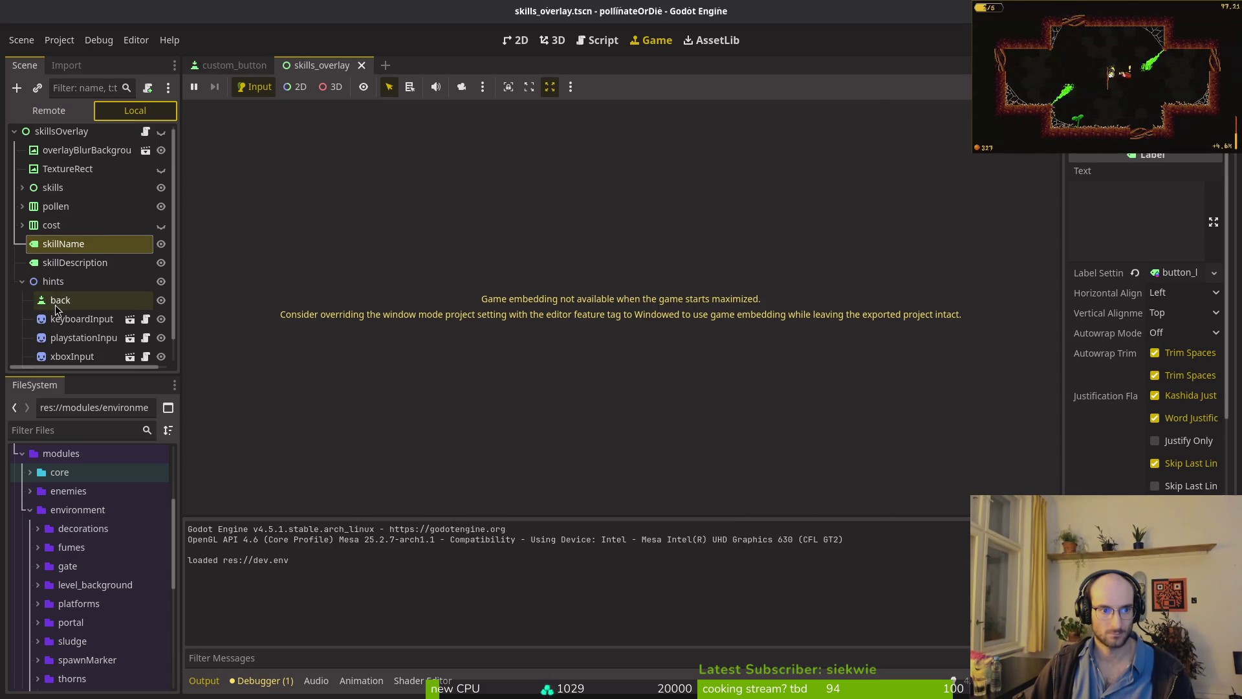
pyautogui.click(59, 302)
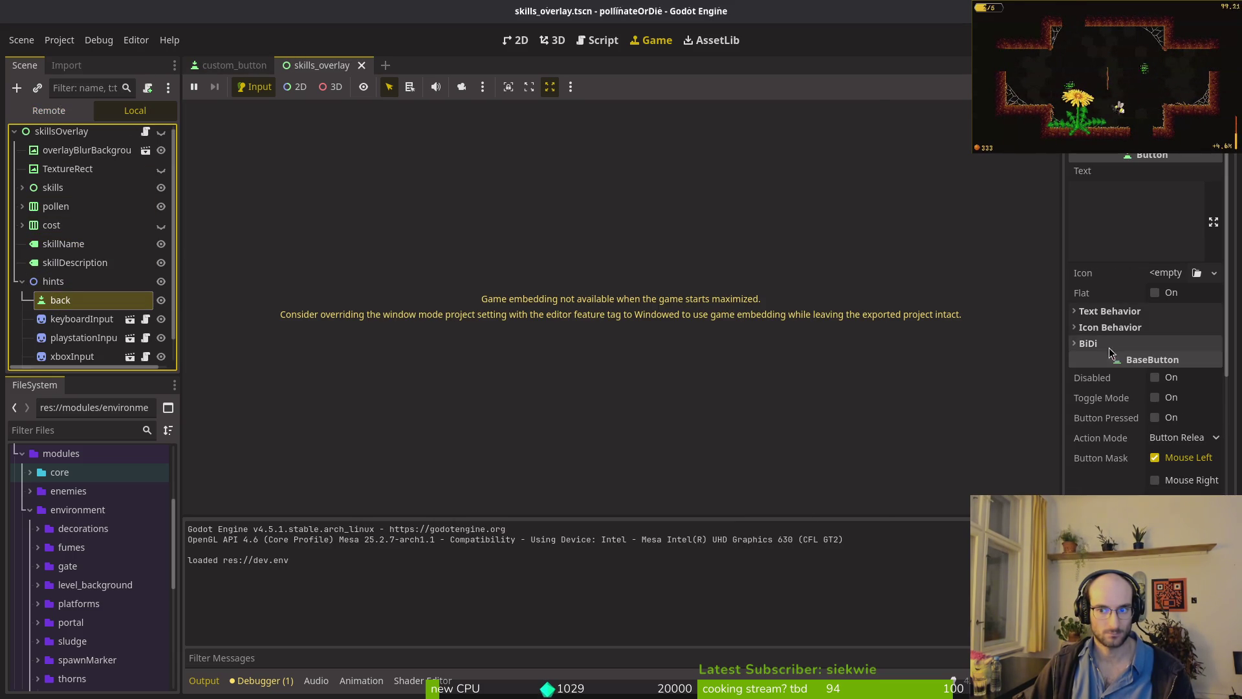
# - Expand the back node's Theme properties in the Inspector and load mainTheme into it
pyautogui.click(1112, 388)
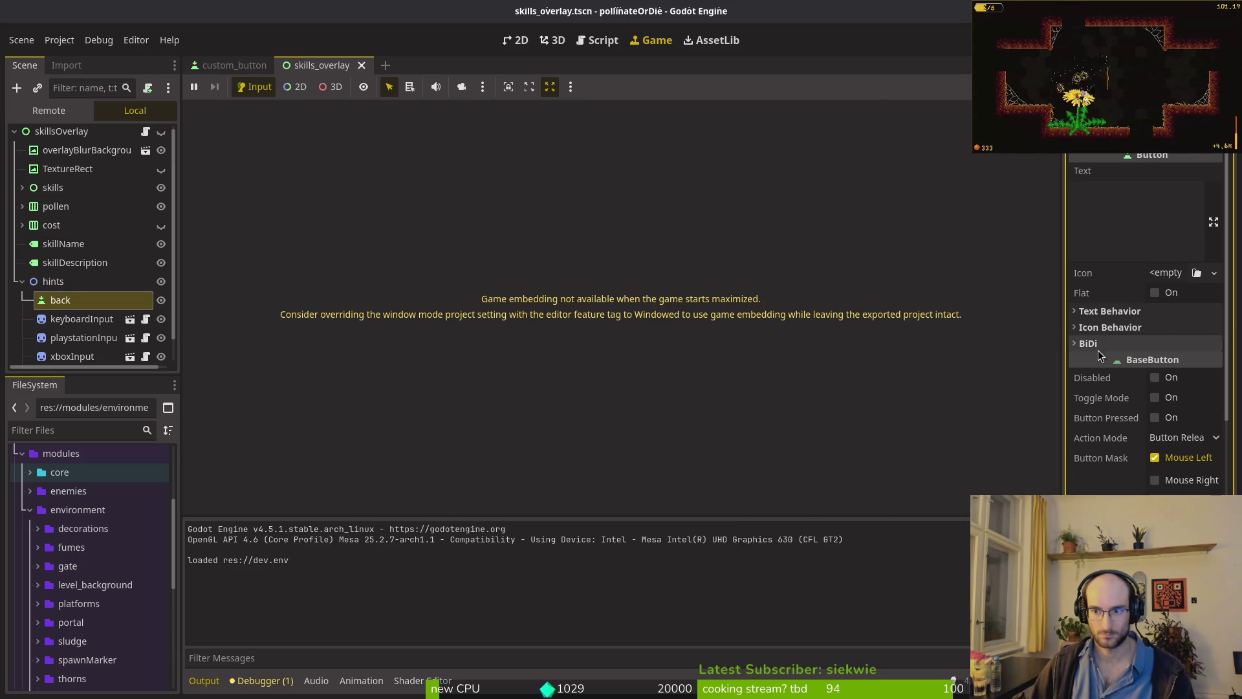
pyautogui.scroll(-5, 1117, 394)
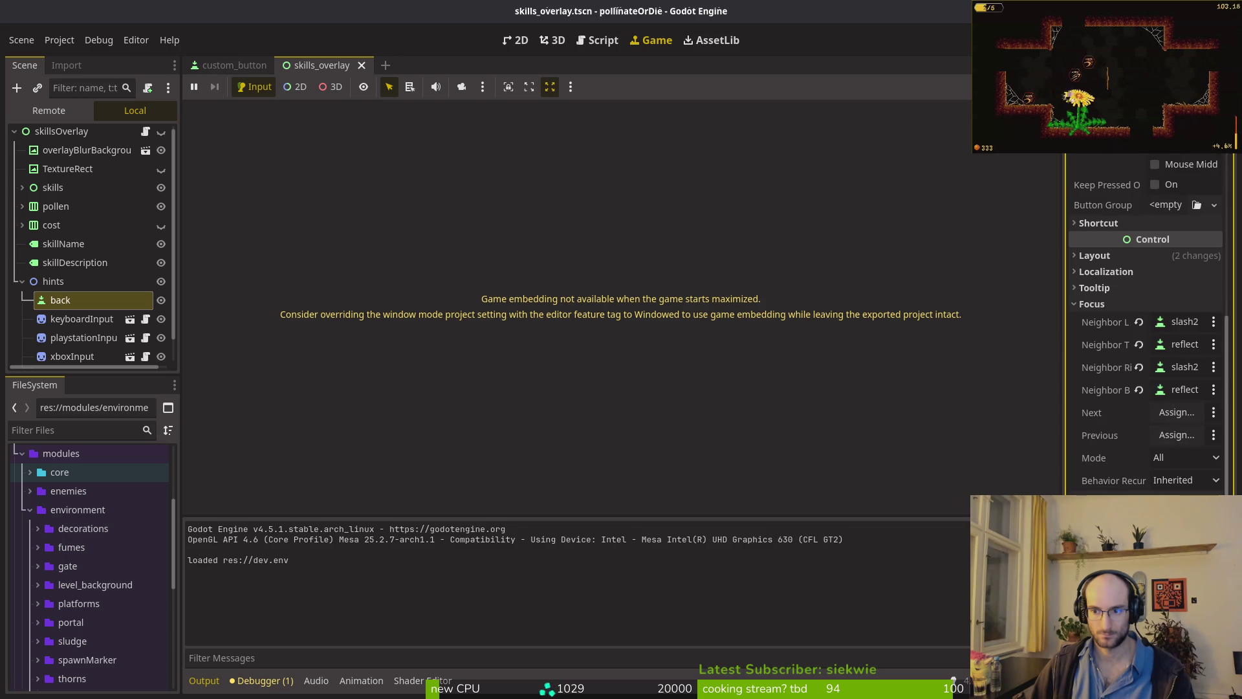
pyautogui.click(1086, 304)
pyautogui.scroll(2, 1123, 379)
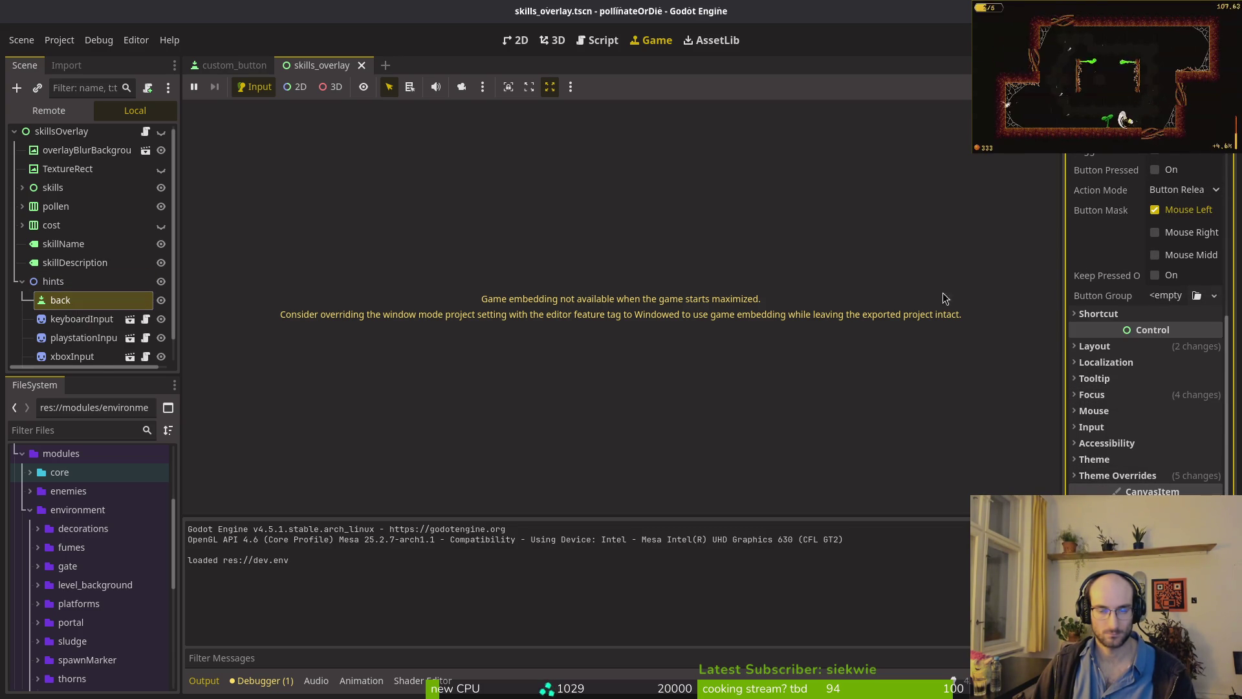
pyautogui.click(1144, 476)
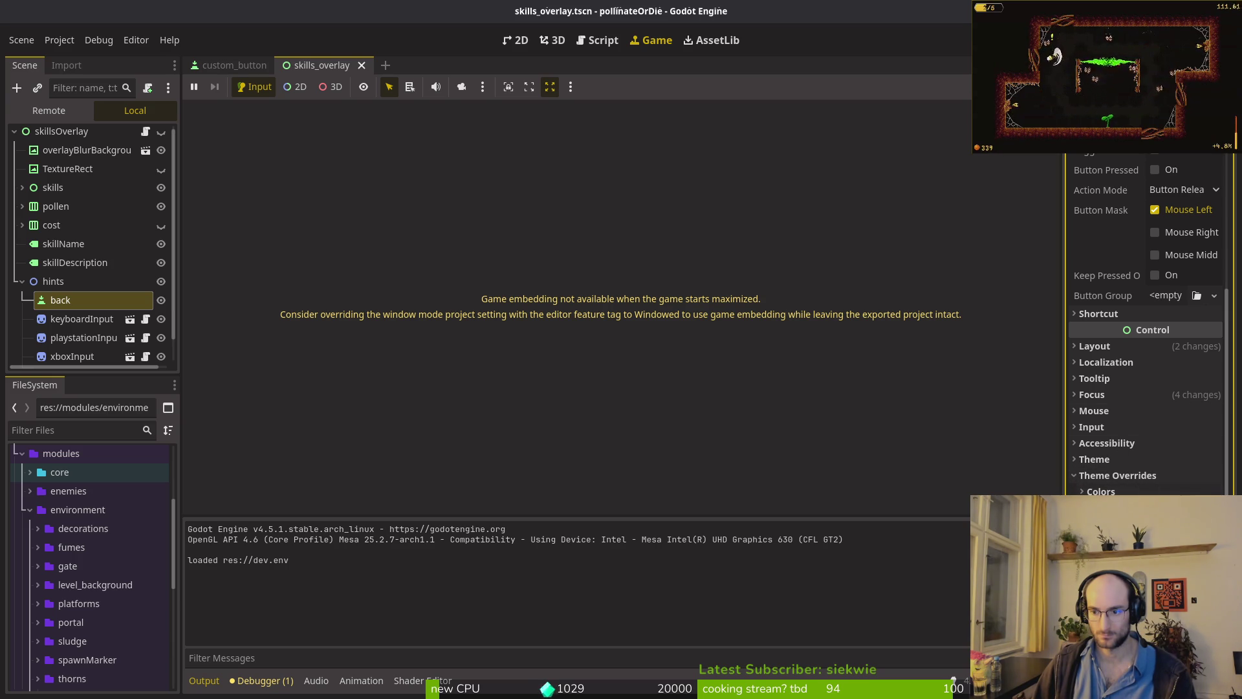
pyautogui.click(1092, 478)
pyautogui.click(1093, 460)
pyautogui.click(1166, 479)
pyautogui.click(1138, 471)
pyautogui.click(1167, 478)
pyautogui.doubleClick(395, 193)
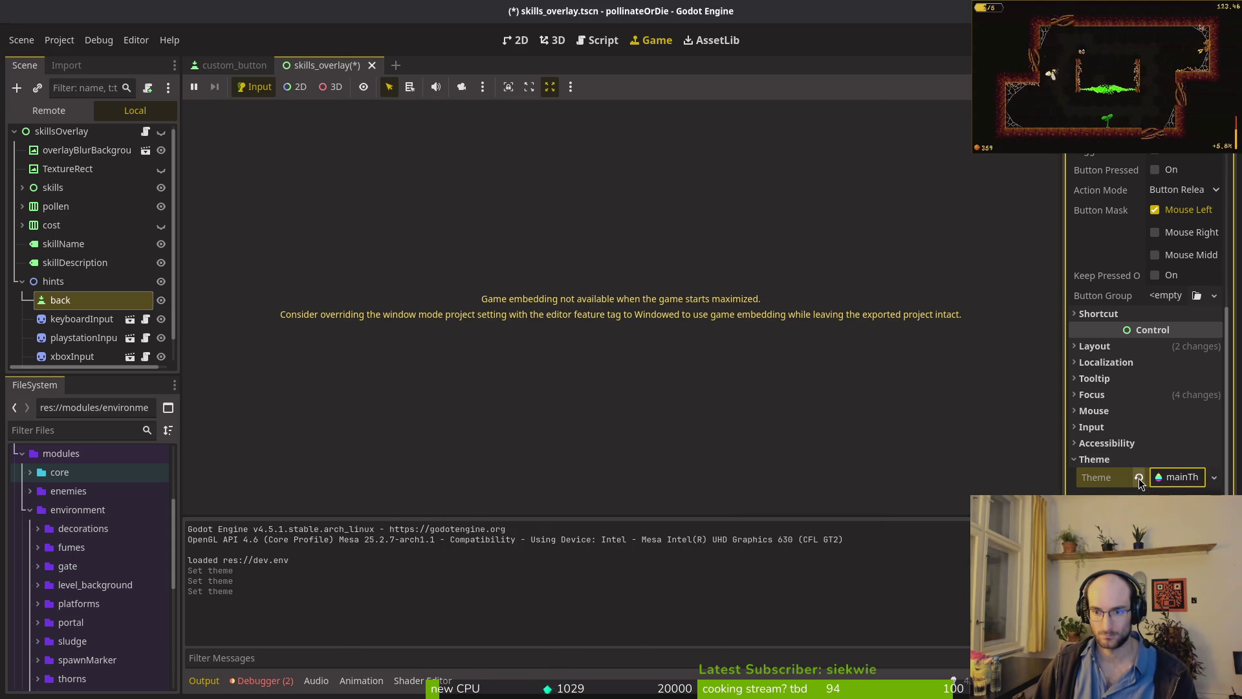
# - Open mainTheme in the theme editor and clear the back button's Theme
pyautogui.click(1158, 477)
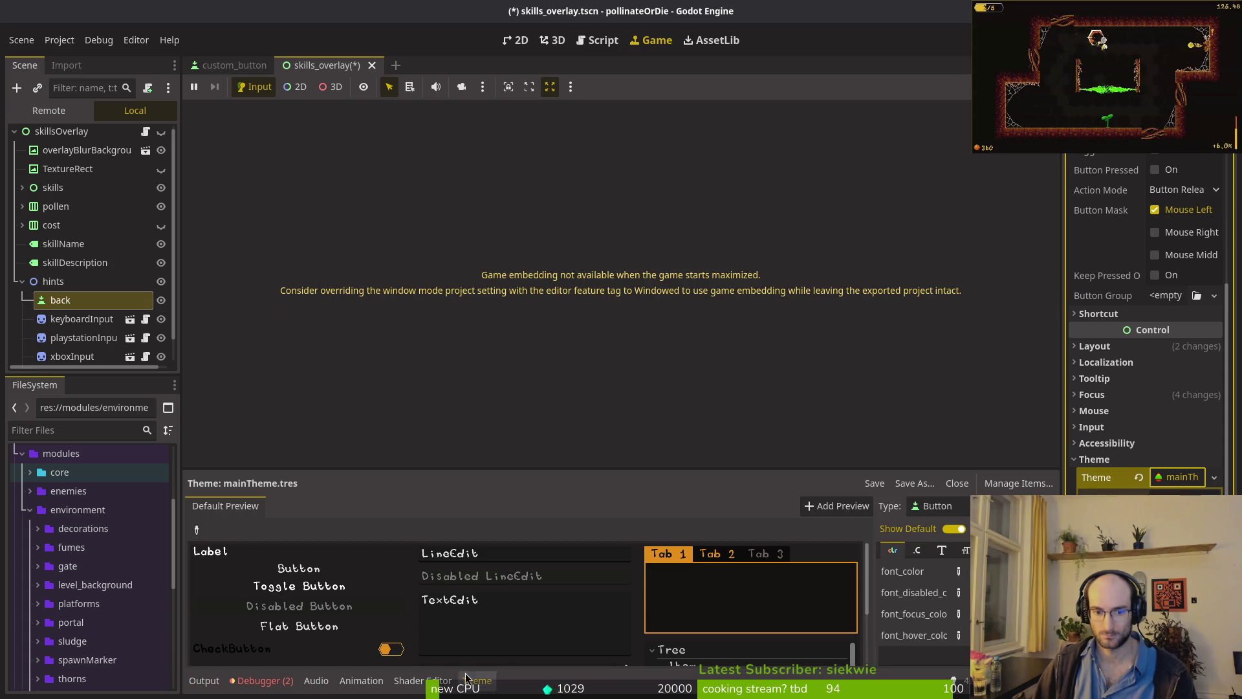
pyautogui.click(1144, 475)
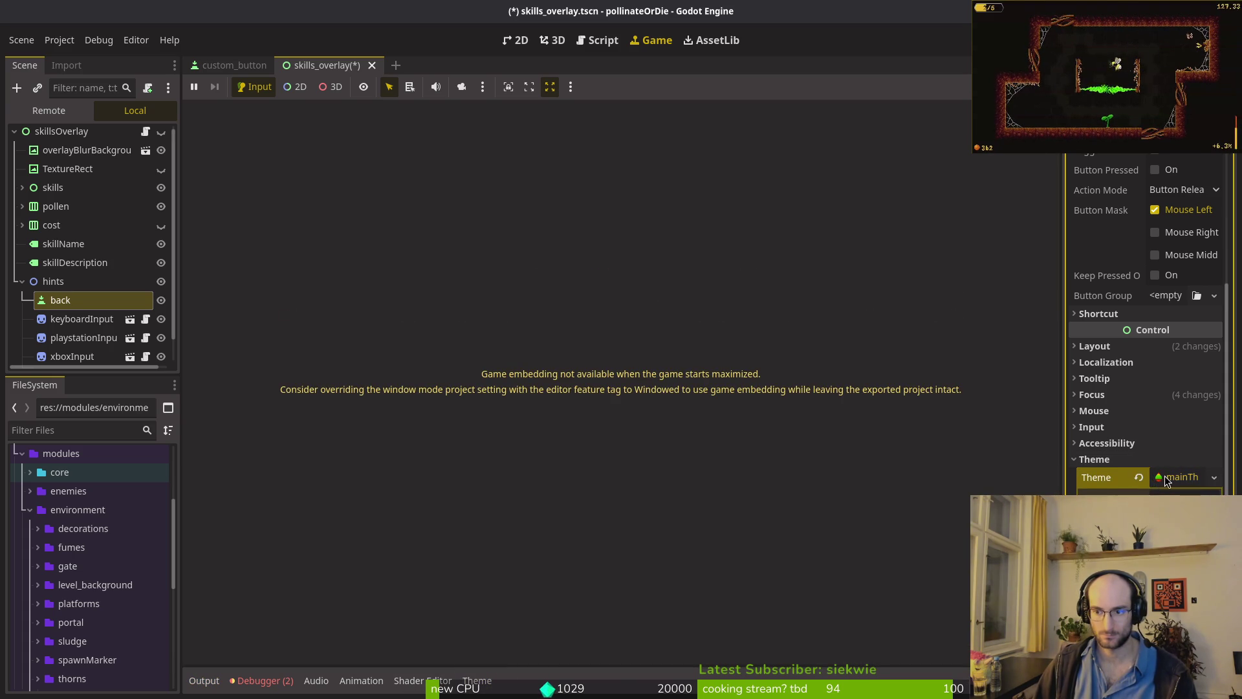
pyautogui.click(1156, 476)
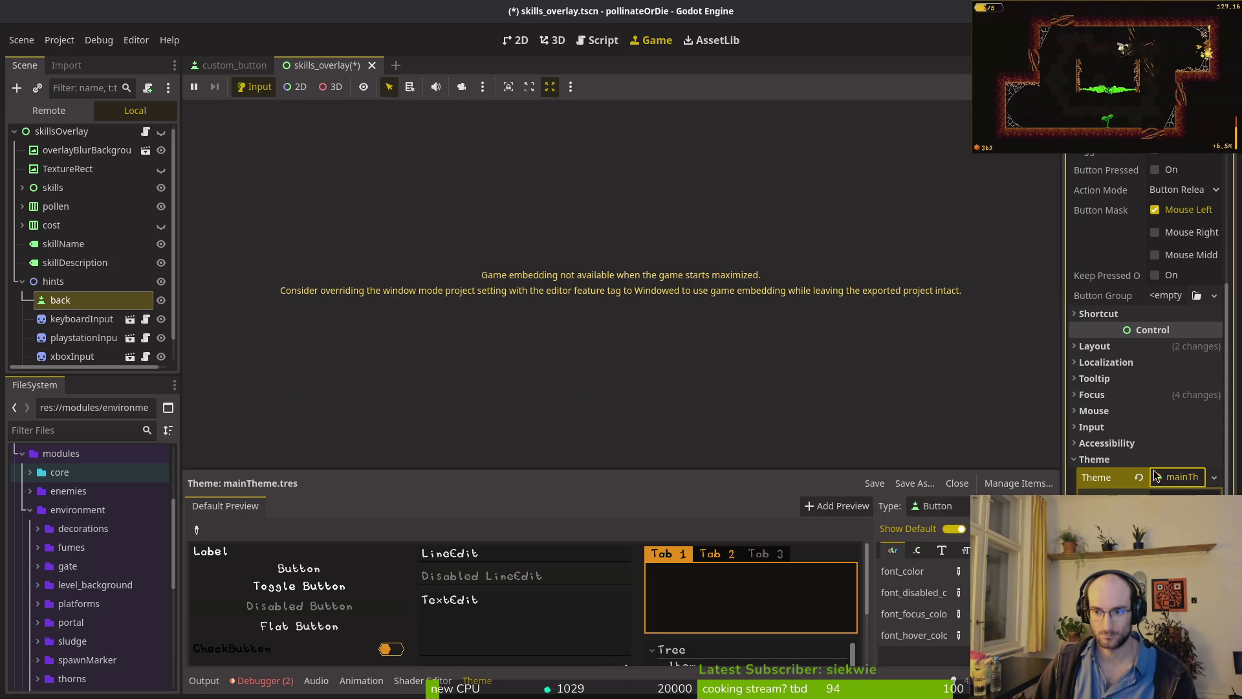
pyautogui.click(1139, 476)
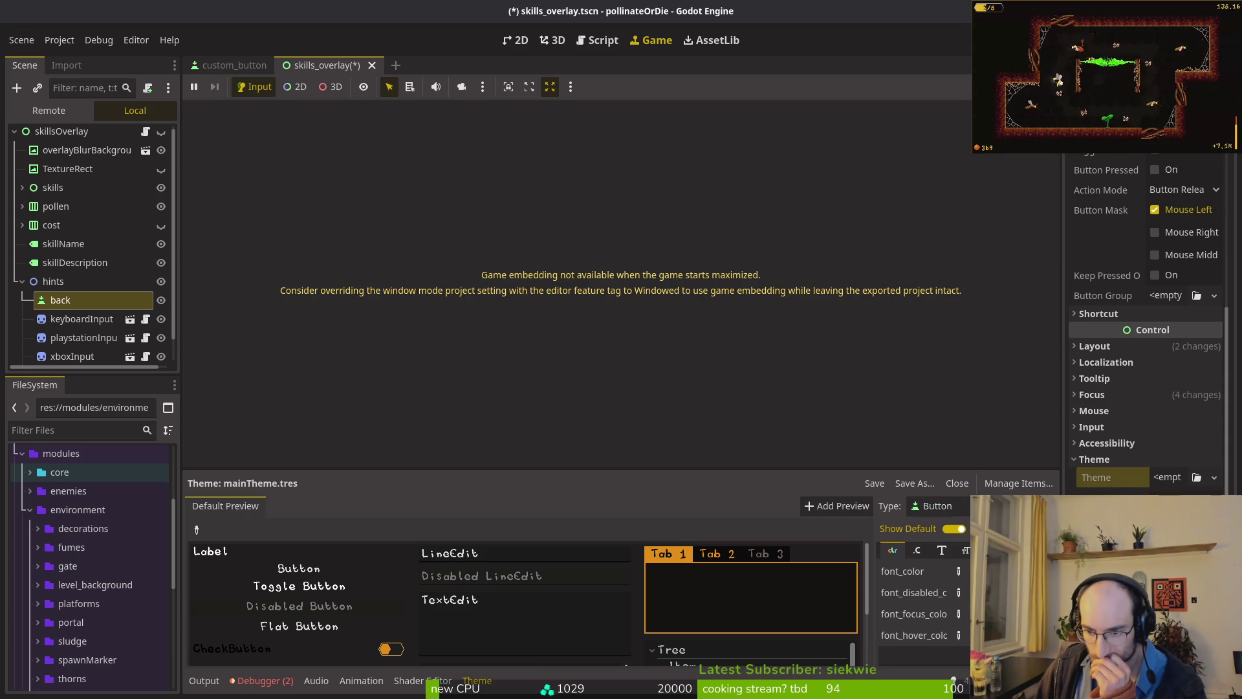
# - Set mainTheme's Button font_color to orange, save, and run the game with F5
pyautogui.click(1009, 570)
pyautogui.hotkey('ctrl', 'shift', 'v')
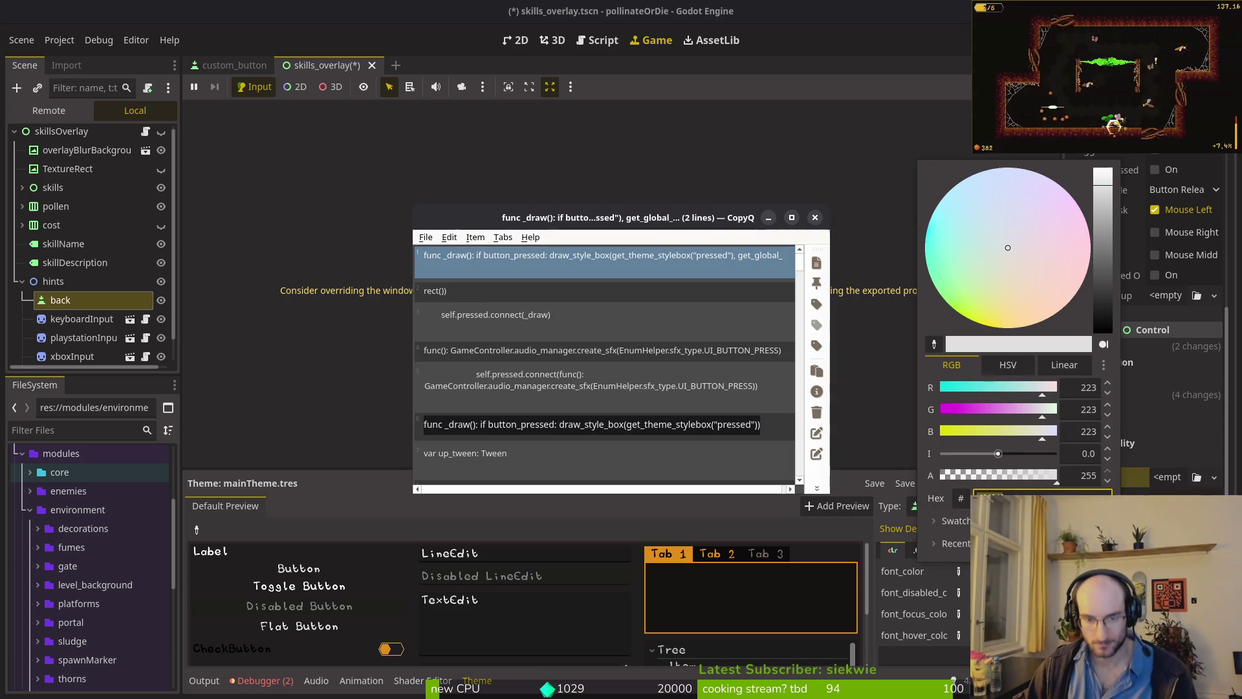
pyautogui.press('Down')
pyautogui.press('Down')
pyautogui.press('Down')
pyautogui.press('Down')
pyautogui.press('Down')
pyautogui.press('Down')
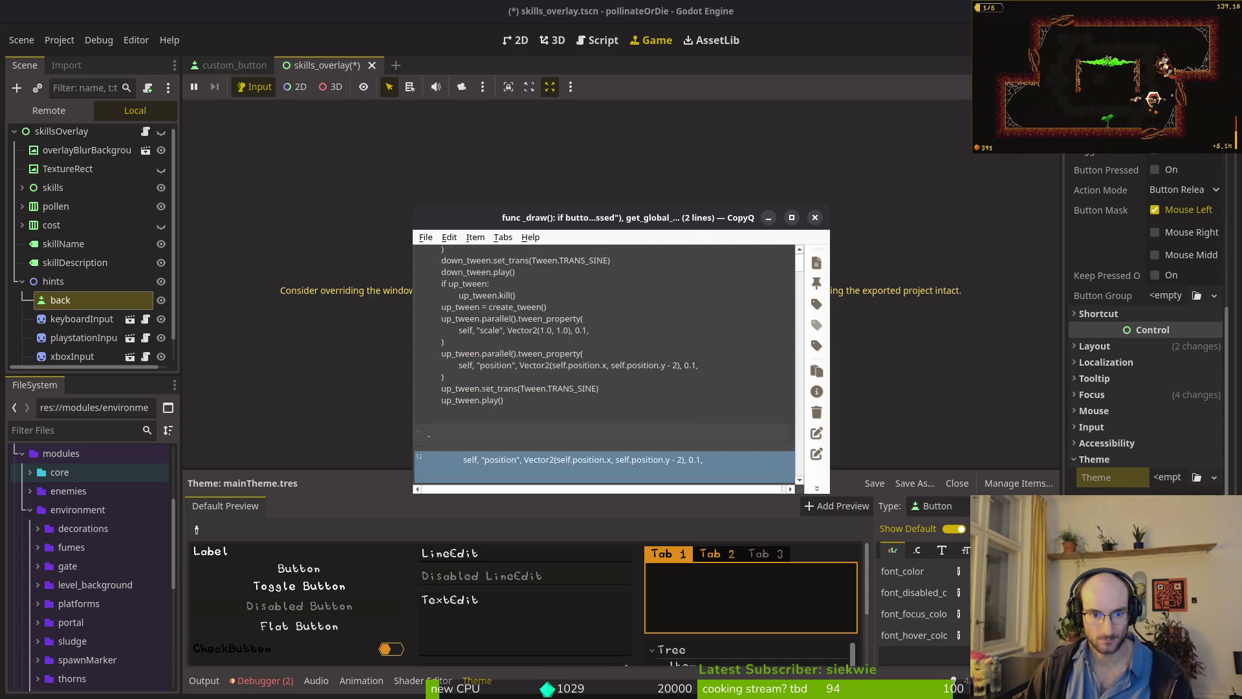
pyautogui.press('Down')
pyautogui.press('Down')
pyautogui.press('Down')
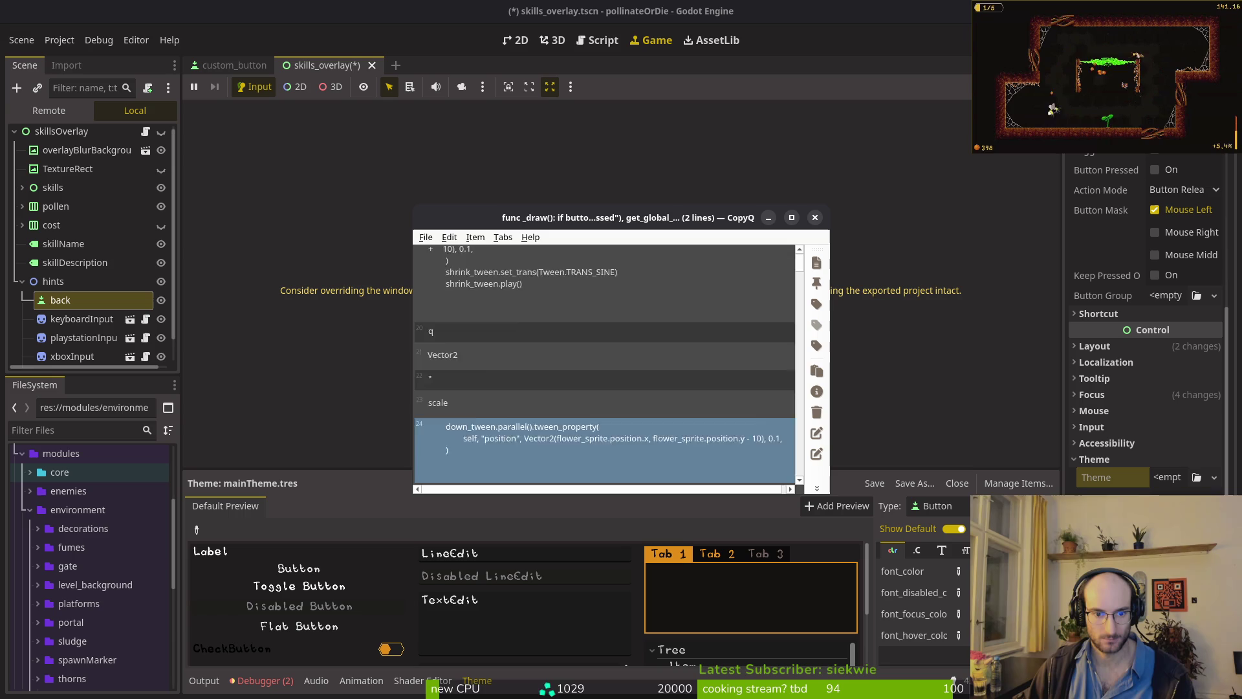
pyautogui.press('Down')
pyautogui.press('Down')
pyautogui.press('Down')
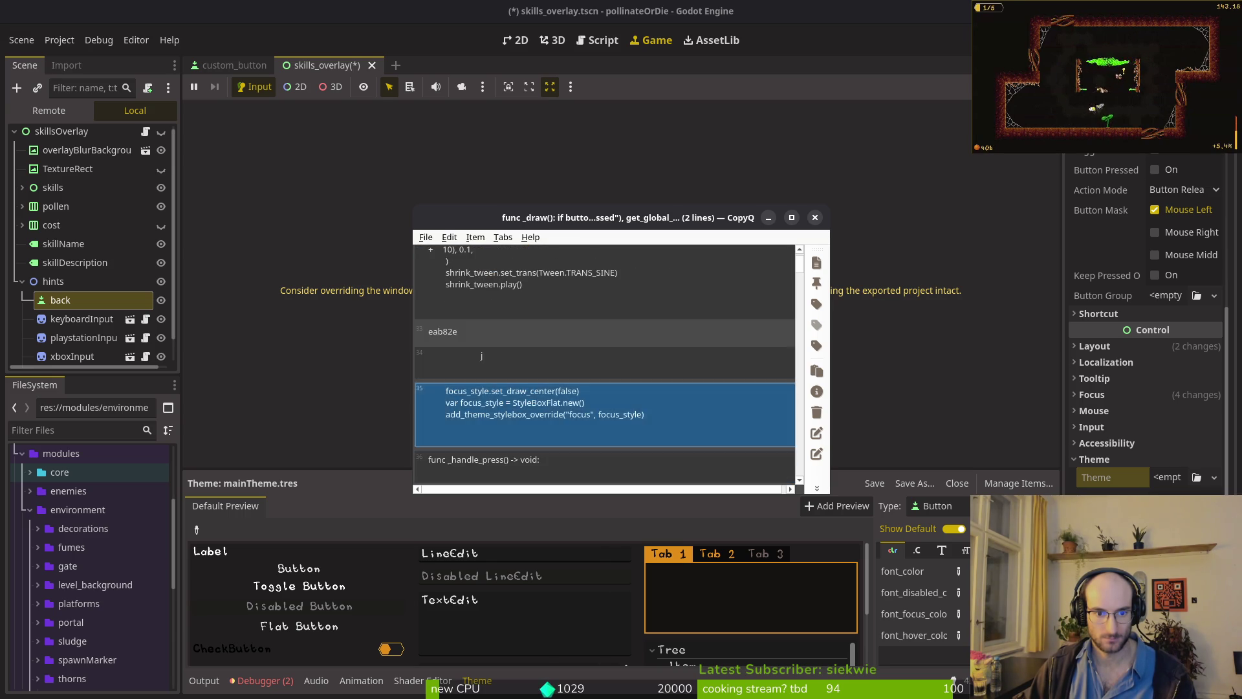
pyautogui.press('Escape')
pyautogui.click(958, 571)
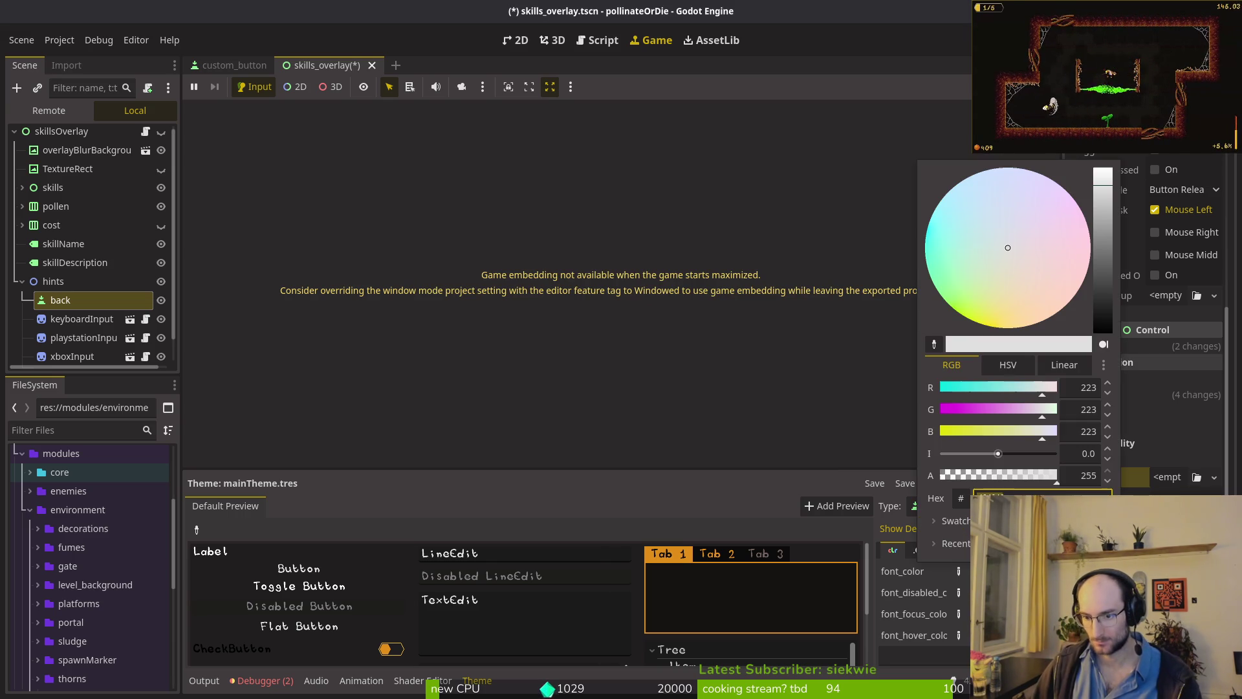
pyautogui.press('Escape')
pyautogui.hotkey('ctrl', 's')
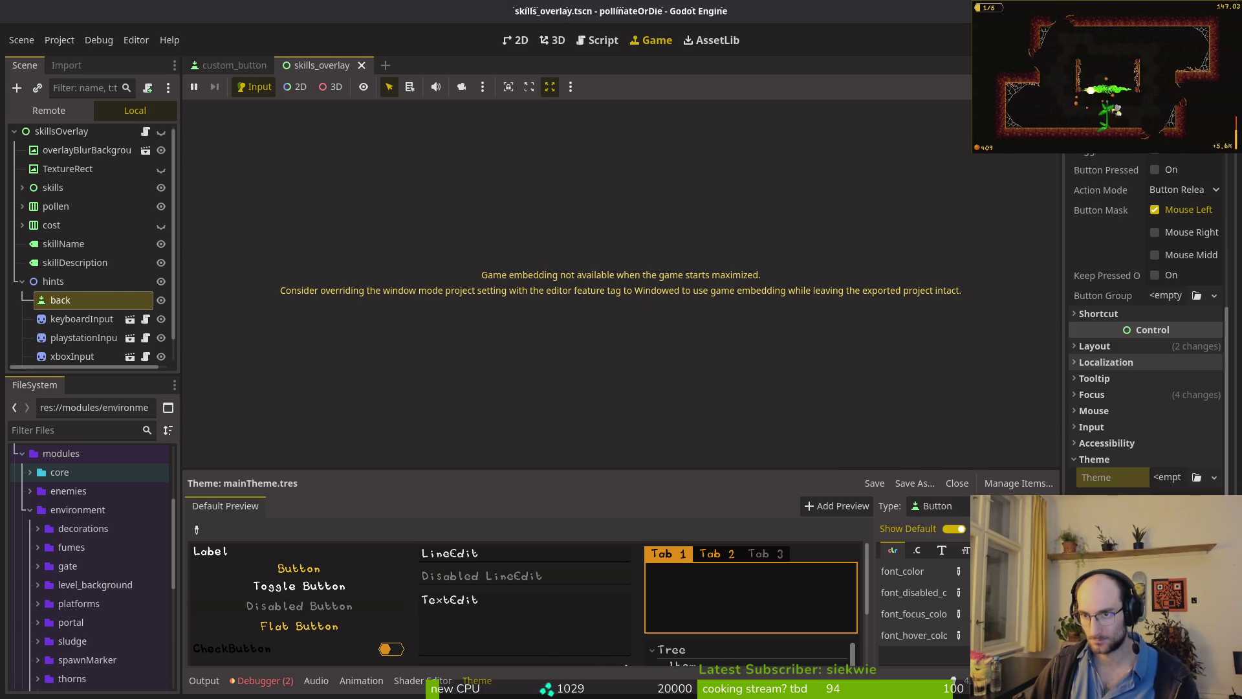
pyautogui.press('F5')
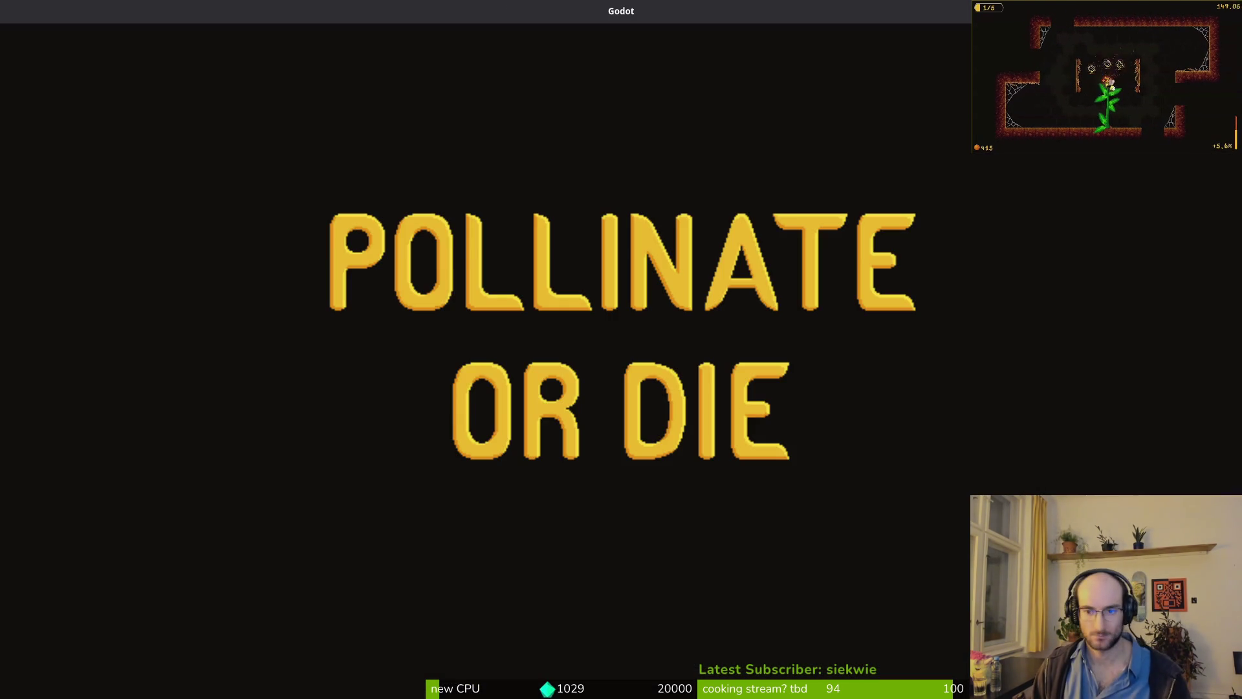
# - Enter the hive, open the skills upgrade overlay with E to check its hints, then stop the game
pyautogui.press('Return')
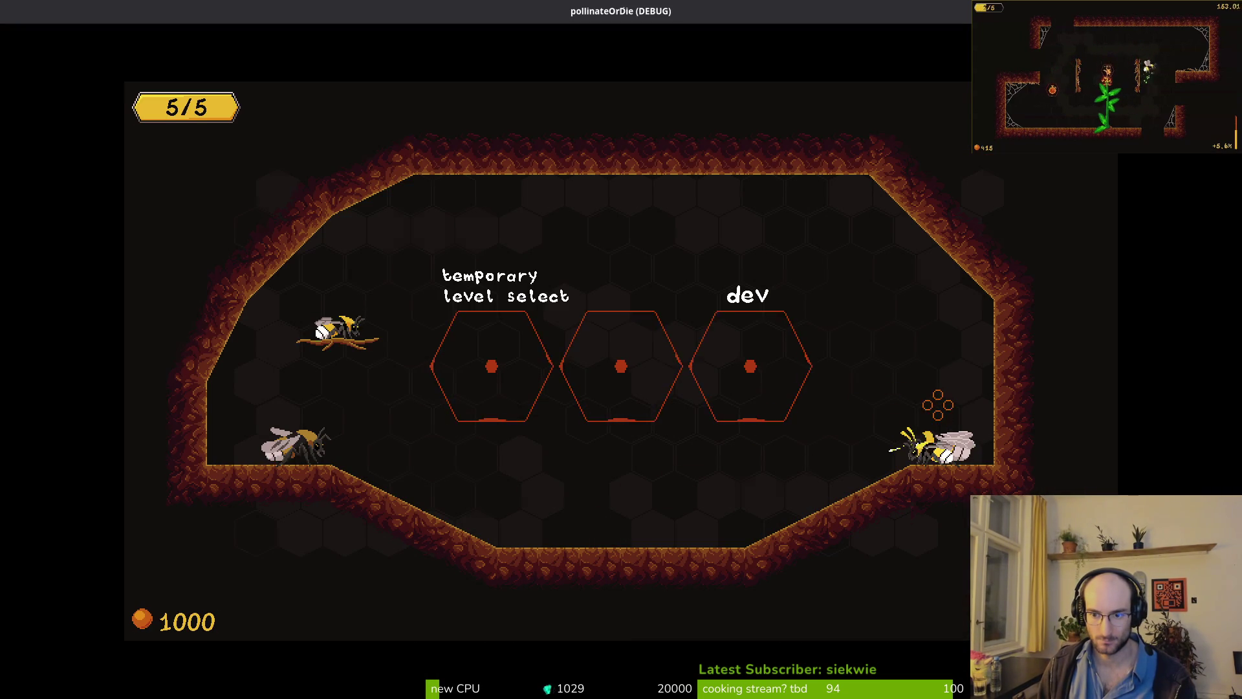
pyautogui.press('e')
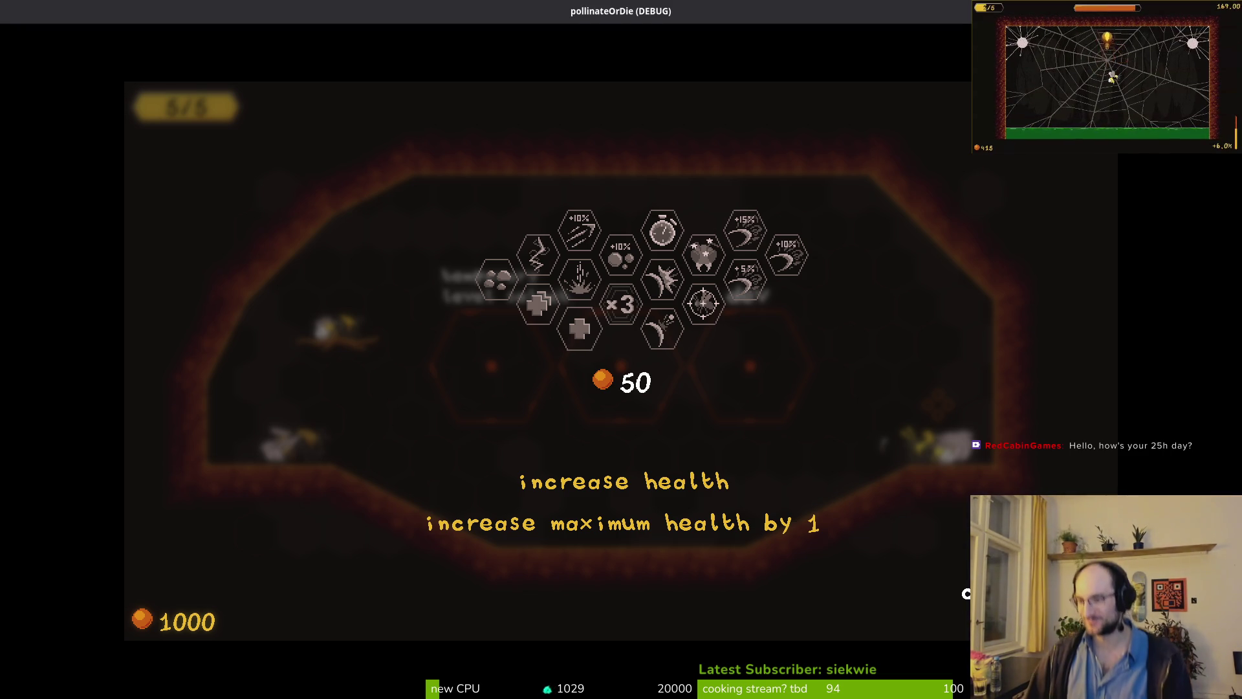
pyautogui.press('F8')
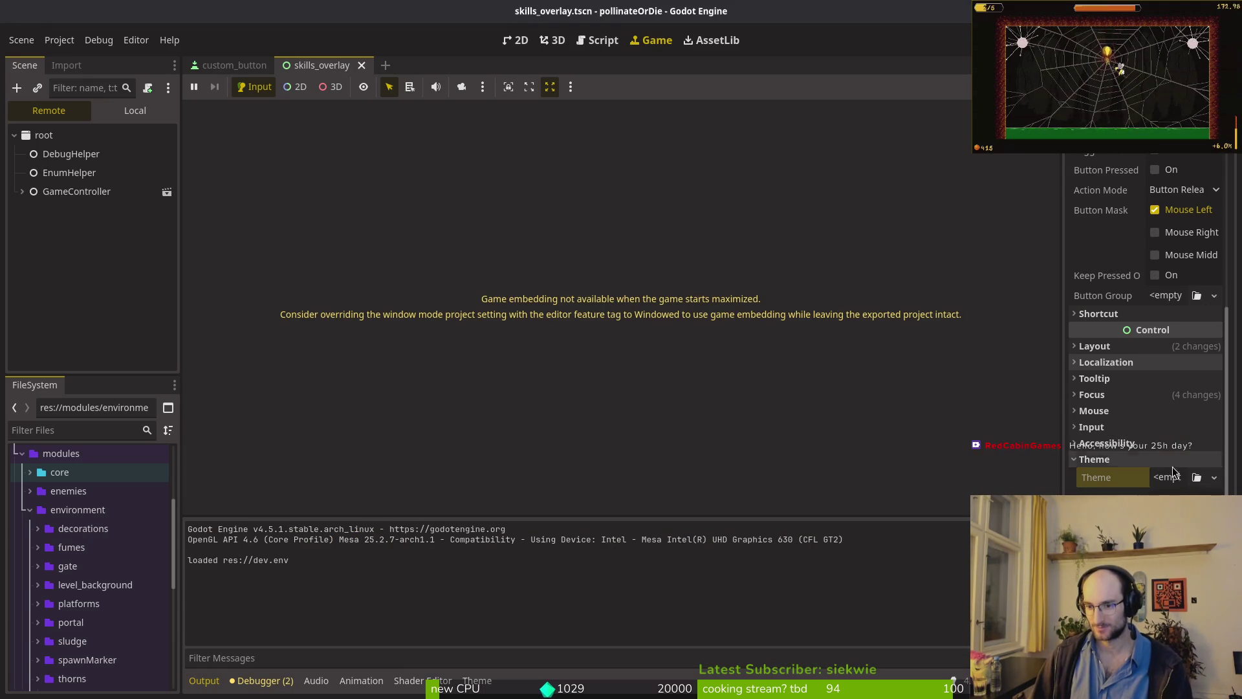
# - Look over the mainTheme theme, return to the scene's node tree, and save the scene
pyautogui.click(477, 680)
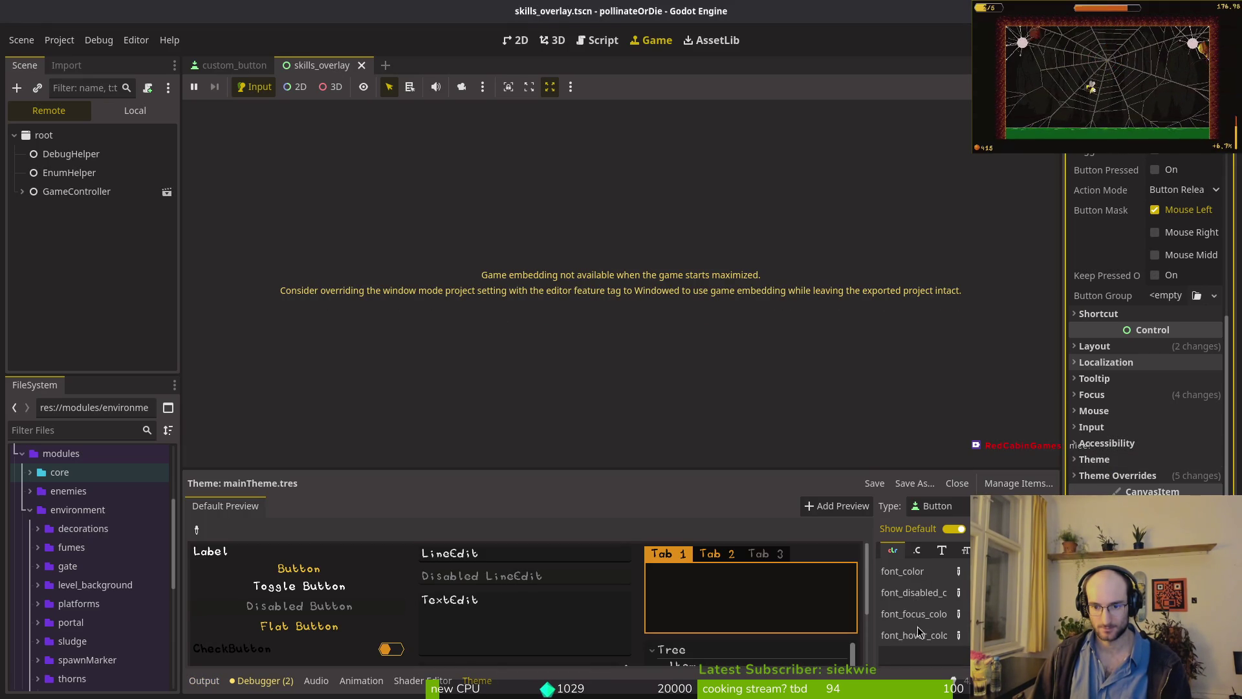
pyautogui.scroll(-1, 930, 627)
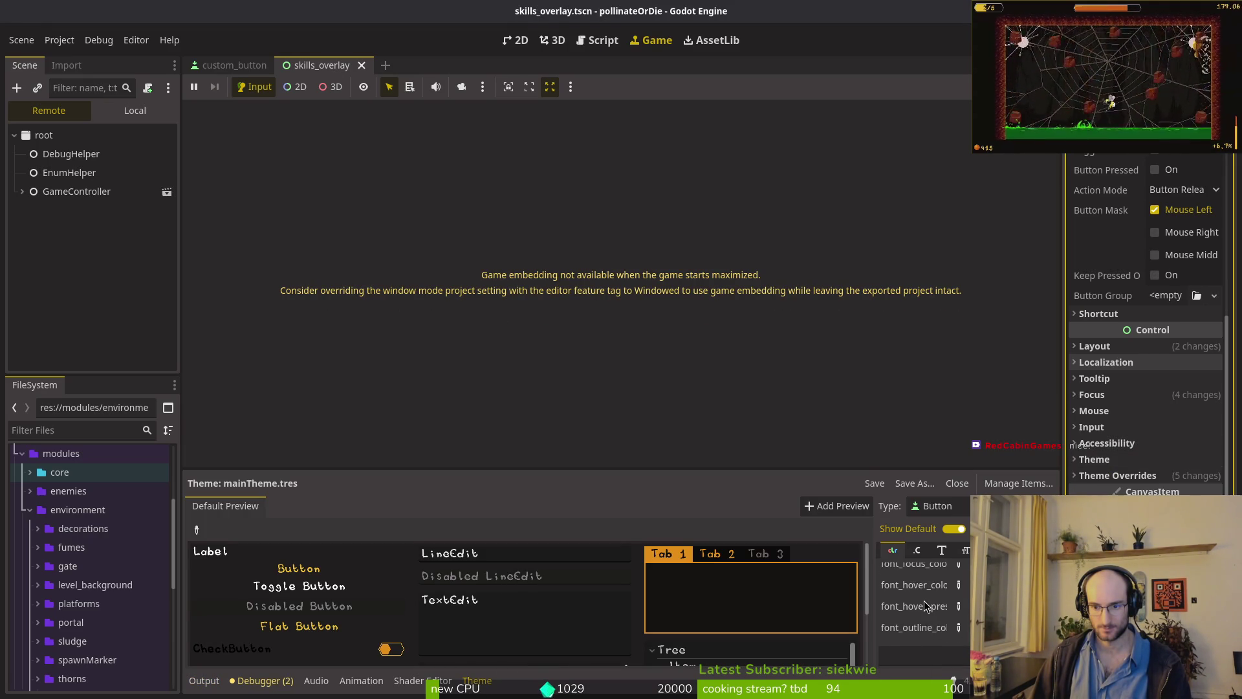
pyautogui.scroll(1, 925, 615)
pyautogui.click(135, 111)
pyautogui.hotkey('ctrl', 's')
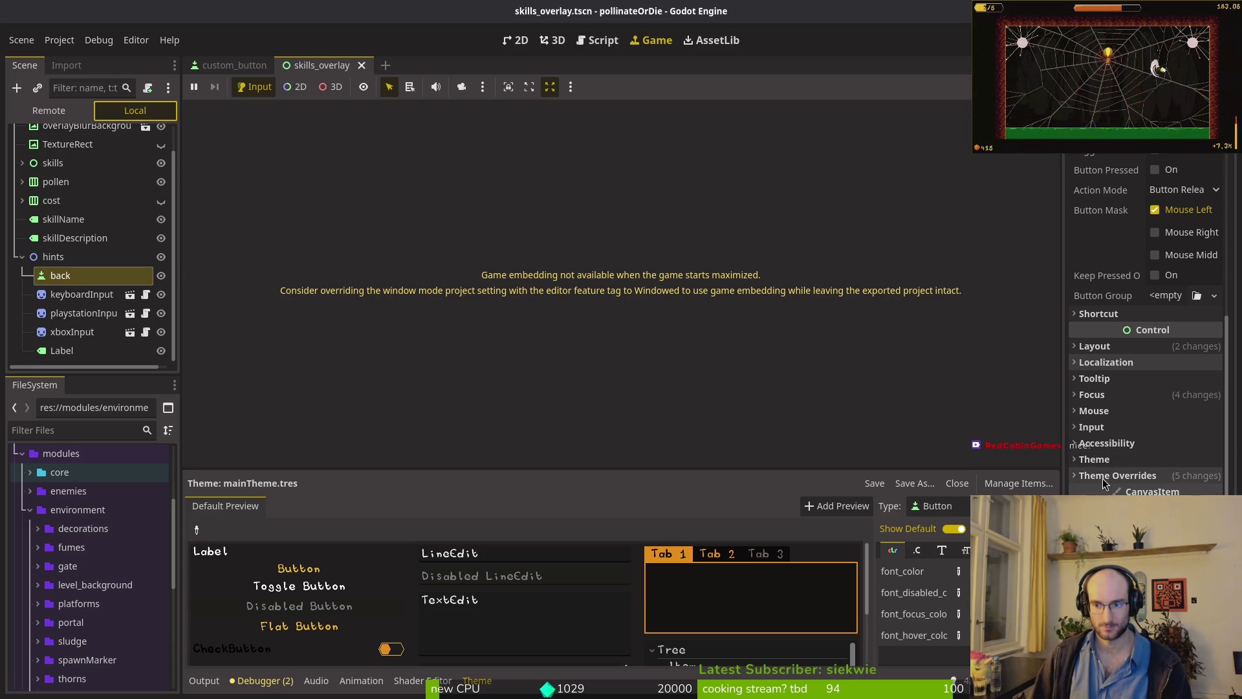
# - Change the back node's font_color override from dfdfdf to yellow eab82e
pyautogui.click(57, 280)
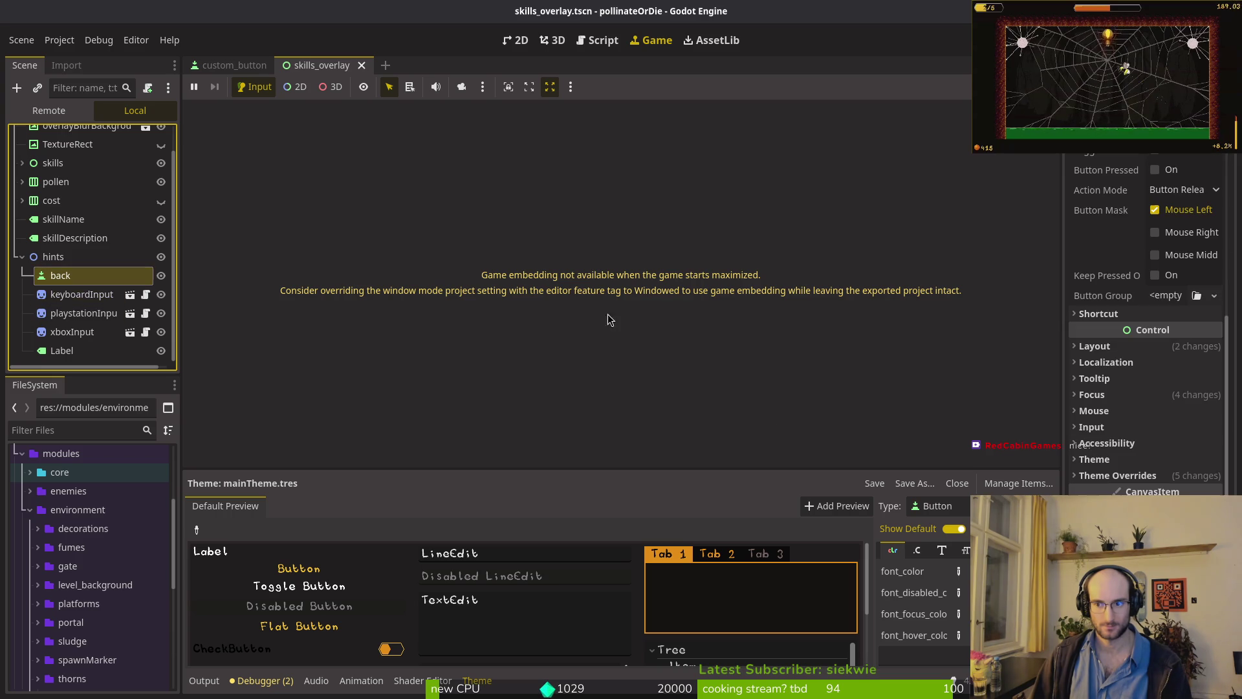
pyautogui.click(1117, 475)
pyautogui.click(1157, 504)
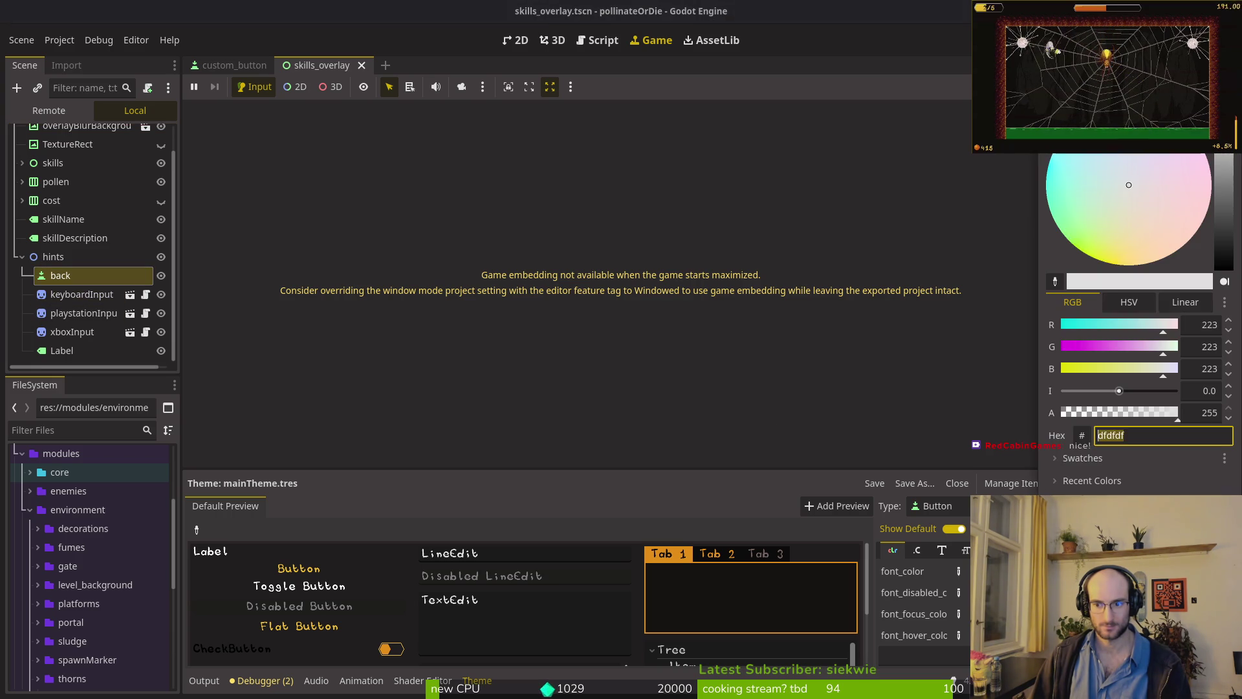
pyautogui.press('Return')
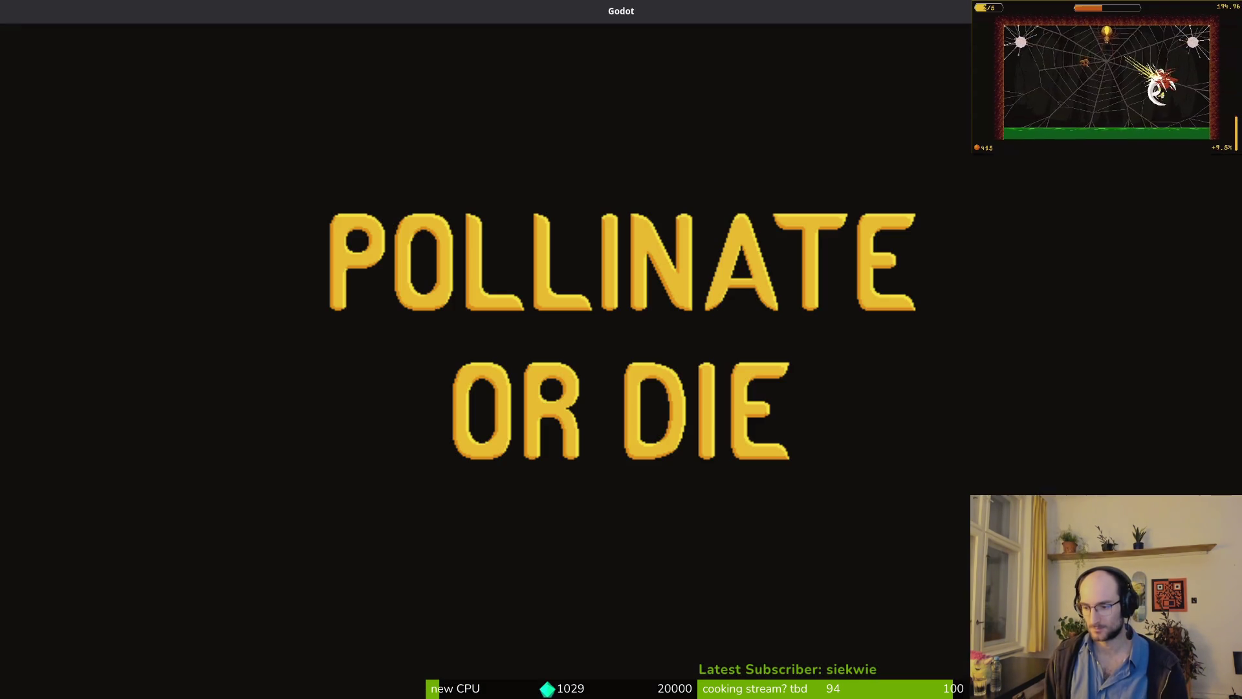
# - Continue the saved game into the hive and fly to the bee that opens the upgrade shop
pyautogui.press('Down')
pyautogui.press('Up')
pyautogui.press('Return')
pyautogui.press('Right')
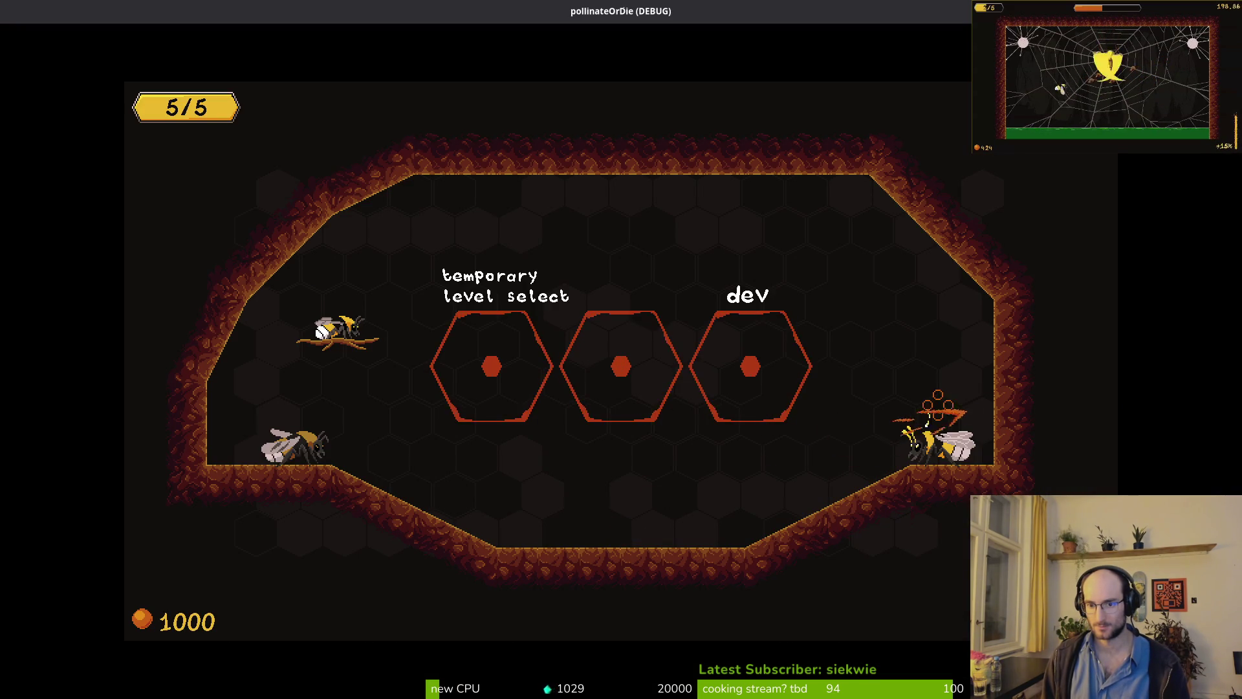
pyautogui.press('Return')
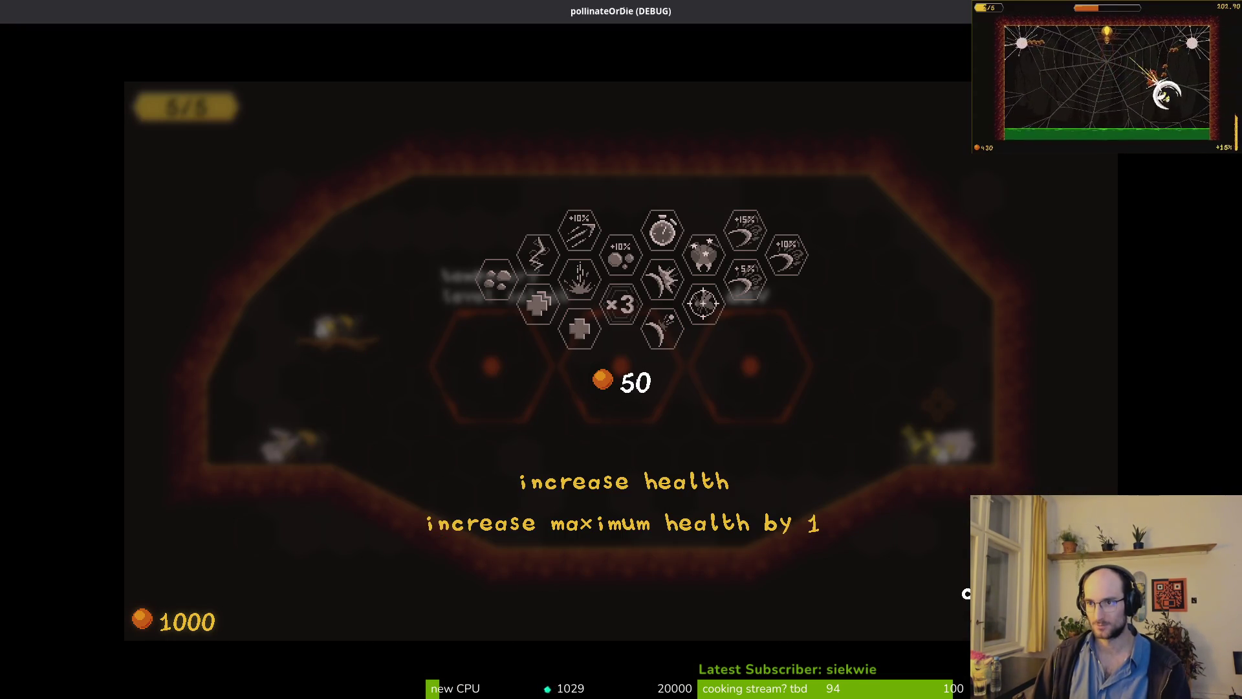
# - Browse the dash damage and increase health upgrades, close the shop, and quit the game
pyautogui.press('Up')
pyautogui.press('Down')
pyautogui.press('Escape')
pyautogui.press('F8')
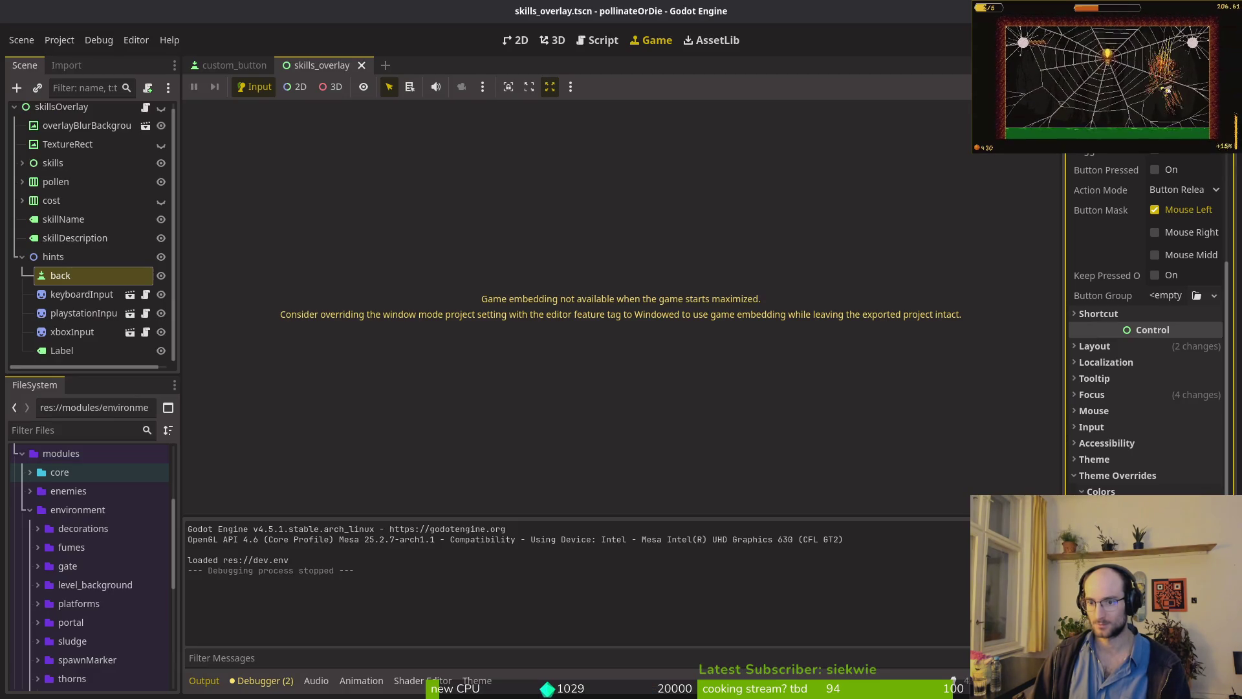
# - In the 2D view, make skillsOverlay visible and save skills_overlay with the back node's new font colour
pyautogui.click(521, 39)
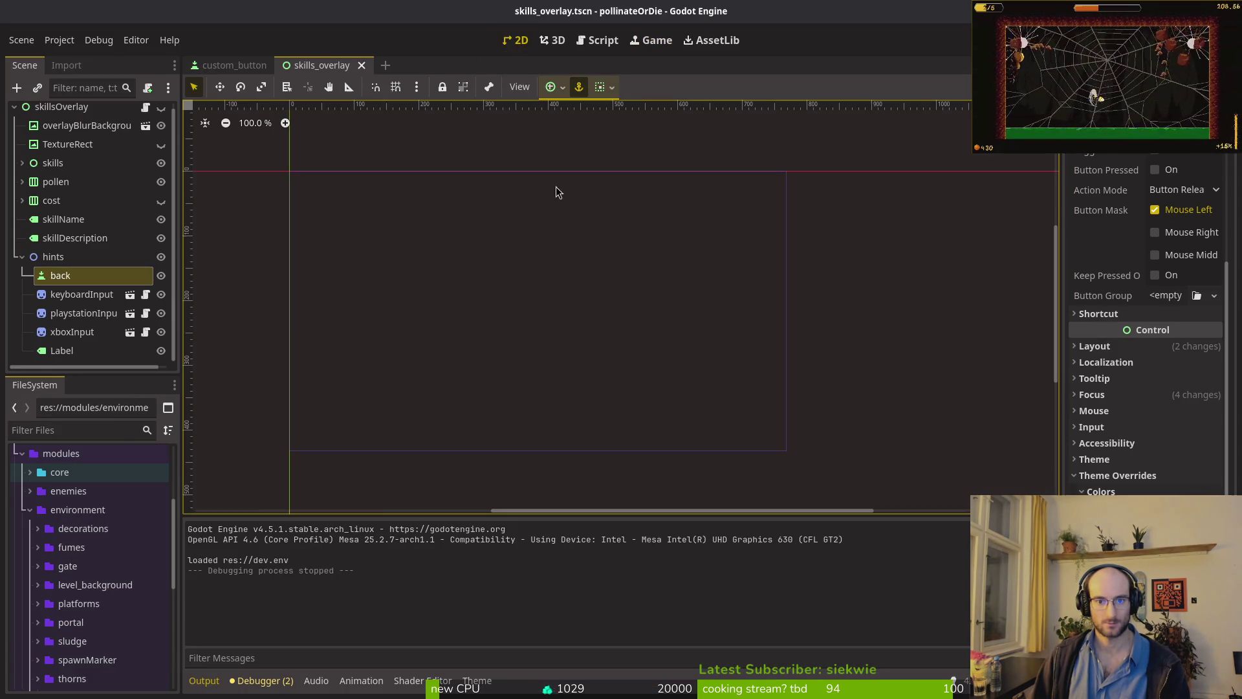
pyautogui.click(162, 114)
pyautogui.scroll(9, 715, 450)
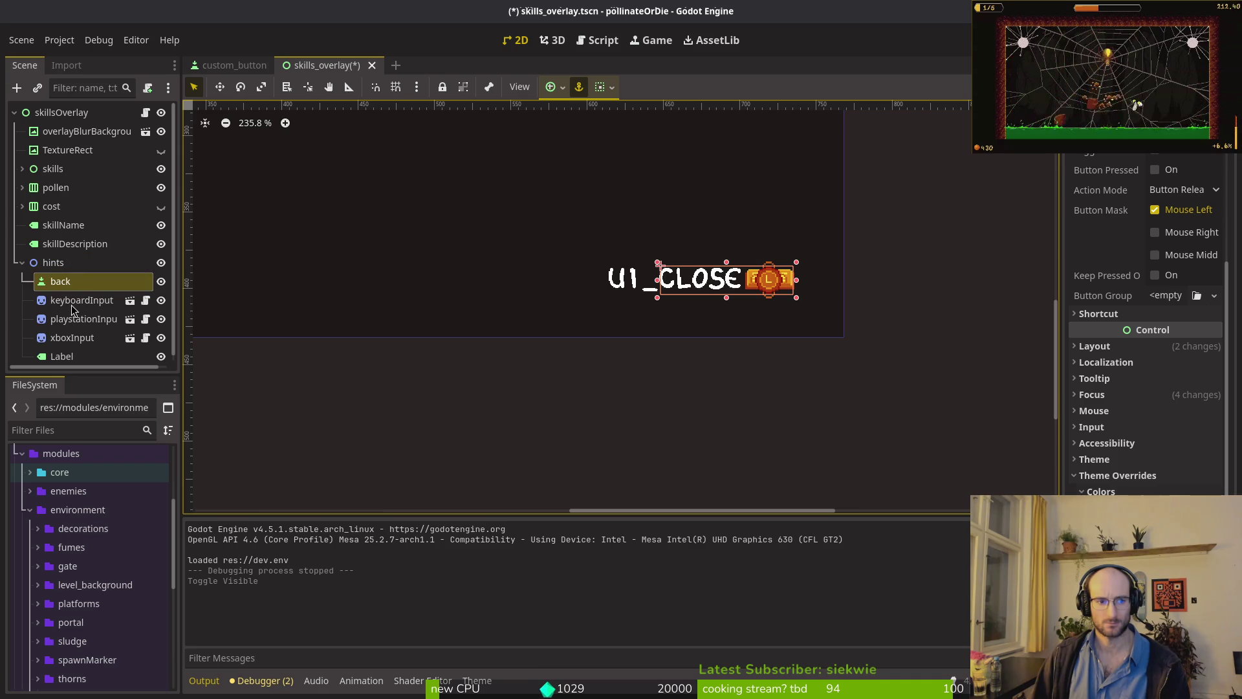
pyautogui.click(62, 356)
pyautogui.click(60, 281)
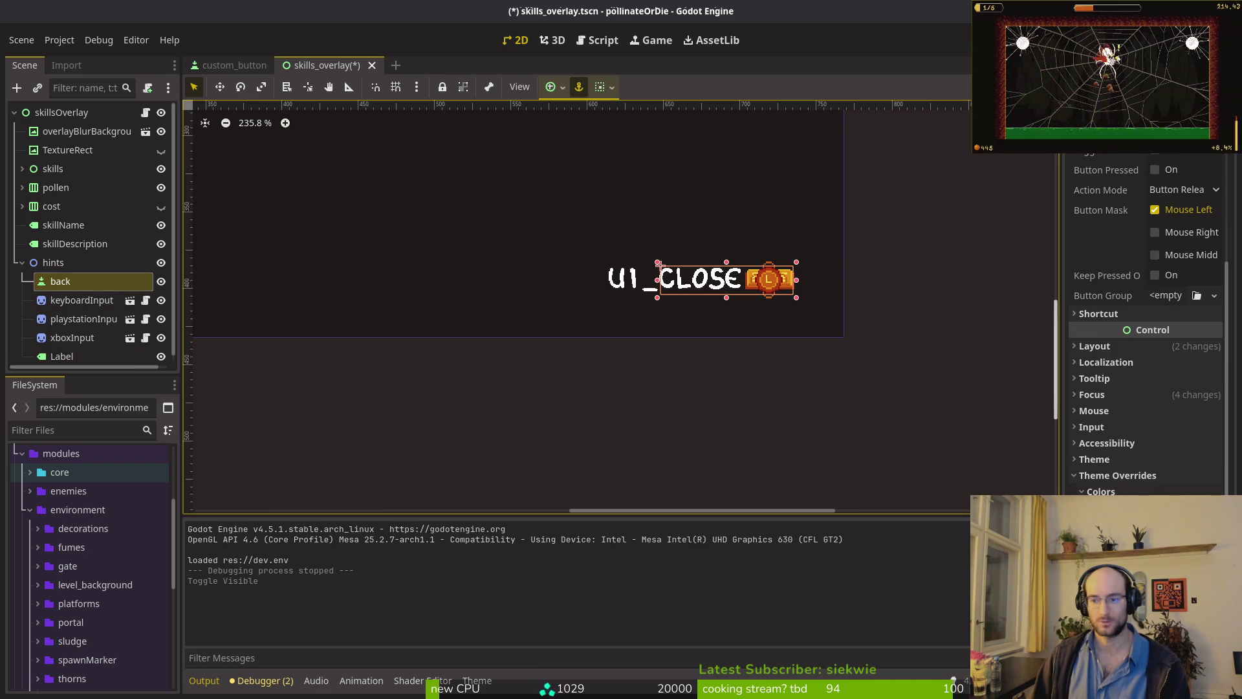
pyautogui.hotkey('ctrl', 's')
pyautogui.click(1158, 476)
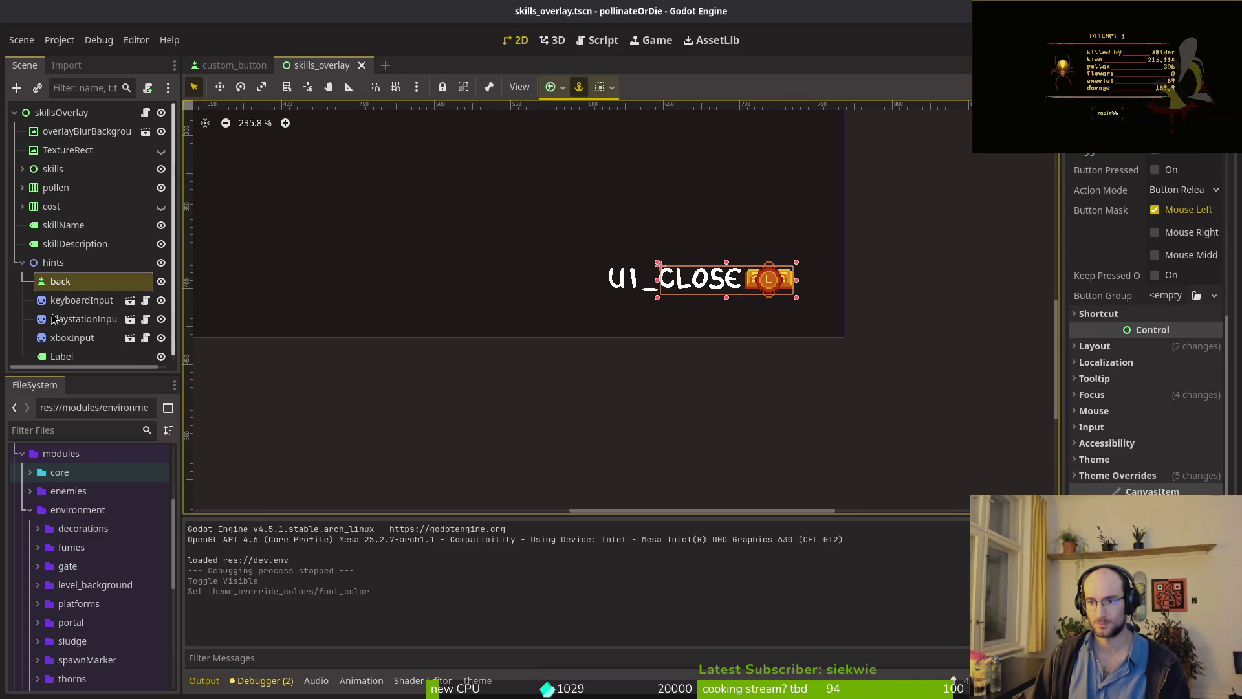
pyautogui.click(55, 358)
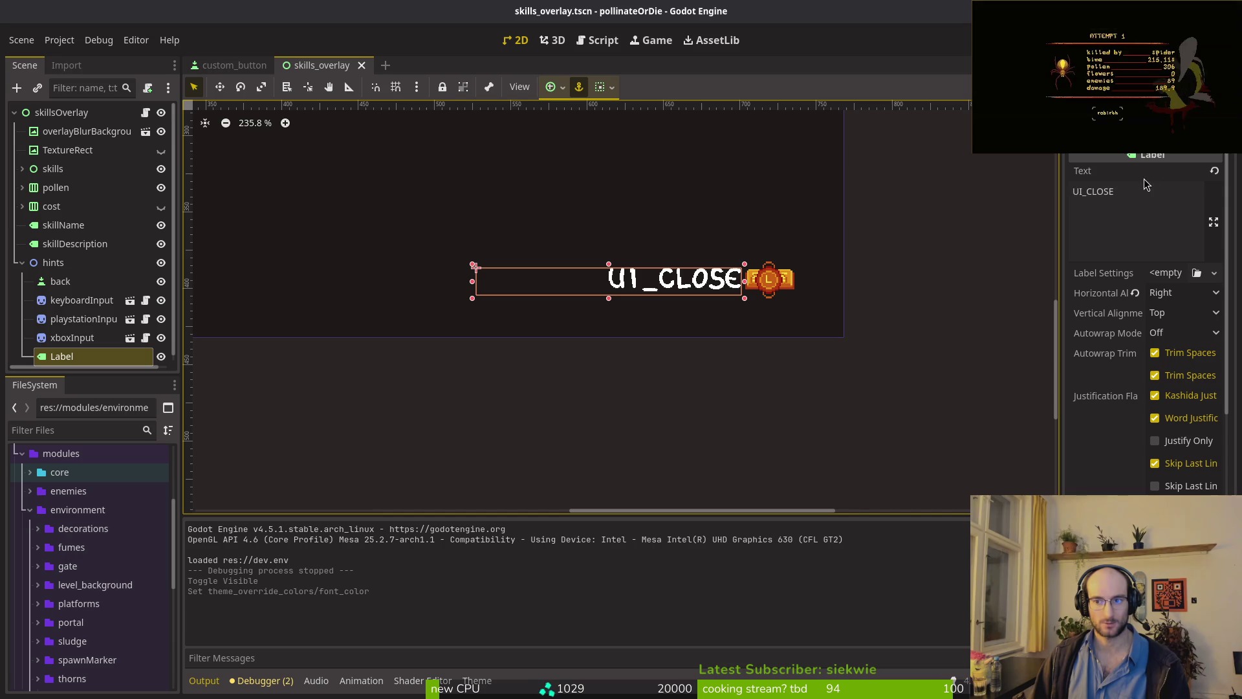
pyautogui.click(60, 281)
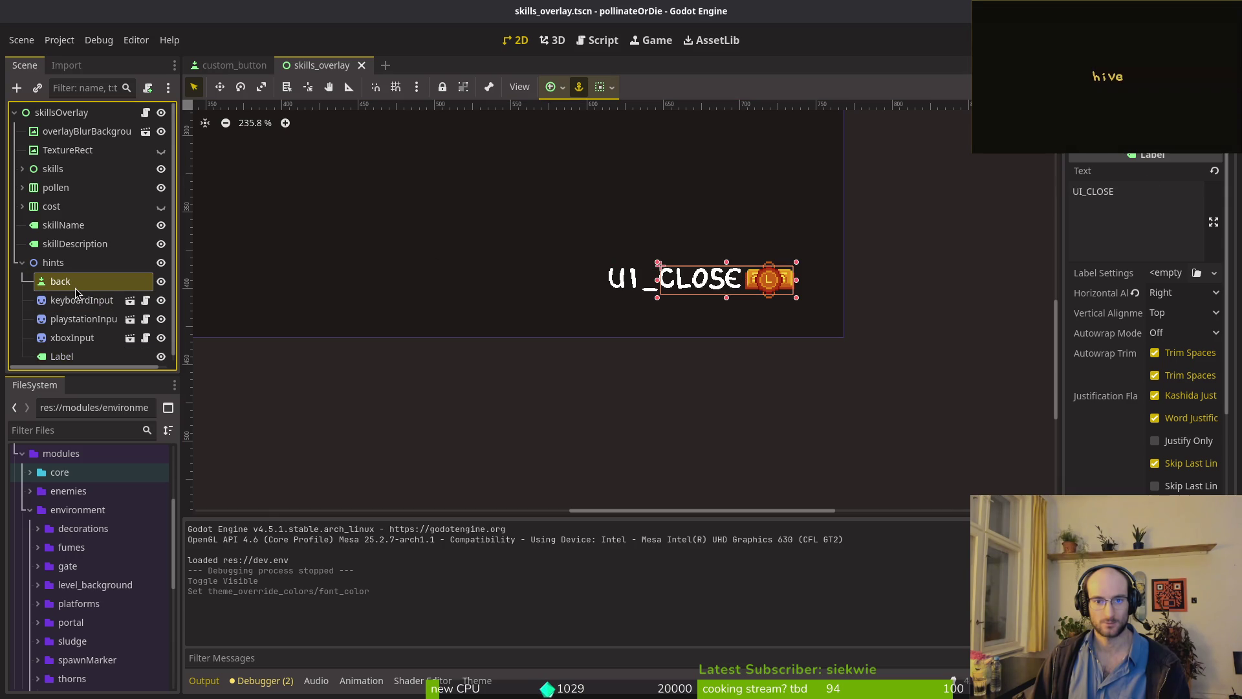
# - Select the hint Label node and collapse its Layout properties in the Inspector
pyautogui.click(74, 364)
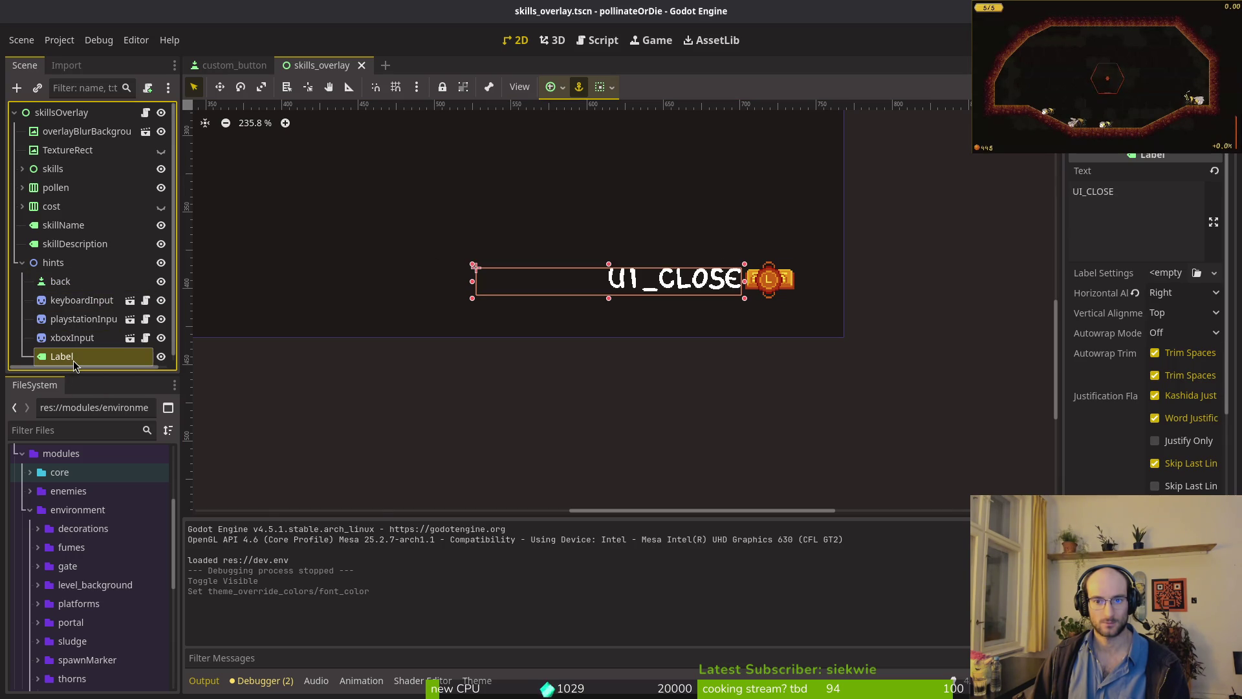
pyautogui.click(60, 282)
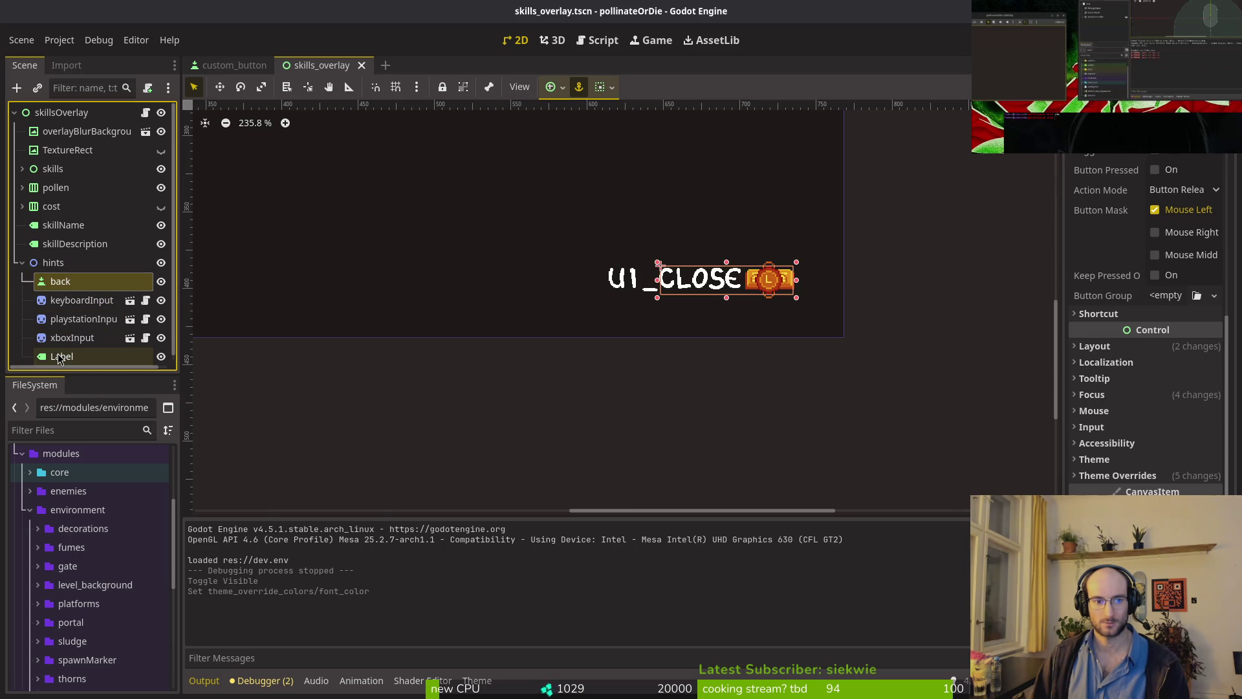
pyautogui.click(60, 358)
pyautogui.click(64, 283)
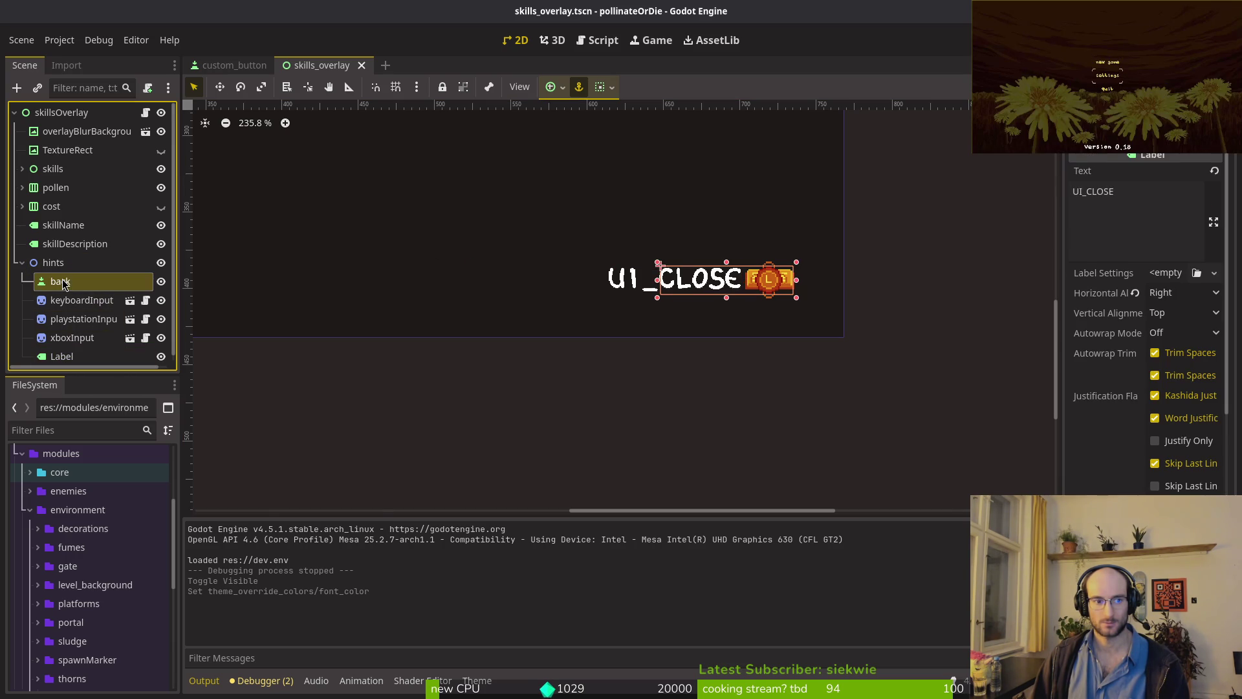
pyautogui.scroll(-5, 701, 292)
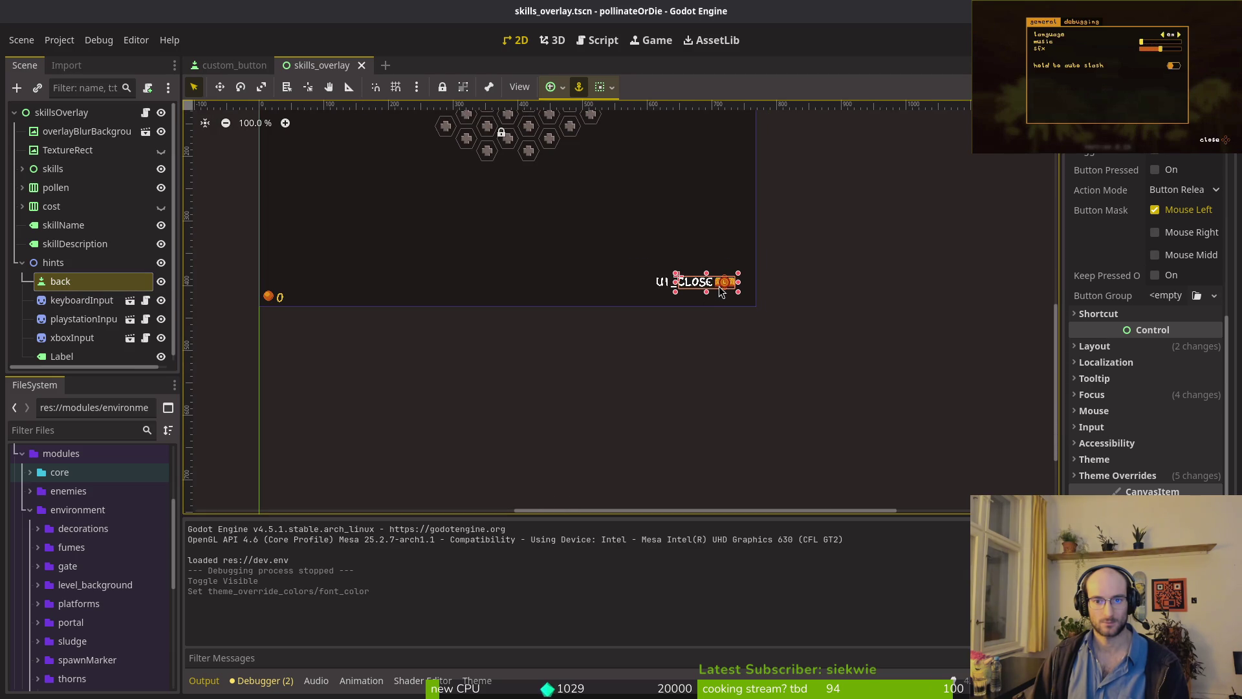
pyautogui.click(62, 358)
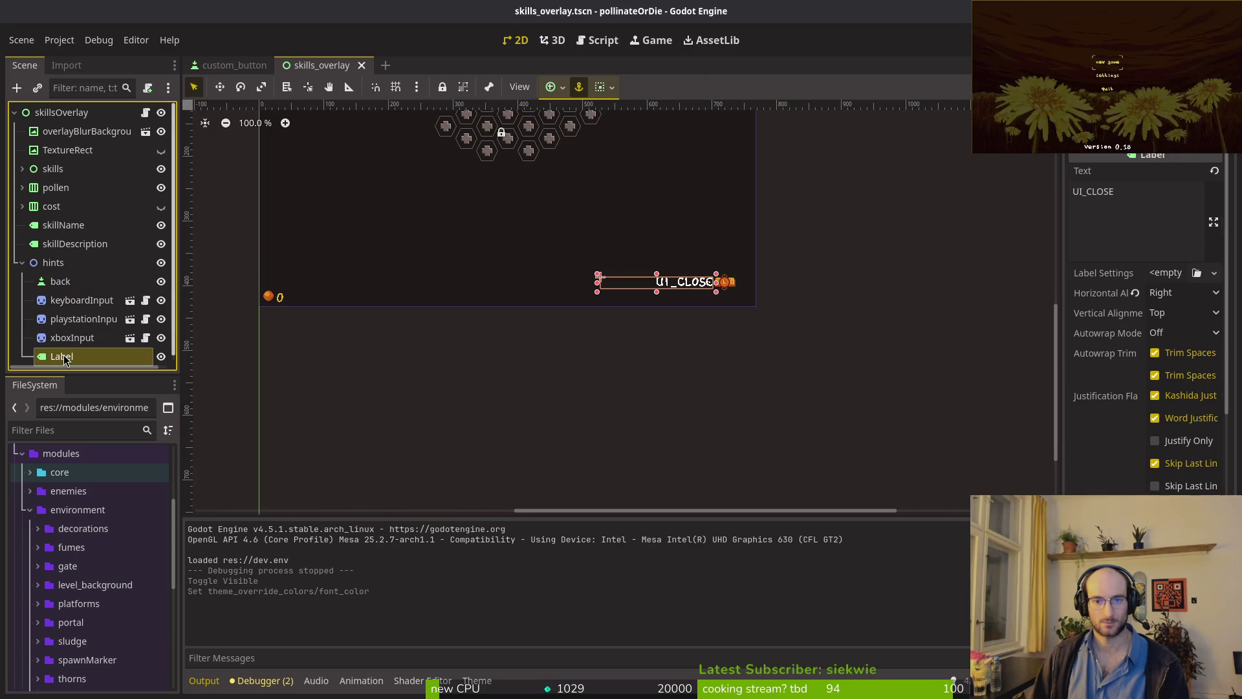
pyautogui.scroll(-5, 1158, 355)
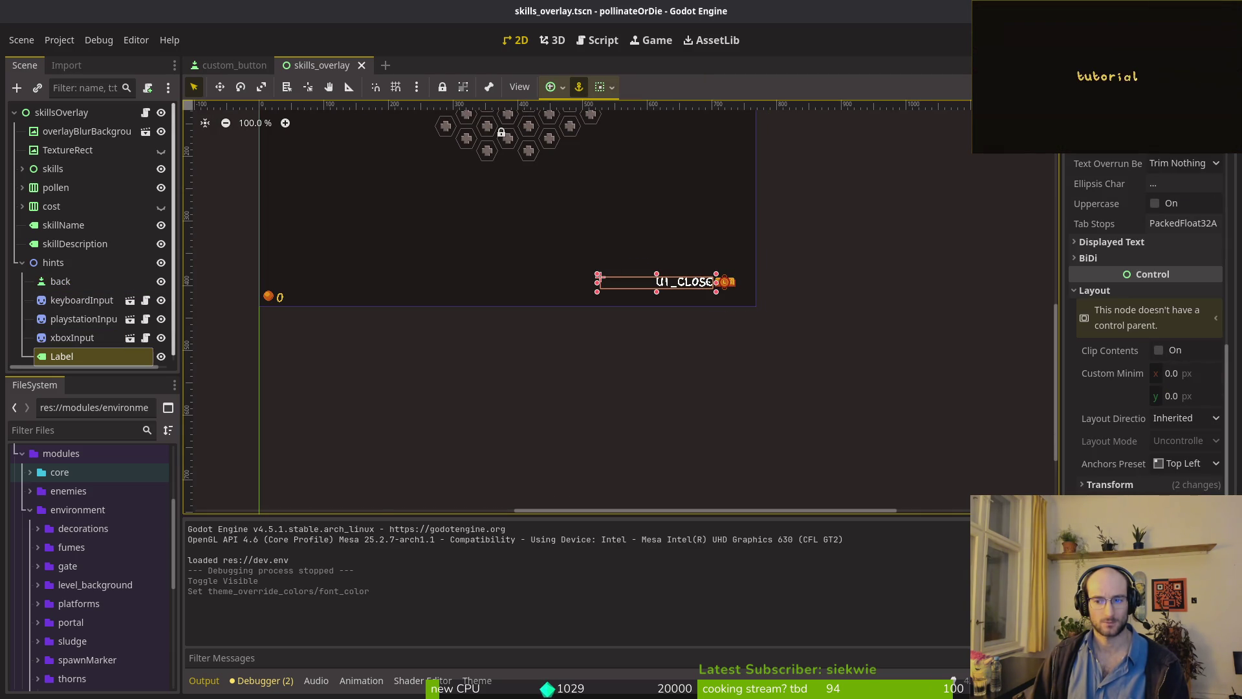
pyautogui.click(1086, 292)
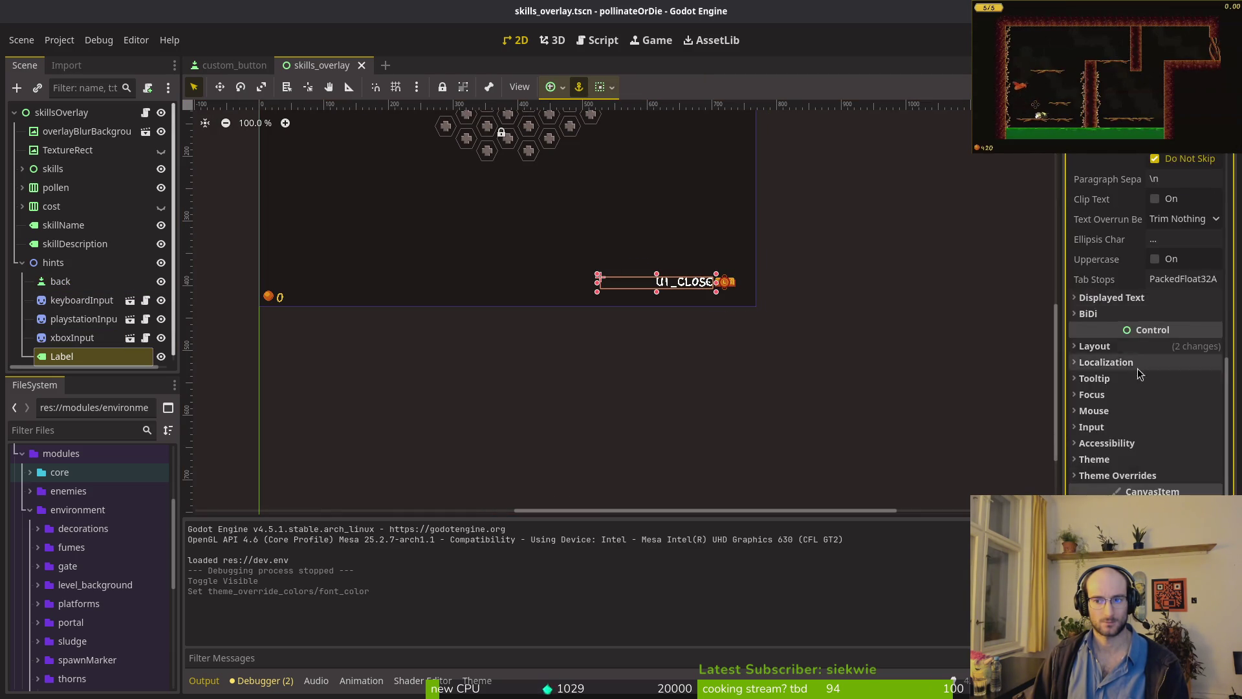
pyautogui.scroll(4, 1168, 305)
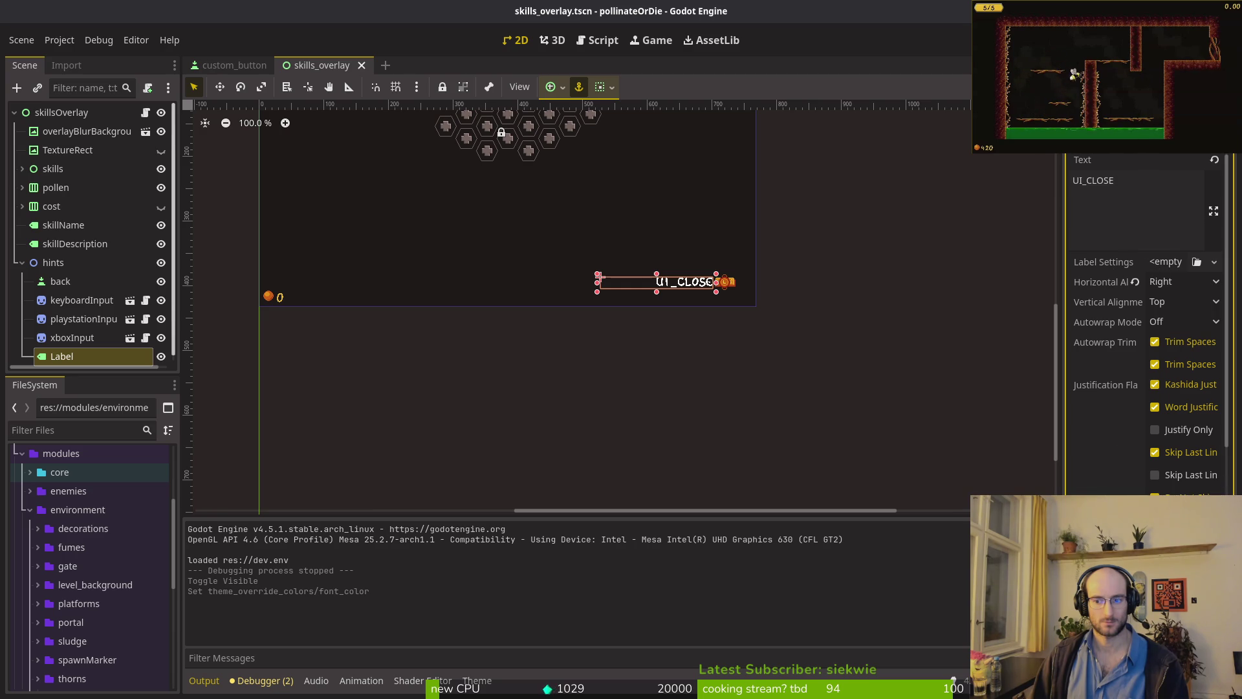
pyautogui.scroll(-5, 1097, 364)
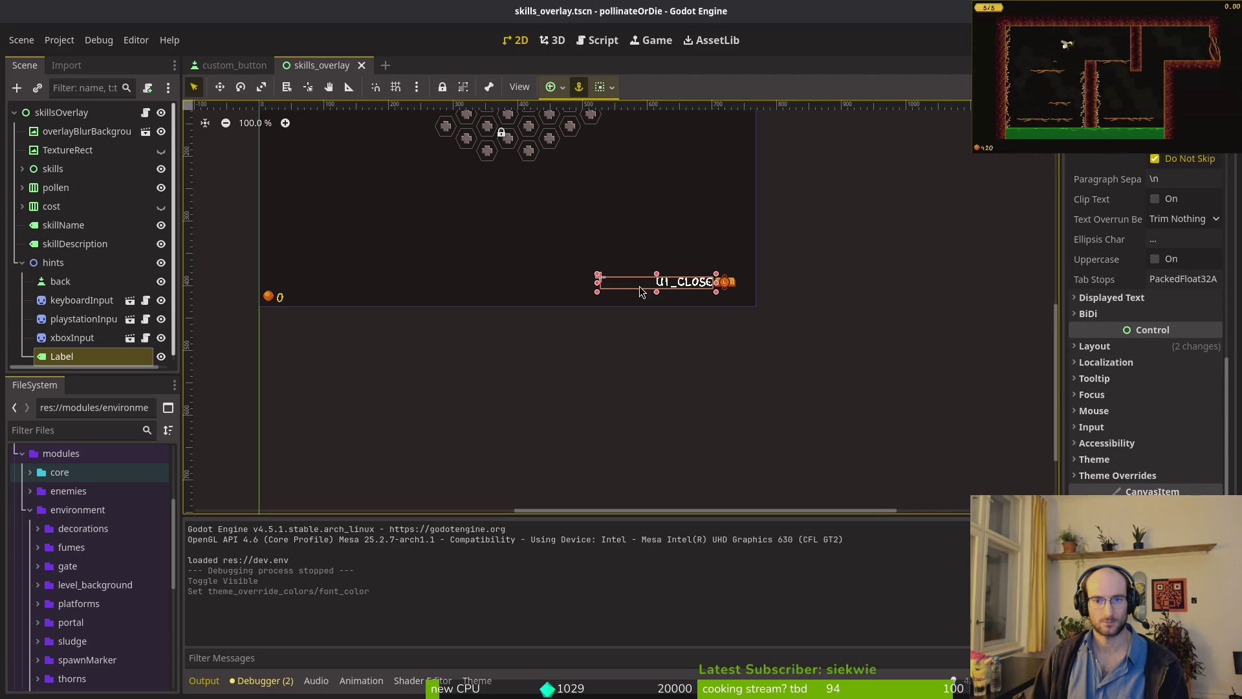
pyautogui.scroll(5, 1187, 342)
# - Quick-load button_label.tres as the Label's Label Settings, then save and relaunch with F5
pyautogui.click(1168, 273)
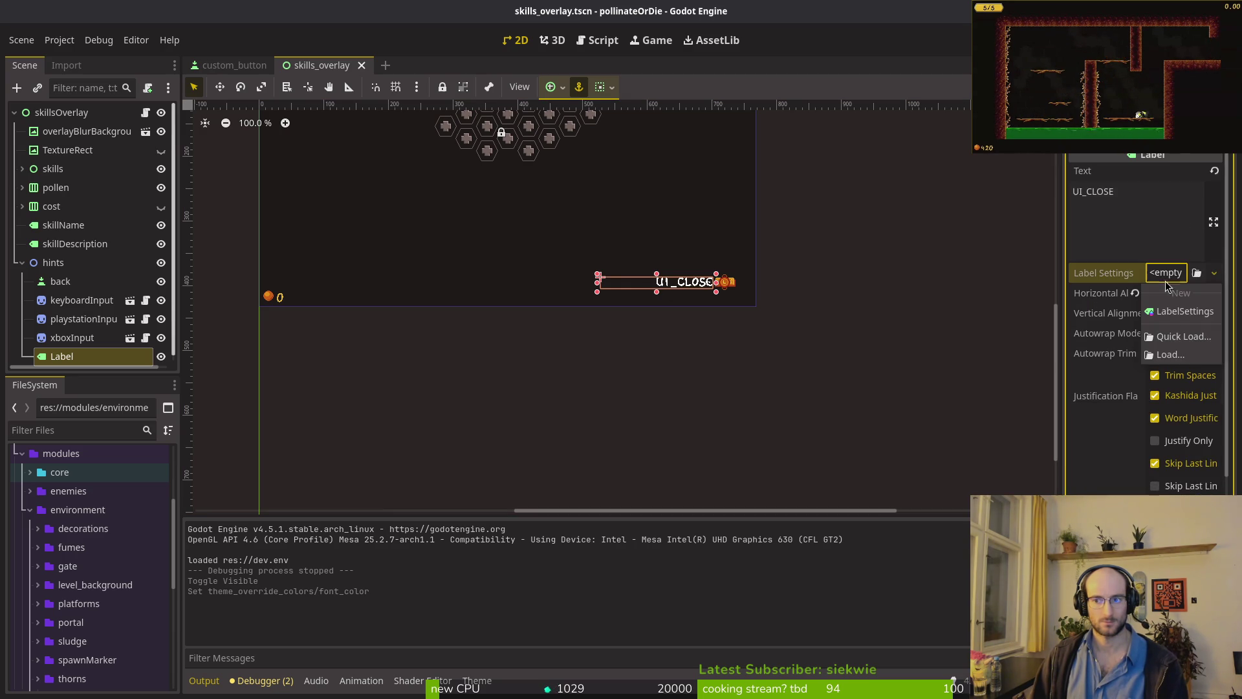
pyautogui.click(1170, 336)
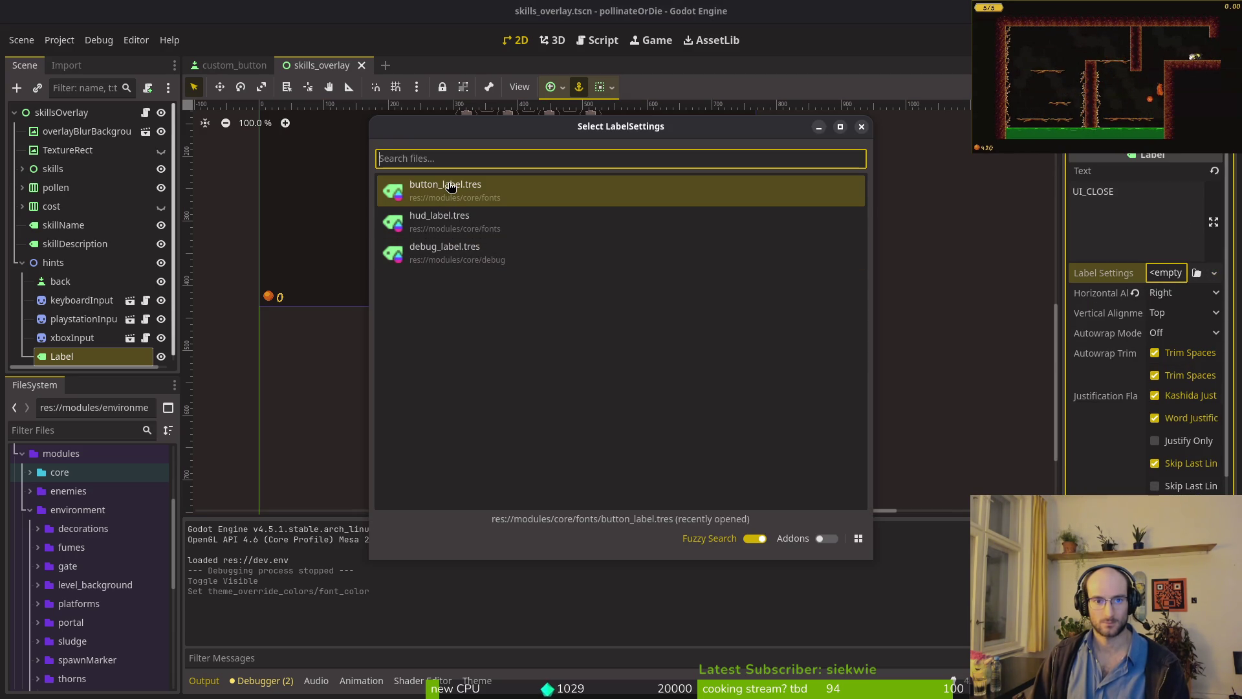
pyautogui.doubleClick(451, 186)
pyautogui.press('F5')
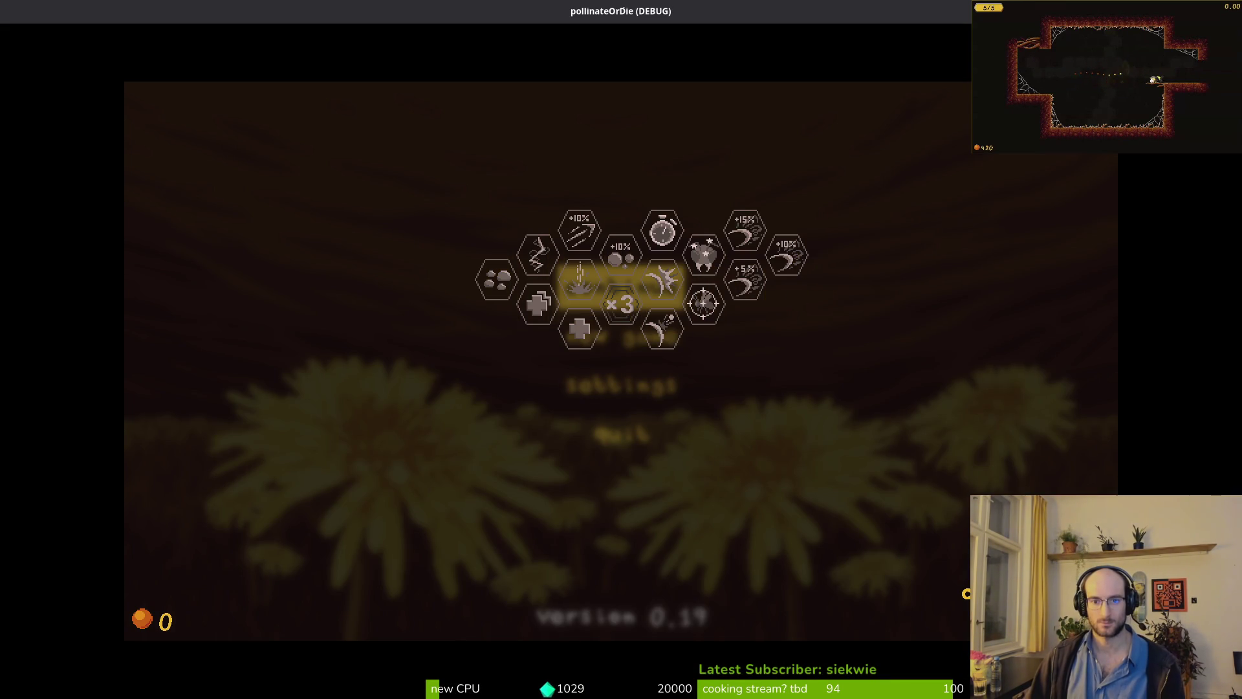
# - Return to the editor, show the scene's own node tree, and relaunch the game with F5
pyautogui.hotkey('alt', 'Tab')
pyautogui.click(134, 114)
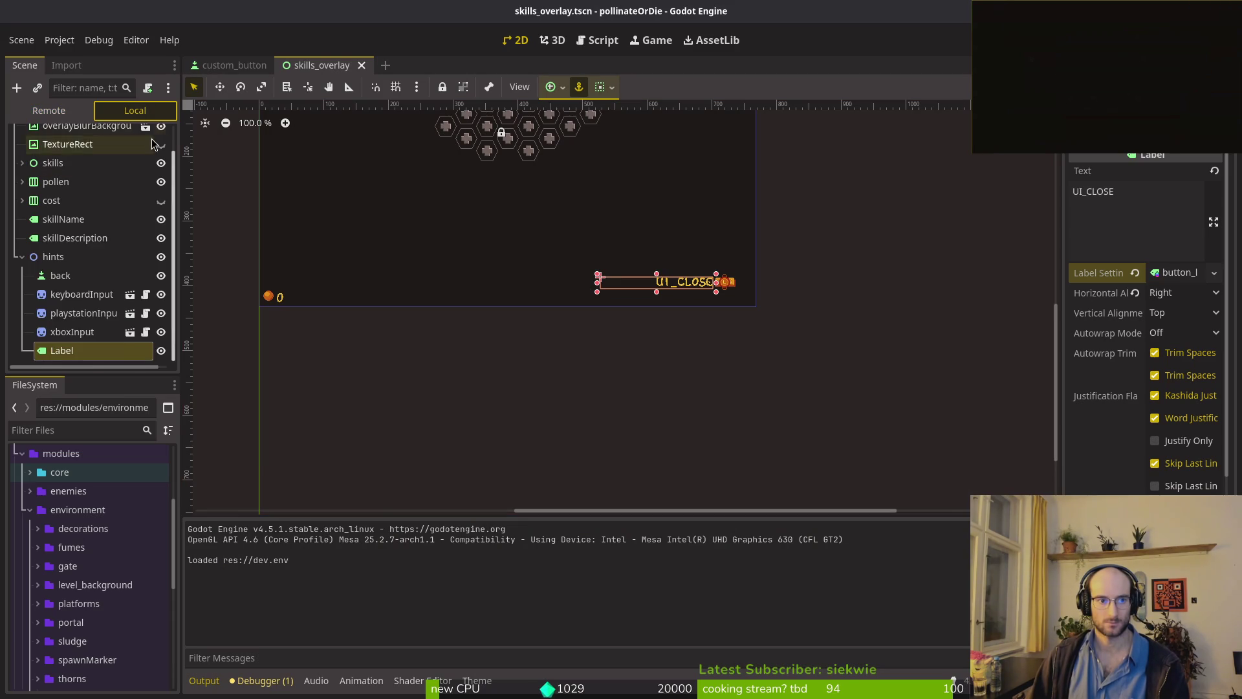
pyautogui.press('F5')
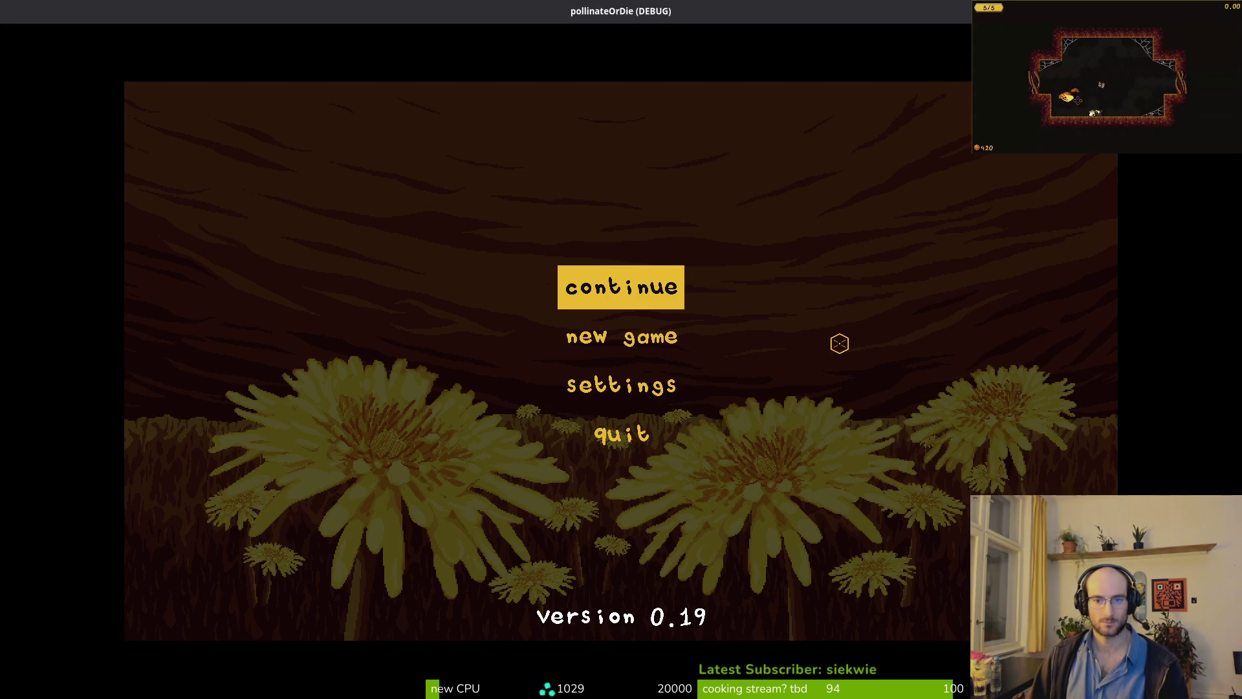
# - Enter the hive, toggle the skills overlay, open and close the memories journal, then stop the game
pyautogui.press('Return')
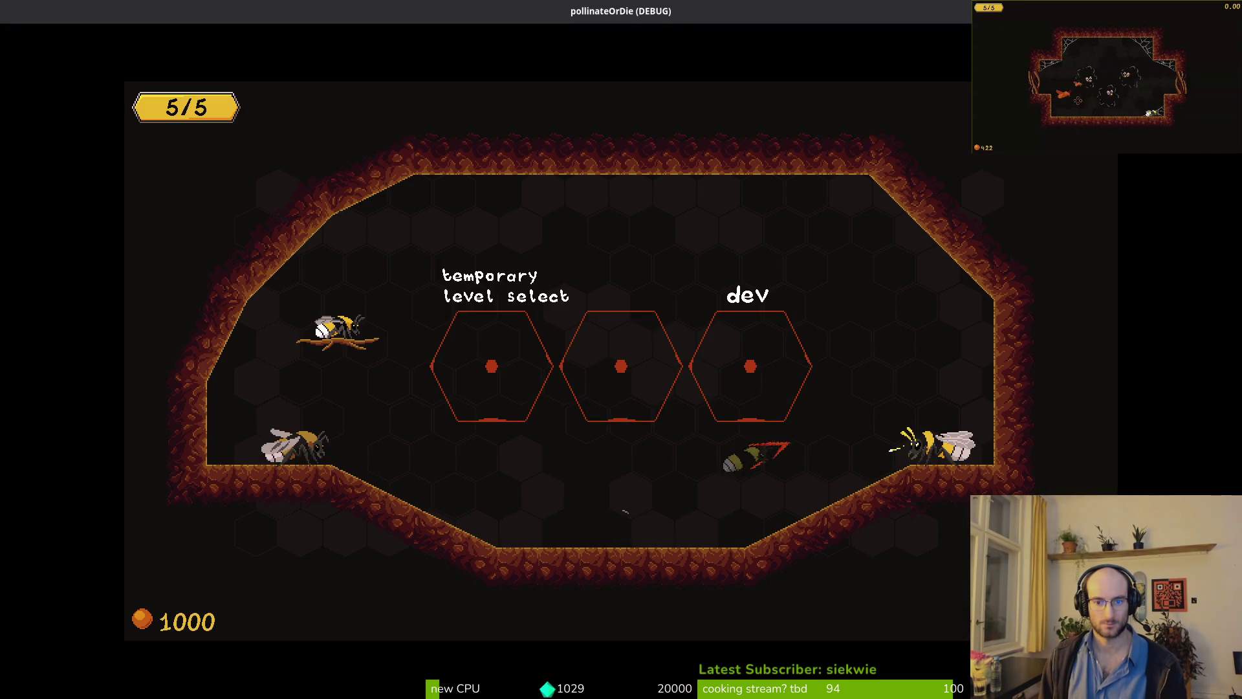
pyautogui.press('Tab')
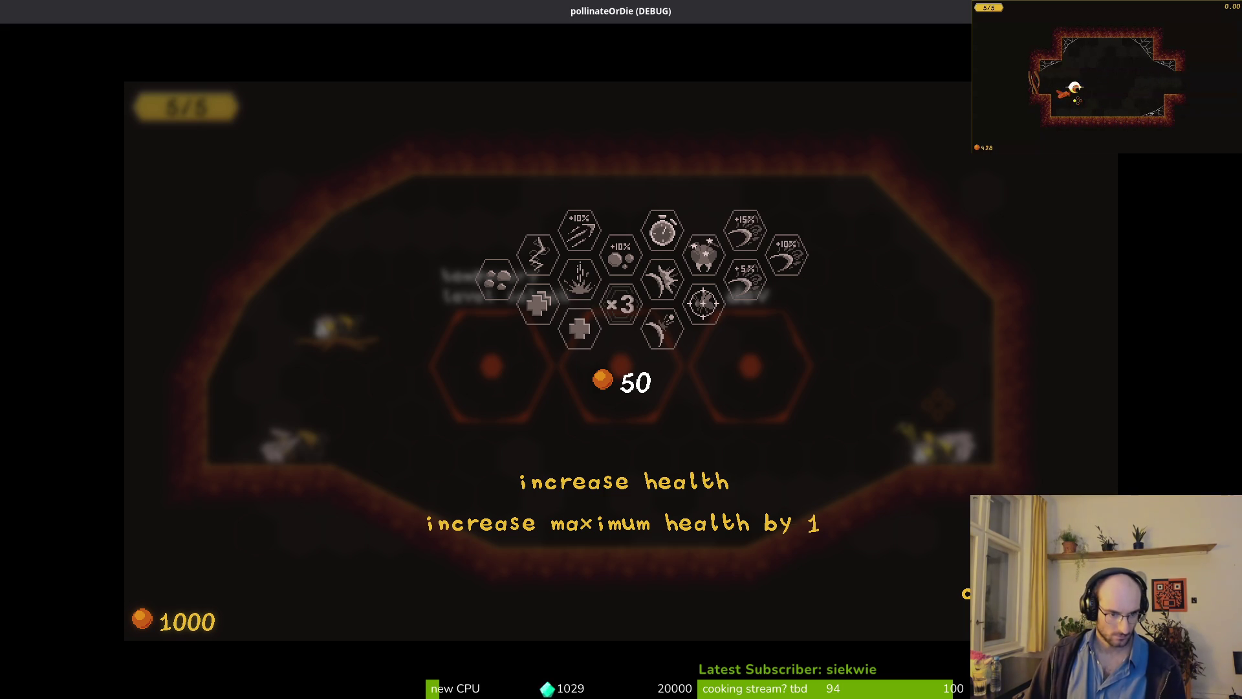
pyautogui.press('Tab')
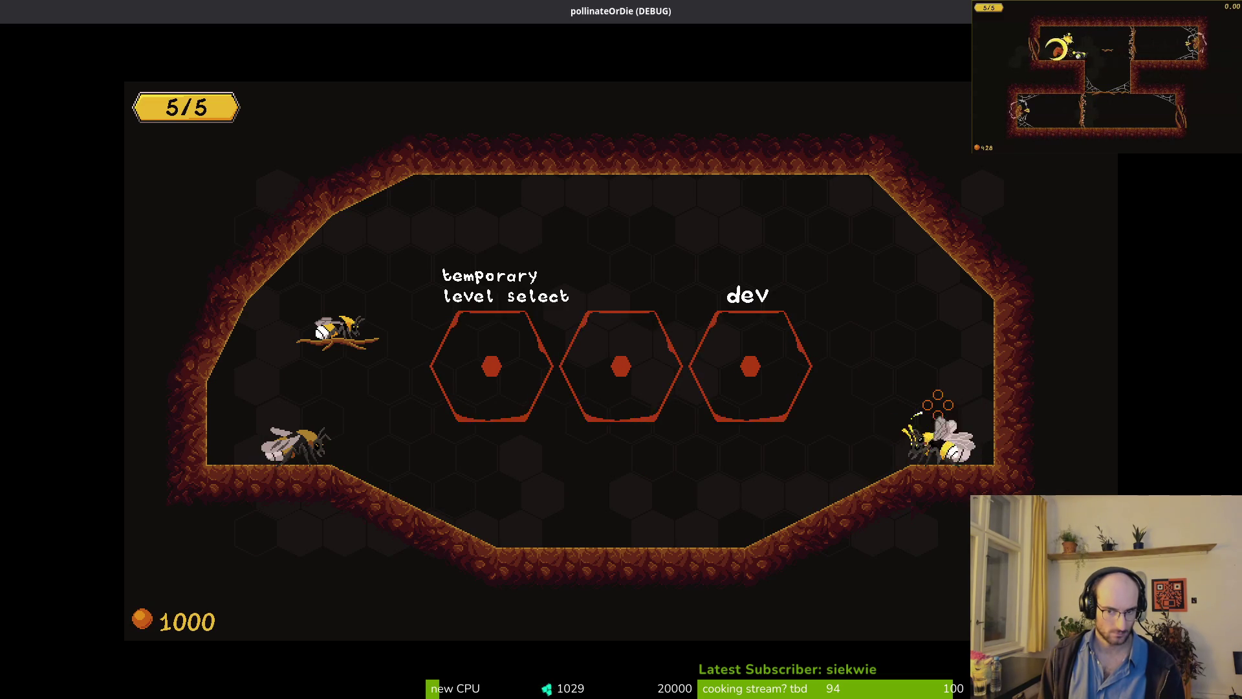
pyautogui.press('Tab')
pyautogui.press('Tab')
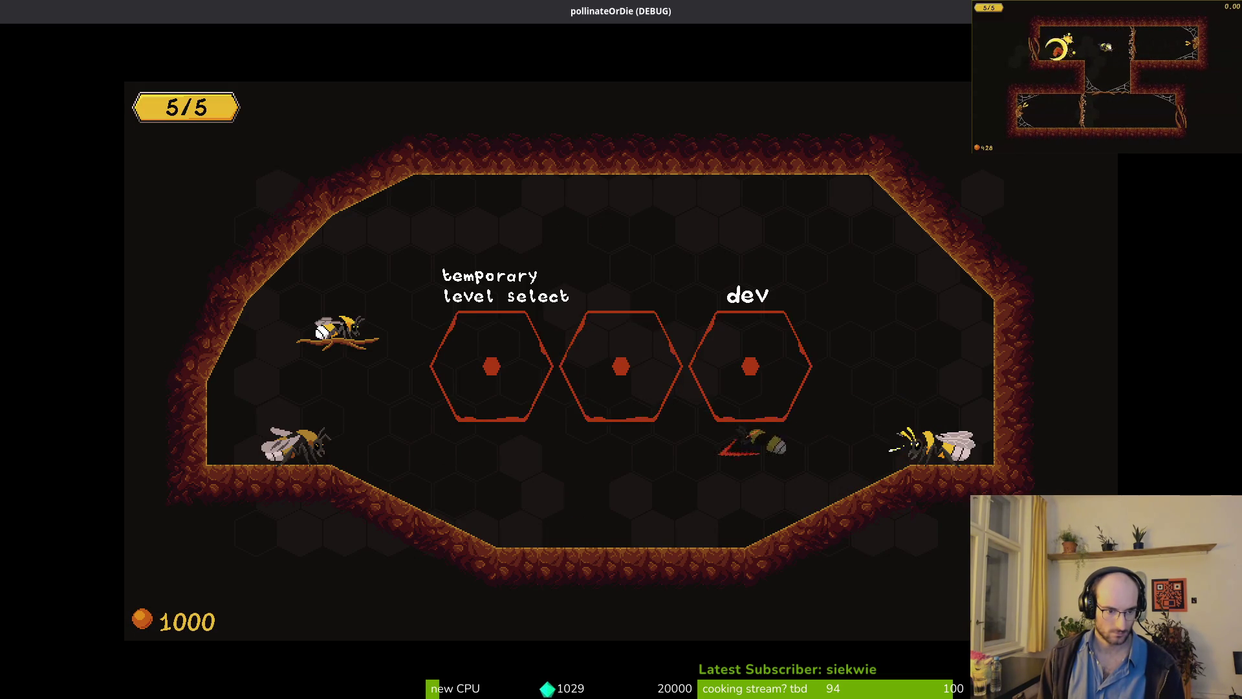
pyautogui.press('e')
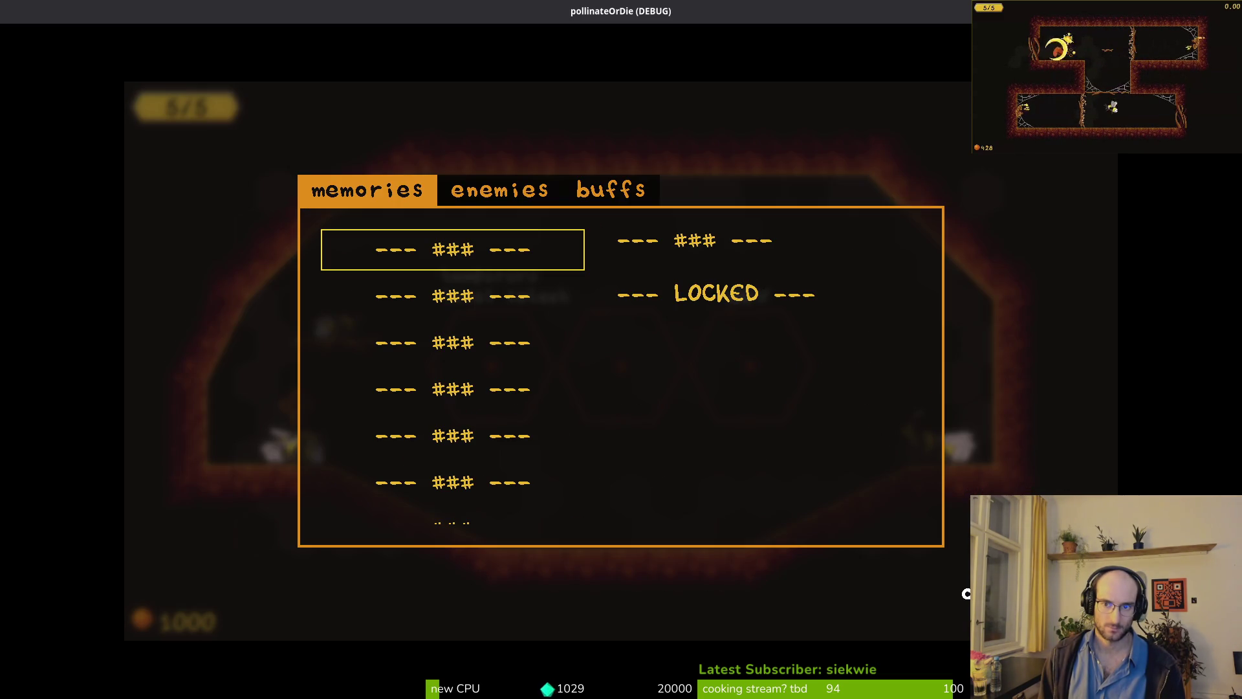
pyautogui.press('e')
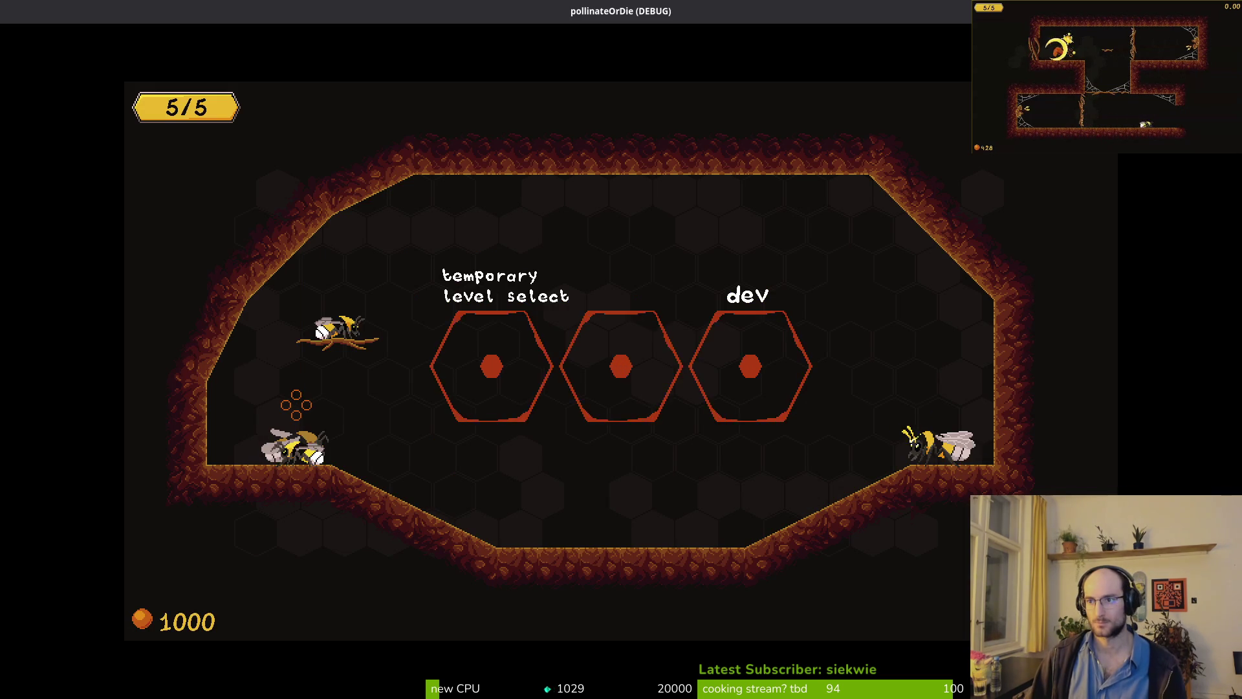
pyautogui.press('Escape')
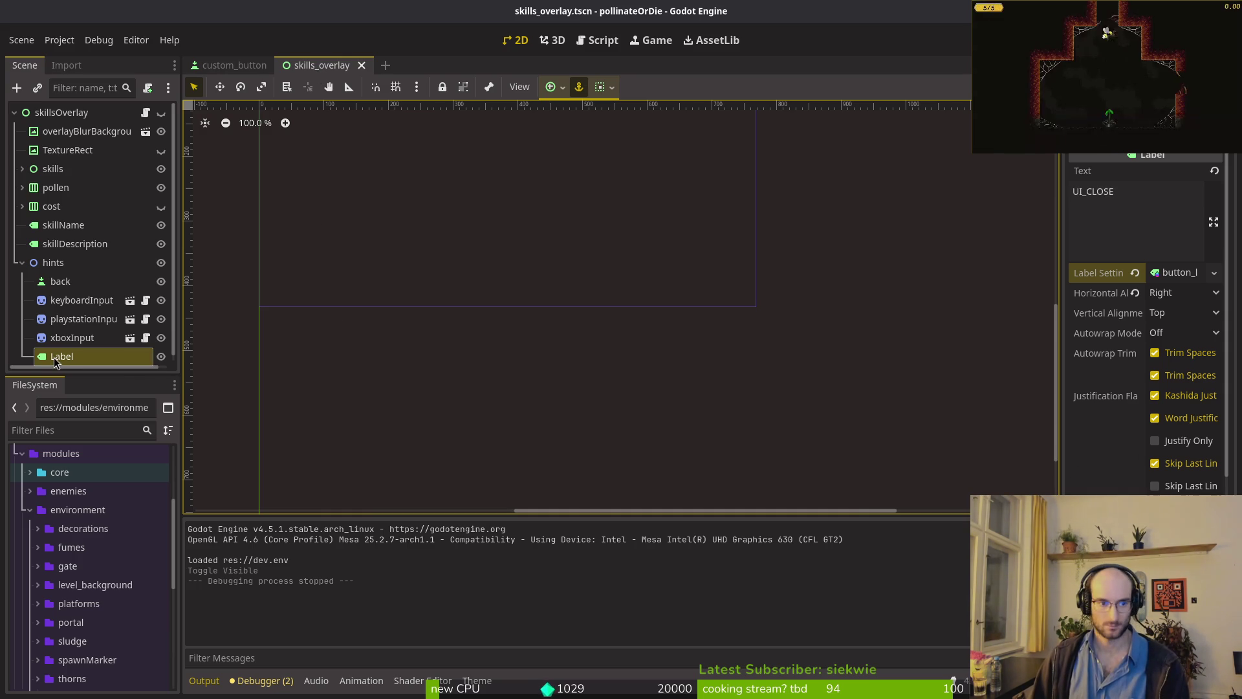
# - Save, then open pause_overlay.tscn in its own tab and select its MarginContainer node
pyautogui.hotkey('ctrl', 's')
pyautogui.hotkey('shift', 'alt', 'o')
pyautogui.write('overl')
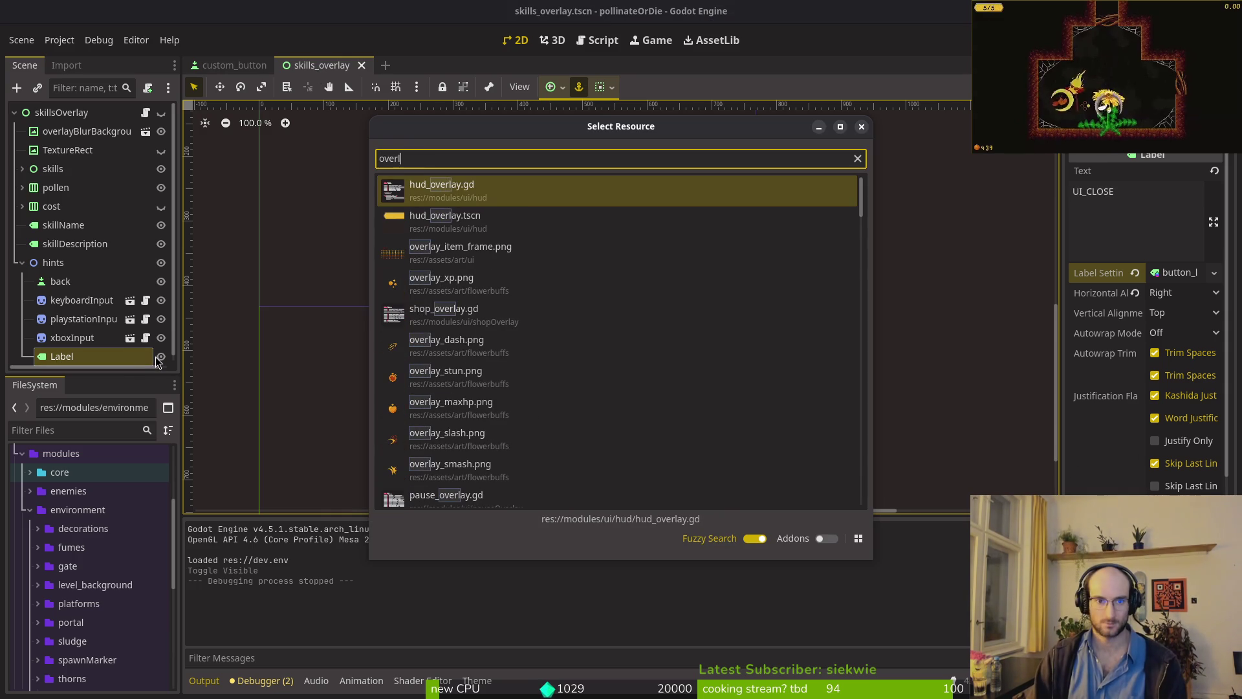
pyautogui.press('Down')
pyautogui.press('BackSpace')
pyautogui.press('BackSpace')
pyautogui.press('BackSpace')
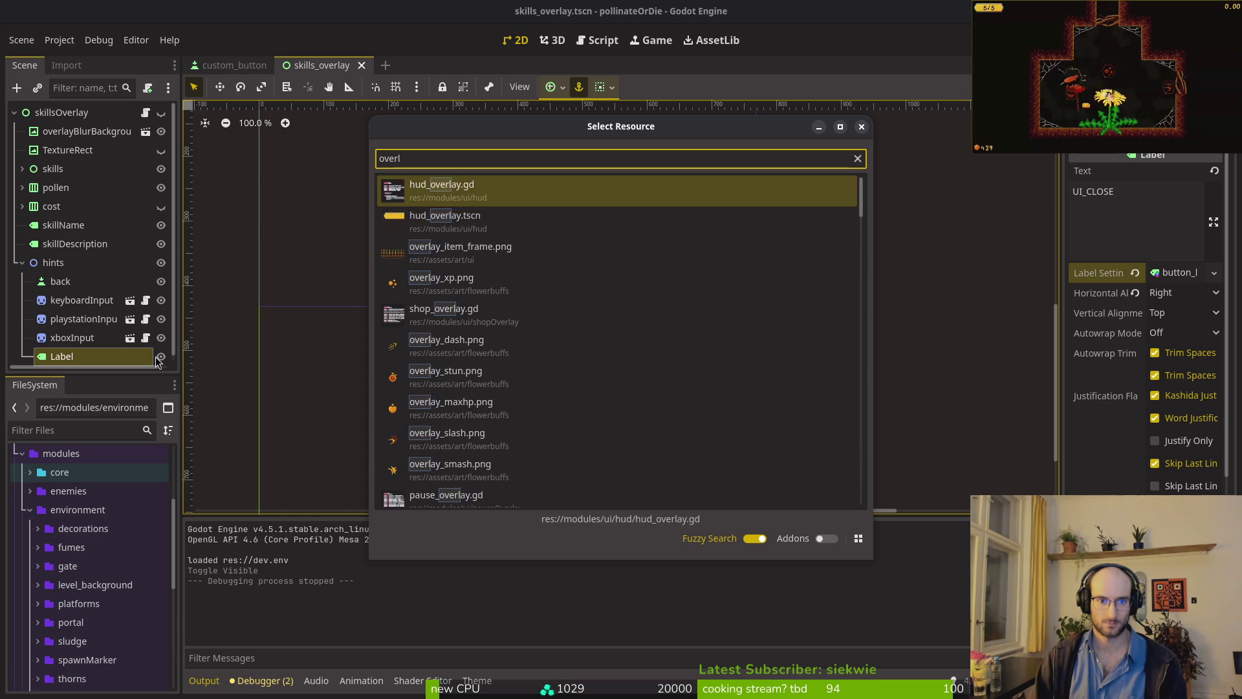
pyautogui.write('pauseover')
pyautogui.press('Down')
pyautogui.press('Return')
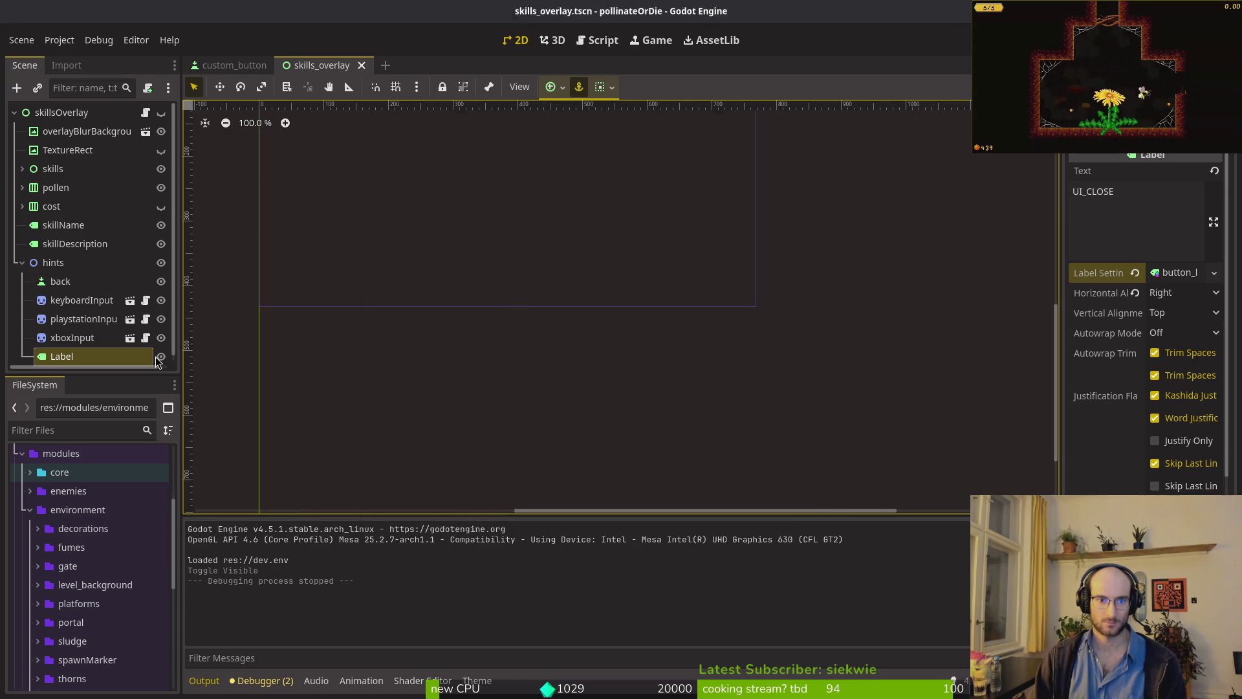
pyautogui.click(22, 206)
pyautogui.click(28, 157)
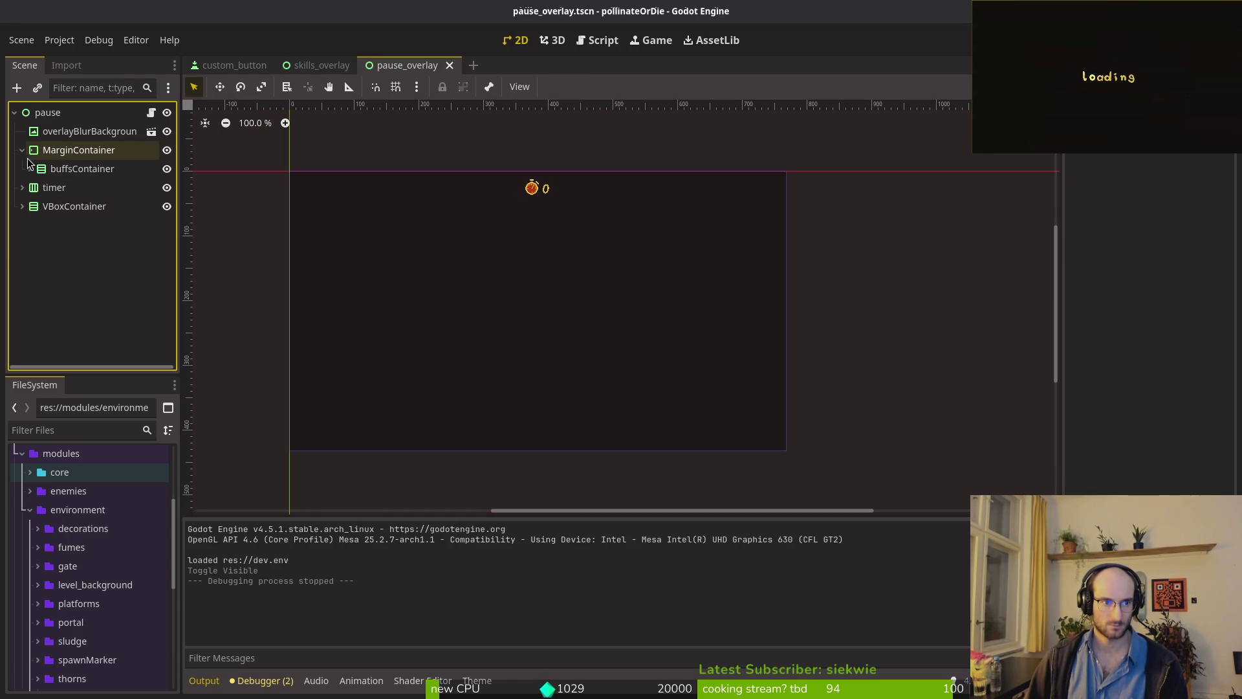
# - Open shop_overlay.tscn, select its hints Label, then return to the skills_overlay tab
pyautogui.hotkey('alt', 'shift', 'o')
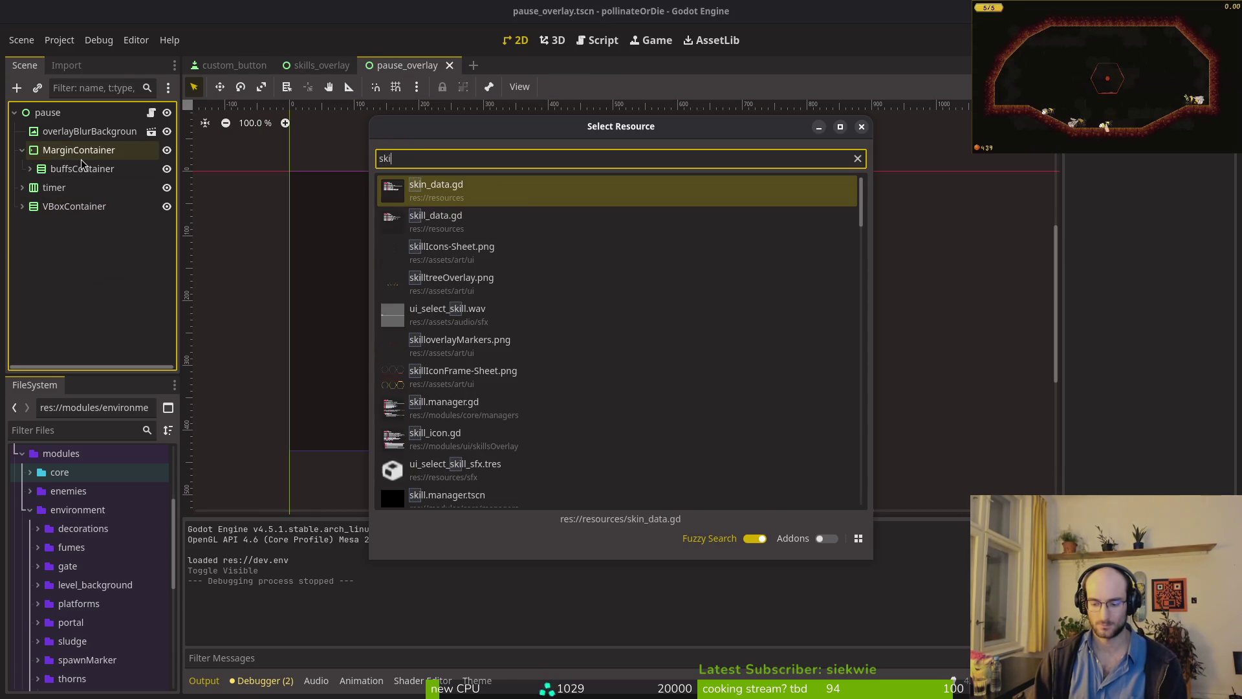
pyautogui.write('shop')
pyautogui.press('Down')
pyautogui.press('Return')
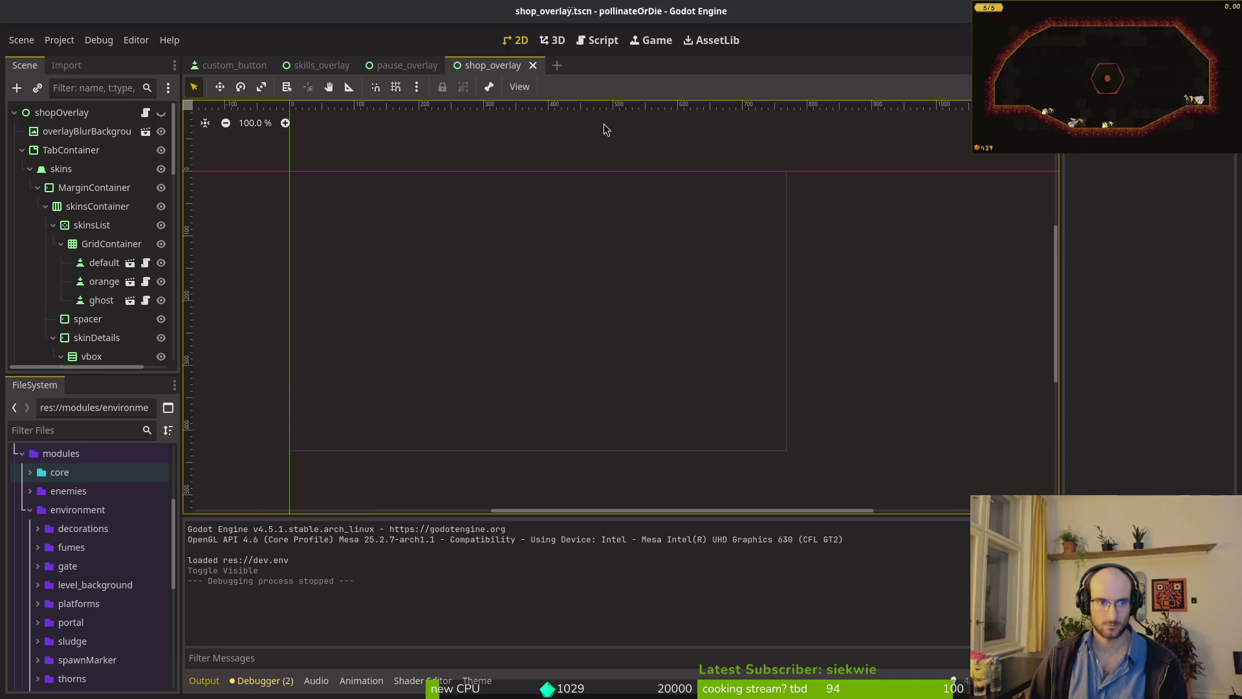
pyautogui.scroll(-5, 97, 201)
pyautogui.scroll(-3, 84, 210)
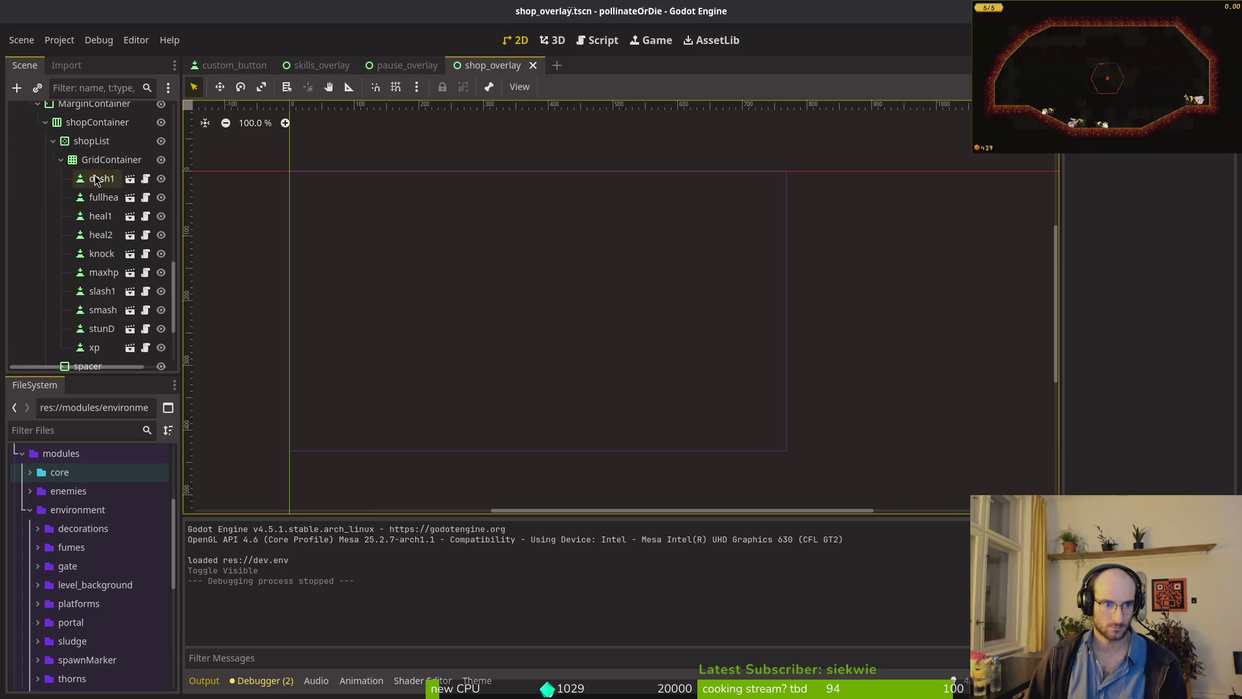
pyautogui.scroll(3, 83, 213)
pyautogui.click(22, 258)
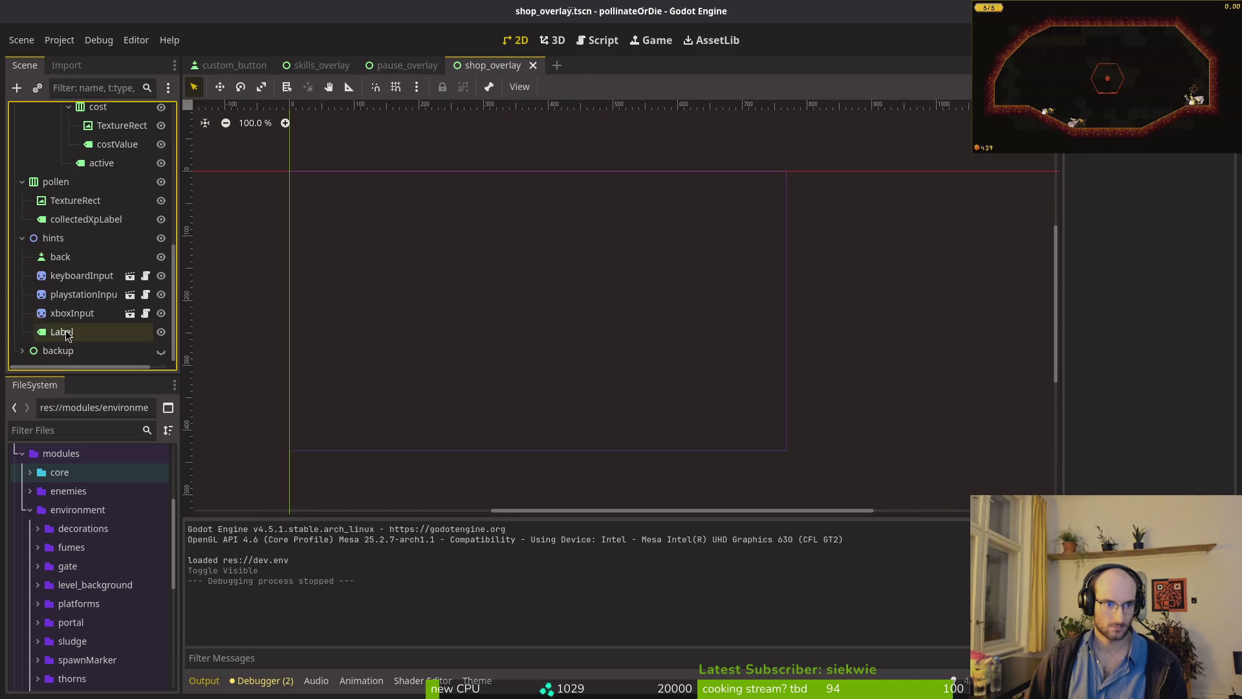
pyautogui.click(63, 332)
pyautogui.scroll(-5, 1113, 403)
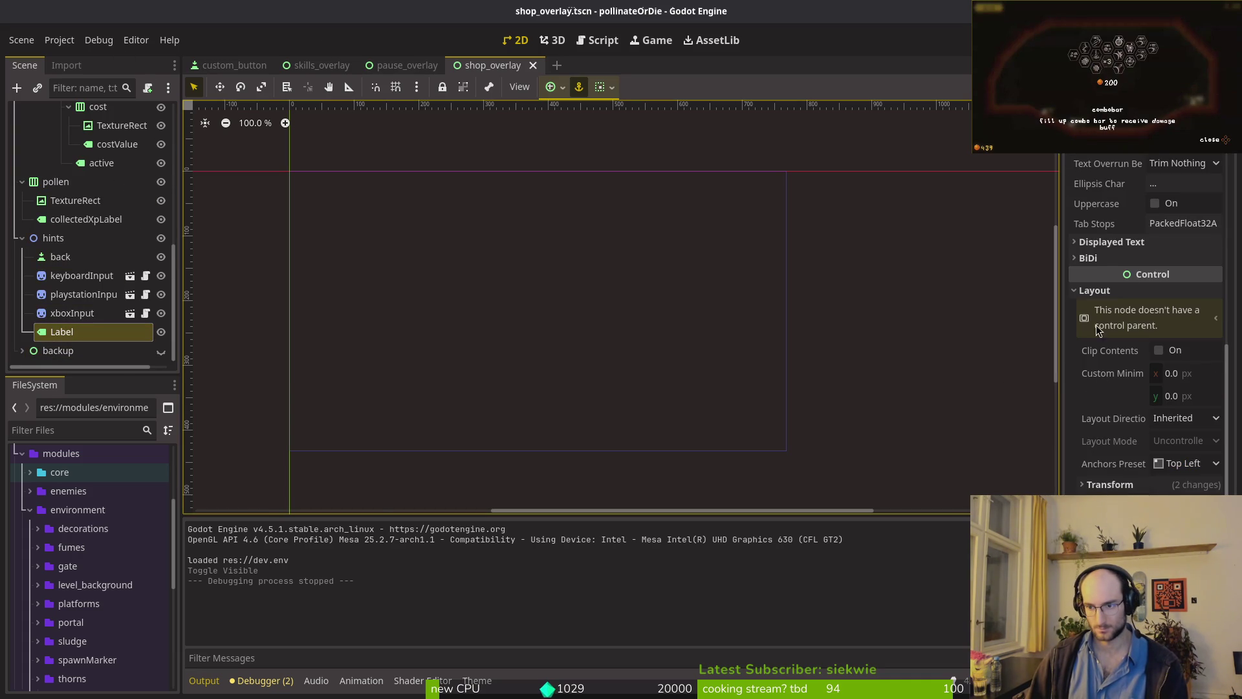
pyautogui.click(1094, 290)
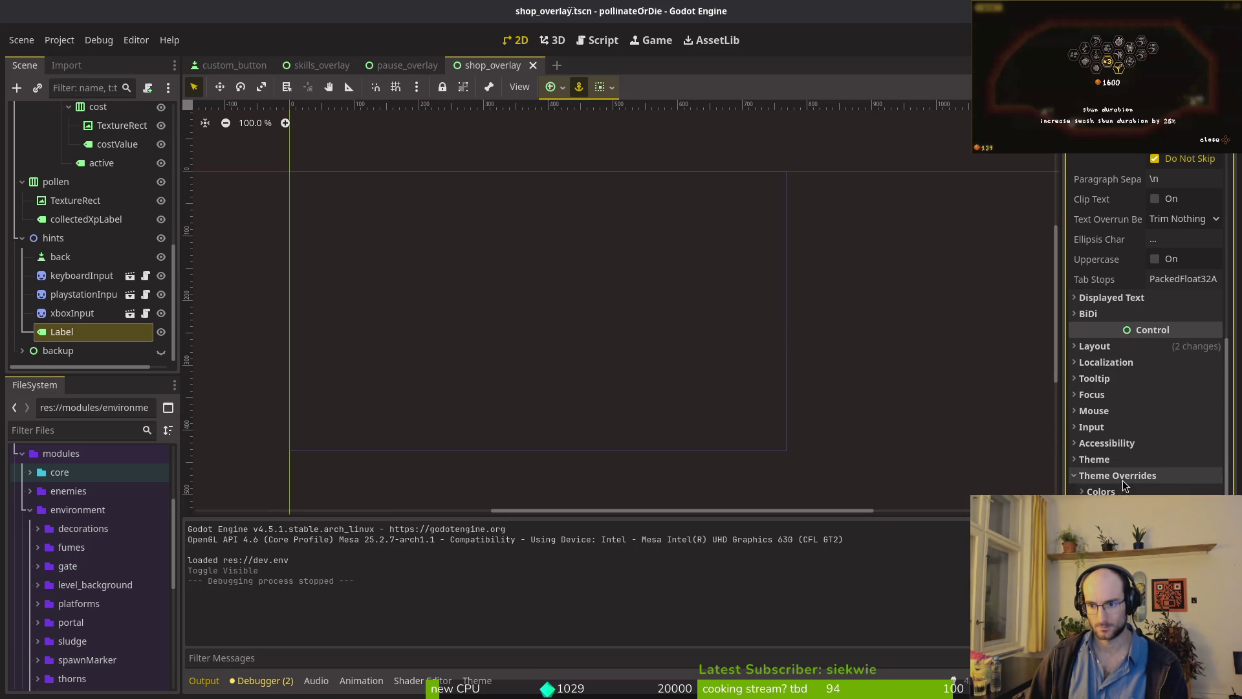
pyautogui.click(416, 67)
pyautogui.click(323, 65)
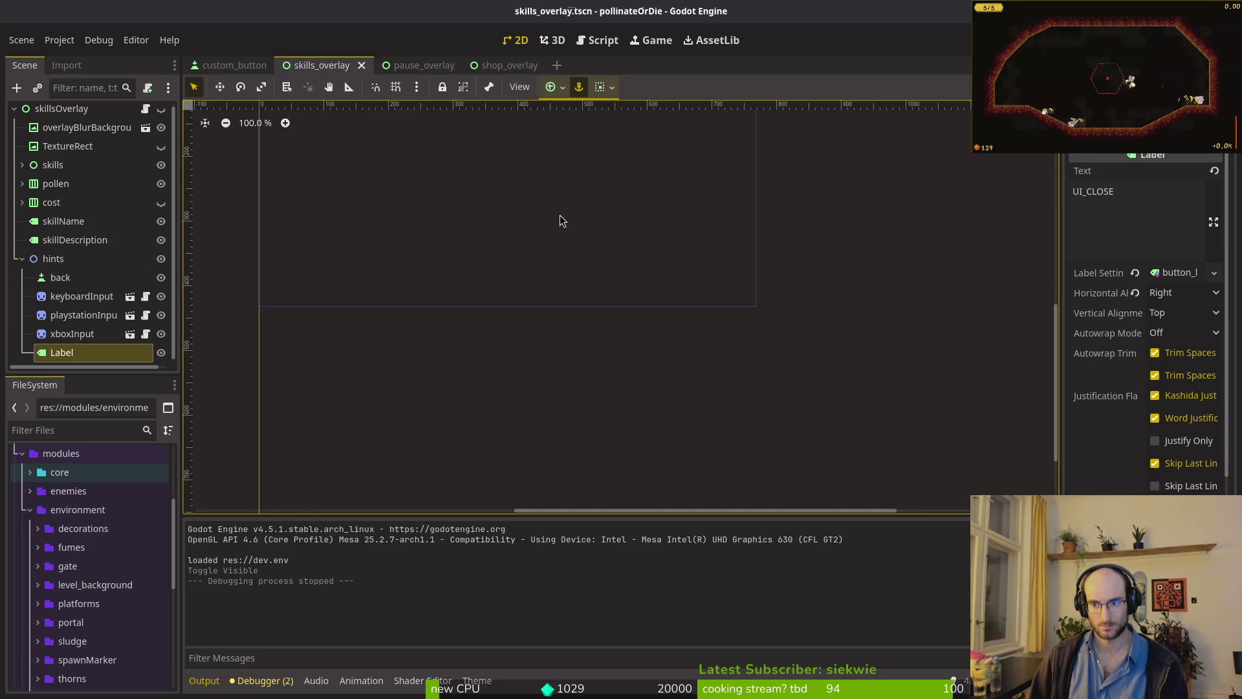
# - In shop_overlay, quick-load button_label.tres into the hint Label's Label Settings and save the scene
pyautogui.click(118, 353)
pyautogui.scroll(5, 1144, 372)
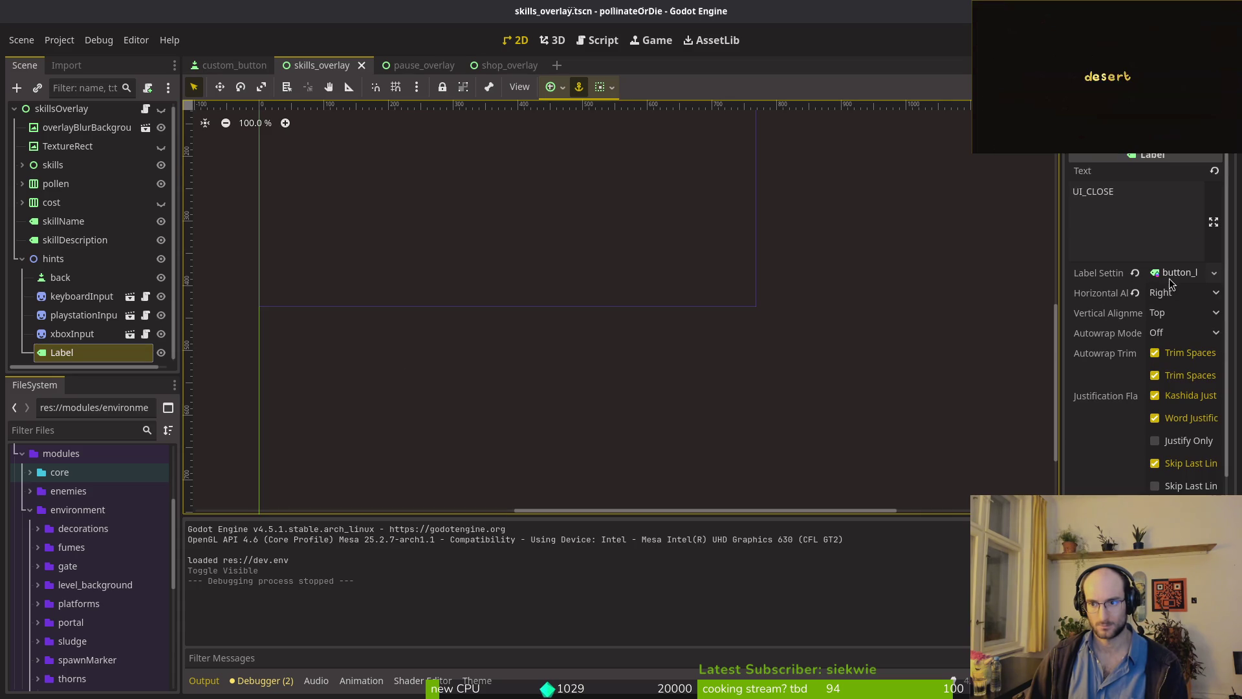
pyautogui.click(502, 65)
pyautogui.click(1165, 272)
pyautogui.click(1176, 351)
pyautogui.press('Escape')
pyautogui.click(1166, 273)
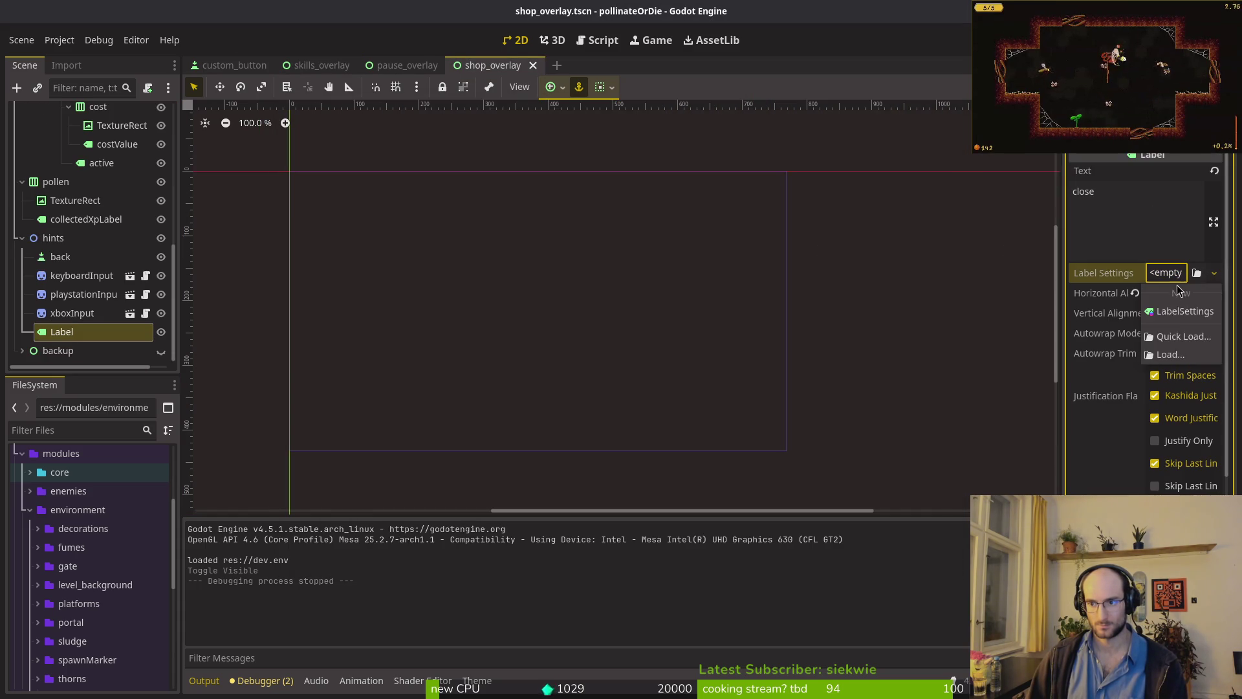
pyautogui.click(1174, 332)
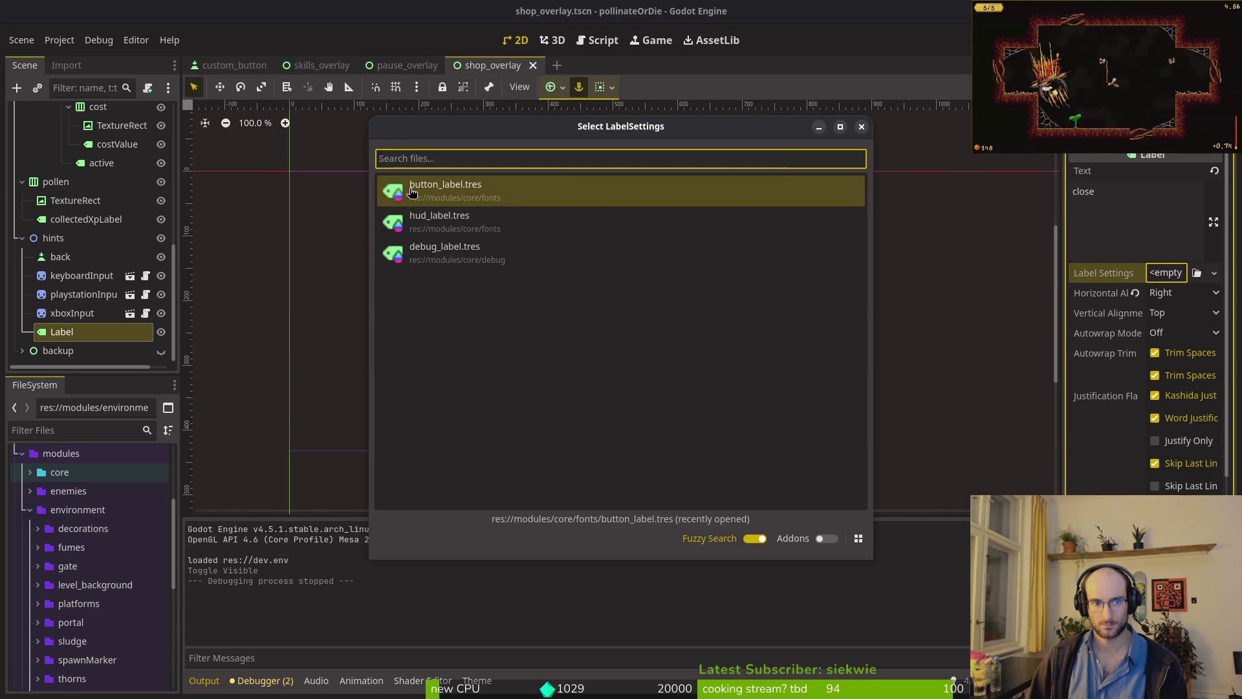
pyautogui.doubleClick(411, 192)
pyautogui.hotkey('ctrl', 's')
pyautogui.hotkey('shift', 'alt', 'o')
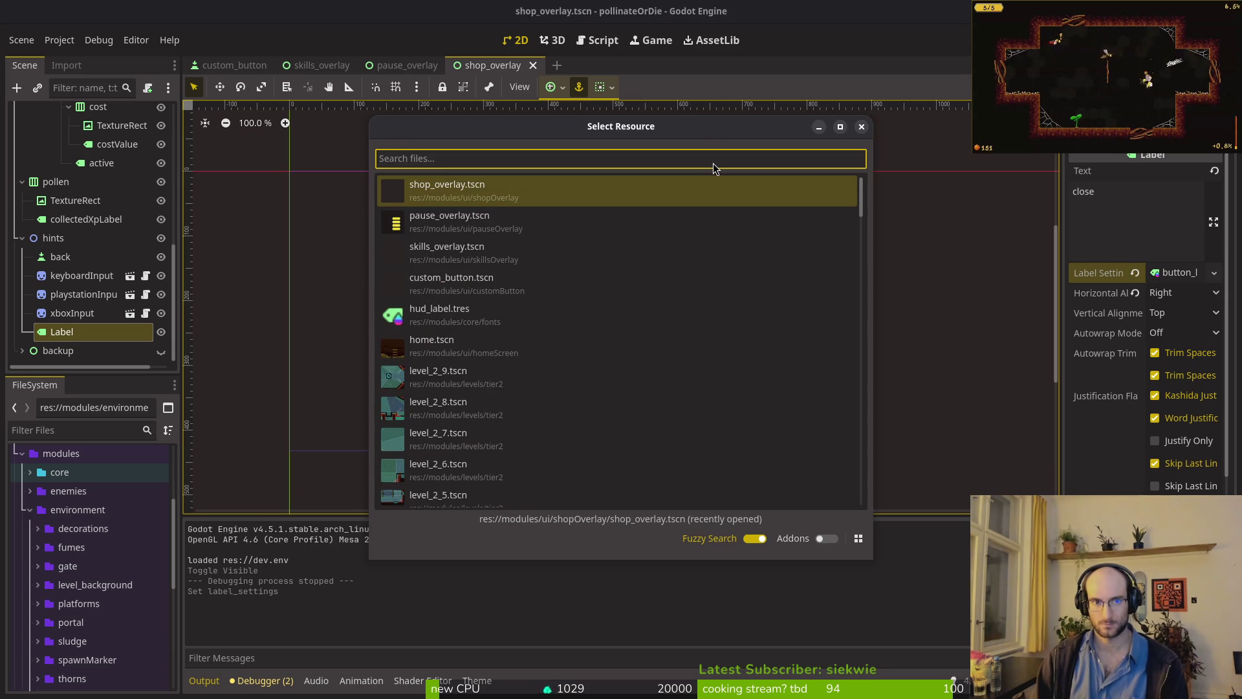
# - Open archives_overlay.tscn, assign button_label.tres to its hints Label, and launch the game with F5
pyautogui.write('archives')
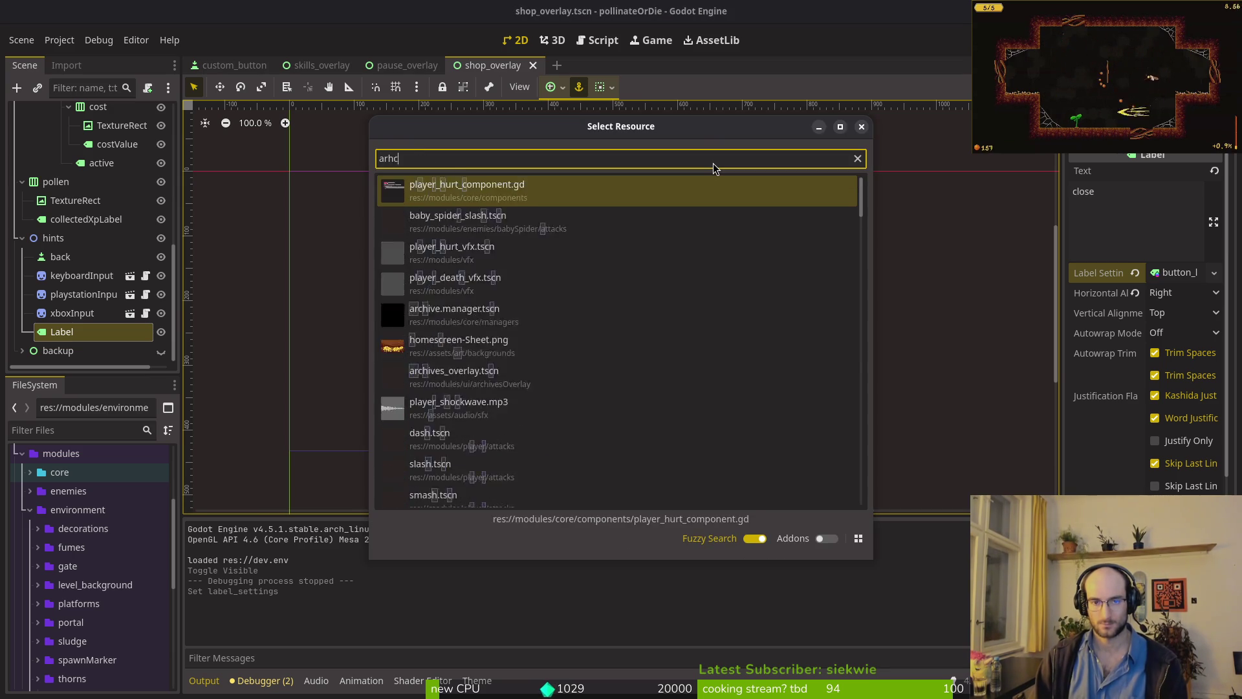
pyautogui.press('Return')
pyautogui.scroll(-10, 89, 215)
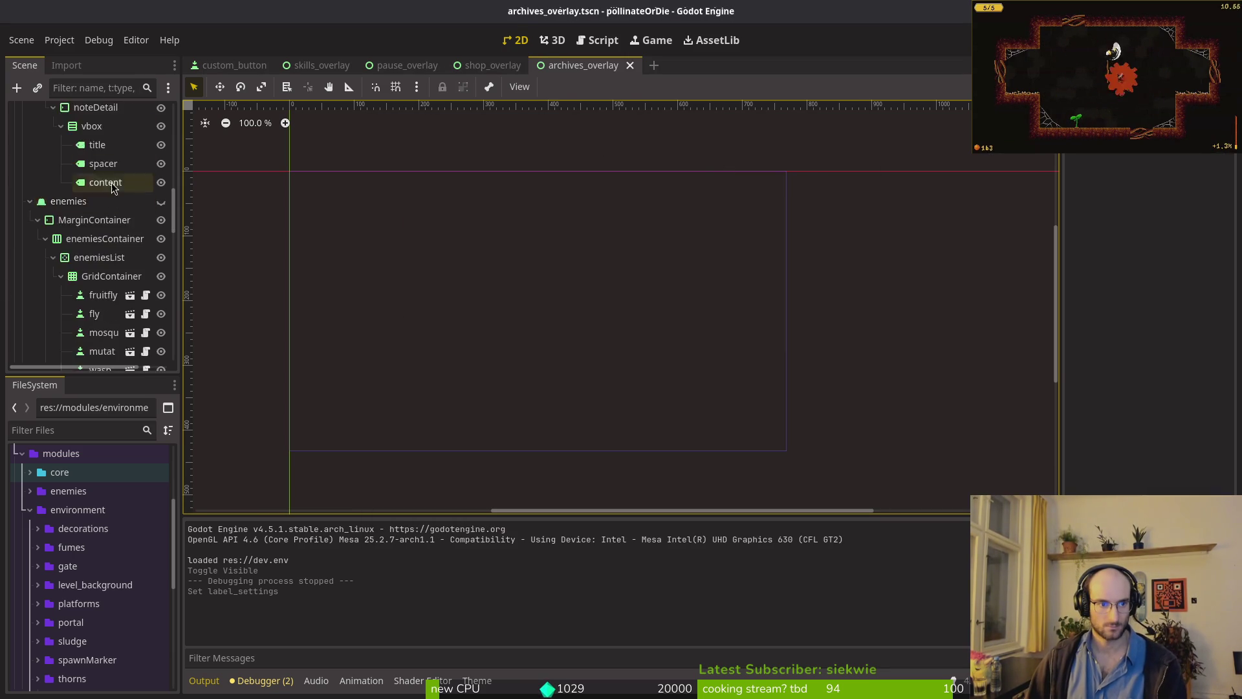
pyautogui.click(62, 350)
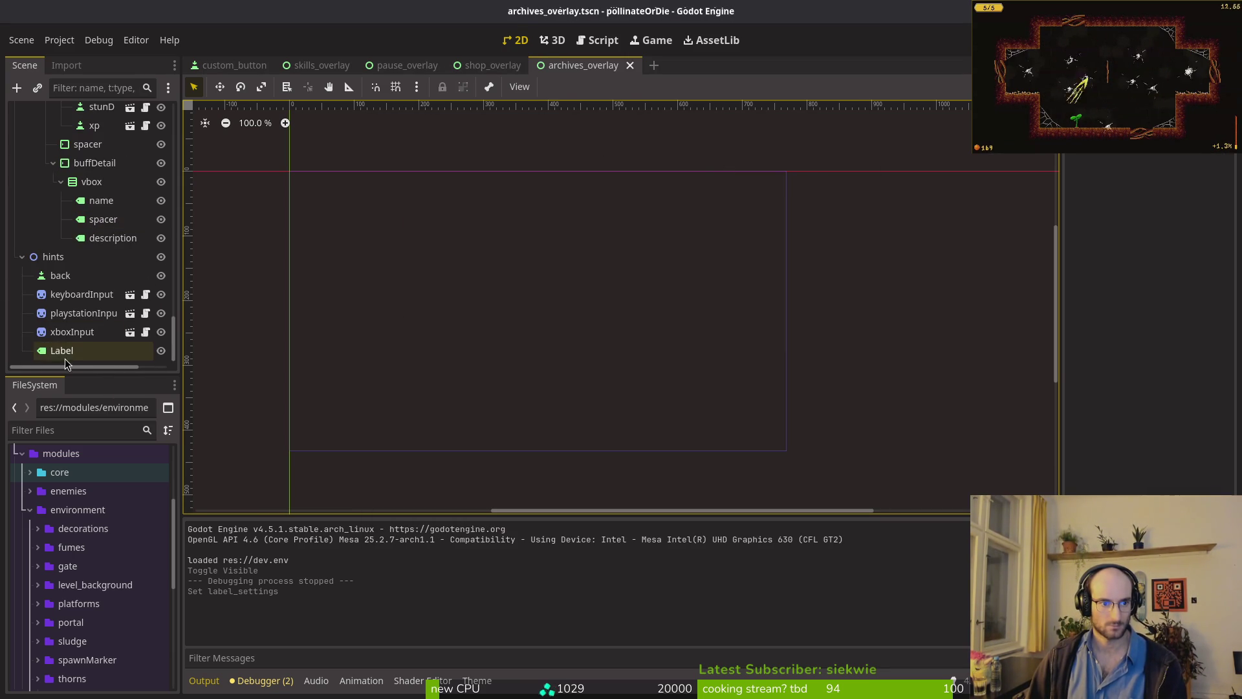
pyautogui.click(1171, 272)
pyautogui.click(1190, 339)
pyautogui.doubleClick(456, 197)
pyautogui.press('F5')
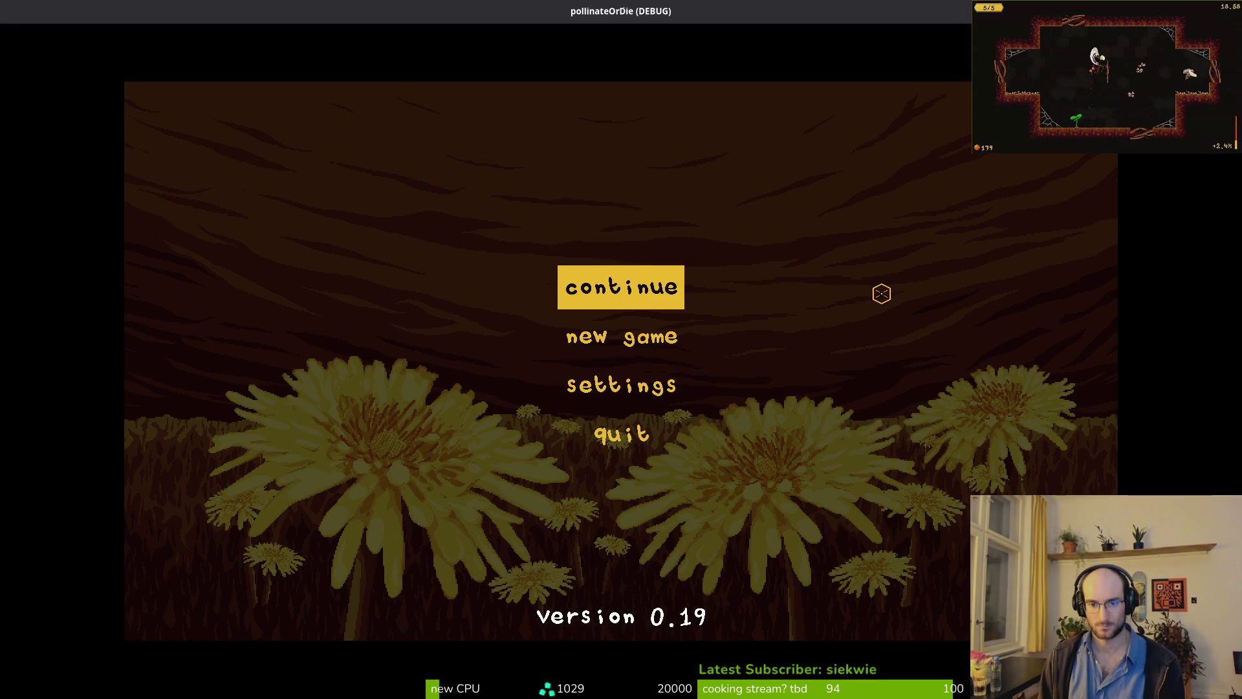
pyautogui.press('Return')
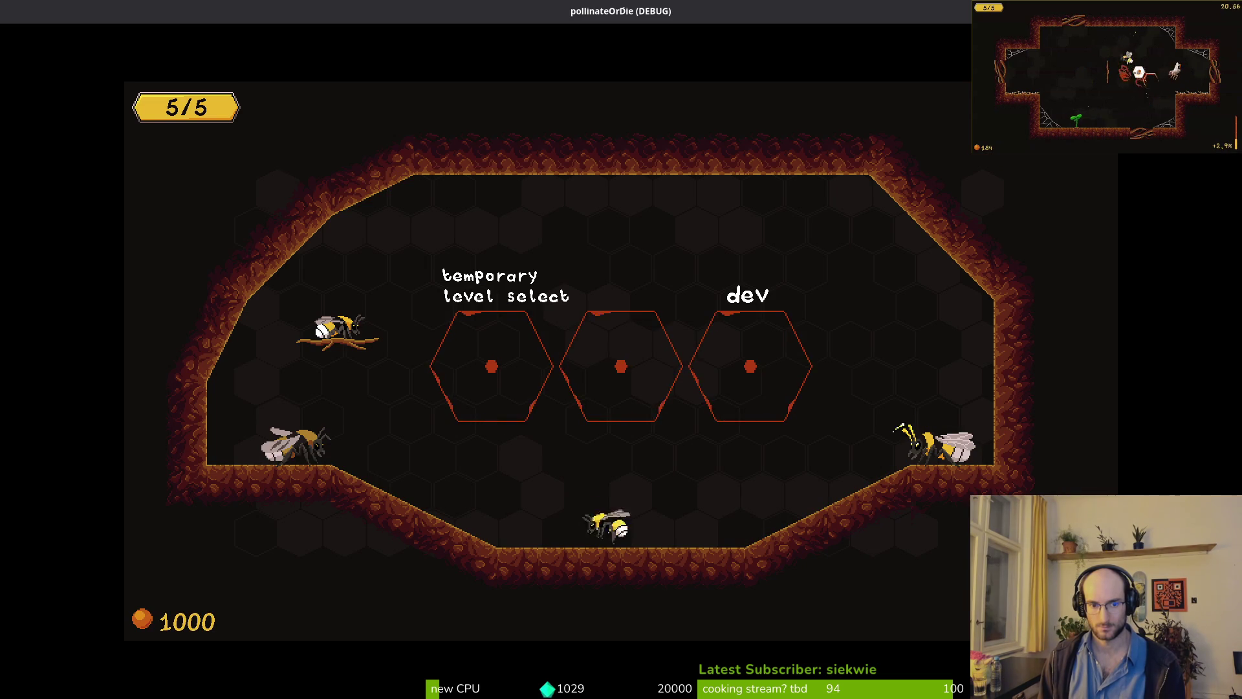
pyautogui.press('Tab')
pyautogui.press('Up')
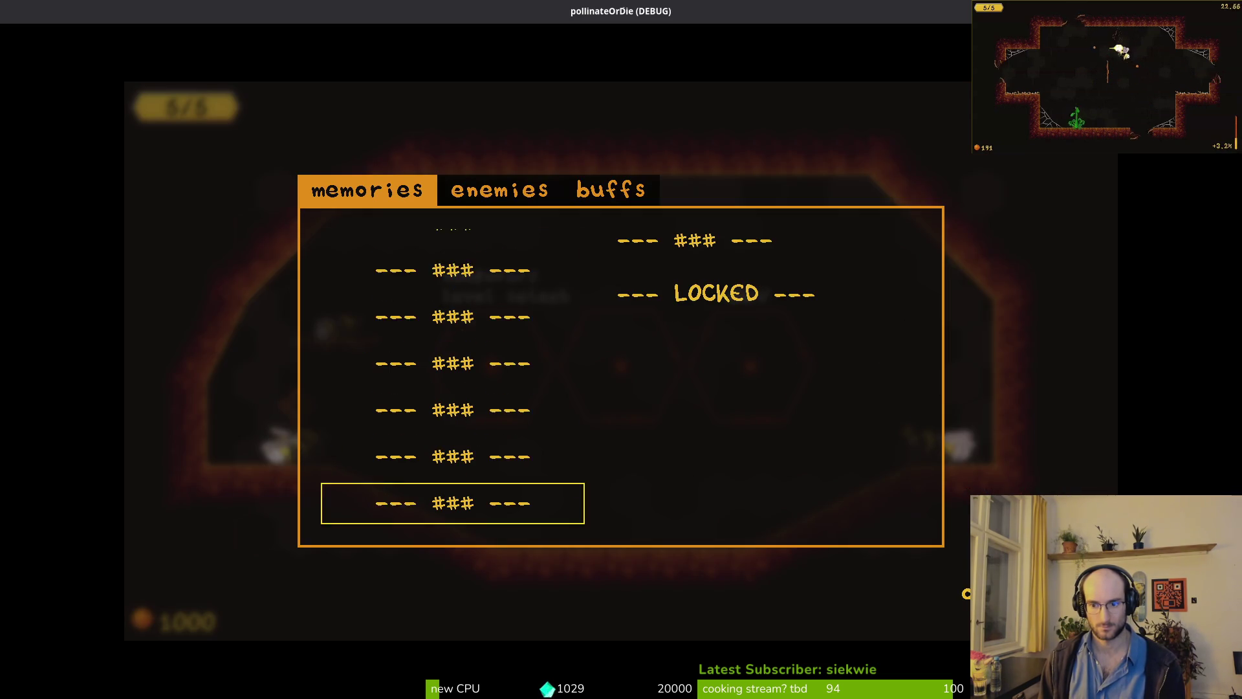
pyautogui.press('Tab')
pyautogui.press('e')
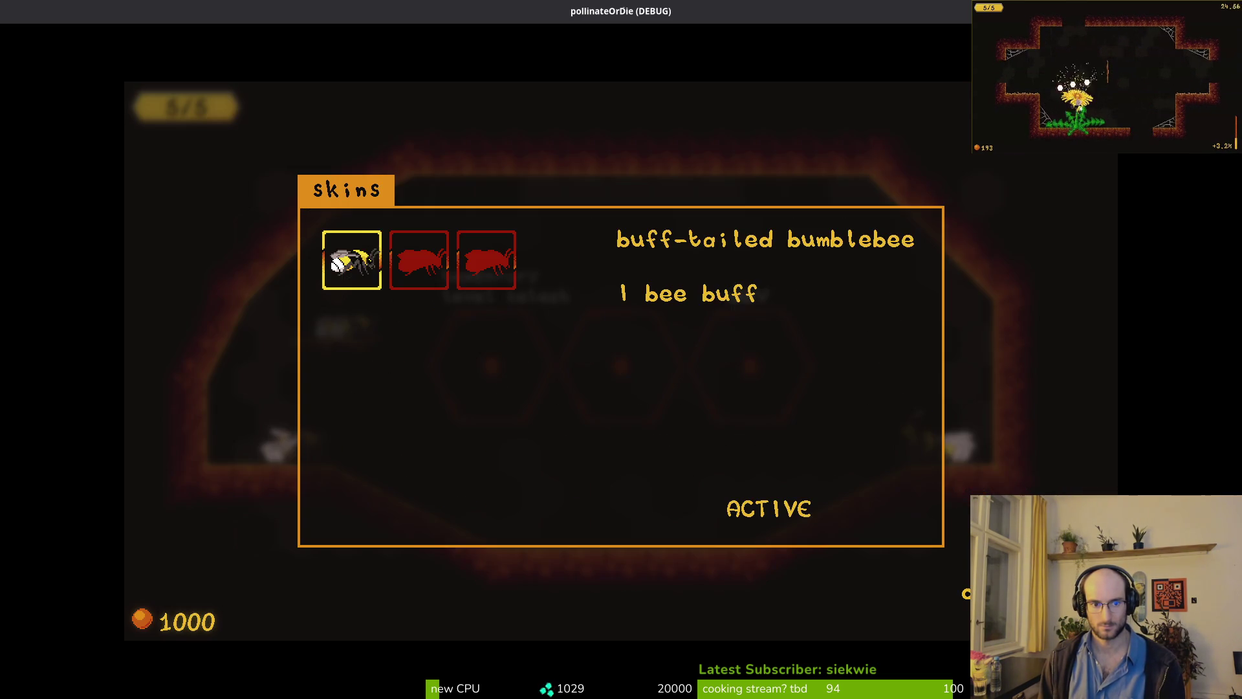
pyautogui.press('Escape')
pyautogui.press('Right')
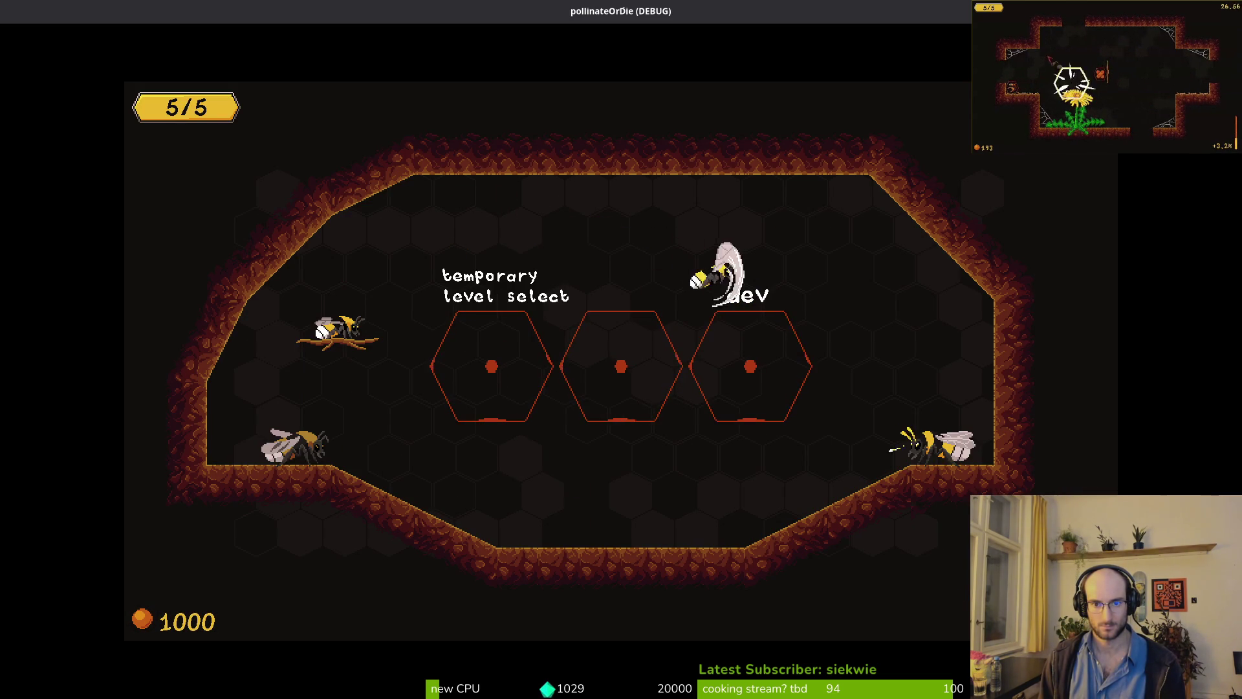
pyautogui.press('e')
pyautogui.press('Escape')
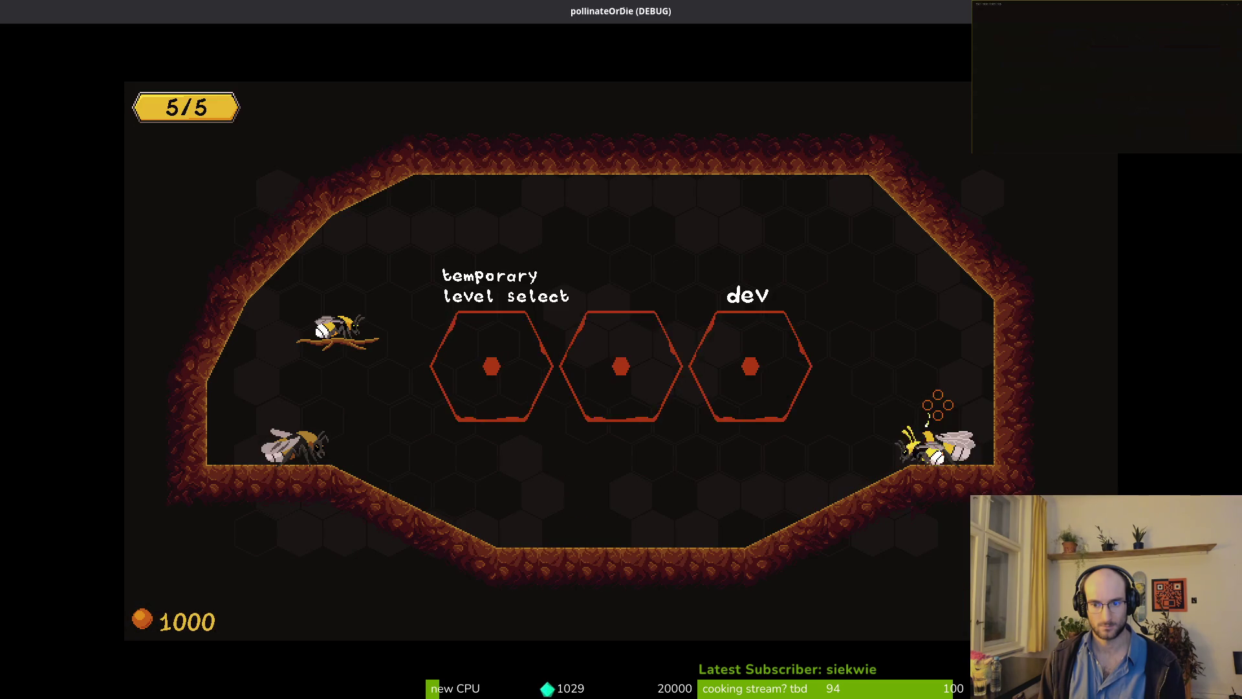
pyautogui.press('Left')
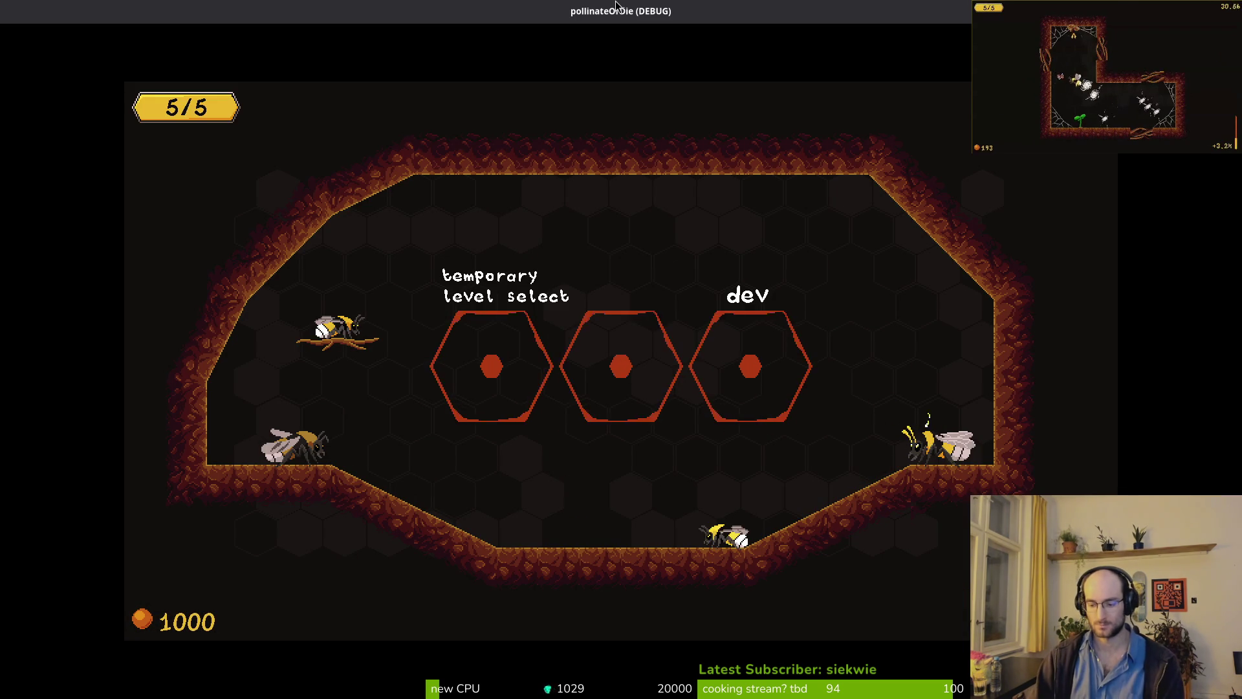
pyautogui.press('F8')
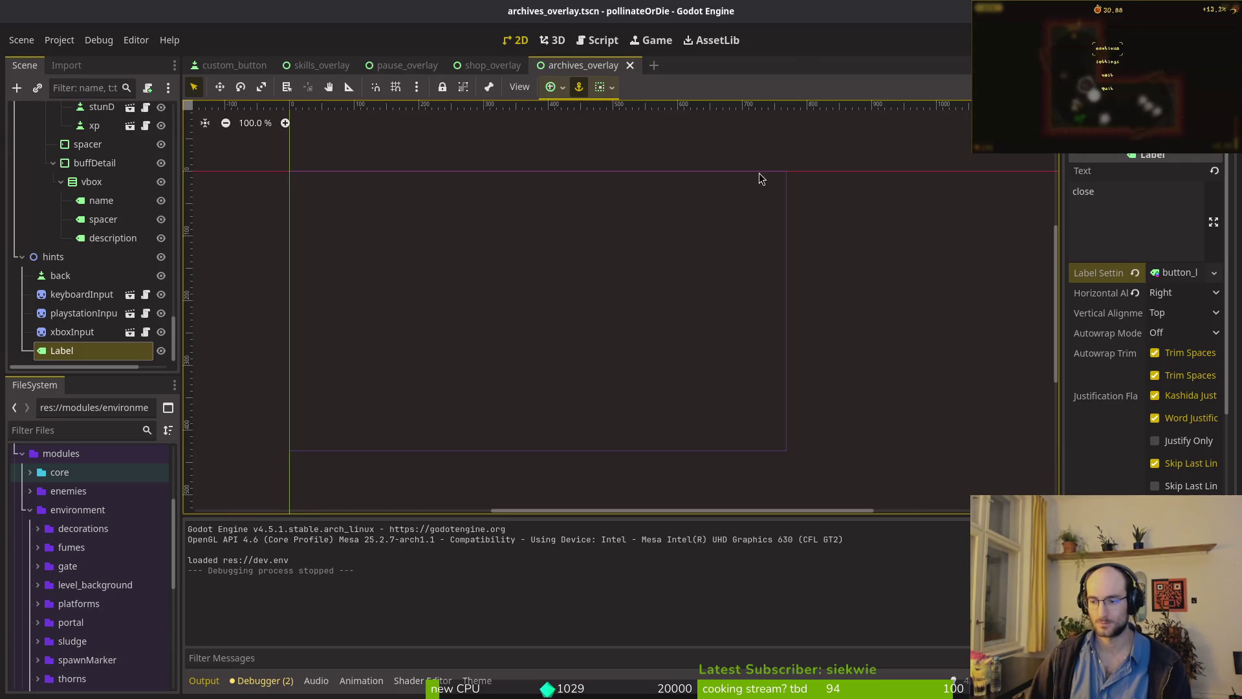
# - Collapse the buffDetail, GridContainer, buffList, buffs, enemies and memories branches of the archives_overlay tree
pyautogui.click(203, 291)
pyautogui.scroll(3, 97, 252)
pyautogui.click(55, 259)
pyautogui.scroll(2, 64, 262)
pyautogui.click(60, 244)
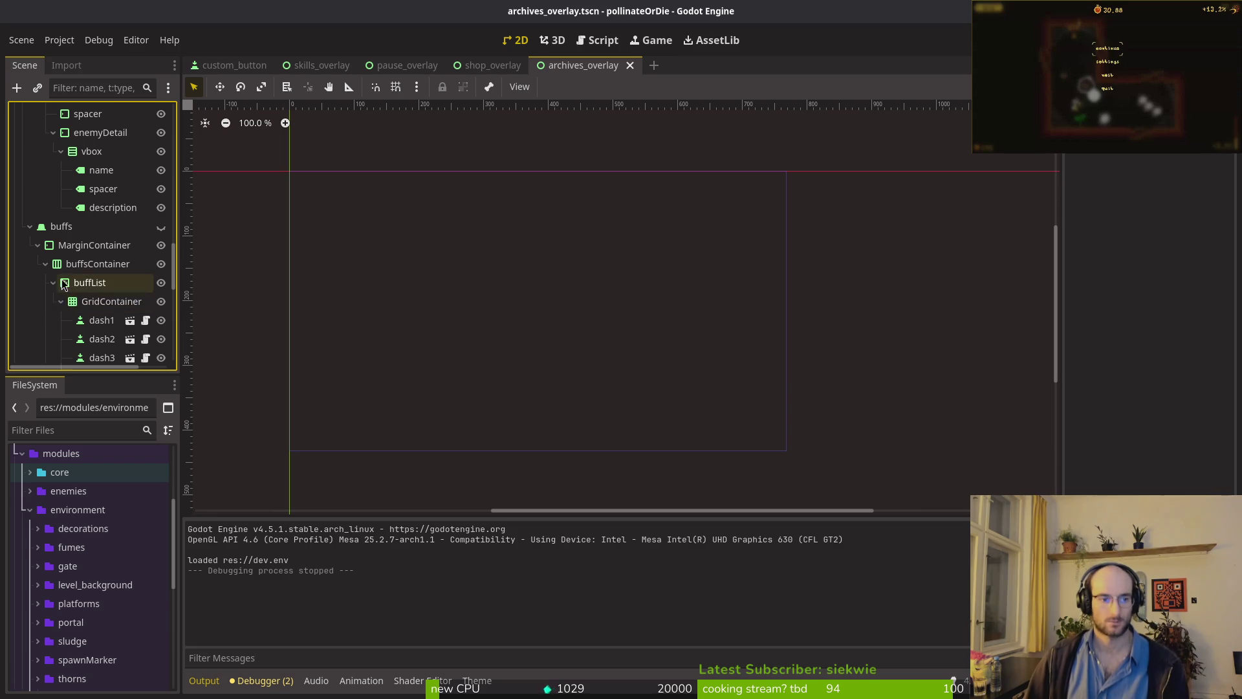
pyautogui.click(53, 283)
pyautogui.click(30, 227)
pyautogui.scroll(5, 41, 239)
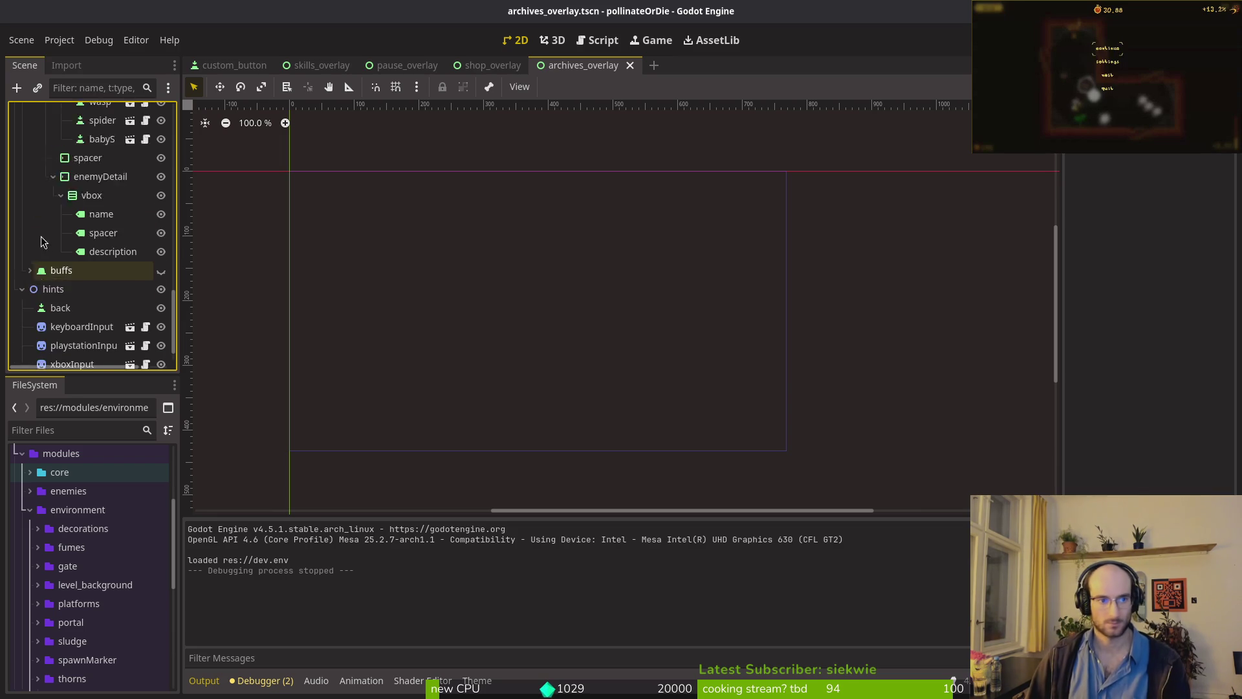
pyautogui.click(30, 157)
pyautogui.scroll(3, 53, 220)
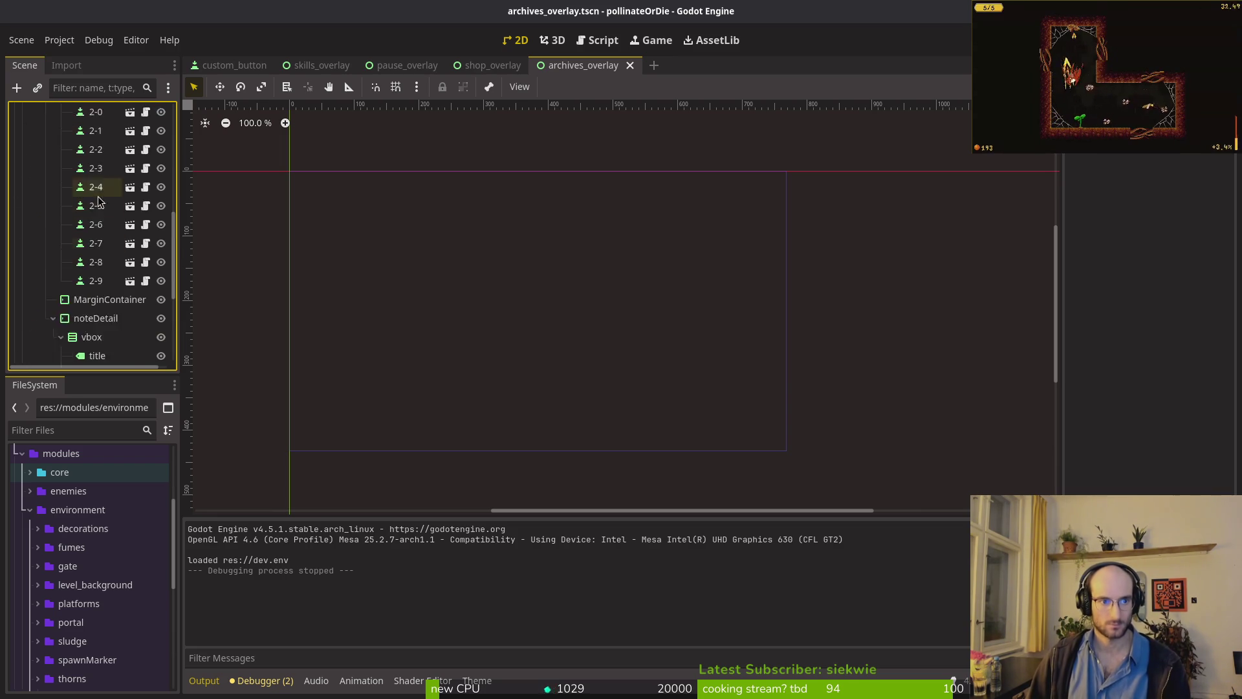
pyautogui.scroll(3, 53, 218)
pyautogui.click(22, 150)
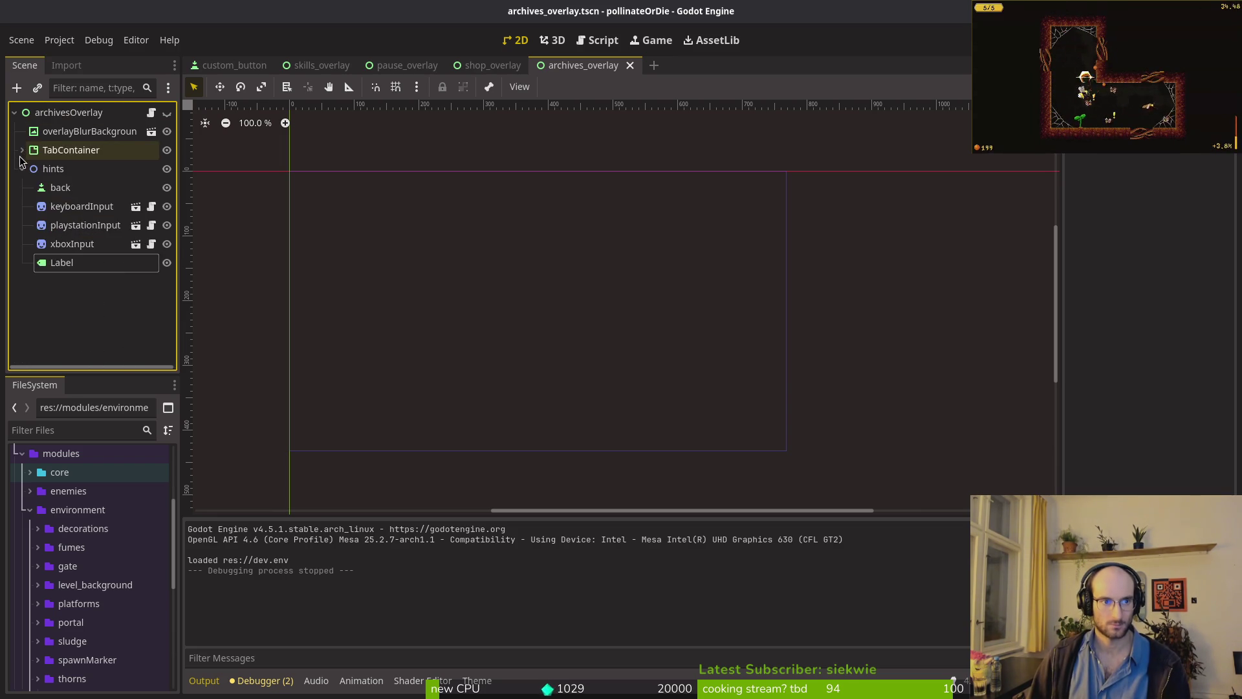
pyautogui.click(22, 150)
pyautogui.click(30, 169)
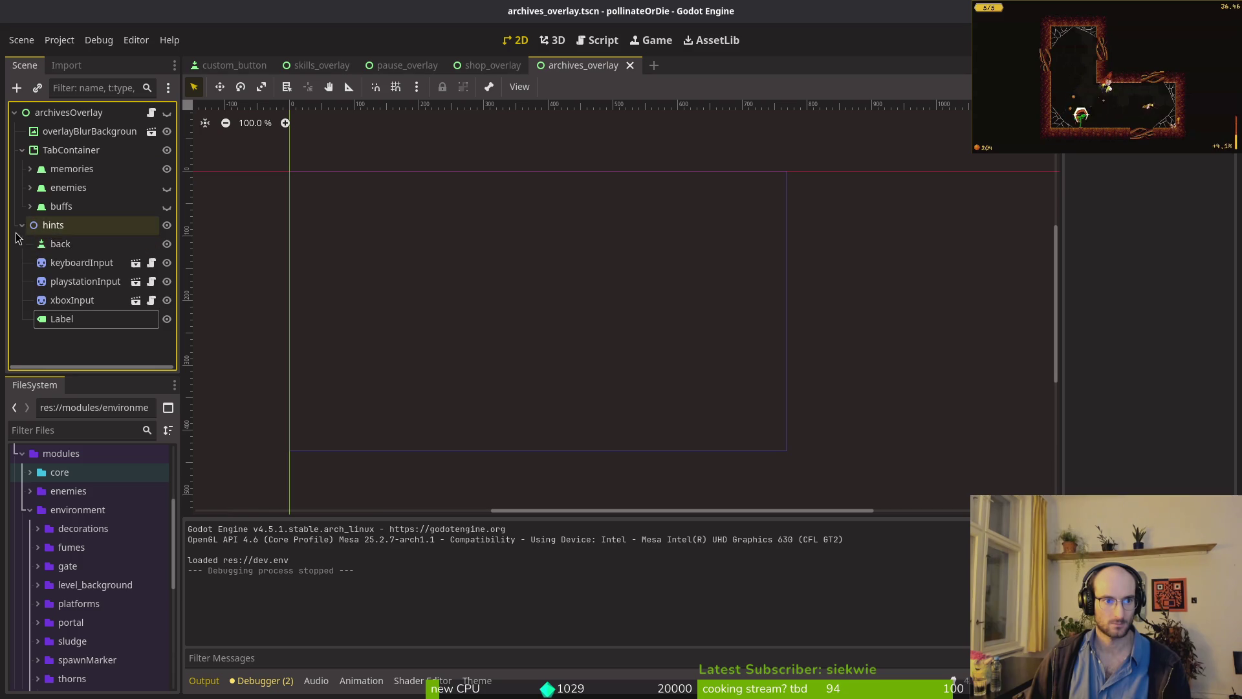
# - Close the archives, shop and remaining overlay scenes, leaving custom_button, then switch to the terminal
pyautogui.click(630, 65)
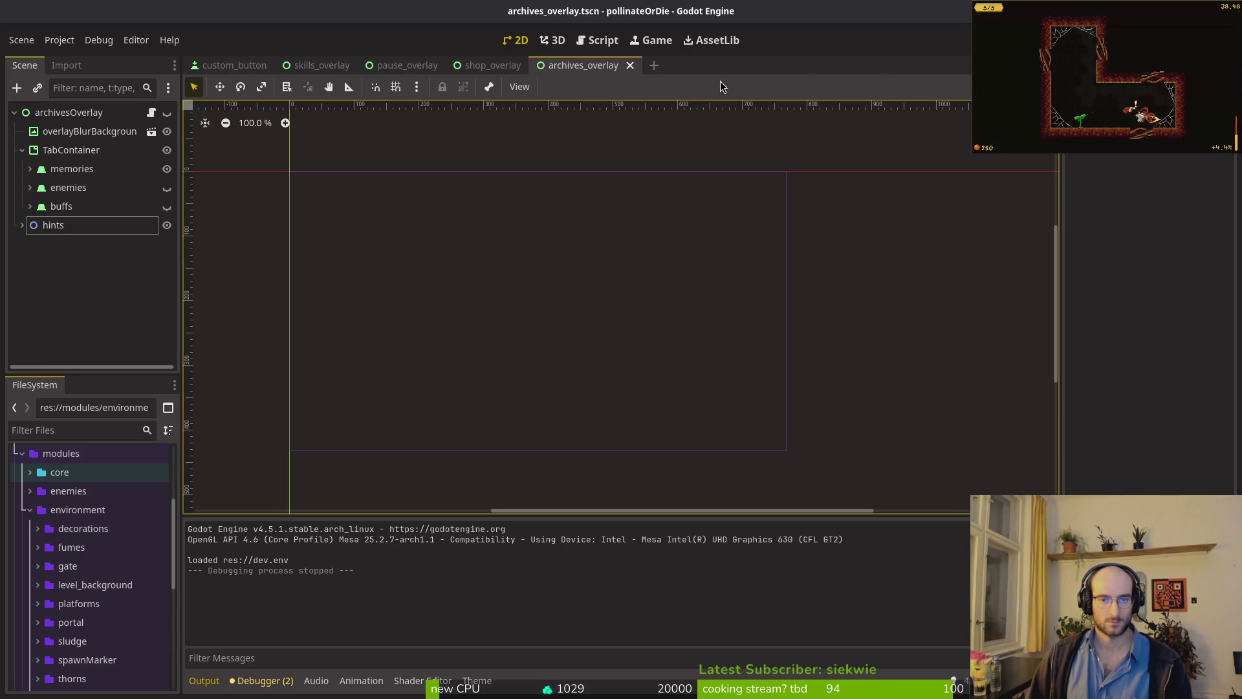
pyautogui.click(542, 65)
pyautogui.middleClick(384, 66)
pyautogui.middleClick(384, 67)
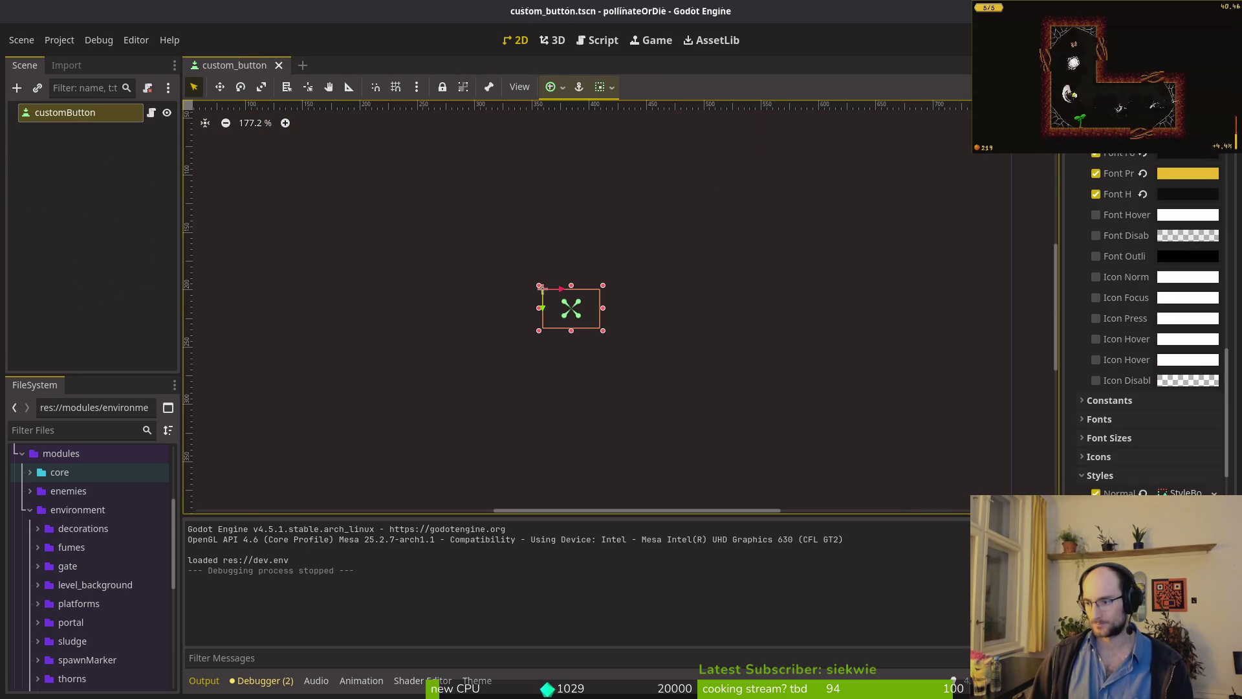
pyautogui.hotkey('alt', 'Tab')
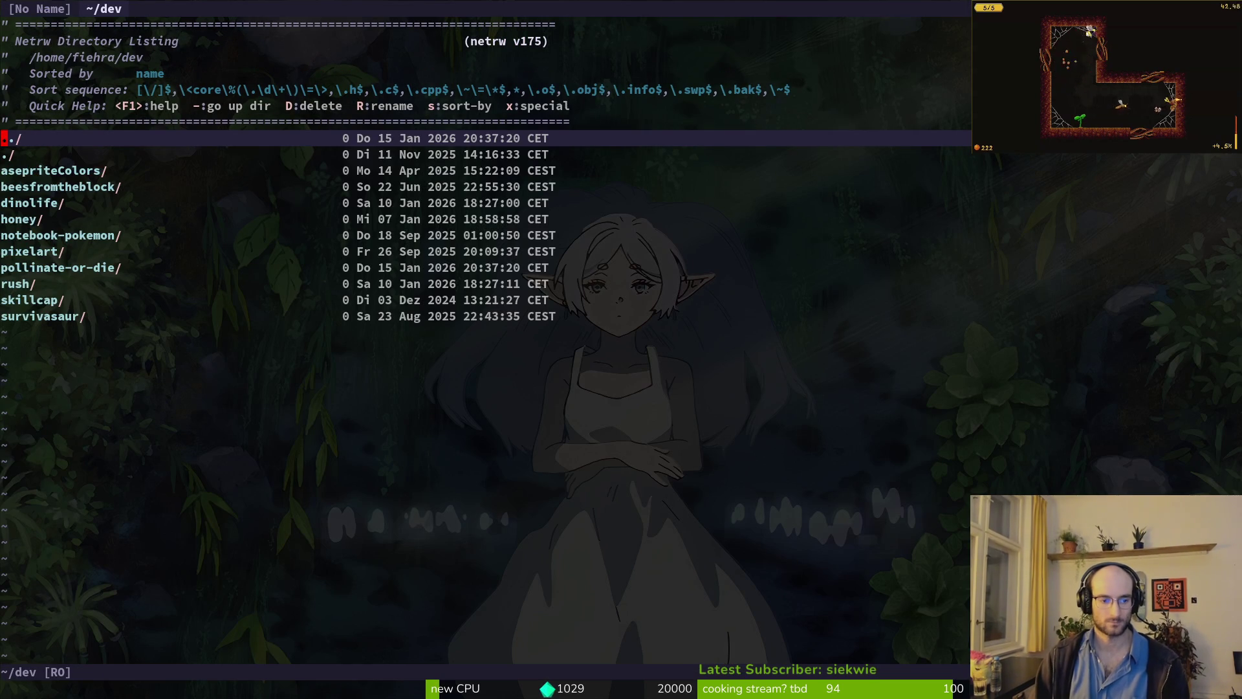
# - Quit the vim windows and bring up tig's status view
pyautogui.press('Return')
pyautogui.write(':q')
pyautogui.press('Return')
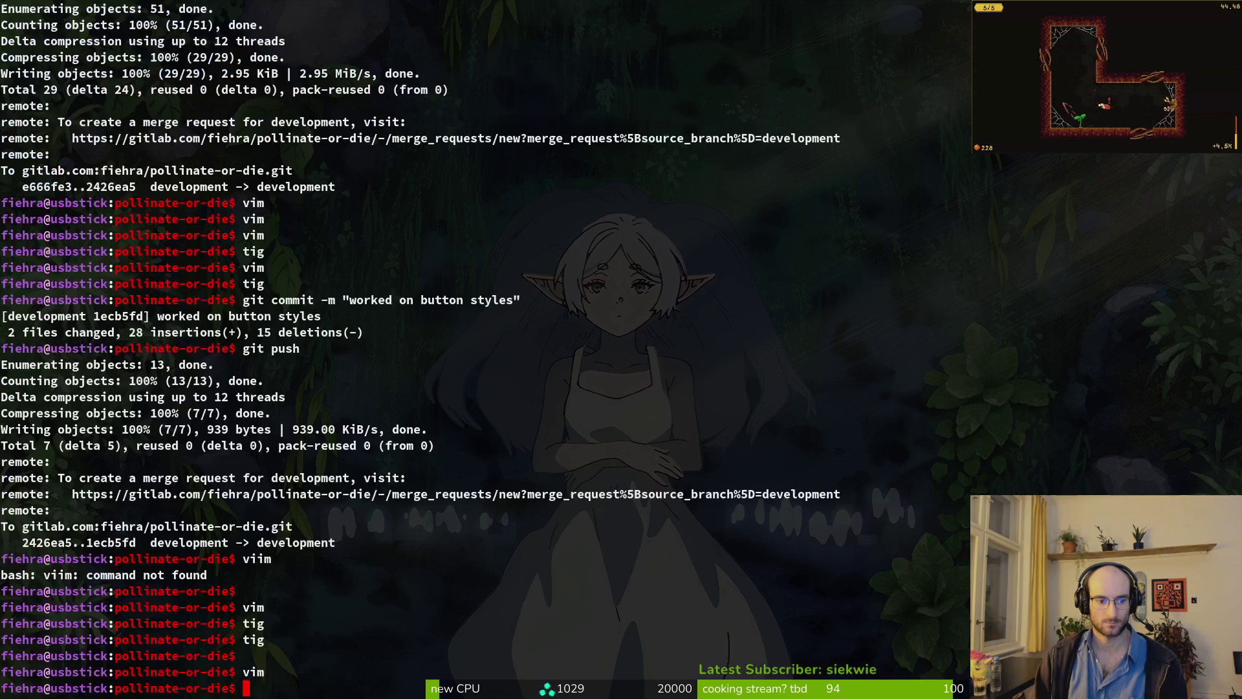
pyautogui.write('tig status')
pyautogui.press('Return')
# - Stage the archives, skills and shop overlay scene changes
pyautogui.press('Down')
pyautogui.press('Down')
pyautogui.press('Down')
pyautogui.press('Down')
pyautogui.press('u')
pyautogui.press('Down')
pyautogui.press('u')
pyautogui.press('u')
# - Review and revert the mainTheme.tres and gif.tscn changes
pyautogui.press('Return')
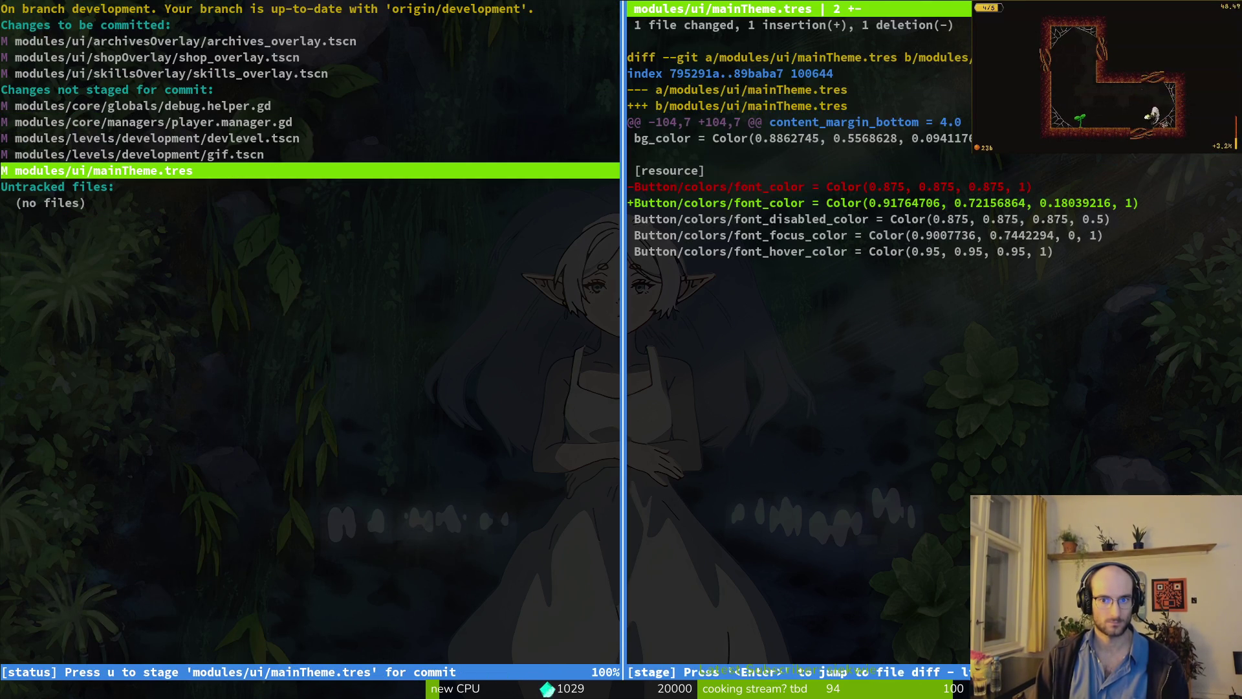
pyautogui.press('!')
pyautogui.press('y')
pyautogui.press('Down')
pyautogui.press('q')
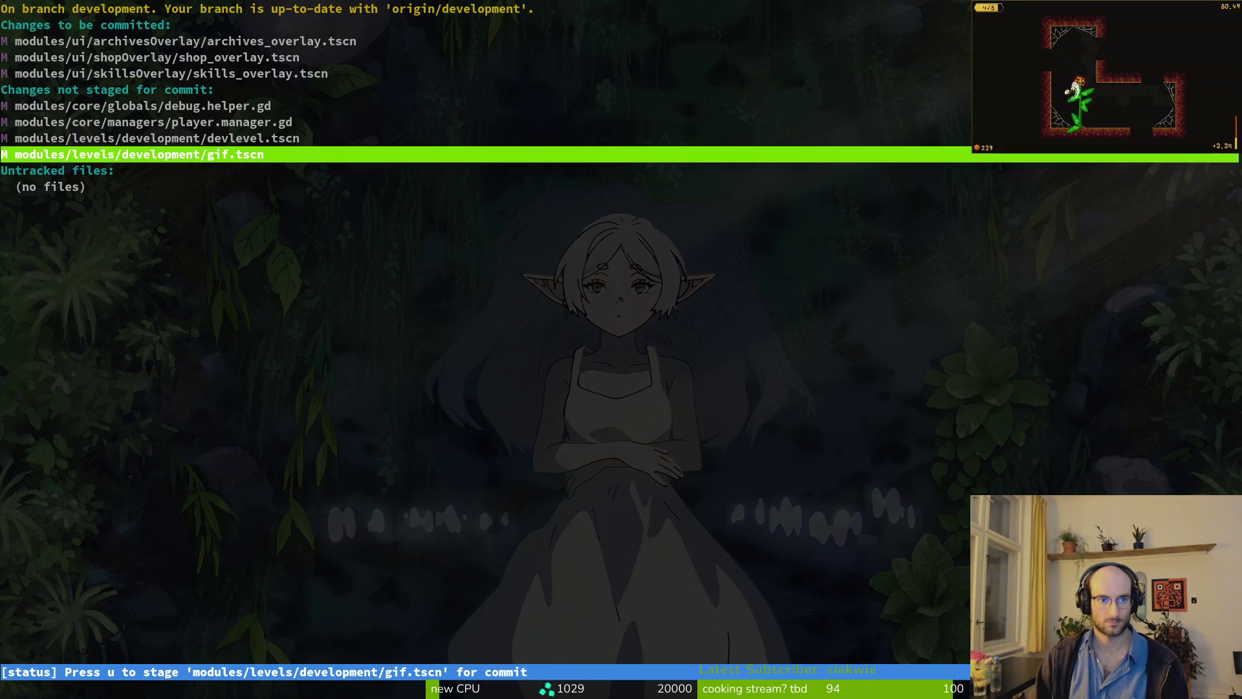
pyautogui.press('Up')
pyautogui.press('Down')
pyautogui.press('Return')
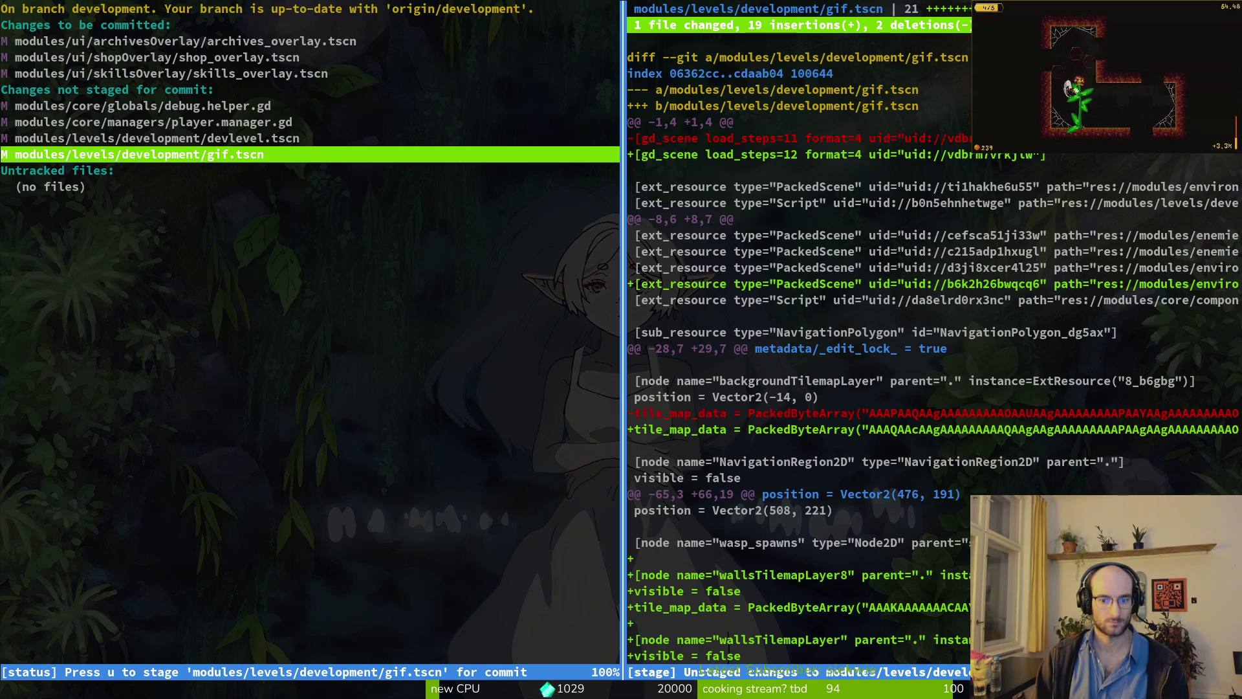
pyautogui.press('!')
pyautogui.press('y')
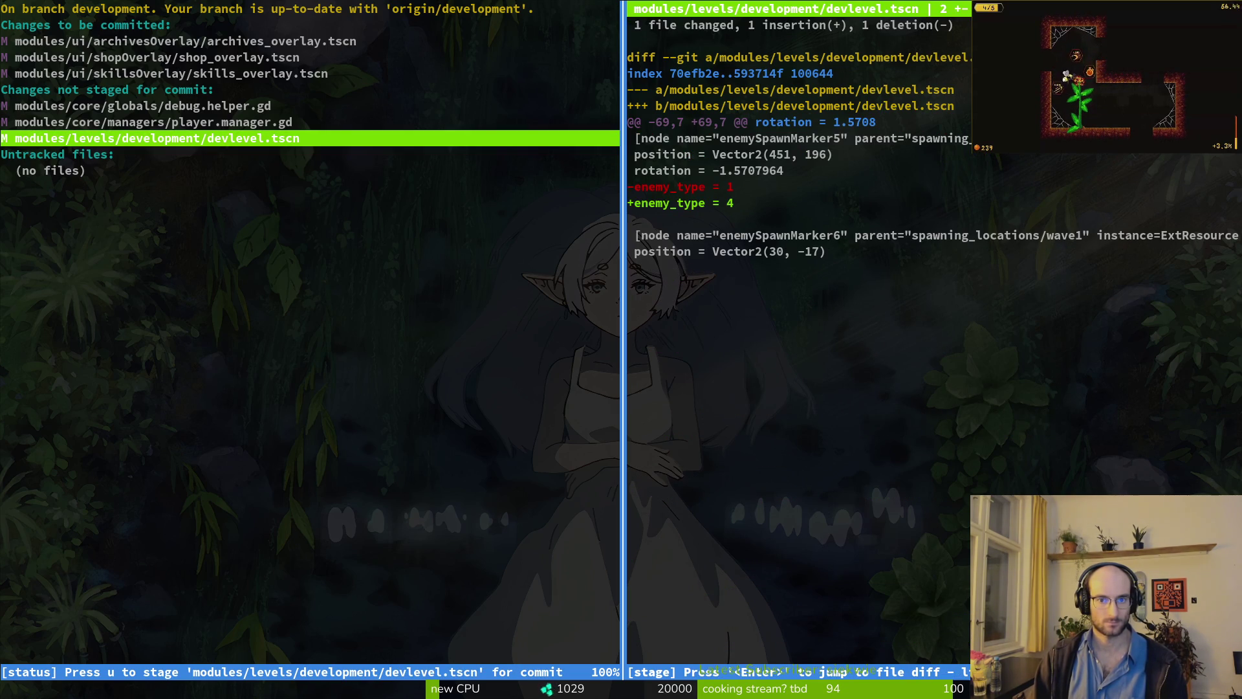
# - Stage devlevel.tscn, then review the remaining unstaged script diffs and exit tig
pyautogui.press('u')
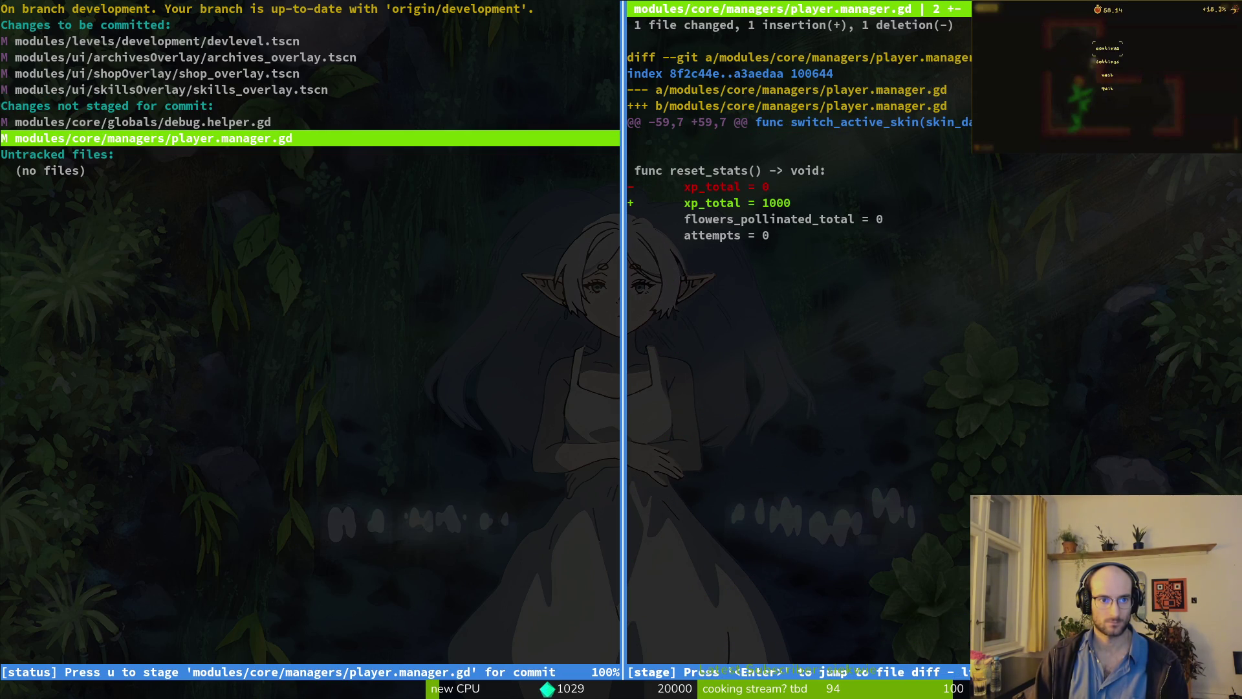
pyautogui.press('Q')
pyautogui.press('Return')
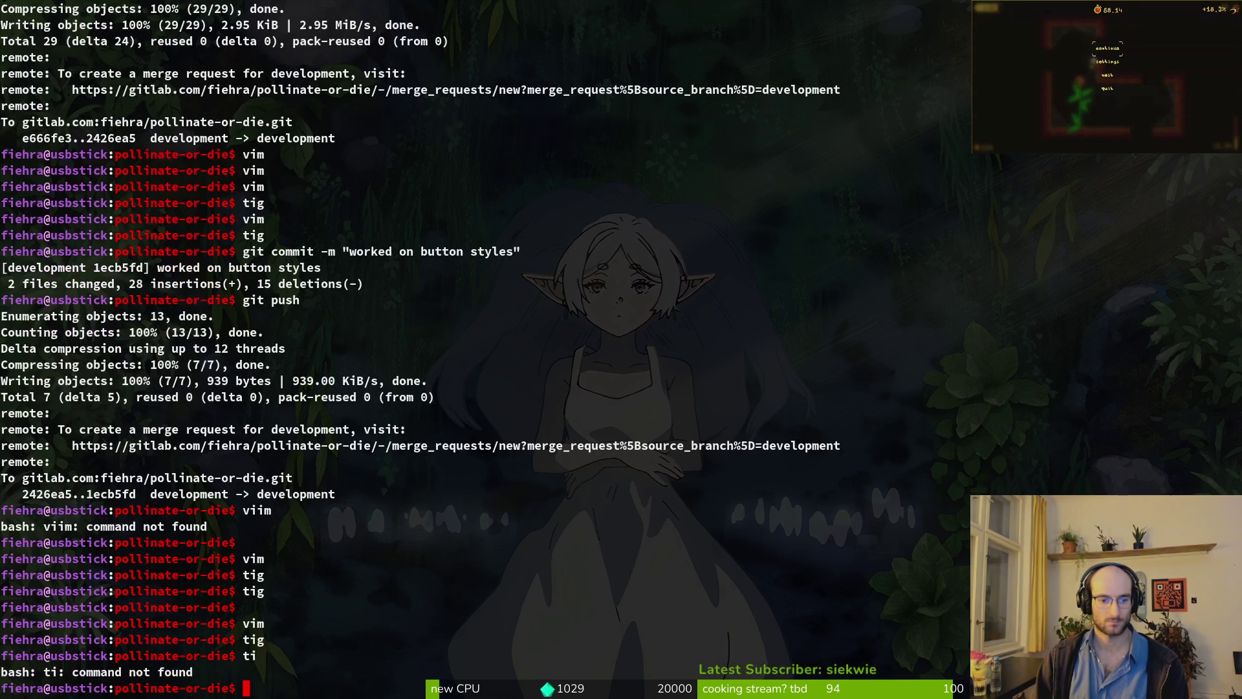
pyautogui.press('Down')
pyautogui.press('Down')
pyautogui.press('Down')
pyautogui.press('Down')
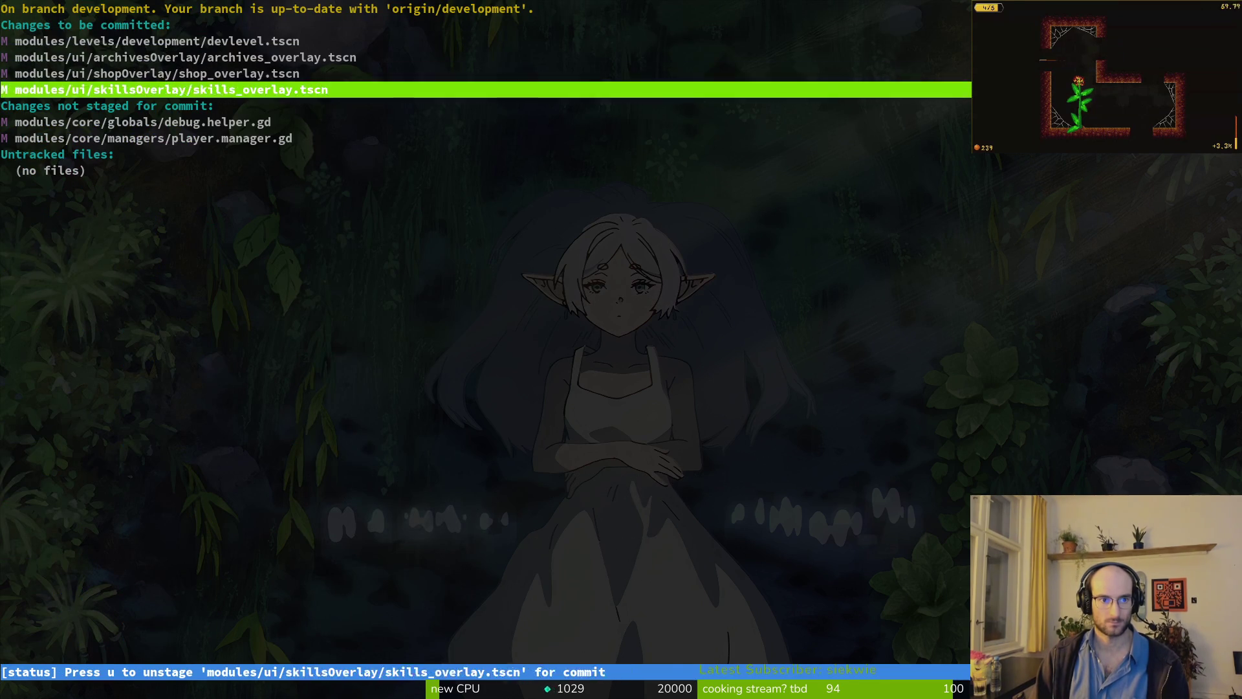
pyautogui.press('Return')
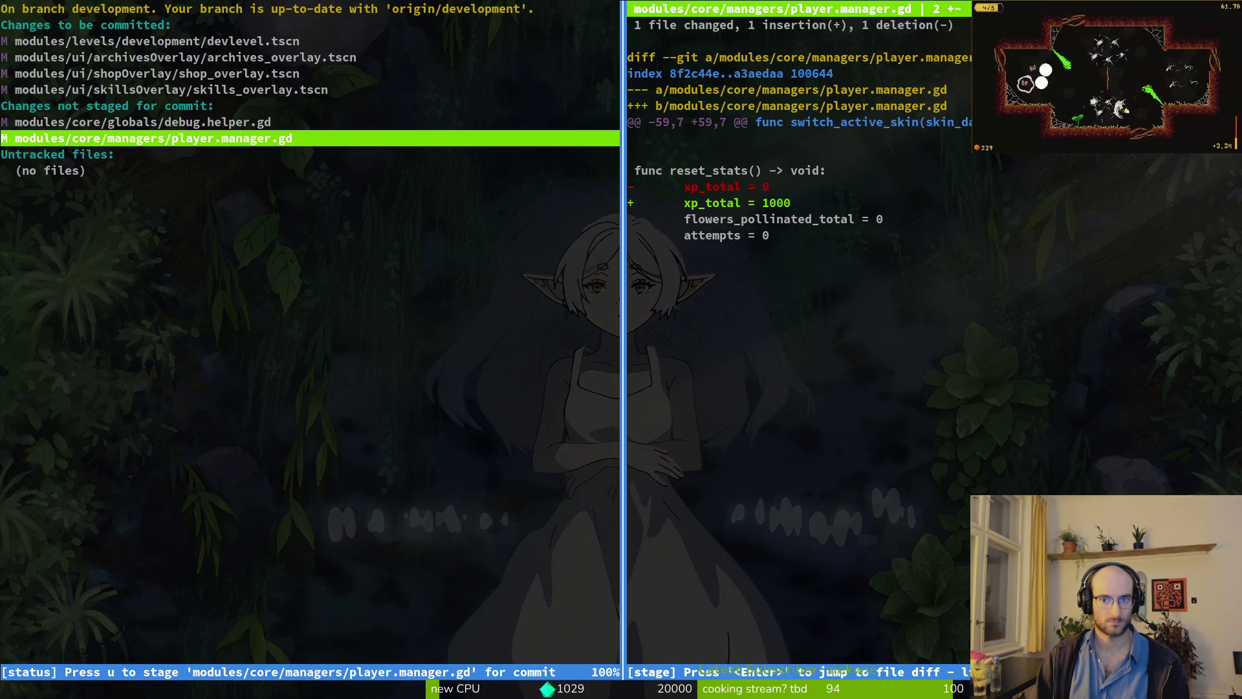
pyautogui.press('Up')
pyautogui.press('Q')
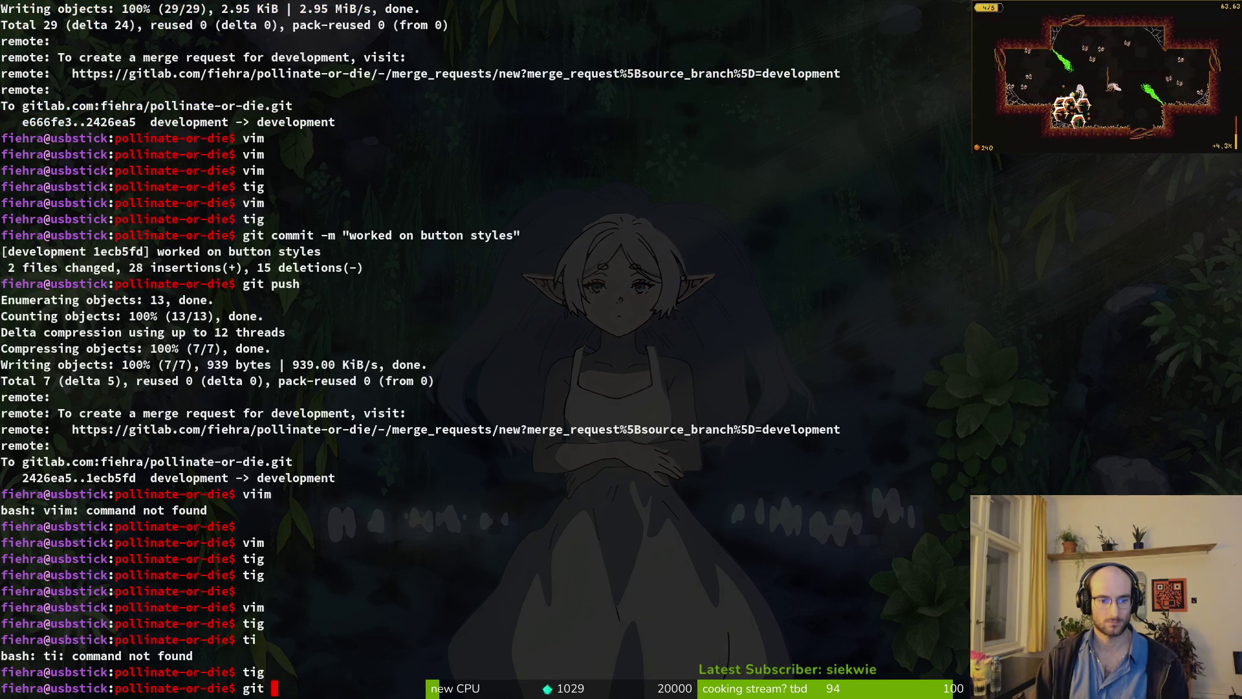
# - Commit the staged changes as 'changed font size on hint button' and push to development
pyautogui.write('commit')
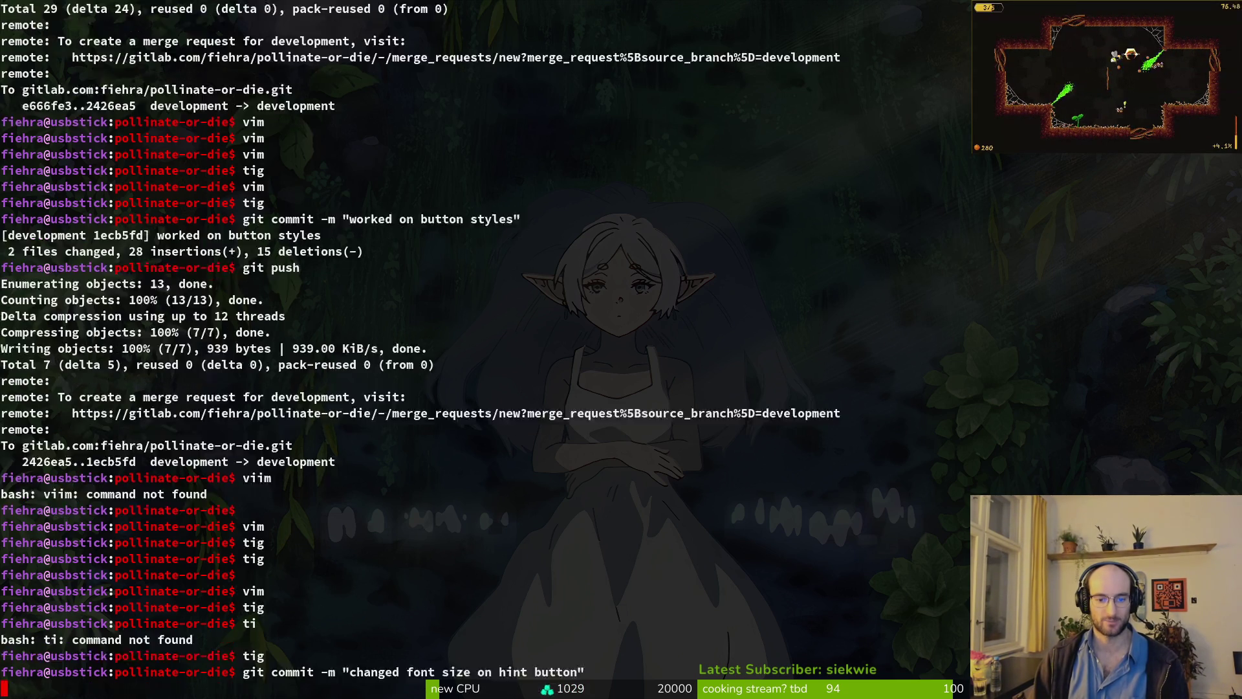
pyautogui.press('Return')
pyautogui.write('git u')
pyautogui.press('Return')
pyautogui.write('g')
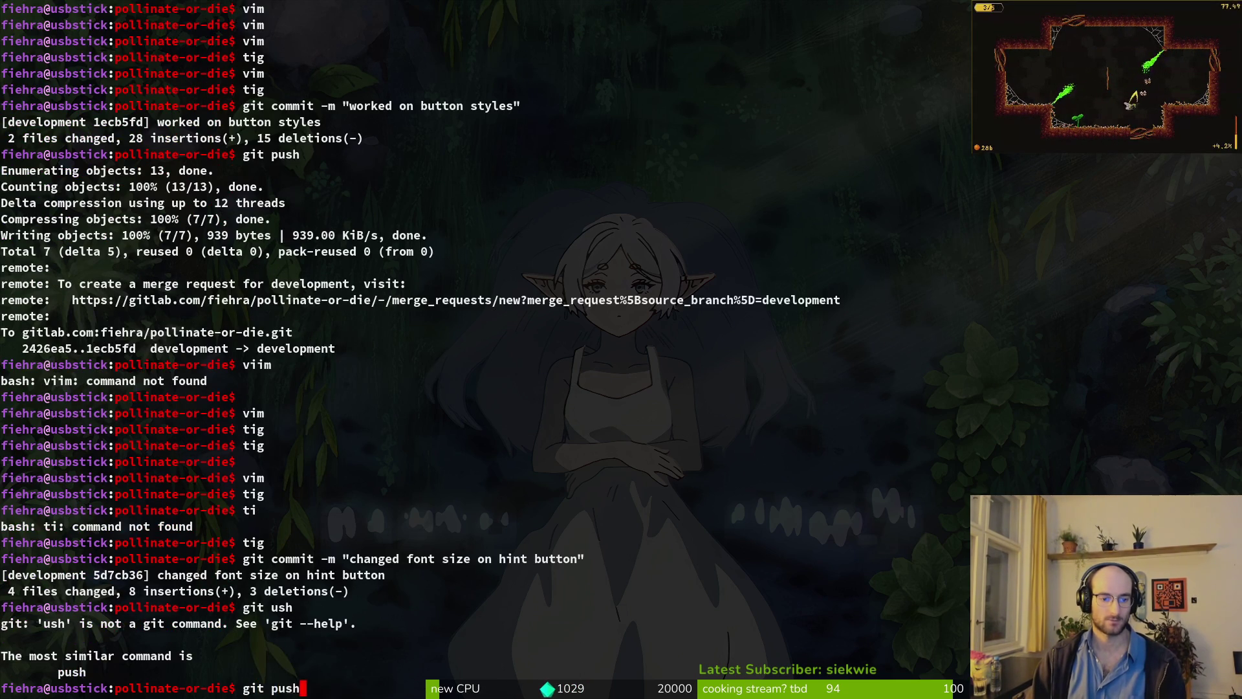
pyautogui.press('Return')
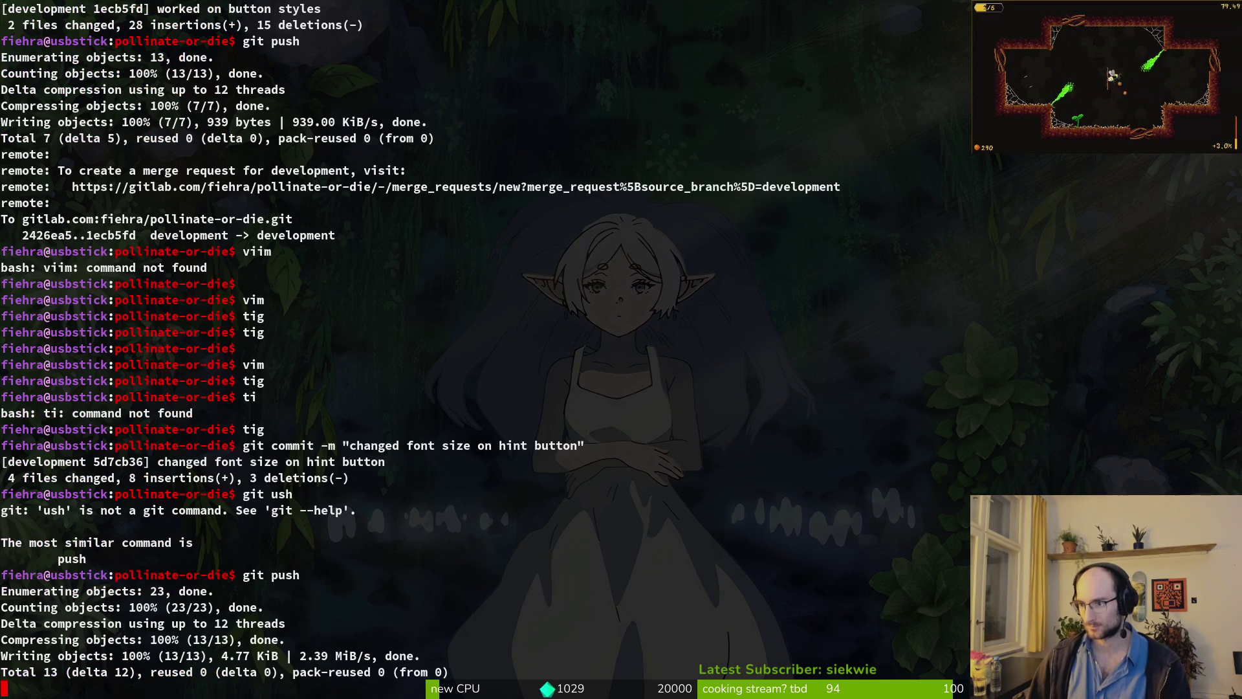
pyautogui.hotkey('alt', 'Tab')
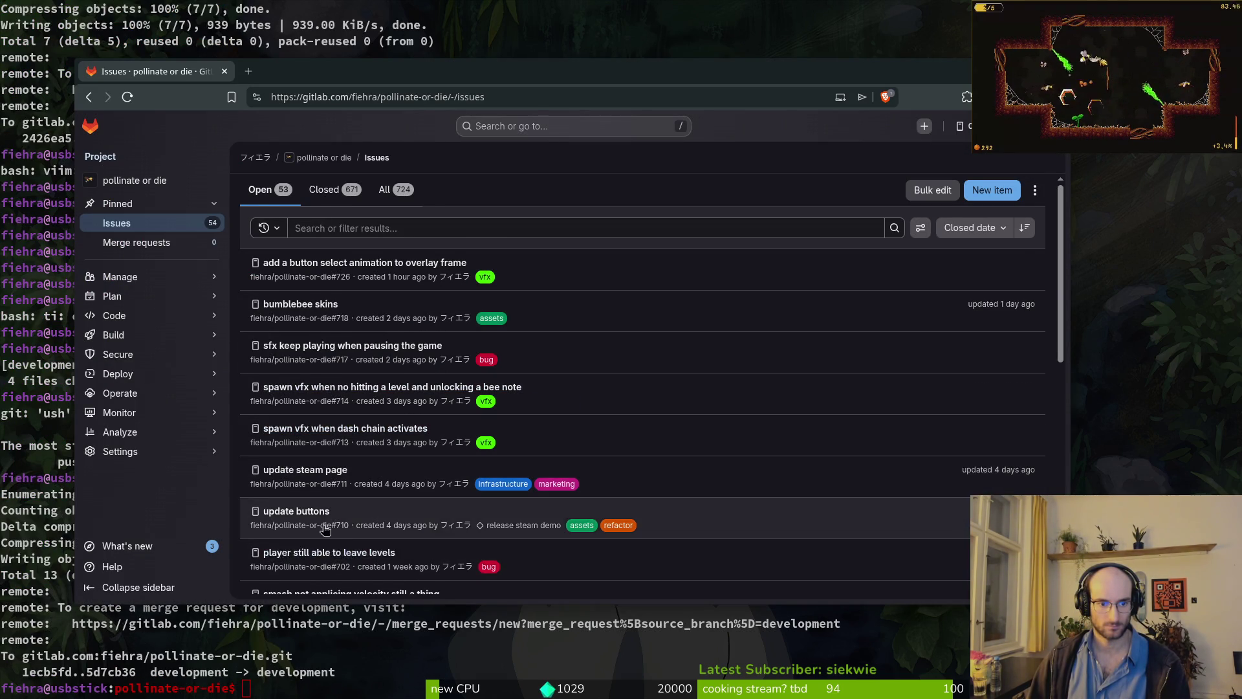
# - Close GitLab issue #710 'update buttons' and maximize the browser
pyautogui.scroll(-2, 317, 518)
pyautogui.click(285, 360)
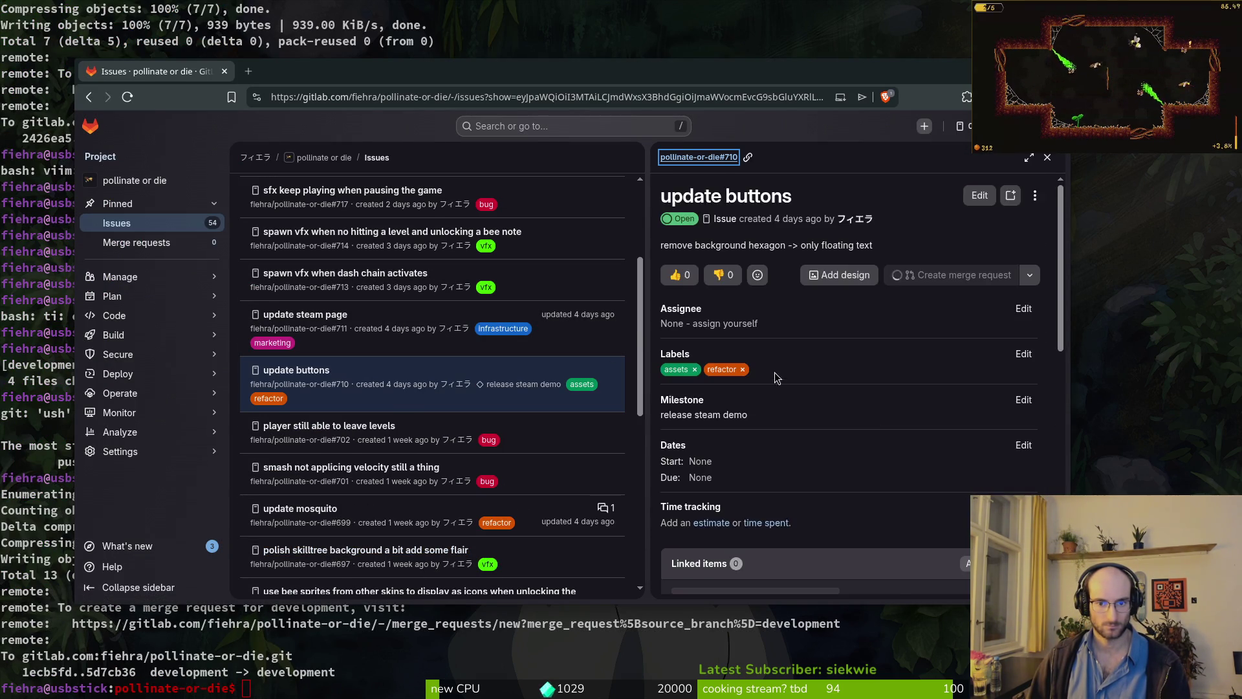
pyautogui.scroll(-5, 776, 388)
pyautogui.click(757, 569)
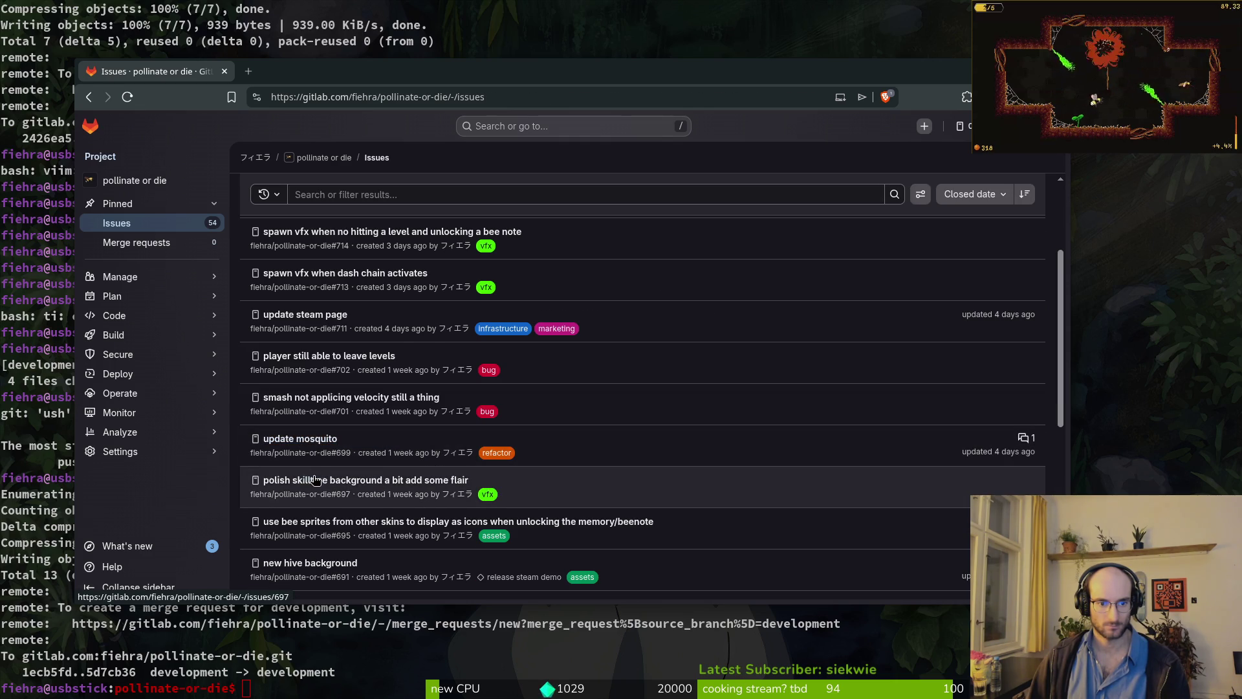
pyautogui.doubleClick(502, 60)
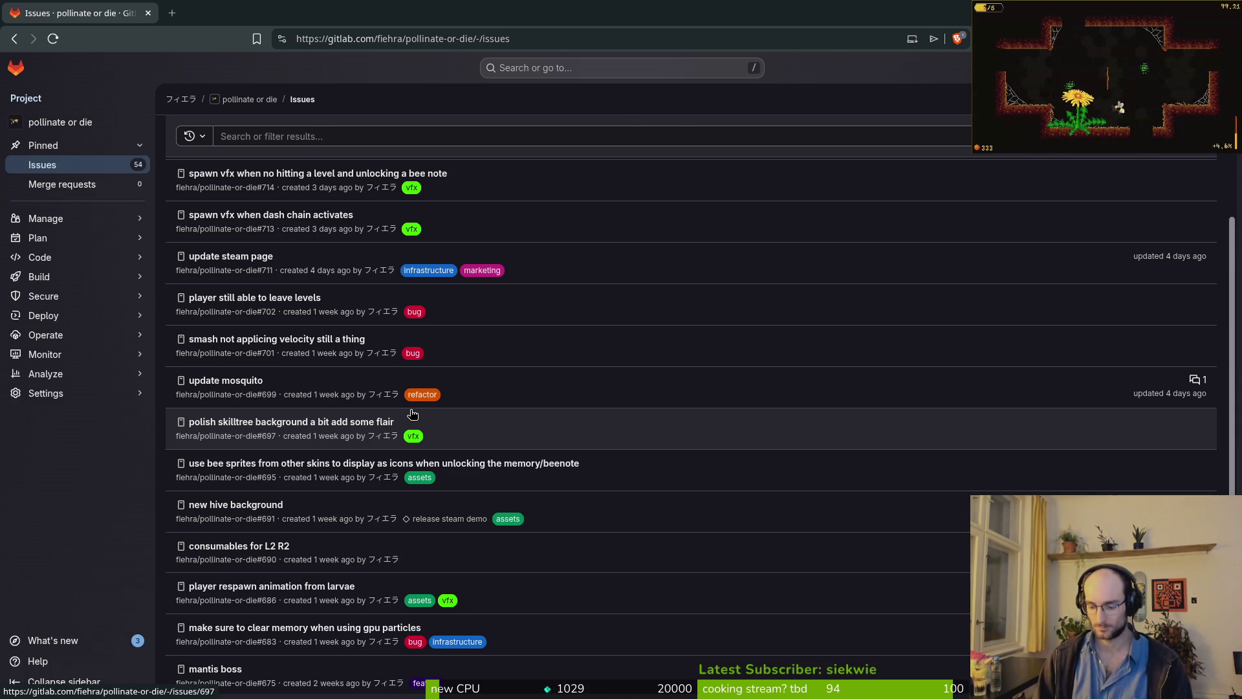
pyautogui.press('super+f')
pyautogui.press('super+f')
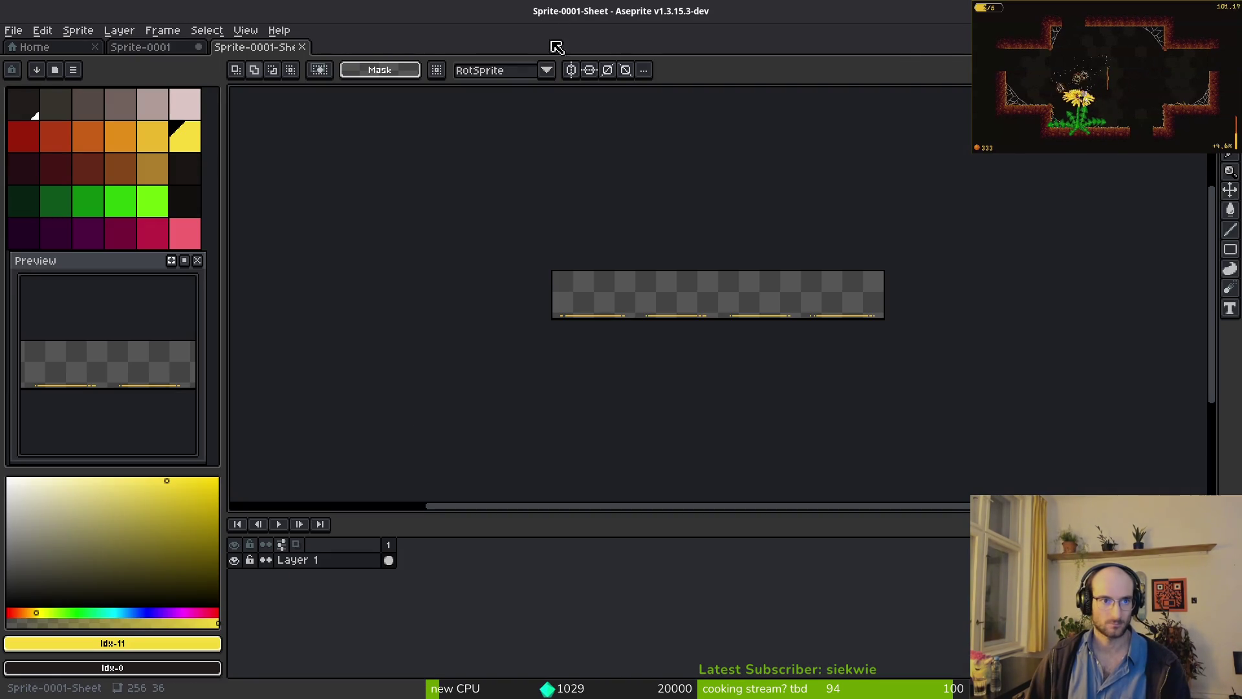
# - Reopen skills_overlay.tscn in the Godot editor
pyautogui.hotkey('alt', 'Tab')
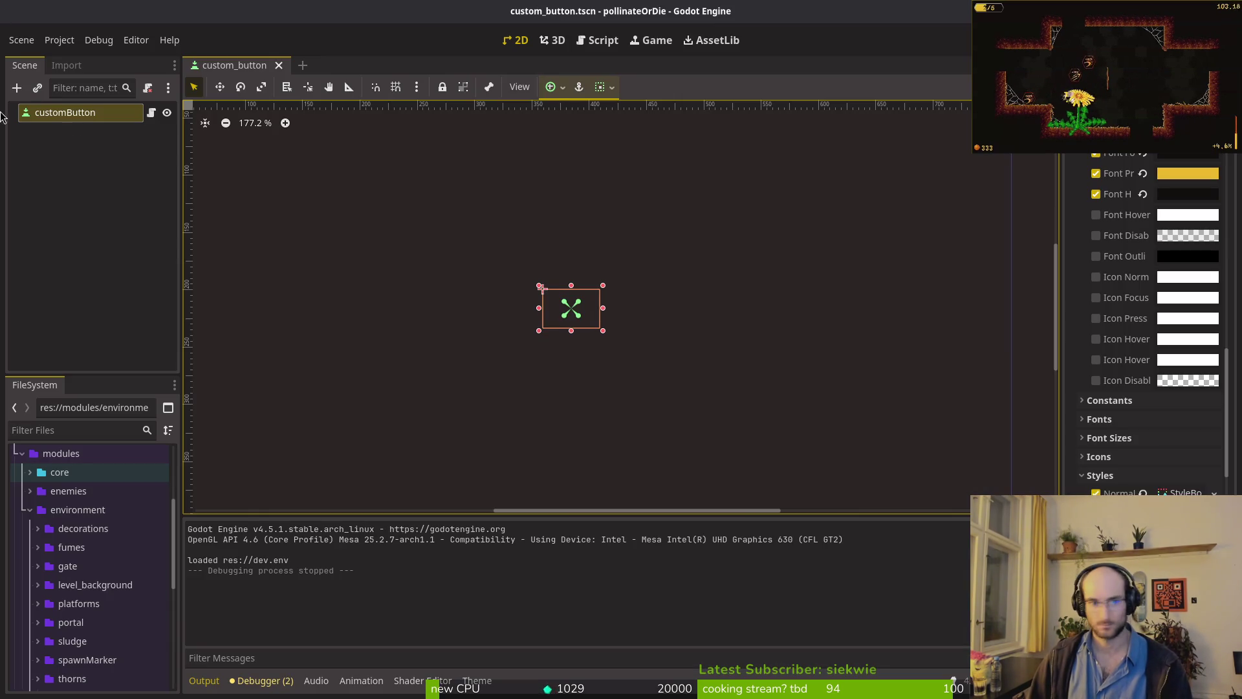
pyautogui.hotkey('ctrl', 'shift', 'o')
pyautogui.write('skills')
pyautogui.press('Return')
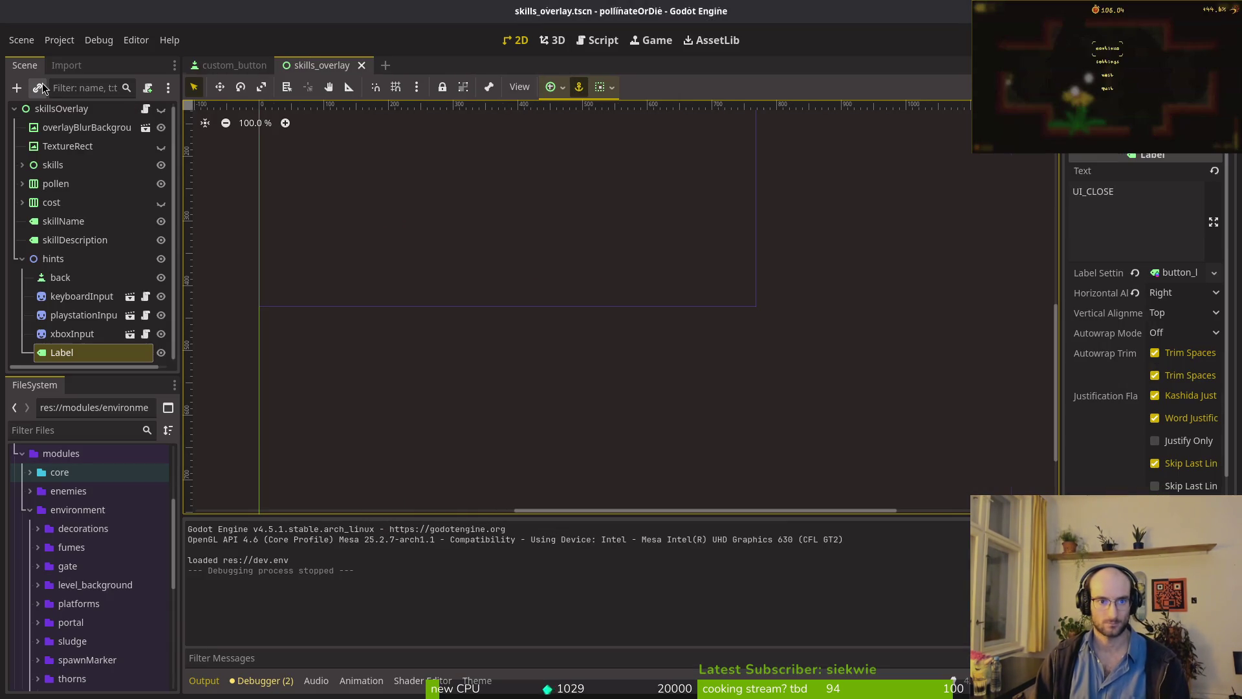
# - Check the TextureRect and cost nodes, hide skillsOverlay again and save the scene
pyautogui.click(161, 109)
pyautogui.click(161, 146)
pyautogui.click(161, 146)
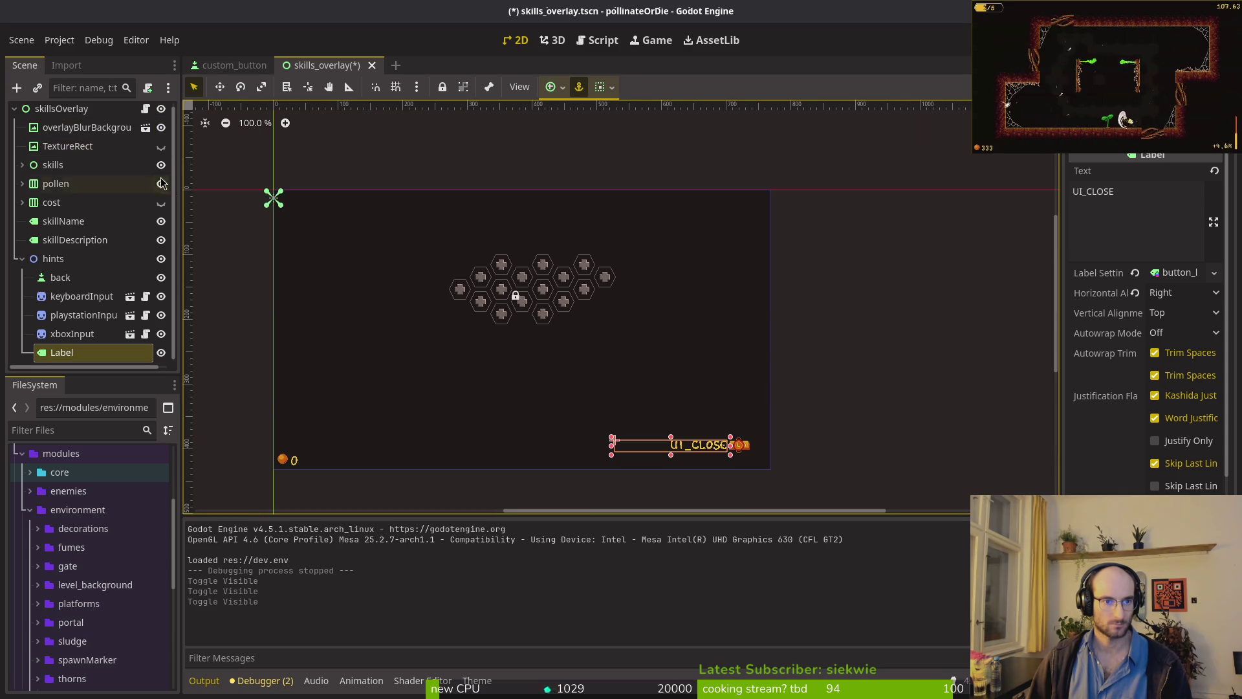
pyautogui.click(161, 203)
pyautogui.click(161, 202)
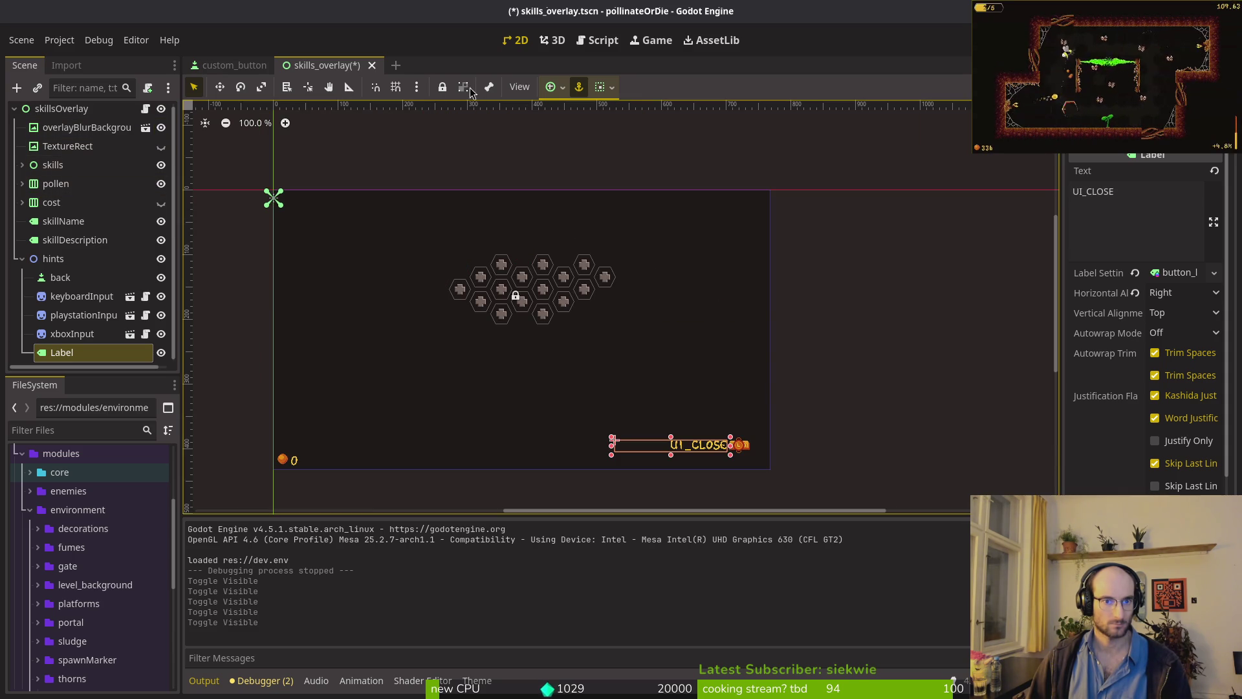
pyautogui.click(161, 108)
pyautogui.hotkey('ctrl', 's')
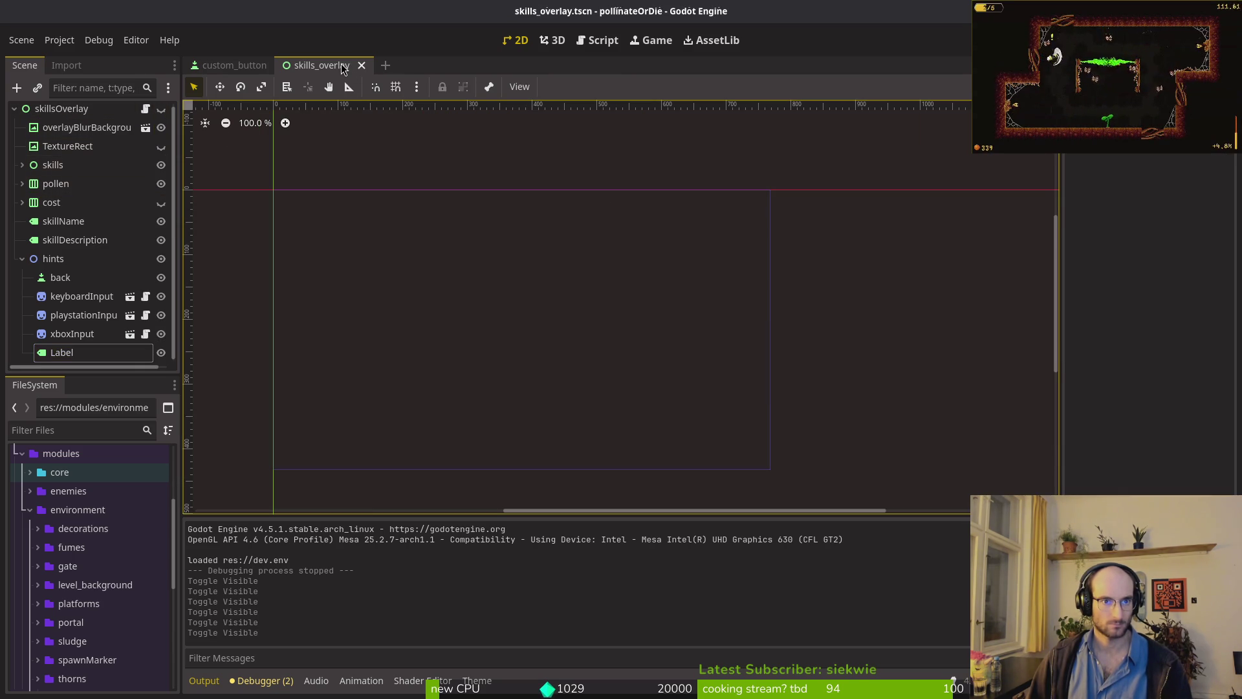
pyautogui.hotkey('alt', 'Tab')
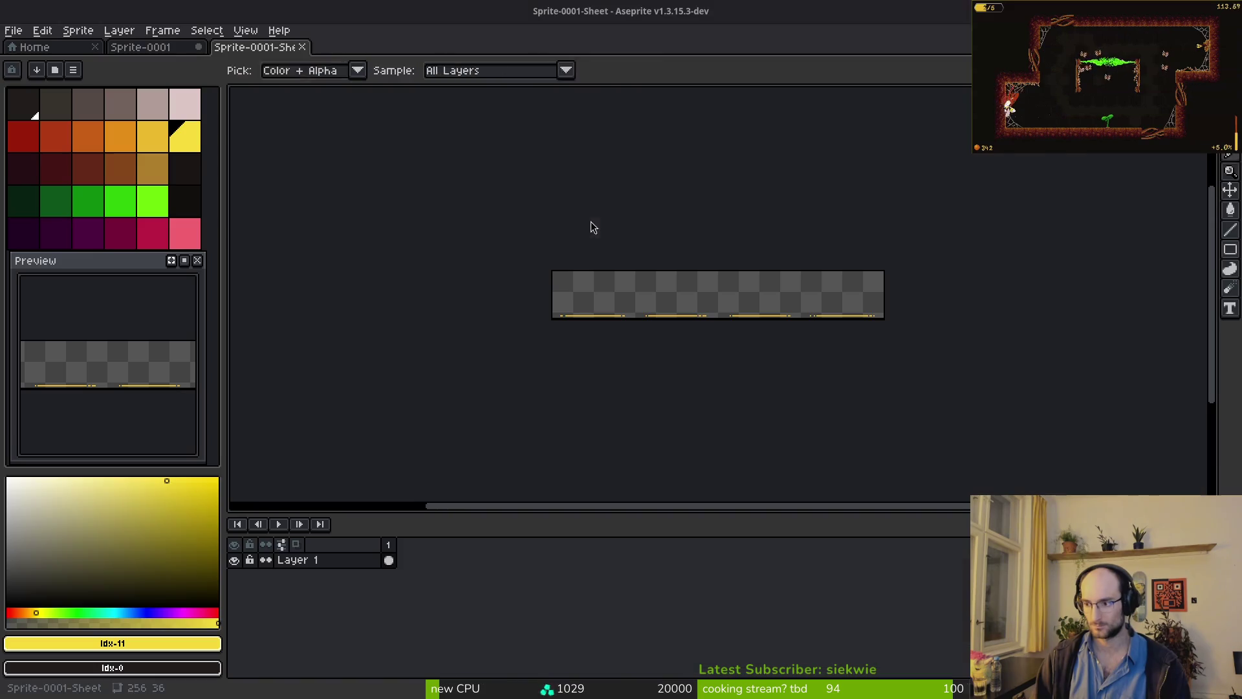
# - Bring up the Open dialog and go up from ui to the assets folder
pyautogui.click(13, 30)
pyautogui.click(26, 62)
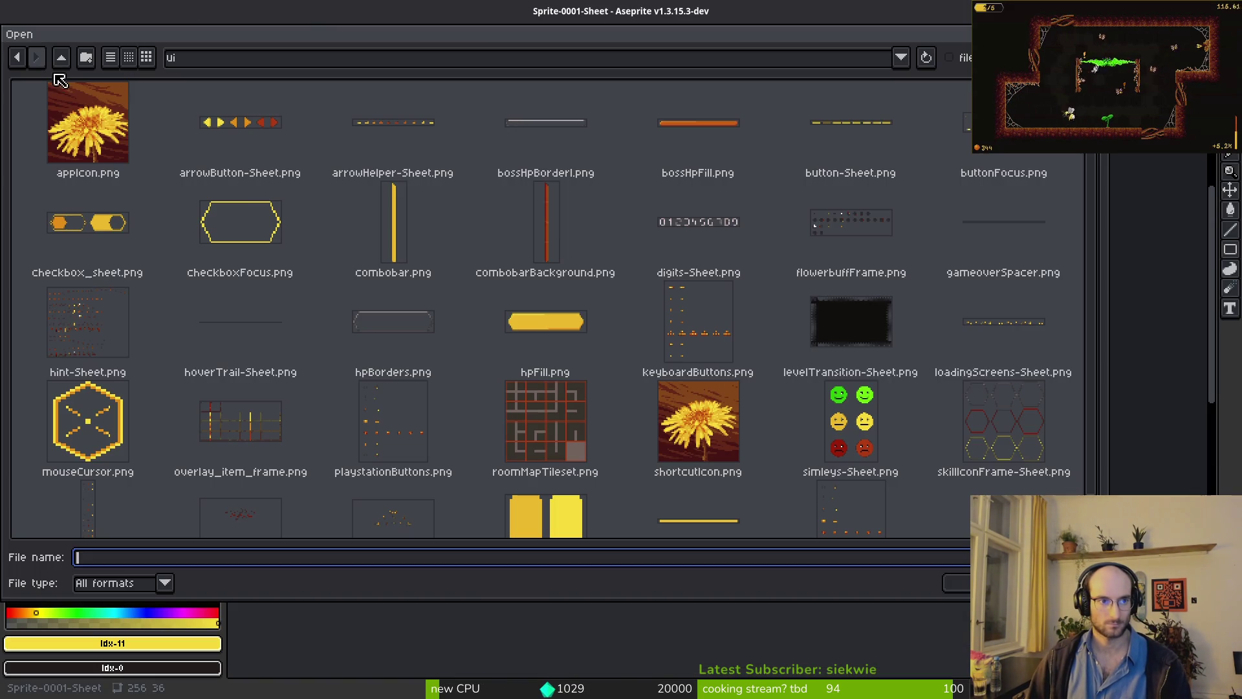
pyautogui.click(62, 56)
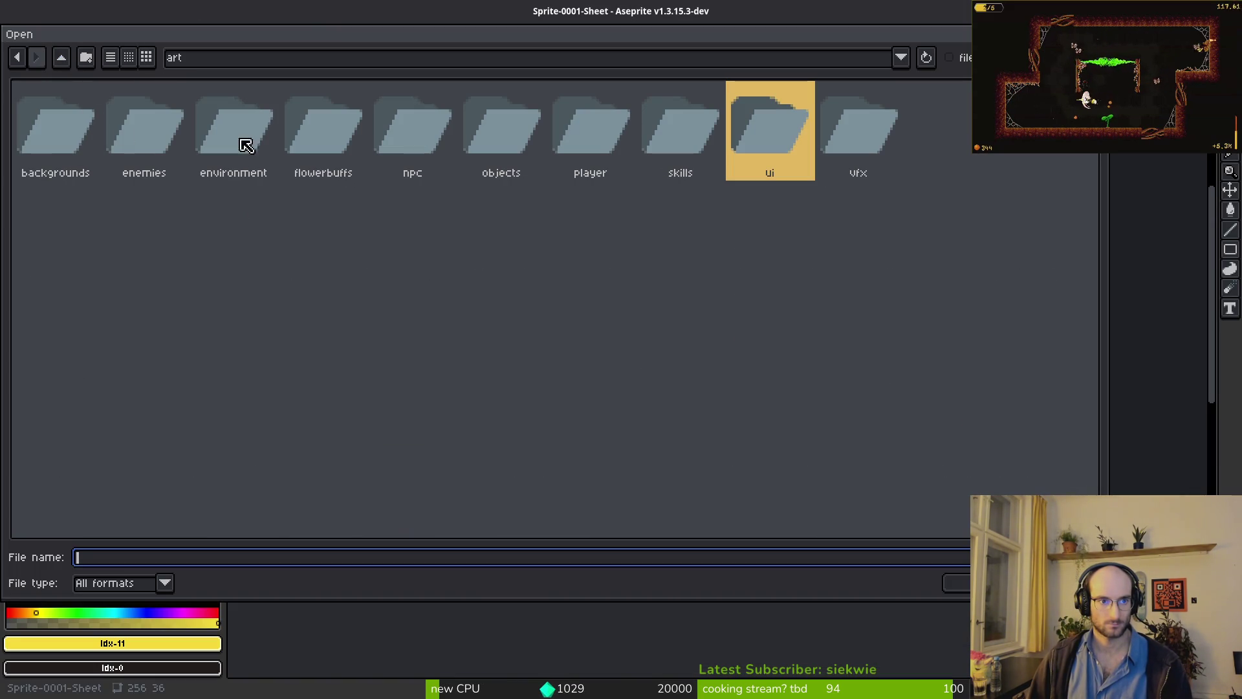
pyautogui.click(61, 59)
# - Peek into the audio folder, then enter the aseprite folder and browse its sprite files
pyautogui.doubleClick(352, 132)
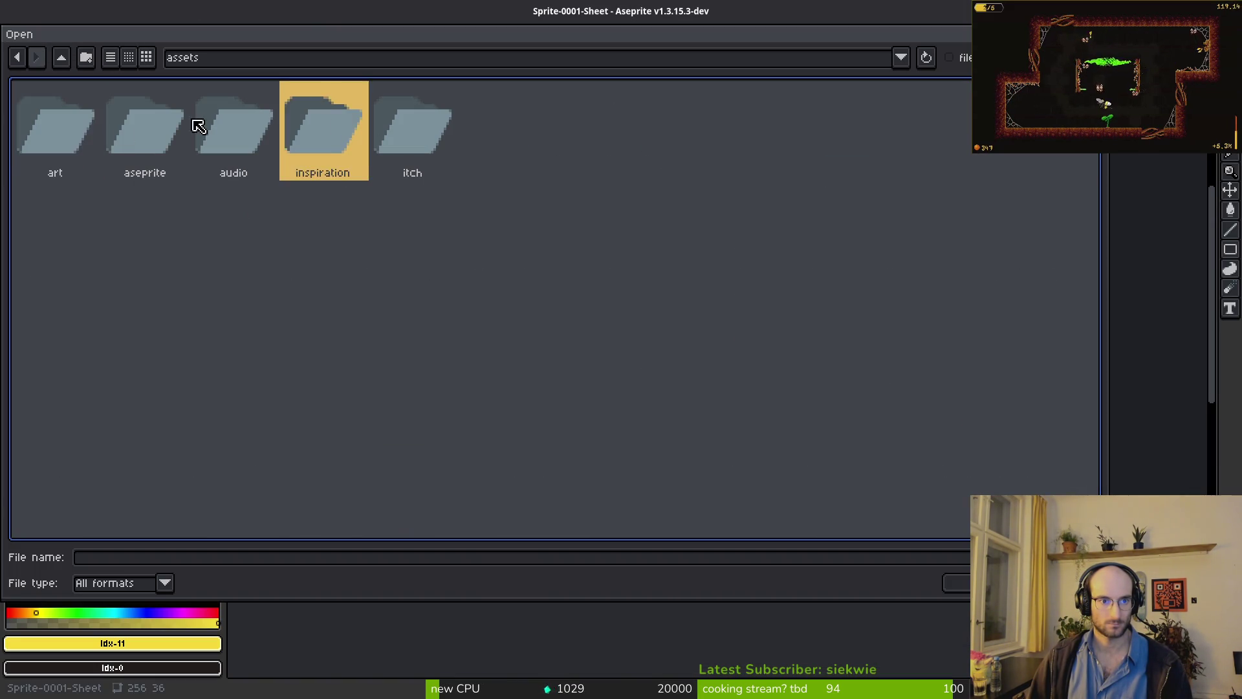
pyautogui.click(67, 59)
pyautogui.click(139, 132)
pyautogui.doubleClick(129, 130)
pyautogui.scroll(-2, 768, 308)
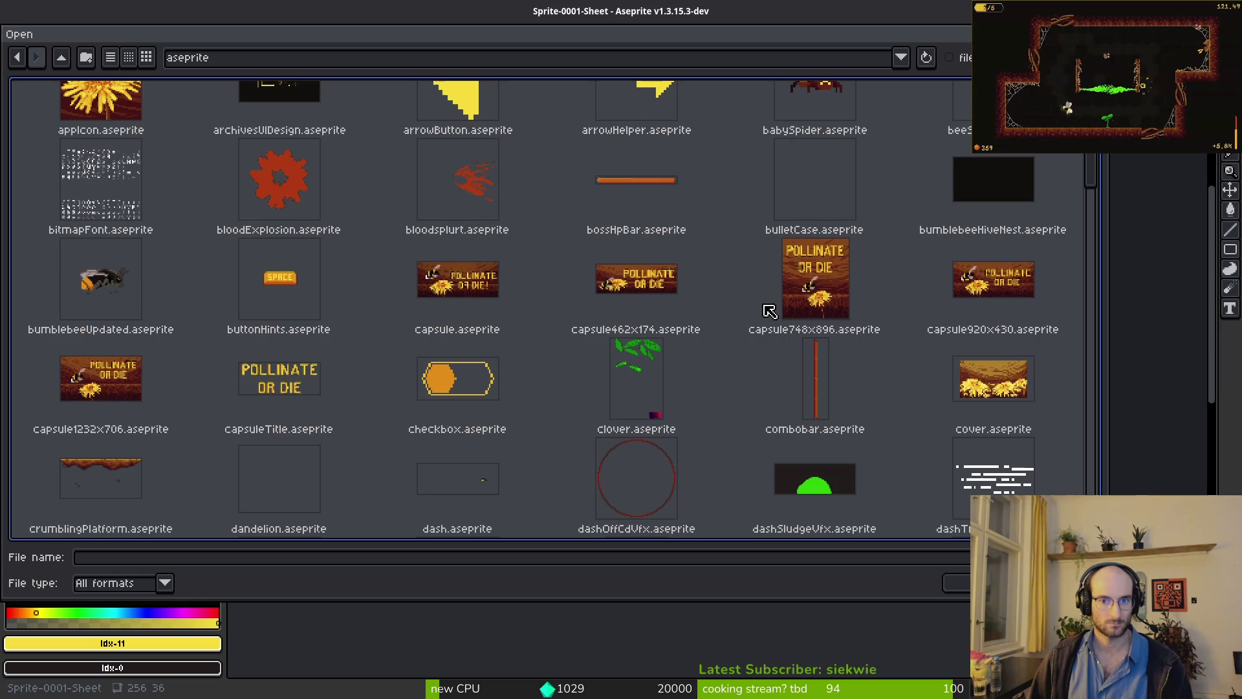
pyautogui.scroll(-15, 397, 270)
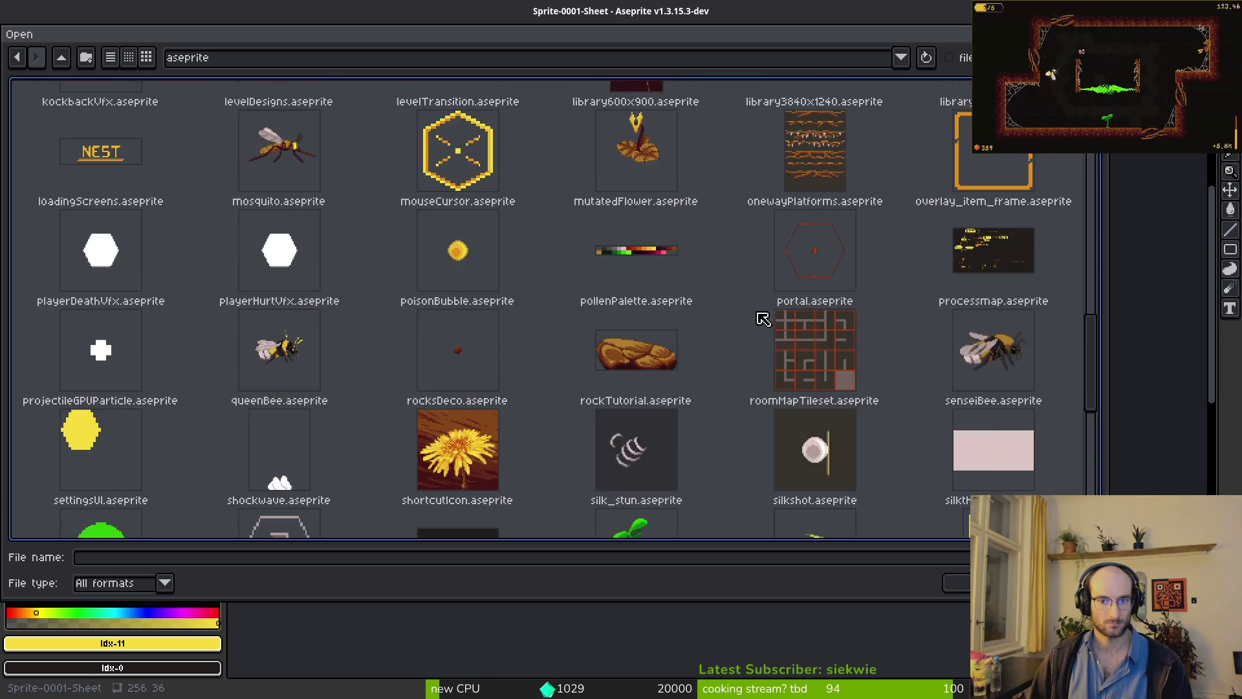
pyautogui.scroll(-4, 439, 292)
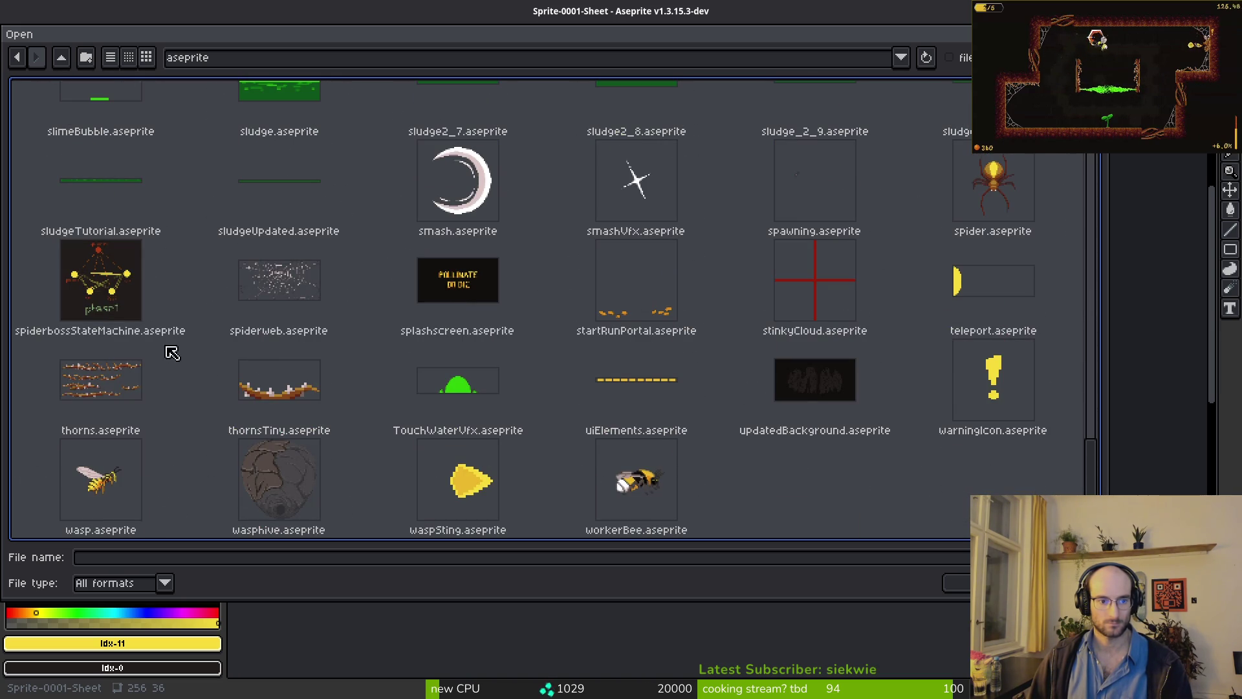
pyautogui.scroll(4, 440, 289)
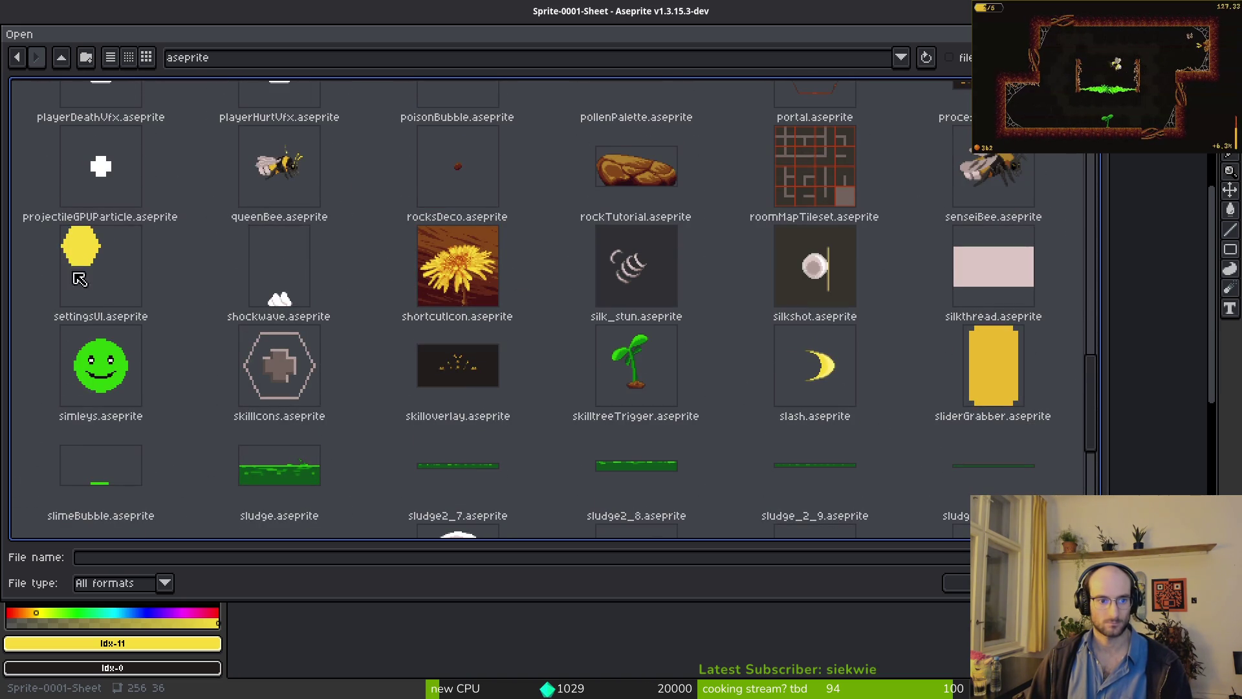
pyautogui.scroll(1, 973, 278)
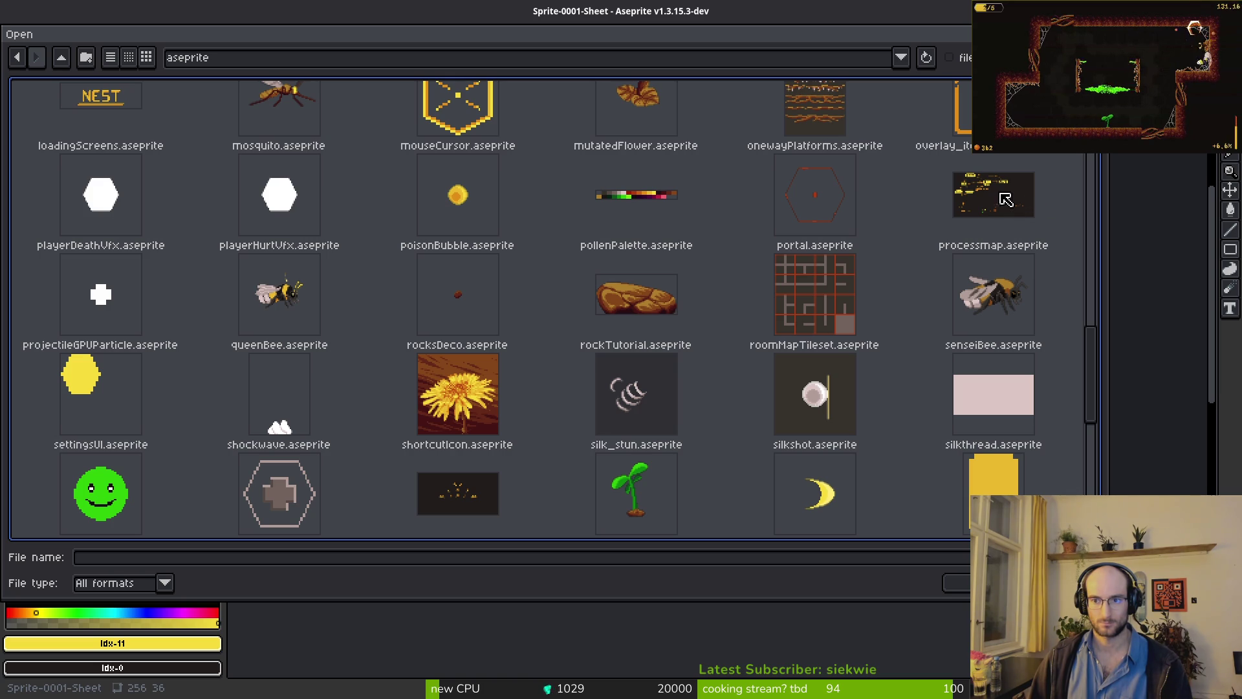
pyautogui.scroll(2, 326, 306)
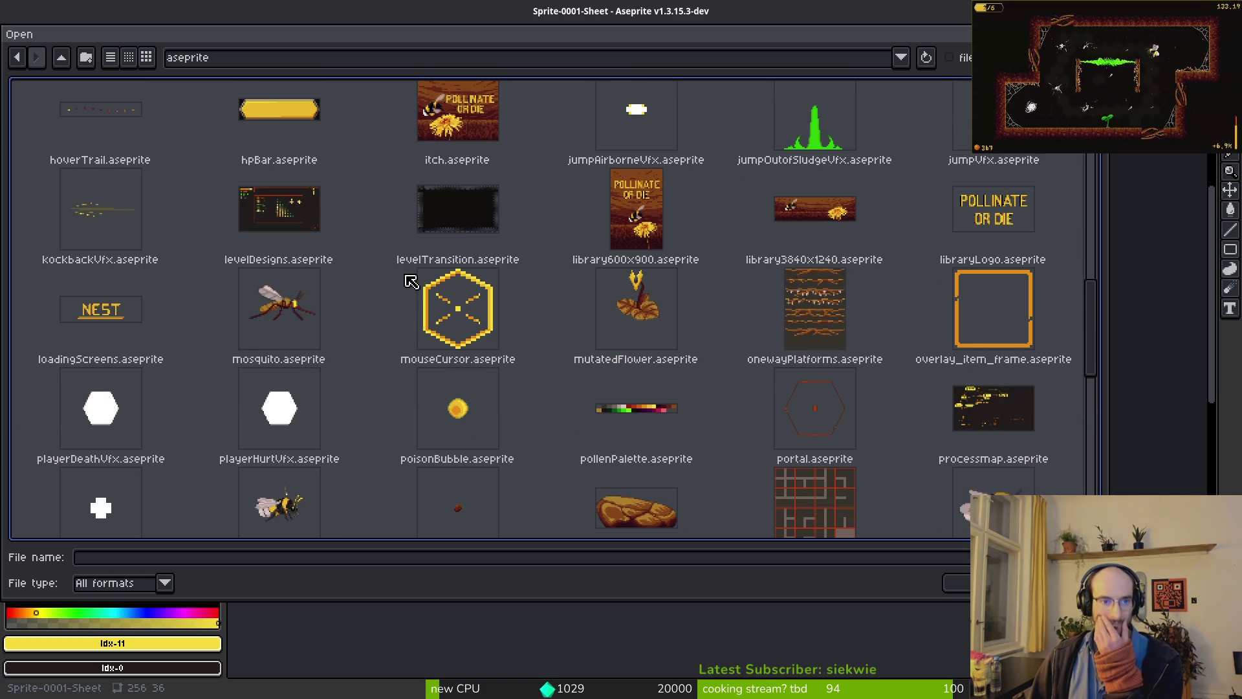
pyautogui.scroll(2, 466, 169)
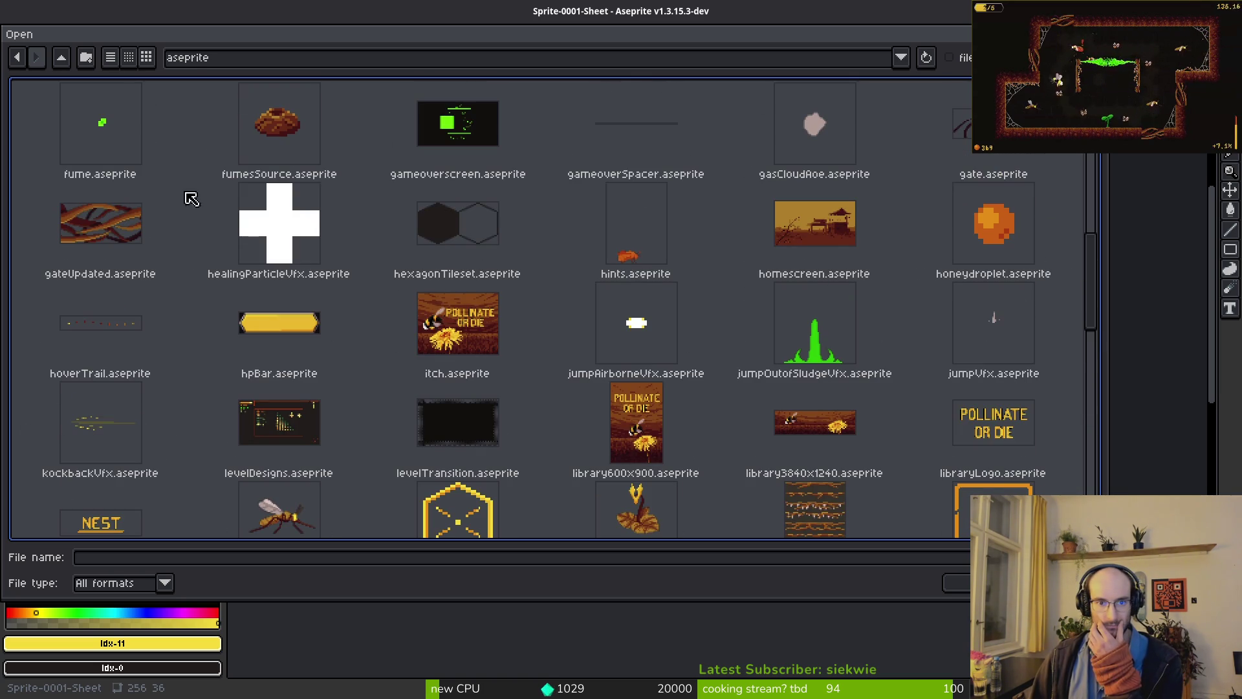
pyautogui.scroll(2, 650, 291)
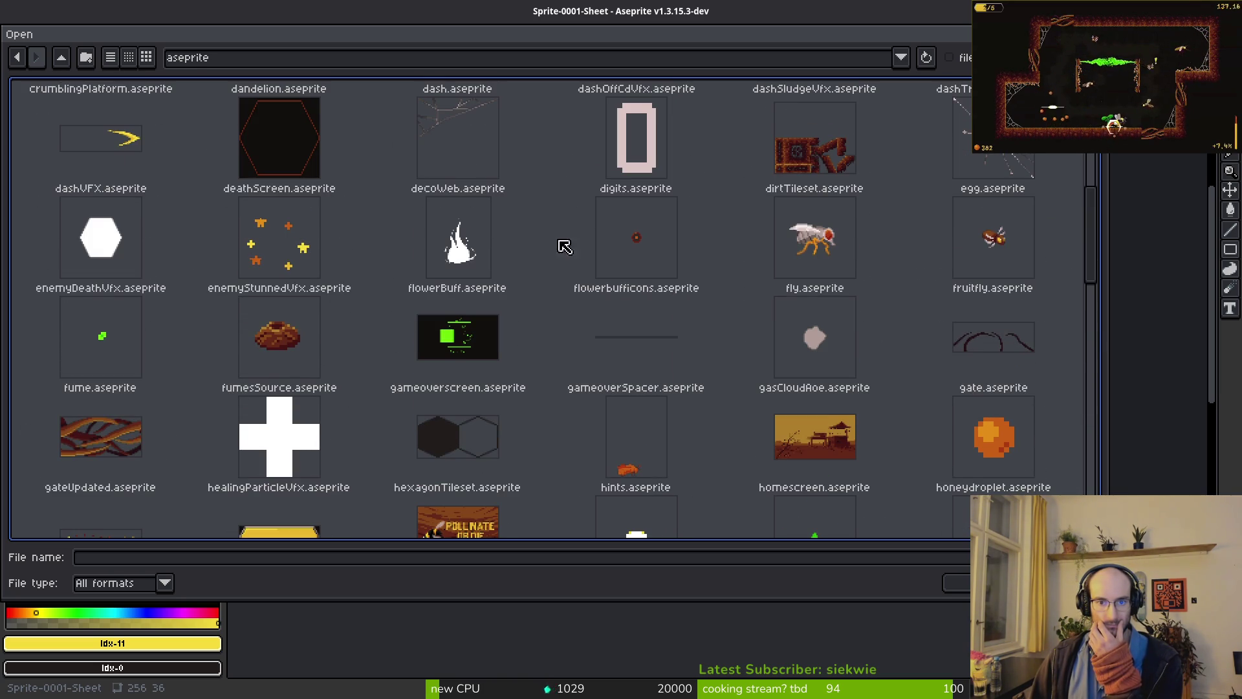
pyautogui.scroll(4, 565, 246)
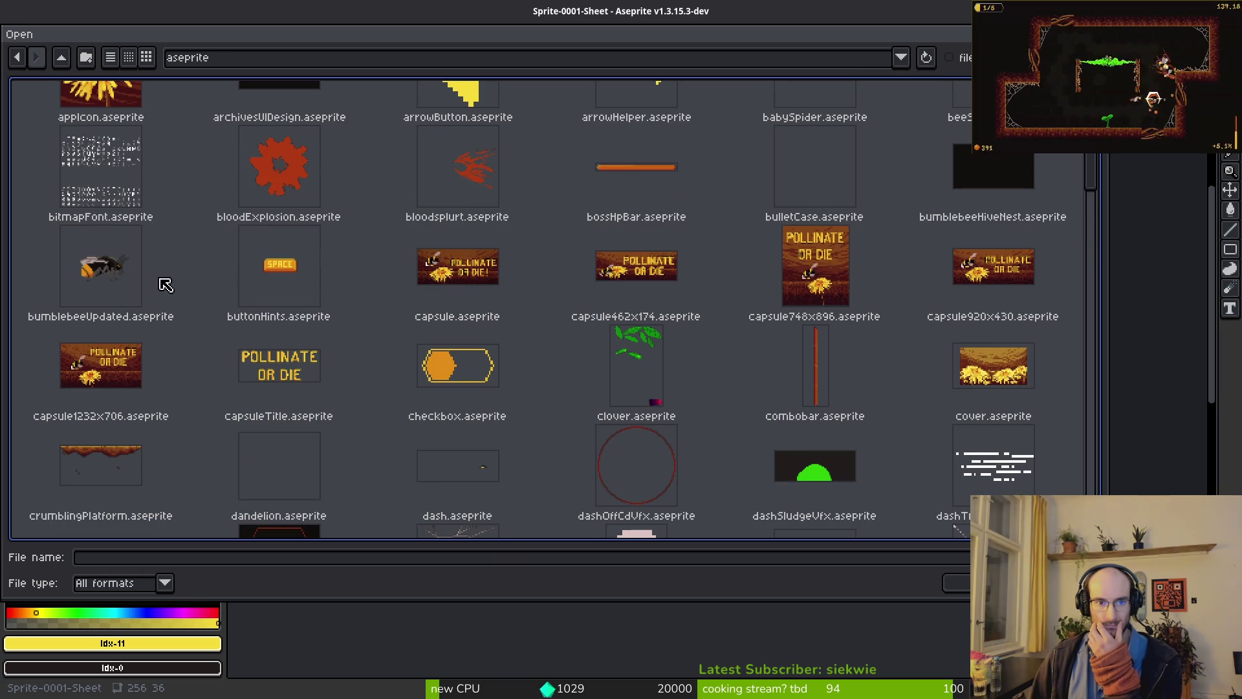
pyautogui.scroll(1, 796, 216)
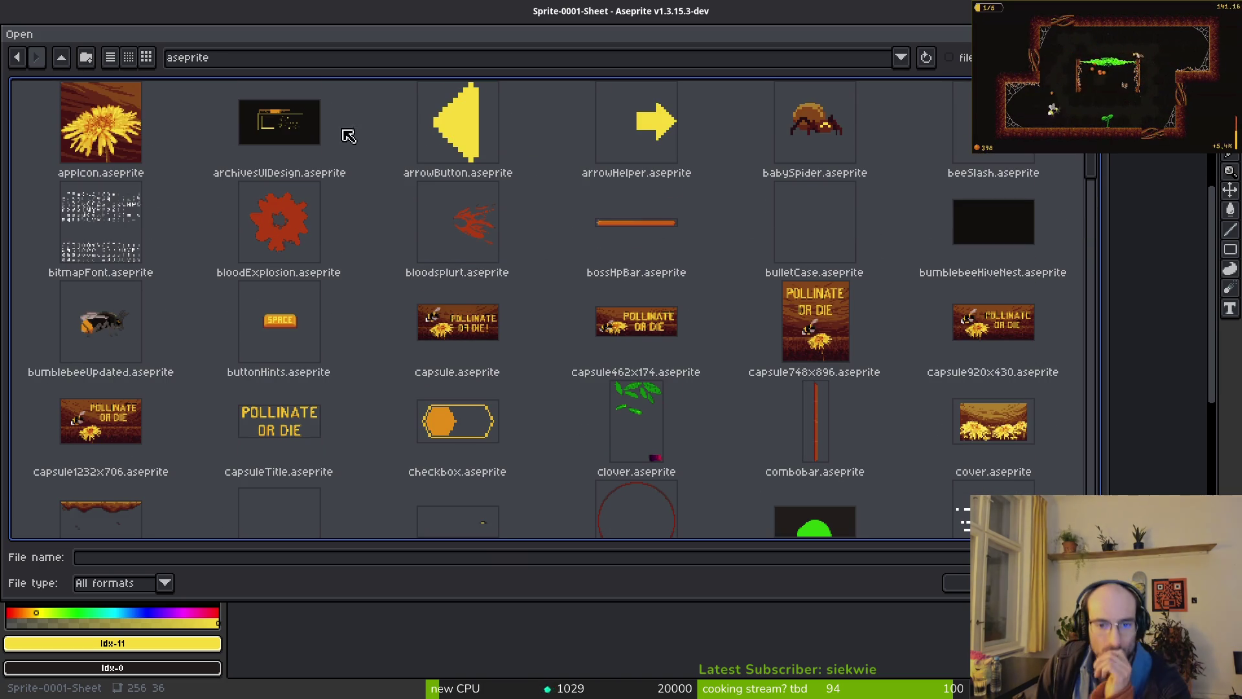
# - Go into art/ui and select skilloverlayMarkers.png
pyautogui.click(60, 57)
pyautogui.doubleClick(58, 128)
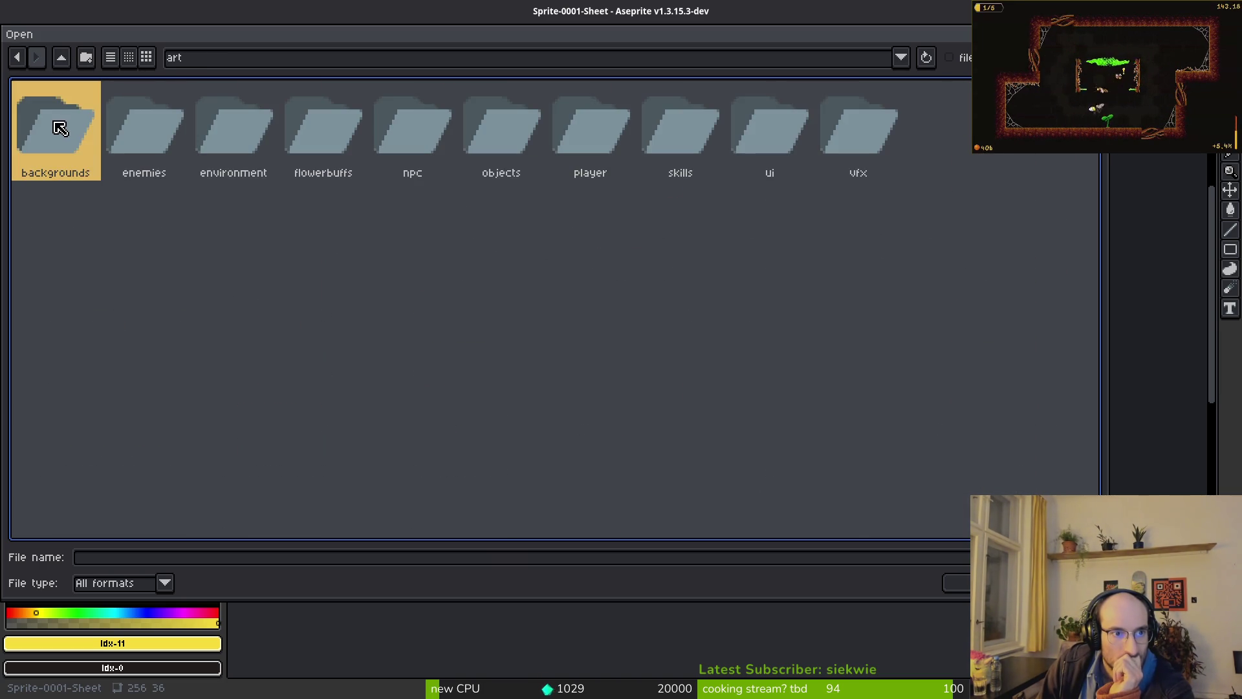
pyautogui.doubleClick(742, 165)
pyautogui.scroll(-1, 799, 301)
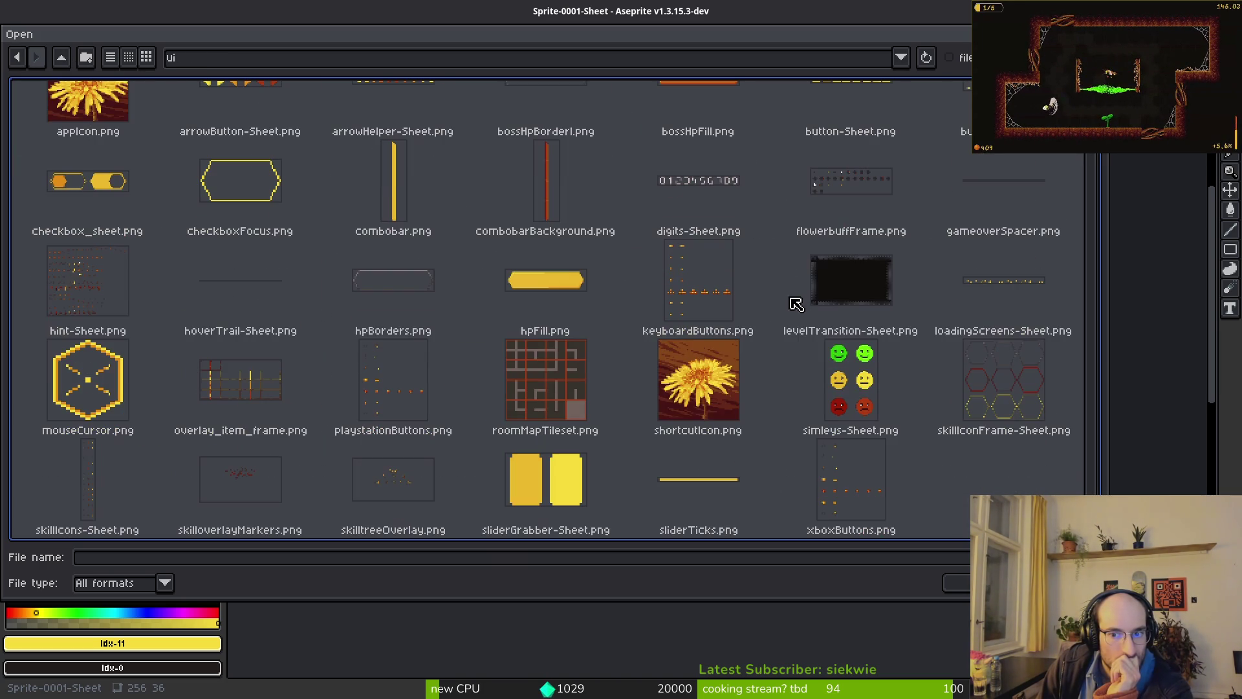
pyautogui.click(279, 499)
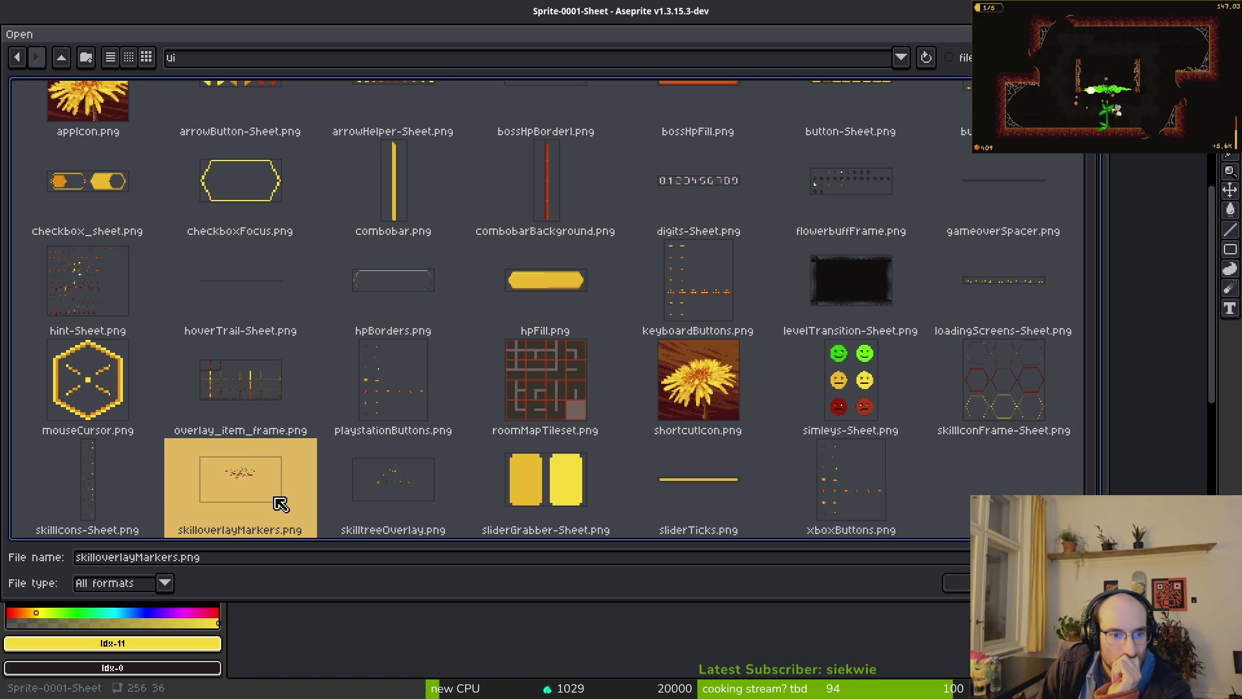
# - Return to the aseprite folder and open skilloverlay.aseprite
pyautogui.click(62, 57)
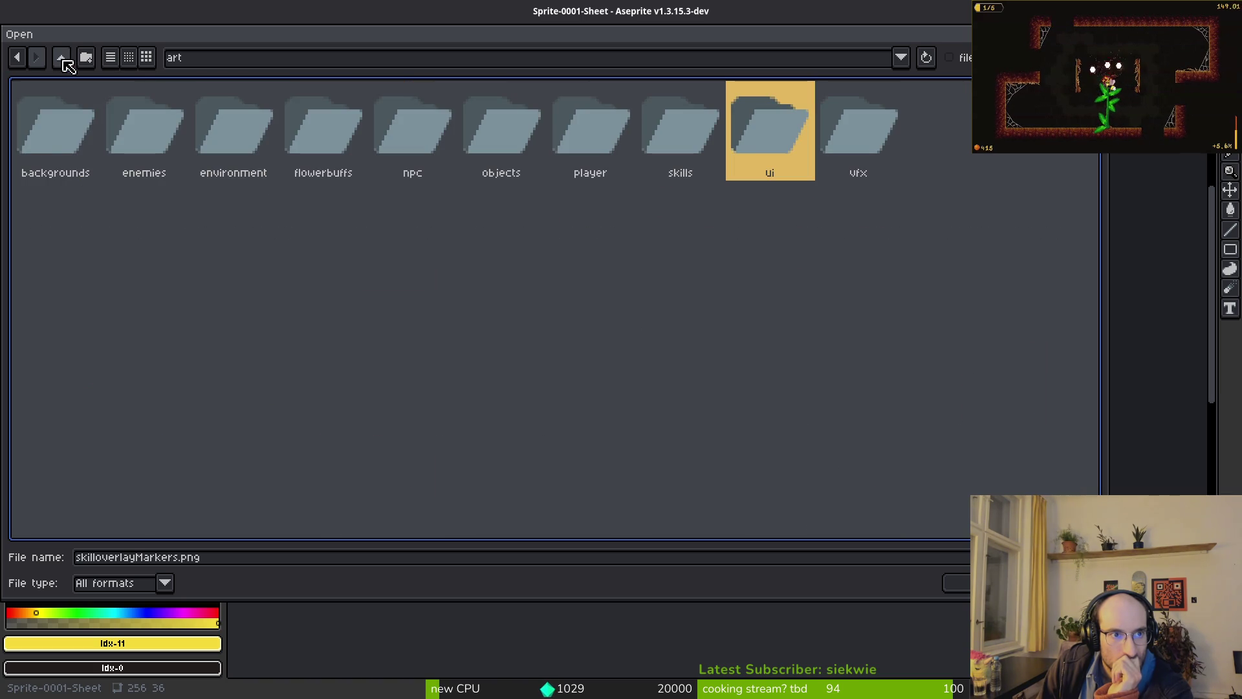
pyautogui.click(62, 57)
pyautogui.doubleClick(139, 173)
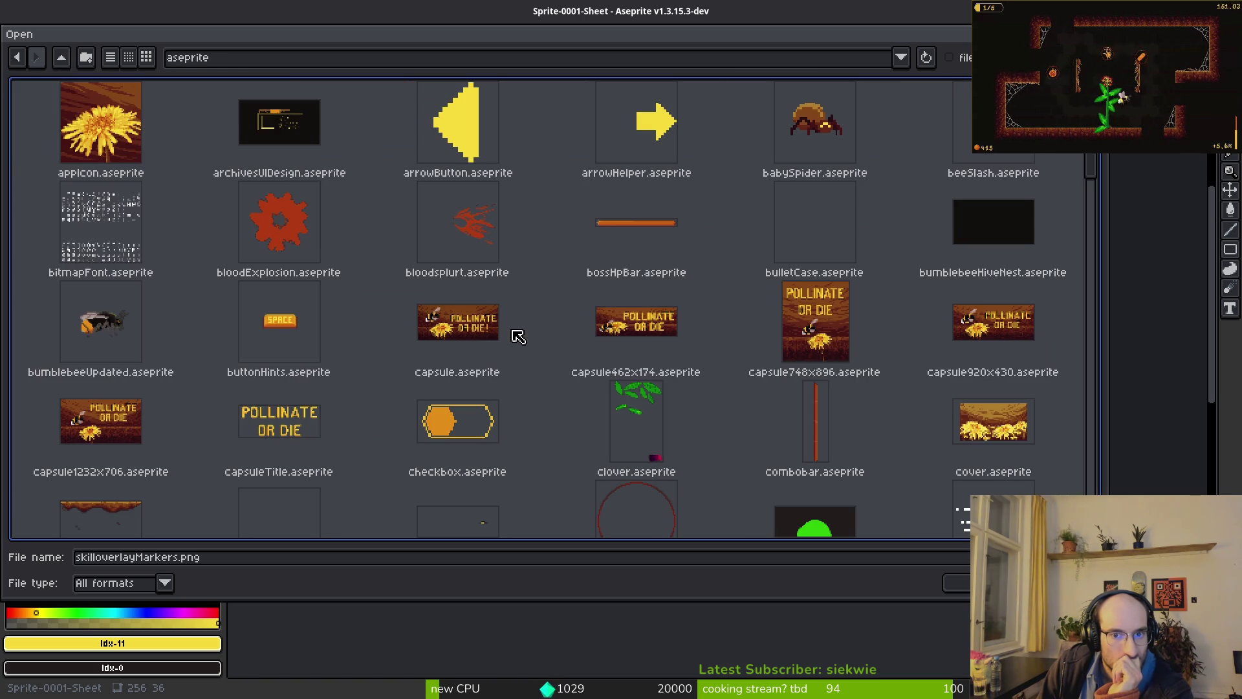
pyautogui.scroll(-10, 510, 332)
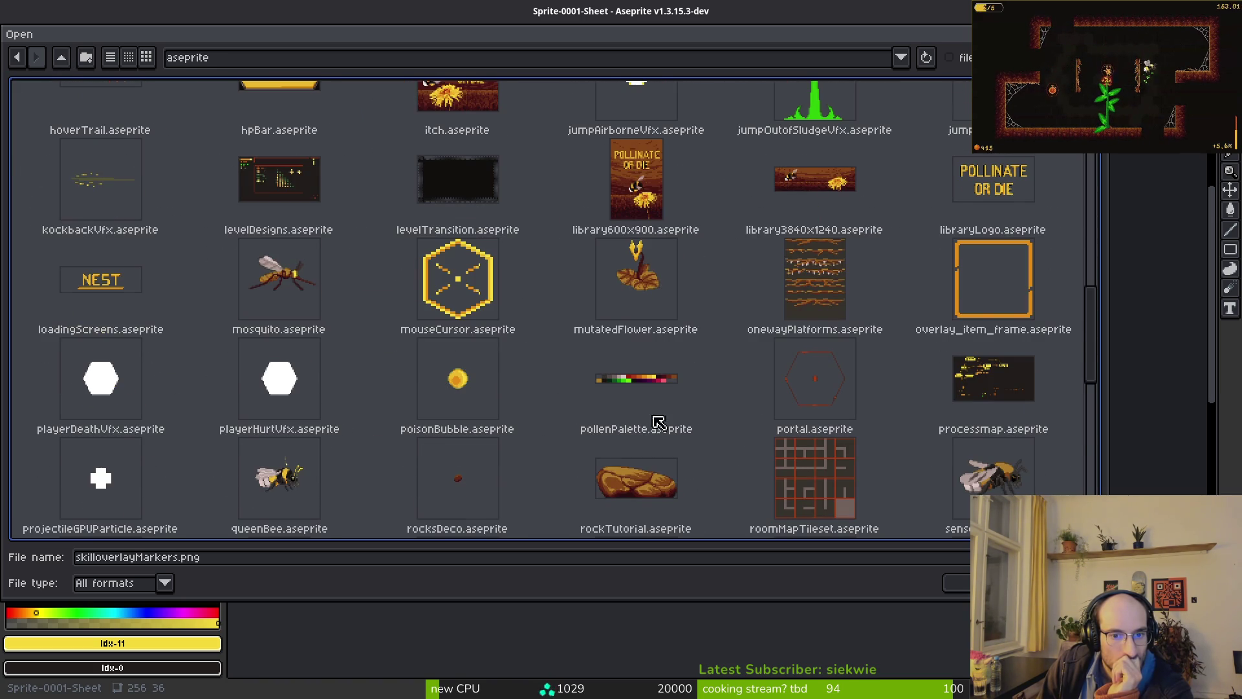
pyautogui.scroll(-3, 627, 440)
pyautogui.click(470, 391)
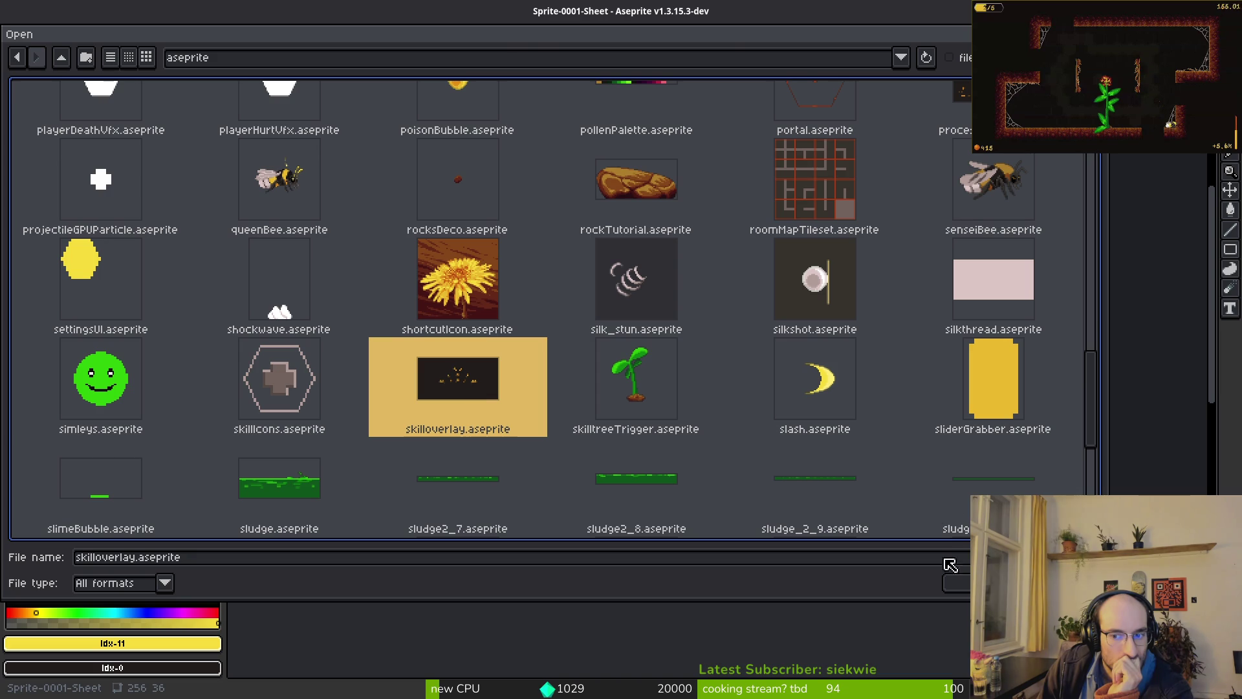
pyautogui.click(952, 581)
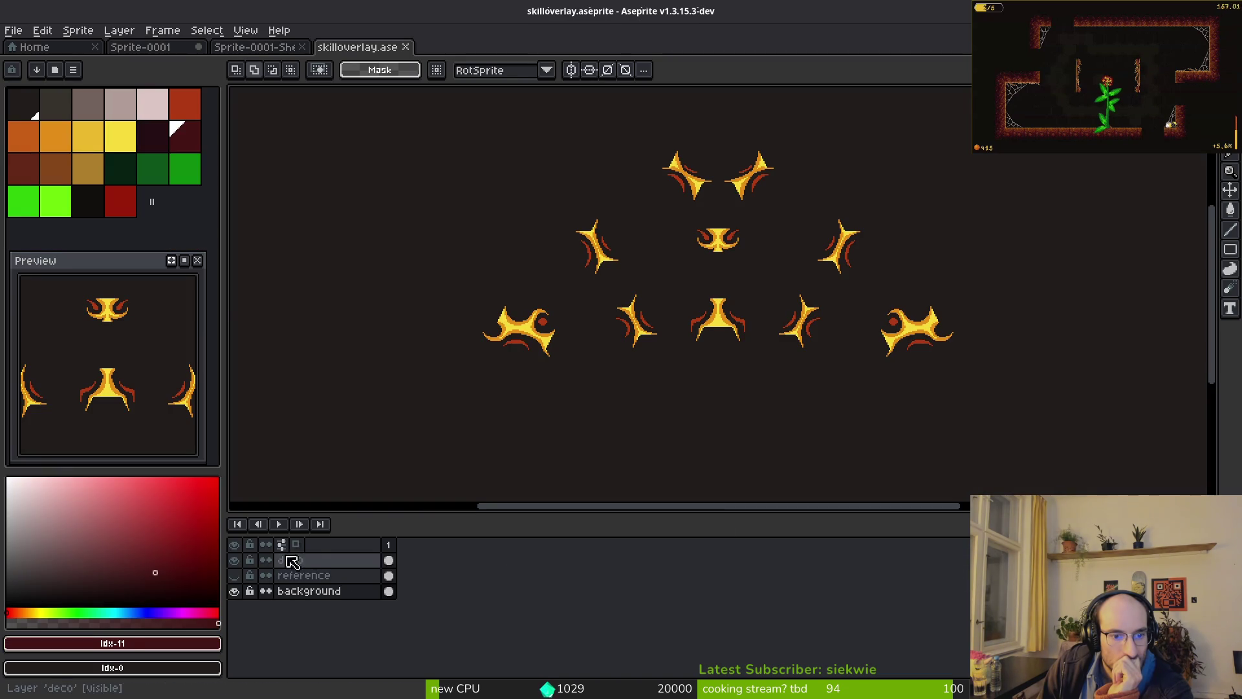
# - In a new Open dialog, browse the aseprite sprites and select uiElements.aseprite
pyautogui.click(14, 31)
pyautogui.click(26, 65)
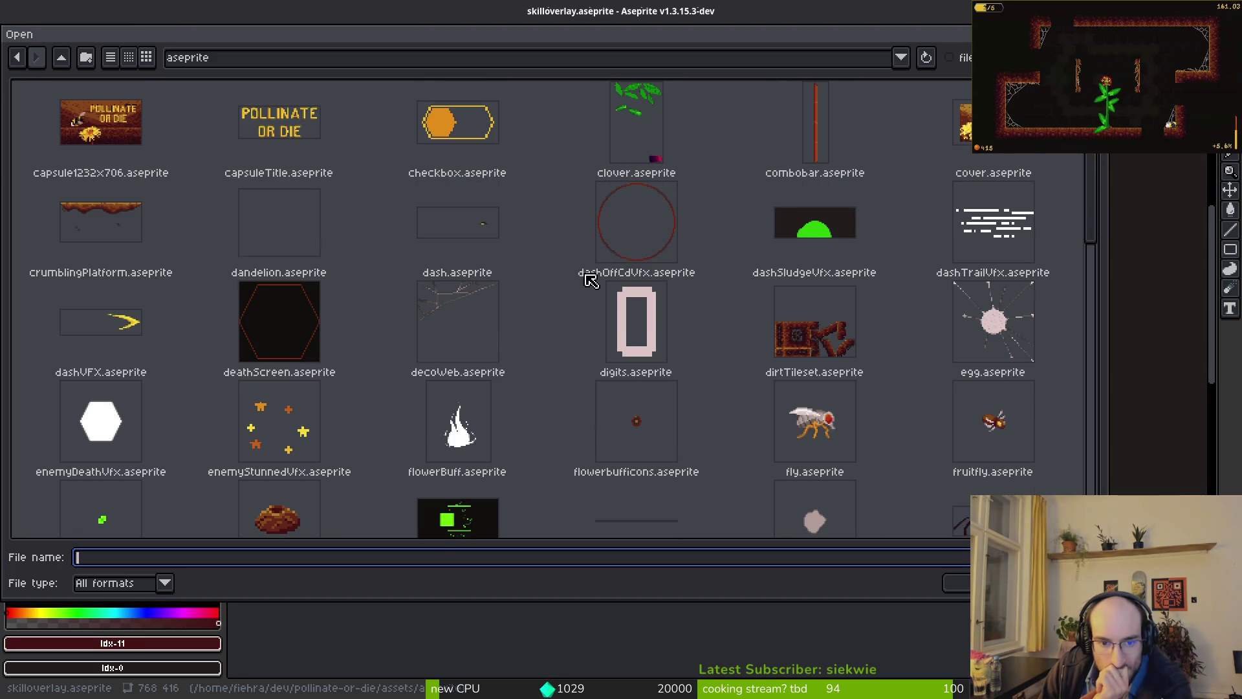
pyautogui.moveTo(1092, 230); pyautogui.dragTo(1092, 515)
pyautogui.click(640, 283)
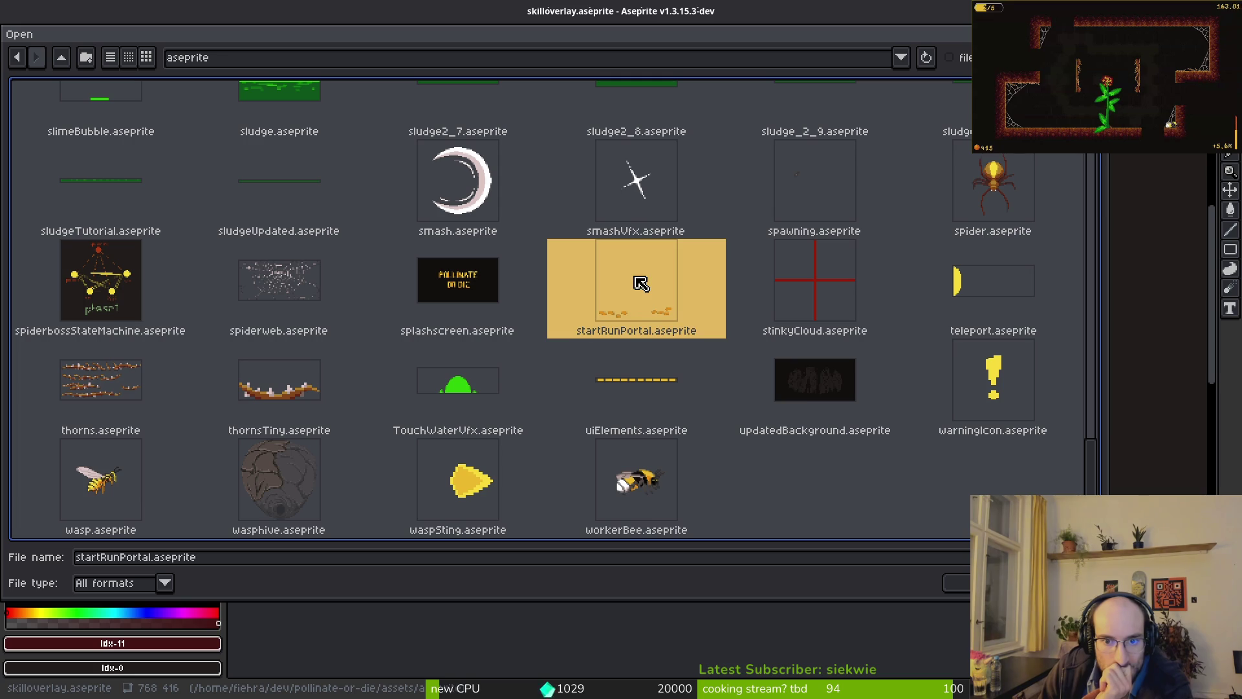
pyautogui.scroll(3, 640, 283)
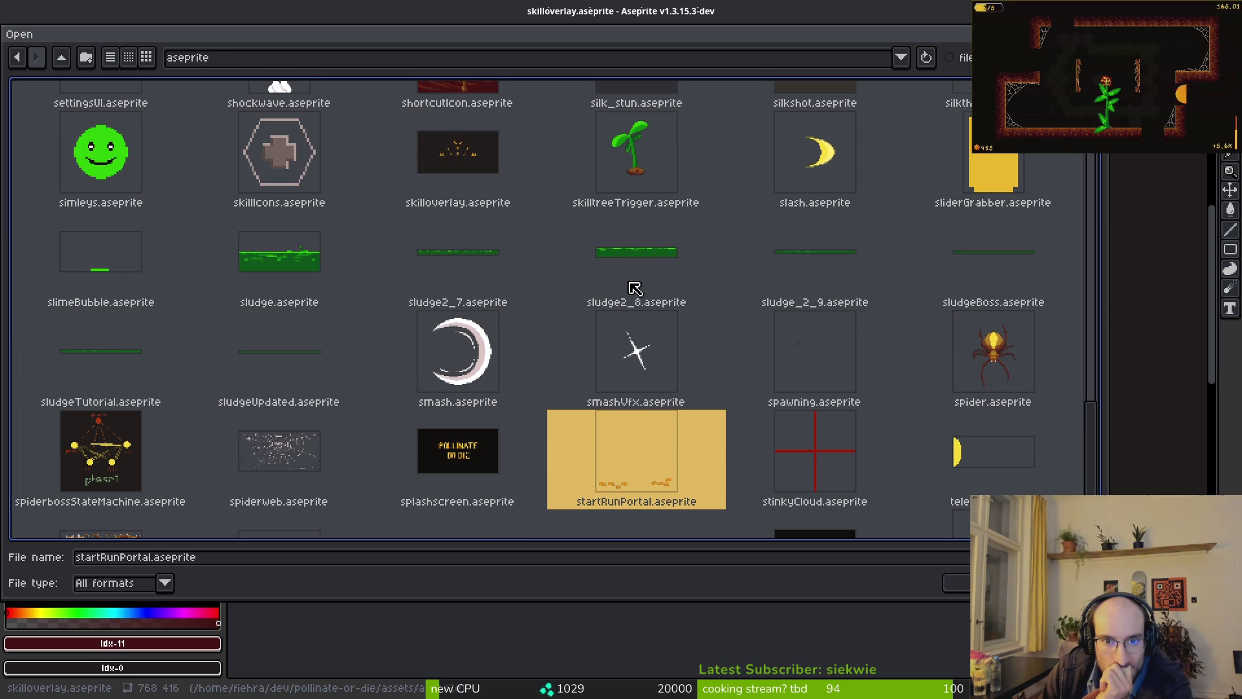
pyautogui.click(471, 162)
pyautogui.scroll(2, 650, 240)
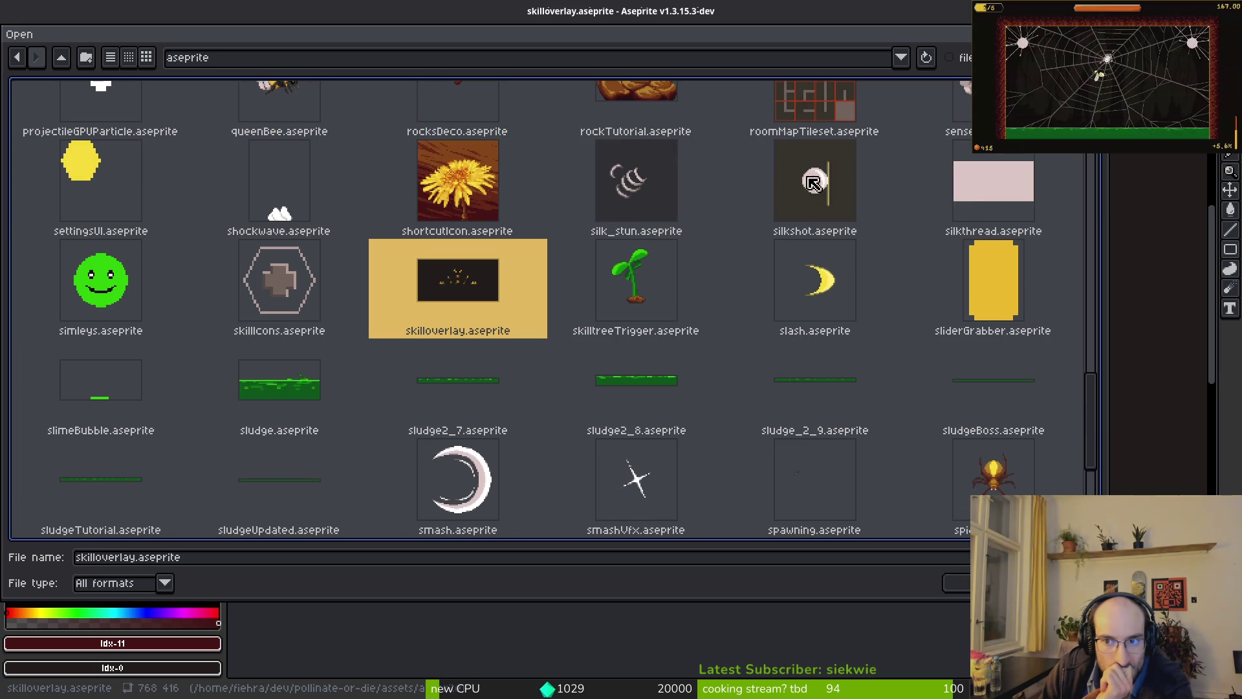
pyautogui.scroll(-3, 951, 384)
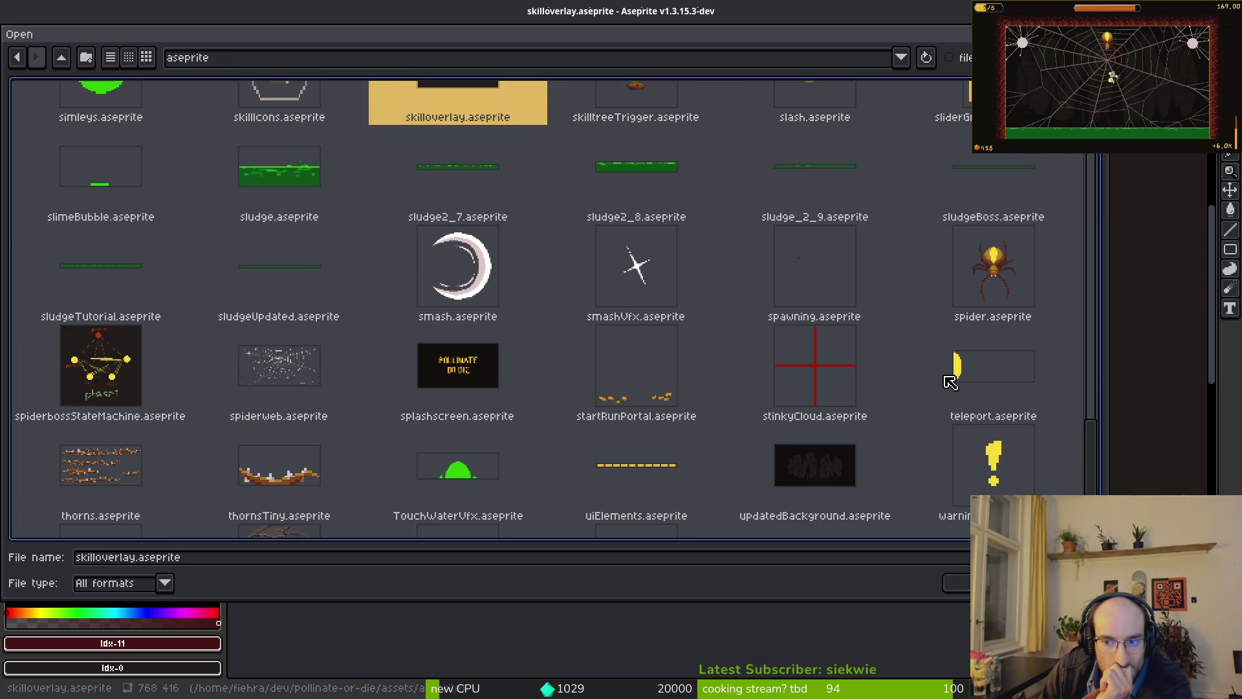
pyautogui.scroll(-2, 473, 414)
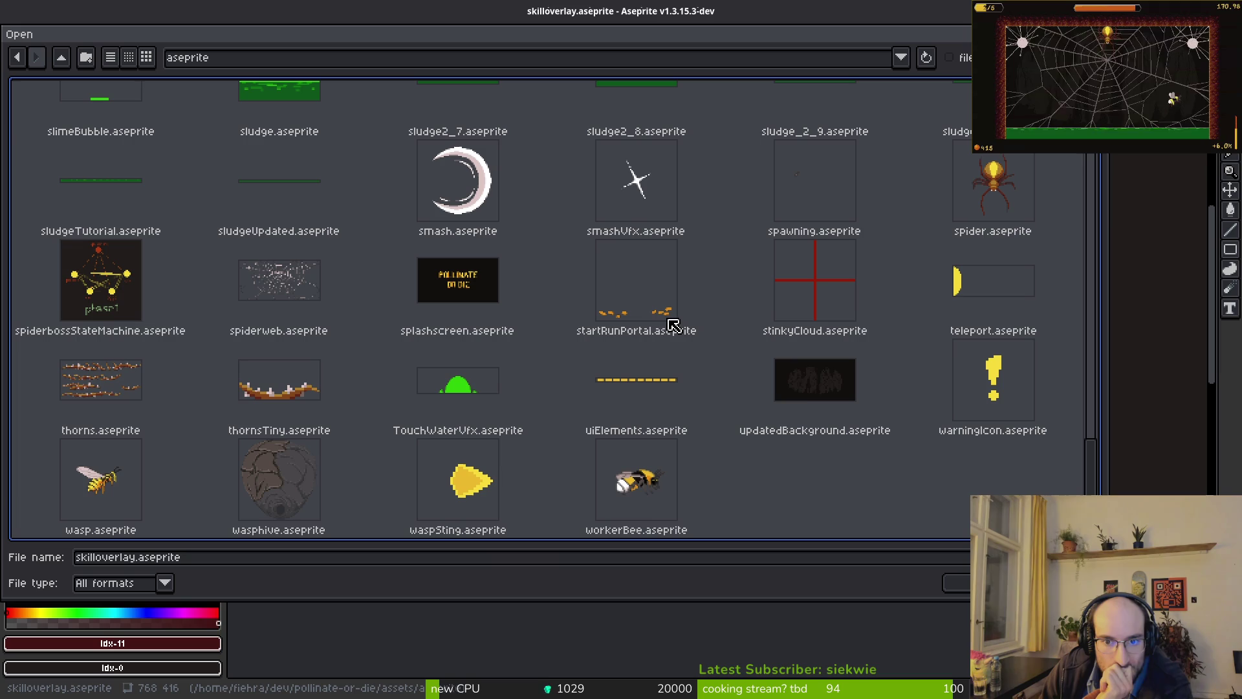
pyautogui.click(645, 289)
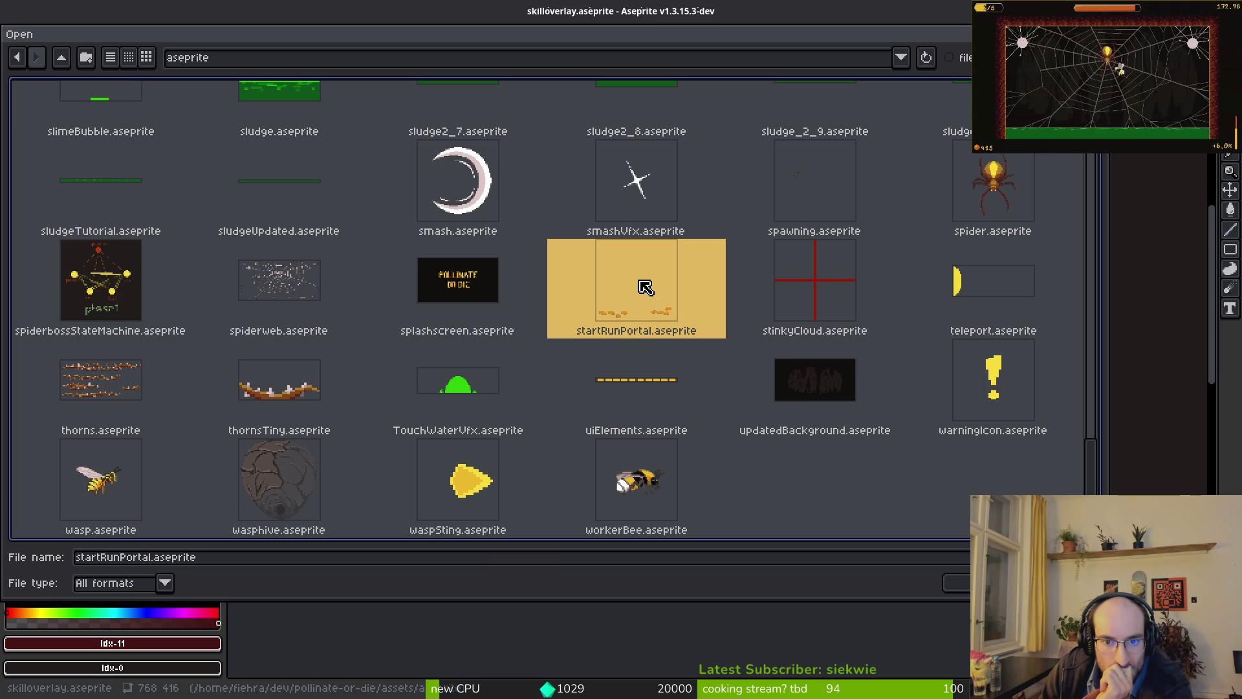
pyautogui.press('Down')
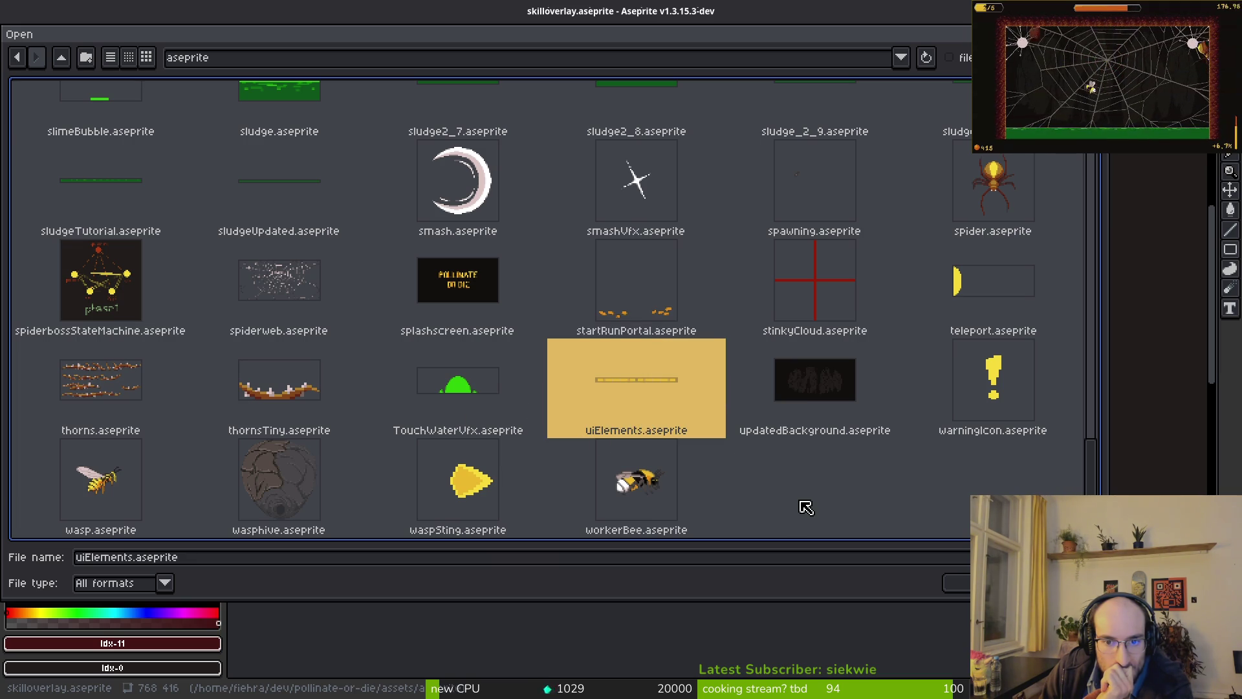
pyautogui.click(436, 369)
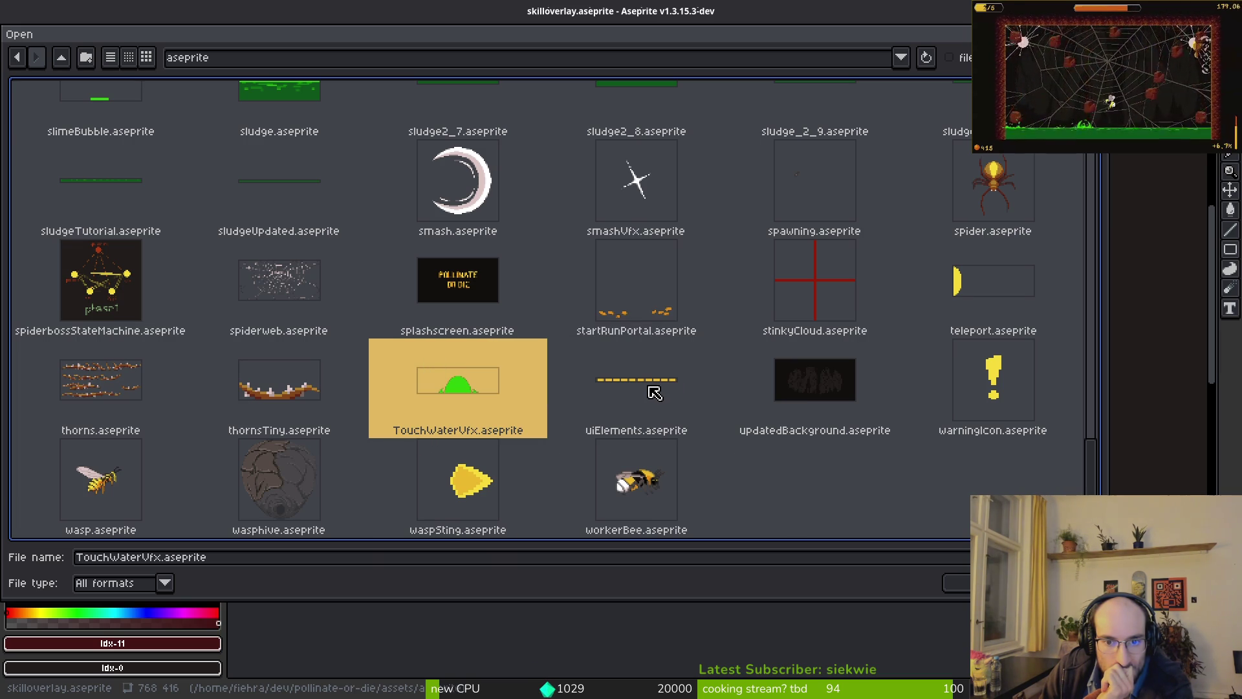
pyautogui.click(655, 392)
# - Open uiElements.aseprite, view frame 1's tick-marked bar and play the animation
pyautogui.click(968, 577)
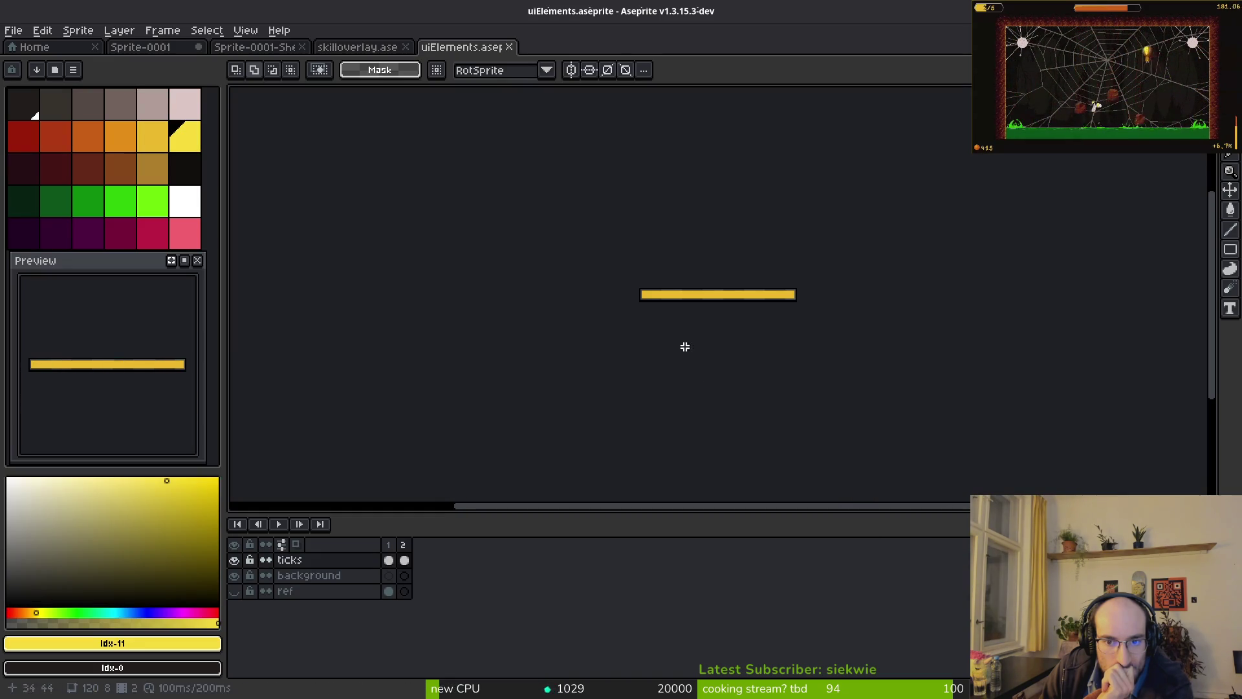
pyautogui.scroll(4, 97, 369)
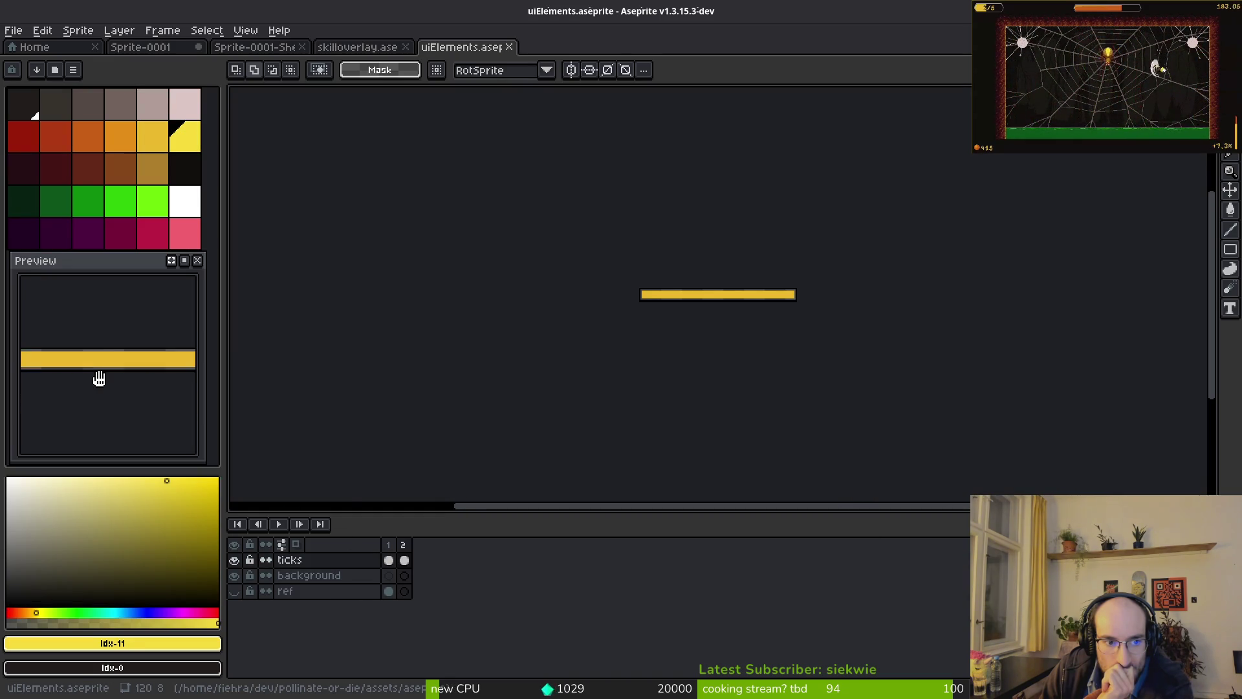
pyautogui.scroll(-1, 95, 367)
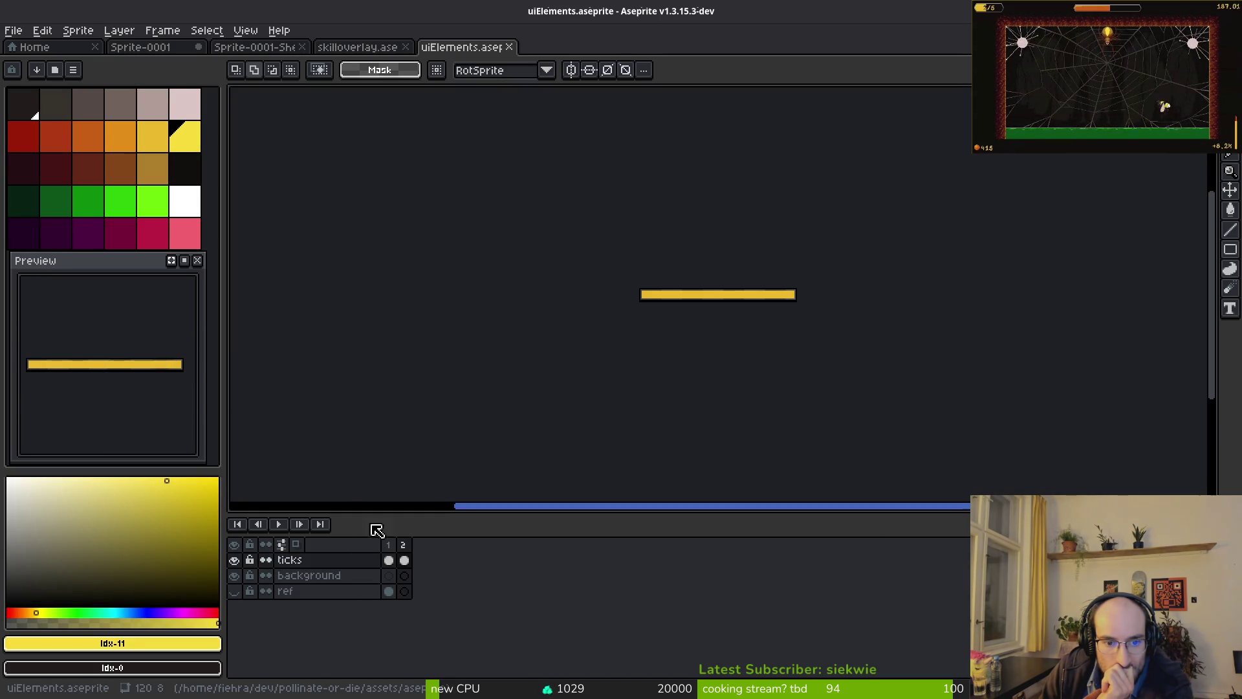
pyautogui.click(388, 544)
pyautogui.scroll(3, 718, 287)
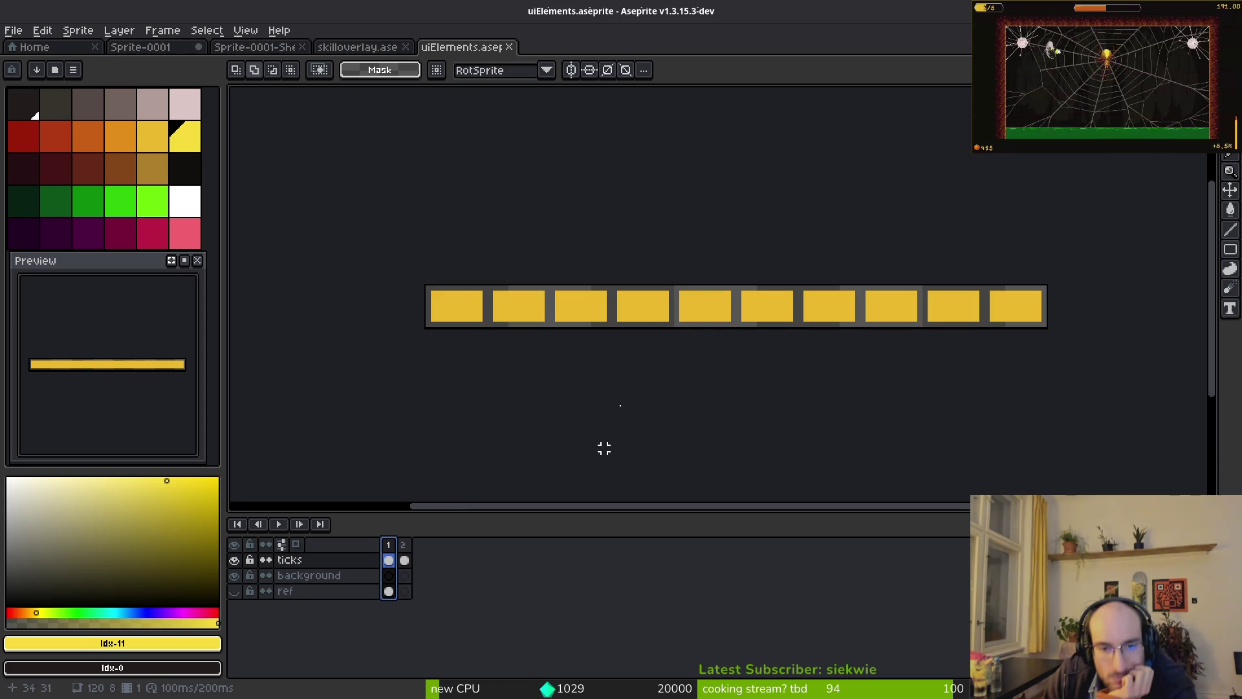
pyautogui.press('Return')
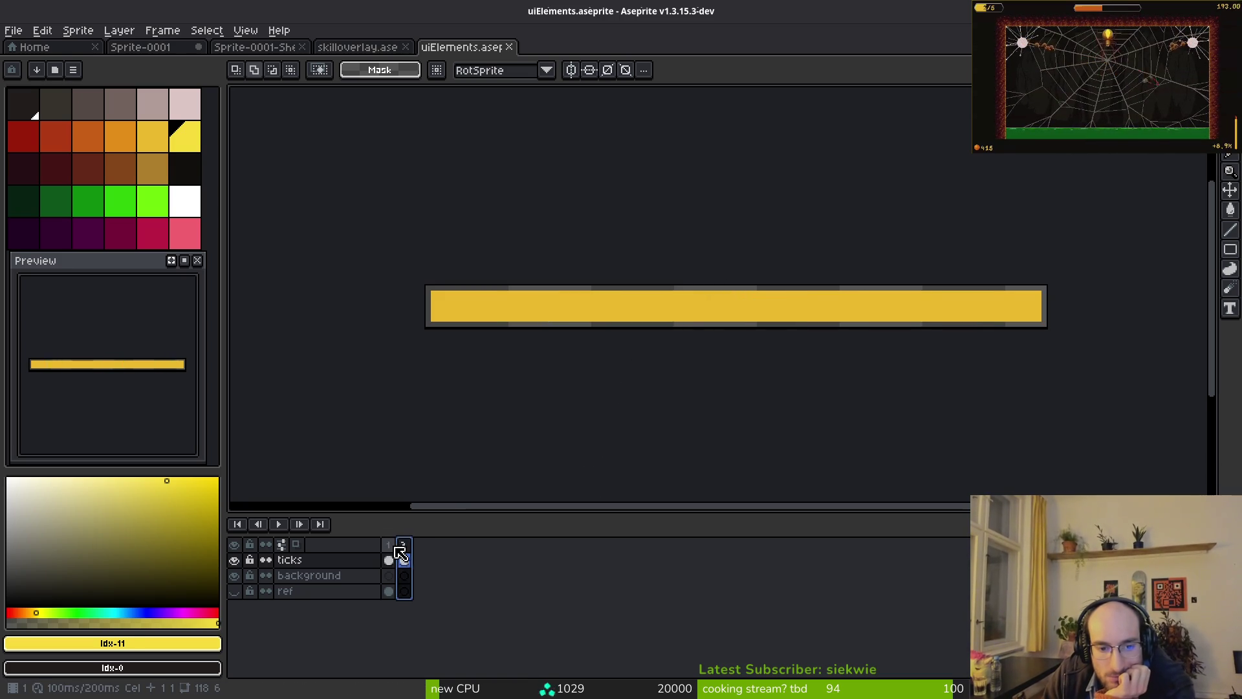
pyautogui.click(13, 31)
pyautogui.click(26, 65)
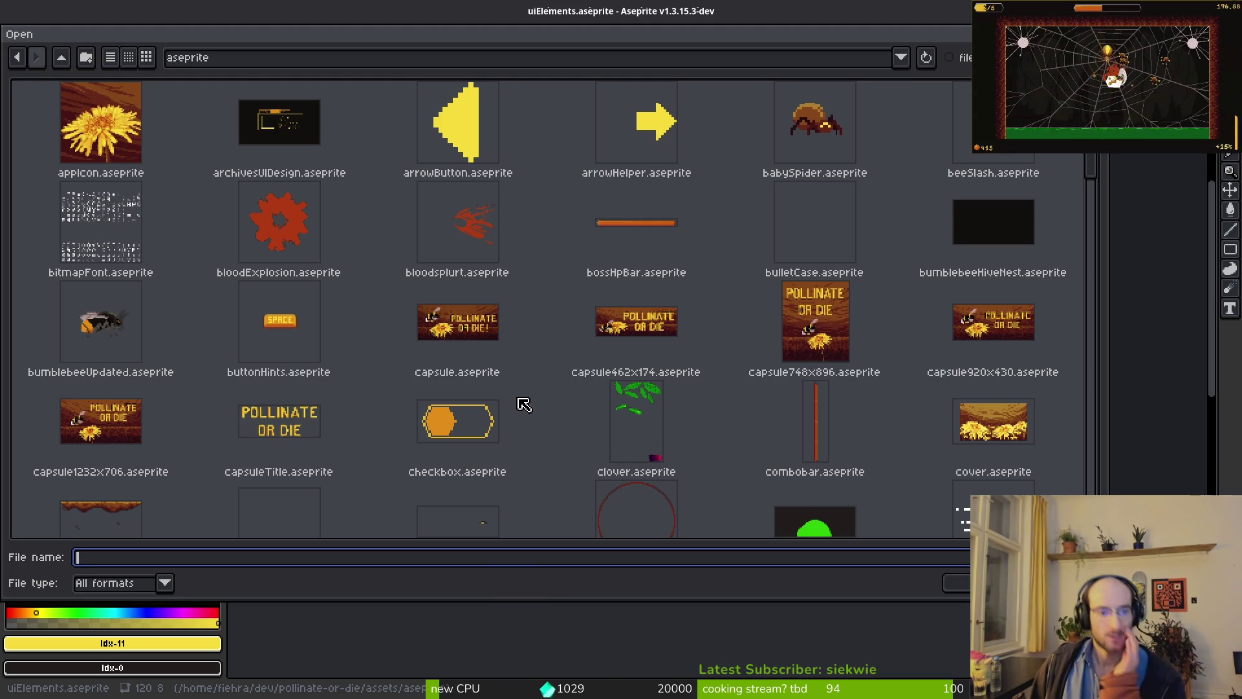
# - Browse up to assets, into art/ui, and select skilloverlayMarkers.png
pyautogui.scroll(-6, 865, 244)
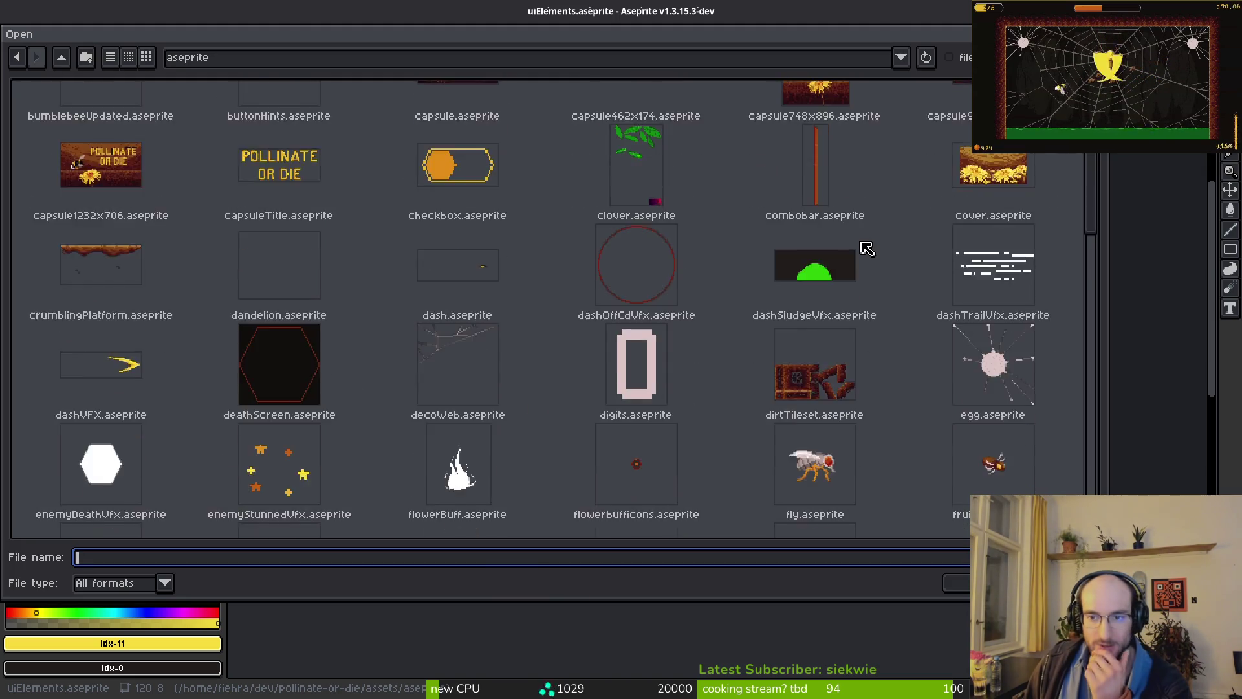
pyautogui.scroll(-3, 828, 310)
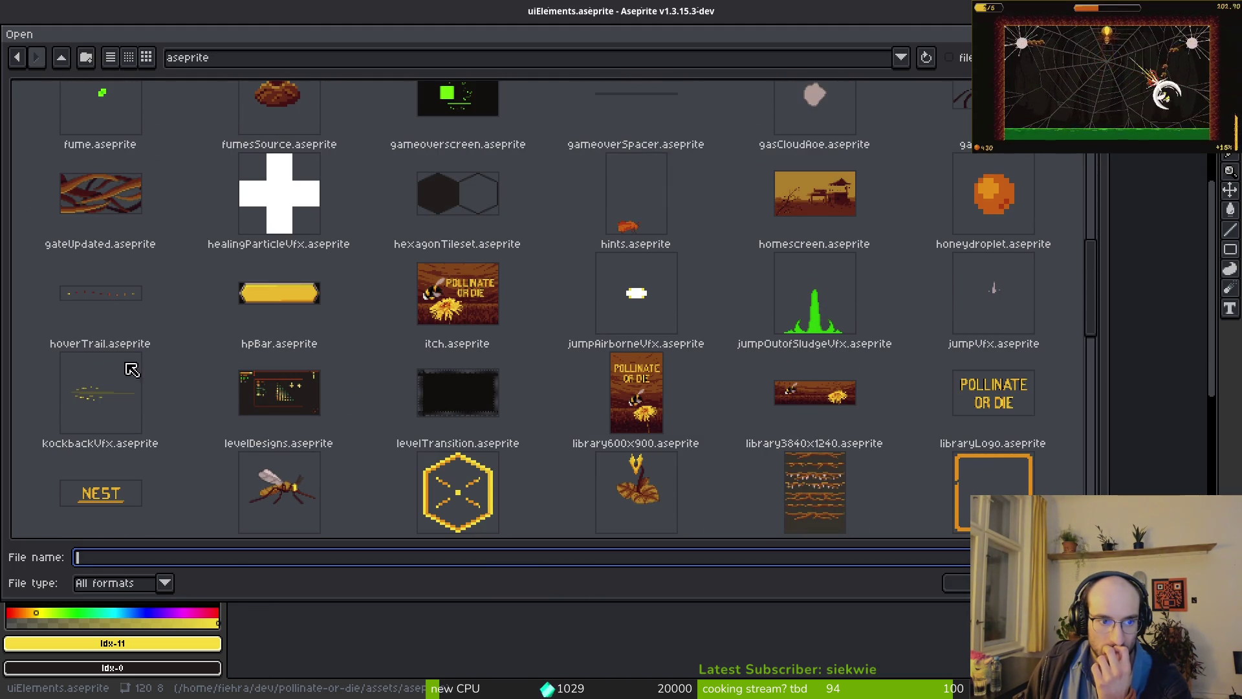
pyautogui.scroll(-2, 153, 470)
pyautogui.scroll(-3, 312, 325)
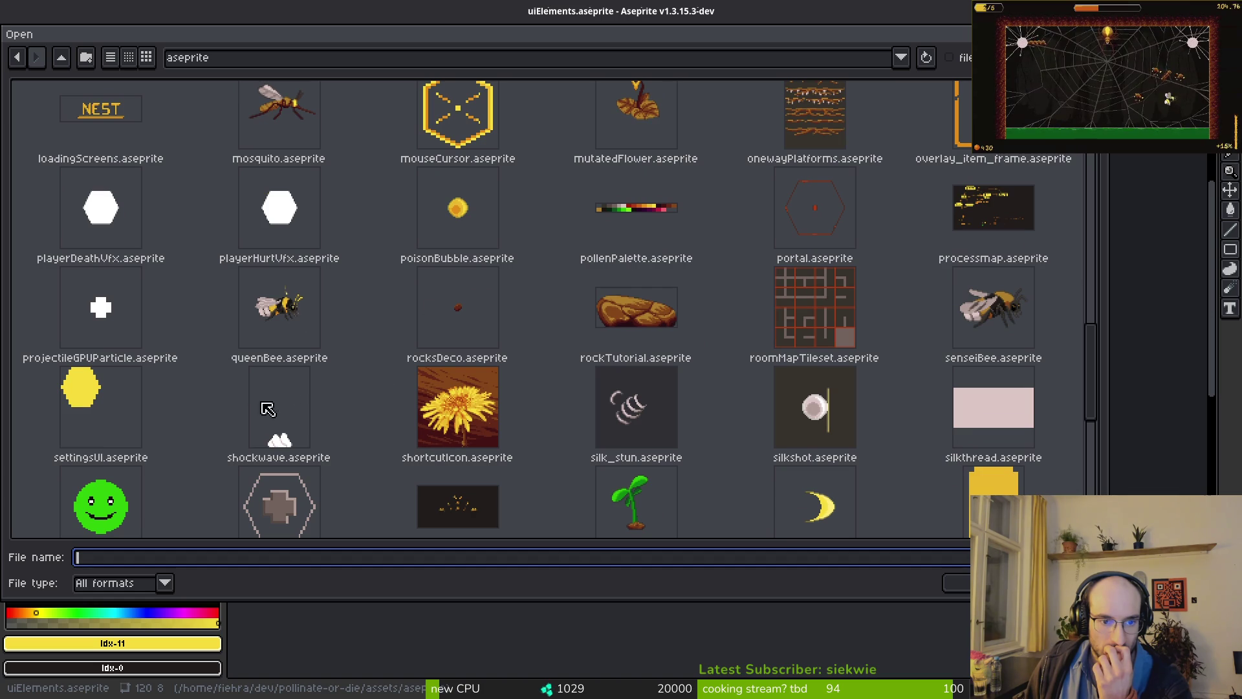
pyautogui.scroll(-2, 296, 442)
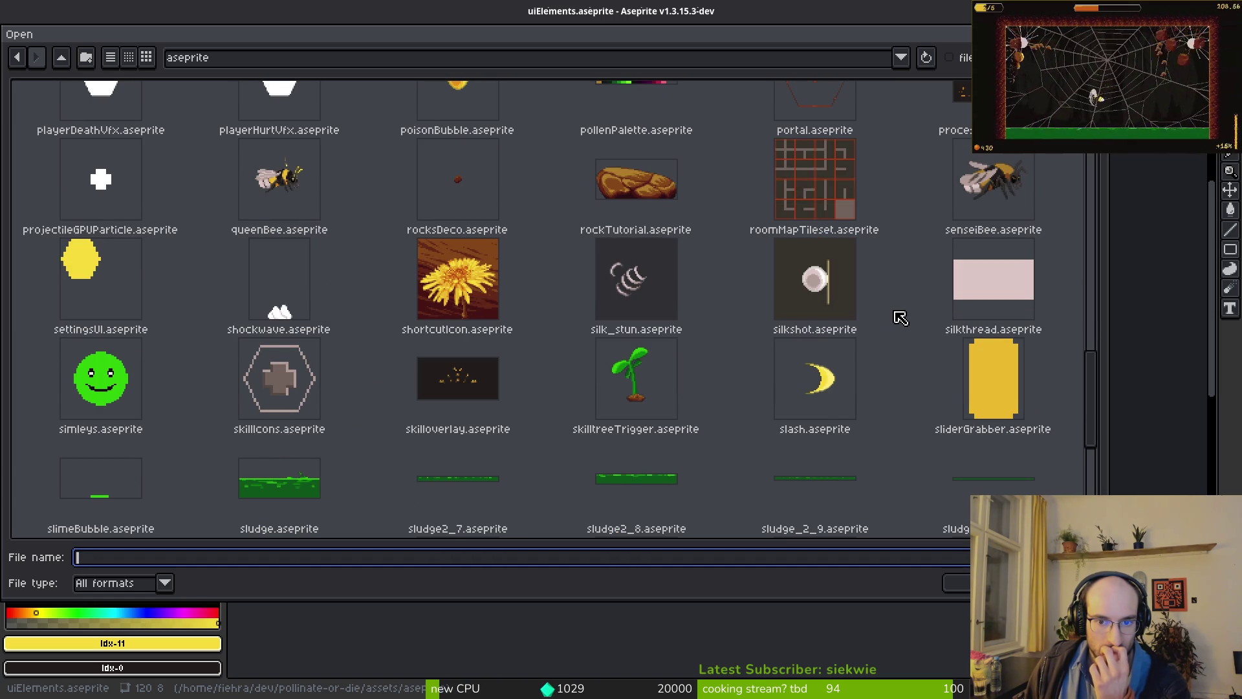
pyautogui.scroll(-3, 905, 316)
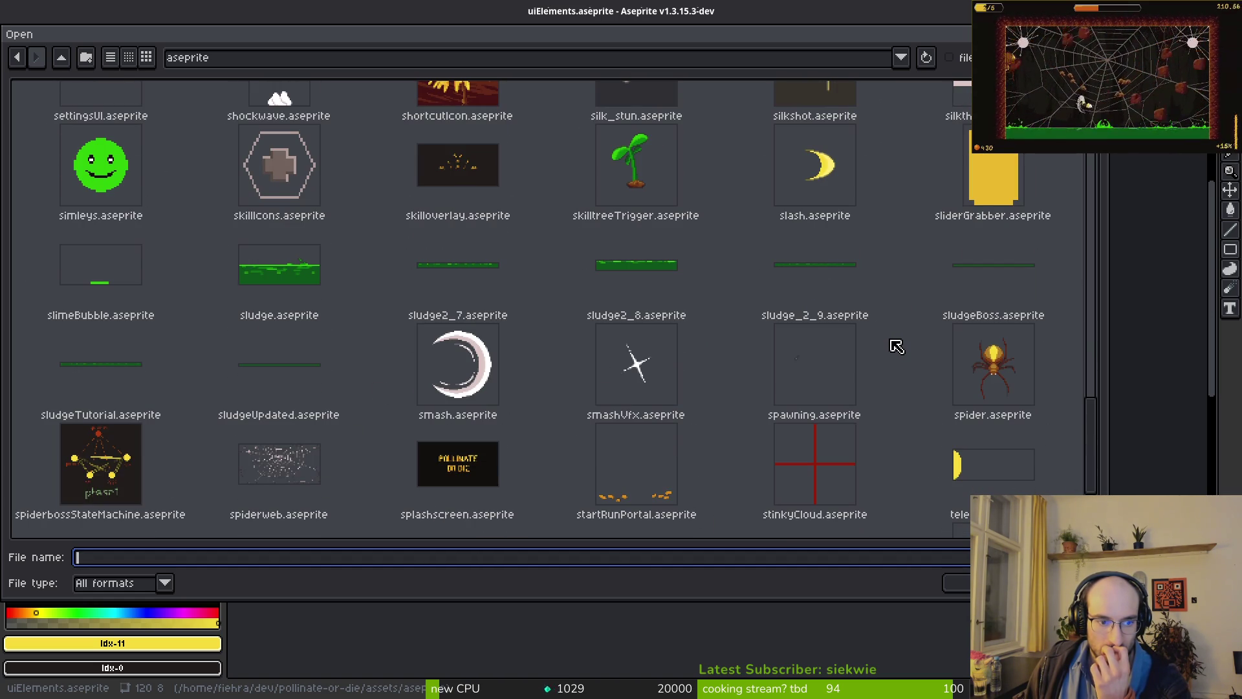
pyautogui.scroll(-3, 855, 458)
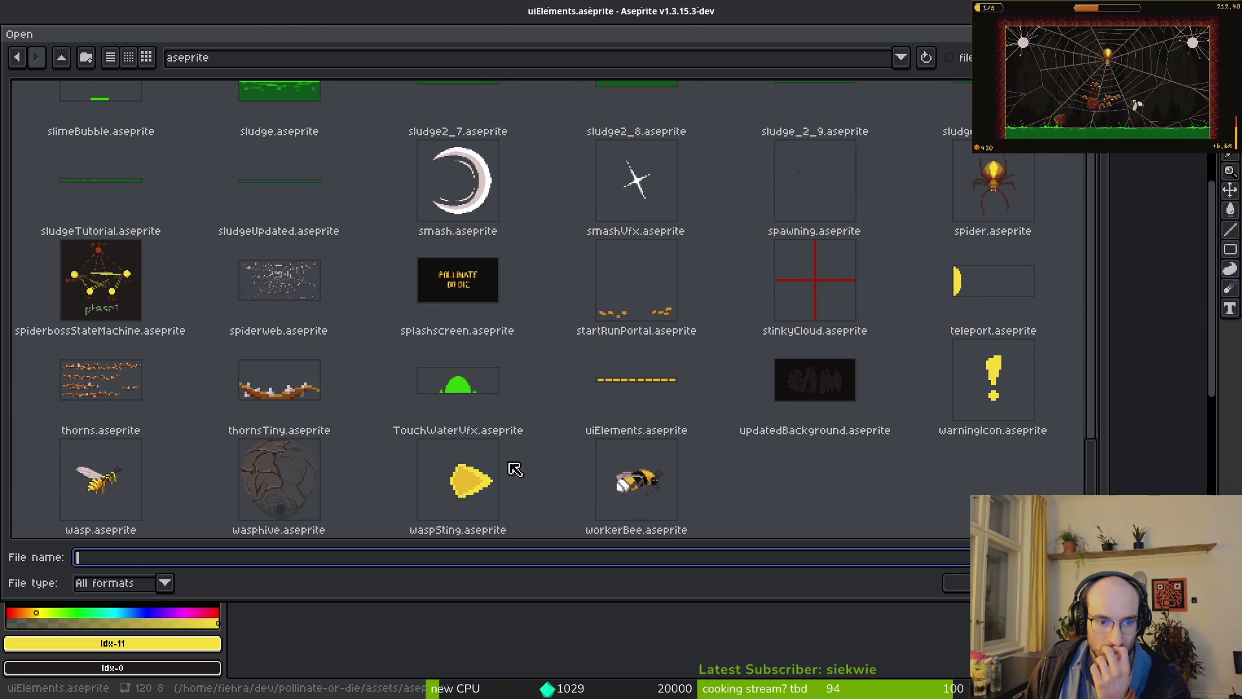
pyautogui.click(63, 56)
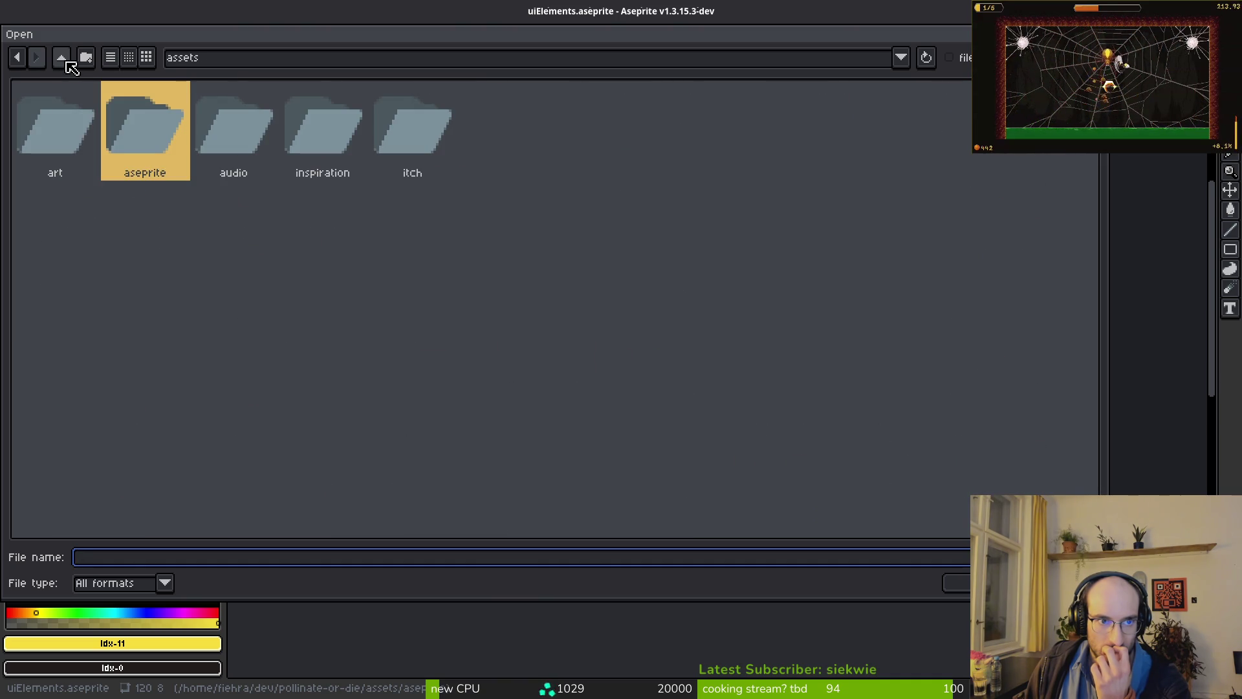
pyautogui.doubleClick(76, 123)
pyautogui.doubleClick(785, 133)
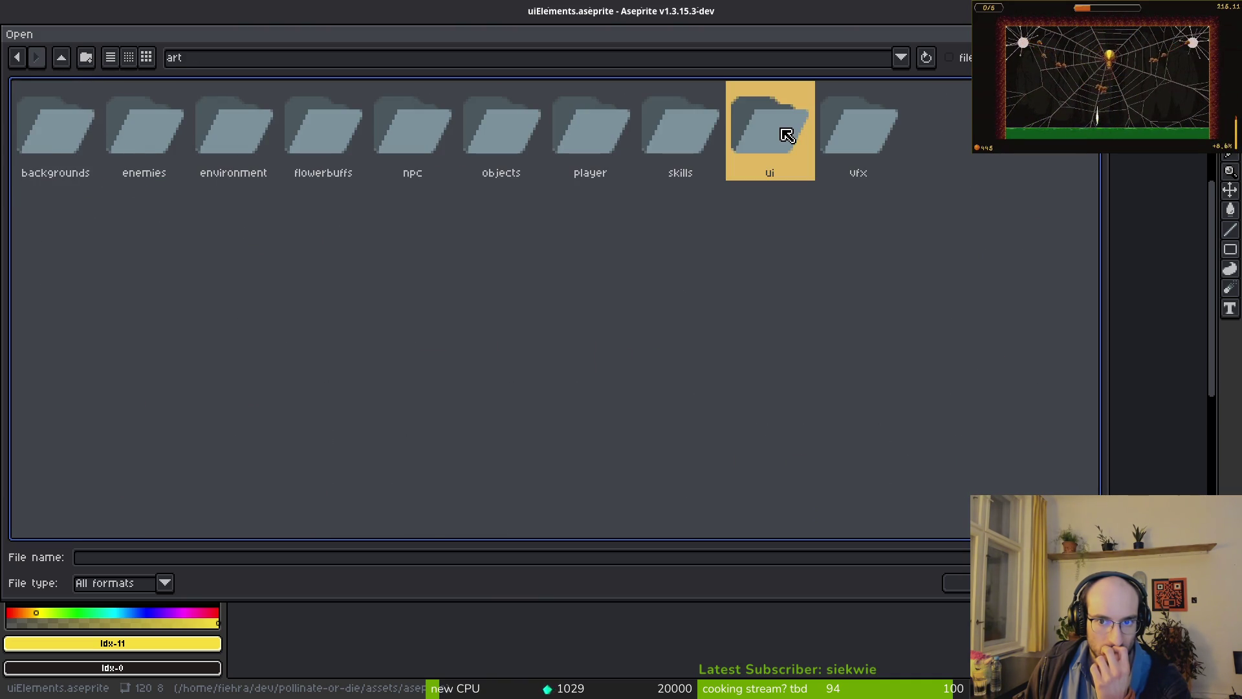
pyautogui.scroll(-1, 805, 275)
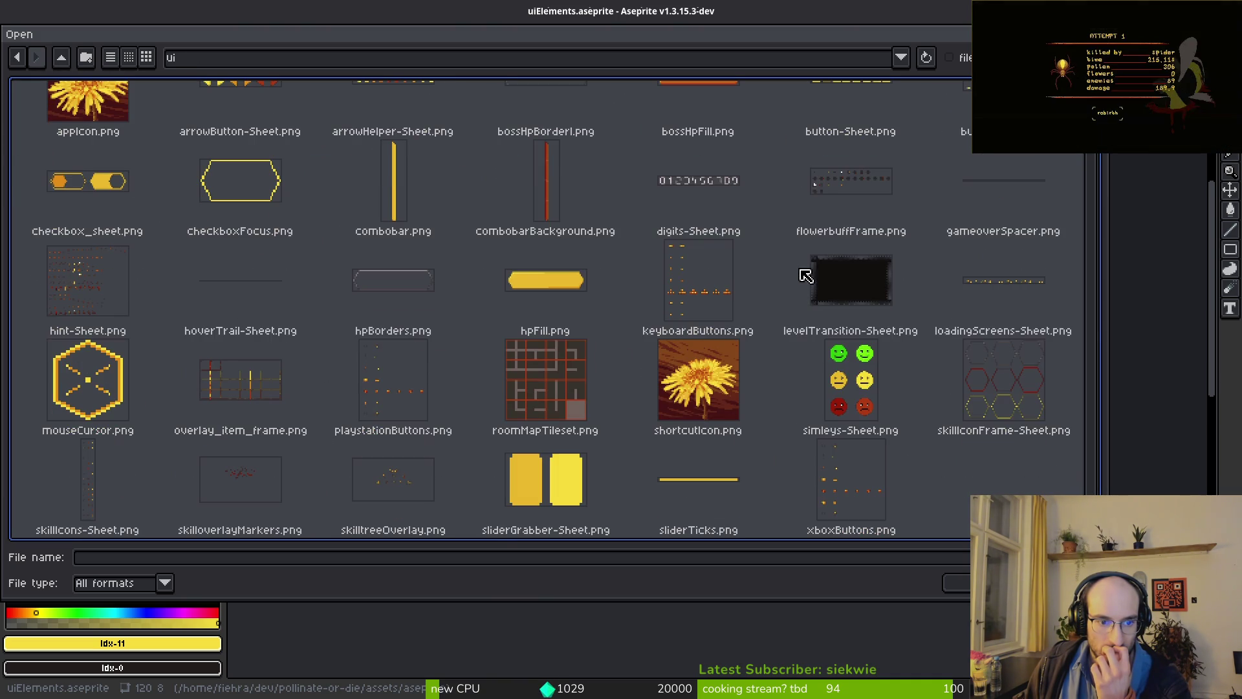
pyautogui.click(295, 472)
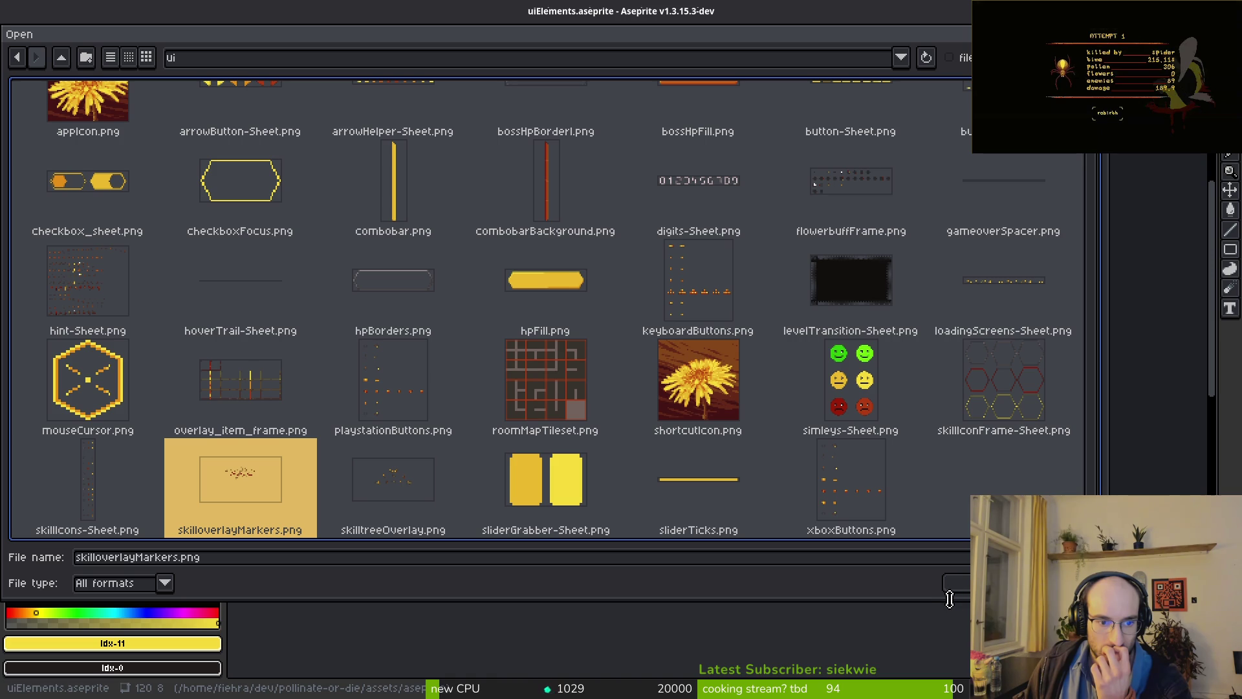
# - Open skilloverlayMarkers.png, load the default palette and pan across the hexagon markers
pyautogui.press('Return')
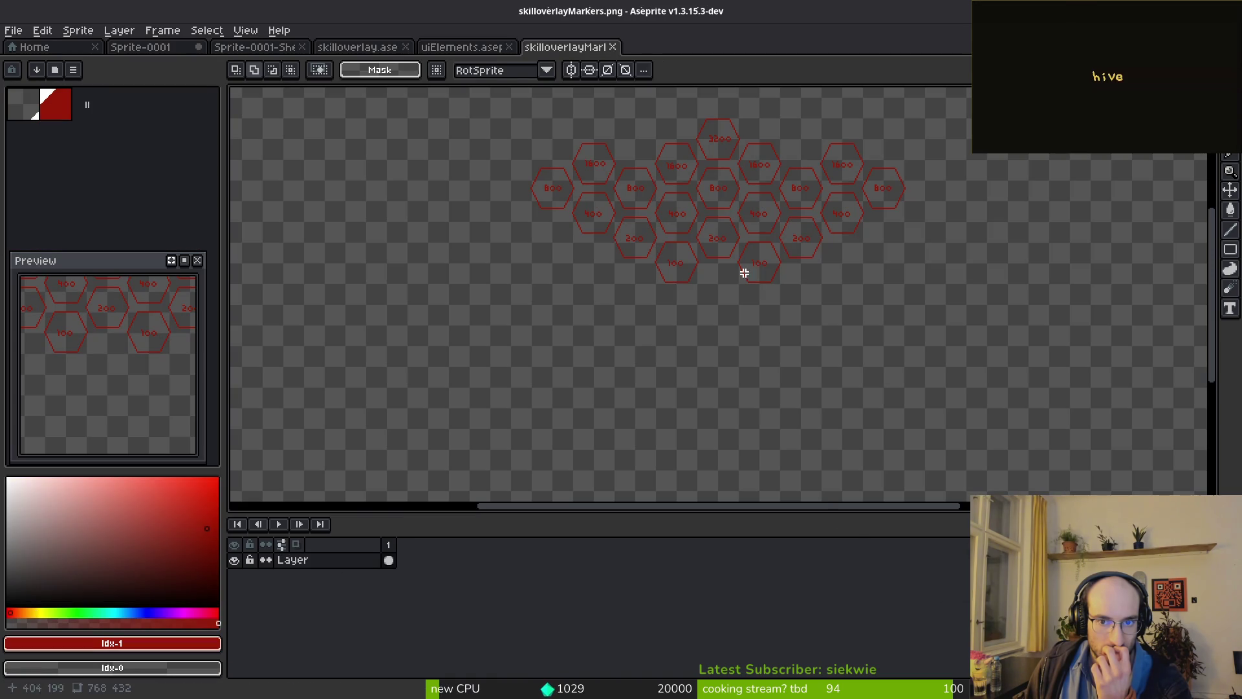
pyautogui.scroll(-3, 751, 264)
pyautogui.scroll(5, 733, 297)
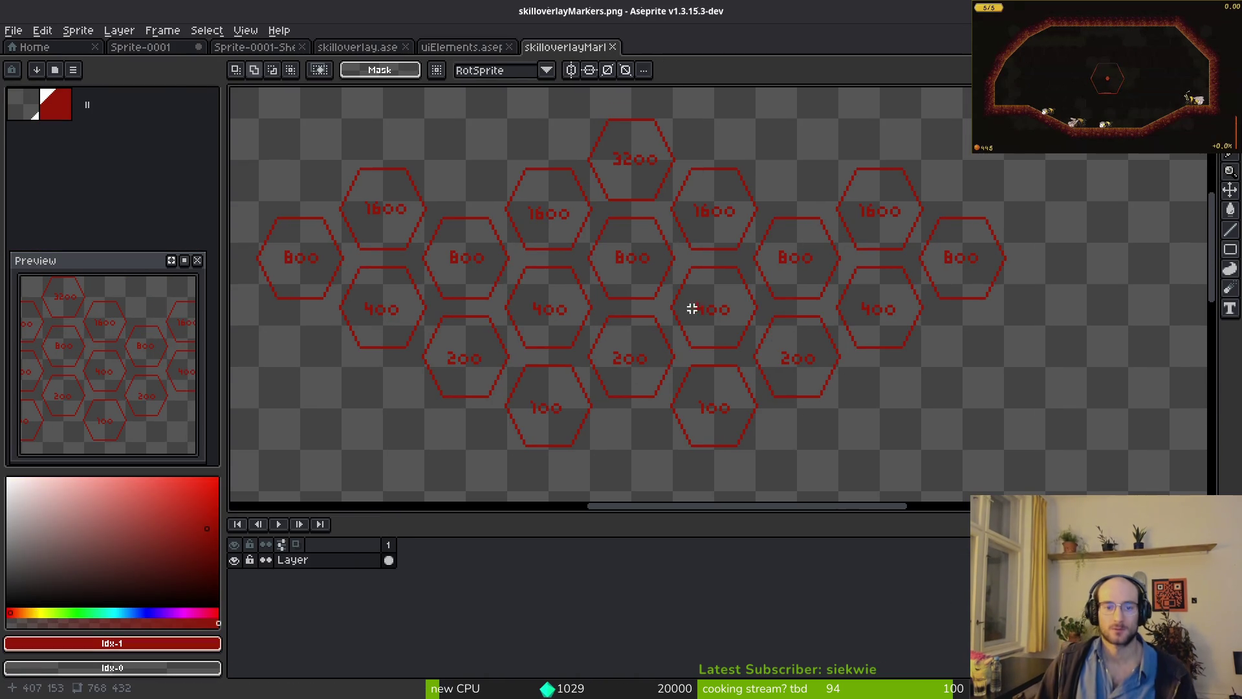
pyautogui.click(73, 69)
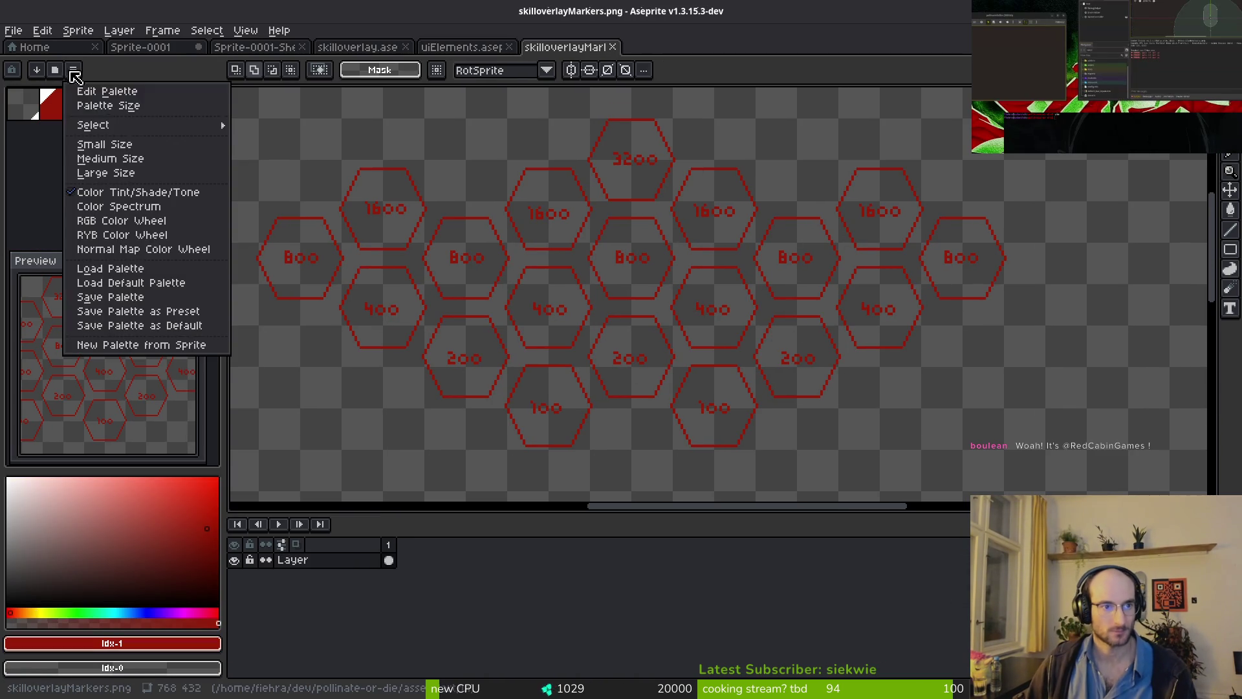
pyautogui.click(177, 287)
pyautogui.moveTo(632, 258)
pyautogui.mouseDown()
pyautogui.moveTo(724, 281)
pyautogui.moveTo(893, 291)
pyautogui.mouseUp()
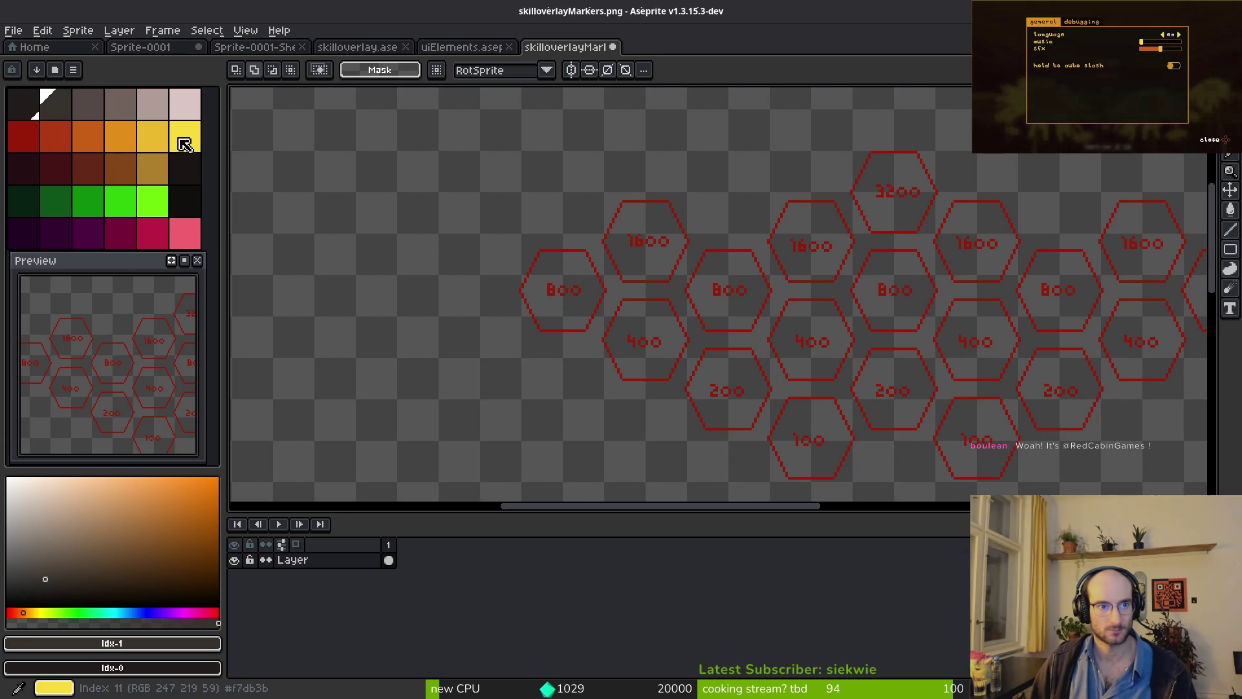
pyautogui.moveTo(880, 285)
pyautogui.mouseDown()
pyautogui.moveTo(758, 286)
pyautogui.moveTo(692, 264)
pyautogui.mouseUp()
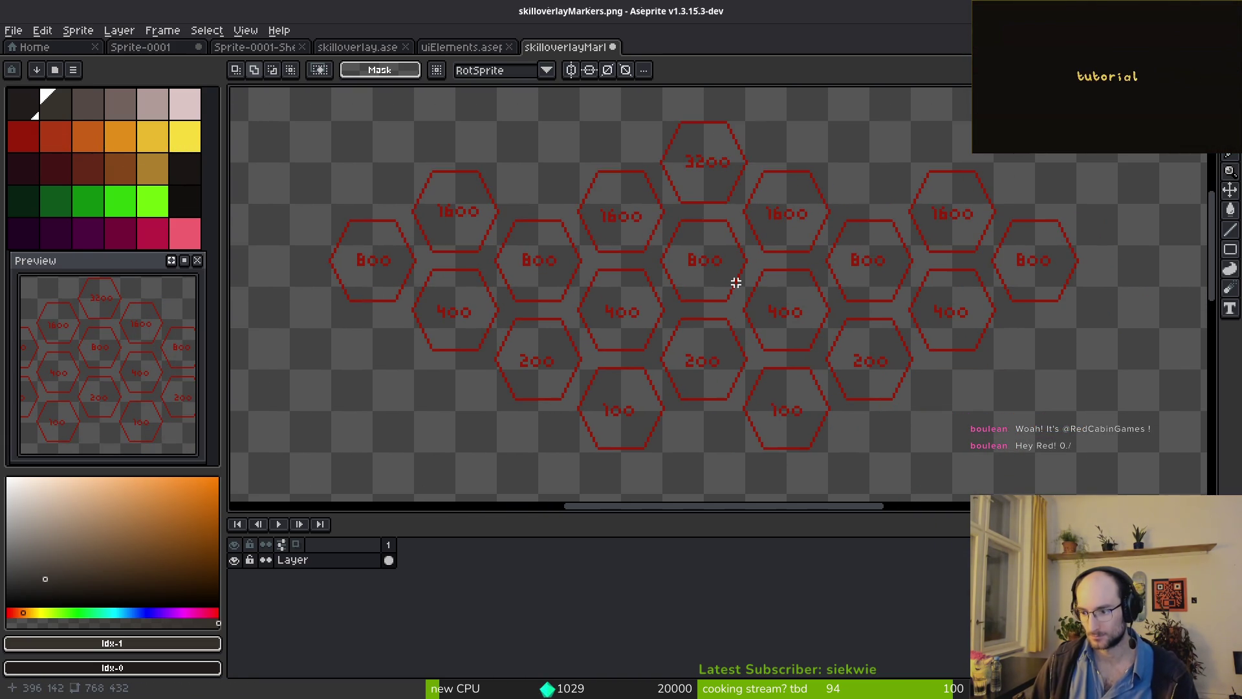
pyautogui.moveTo(964, 360); pyautogui.dragTo(853, 375)
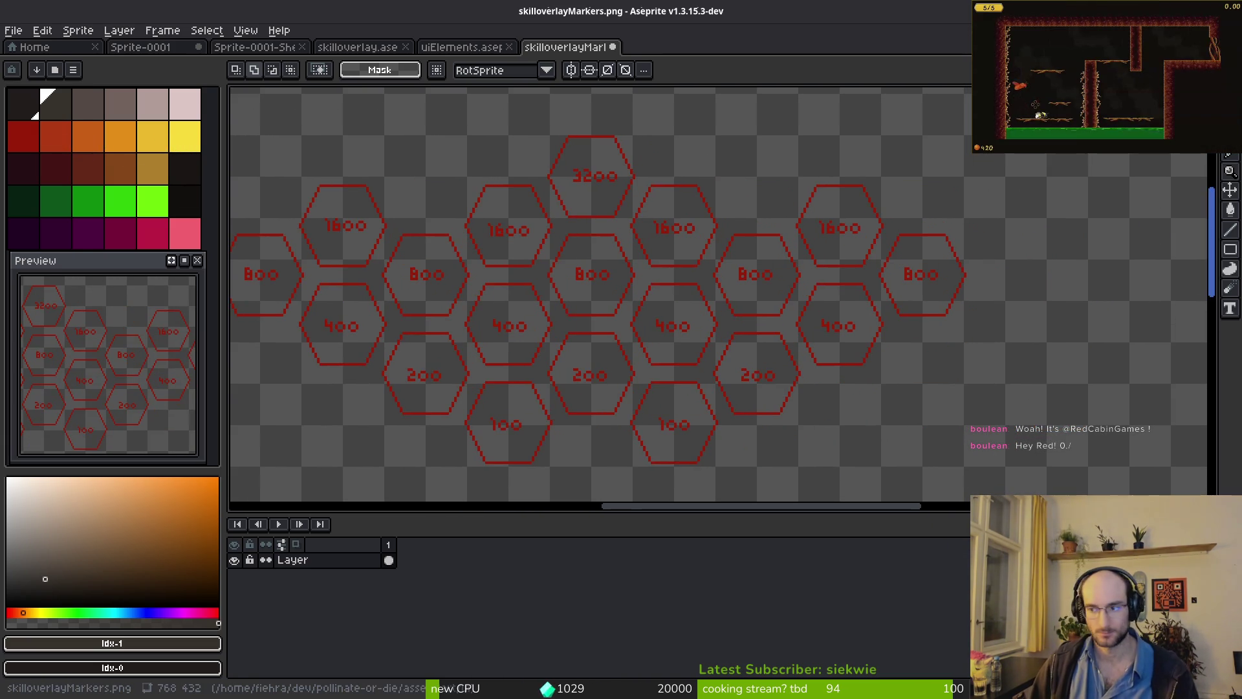
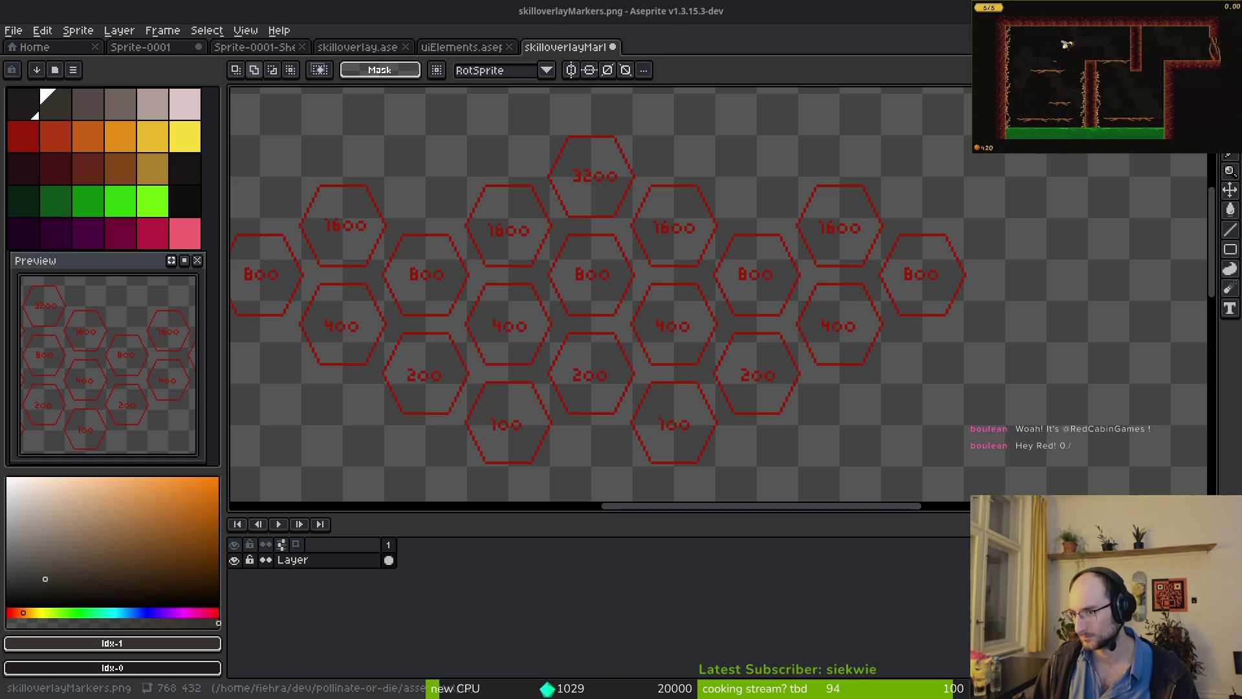
# - Pick the orange-red idx-7 swatch and switch to the Line tool
pyautogui.scroll(5, 715, 350)
pyautogui.hscroll(-5, 715, 349)
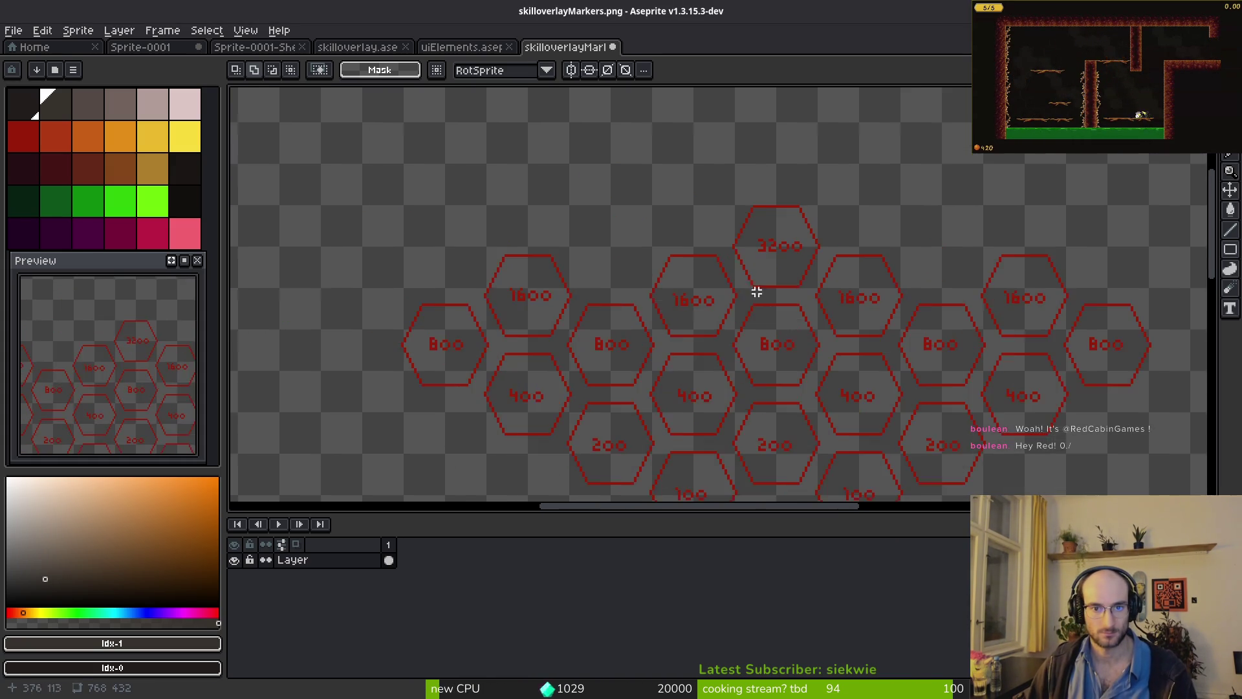
pyautogui.click(49, 133)
pyautogui.scroll(3, 802, 324)
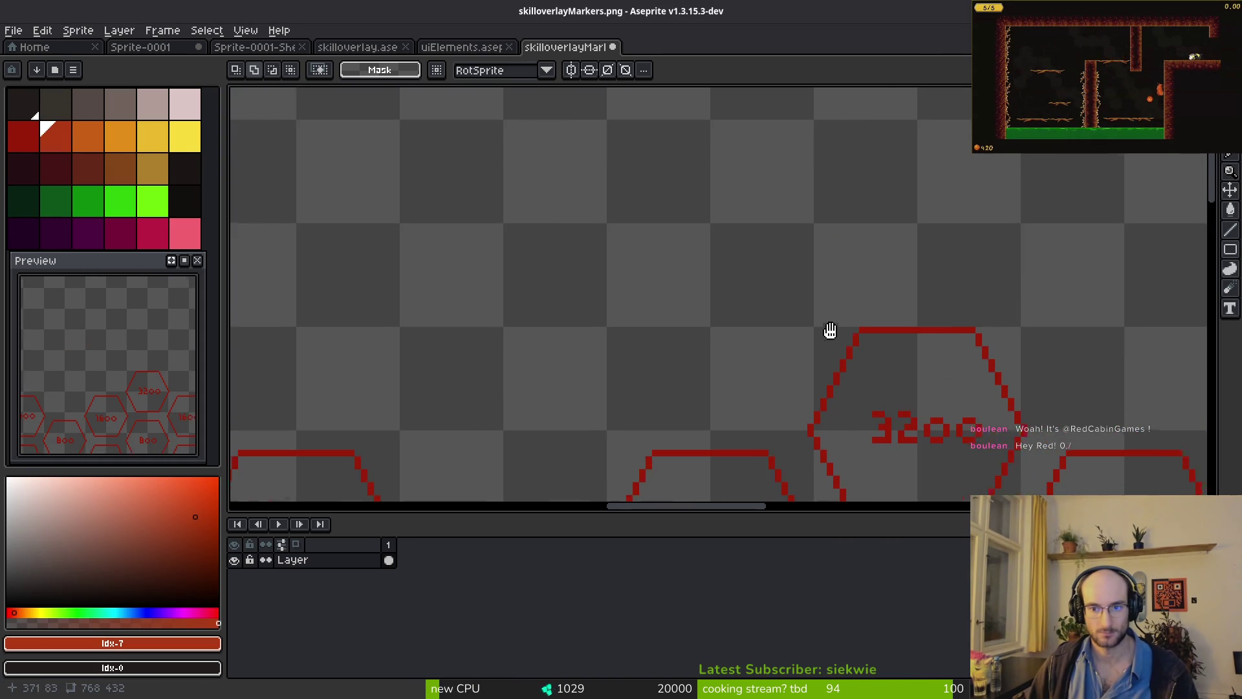
pyautogui.press('l')
# - Draw trial lines beside the 3200 hexagon, undo the last one, leaving starter pixels above a hex top
pyautogui.scroll(3, 769, 342)
pyautogui.moveTo(735, 376); pyautogui.dragTo(855, 109)
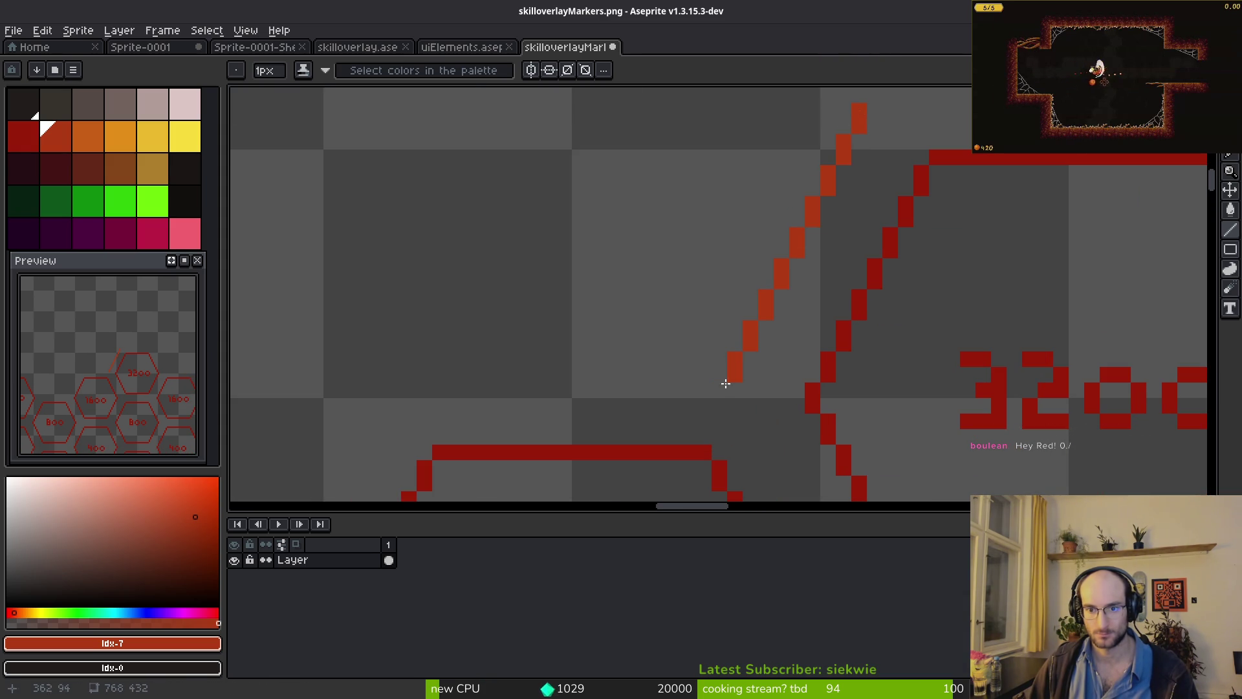
pyautogui.moveTo(733, 380); pyautogui.dragTo(437, 375)
pyautogui.scroll(-4, 477, 369)
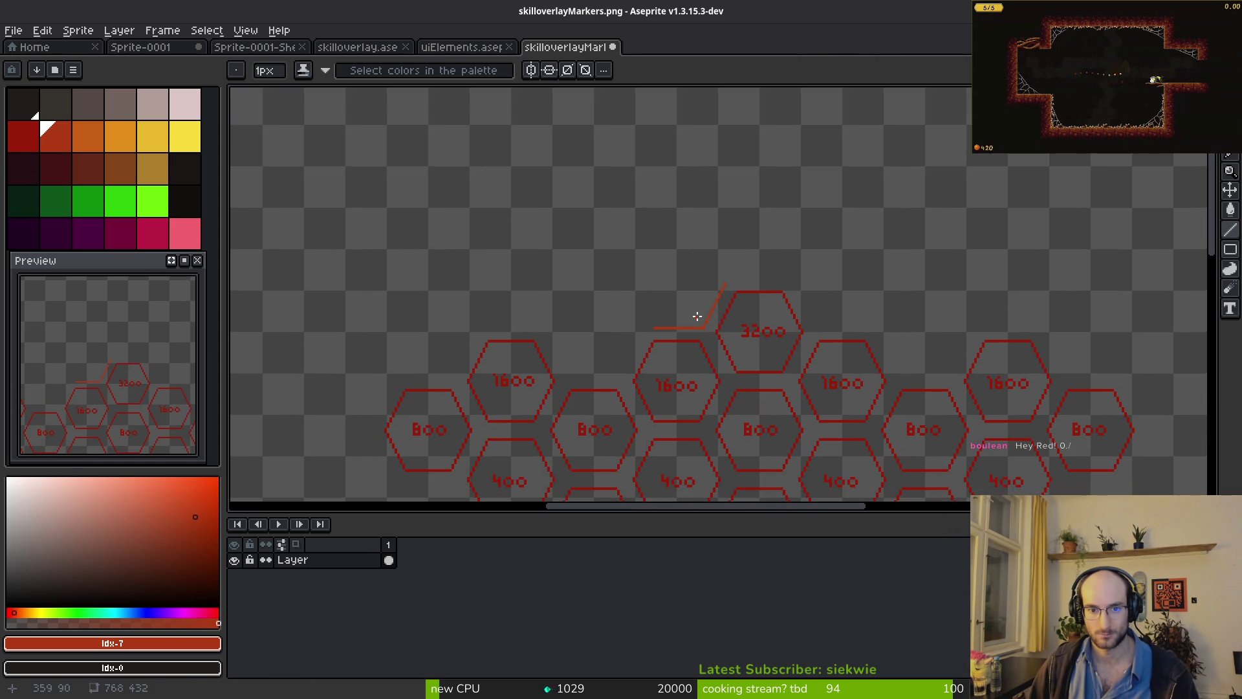
pyautogui.hotkey('ctrl', 'z')
pyautogui.scroll(-1, 708, 299)
pyautogui.scroll(2, 707, 310)
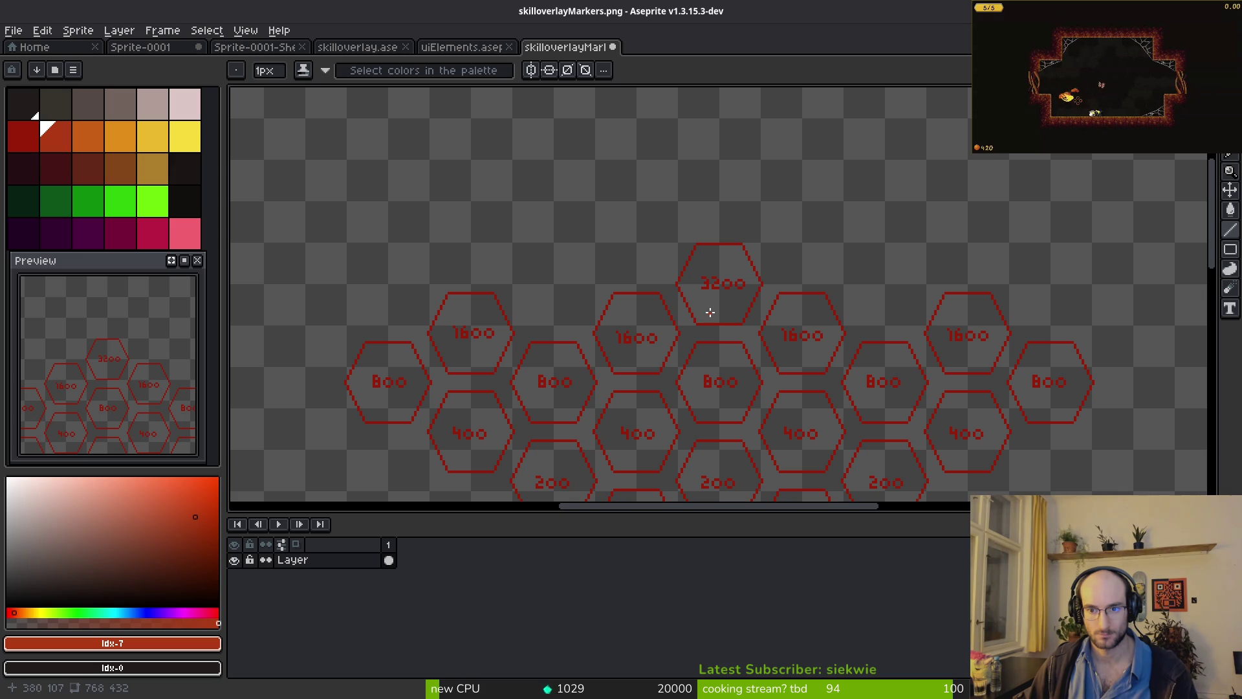
pyautogui.scroll(2, 692, 233)
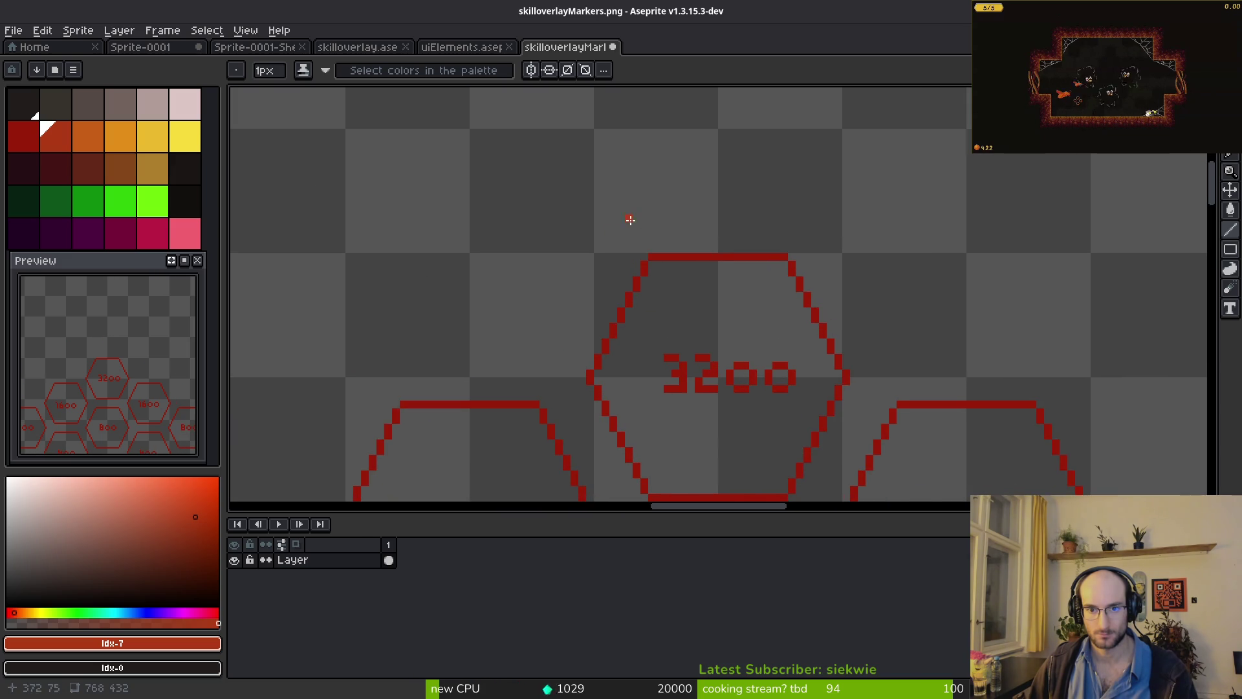
pyautogui.scroll(-3, 653, 225)
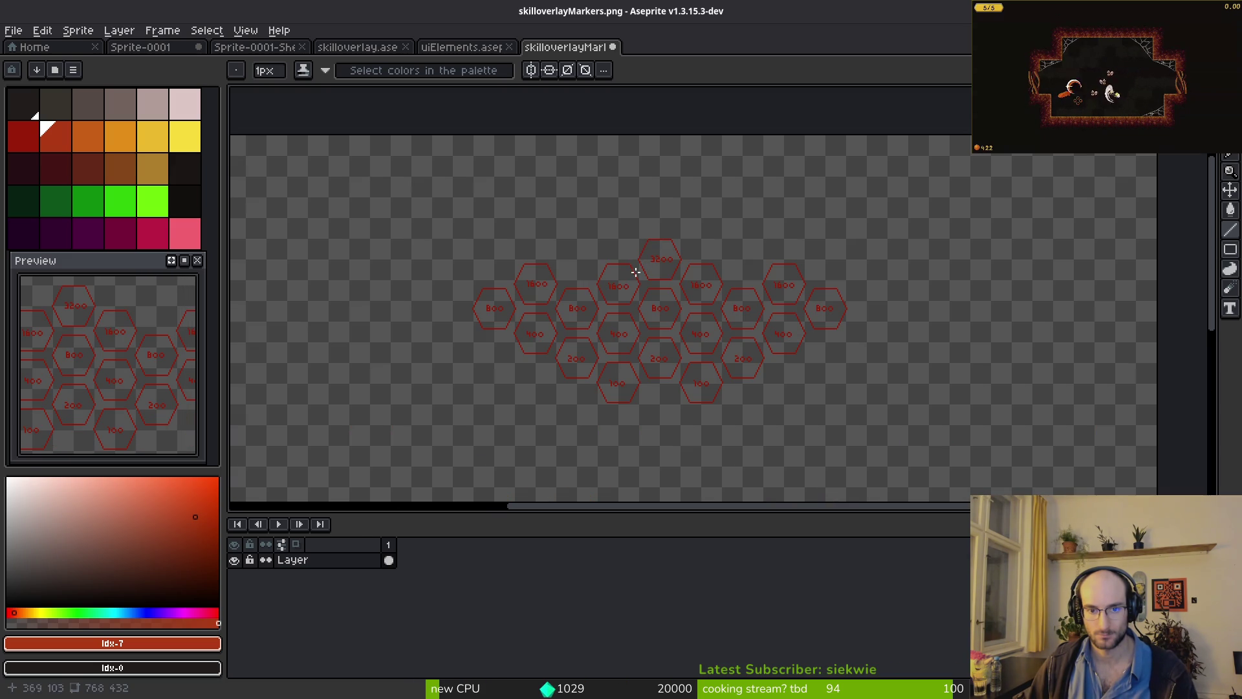
pyautogui.scroll(5, 692, 231)
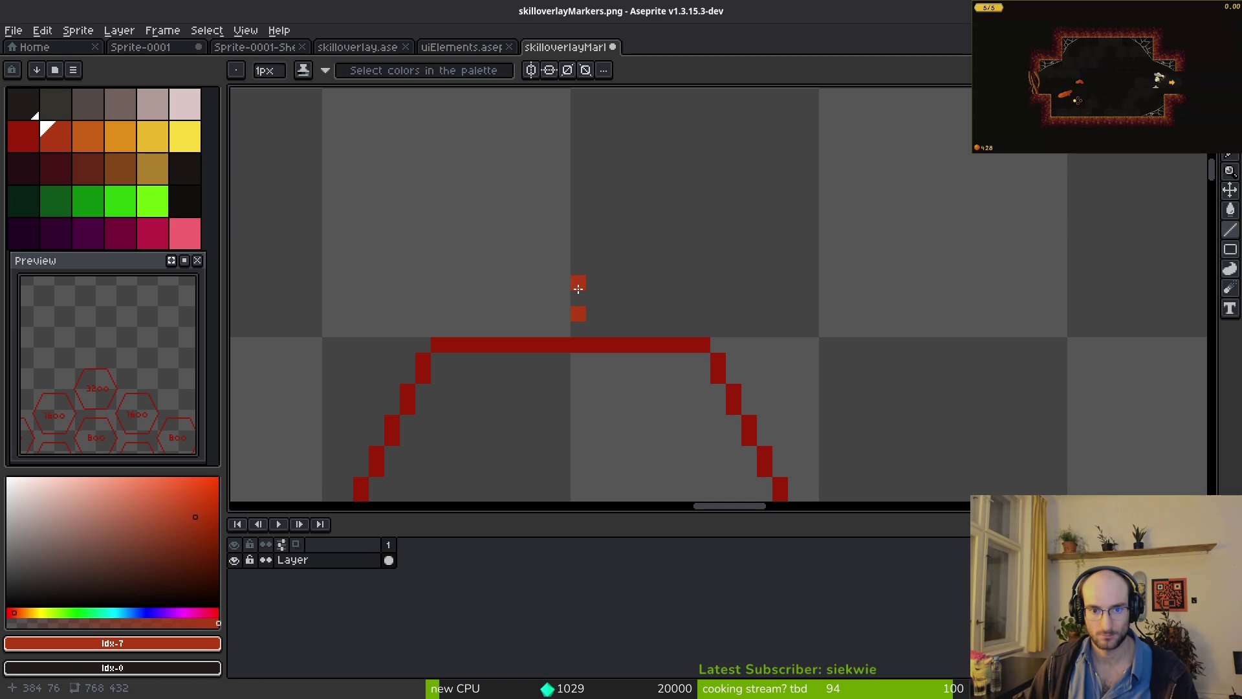
# - Draw the orange-red top bar above the 3200 hexagon, erasing strays and extending both ends
pyautogui.moveTo(603, 267)
pyautogui.mouseDown()
pyautogui.moveTo(707, 269)
pyautogui.moveTo(431, 266)
pyautogui.mouseUp()
pyautogui.press('e')
pyautogui.moveTo(578, 282); pyautogui.dragTo(579, 314)
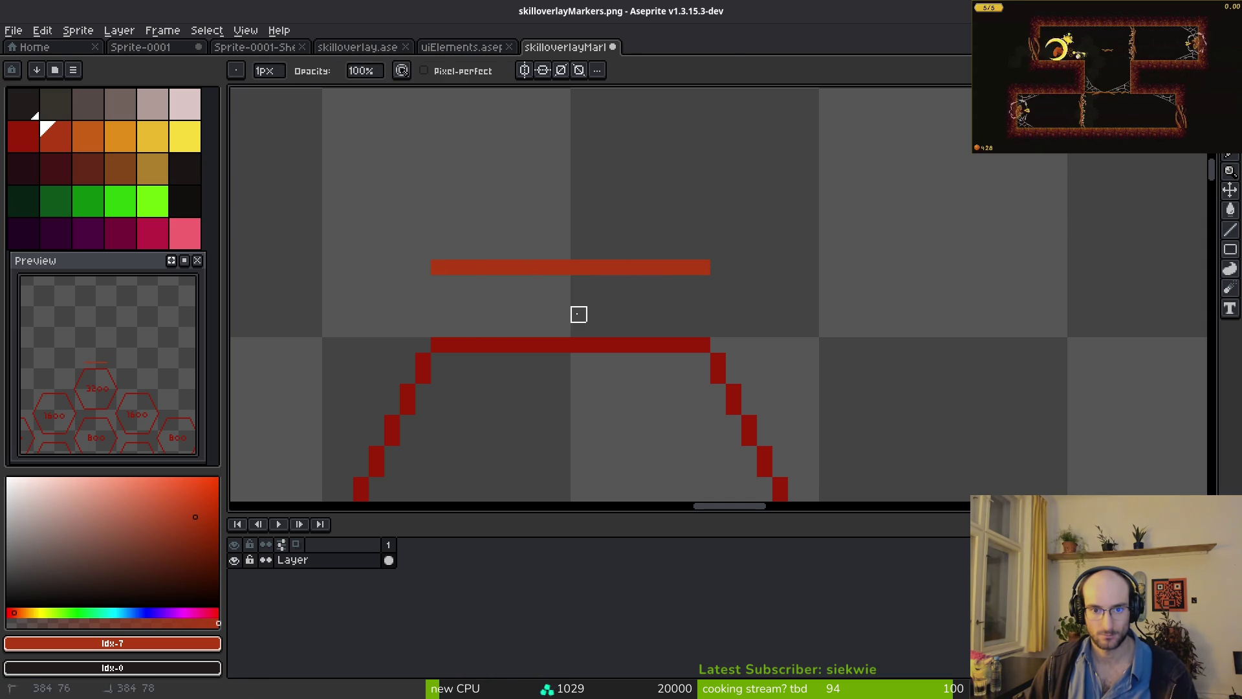
pyautogui.press('b')
pyautogui.click(718, 266)
pyautogui.click(423, 266)
# - Draw the right side sloping down from the top bar past the 3200 hexagon
pyautogui.press('l')
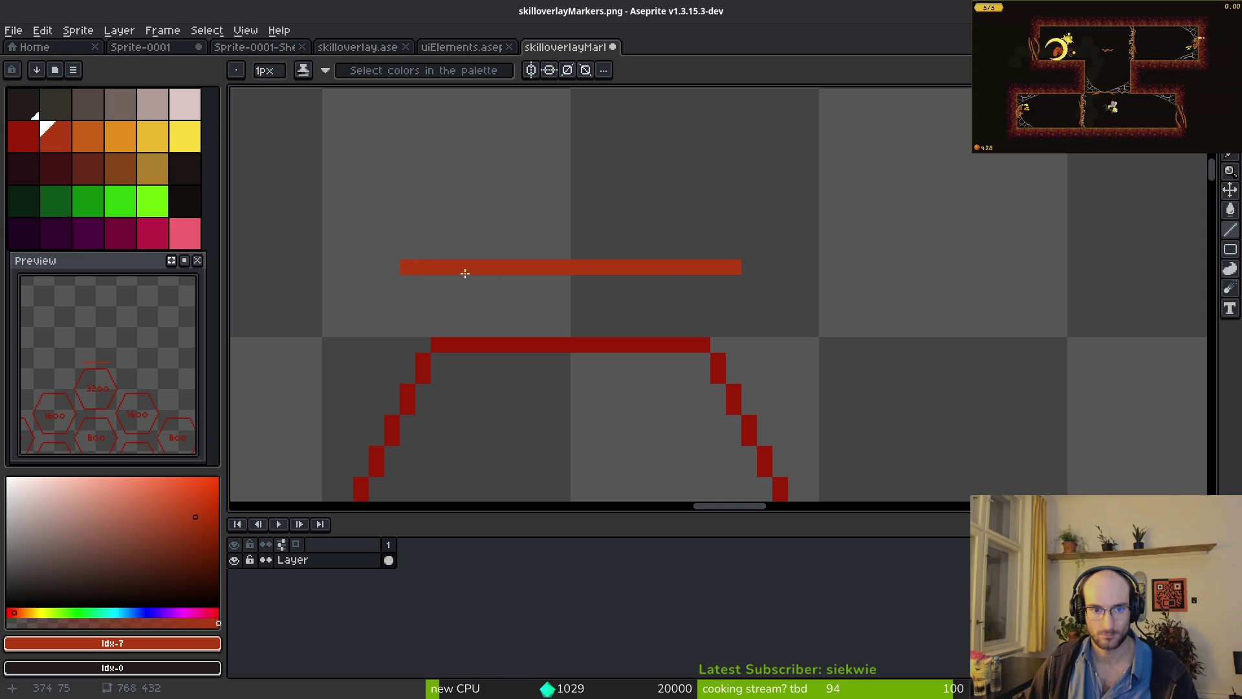
pyautogui.moveTo(745, 282); pyautogui.dragTo(850, 454)
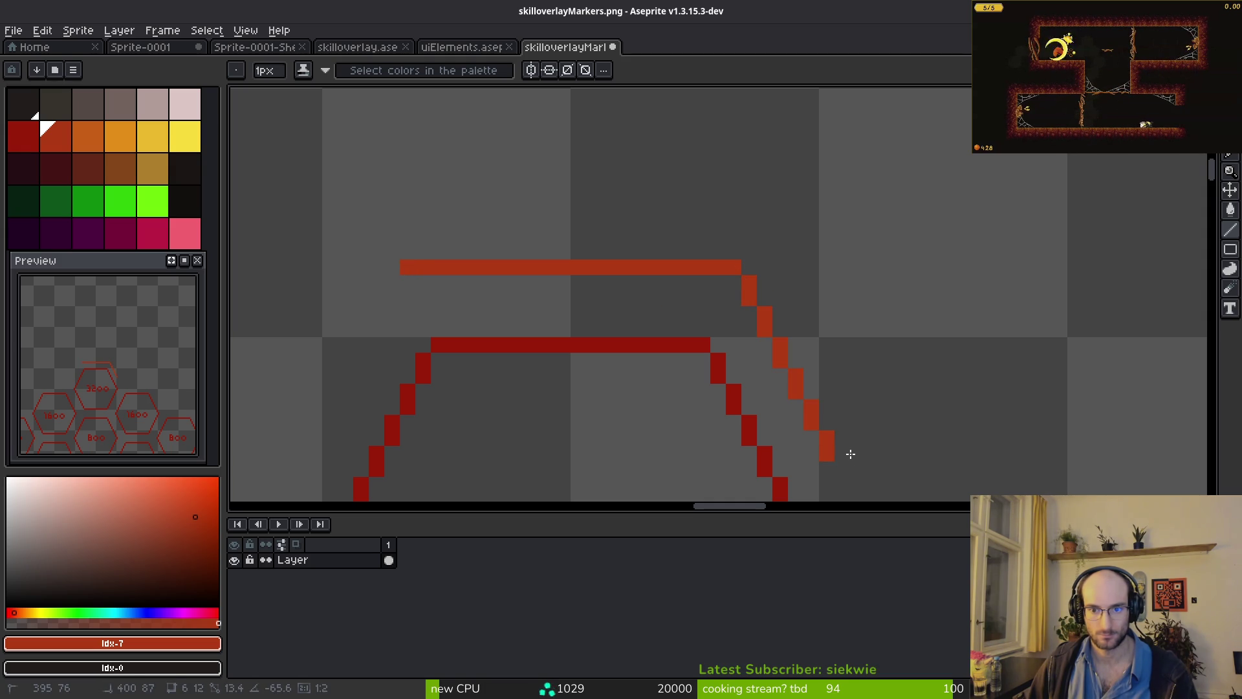
pyautogui.scroll(-2, 847, 447)
pyautogui.scroll(1, 834, 363)
pyautogui.scroll(-2, 841, 349)
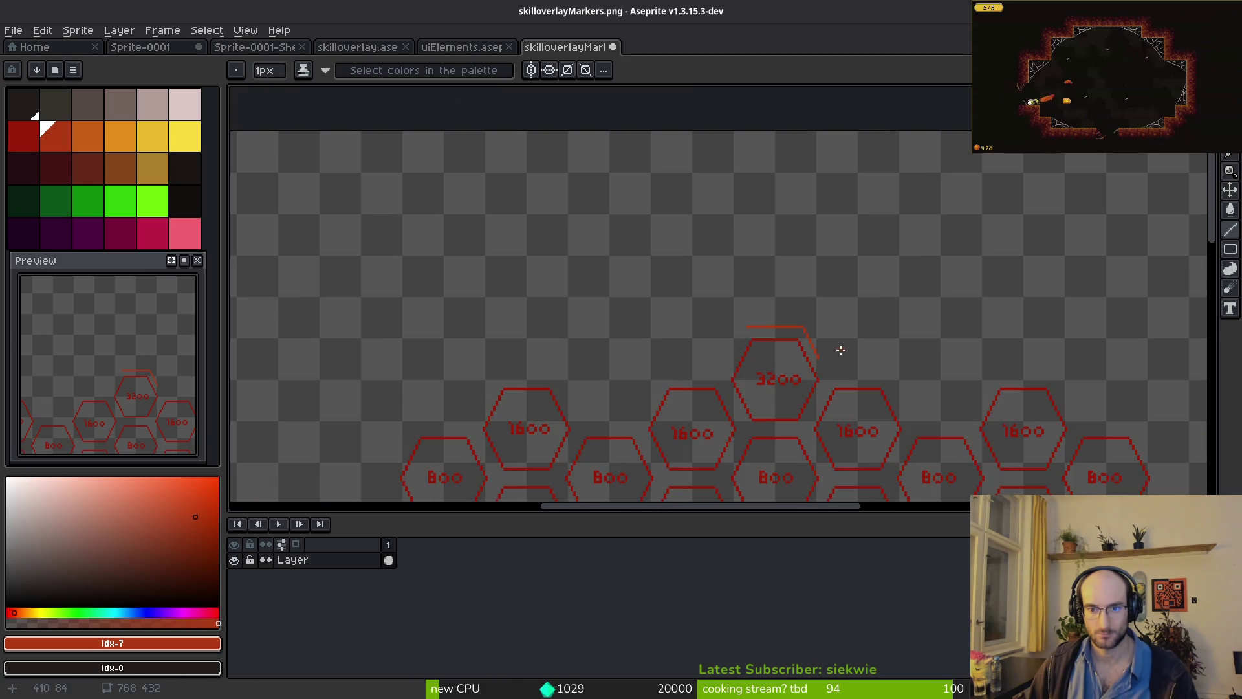
pyautogui.scroll(2, 802, 336)
pyautogui.scroll(3, 627, 188)
pyautogui.moveTo(593, 139)
pyautogui.mouseDown()
pyautogui.moveTo(679, 289)
pyautogui.moveTo(762, 401)
pyautogui.moveTo(773, 388)
pyautogui.moveTo(765, 368)
pyautogui.moveTo(590, 130)
pyautogui.moveTo(790, 427)
pyautogui.mouseUp()
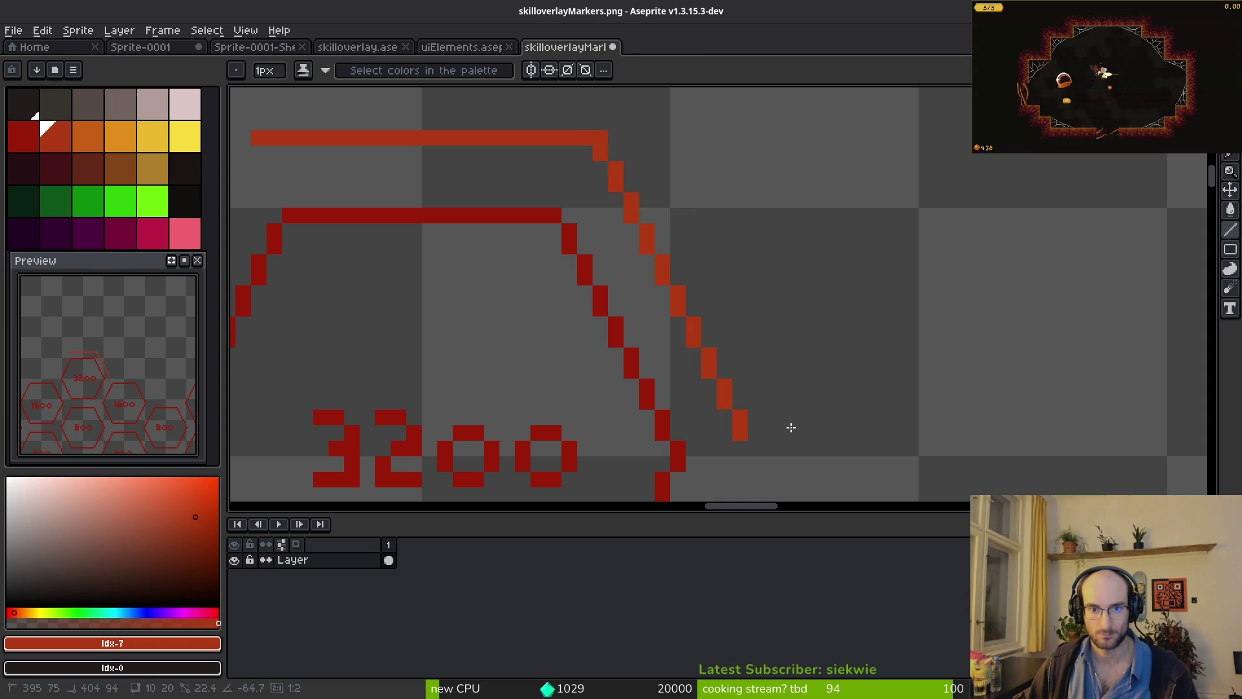
pyautogui.press('Escape')
pyautogui.moveTo(601, 149)
pyautogui.mouseDown()
pyautogui.moveTo(774, 430)
pyautogui.moveTo(602, 142)
pyautogui.moveTo(793, 421)
pyautogui.mouseUp()
# - Add a horizontal tail leading left from the outline
pyautogui.scroll(-3, 795, 381)
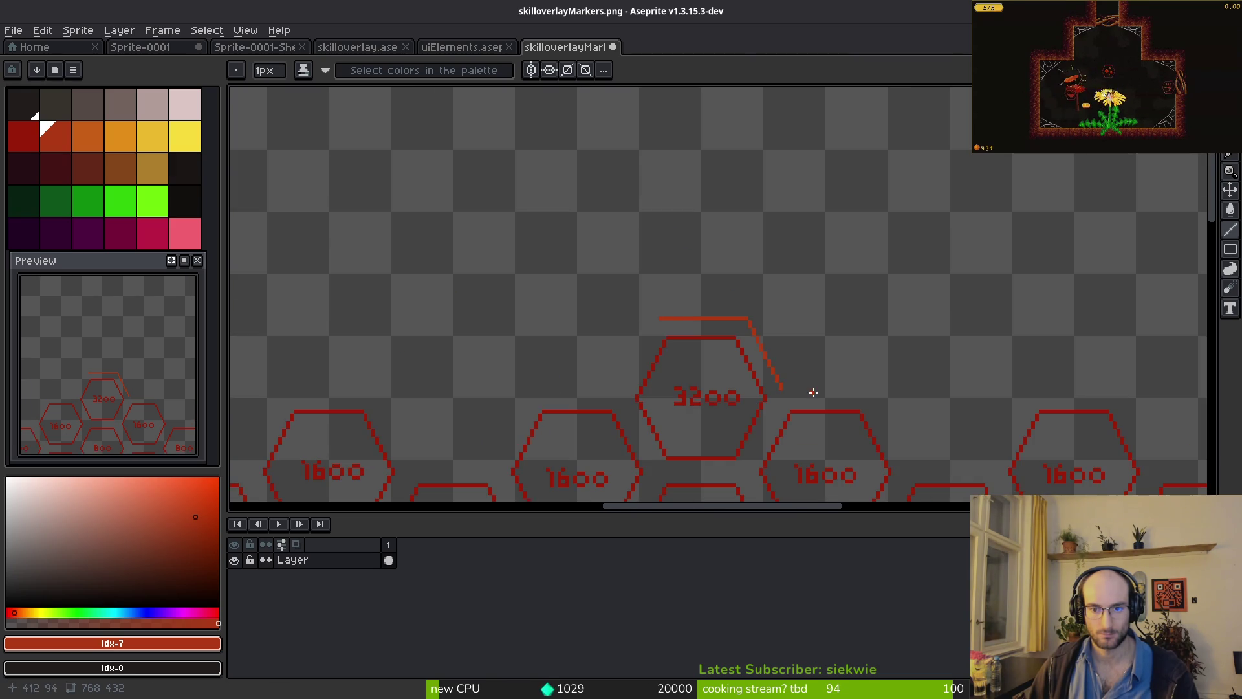
pyautogui.scroll(3, 540, 333)
pyautogui.moveTo(540, 125); pyautogui.dragTo(761, 321)
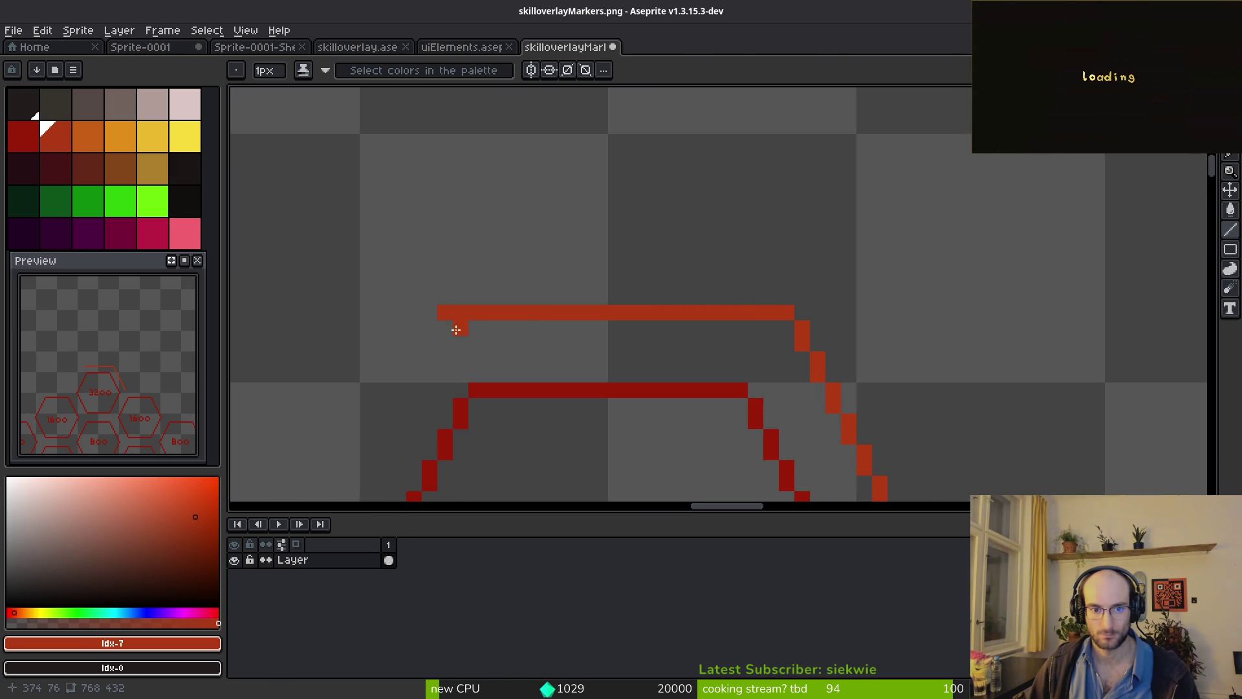
pyautogui.scroll(-2, 416, 326)
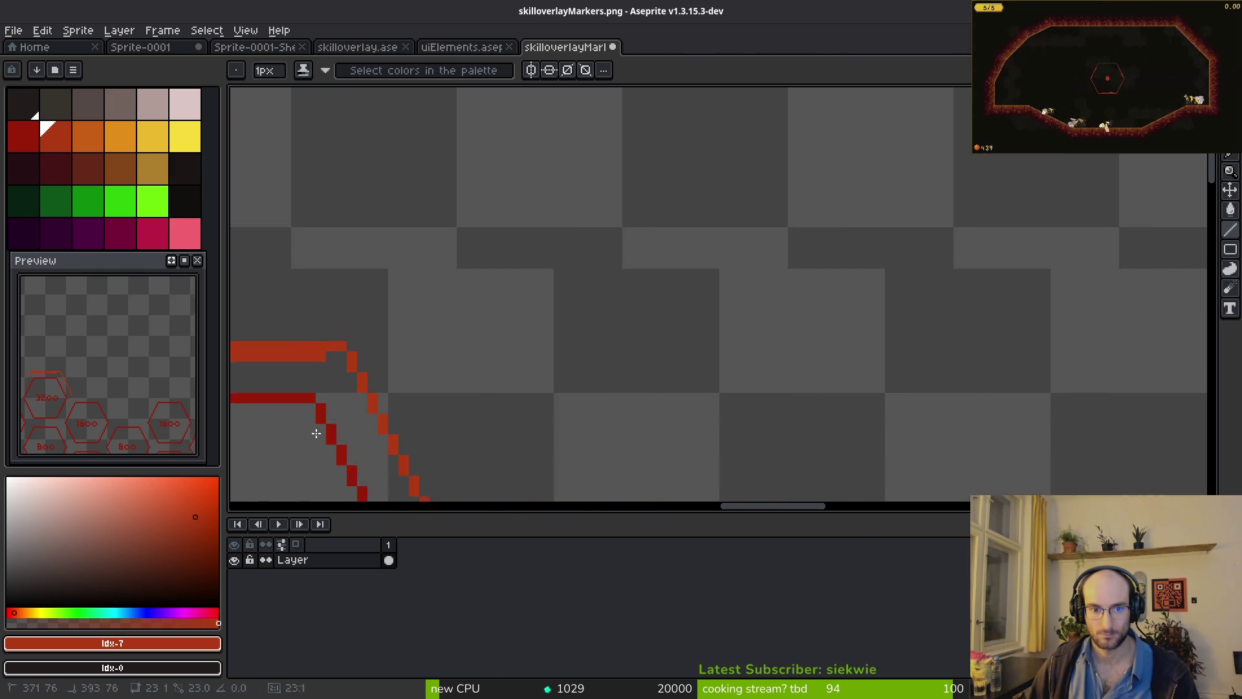
pyautogui.moveTo(410, 410)
pyautogui.mouseDown()
pyautogui.moveTo(886, 293)
pyautogui.moveTo(829, 154)
pyautogui.moveTo(732, 289)
pyautogui.mouseUp()
pyautogui.scroll(3, 886, 293)
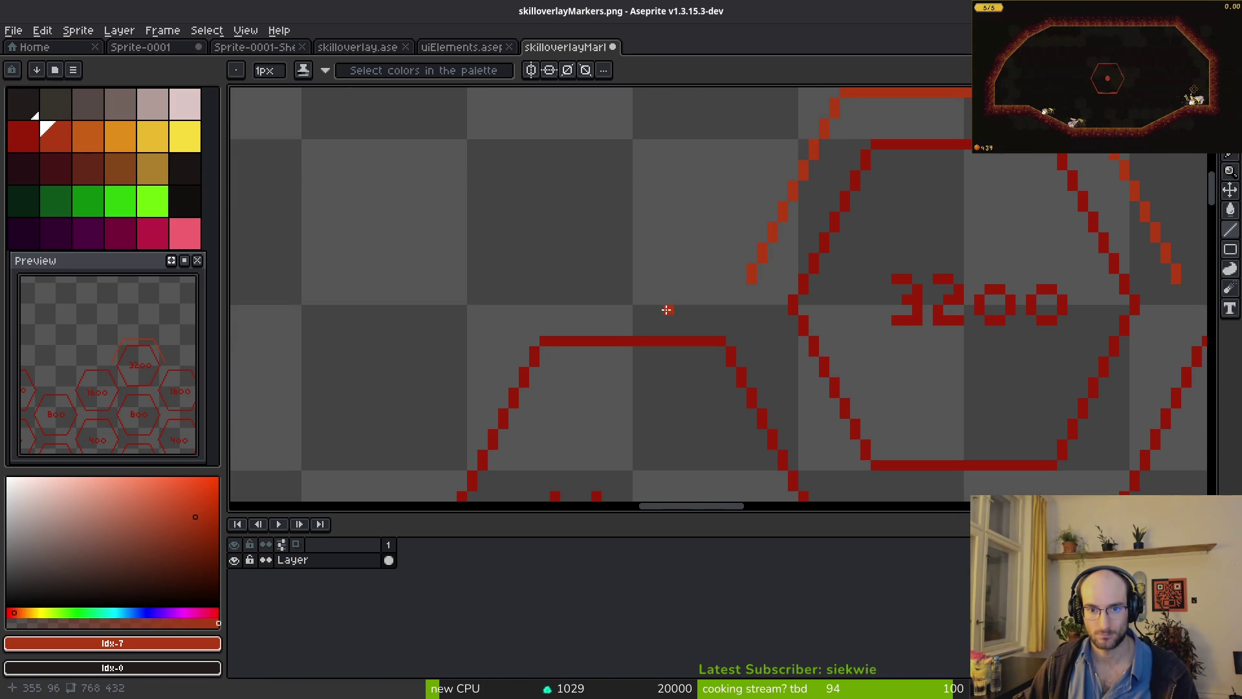
pyautogui.moveTo(740, 287); pyautogui.dragTo(541, 285)
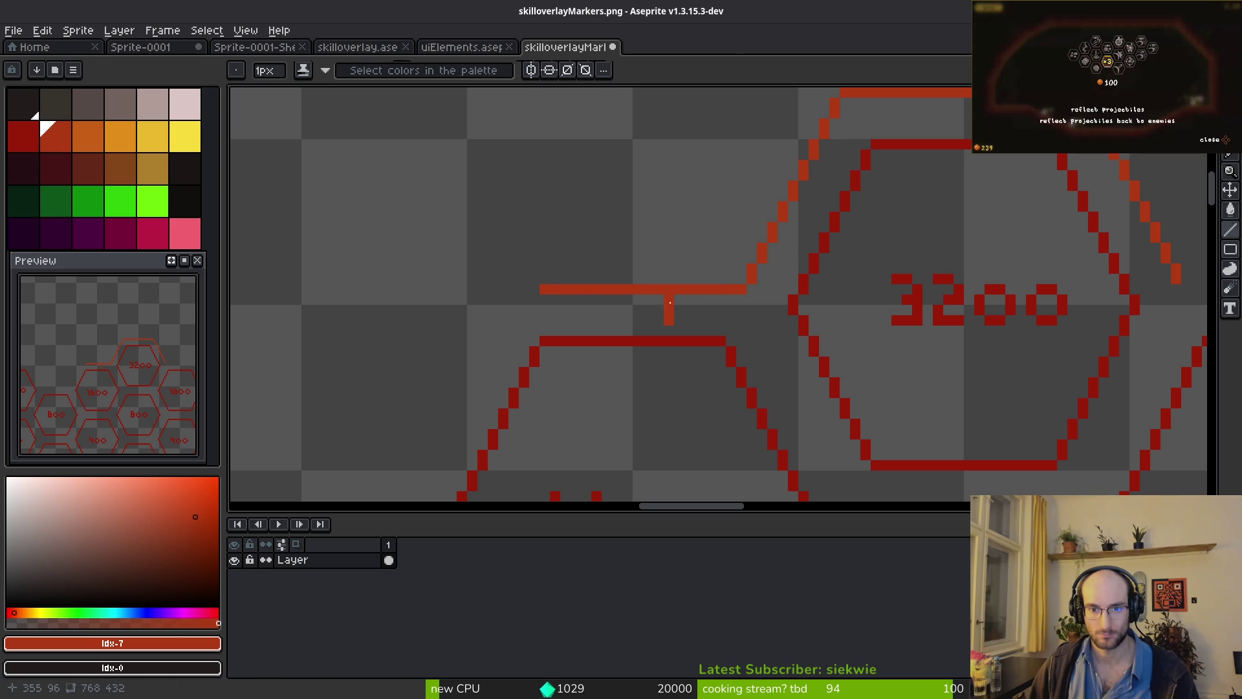
# - Select the orange-red top line with the Magic Wand
pyautogui.press('b')
pyautogui.scroll(-2, 707, 291)
pyautogui.scroll(2, 695, 279)
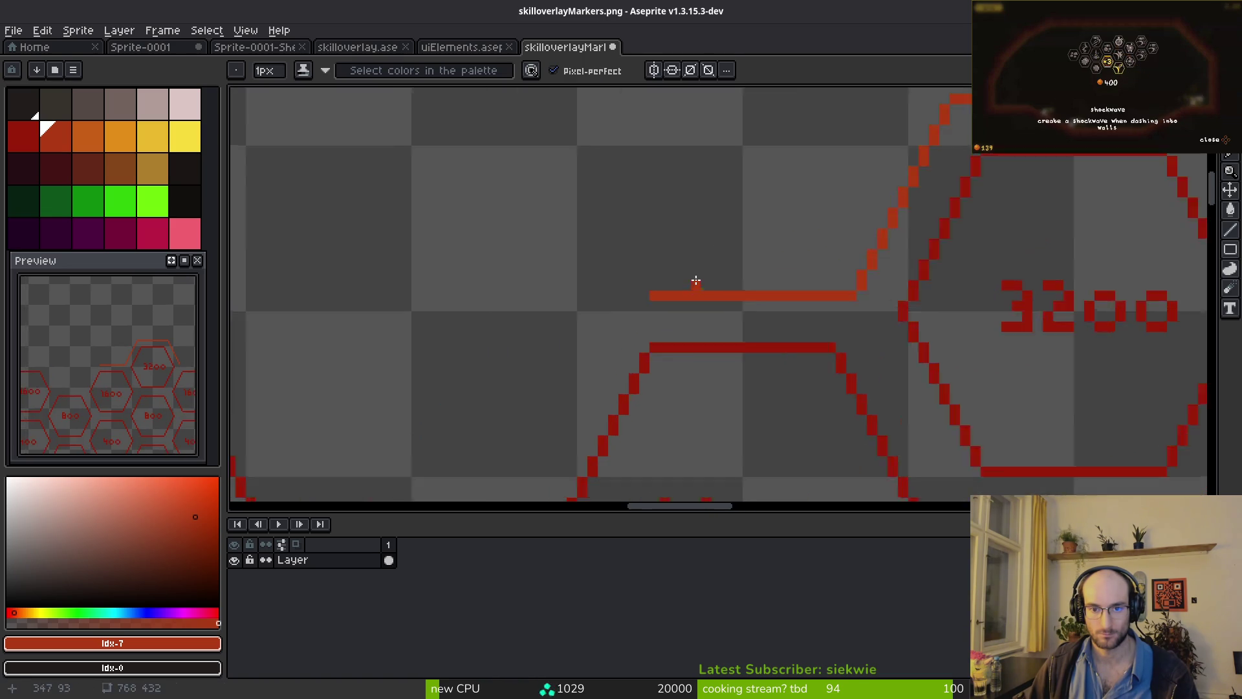
pyautogui.scroll(1, 915, 194)
pyautogui.scroll(-1, 752, 286)
pyautogui.press('w')
pyautogui.click(672, 210)
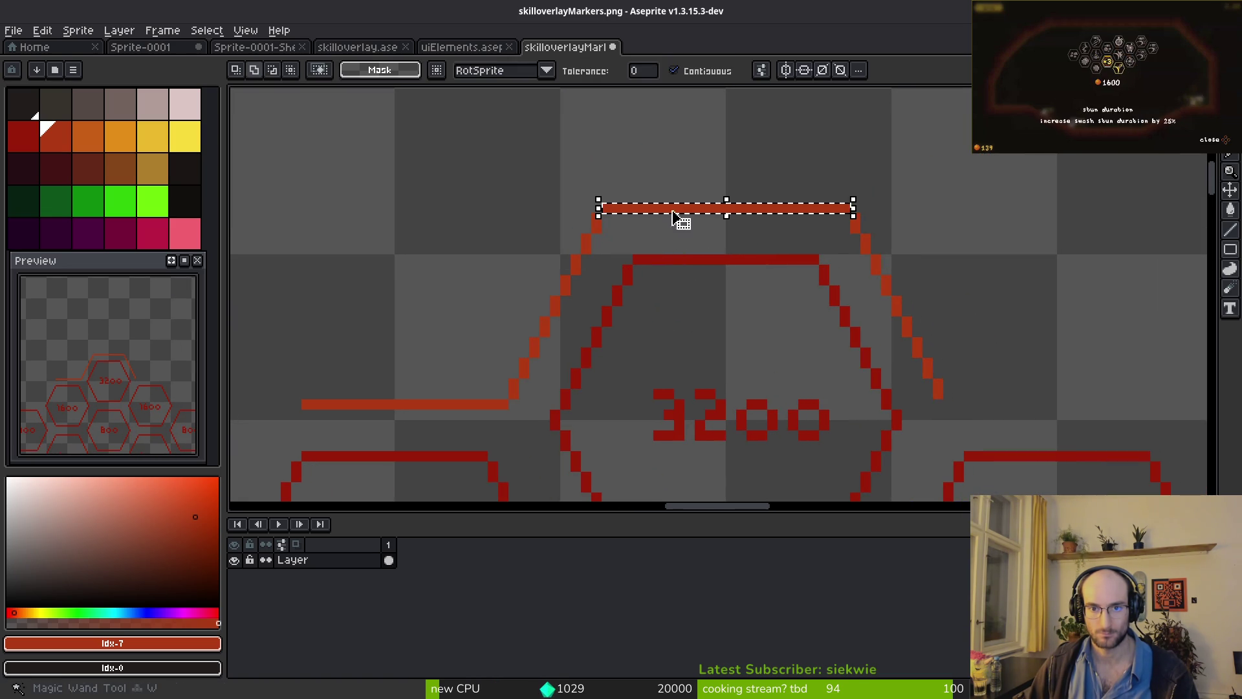
# - Move the whole orange-red outline onto a new layer by selecting all of it, cutting, and pasting
pyautogui.hotkey('ctrl', 'd')
pyautogui.click(673, 70)
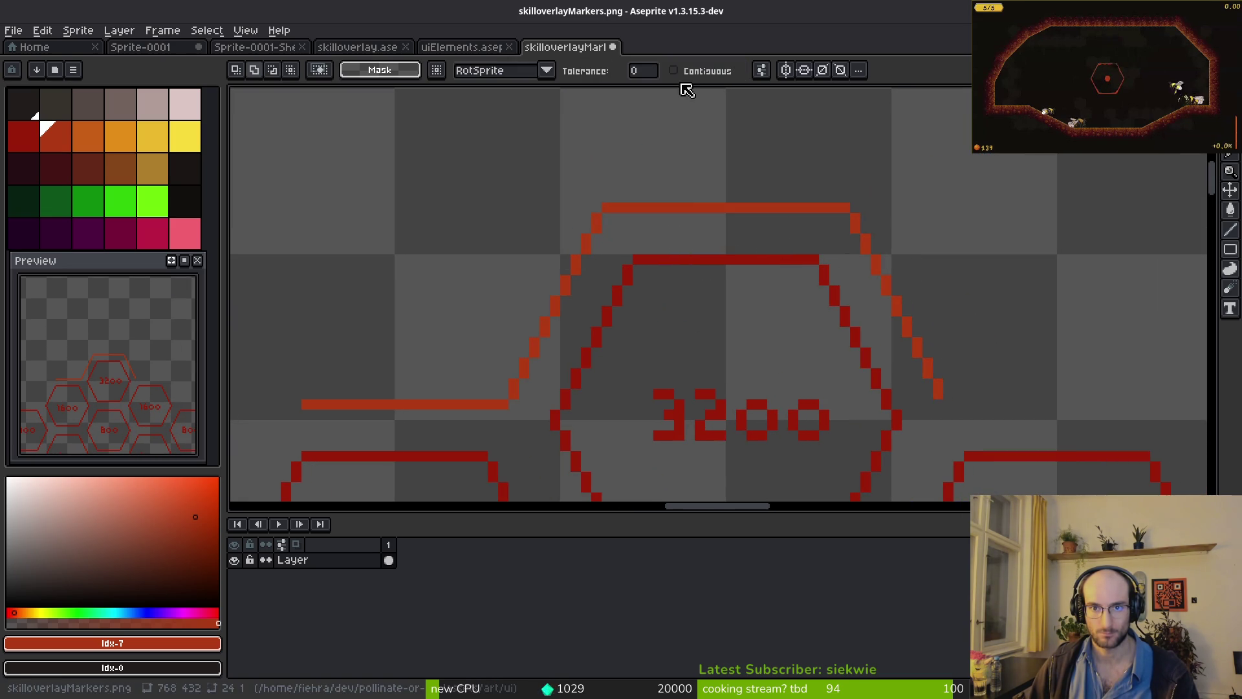
pyautogui.click(689, 217)
pyautogui.press('Delete')
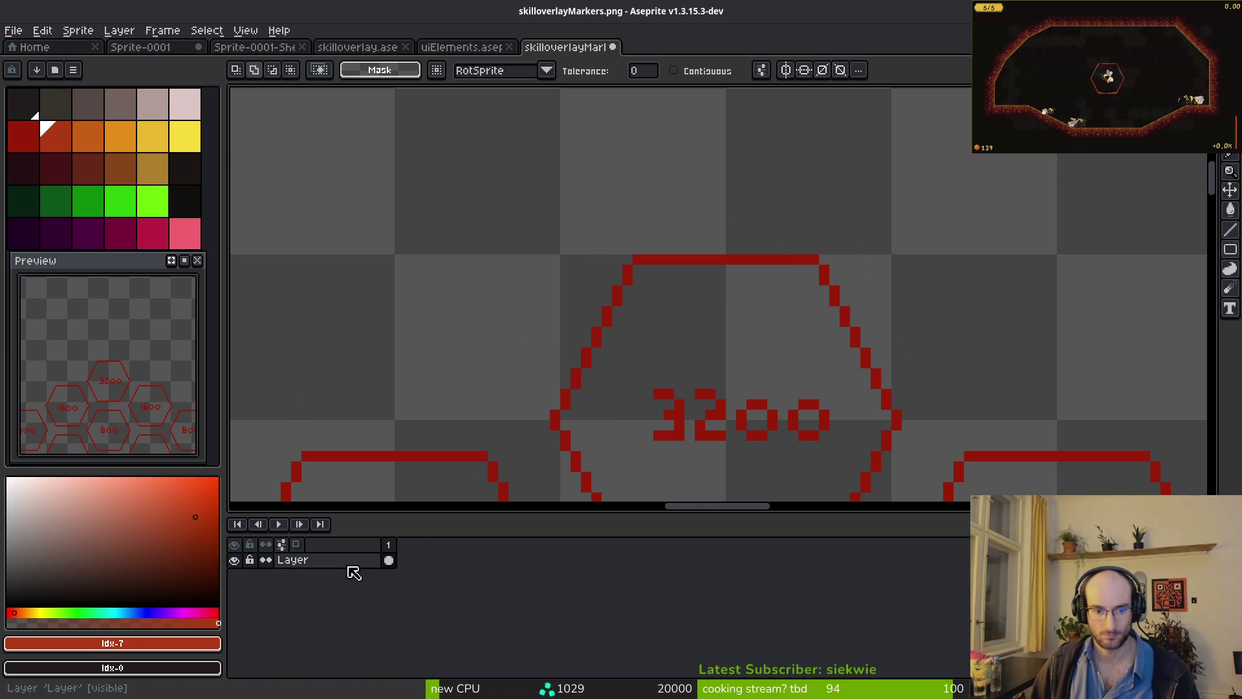
pyautogui.hotkey('shift', 'n')
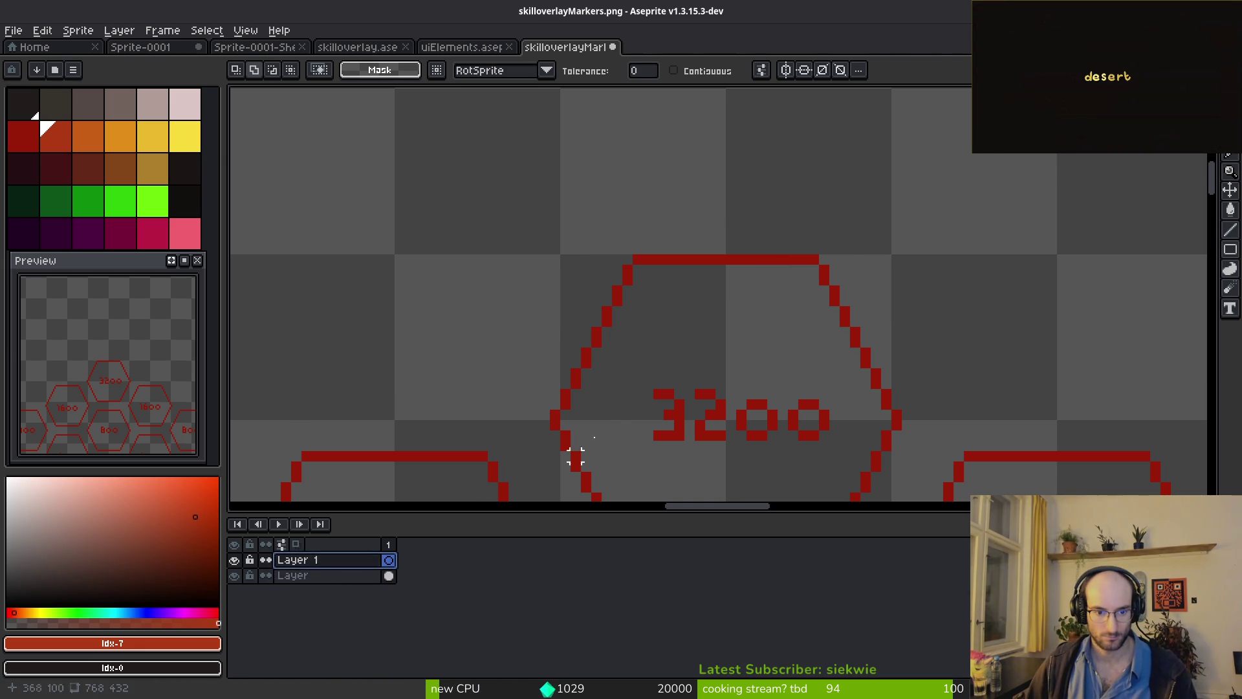
pyautogui.hotkey('ctrl', 'v')
# - Paste an outline copy and commit it above a 1600 hexagon
pyautogui.scroll(-3, 709, 280)
pyautogui.hscroll(-5, 673, 327)
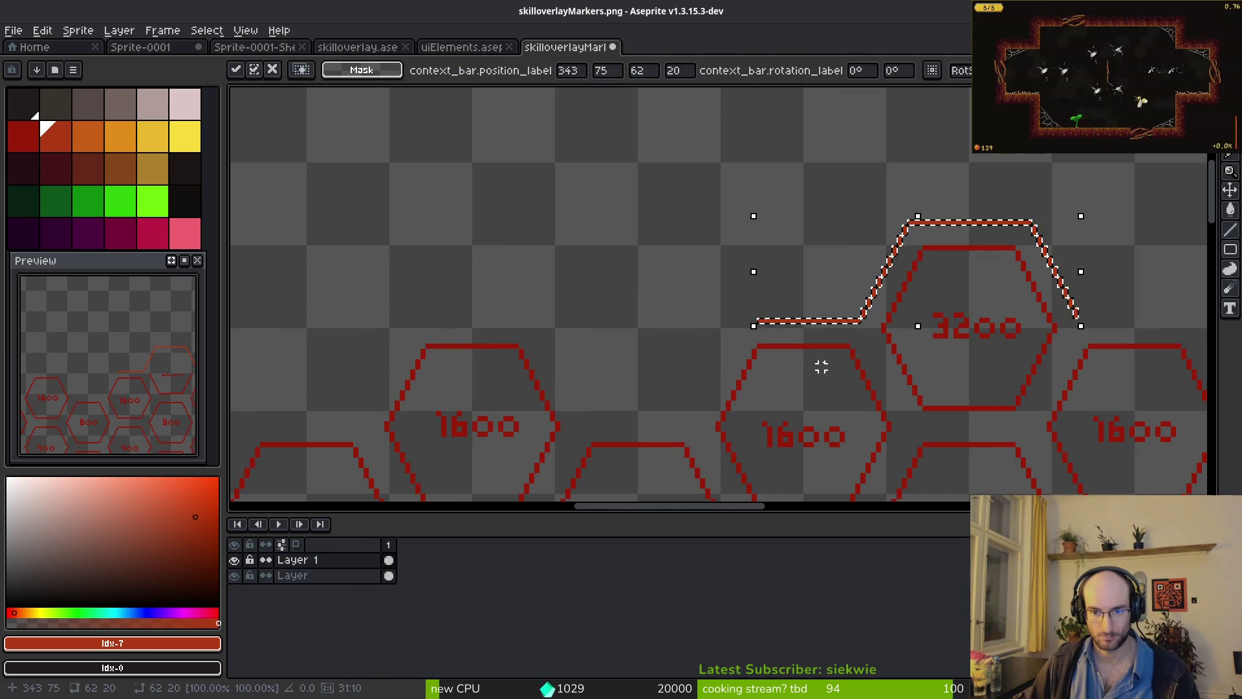
pyautogui.hscroll(-5, 951, 259)
pyautogui.hotkey('ctrl', 'v')
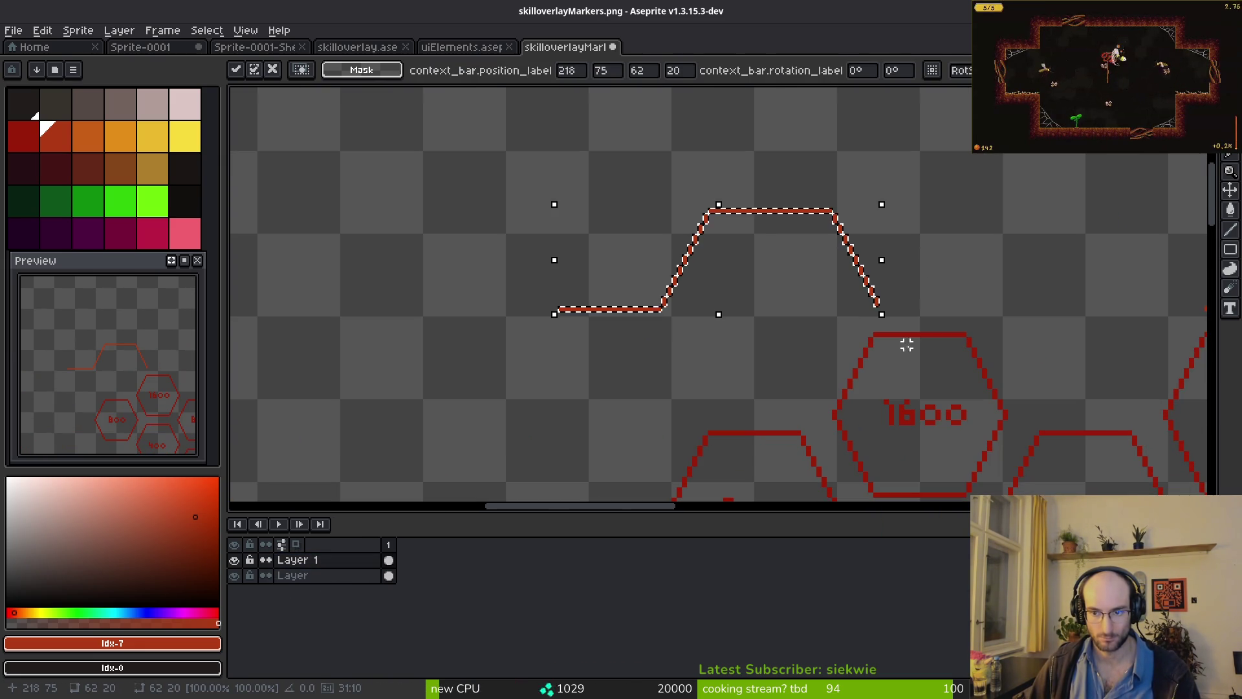
pyautogui.scroll(3, 797, 267)
pyautogui.scroll(2, 588, 203)
pyautogui.moveTo(685, 285)
pyautogui.mouseDown()
pyautogui.moveTo(1044, 446)
pyautogui.moveTo(989, 480)
pyautogui.mouseUp()
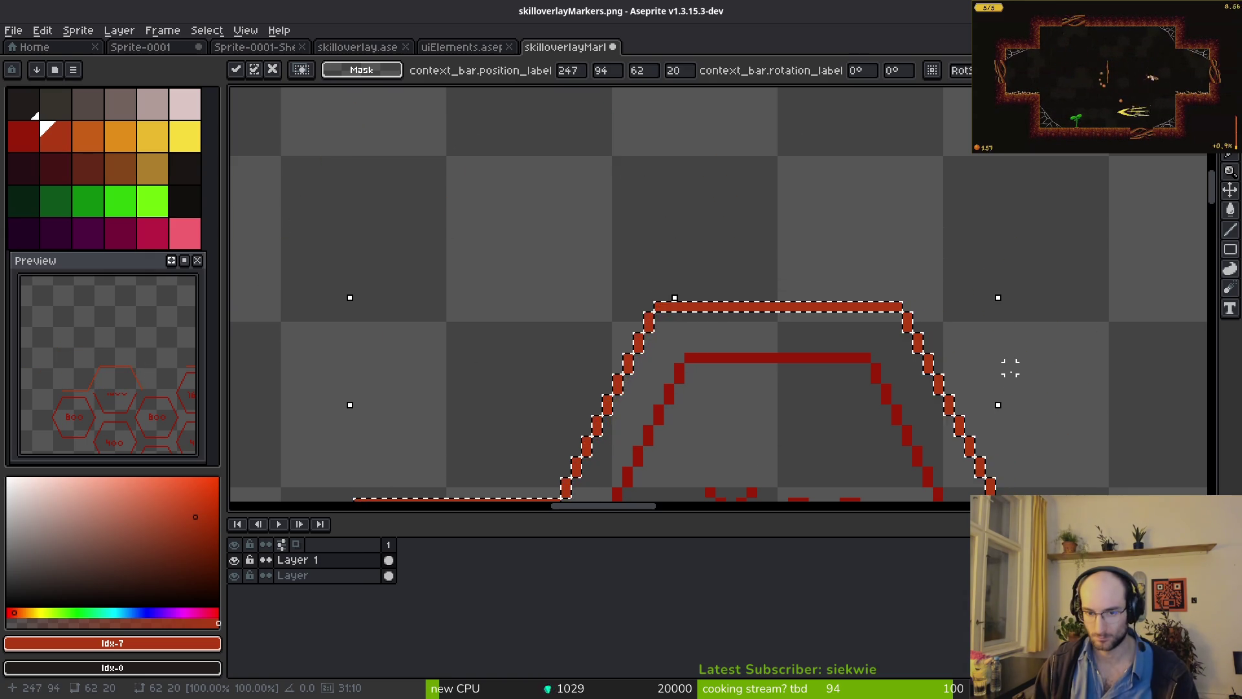
pyautogui.scroll(-1, 901, 402)
pyautogui.press('b')
pyautogui.scroll(2, 703, 229)
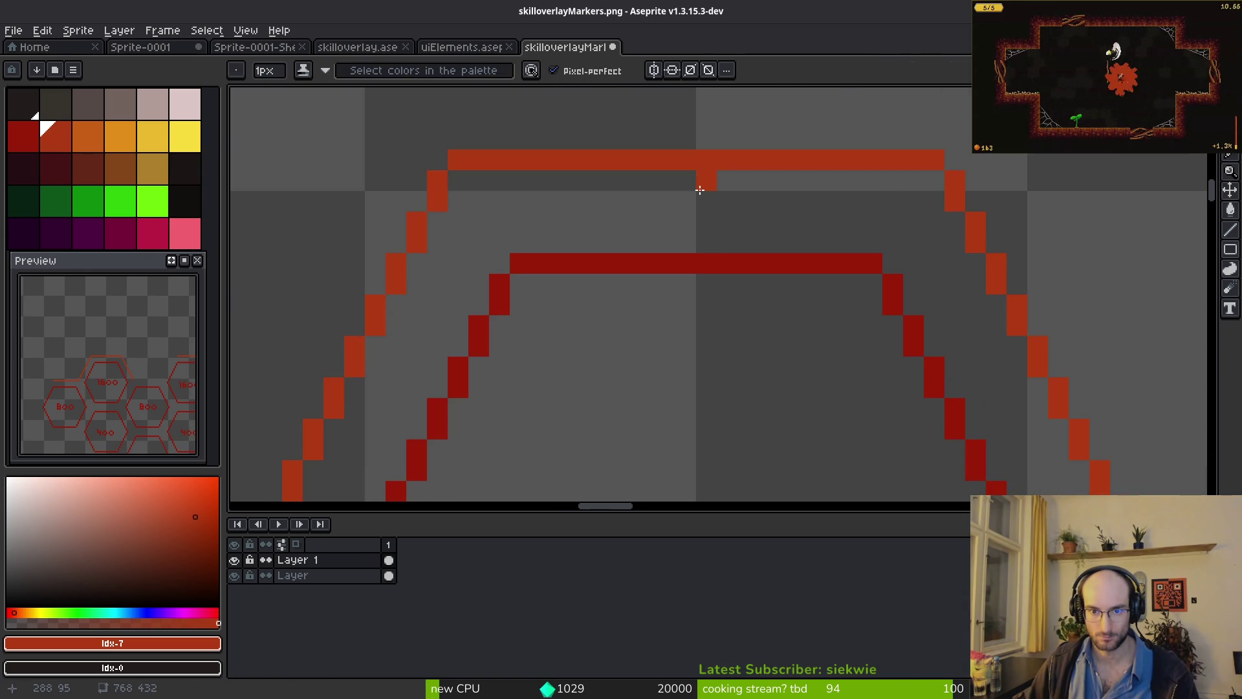
pyautogui.scroll(-3, 751, 304)
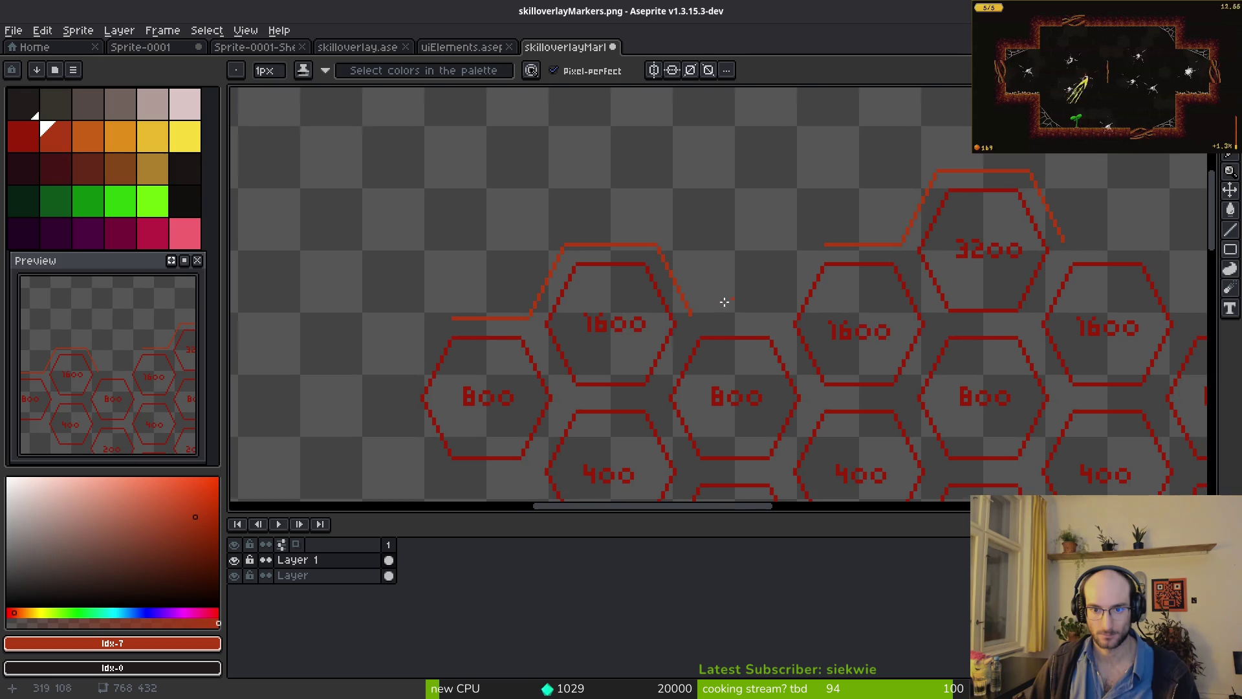
# - Paste another outline piece, flip it vertically, and lower it into the gap between 1600 hexagons
pyautogui.hotkey('ctrl', 'v')
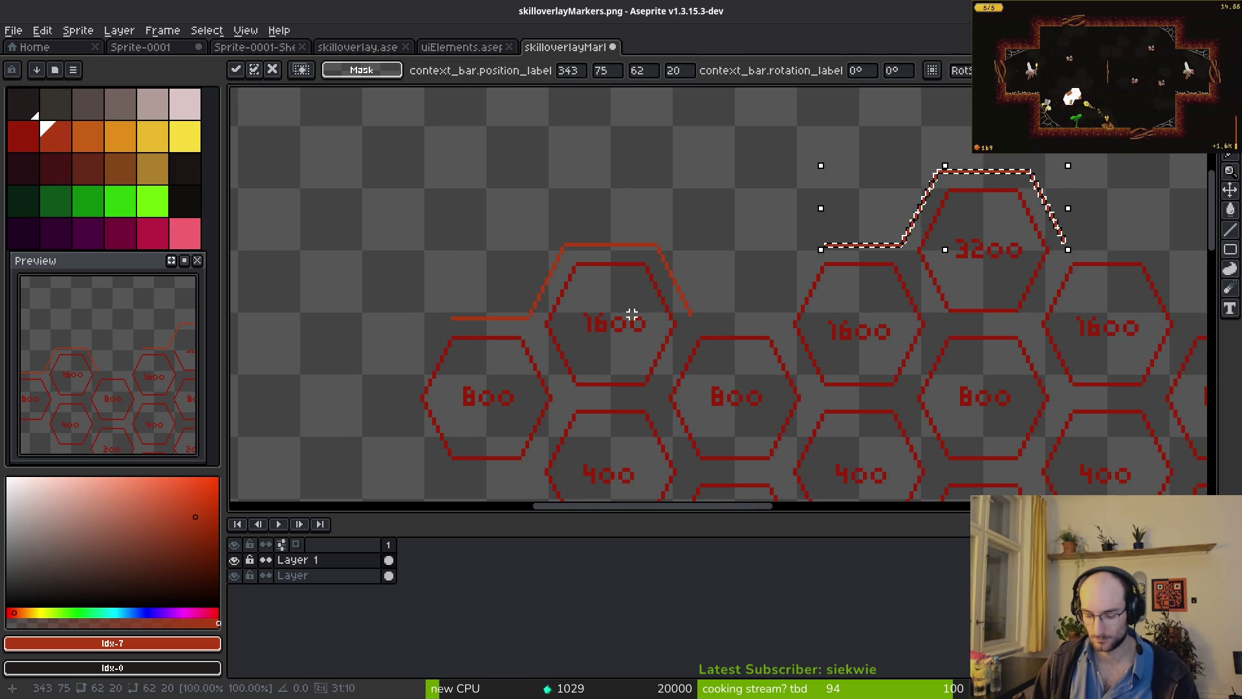
pyautogui.moveTo(921, 182)
pyautogui.mouseDown()
pyautogui.moveTo(757, 286)
pyautogui.moveTo(793, 264)
pyautogui.moveTo(733, 169)
pyautogui.moveTo(720, 185)
pyautogui.moveTo(740, 156)
pyautogui.mouseUp()
pyautogui.hotkey('shift', 'v')
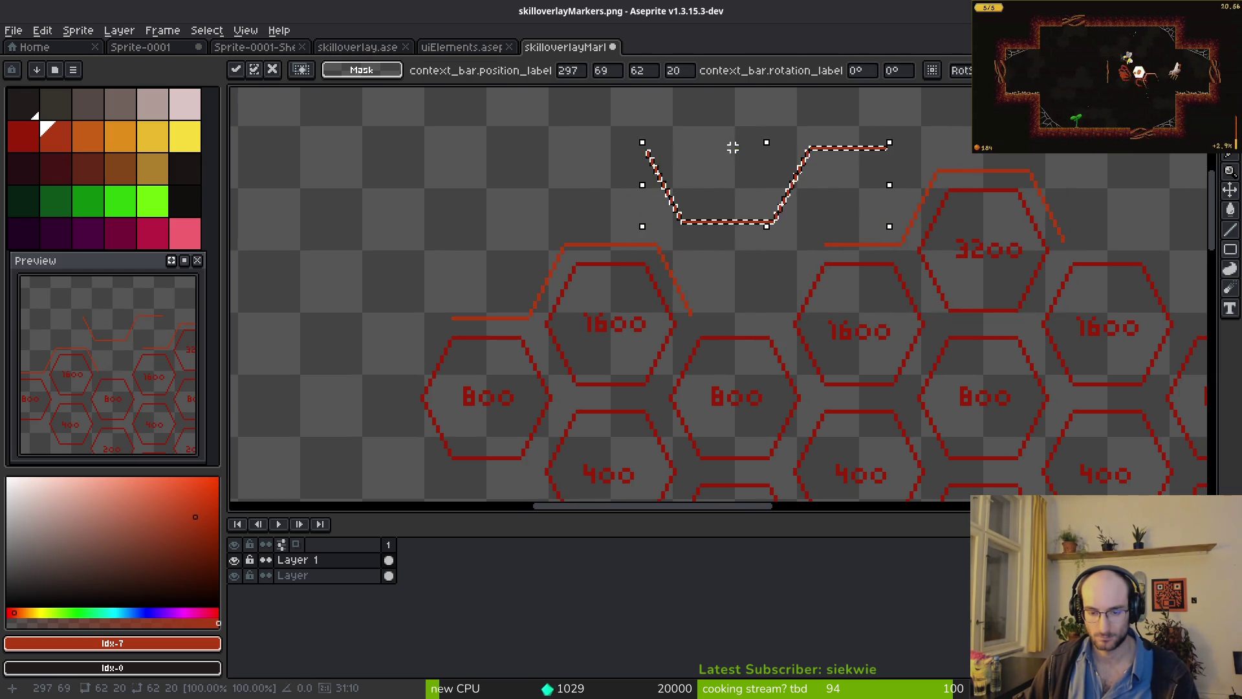
pyautogui.scroll(3, 755, 223)
pyautogui.moveTo(741, 219)
pyautogui.mouseDown()
pyautogui.moveTo(745, 401)
pyautogui.moveTo(764, 469)
pyautogui.moveTo(540, 342)
pyautogui.moveTo(831, 125)
pyautogui.moveTo(899, 97)
pyautogui.moveTo(951, 495)
pyautogui.mouseUp()
pyautogui.scroll(-1, 602, 202)
# - Set down the flipped piece and lasso-select around the outline join
pyautogui.hotkey('ctrl', 'd')
pyautogui.scroll(2, 719, 220)
pyautogui.press('q')
pyautogui.moveTo(963, 393); pyautogui.dragTo(518, 394)
pyautogui.scroll(-2, 892, 324)
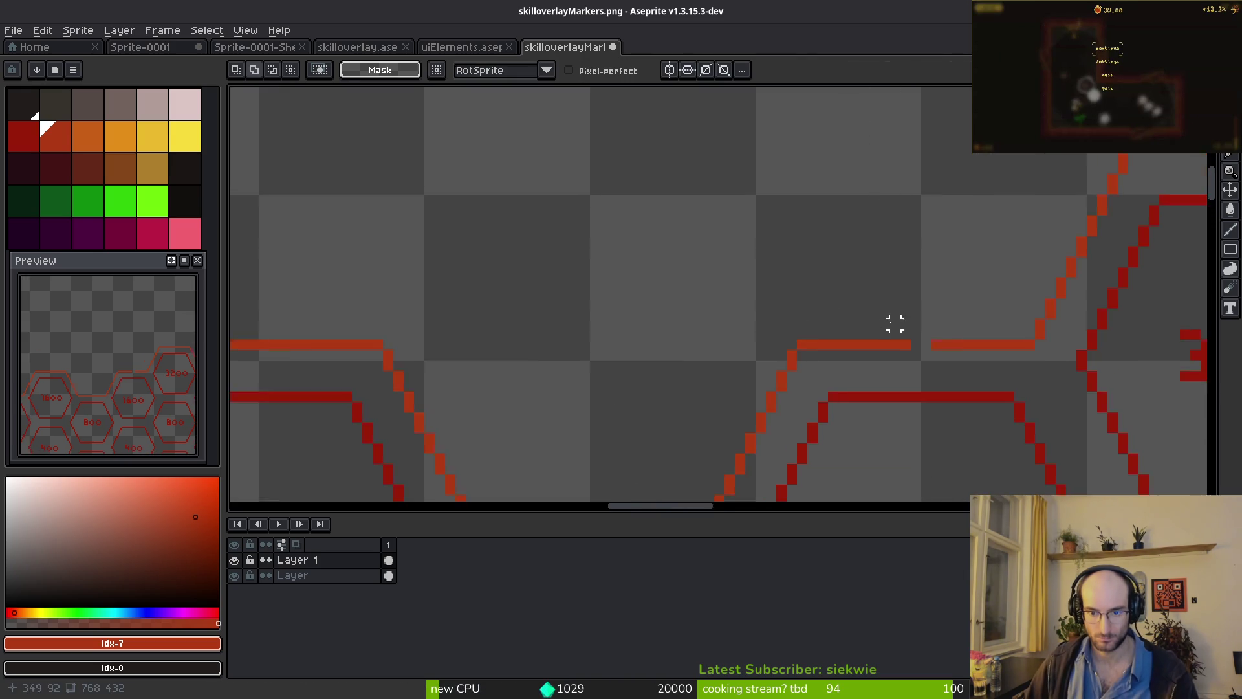
pyautogui.scroll(1, 818, 239)
# - Fix the top outline bar's left end pixel by pixel so it sits in line
pyautogui.press('b')
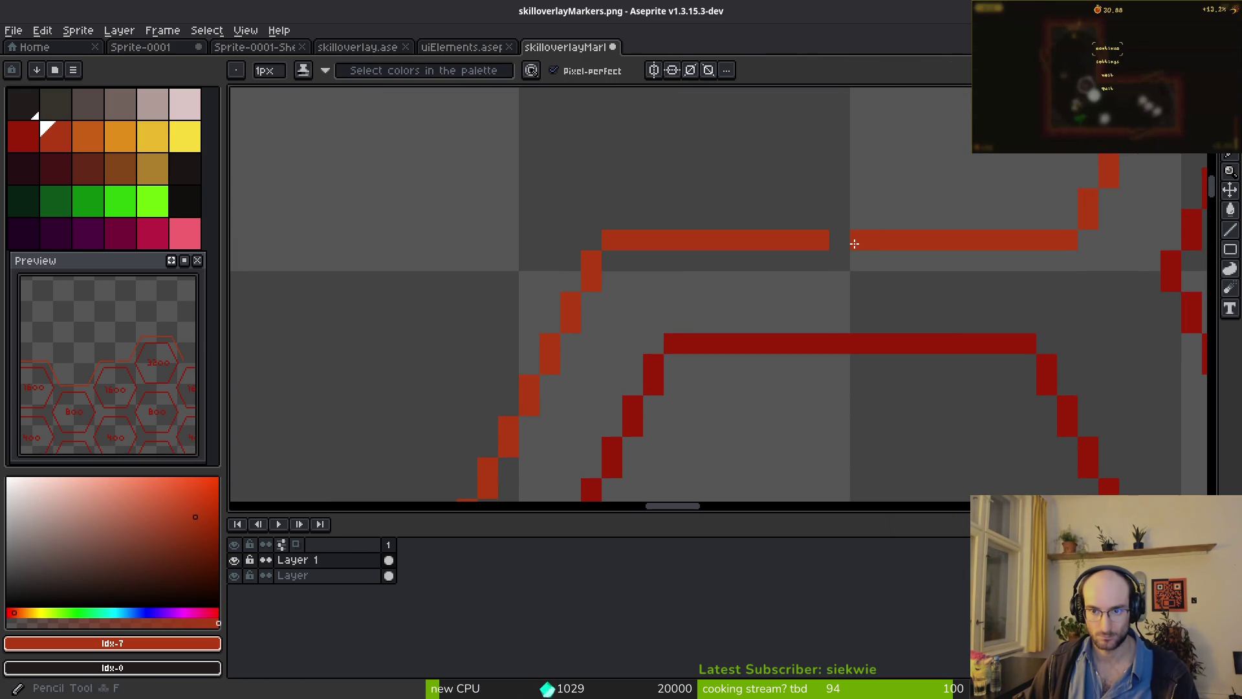
pyautogui.scroll(-3, 864, 266)
pyautogui.scroll(-2, 841, 291)
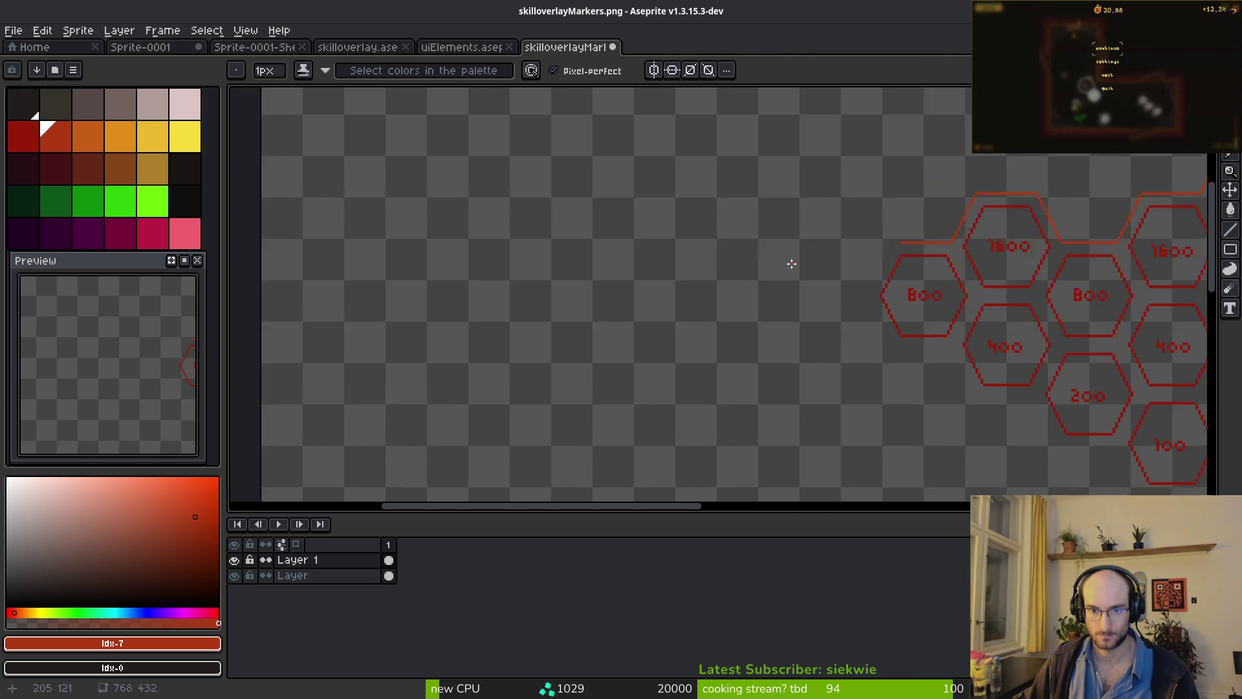
pyautogui.scroll(4, 767, 244)
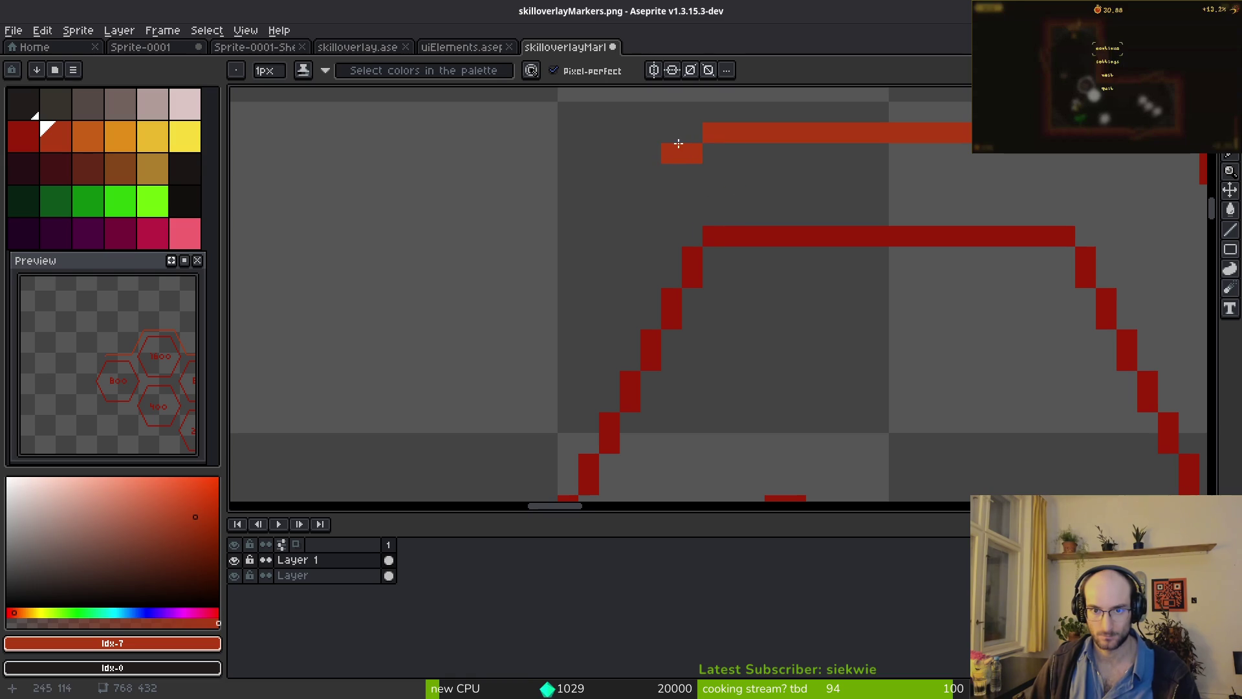
pyautogui.moveTo(678, 143); pyautogui.dragTo(690, 132)
pyautogui.press('e')
pyautogui.click(692, 153)
pyautogui.press('b')
pyautogui.click(677, 131)
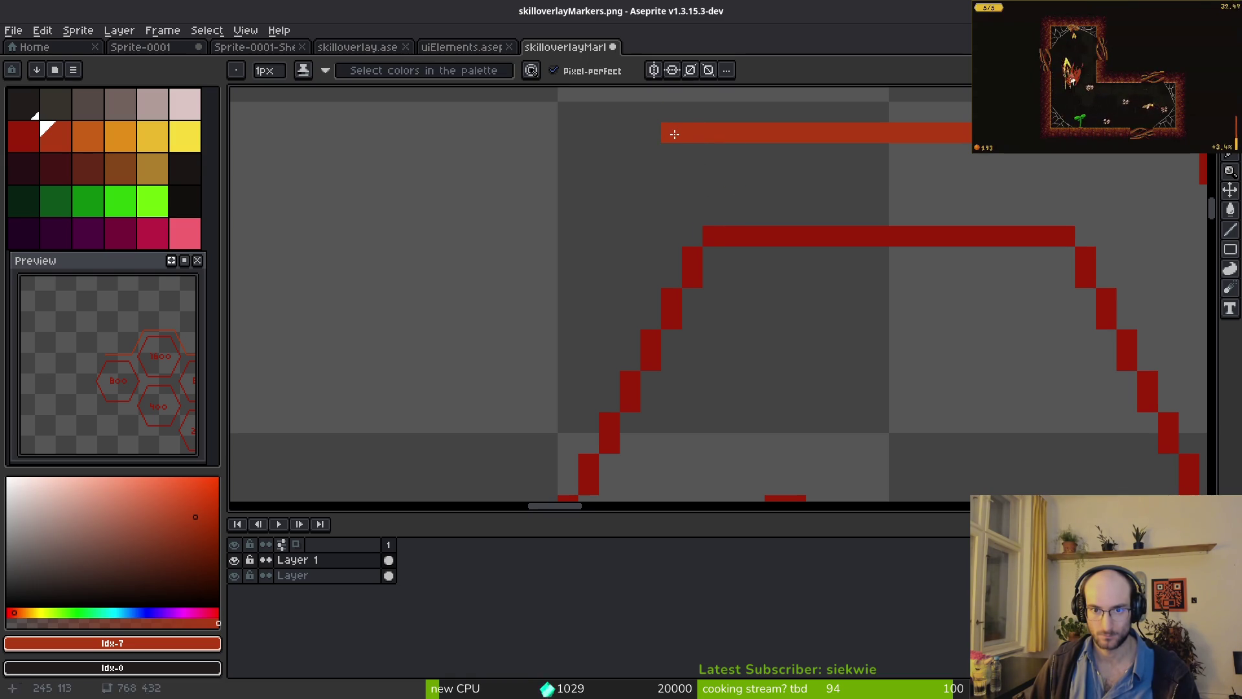
# - Draw a straight horizontal bar across the top join to close the gap in the outline
pyautogui.press('e')
pyautogui.scroll(-4, 774, 258)
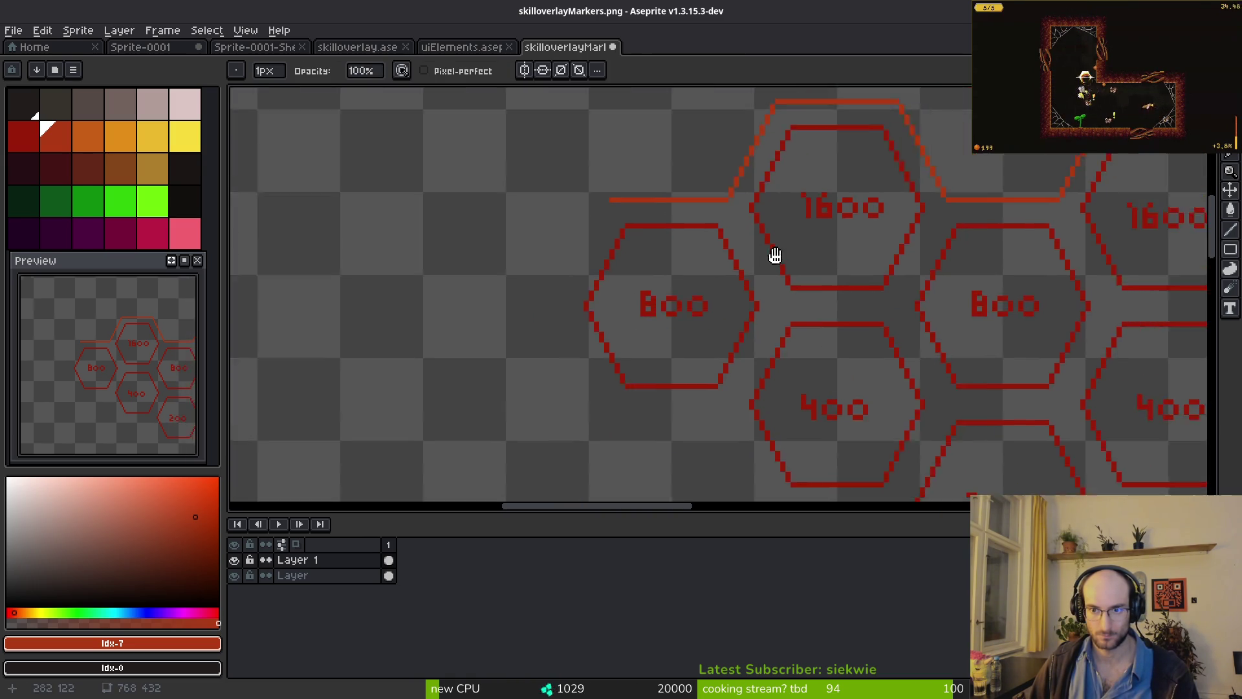
pyautogui.scroll(3, 607, 227)
pyautogui.scroll(1, 685, 181)
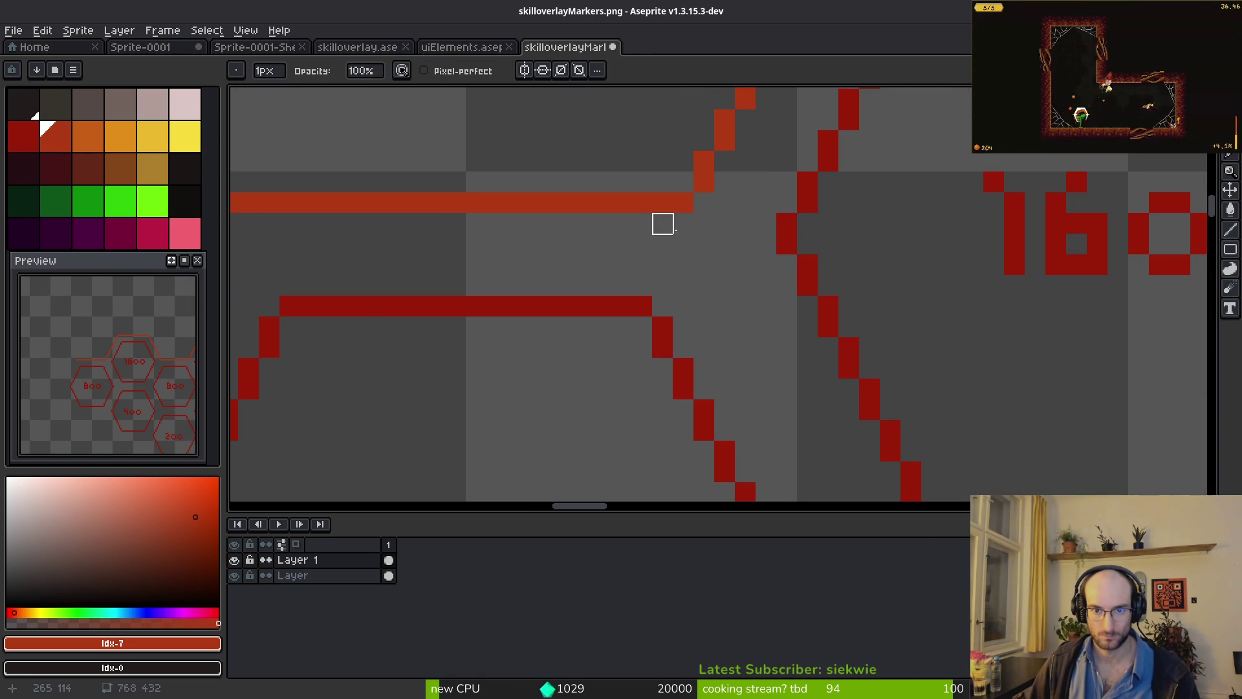
pyautogui.scroll(-7, 663, 223)
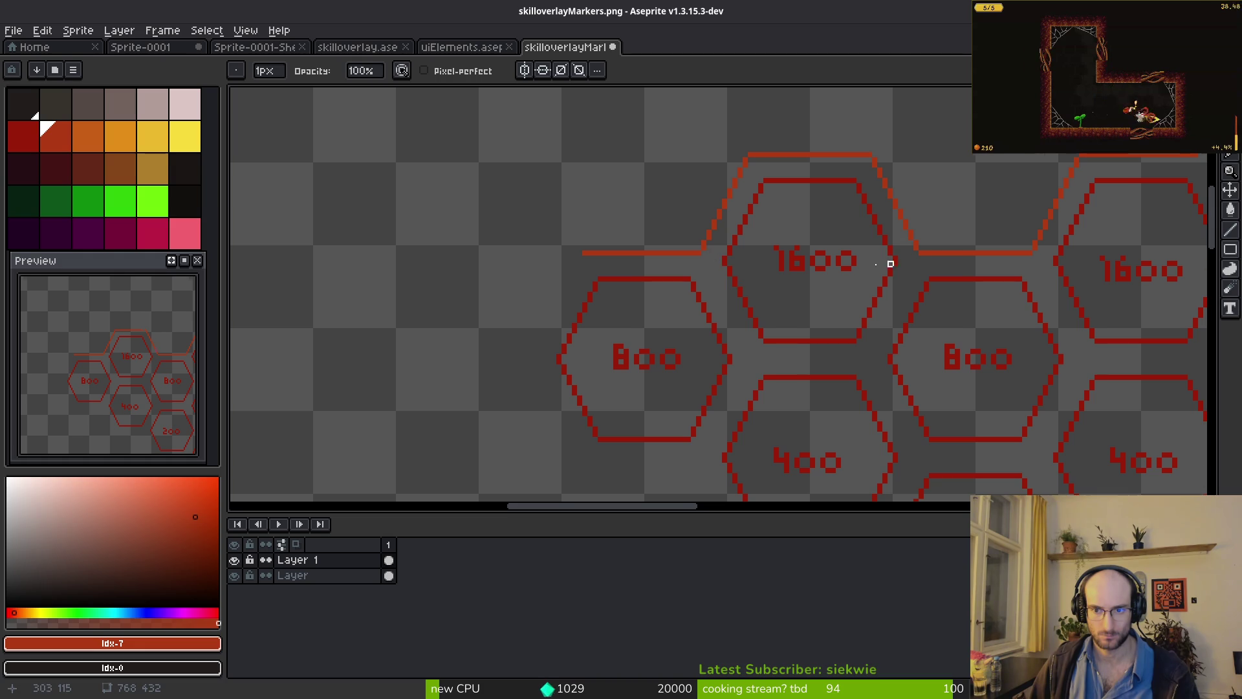
pyautogui.hscroll(2, 841, 271)
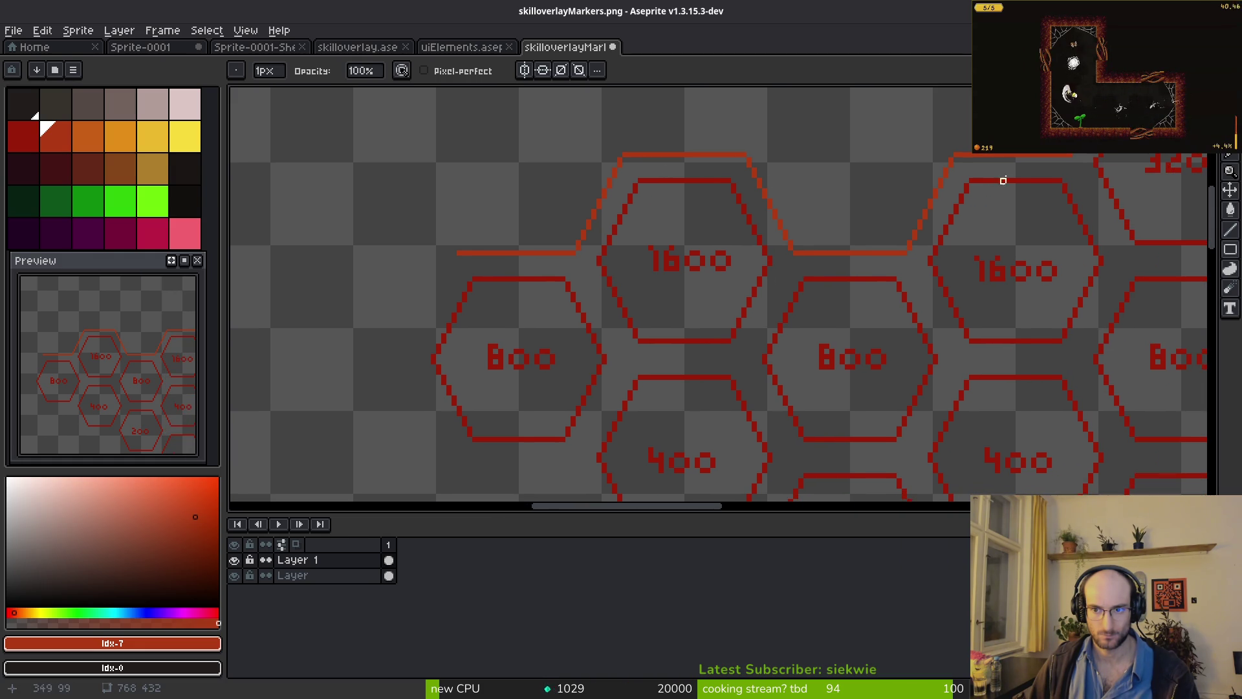
pyautogui.hscroll(2, 1003, 181)
pyautogui.scroll(1, 970, 213)
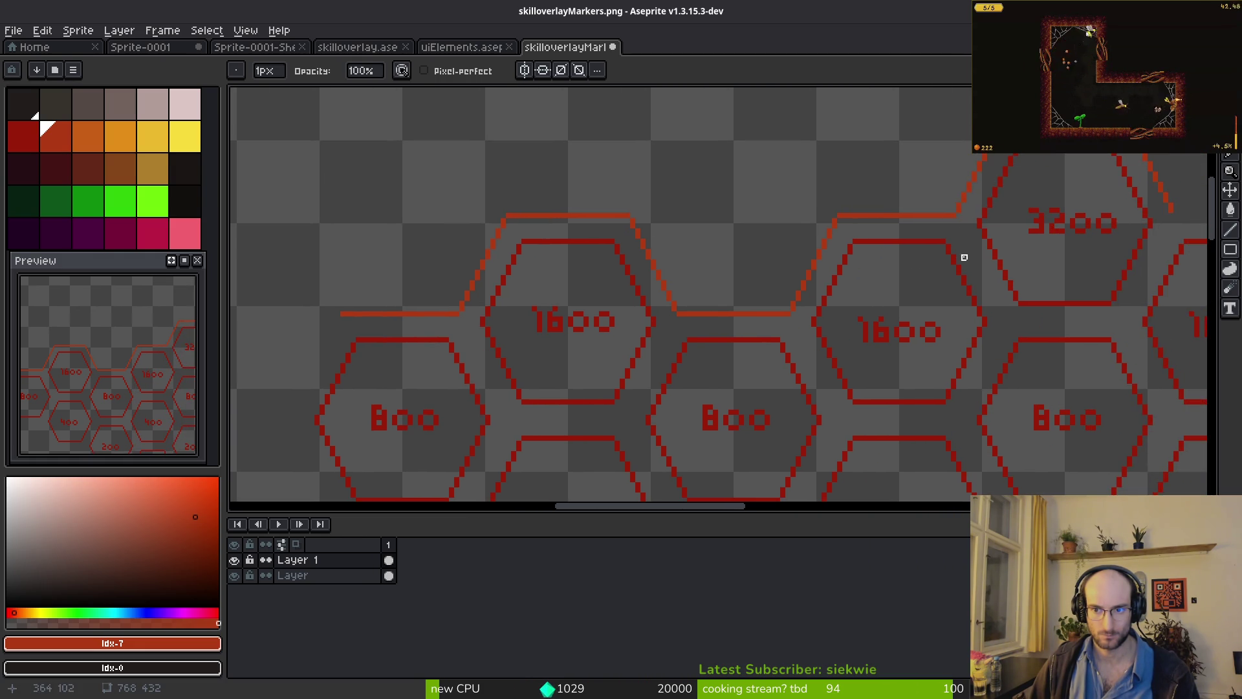
pyautogui.hscroll(4, 890, 255)
pyautogui.scroll(1, 848, 305)
pyautogui.scroll(-4, 822, 329)
pyautogui.scroll(4, 822, 329)
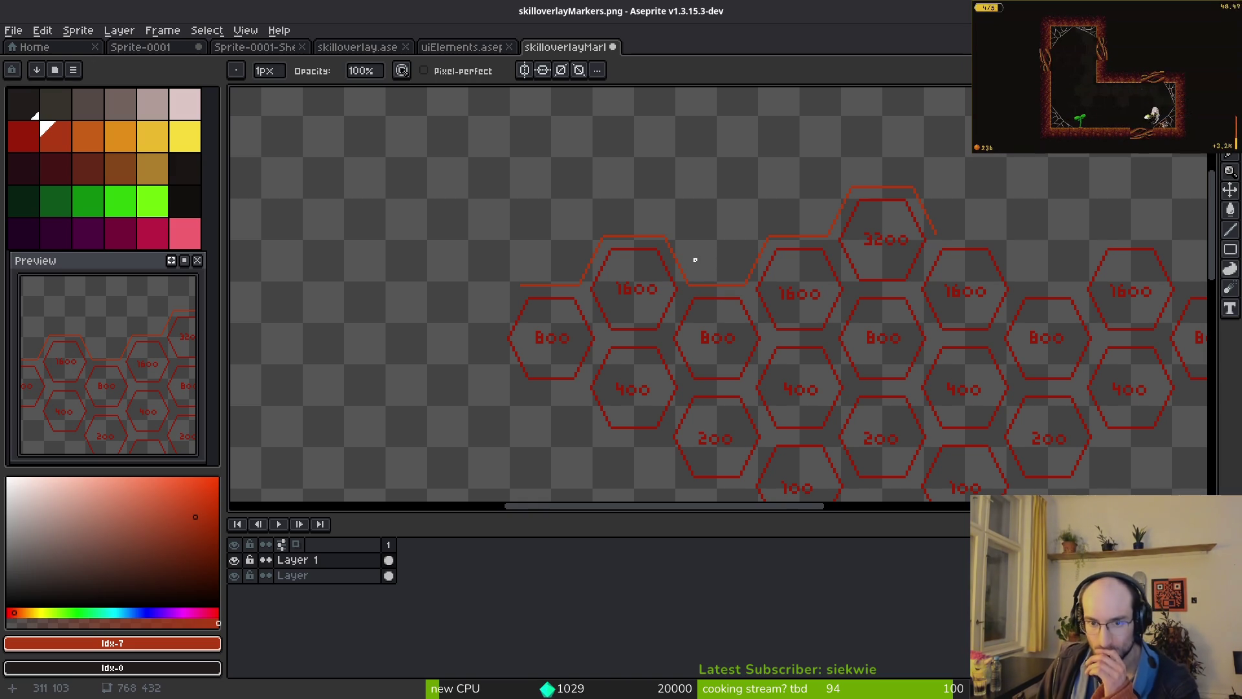
pyautogui.scroll(3, 730, 275)
pyautogui.scroll(3, 627, 333)
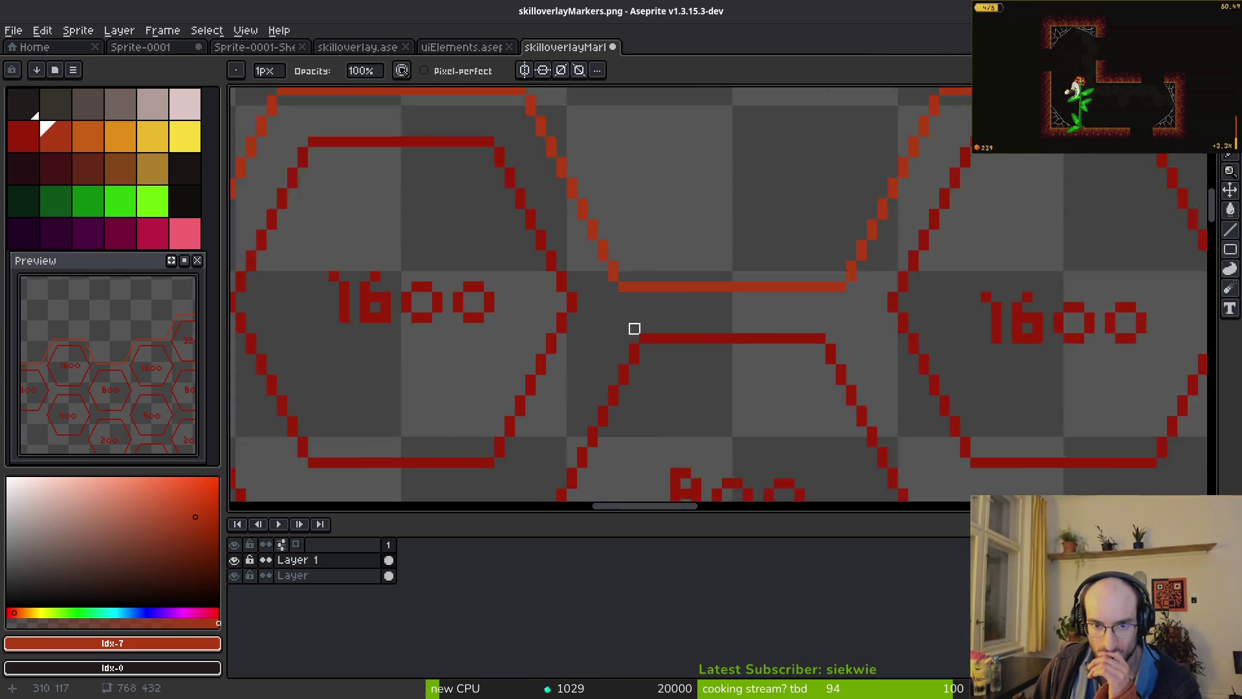
pyautogui.scroll(-4, 925, 320)
pyautogui.scroll(-1, 868, 219)
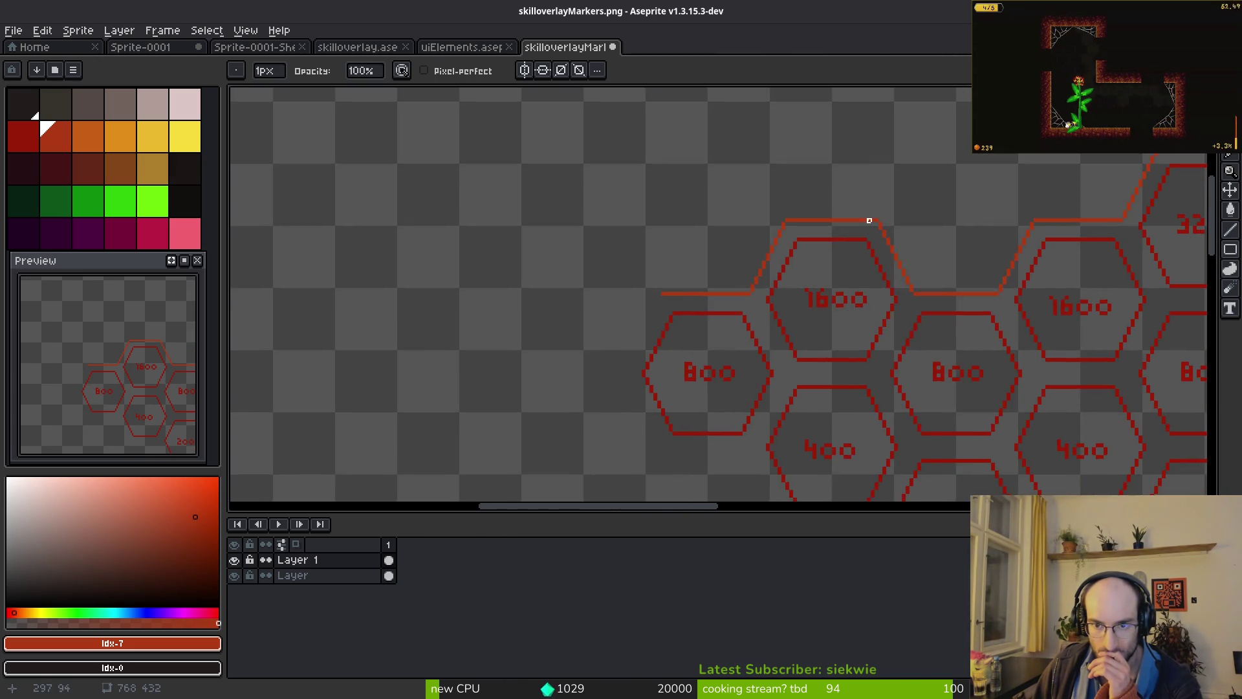
pyautogui.scroll(3, 867, 249)
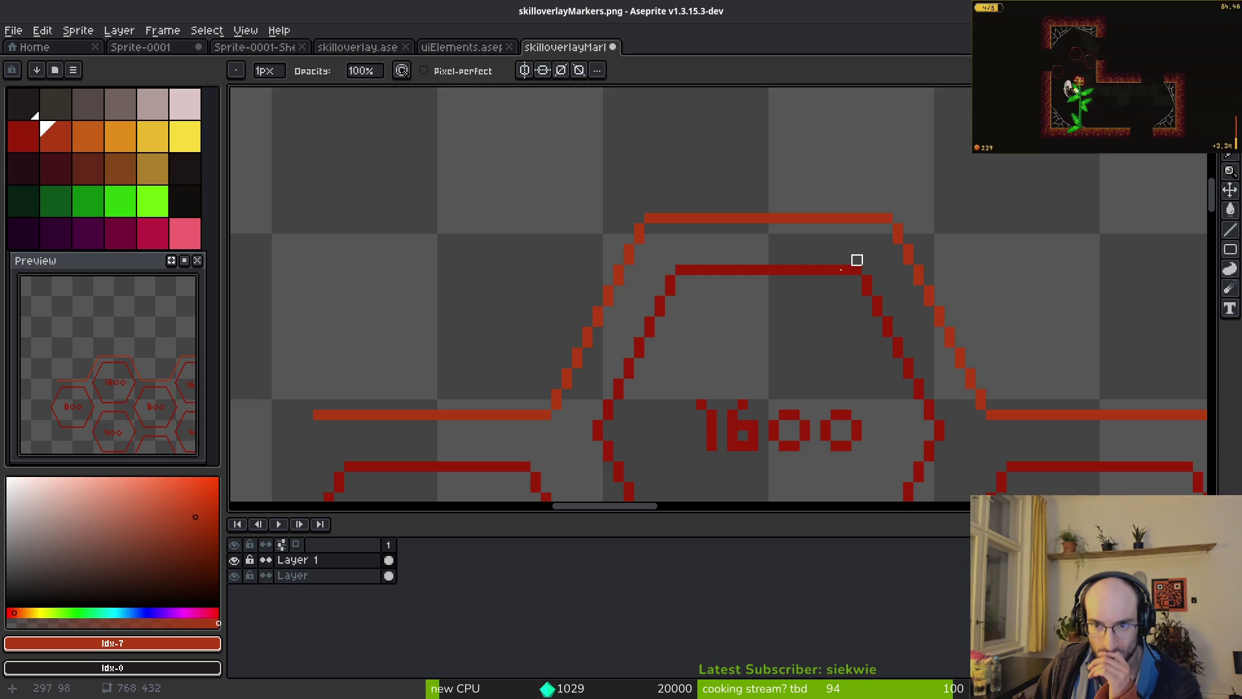
pyautogui.scroll(-2, 857, 260)
pyautogui.scroll(2, 732, 293)
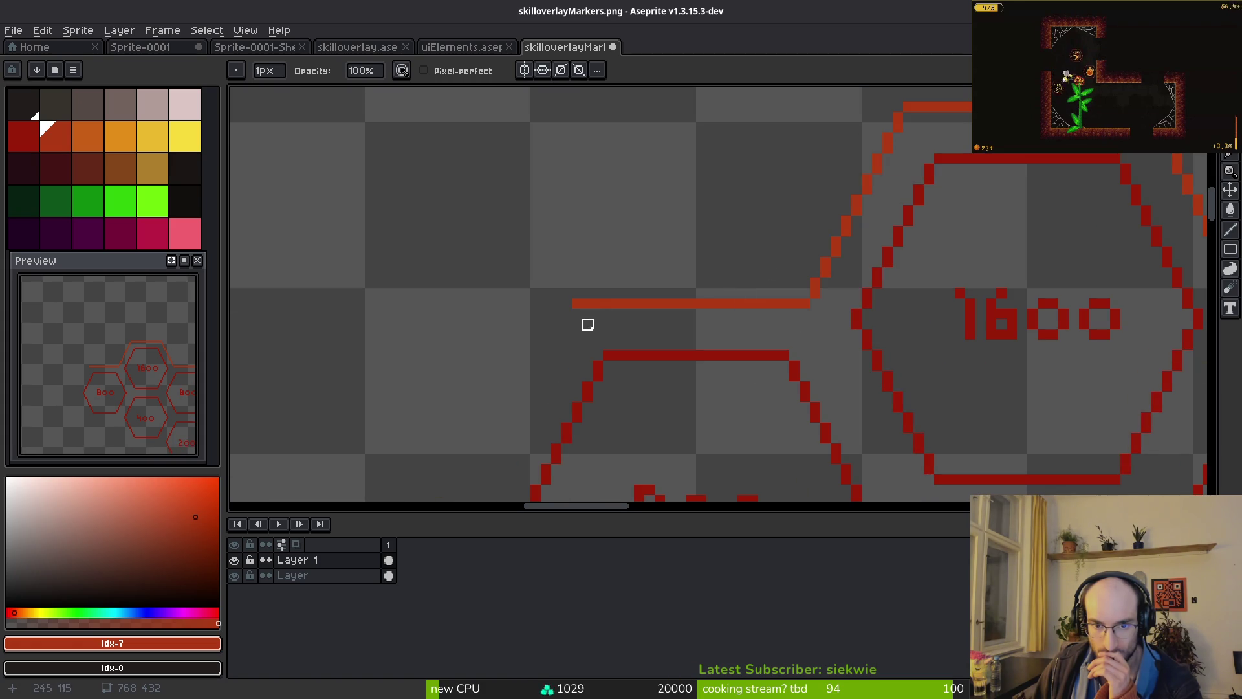
pyautogui.hscroll(5, 577, 335)
pyautogui.press('l')
pyautogui.moveTo(621, 270); pyautogui.dragTo(835, 270)
pyautogui.press('e')
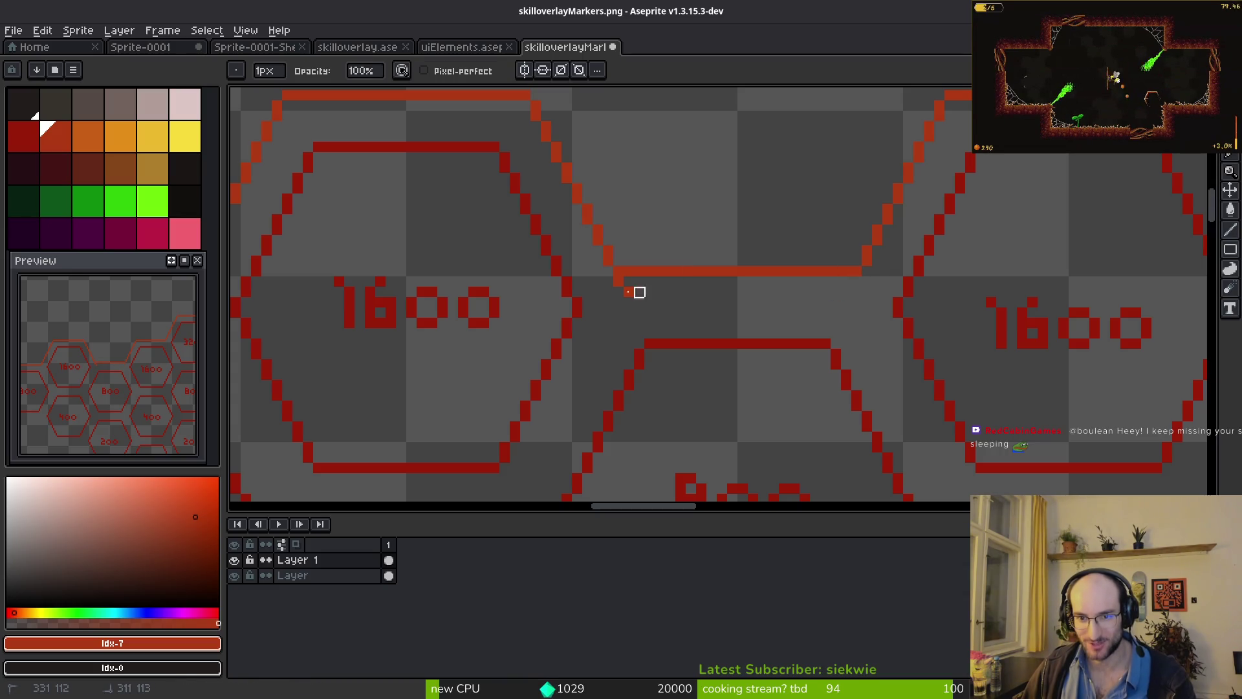
pyautogui.press('l')
# - Marquee-select the top strip of the hexagon artwork
pyautogui.scroll(-3, 681, 333)
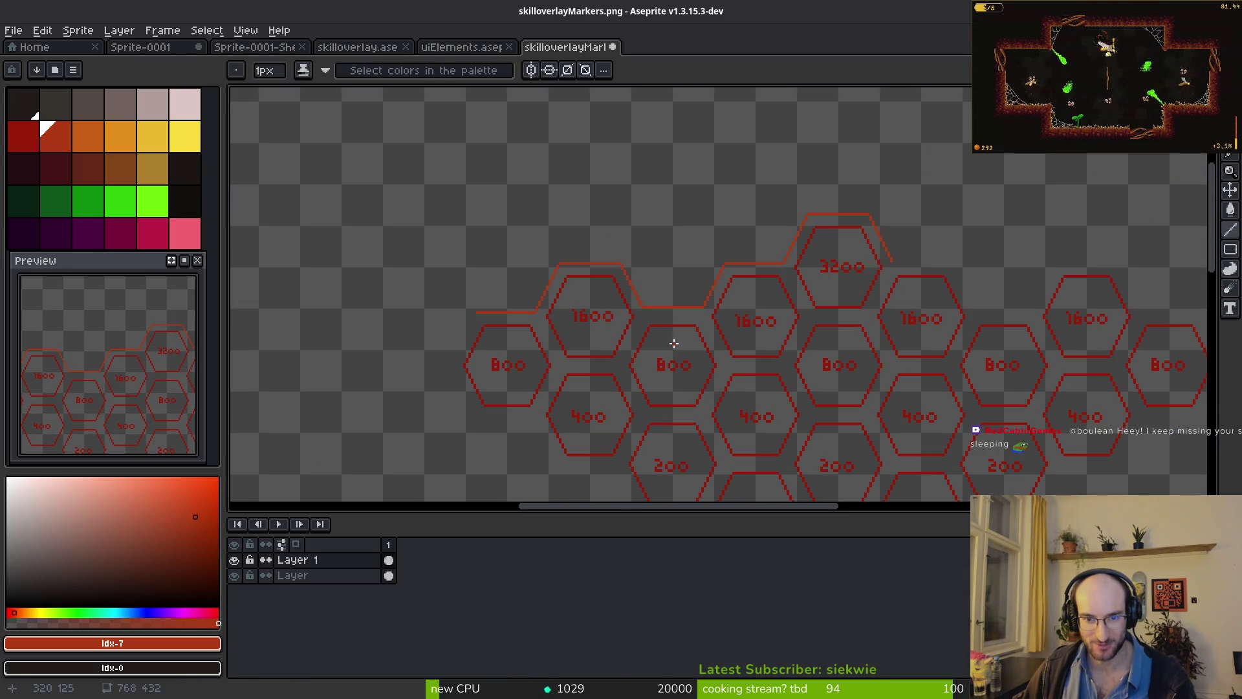
pyautogui.scroll(2, 699, 331)
pyautogui.scroll(2, 705, 310)
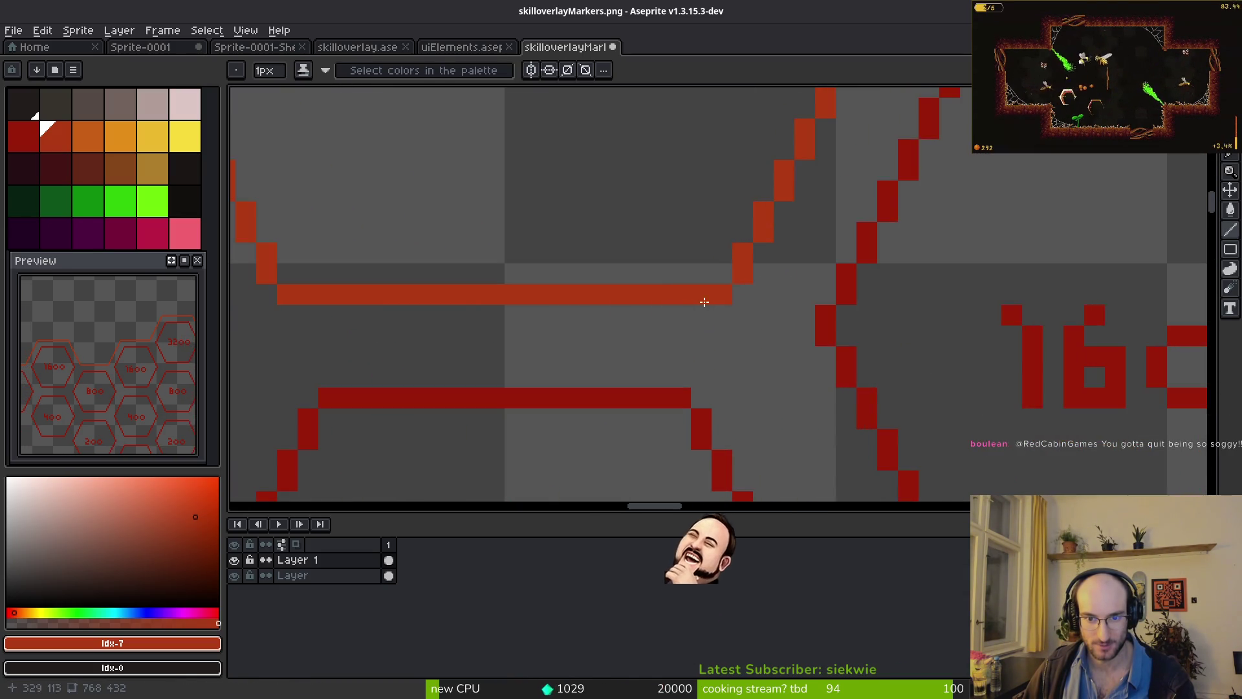
pyautogui.scroll(-5, 708, 304)
pyautogui.scroll(3, 758, 325)
pyautogui.scroll(-3, 748, 320)
pyautogui.scroll(1, 746, 318)
pyautogui.scroll(-1, 733, 313)
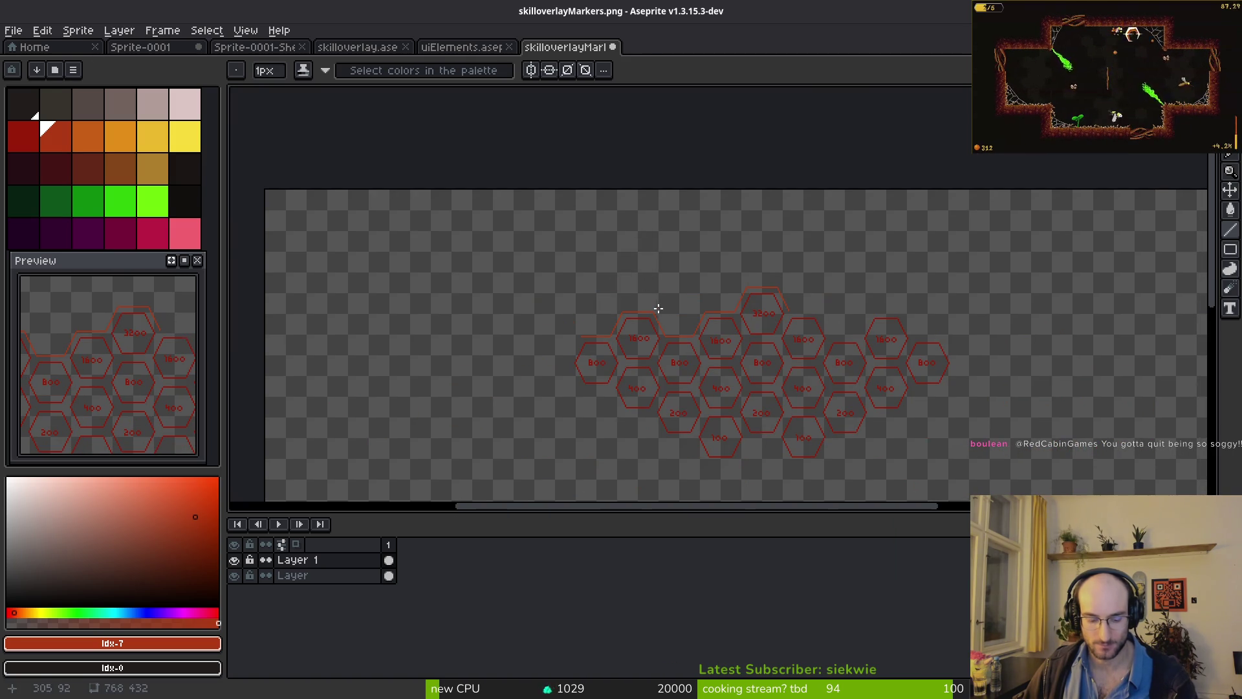
pyautogui.press('m')
pyautogui.moveTo(528, 233)
pyautogui.mouseDown()
pyautogui.moveTo(865, 379)
pyautogui.moveTo(735, 371)
pyautogui.moveTo(701, 352)
pyautogui.moveTo(776, 277)
pyautogui.moveTo(1019, 234)
pyautogui.moveTo(1016, 216)
pyautogui.mouseUp()
# - Drag the selected top strip with its outline rightward and deselect to drop it in place
pyautogui.click(861, 383)
pyautogui.scroll(3, 734, 371)
pyautogui.scroll(-3, 776, 277)
pyautogui.scroll(1, 1020, 235)
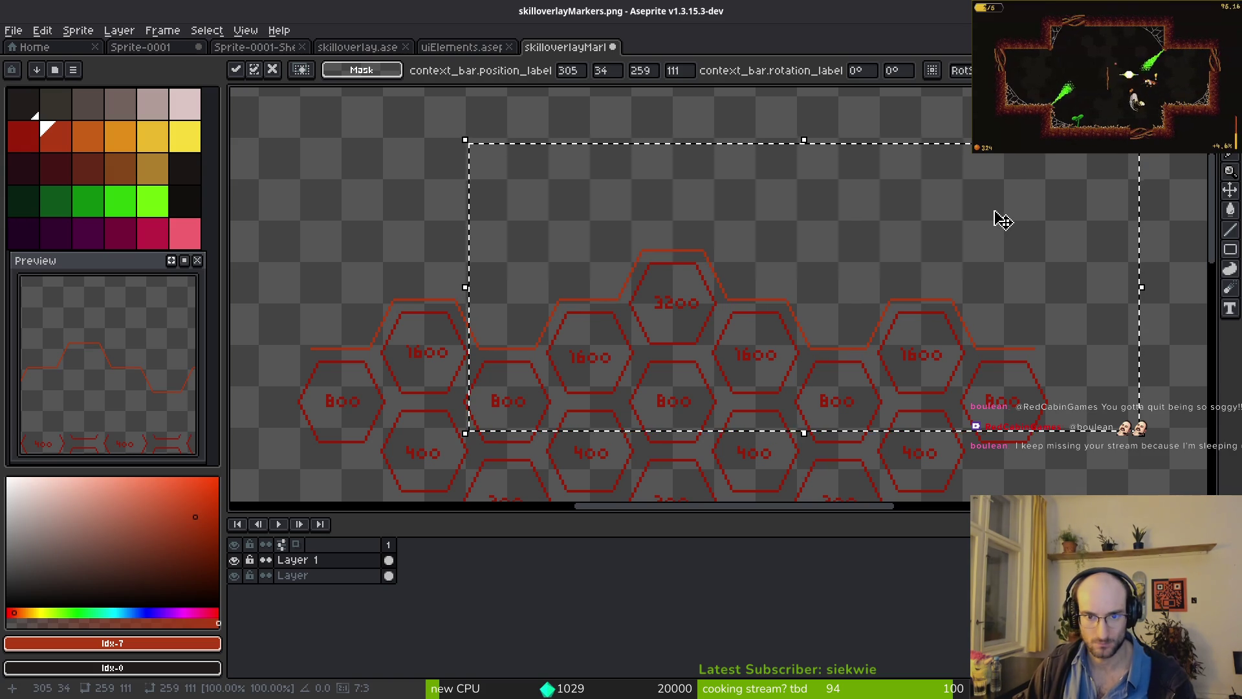
pyautogui.hotkey('ctrl', 'd')
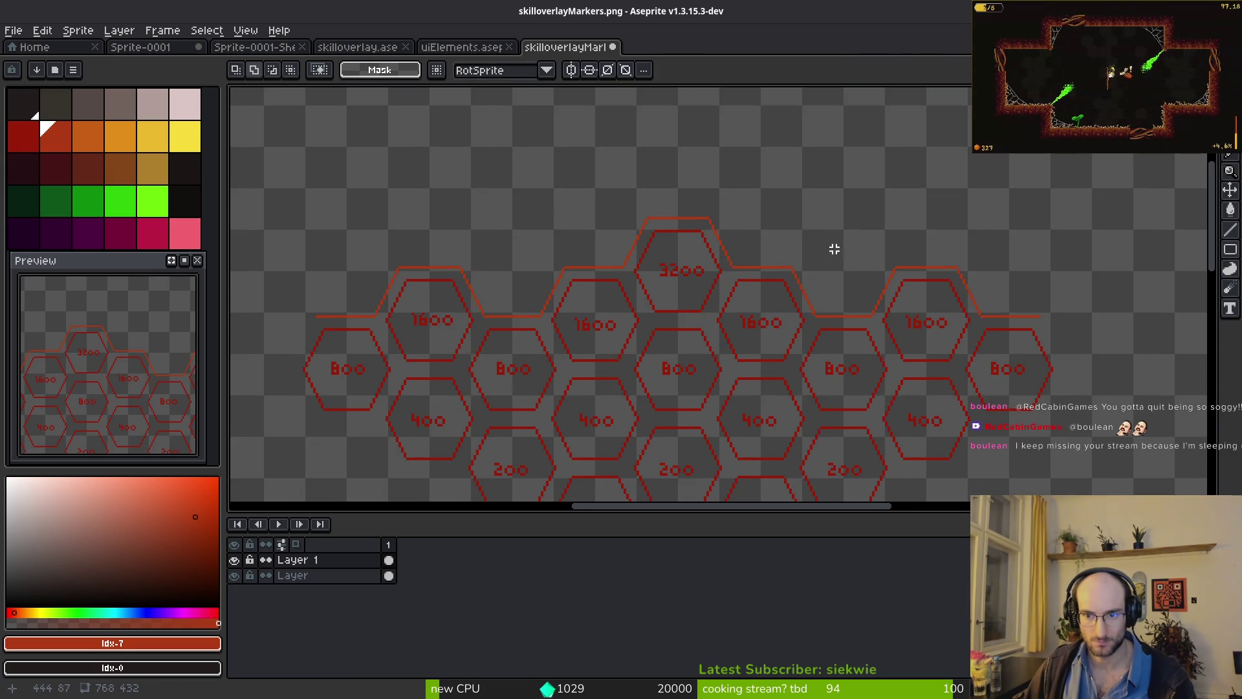
pyautogui.scroll(-5, 832, 250)
pyautogui.scroll(8, 797, 259)
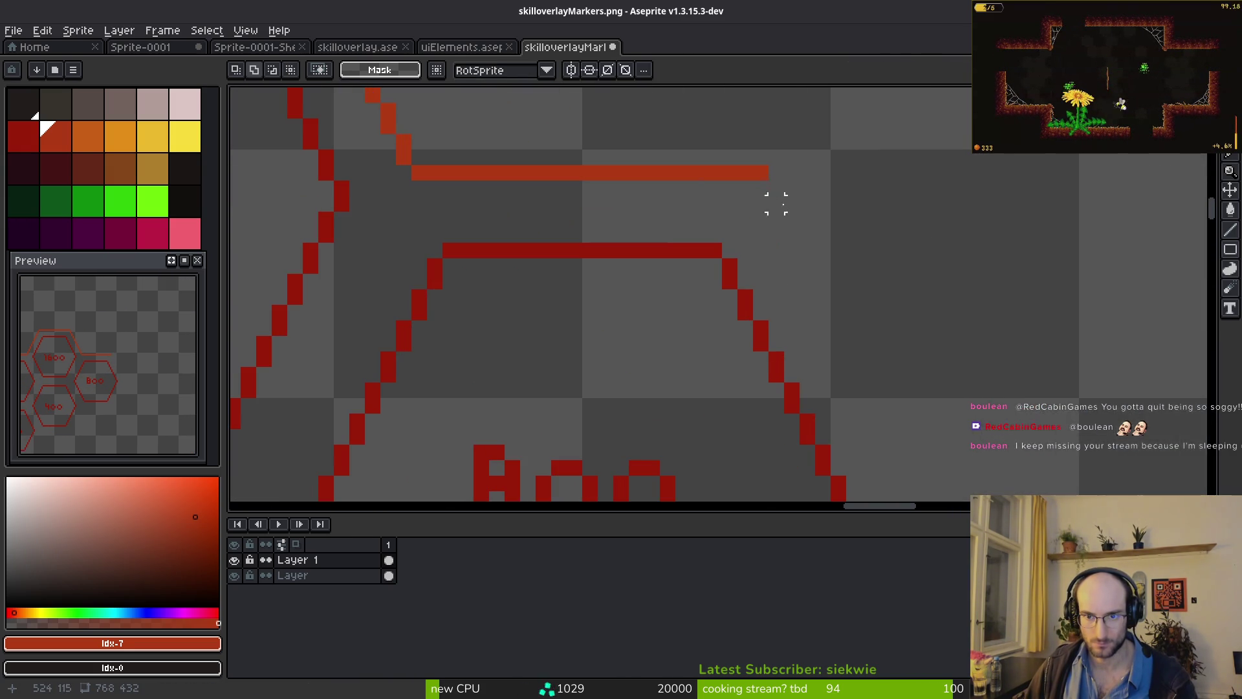
# - With the Line tool, extend the top outline right and diagonally down past the right 800 hexagon
pyautogui.press('l')
pyautogui.moveTo(737, 172)
pyautogui.mouseDown()
pyautogui.moveTo(770, 172)
pyautogui.moveTo(902, 438)
pyautogui.mouseUp()
pyautogui.scroll(-5, 906, 347)
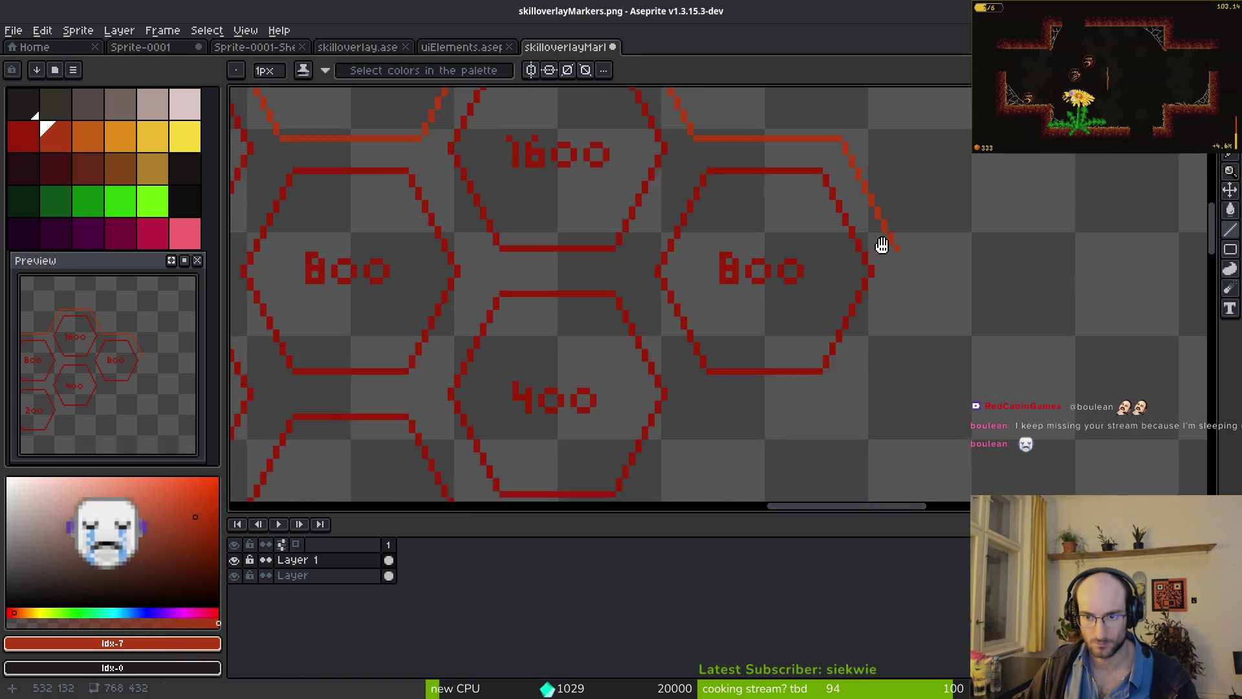
pyautogui.scroll(5, 888, 234)
pyautogui.moveTo(889, 234)
pyautogui.mouseDown()
pyautogui.moveTo(919, 293)
pyautogui.moveTo(902, 275)
pyautogui.mouseUp()
pyautogui.hotkey('ctrl', 'z')
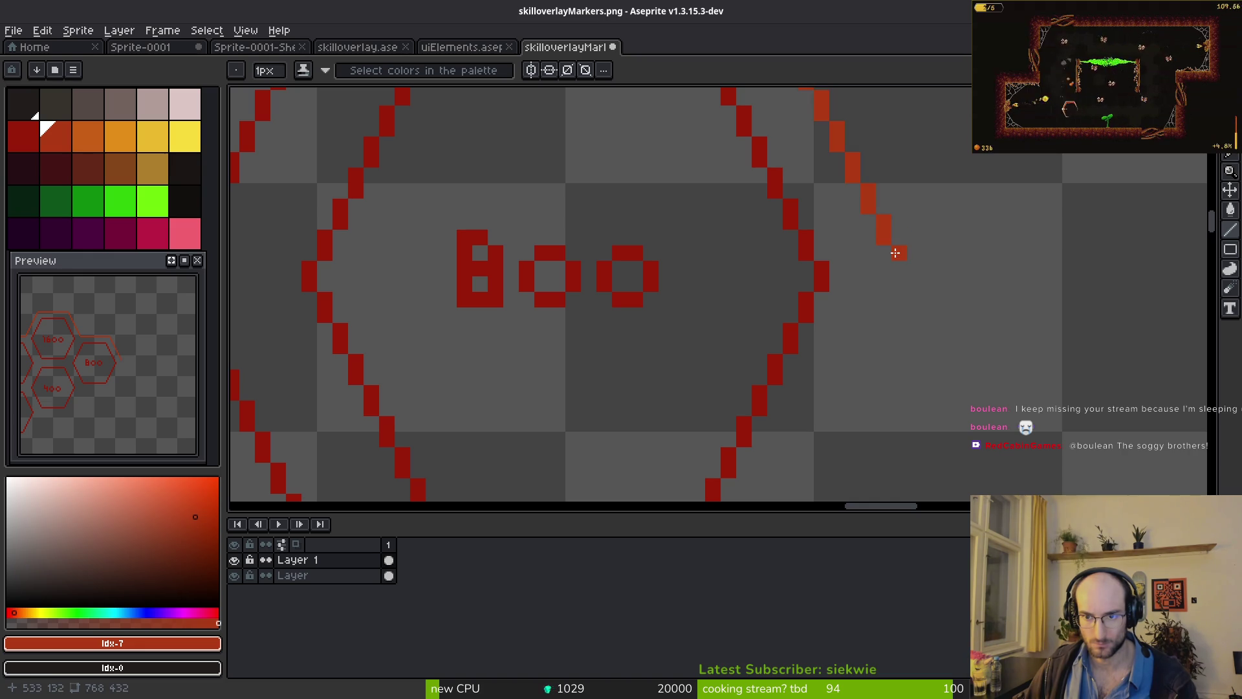
# - Draw a horizontal red outline bar along the bottom of the rightmost 800 hexagon
pyautogui.scroll(-6, 850, 366)
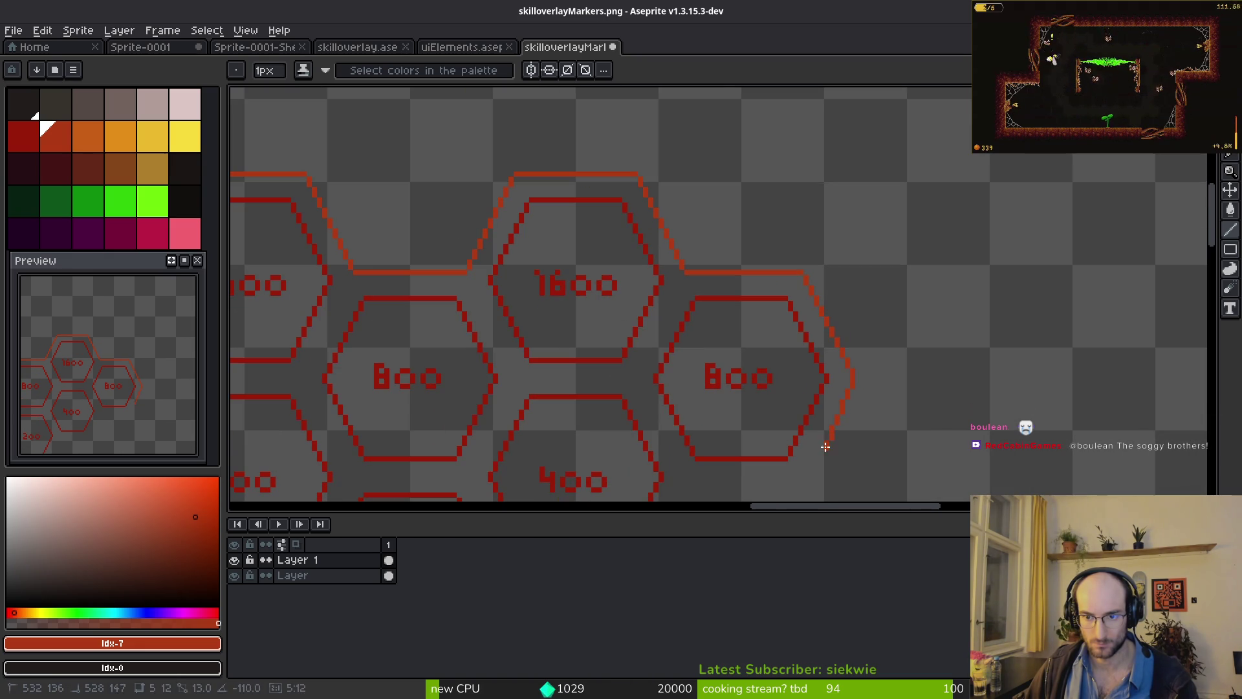
pyautogui.moveTo(797, 483); pyautogui.dragTo(876, 243)
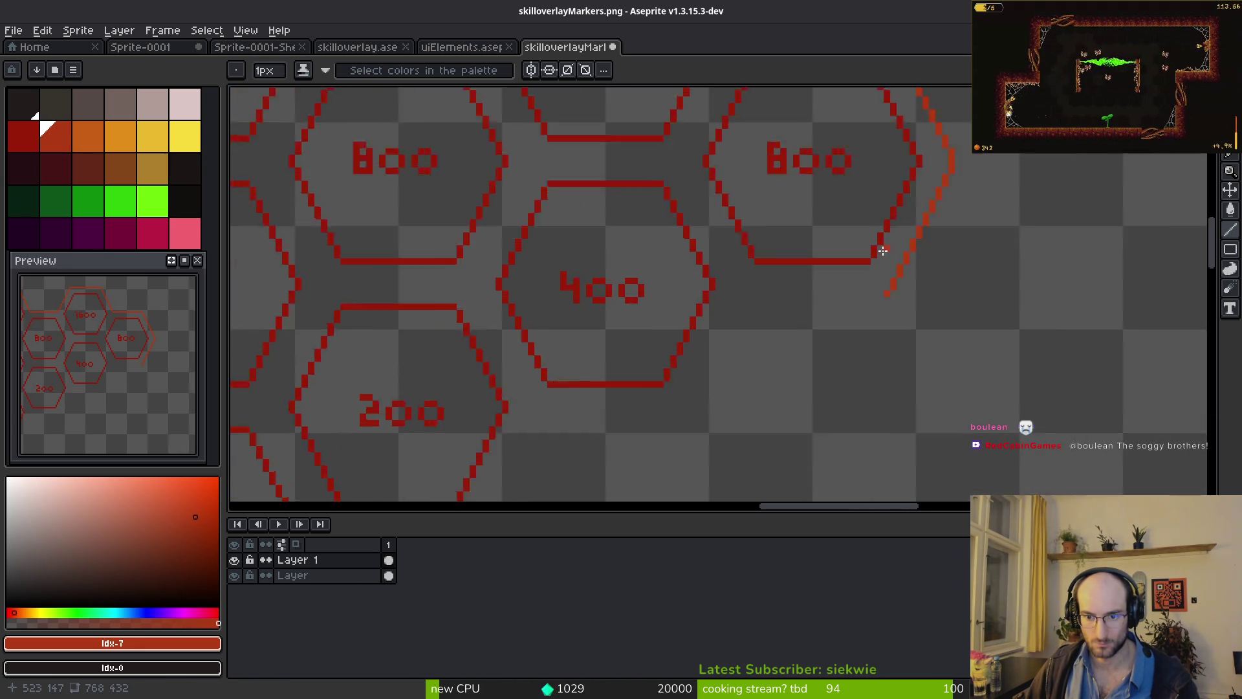
pyautogui.scroll(4, 876, 288)
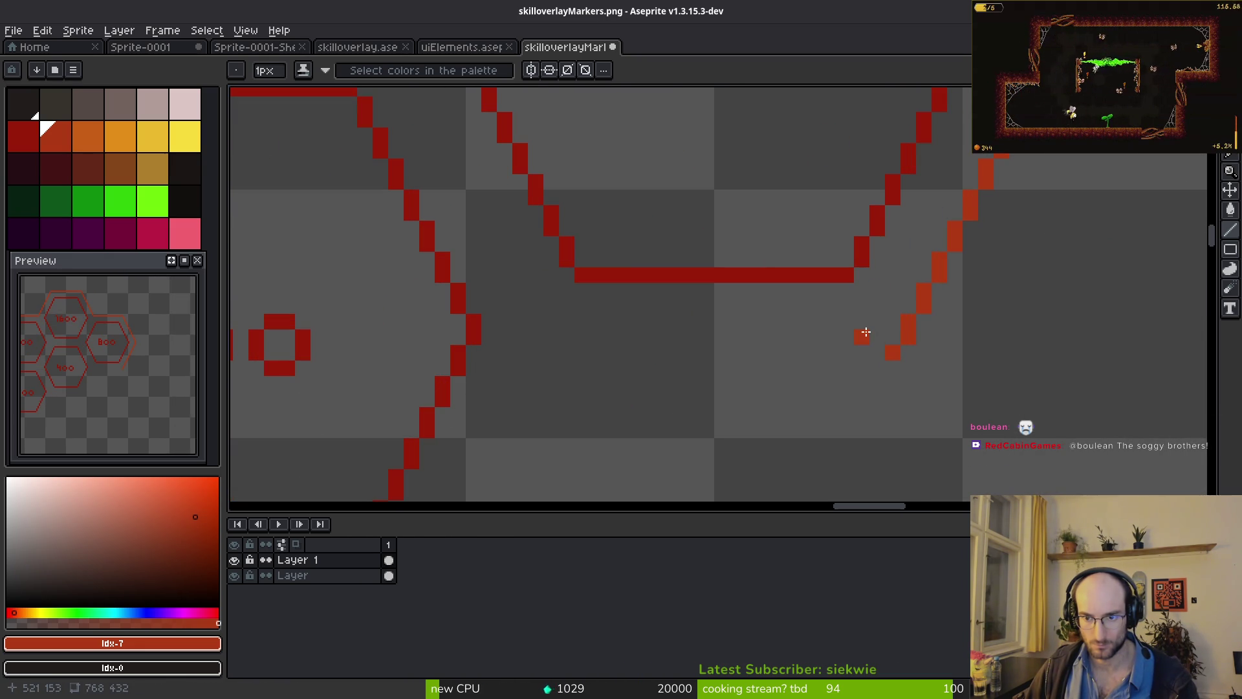
pyautogui.moveTo(874, 358); pyautogui.dragTo(568, 348)
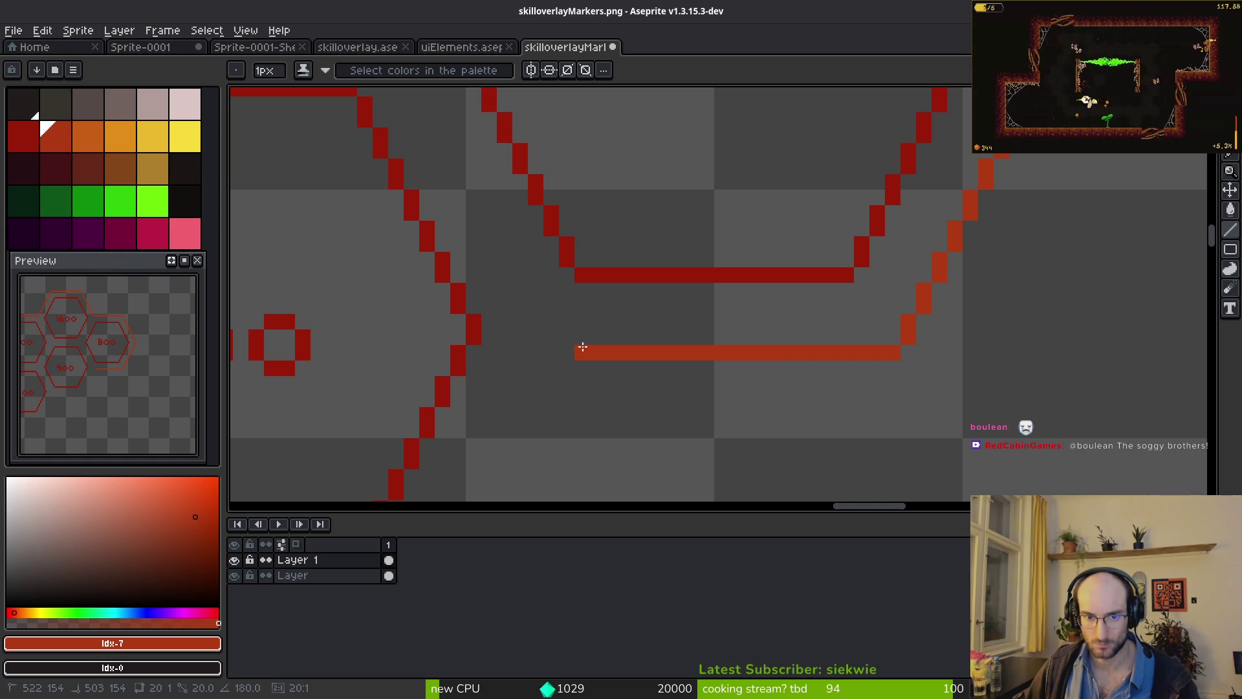
pyautogui.scroll(-2, 660, 335)
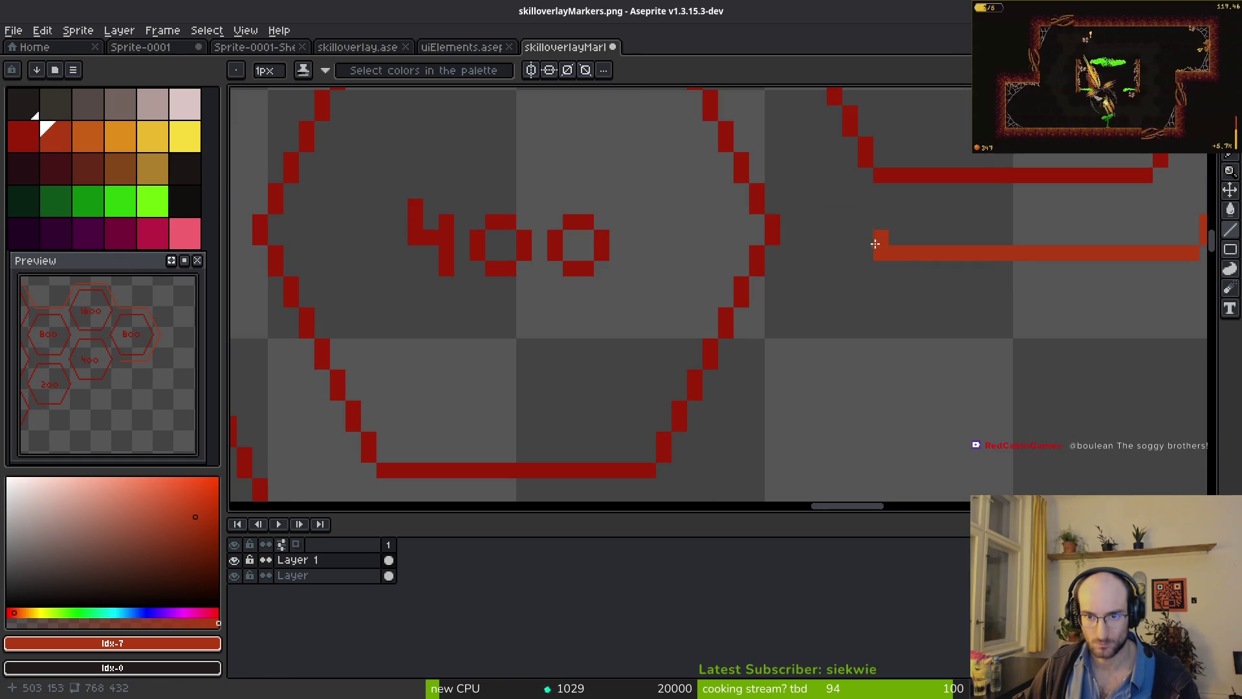
pyautogui.scroll(-2, 841, 259)
pyautogui.scroll(1, 868, 259)
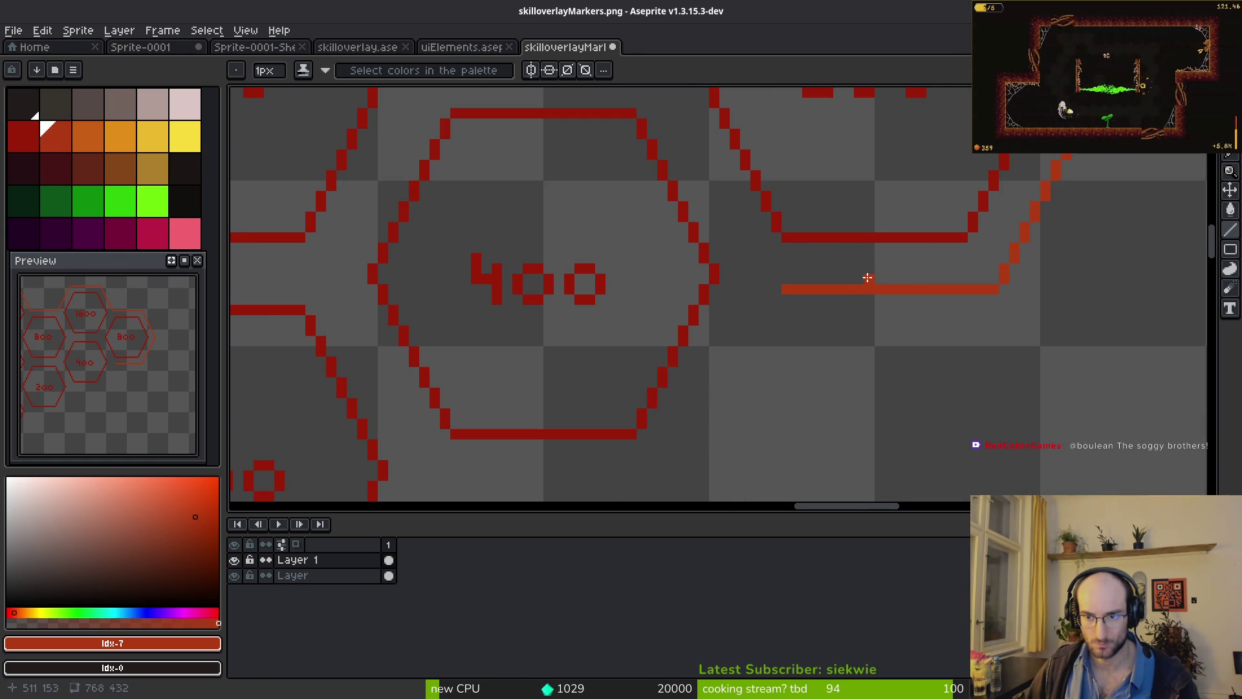
pyautogui.scroll(-2, 841, 304)
pyautogui.scroll(1, 823, 327)
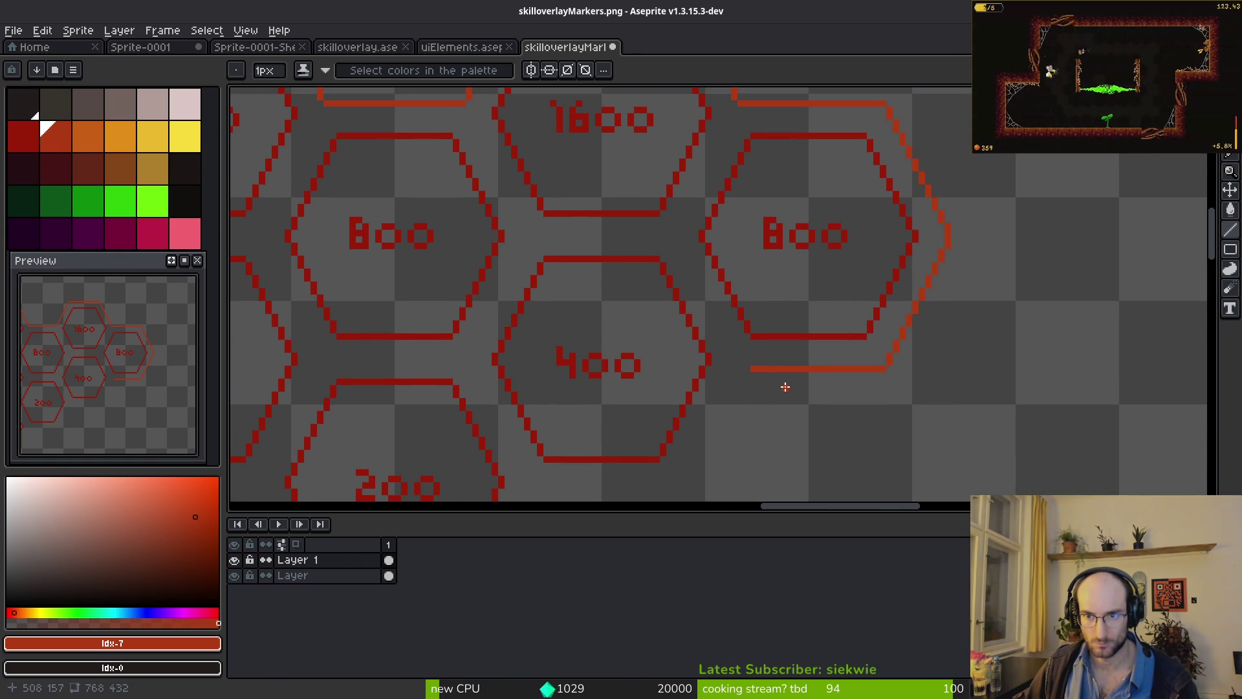
pyautogui.scroll(1, 903, 143)
# - Check the new bar around the 800 hexagon, then marquee-select the border corner
pyautogui.moveTo(847, 280)
pyautogui.mouseDown()
pyautogui.moveTo(840, 233)
pyautogui.moveTo(863, 299)
pyautogui.moveTo(800, 317)
pyautogui.moveTo(794, 386)
pyautogui.mouseUp()
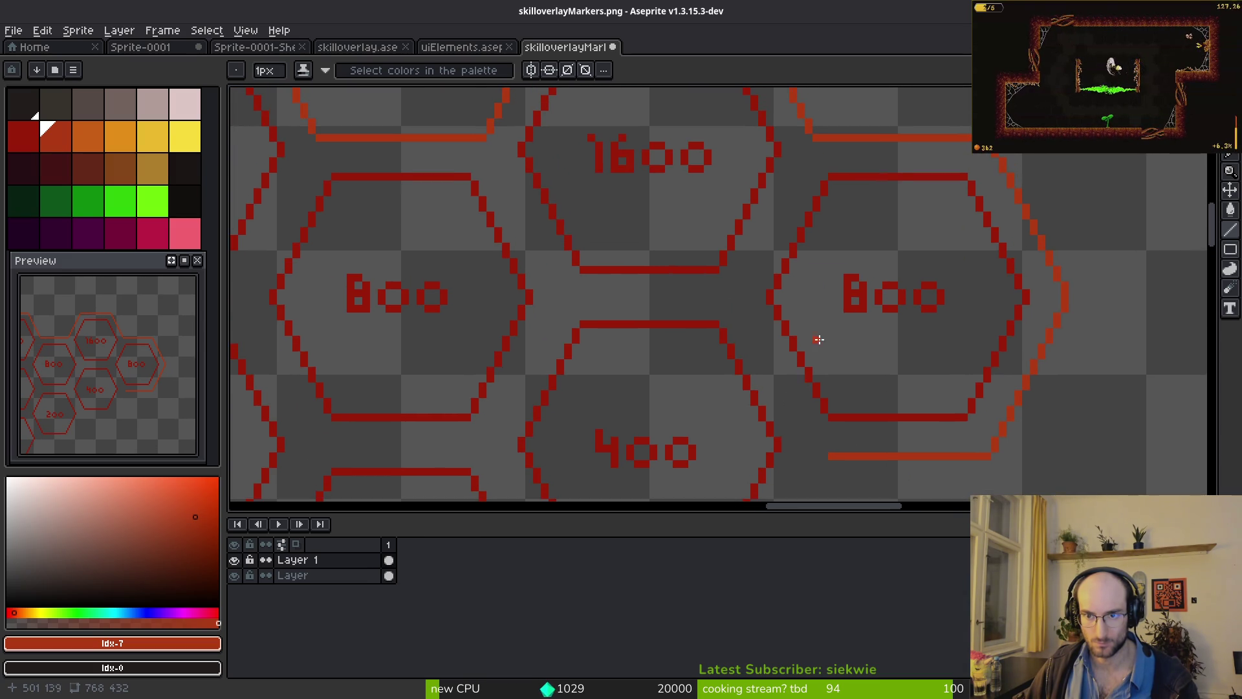
pyautogui.scroll(-4, 819, 339)
pyautogui.scroll(2, 827, 309)
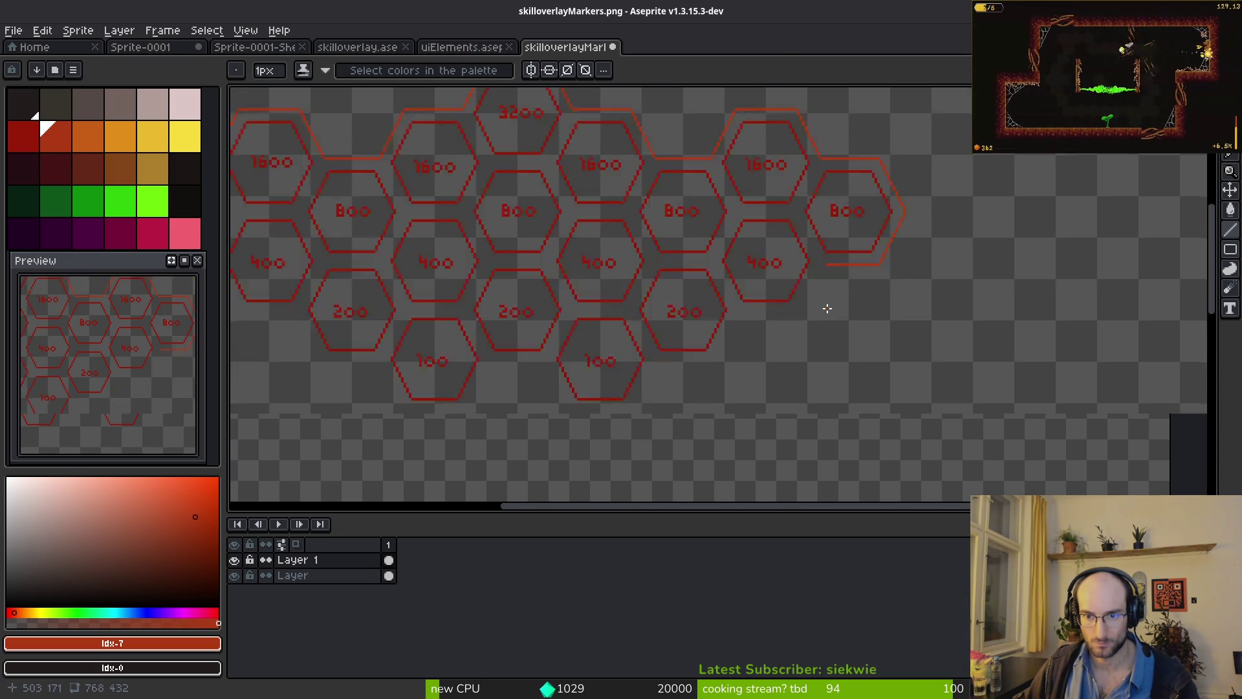
pyautogui.scroll(3, 807, 252)
pyautogui.scroll(-1, 892, 227)
pyautogui.scroll(1, 868, 325)
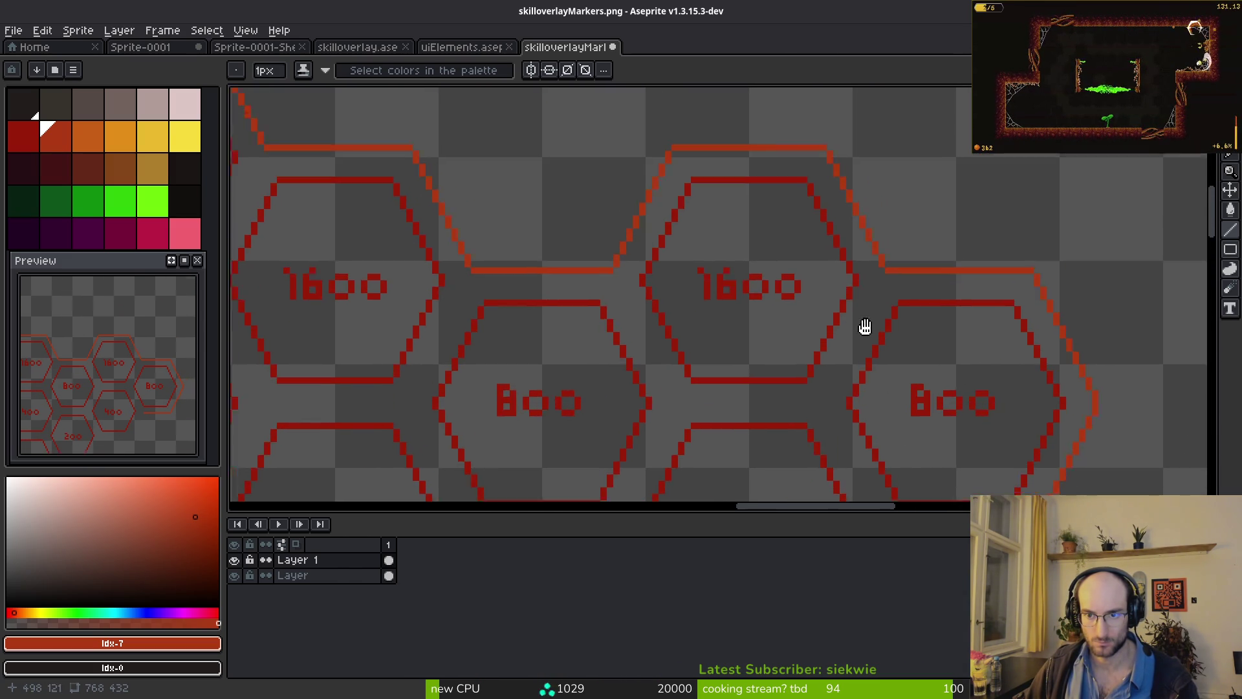
pyautogui.press('m')
pyautogui.moveTo(671, 110); pyautogui.dragTo(1001, 344)
# - Move a copy of the border corner down around the 400 hexagon and commit it
pyautogui.scroll(-5, 884, 236)
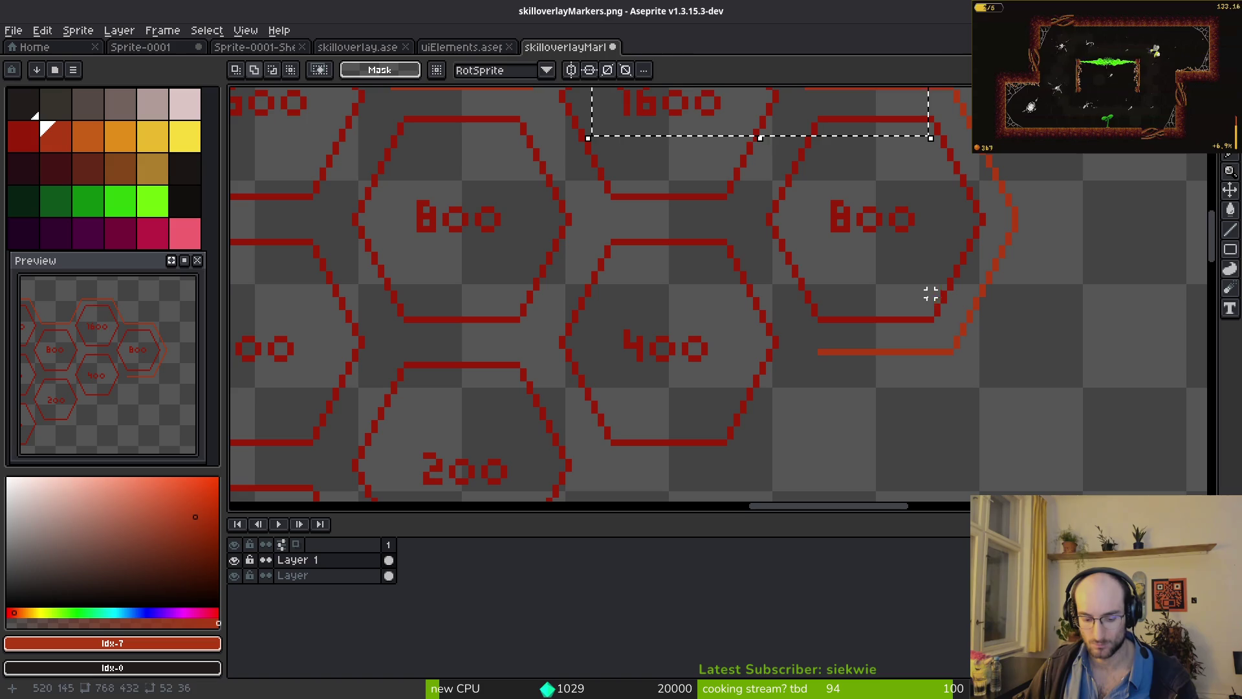
pyautogui.hotkey('ctrl', 't')
pyautogui.scroll(3, 841, 356)
pyautogui.scroll(-1, 812, 343)
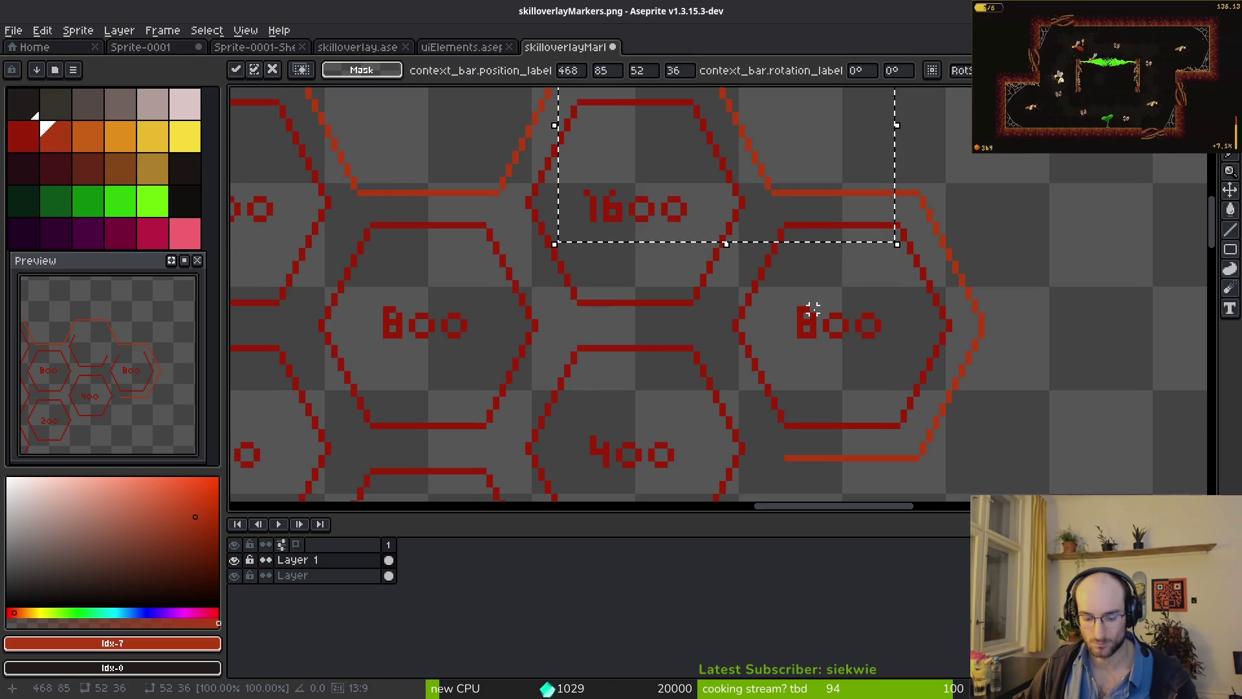
pyautogui.scroll(-3, 789, 265)
pyautogui.moveTo(754, 108)
pyautogui.mouseDown()
pyautogui.moveTo(748, 465)
pyautogui.moveTo(781, 503)
pyautogui.moveTo(798, 352)
pyautogui.moveTo(774, 366)
pyautogui.mouseUp()
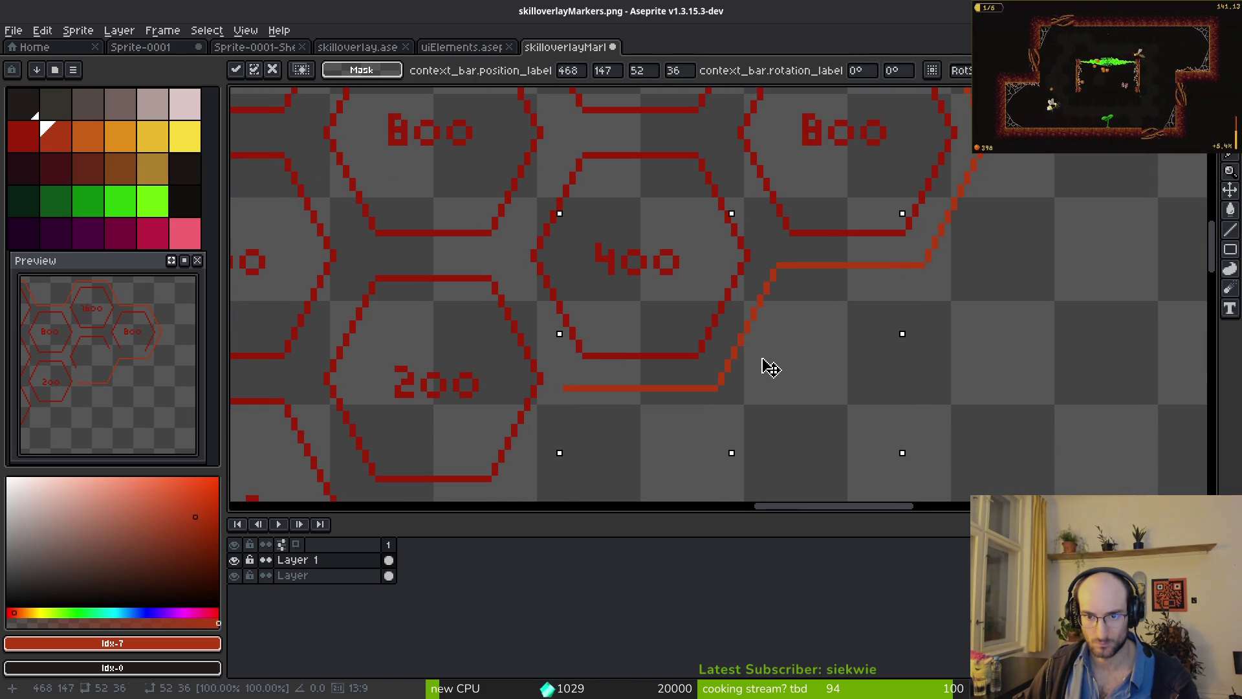
pyautogui.scroll(5, 773, 367)
pyautogui.press('b')
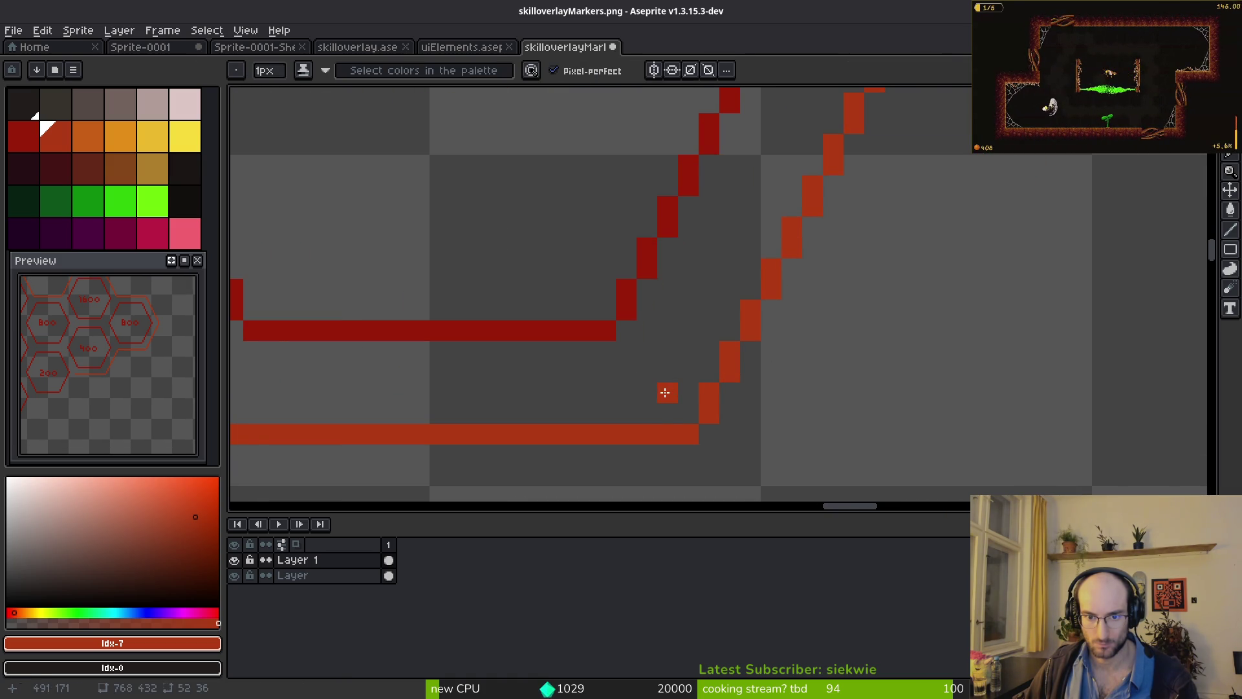
# - Make 'Layer' the active layer, clear the selection, and marquee the piece around the 400 hexagon
pyautogui.scroll(-5, 677, 394)
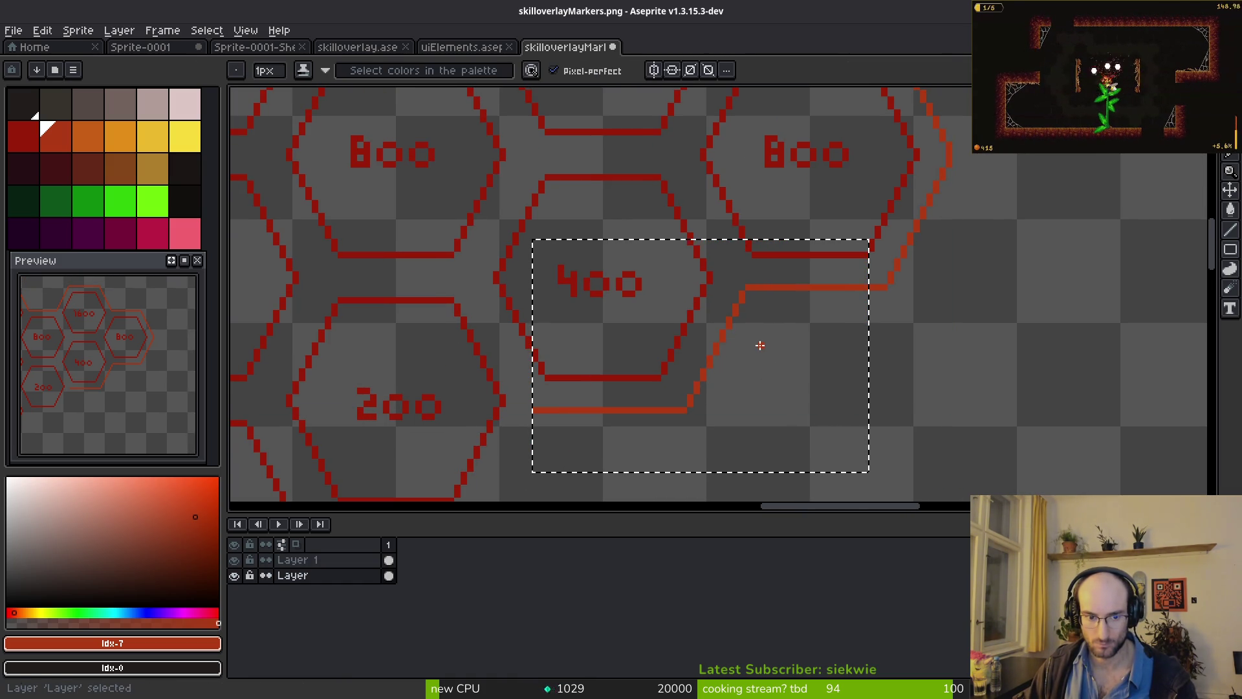
pyautogui.hscroll(1, 774, 366)
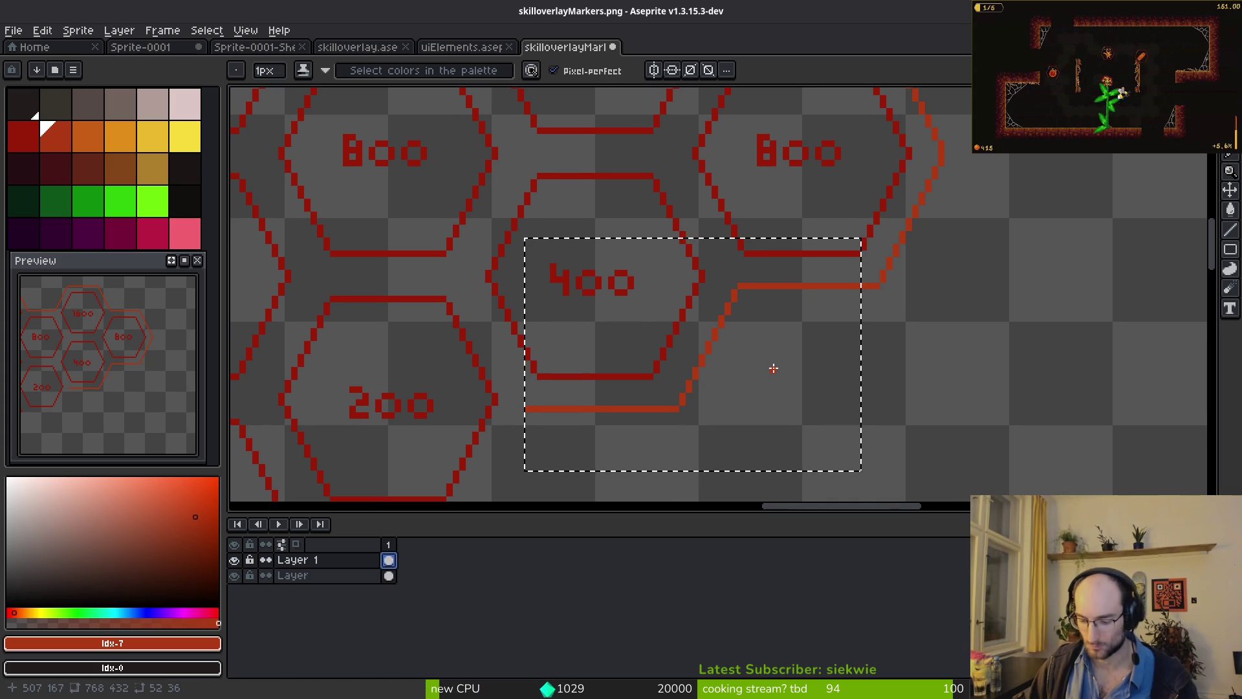
pyautogui.click(392, 576)
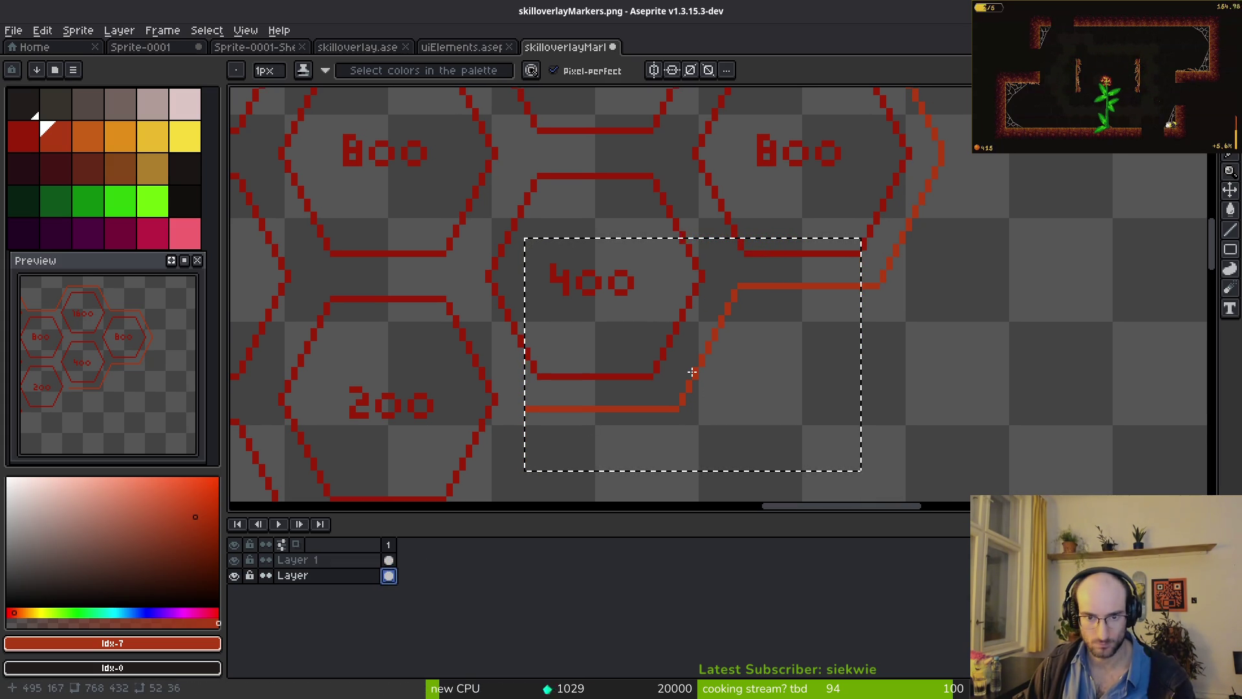
pyautogui.press('m')
pyautogui.hotkey('ctrl', 'd')
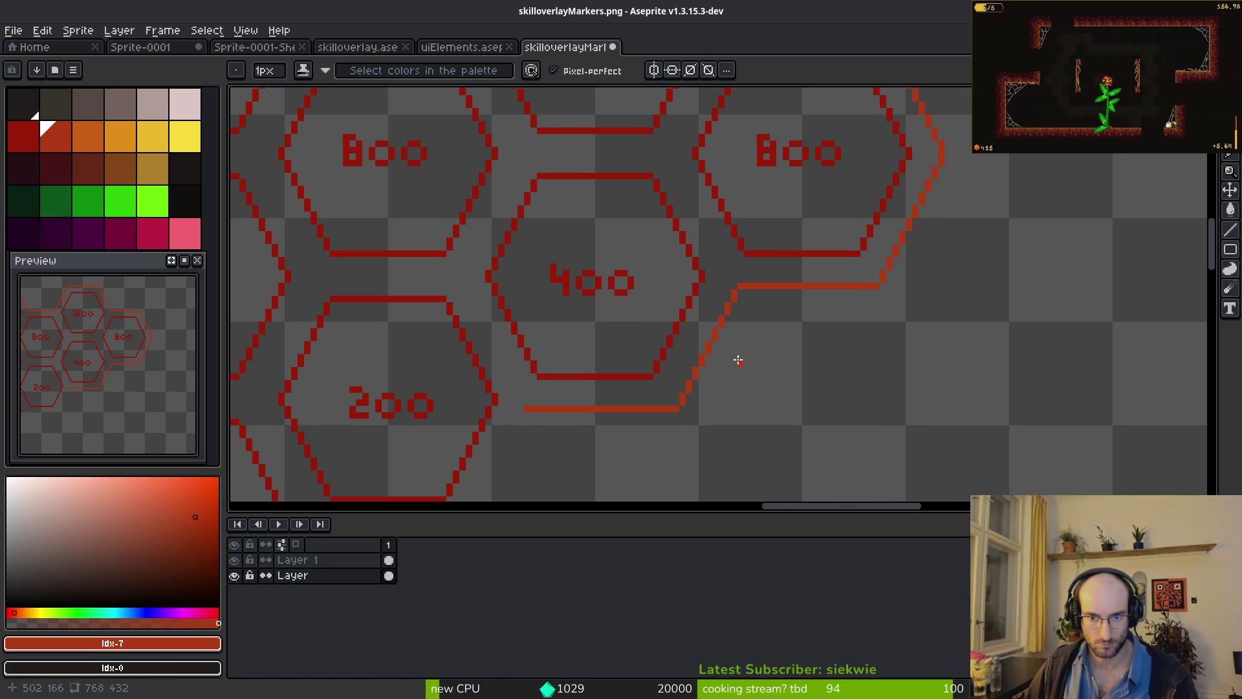
pyautogui.scroll(-2, 724, 311)
pyautogui.moveTo(793, 142); pyautogui.dragTo(413, 396)
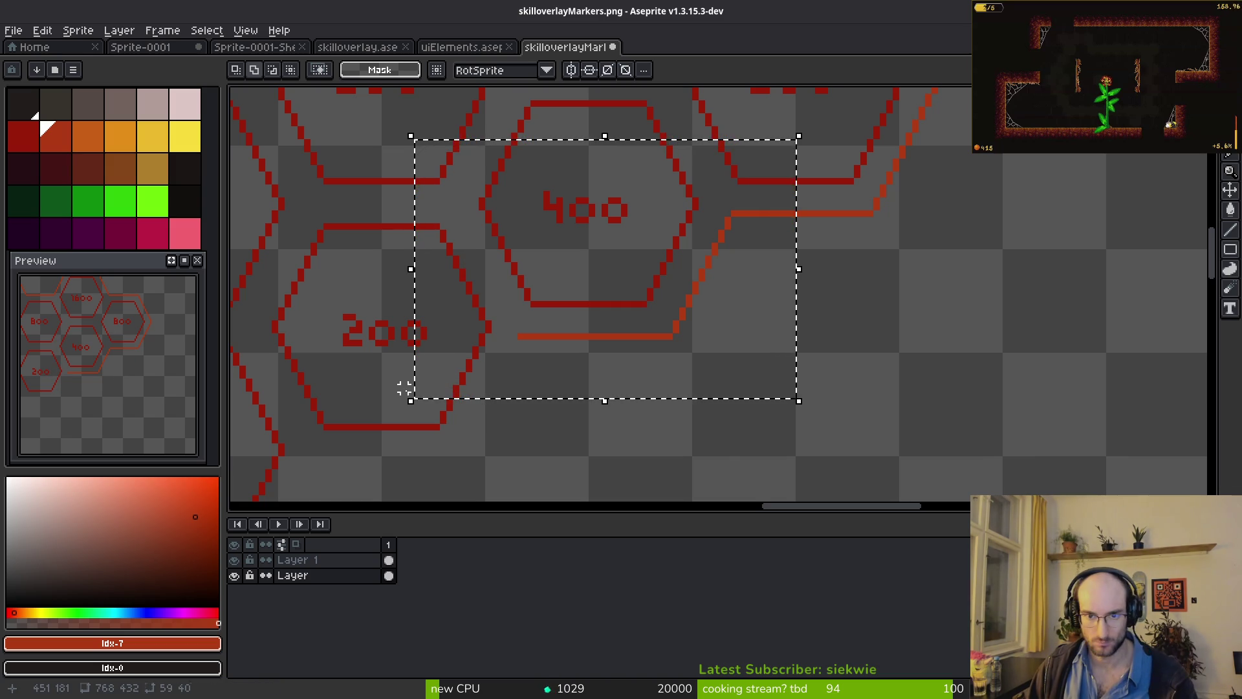
# - Cancel the transform on the wrong layer and reselect the border piece on Layer 1
pyautogui.hotkey('ctrl', 't')
pyautogui.hotkey('ctrl', 'd')
pyautogui.click(388, 562)
pyautogui.moveTo(572, 375); pyautogui.dragTo(502, 419)
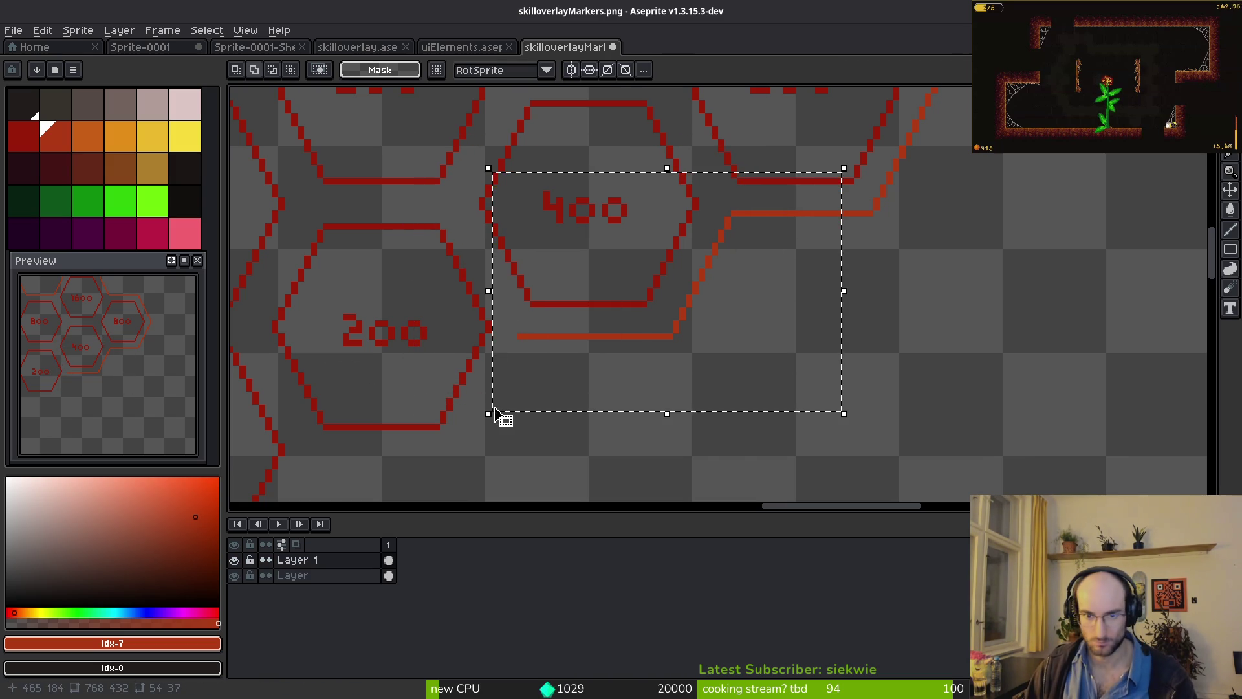
# - Reposition the border piece to join the bar under the right 800 hexagon, then deselect
pyautogui.hotkey('ctrl', 't')
pyautogui.scroll(-2, 647, 355)
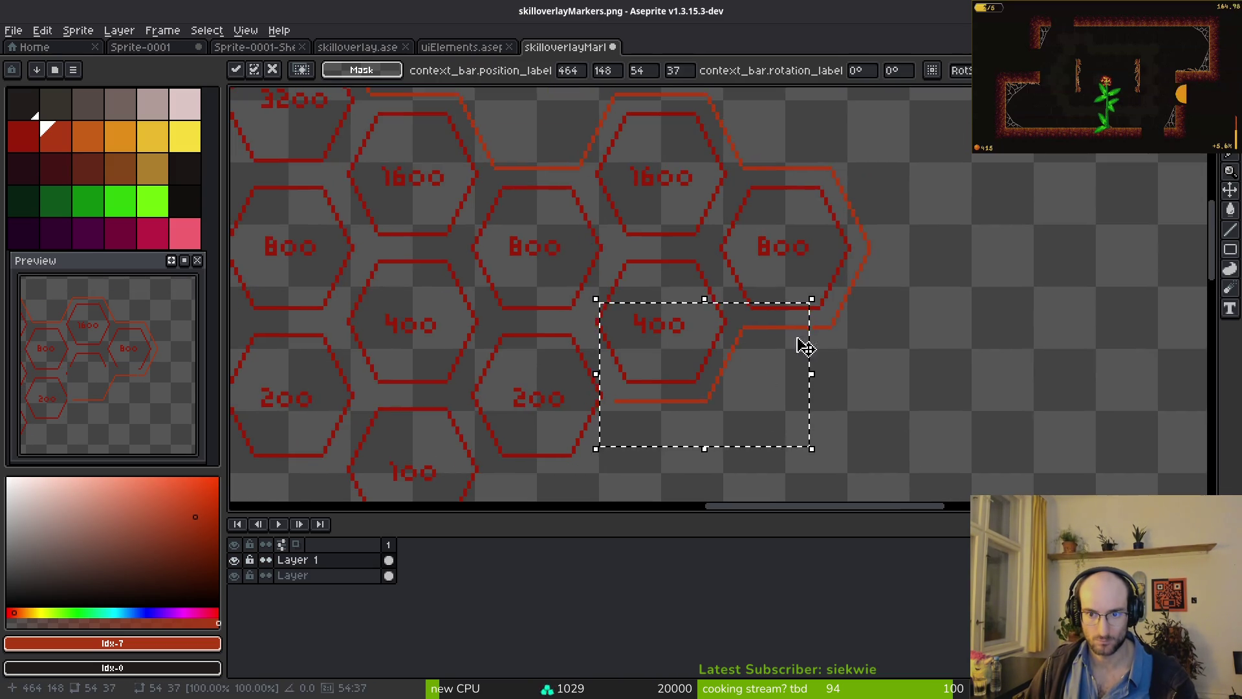
pyautogui.scroll(3, 804, 344)
pyautogui.scroll(-2, 845, 336)
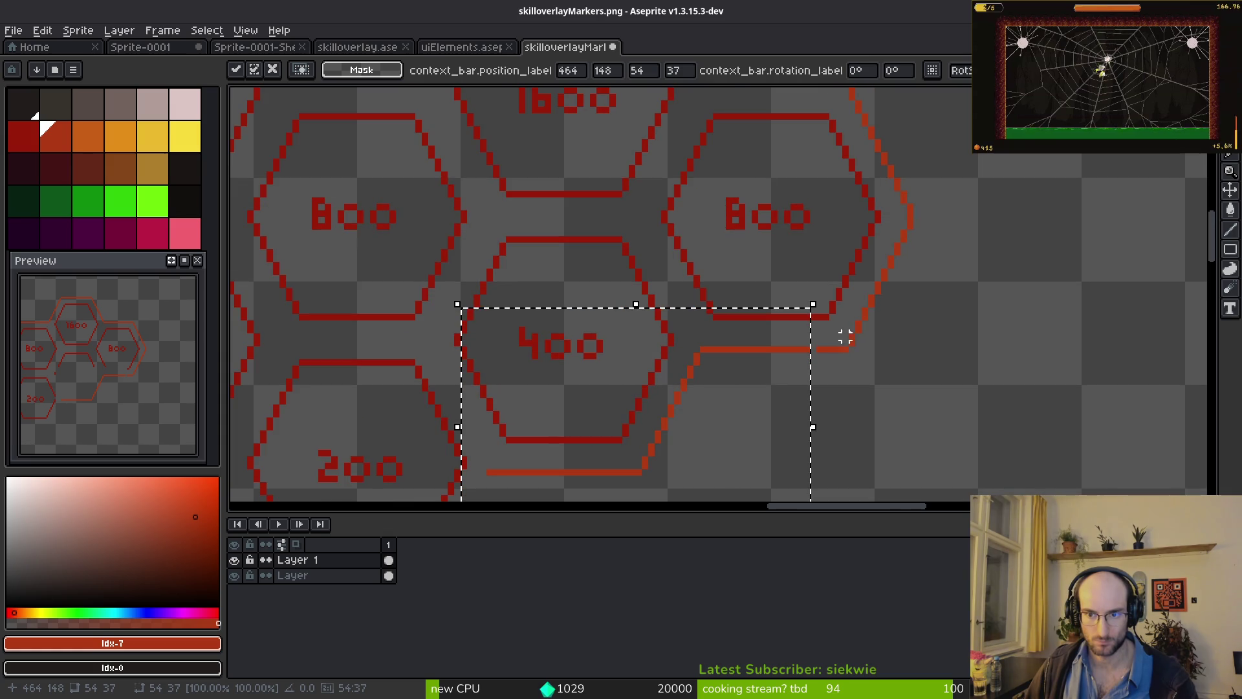
pyautogui.scroll(3, 851, 208)
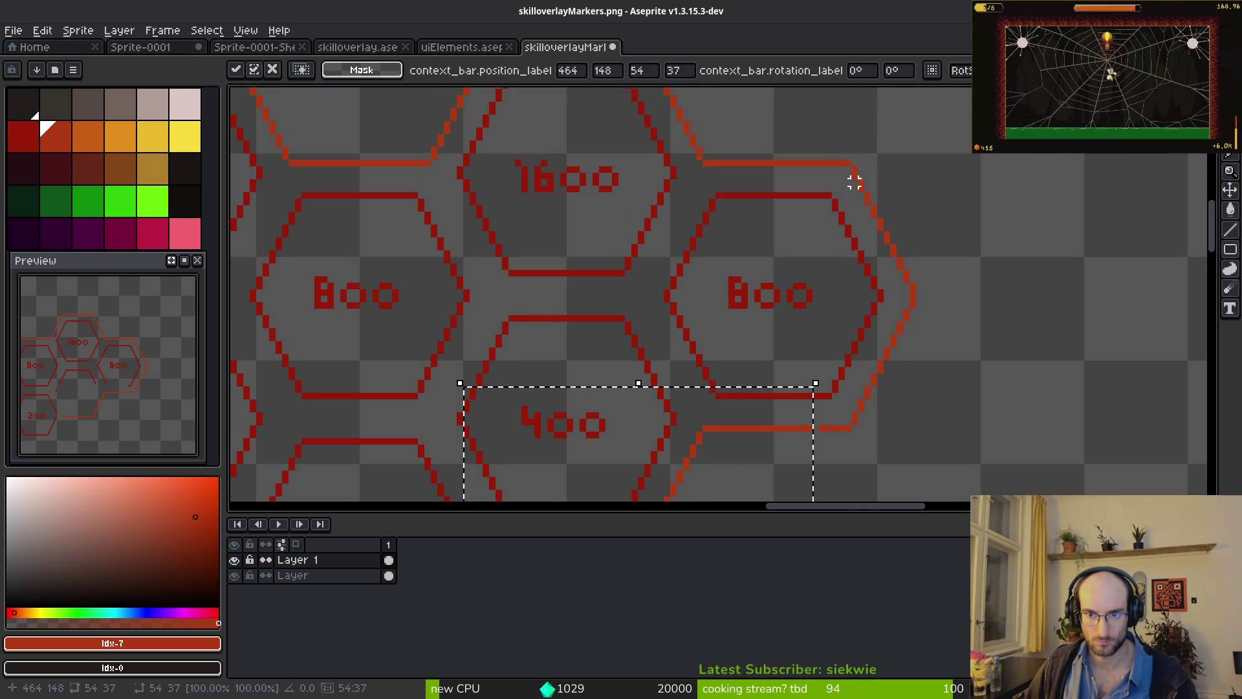
pyautogui.scroll(3, 827, 183)
pyautogui.scroll(-1, 807, 235)
pyautogui.scroll(-2, 807, 235)
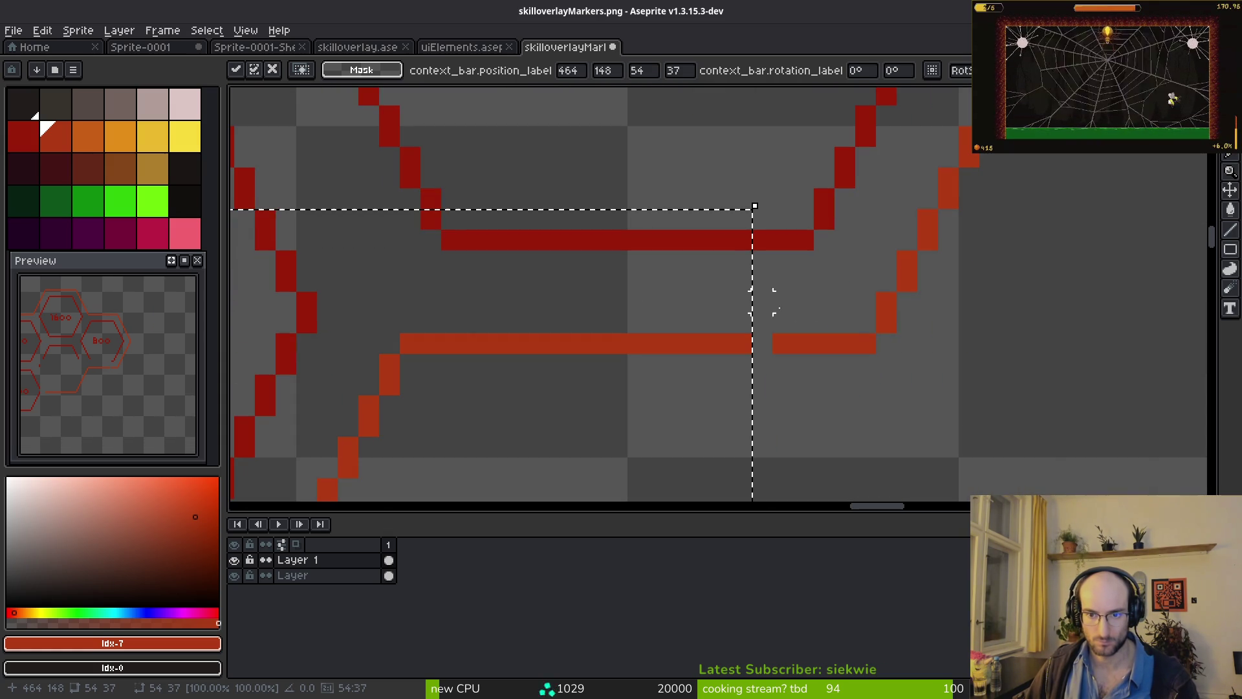
pyautogui.scroll(-2, 763, 251)
pyautogui.scroll(2, 744, 336)
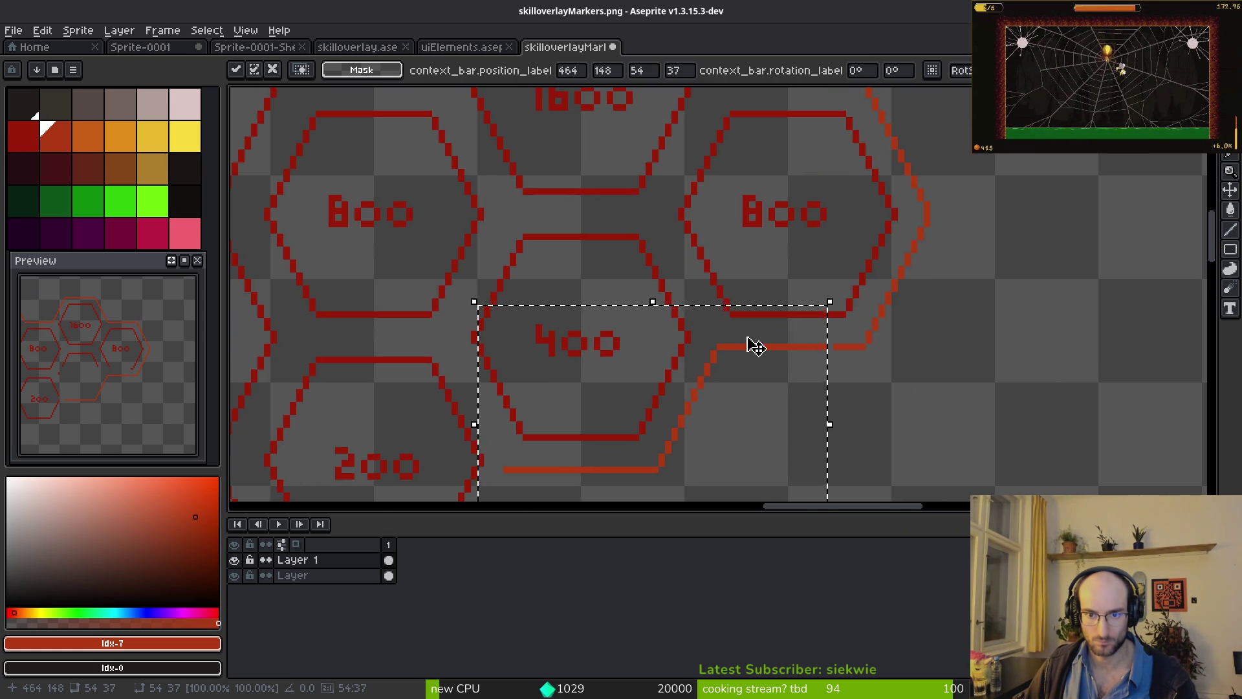
pyautogui.scroll(2, 737, 336)
pyautogui.hotkey('ctrl', 'd')
# - Draw a vertical red line left of the 800 hexagon with the Line tool
pyautogui.press('l')
pyautogui.moveTo(726, 148); pyautogui.dragTo(726, 238)
pyautogui.moveTo(725, 343); pyautogui.dragTo(725, 406)
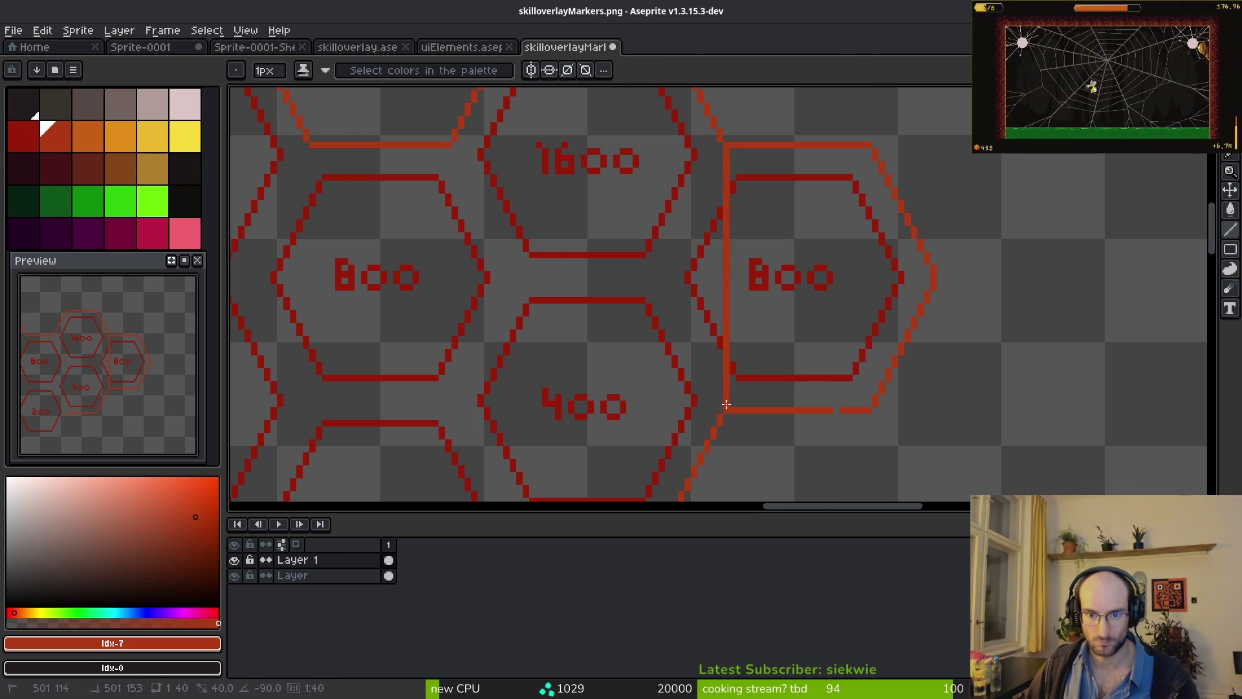
# - Undo the stray vertical line and switch to the Eraser
pyautogui.hotkey('ctrl', 'z')
pyautogui.hotkey('ctrl', 'z')
pyautogui.scroll(-3, 804, 307)
pyautogui.scroll(3, 765, 444)
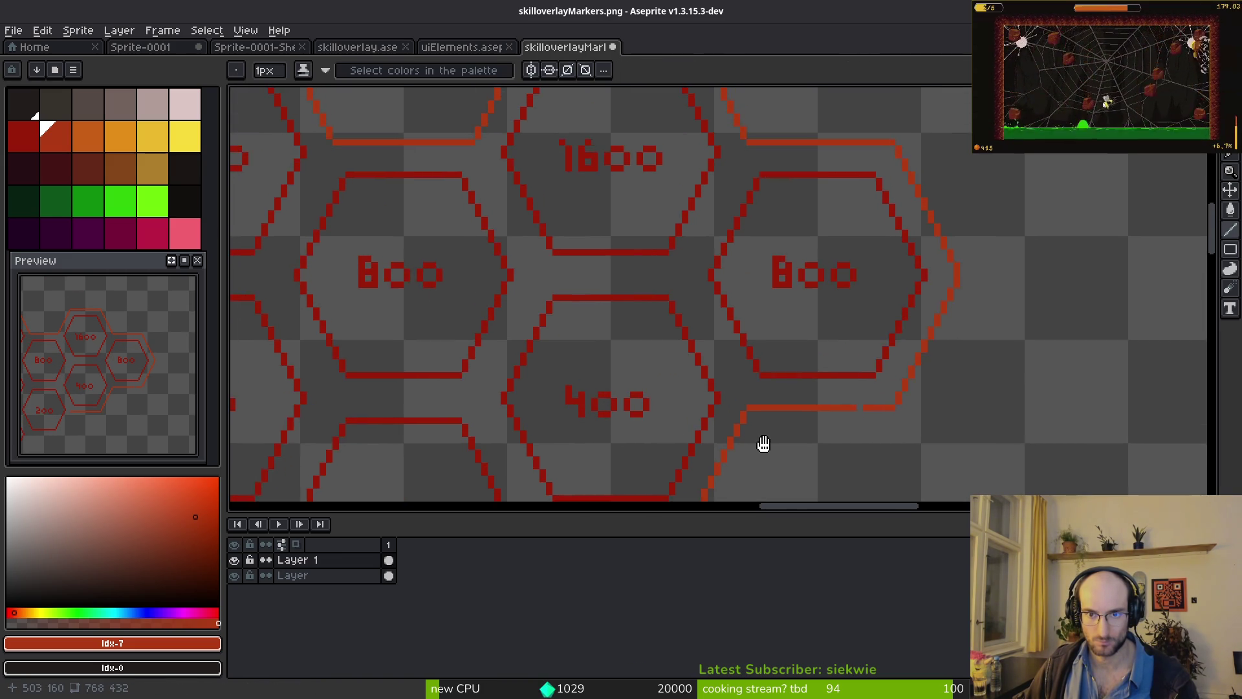
pyautogui.scroll(-2, 768, 387)
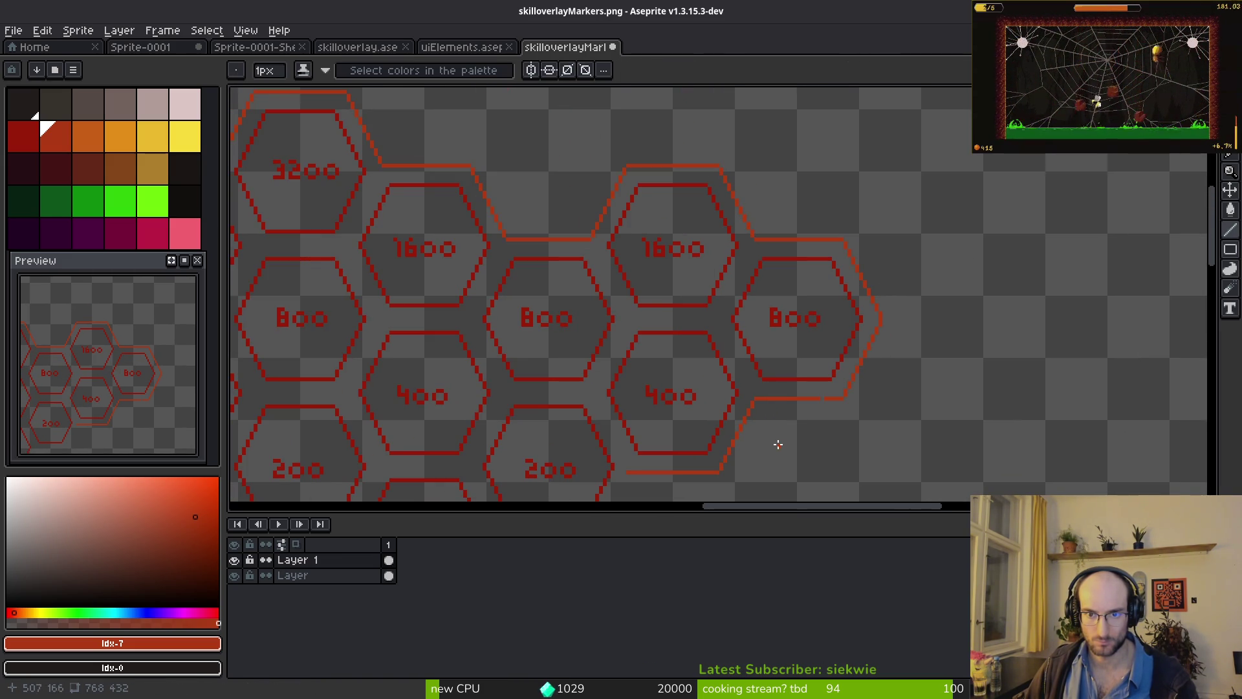
pyautogui.scroll(3, 752, 470)
pyautogui.press('e')
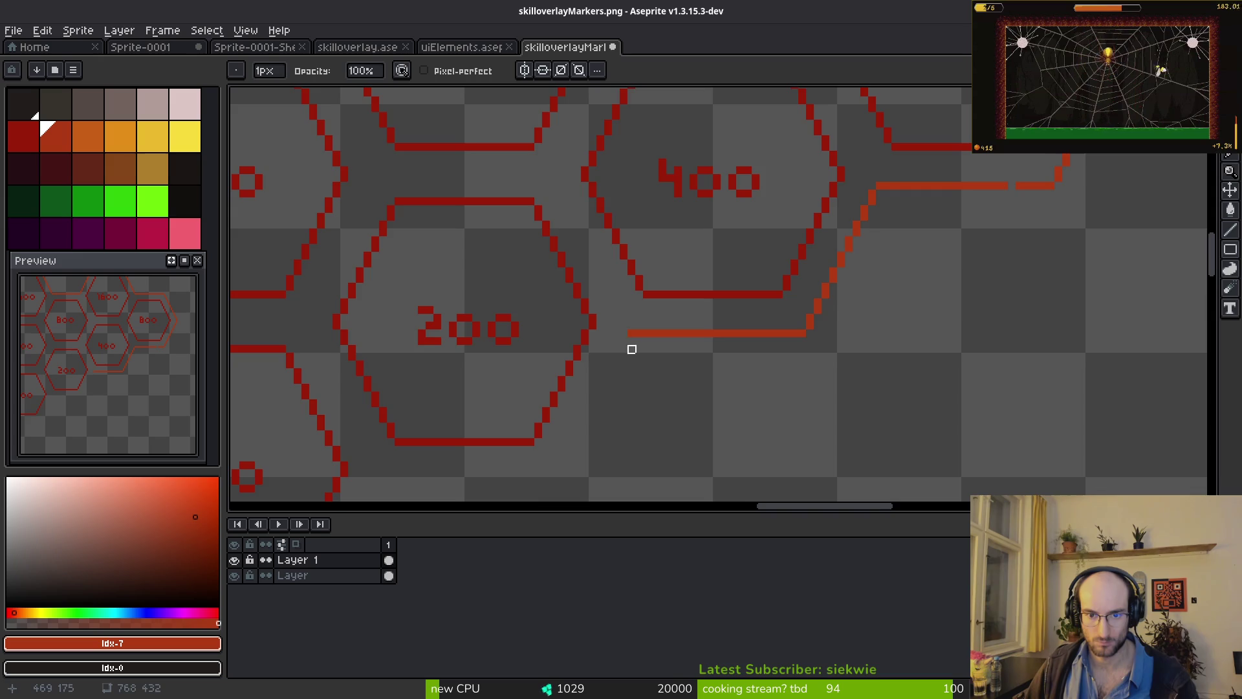
pyautogui.scroll(-3, 634, 343)
pyautogui.scroll(-3, 669, 372)
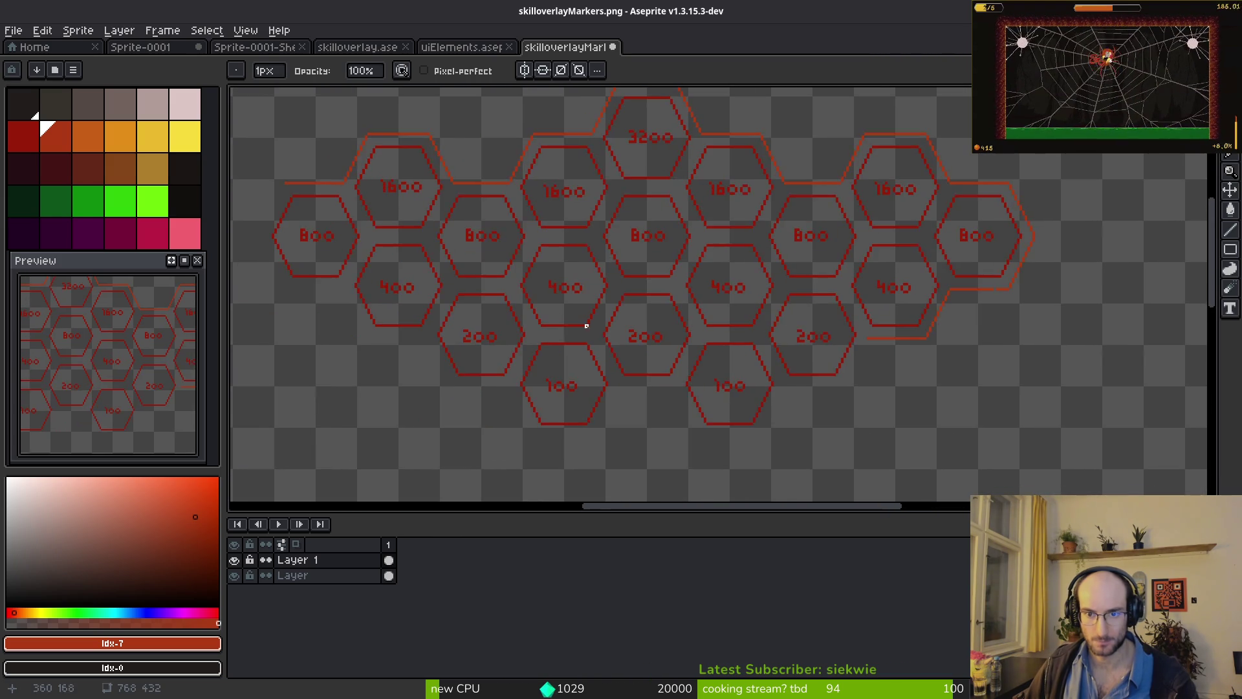
pyautogui.scroll(3, 611, 291)
# - Copy an end section of the hexagon outline and paste it as a floating piece
pyautogui.moveTo(1086, 105); pyautogui.dragTo(832, 402)
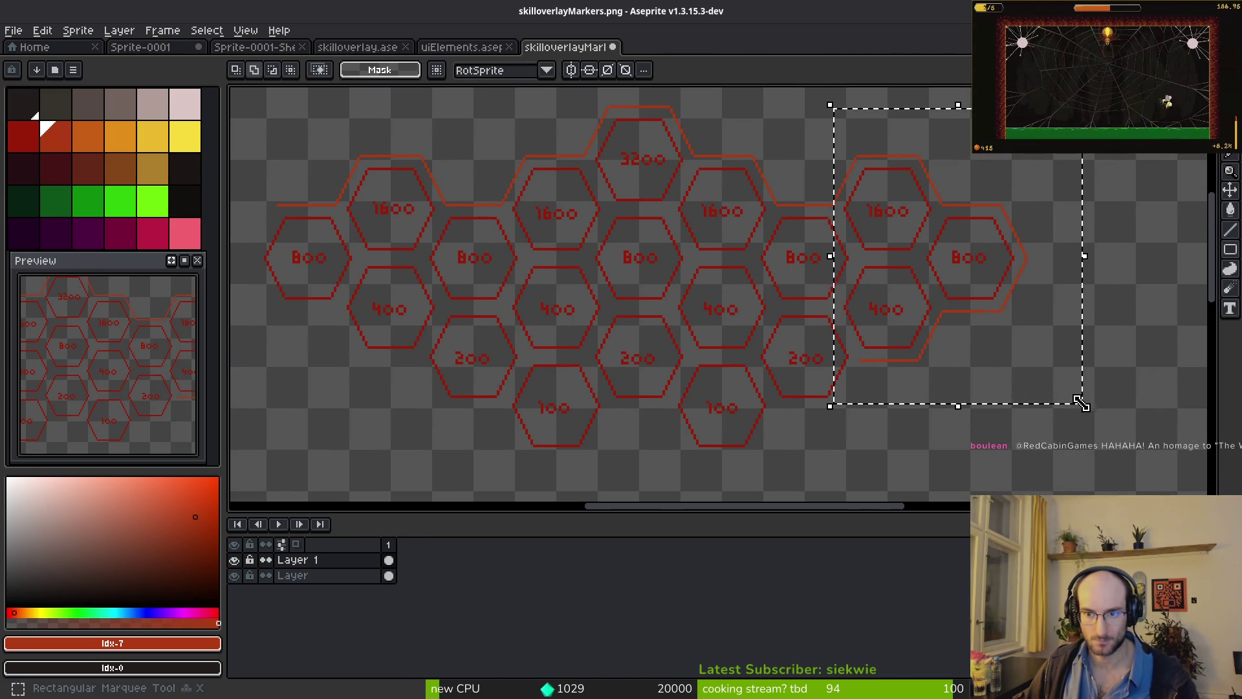
pyautogui.hotkey('ctrl', 'c')
pyautogui.hotkey('ctrl', 'v')
pyautogui.moveTo(801, 350); pyautogui.dragTo(792, 341)
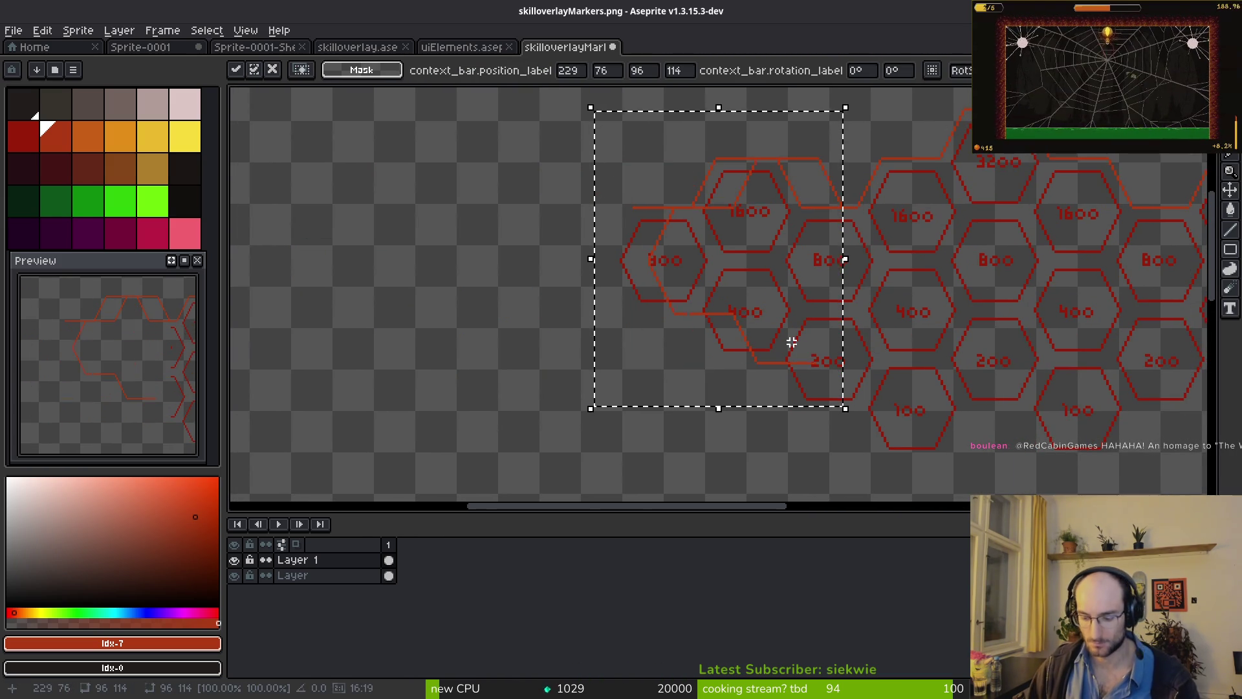
# - Nudge the pasted outline slightly left and commit it beside the leftmost 800 hexagon
pyautogui.scroll(2, 642, 333)
pyautogui.moveTo(734, 285); pyautogui.dragTo(638, 319)
pyautogui.scroll(2, 637, 319)
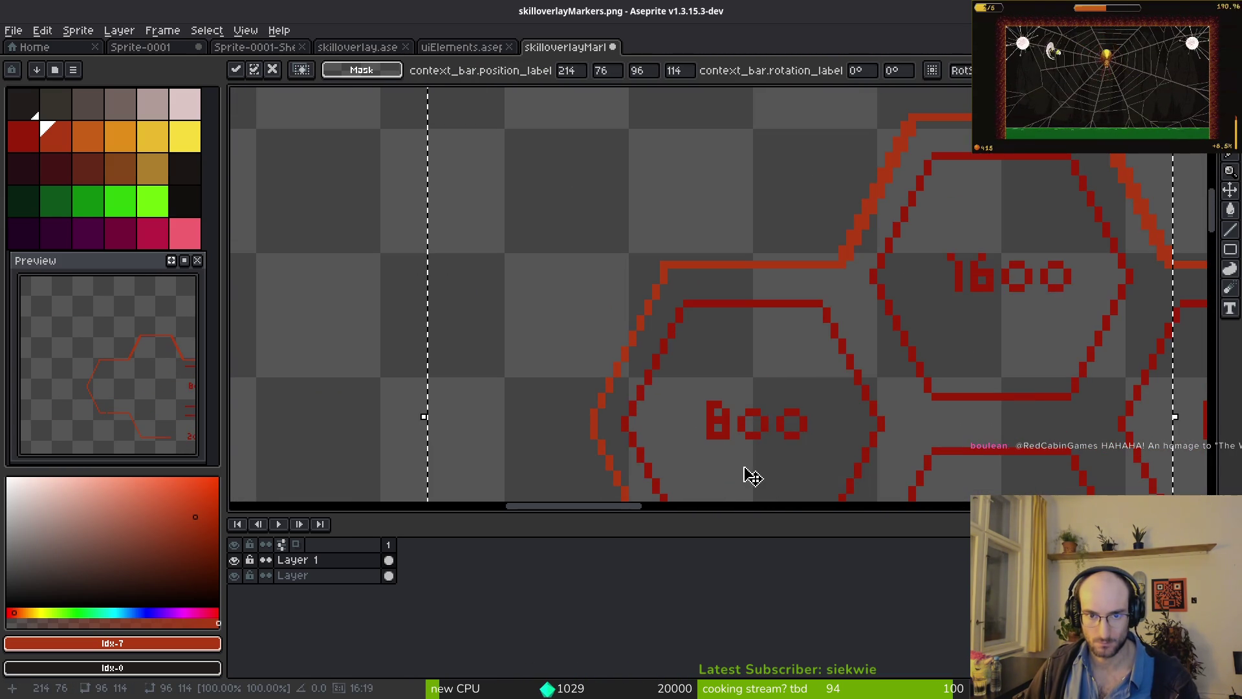
pyautogui.moveTo(753, 475); pyautogui.dragTo(746, 471)
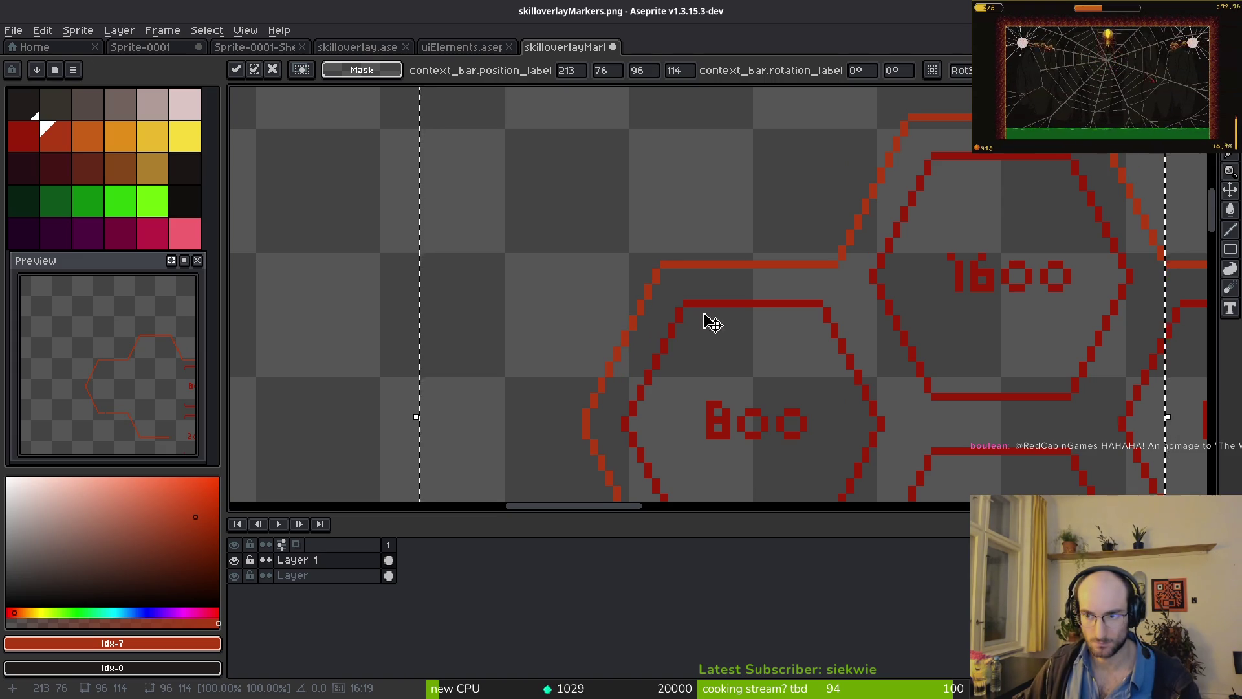
pyautogui.scroll(-5, 610, 308)
pyautogui.press('Return')
pyautogui.scroll(4, 609, 308)
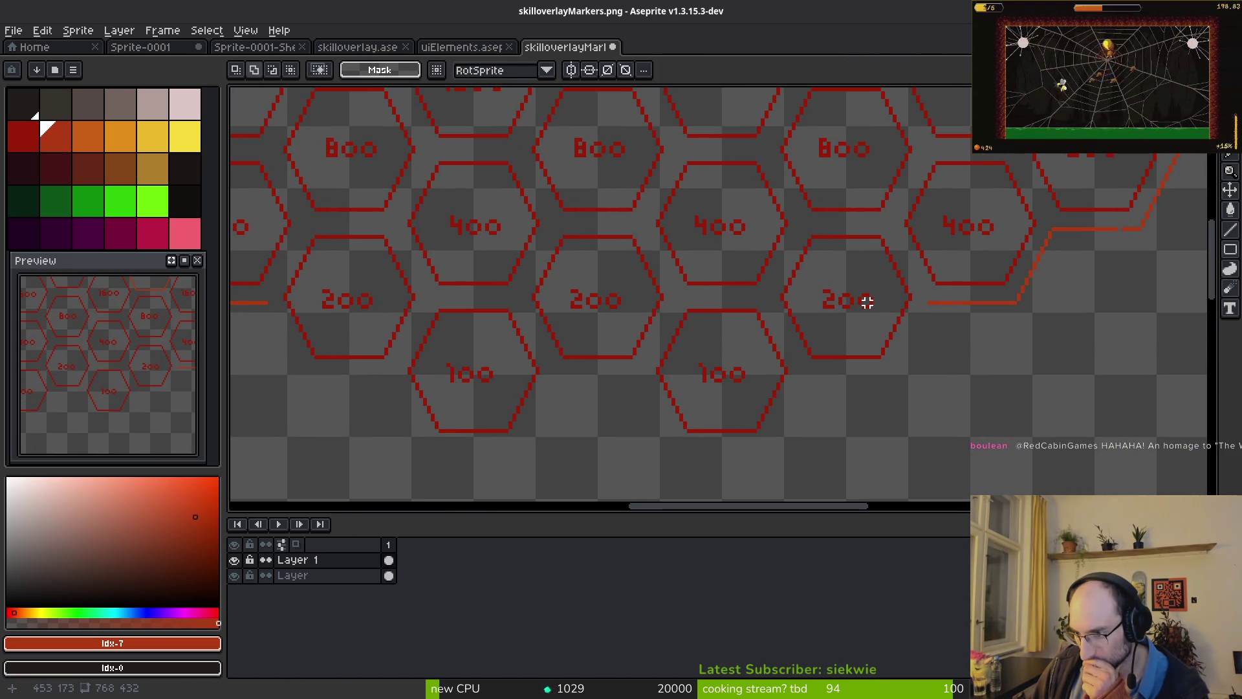
pyautogui.scroll(-3, 859, 269)
pyautogui.scroll(2, 748, 271)
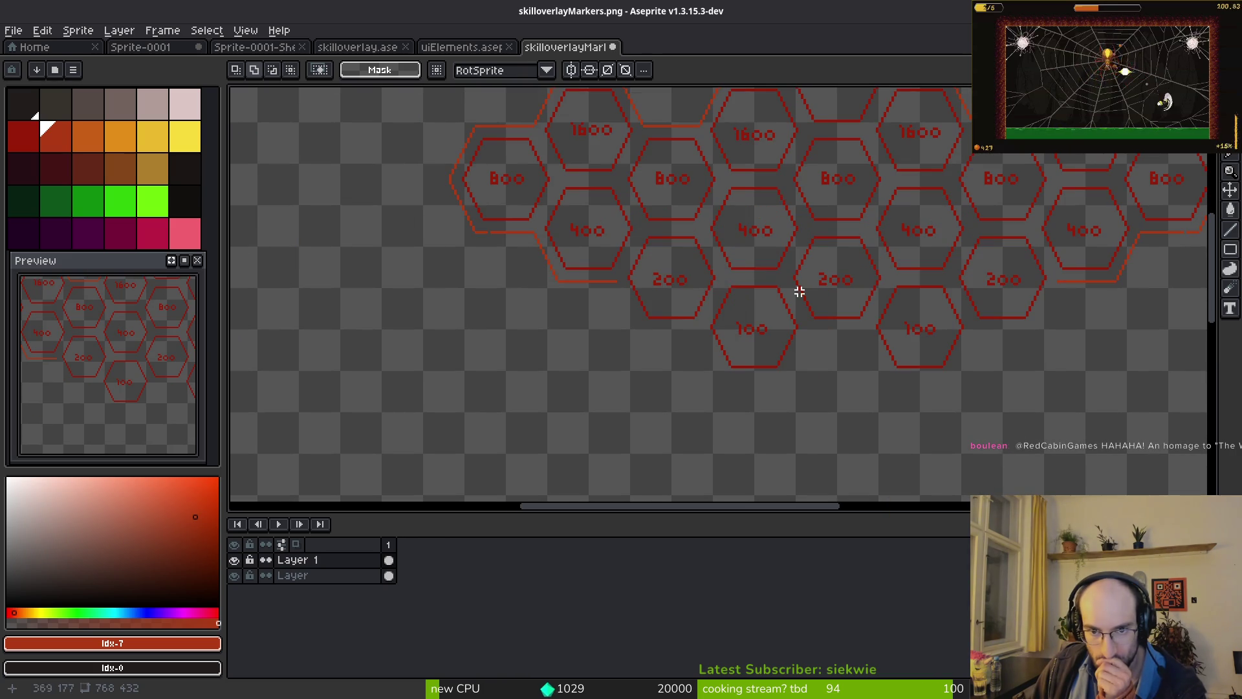
pyautogui.scroll(5, 800, 292)
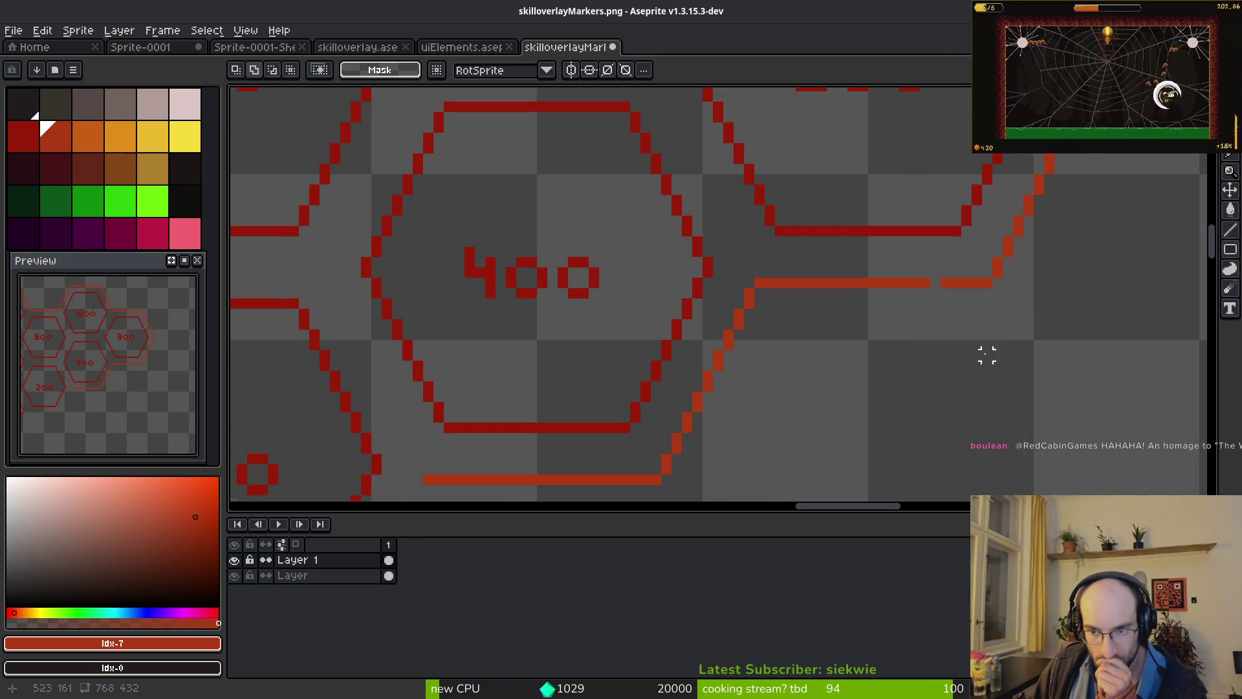
# - With the Pencil, thicken the red line and its diagonal leading to the 3200 hexagon
pyautogui.press('b')
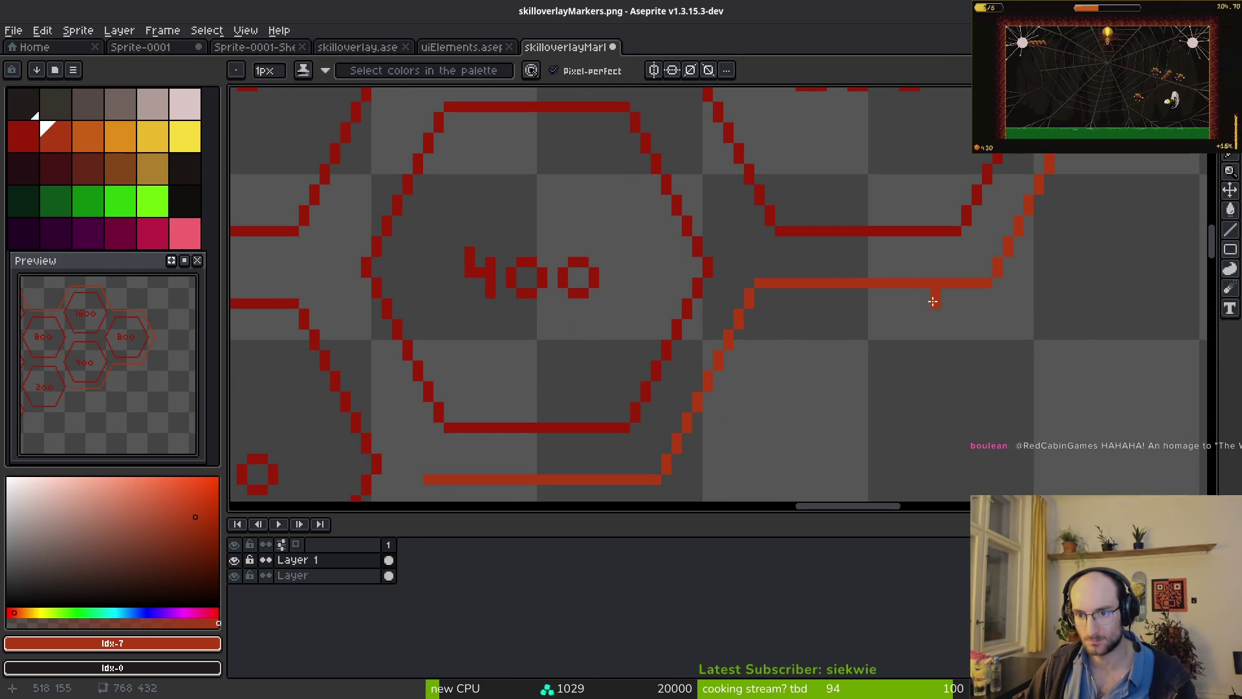
pyautogui.scroll(-4, 934, 300)
pyautogui.scroll(3, 821, 280)
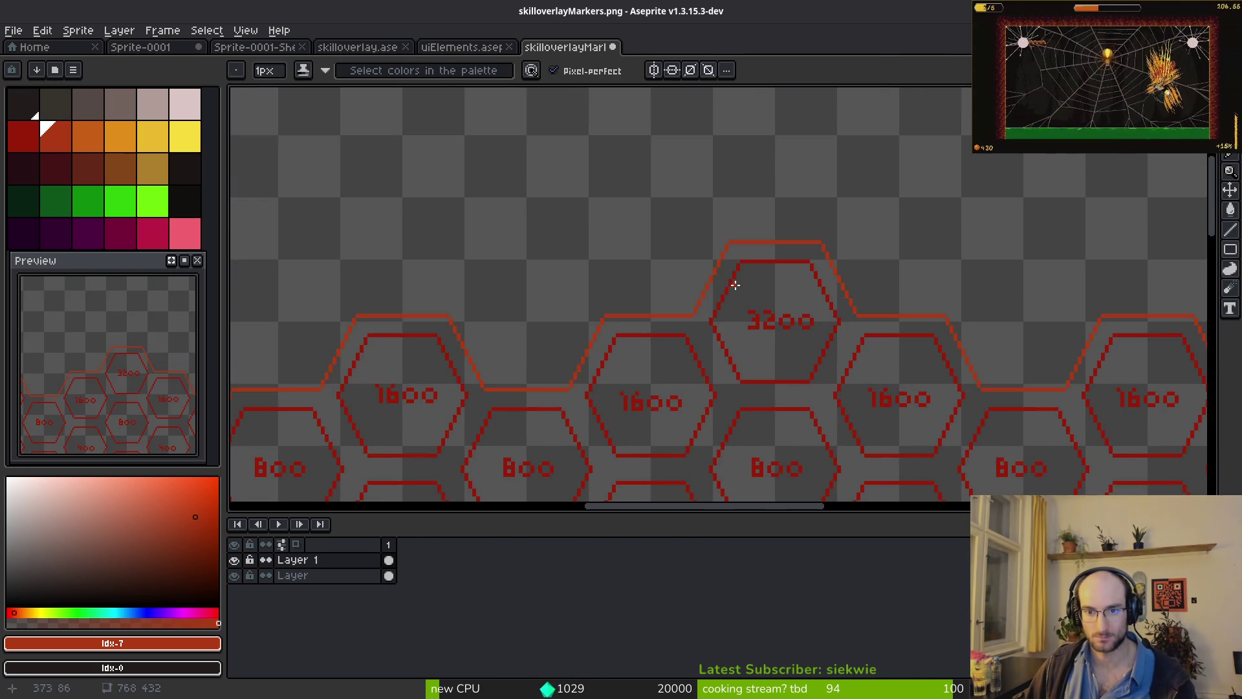
pyautogui.scroll(1, 738, 289)
pyautogui.scroll(3, 863, 297)
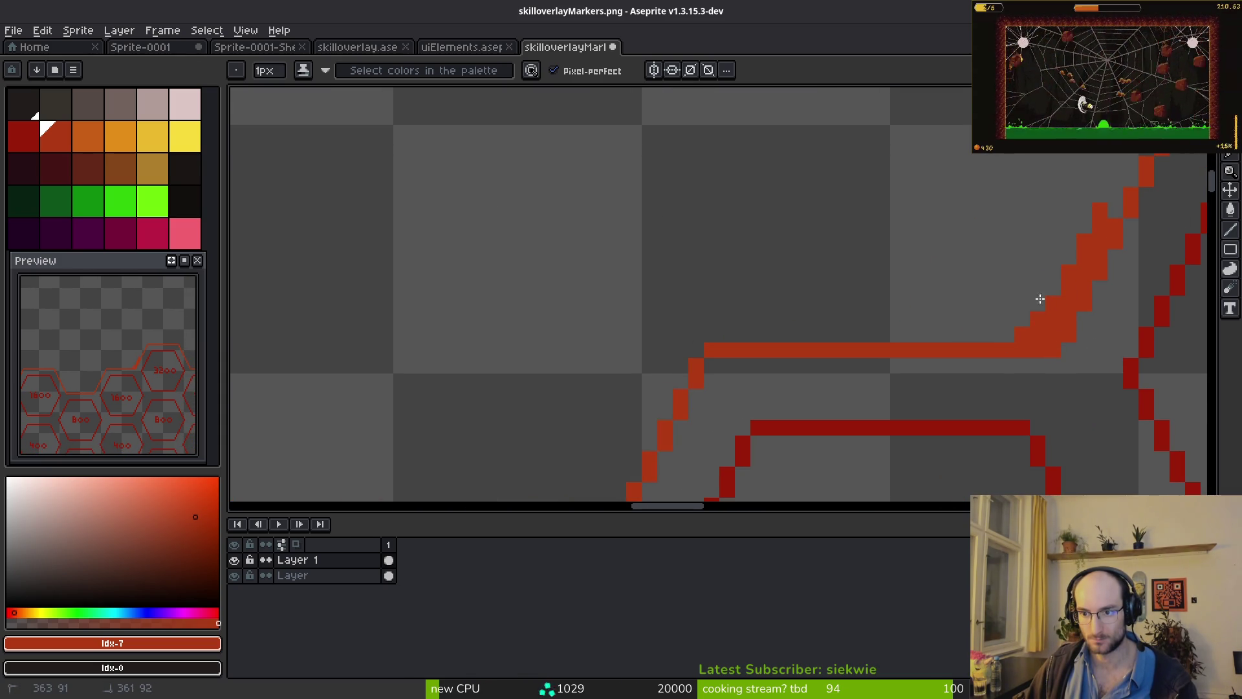
pyautogui.moveTo(1013, 317); pyautogui.dragTo(681, 347)
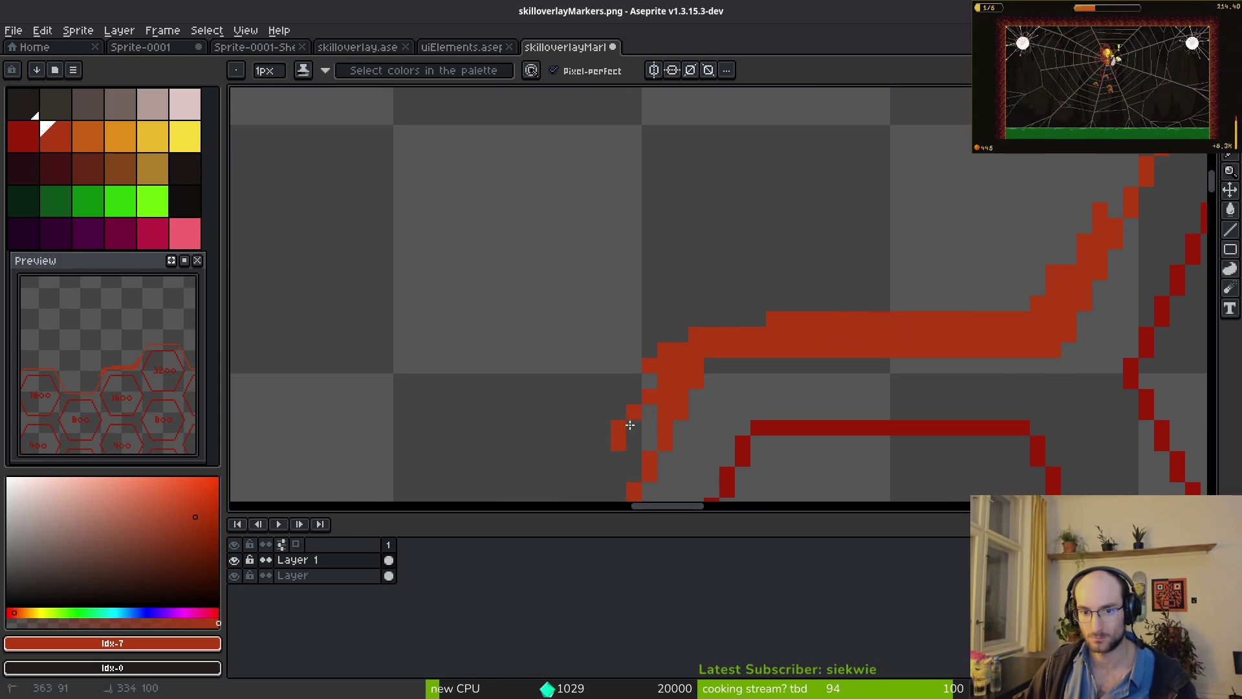
pyautogui.scroll(-3, 653, 386)
pyautogui.hscroll(-1, 653, 386)
pyautogui.click(775, 234)
pyautogui.moveTo(676, 358)
pyautogui.mouseDown()
pyautogui.moveTo(604, 477)
pyautogui.moveTo(338, 472)
pyautogui.moveTo(264, 415)
pyautogui.moveTo(430, 459)
pyautogui.moveTo(306, 423)
pyautogui.mouseUp()
# - Replace a messy scribble by filling the left diagonal's gaps and drawing a bold red top band
pyautogui.scroll(-4, 259, 397)
pyautogui.scroll(4, 648, 274)
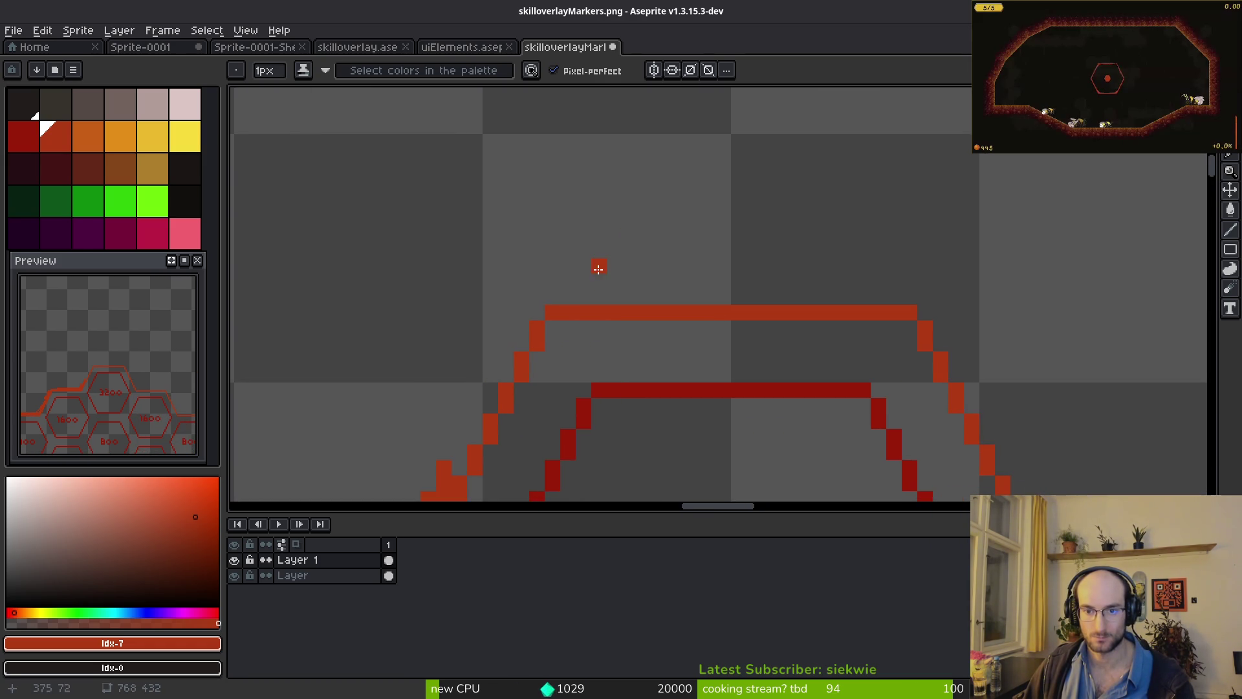
pyautogui.moveTo(598, 269)
pyautogui.mouseDown()
pyautogui.moveTo(910, 274)
pyautogui.moveTo(853, 297)
pyautogui.moveTo(870, 263)
pyautogui.moveTo(403, 313)
pyautogui.moveTo(475, 383)
pyautogui.moveTo(621, 302)
pyautogui.mouseUp()
pyautogui.hotkey('ctrl', 'z')
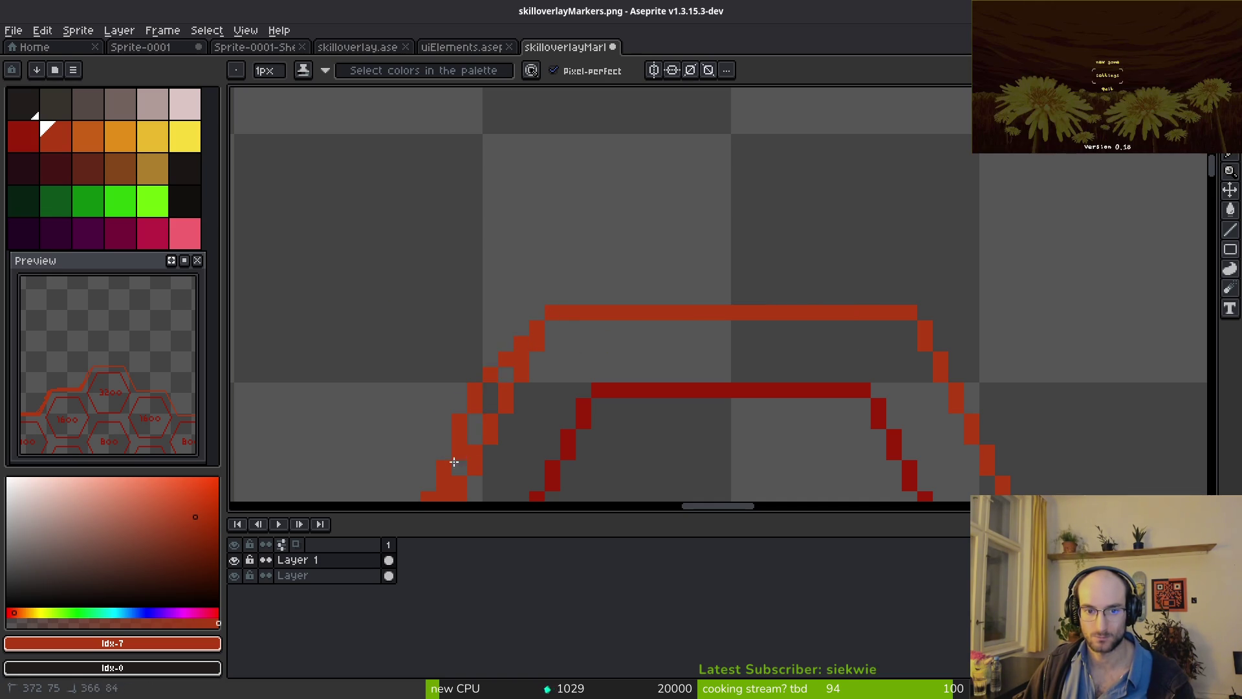
pyautogui.moveTo(454, 462); pyautogui.dragTo(500, 370)
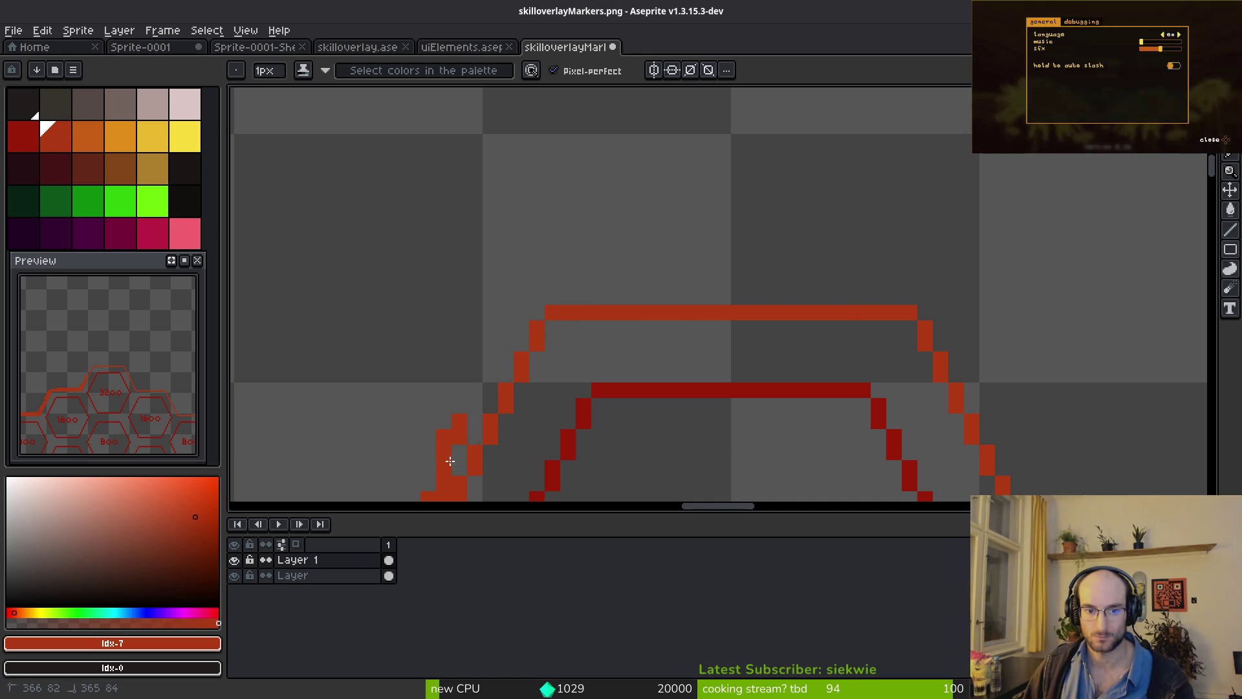
pyautogui.moveTo(541, 294); pyautogui.dragTo(944, 301)
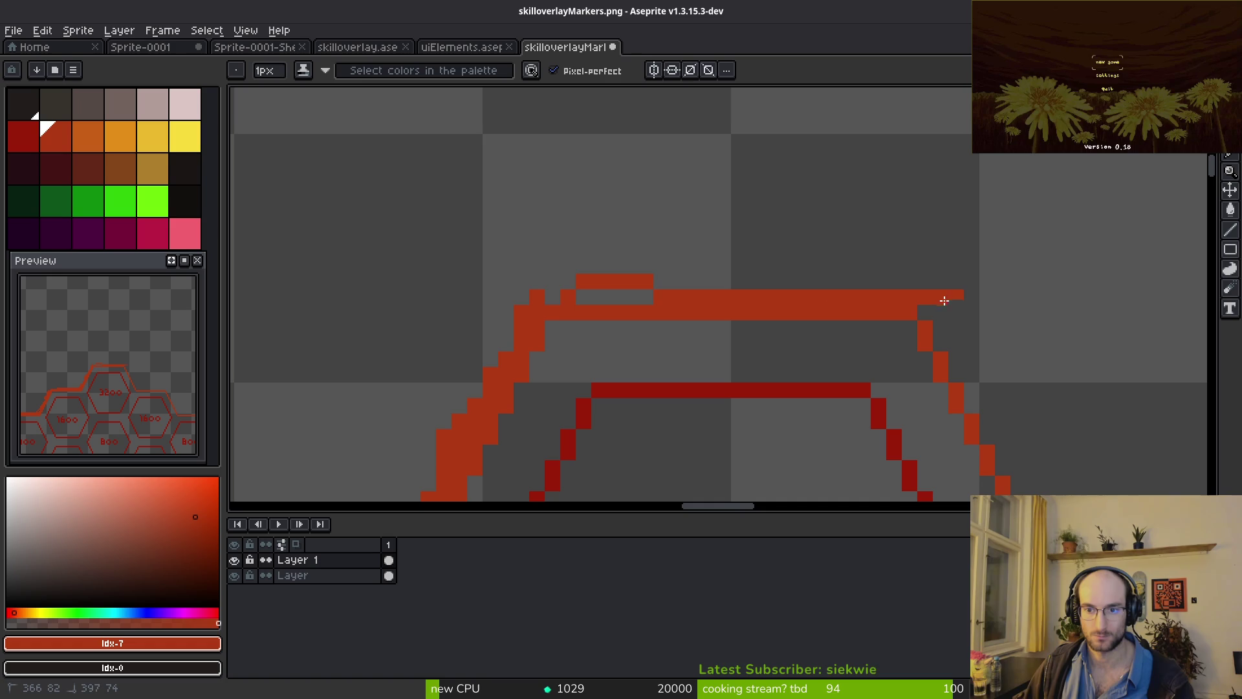
pyautogui.moveTo(573, 277)
pyautogui.mouseDown()
pyautogui.moveTo(787, 291)
pyautogui.moveTo(728, 283)
pyautogui.mouseUp()
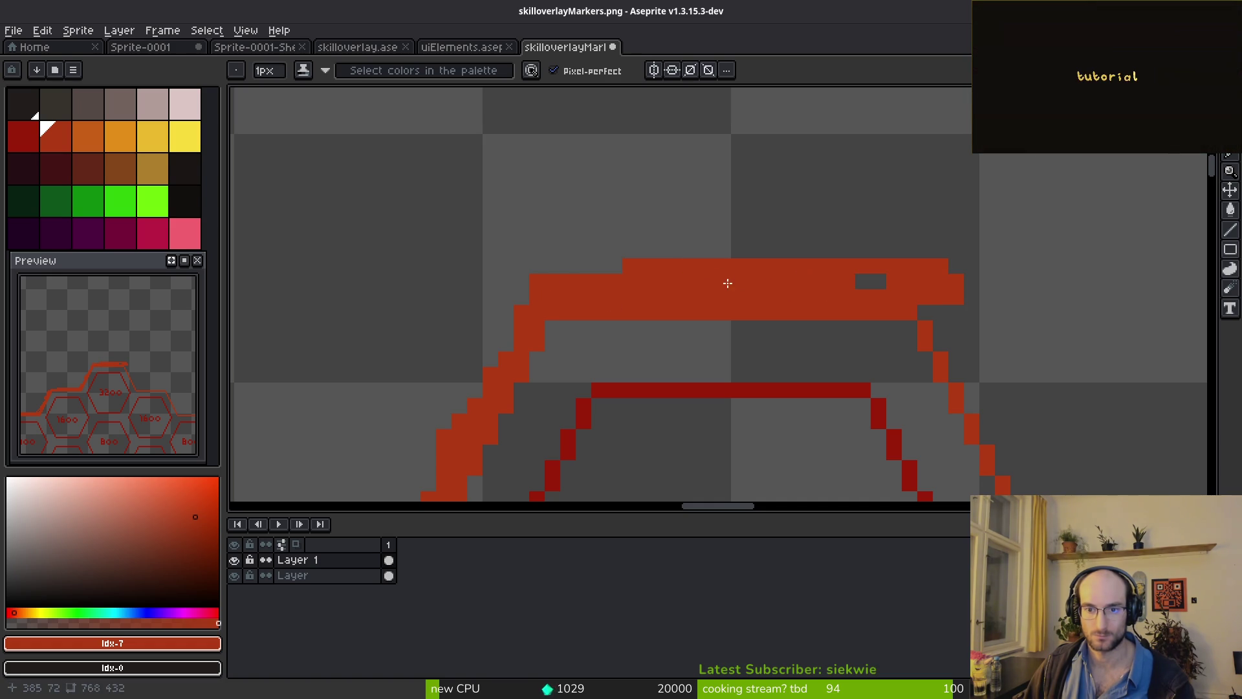
# - Set orange as primary and yellow-orange as secondary, and paint orange over the top and both slopes
pyautogui.click(91, 138)
pyautogui.rightClick(127, 143)
pyautogui.moveTo(770, 282)
pyautogui.mouseDown()
pyautogui.moveTo(585, 281)
pyautogui.moveTo(446, 359)
pyautogui.moveTo(421, 452)
pyautogui.mouseUp()
pyautogui.moveTo(609, 275)
pyautogui.mouseDown()
pyautogui.moveTo(822, 265)
pyautogui.moveTo(951, 311)
pyautogui.moveTo(980, 362)
pyautogui.moveTo(926, 286)
pyautogui.moveTo(717, 265)
pyautogui.moveTo(951, 188)
pyautogui.moveTo(932, 139)
pyautogui.mouseUp()
# - Add light-orange flame horns rising on both sides along the top edge
pyautogui.moveTo(808, 249)
pyautogui.mouseDown()
pyautogui.moveTo(568, 109)
pyautogui.moveTo(574, 245)
pyautogui.moveTo(522, 265)
pyautogui.moveTo(397, 264)
pyautogui.mouseUp()
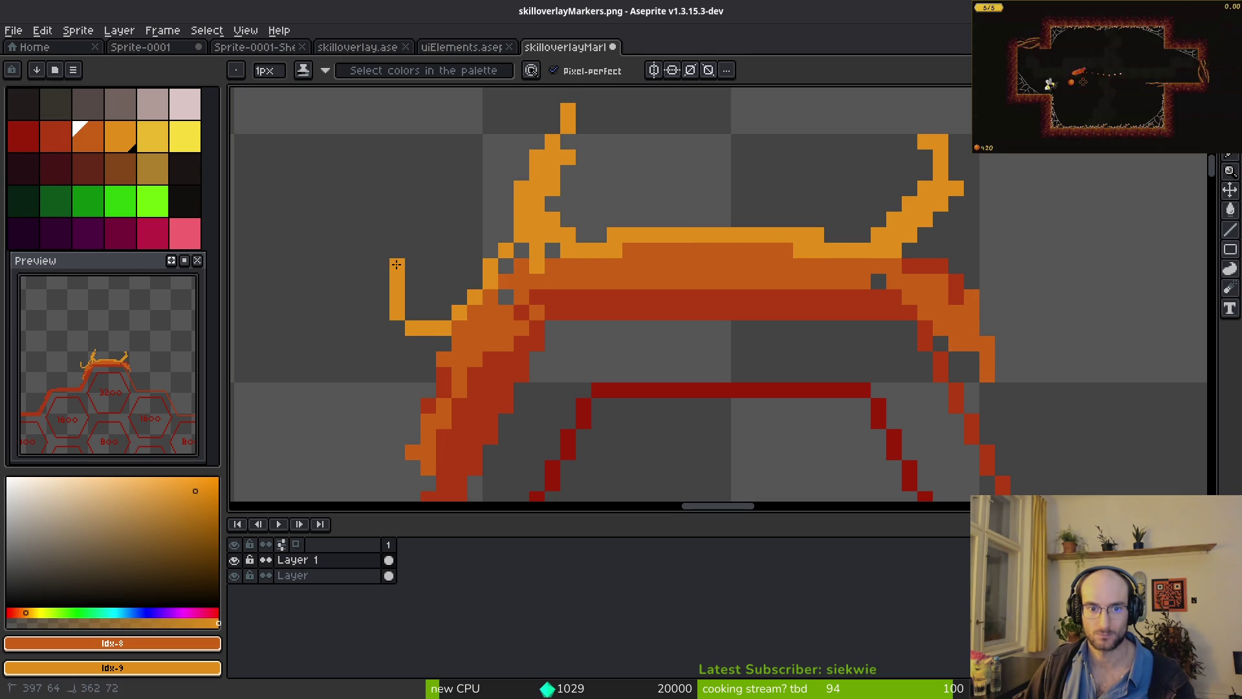
pyautogui.moveTo(437, 334)
pyautogui.mouseDown()
pyautogui.moveTo(712, 250)
pyautogui.moveTo(989, 324)
pyautogui.moveTo(899, 288)
pyautogui.moveTo(944, 272)
pyautogui.mouseUp()
pyautogui.scroll(-4, 940, 358)
pyautogui.scroll(-3, 941, 358)
pyautogui.scroll(2, 779, 327)
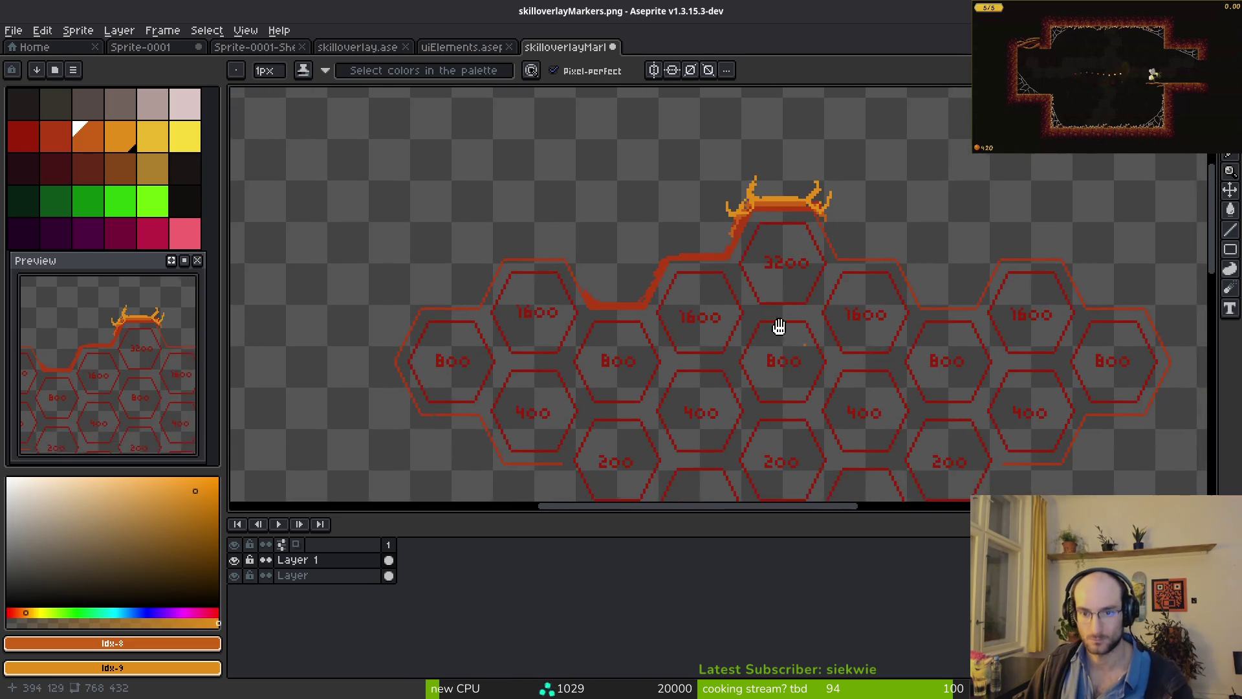
pyautogui.scroll(-2, 641, 285)
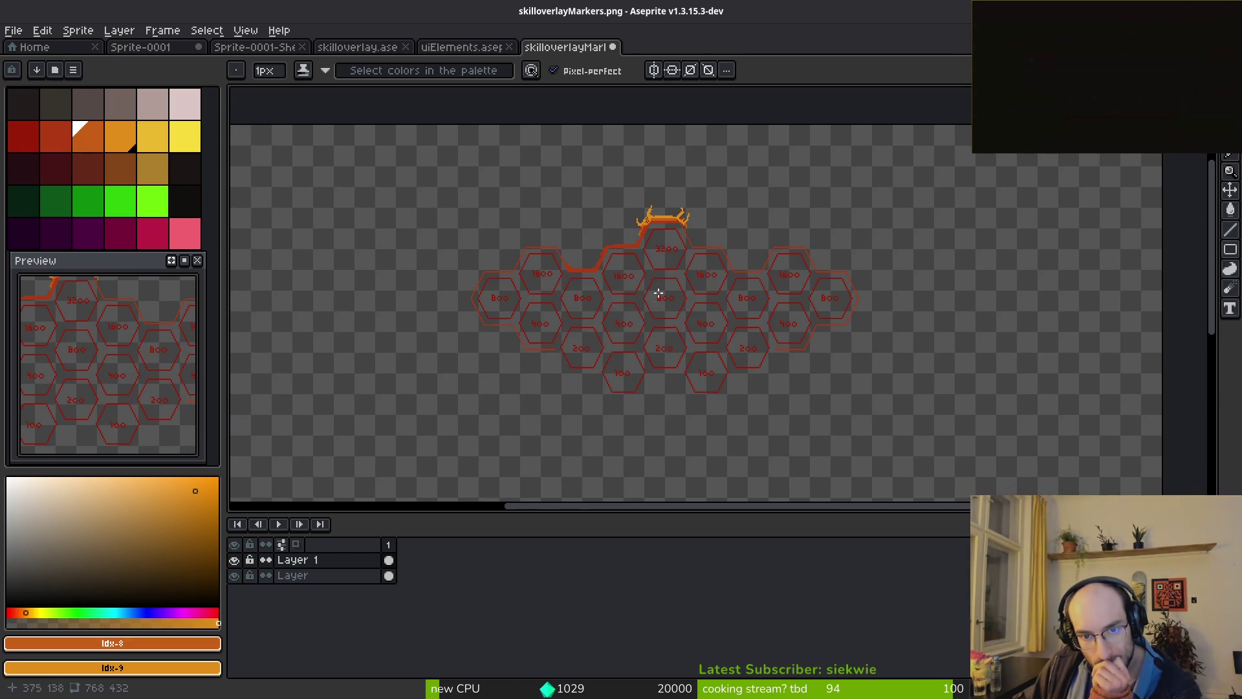
pyautogui.scroll(2, 666, 282)
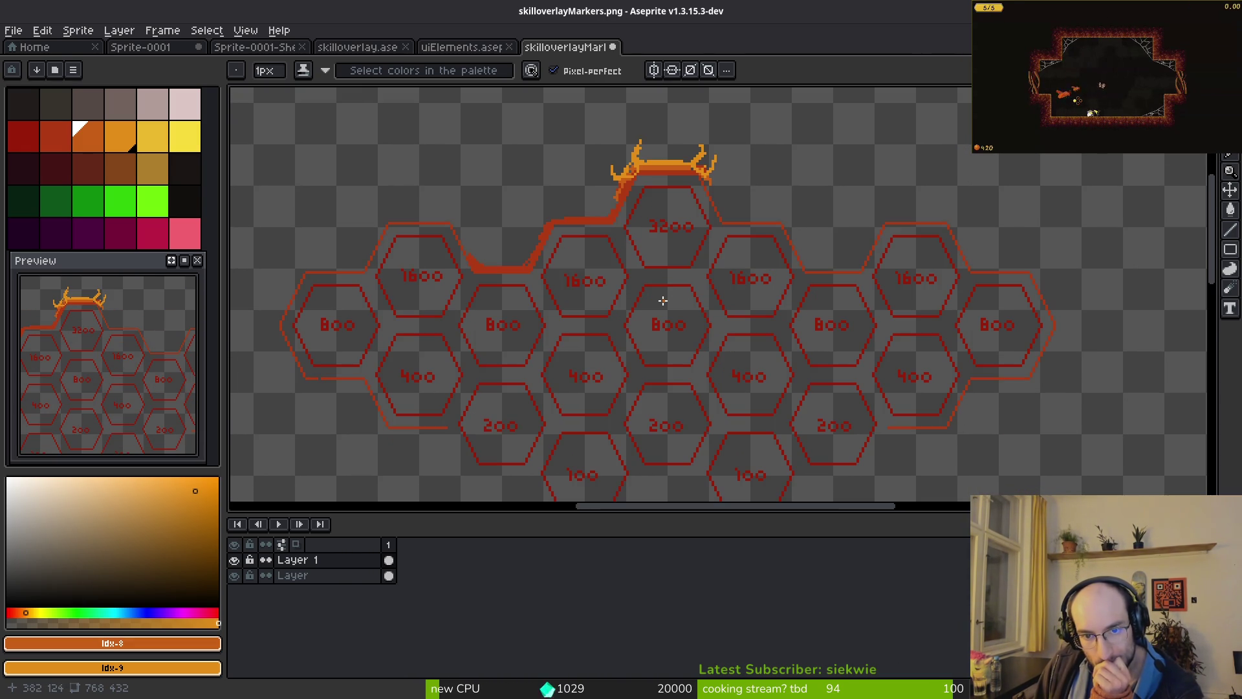
pyautogui.scroll(-2, 663, 300)
pyautogui.scroll(2, 655, 308)
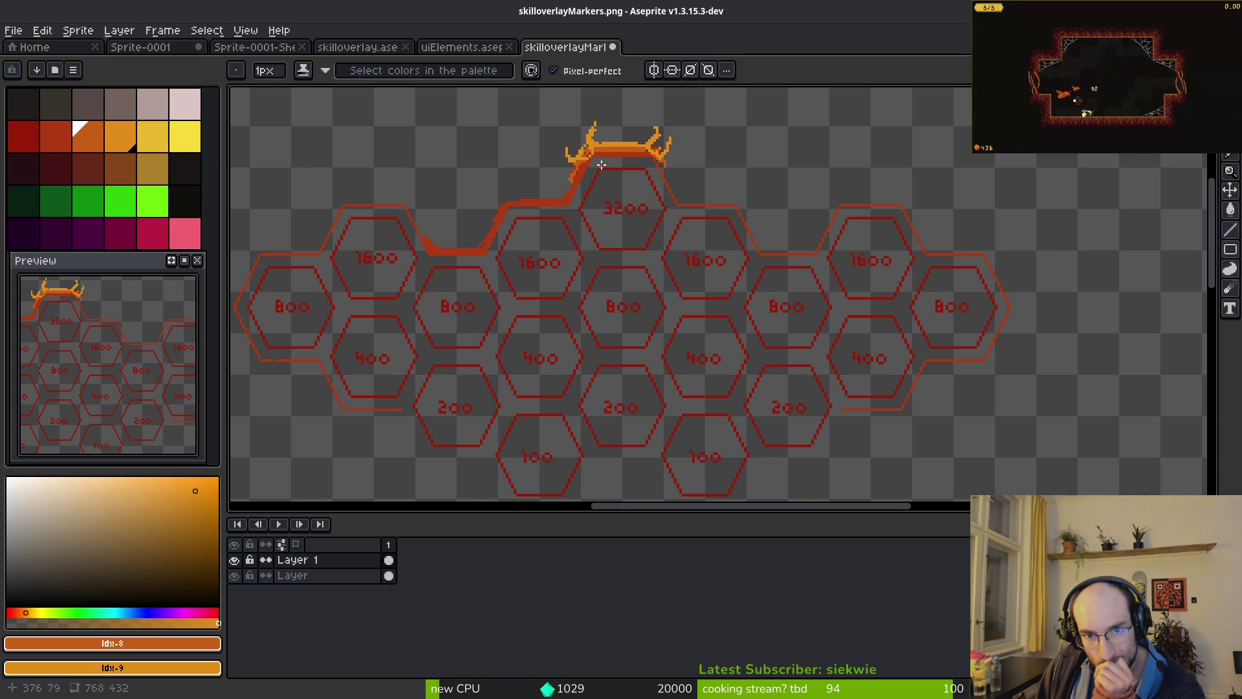
pyautogui.scroll(4, 601, 165)
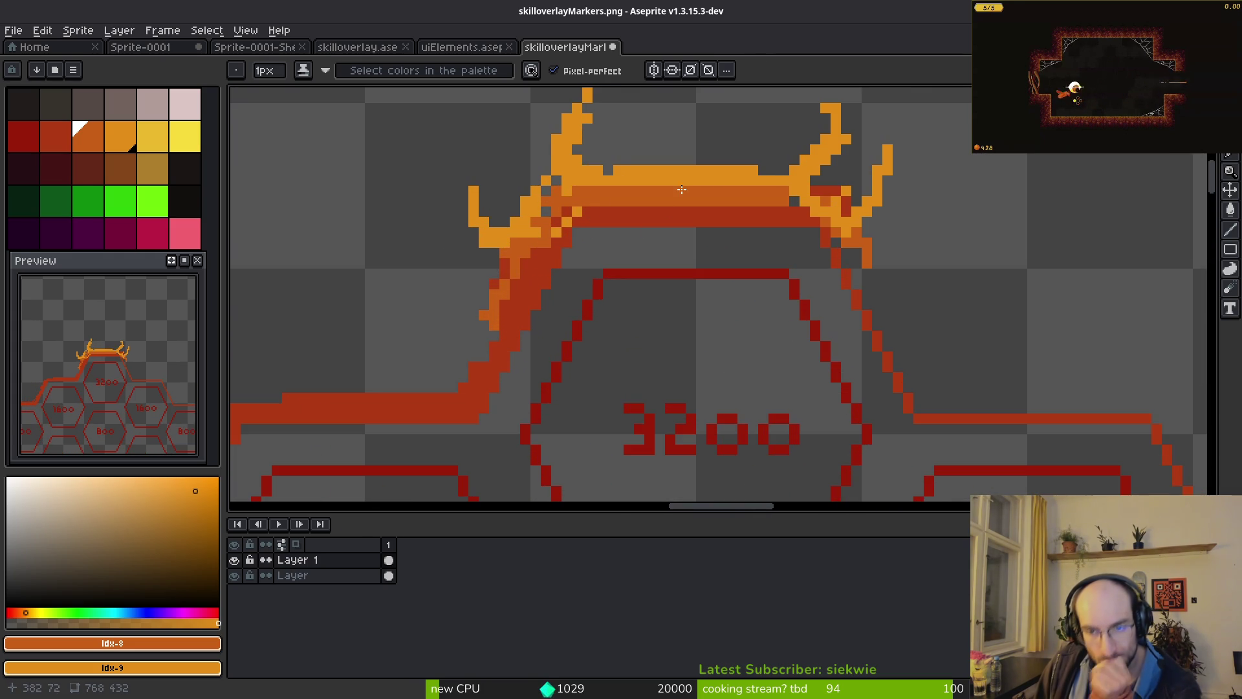
# - Touch up the crown's red band and add light orange to its upper area and left edge
pyautogui.keyDown('alt'); pyautogui.click(586, 219); pyautogui.keyUp('alt')
pyautogui.moveTo(582, 216)
pyautogui.mouseDown()
pyautogui.moveTo(414, 381)
pyautogui.moveTo(391, 317)
pyautogui.mouseUp()
pyautogui.scroll(2, 544, 246)
pyautogui.keyDown('alt'); pyautogui.click(535, 199); pyautogui.keyUp('alt')
pyautogui.keyDown('alt'); pyautogui.click(518, 149); pyautogui.keyUp('alt')
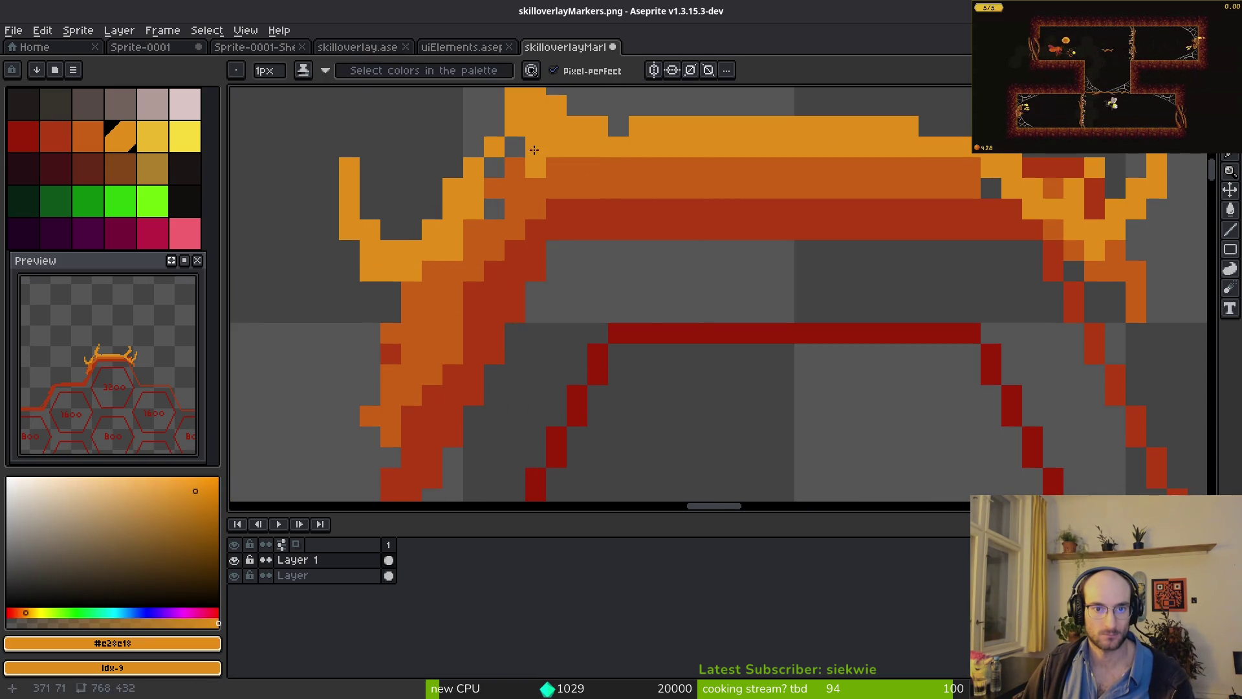
pyautogui.moveTo(504, 149); pyautogui.dragTo(505, 220)
pyautogui.moveTo(368, 375); pyautogui.dragTo(407, 283)
# - Repaint crown pixels in light and mid orange, and add red to its lower-right area
pyautogui.scroll(2, 420, 356)
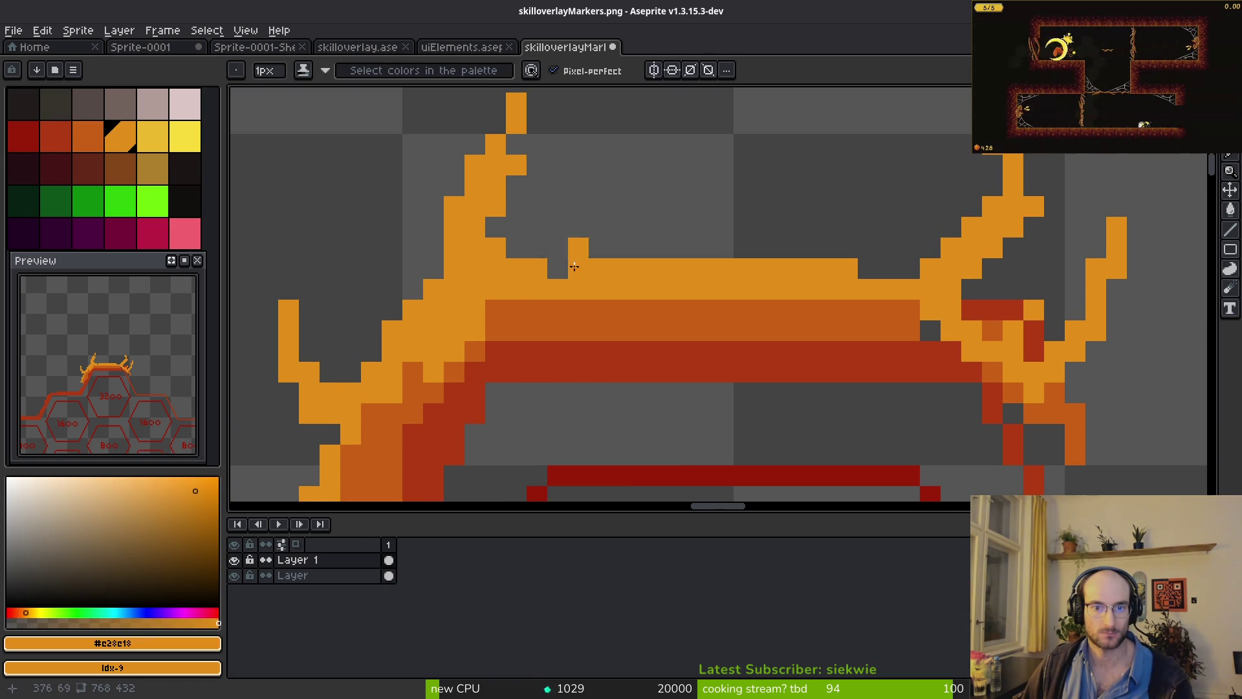
pyautogui.scroll(-1, 504, 285)
pyautogui.scroll(-5, 518, 276)
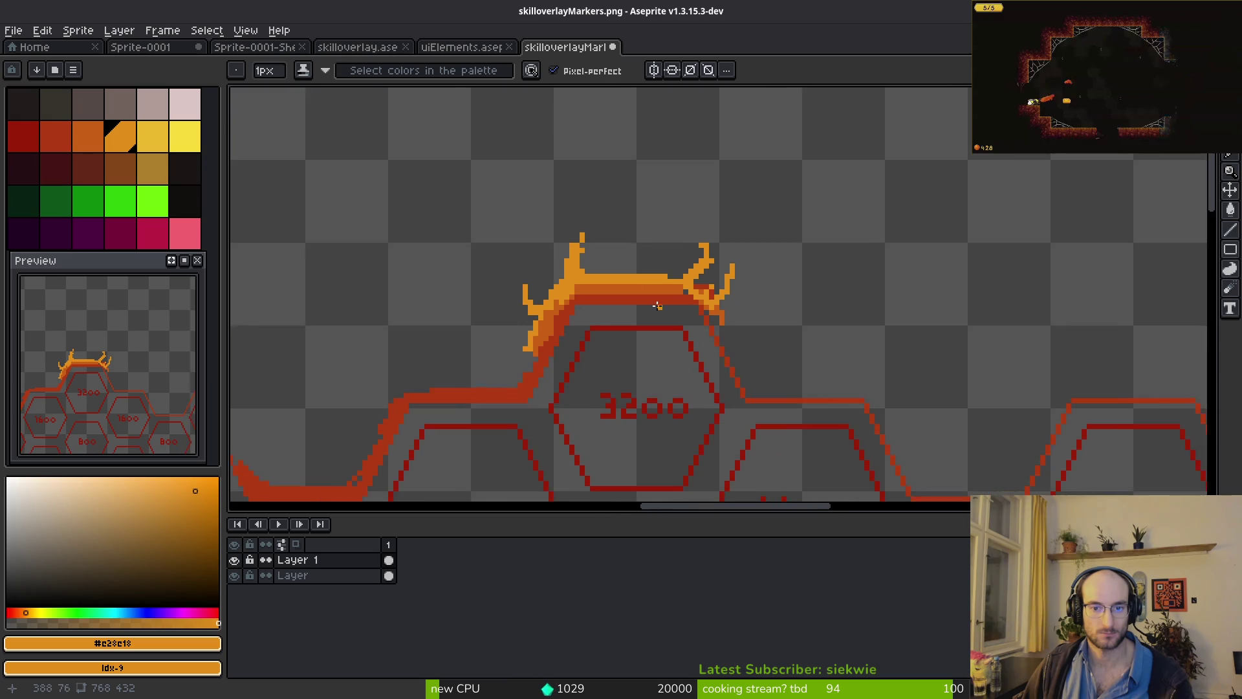
pyautogui.scroll(7, 589, 248)
pyautogui.moveTo(589, 248); pyautogui.dragTo(696, 258)
pyautogui.moveTo(634, 230); pyautogui.dragTo(696, 291)
pyautogui.keyDown('alt'); pyautogui.click(712, 335); pyautogui.keyUp('alt')
pyautogui.moveTo(590, 254)
pyautogui.mouseDown()
pyautogui.moveTo(634, 291)
pyautogui.moveTo(580, 219)
pyautogui.mouseUp()
pyautogui.keyDown('alt'); pyautogui.click(619, 293); pyautogui.keyUp('alt')
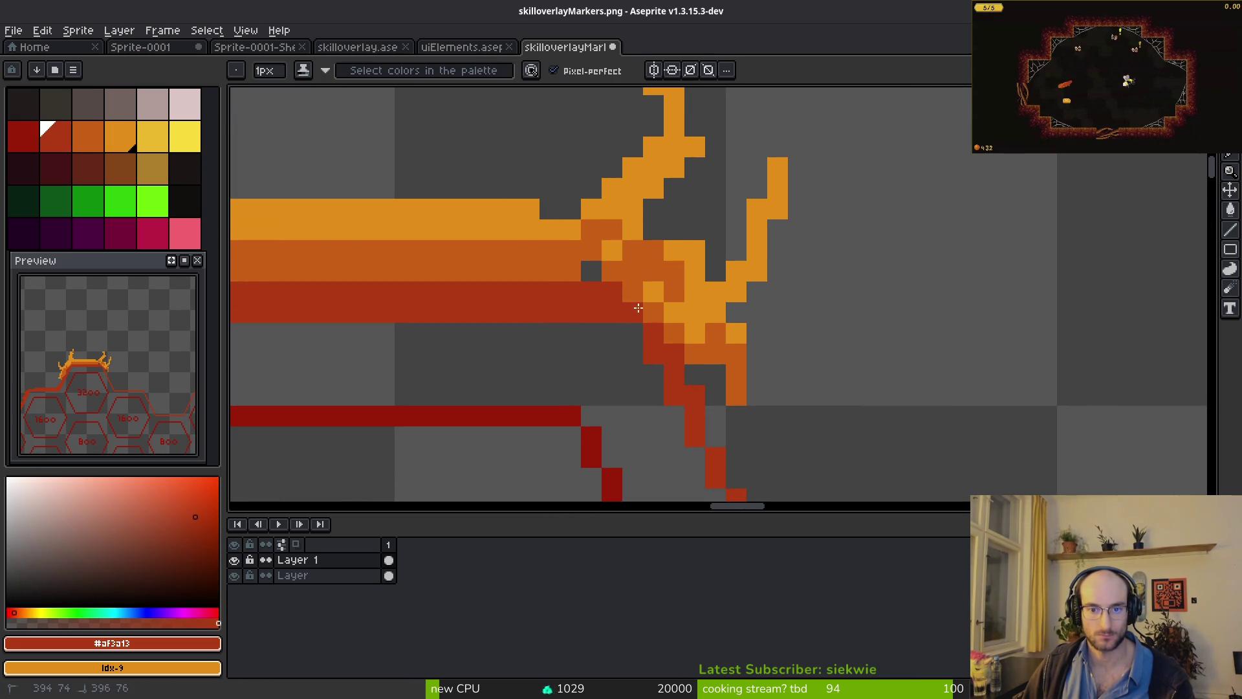
pyautogui.moveTo(757, 411); pyautogui.dragTo(655, 289)
pyautogui.moveTo(550, 194)
pyautogui.mouseDown()
pyautogui.moveTo(656, 366)
pyautogui.moveTo(604, 281)
pyautogui.mouseUp()
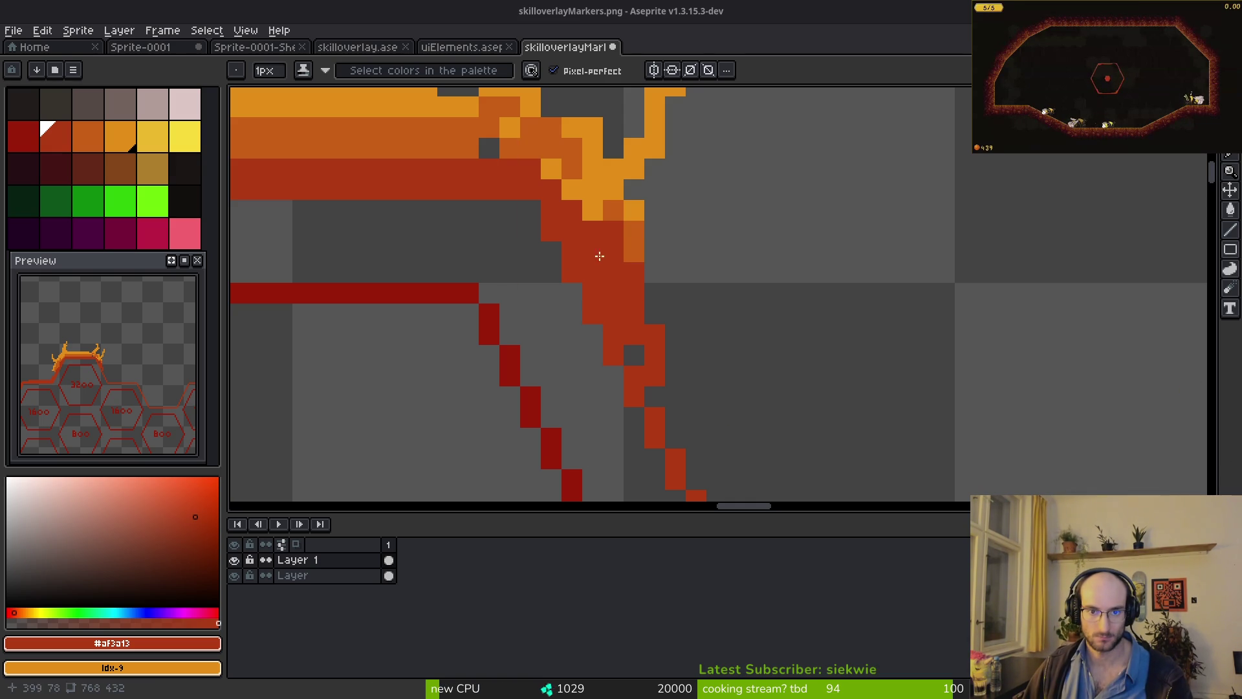
# - Fill the hole beside the right slope so the band thickens there
pyautogui.scroll(-3, 681, 188)
pyautogui.moveTo(666, 226)
pyautogui.mouseDown()
pyautogui.moveTo(684, 274)
pyautogui.moveTo(859, 327)
pyautogui.mouseUp()
pyautogui.hscroll(3, 859, 327)
pyautogui.click(532, 315)
# - Extend the rust-orange band leftward and thicken its diagonal edge with a 2-pixel brush
pyautogui.moveTo(939, 350)
pyautogui.mouseDown()
pyautogui.moveTo(585, 328)
pyautogui.moveTo(503, 298)
pyautogui.mouseUp()
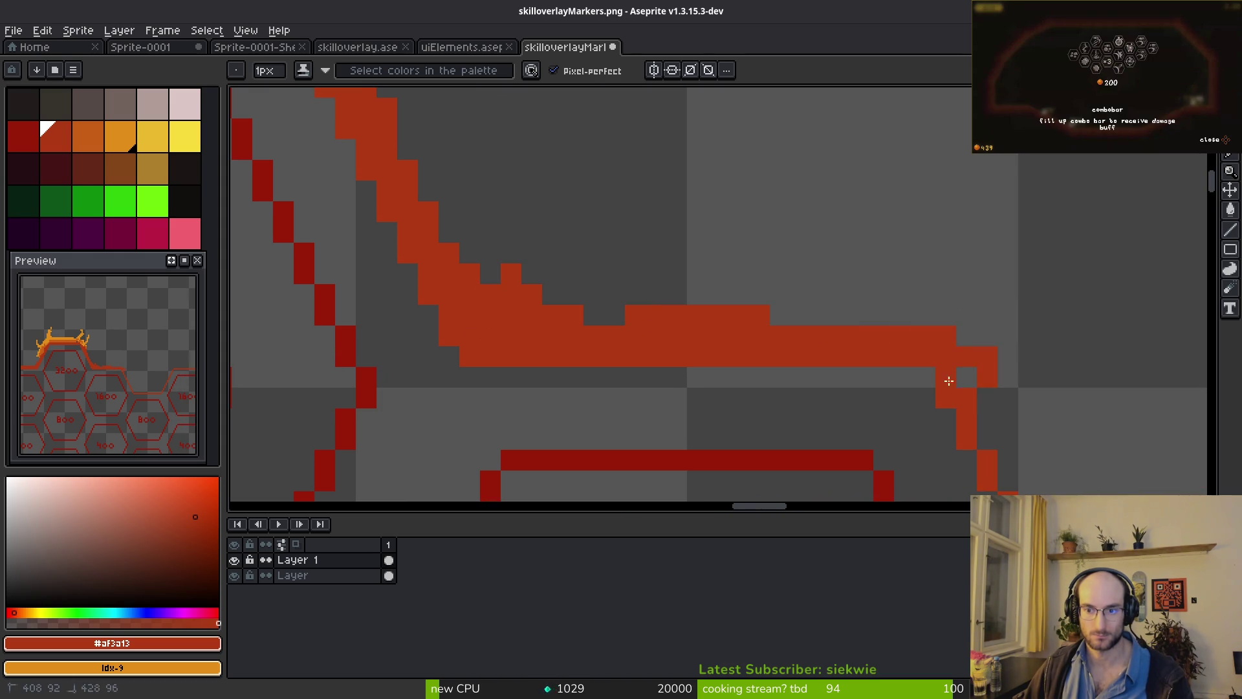
pyautogui.scroll(-3, 949, 381)
pyautogui.hscroll(3, 949, 381)
pyautogui.press('+')
pyautogui.moveTo(796, 244); pyautogui.dragTo(828, 315)
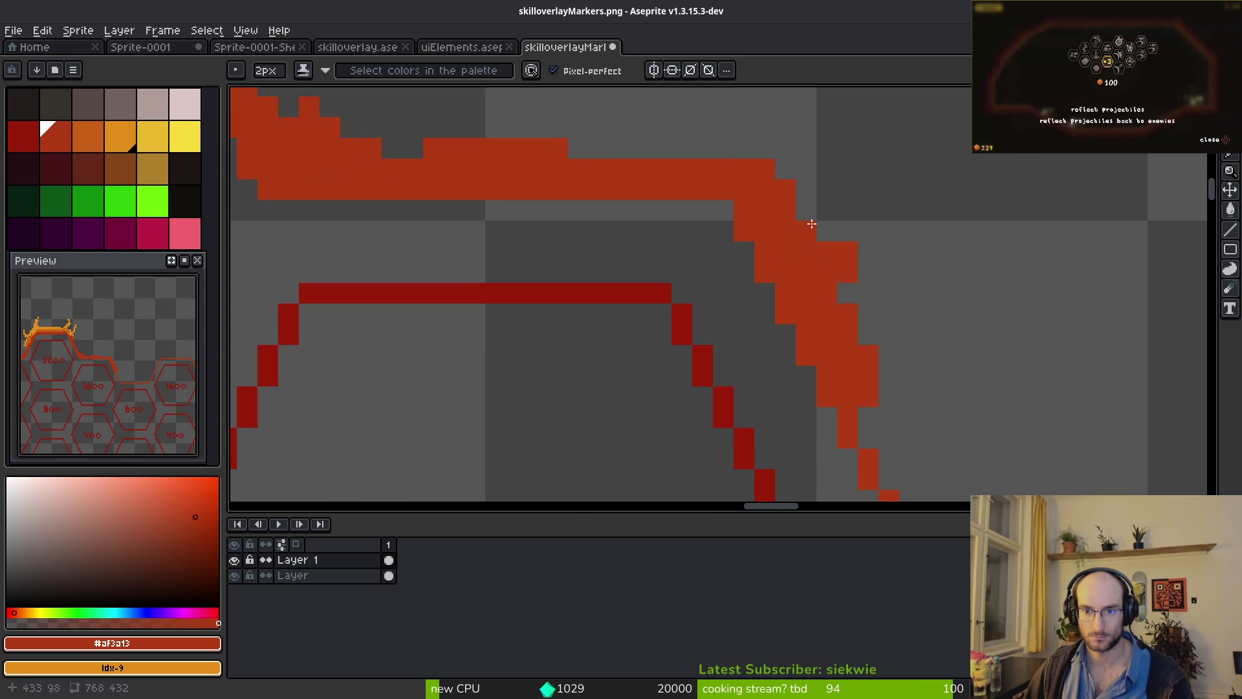
pyautogui.scroll(-3, 811, 223)
pyautogui.scroll(-4, 741, 194)
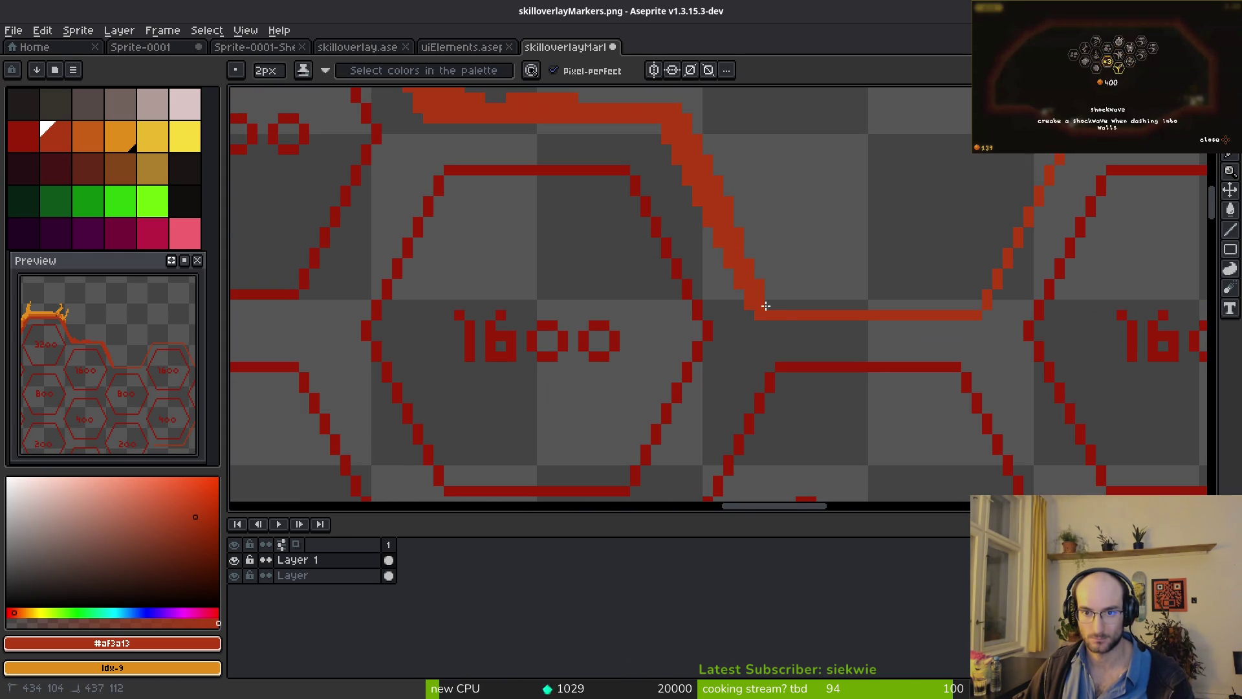
# - Carry the thick band right and diagonally up and down over the hexagon tops
pyautogui.moveTo(970, 308); pyautogui.dragTo(1001, 238)
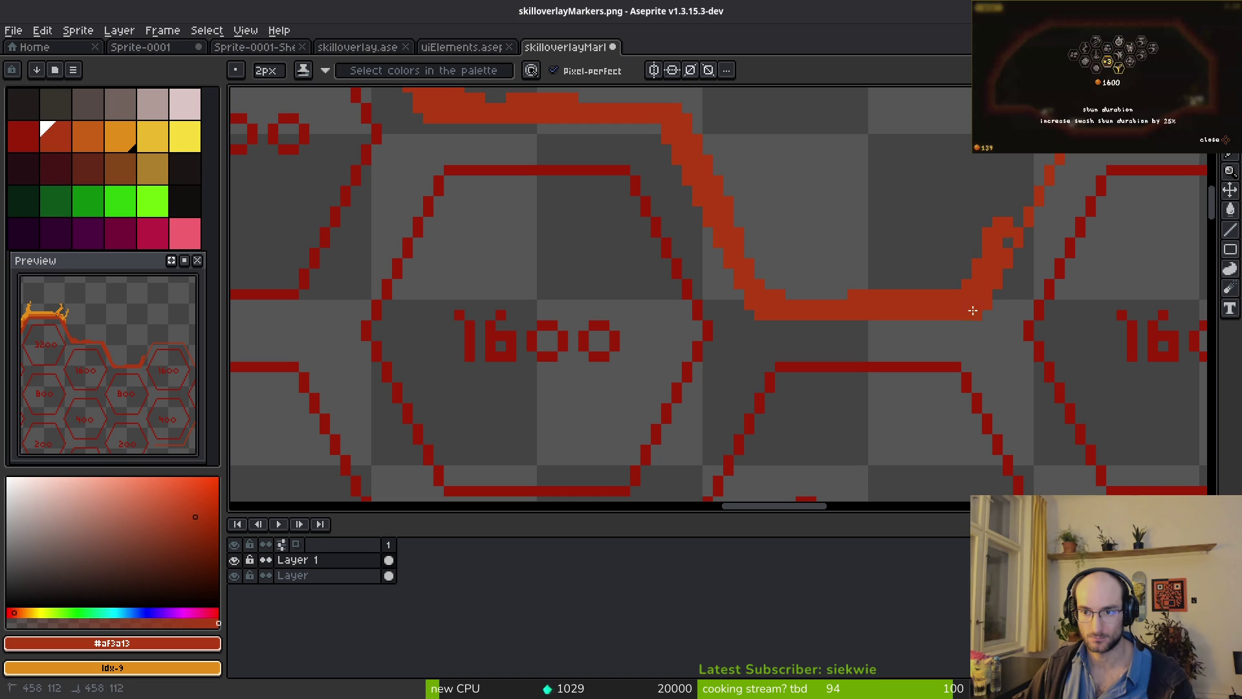
pyautogui.scroll(2, 727, 353)
pyautogui.hscroll(3, 727, 353)
pyautogui.moveTo(774, 251); pyautogui.dragTo(894, 218)
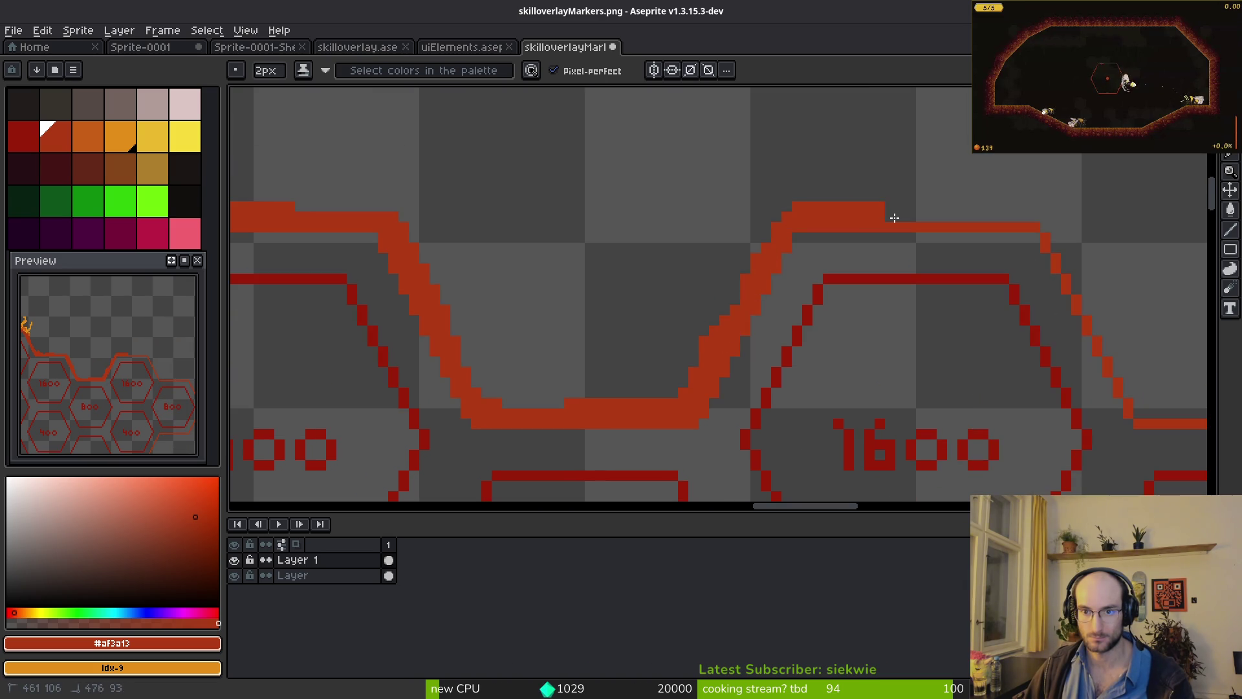
pyautogui.hscroll(4, 1132, 323)
pyautogui.moveTo(757, 264); pyautogui.dragTo(795, 339)
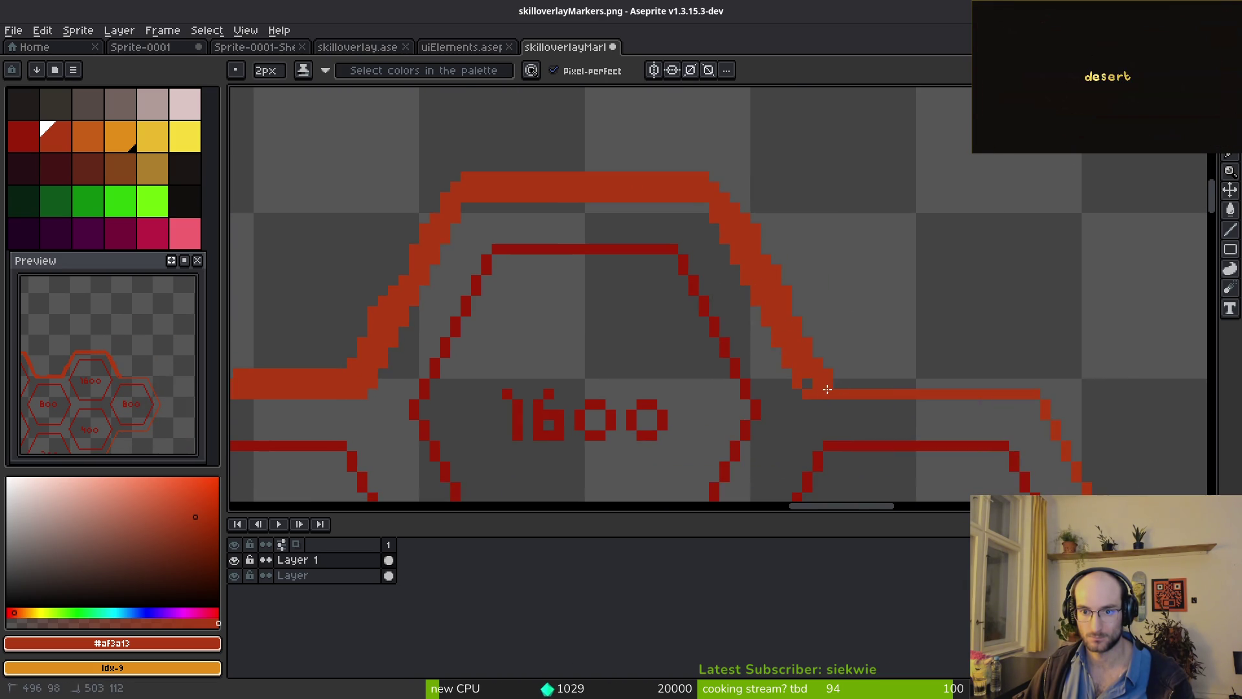
pyautogui.moveTo(1026, 376); pyautogui.dragTo(925, 359)
pyautogui.scroll(-3, 802, 194)
pyautogui.hscroll(3, 802, 194)
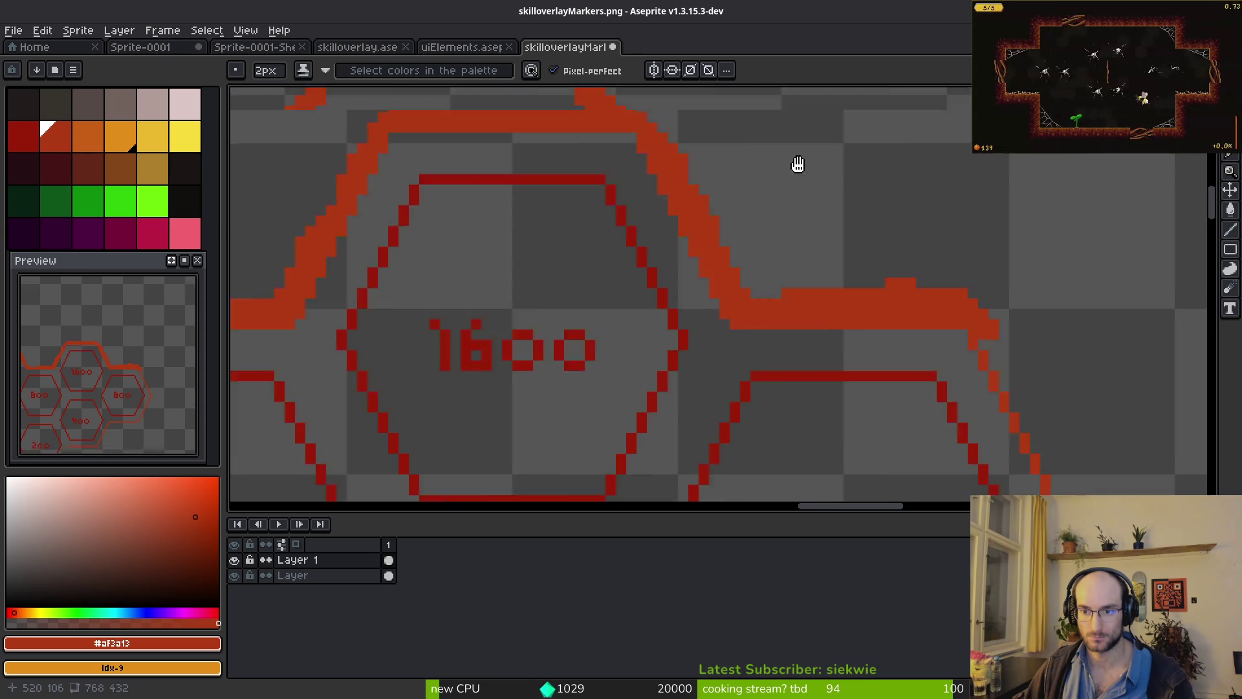
pyautogui.moveTo(841, 252); pyautogui.dragTo(925, 417)
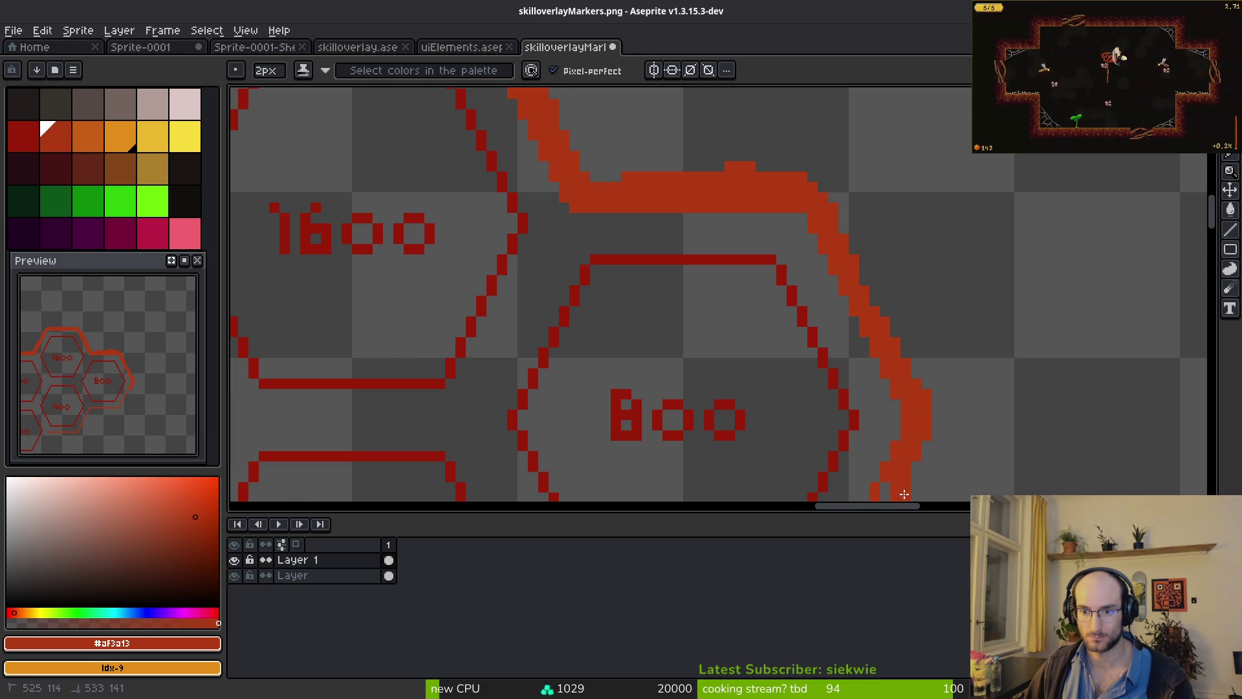
# - Sample the mid orange from the flame art as the drawing colour
pyautogui.scroll(5, 904, 494)
pyautogui.hscroll(-8, 903, 494)
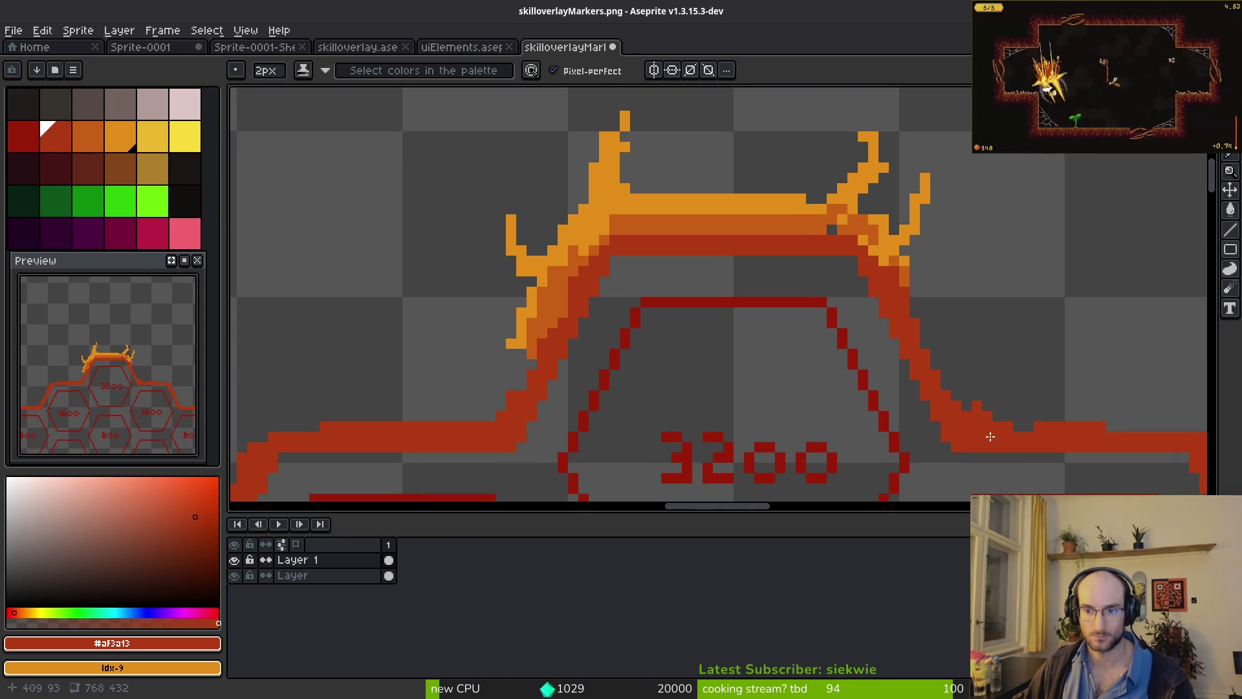
pyautogui.hscroll(2, 931, 362)
pyautogui.keyDown('alt'); pyautogui.click(782, 236); pyautogui.keyUp('alt')
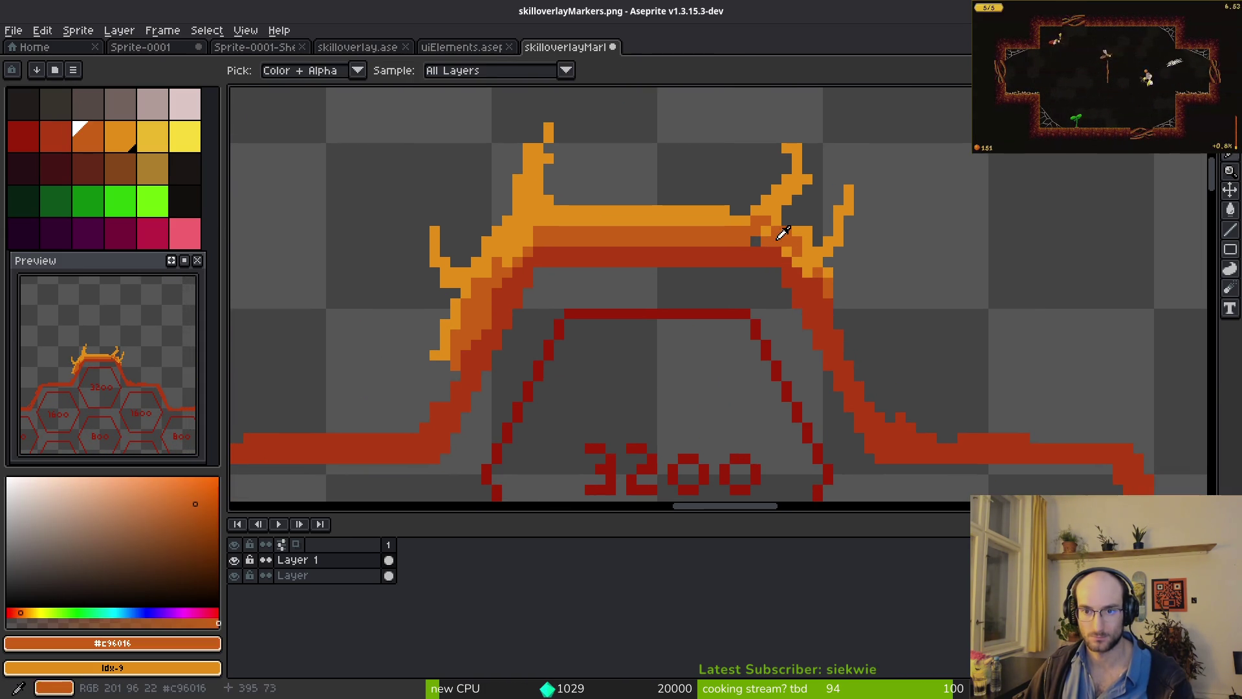
# - Draw an orange diagonal line along the band, then thicken it freehand with more orange
pyautogui.scroll(2, 781, 237)
pyautogui.scroll(-3, 874, 325)
pyautogui.scroll(1, 729, 228)
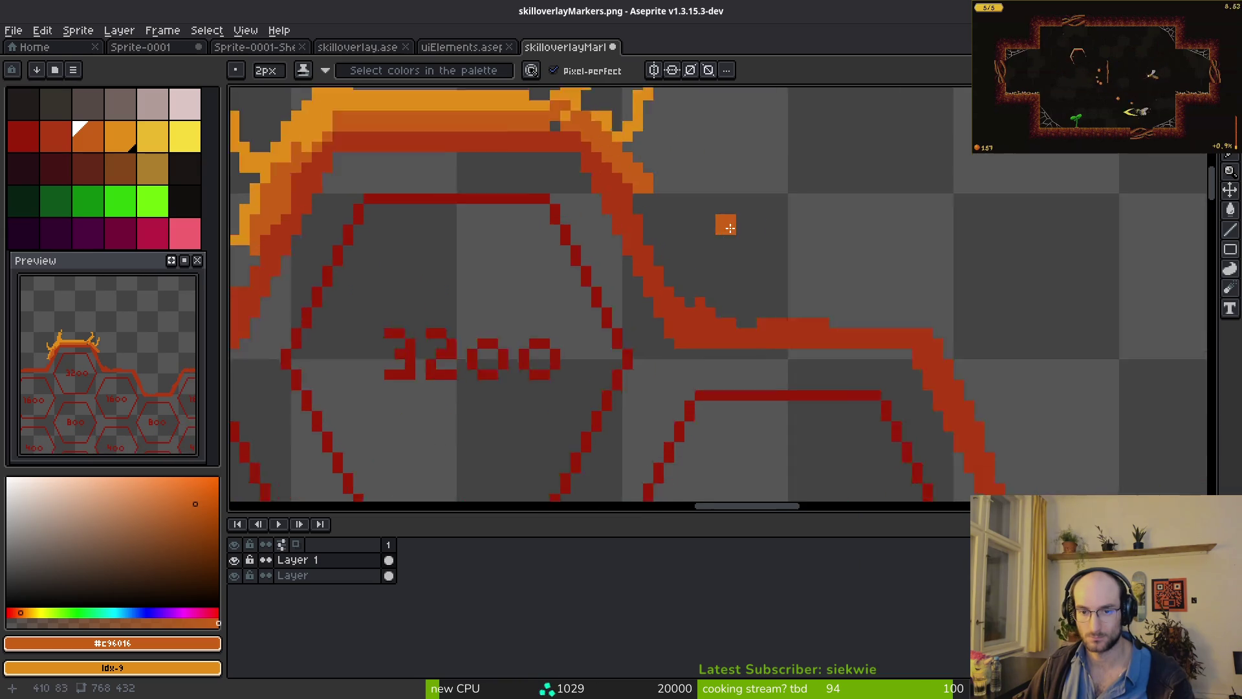
pyautogui.scroll(1, 730, 228)
pyautogui.press('l')
pyautogui.scroll(-1, 625, 188)
pyautogui.scroll(1, 698, 227)
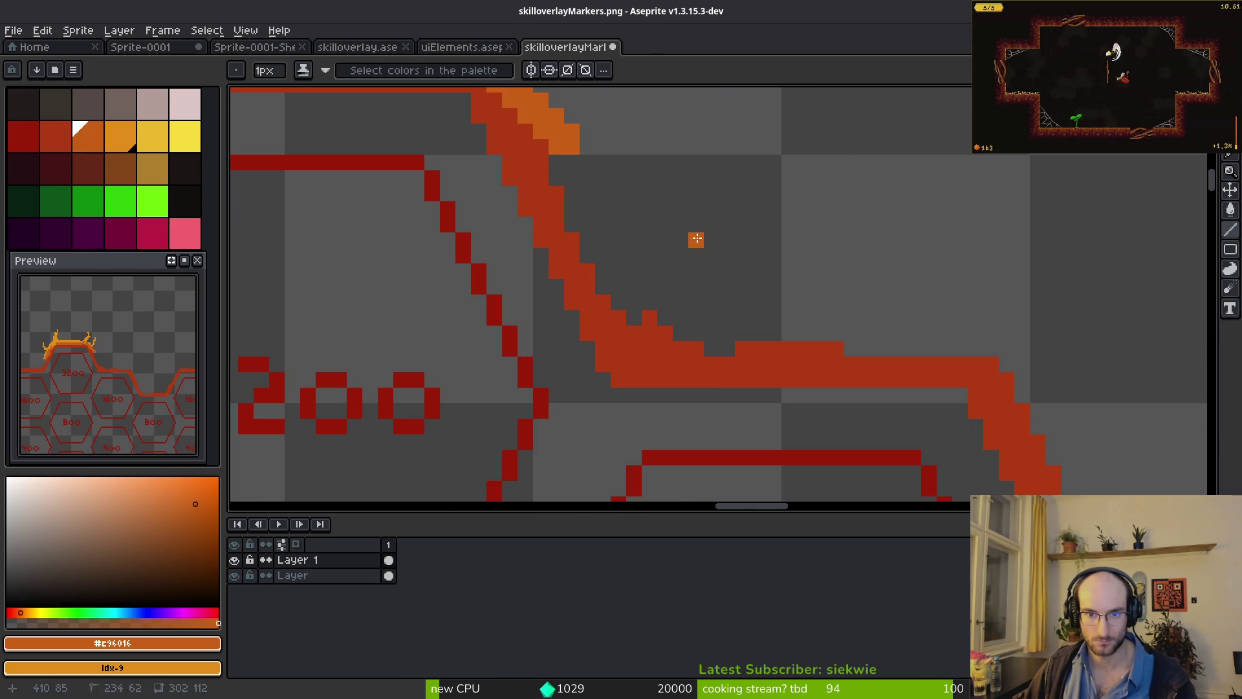
pyautogui.moveTo(542, 144); pyautogui.dragTo(635, 322)
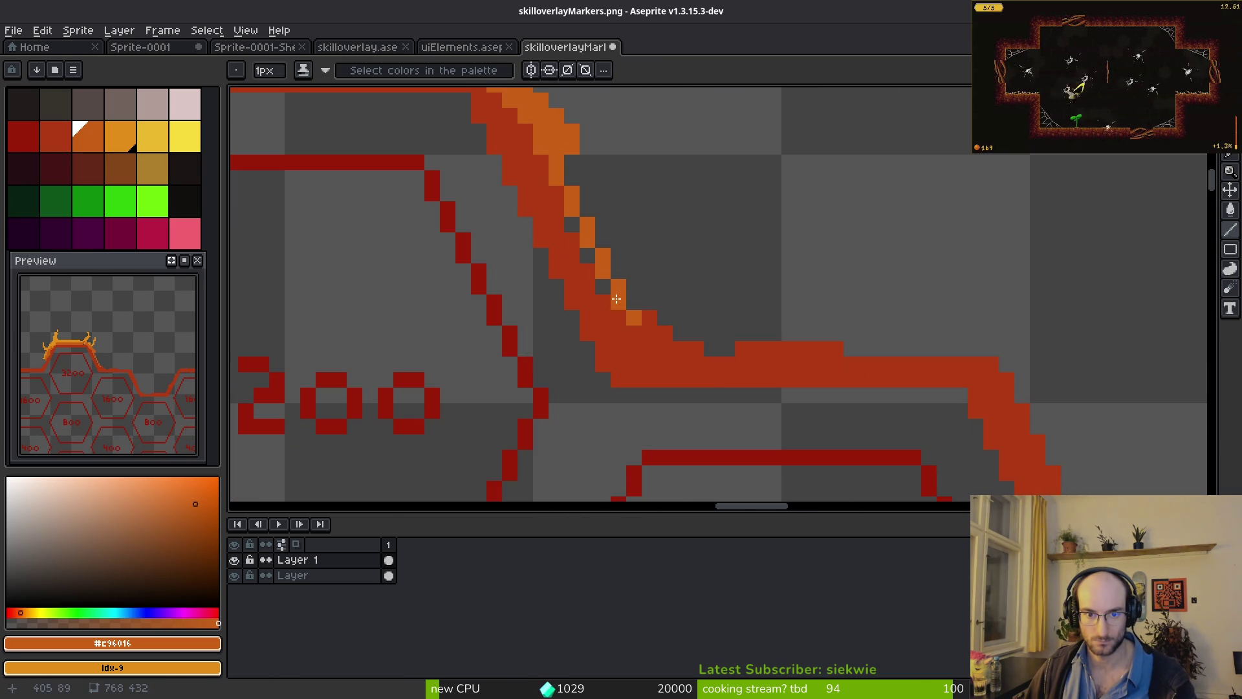
pyautogui.press('b')
pyautogui.moveTo(589, 259)
pyautogui.mouseDown()
pyautogui.moveTo(568, 222)
pyautogui.moveTo(643, 277)
pyautogui.moveTo(665, 327)
pyautogui.moveTo(624, 265)
pyautogui.moveTo(736, 320)
pyautogui.moveTo(896, 329)
pyautogui.moveTo(860, 346)
pyautogui.moveTo(1039, 384)
pyautogui.mouseUp()
pyautogui.moveTo(802, 318)
pyautogui.mouseDown()
pyautogui.moveTo(764, 314)
pyautogui.moveTo(575, 155)
pyautogui.mouseUp()
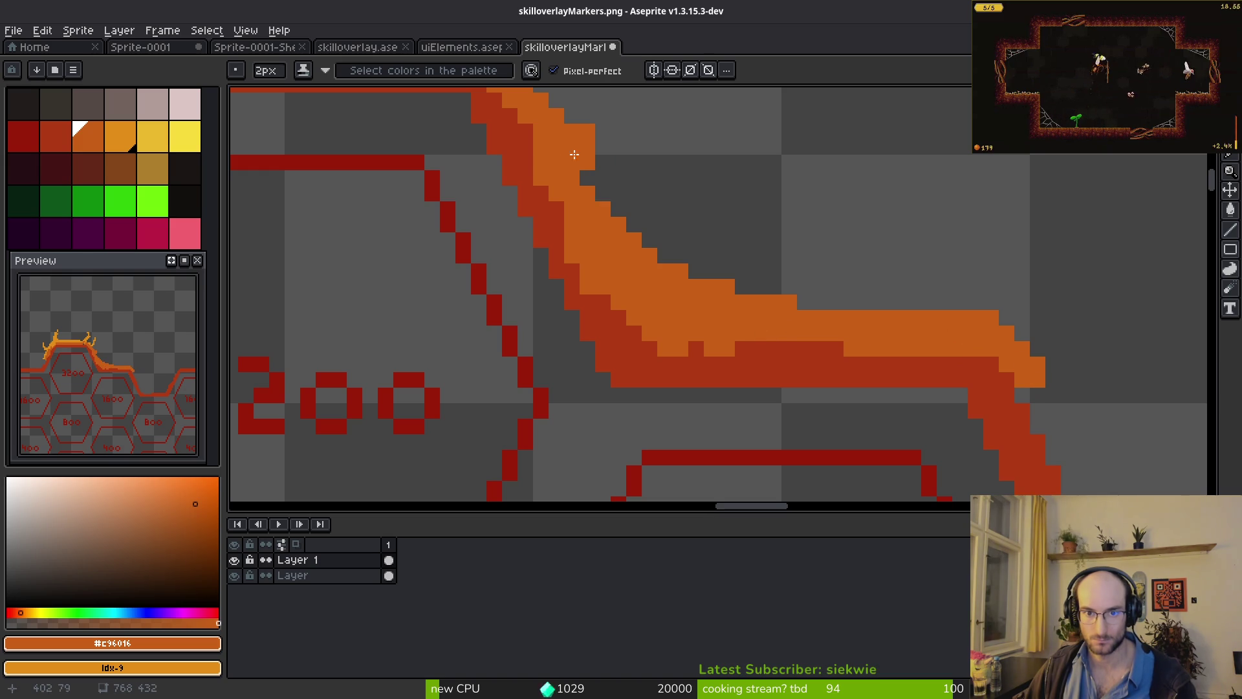
# - Paint orange down the red diagonal's edge and up the right diagonal
pyautogui.scroll(-2, 699, 269)
pyautogui.scroll(2, 724, 284)
pyautogui.moveTo(724, 284)
pyautogui.mouseDown()
pyautogui.moveTo(690, 288)
pyautogui.moveTo(721, 337)
pyautogui.mouseUp()
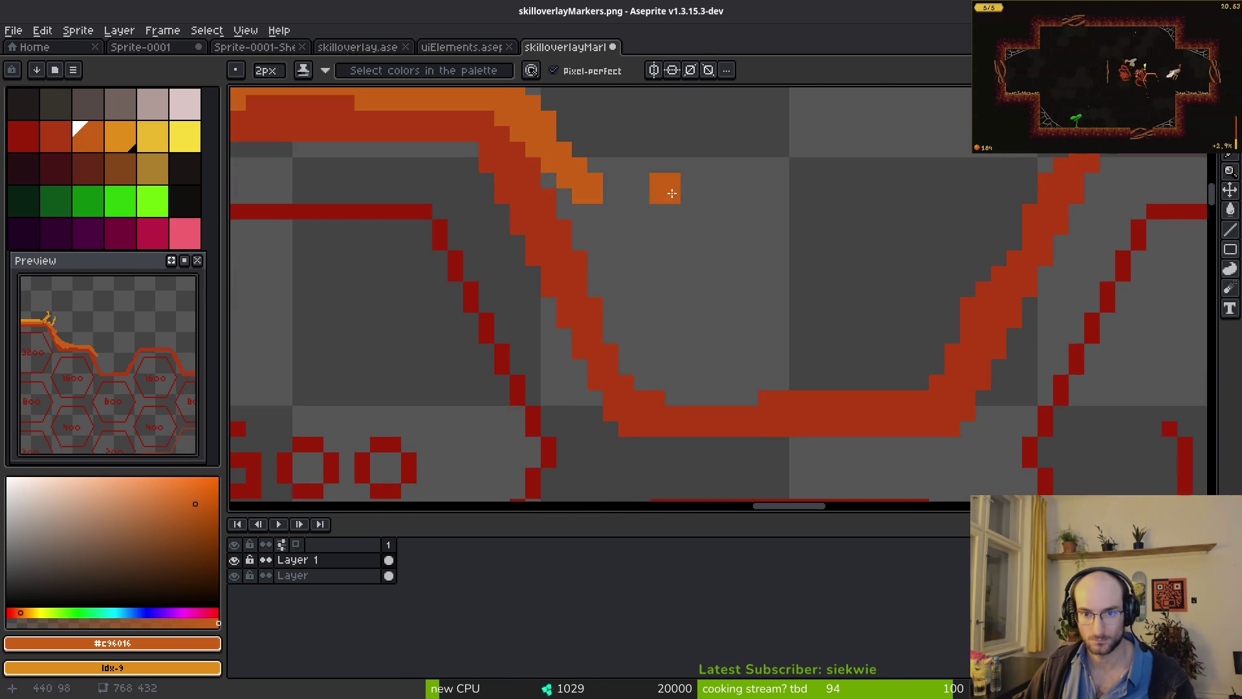
pyautogui.moveTo(547, 167)
pyautogui.mouseDown()
pyautogui.moveTo(653, 375)
pyautogui.moveTo(621, 313)
pyautogui.moveTo(746, 399)
pyautogui.moveTo(883, 375)
pyautogui.moveTo(970, 301)
pyautogui.moveTo(942, 366)
pyautogui.moveTo(603, 485)
pyautogui.mouseUp()
pyautogui.moveTo(712, 368)
pyautogui.mouseDown()
pyautogui.moveTo(763, 300)
pyautogui.moveTo(927, 211)
pyautogui.moveTo(830, 196)
pyautogui.mouseUp()
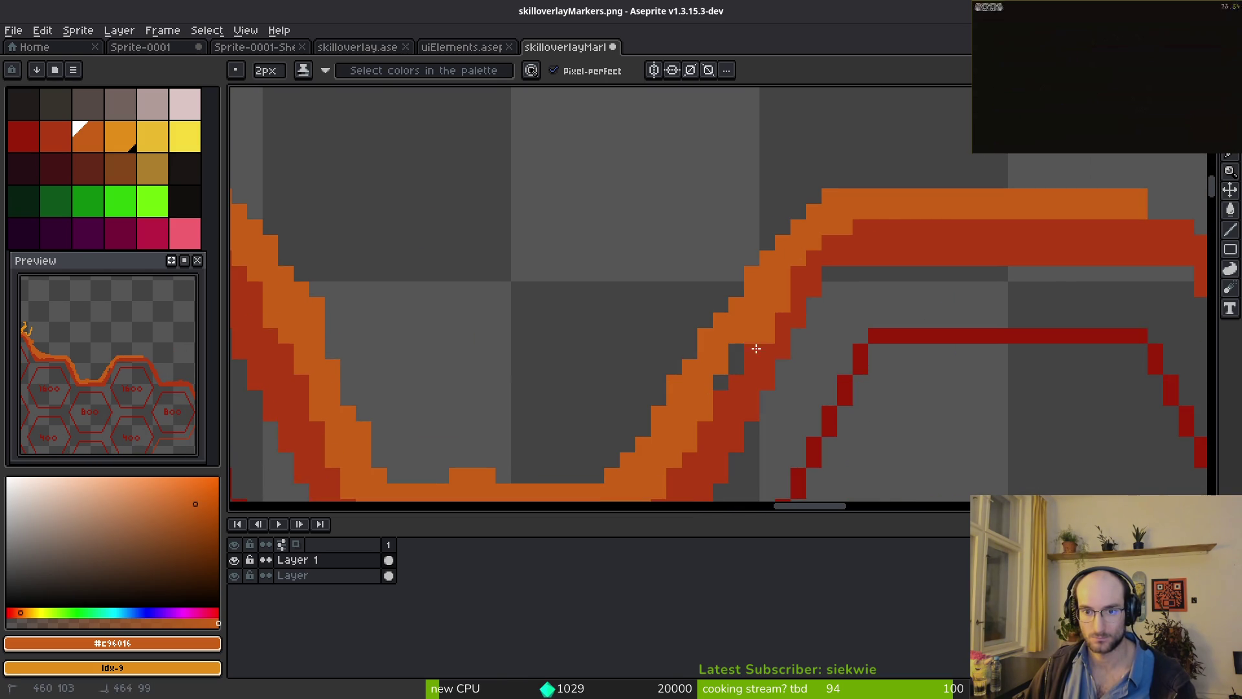
pyautogui.scroll(-2, 698, 210)
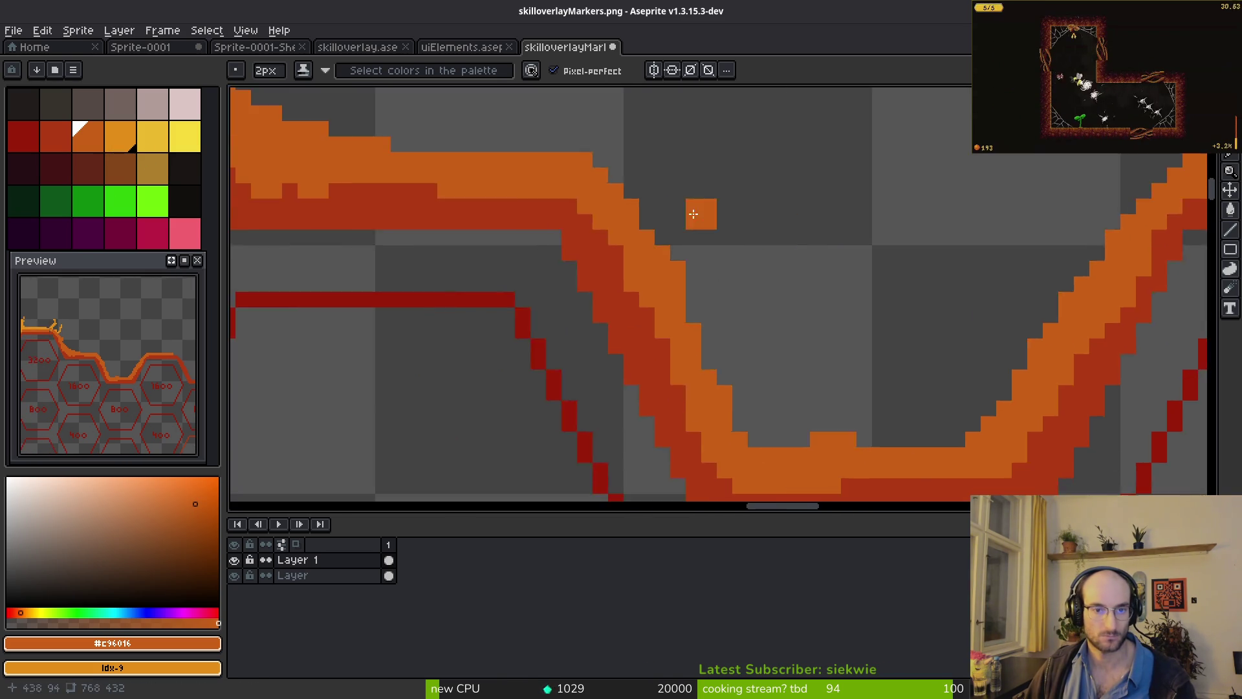
pyautogui.scroll(1, 714, 194)
# - Trace the right-hand flame spikes in 1px orange and add 2px strokes along the band edge
pyautogui.press('-')
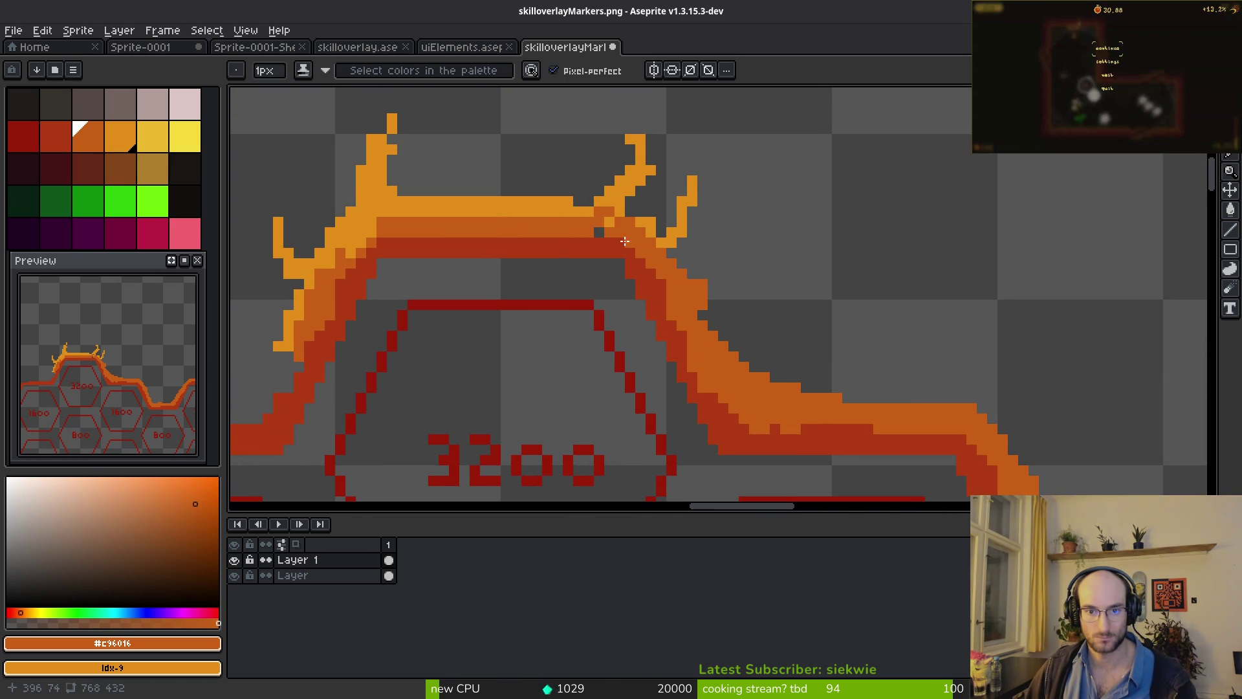
pyautogui.scroll(1, 655, 214)
pyautogui.moveTo(659, 227)
pyautogui.mouseDown()
pyautogui.moveTo(612, 210)
pyautogui.moveTo(627, 181)
pyautogui.moveTo(612, 187)
pyautogui.mouseUp()
pyautogui.moveTo(722, 129); pyautogui.dragTo(708, 329)
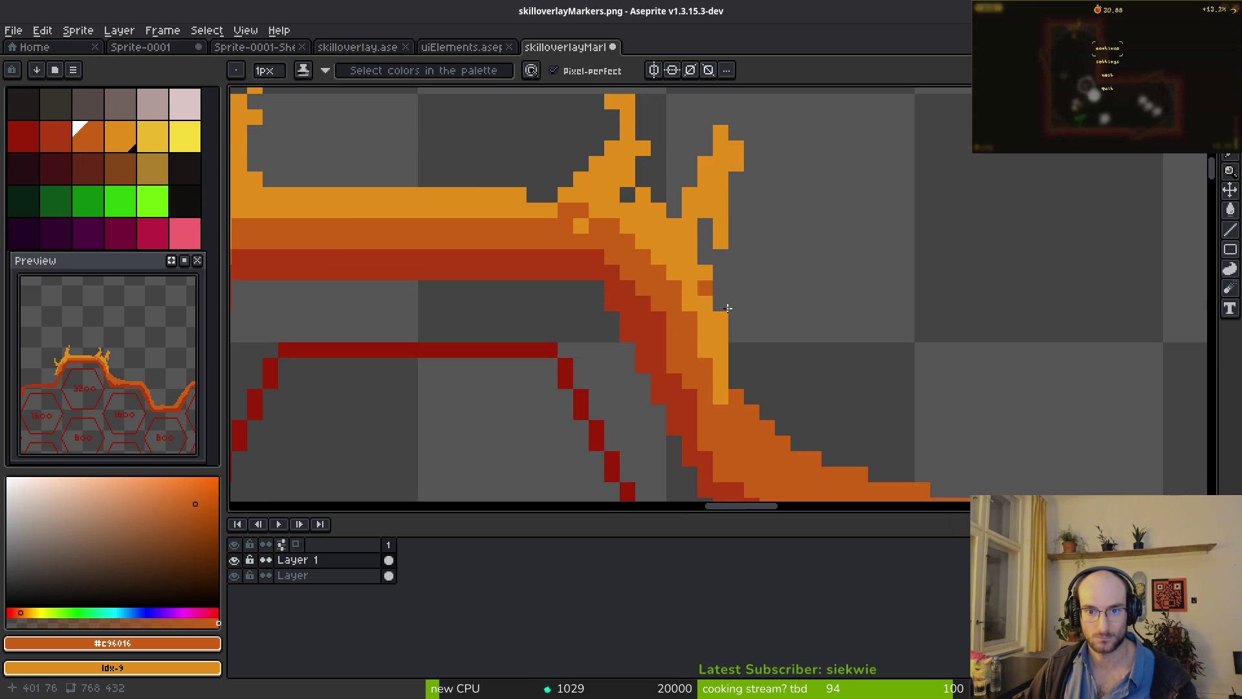
pyautogui.scroll(1, 728, 308)
pyautogui.press('+')
pyautogui.moveTo(497, 223)
pyautogui.mouseDown()
pyautogui.moveTo(679, 362)
pyautogui.moveTo(932, 369)
pyautogui.moveTo(601, 278)
pyautogui.moveTo(590, 345)
pyautogui.mouseUp()
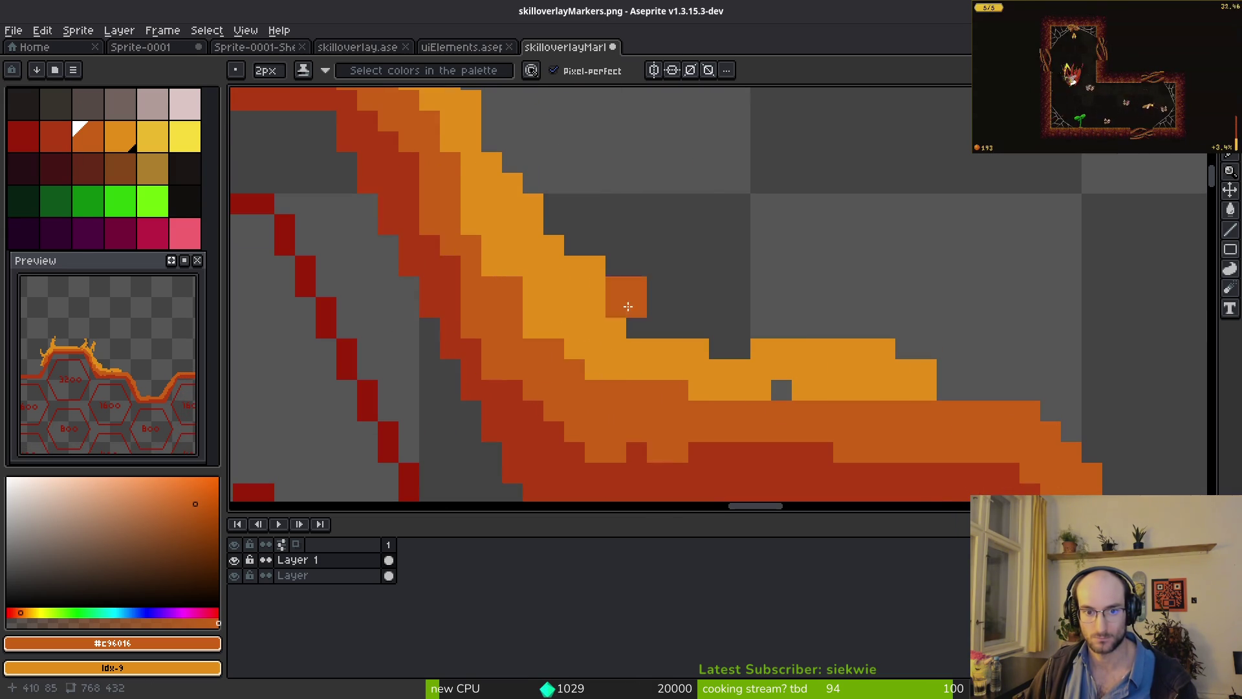
pyautogui.scroll(-6, 705, 422)
pyautogui.scroll(3, 709, 405)
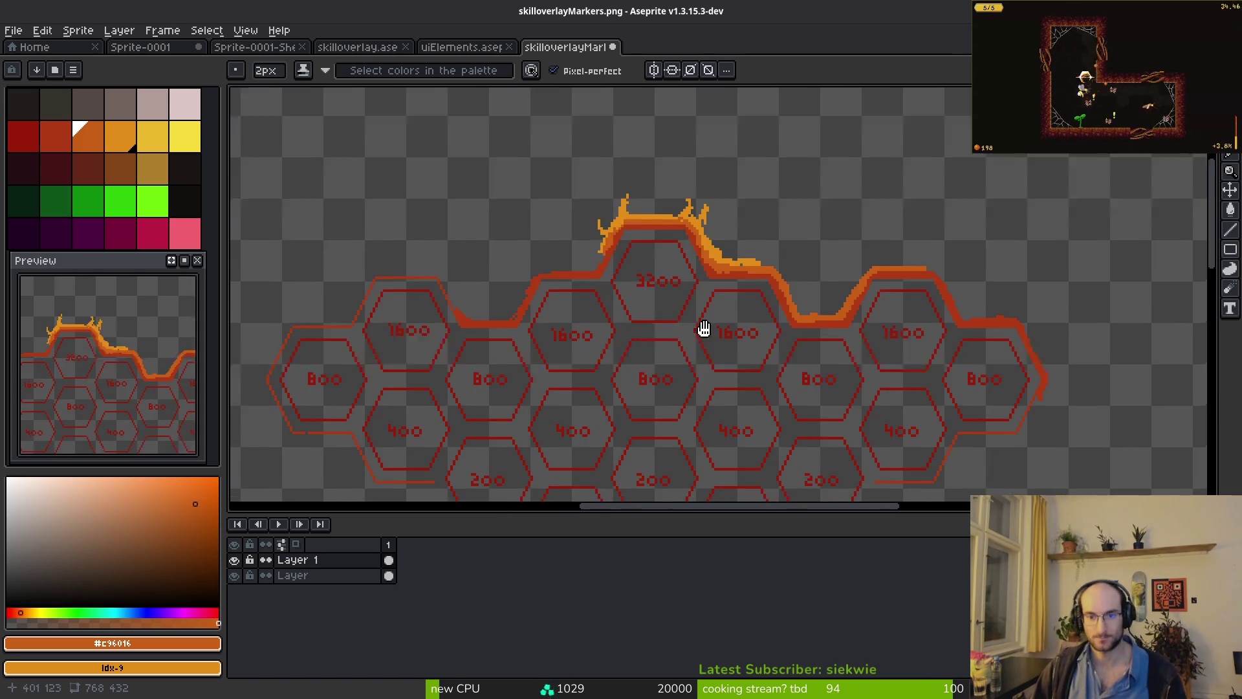
pyautogui.click(658, 236)
pyautogui.scroll(3, 772, 317)
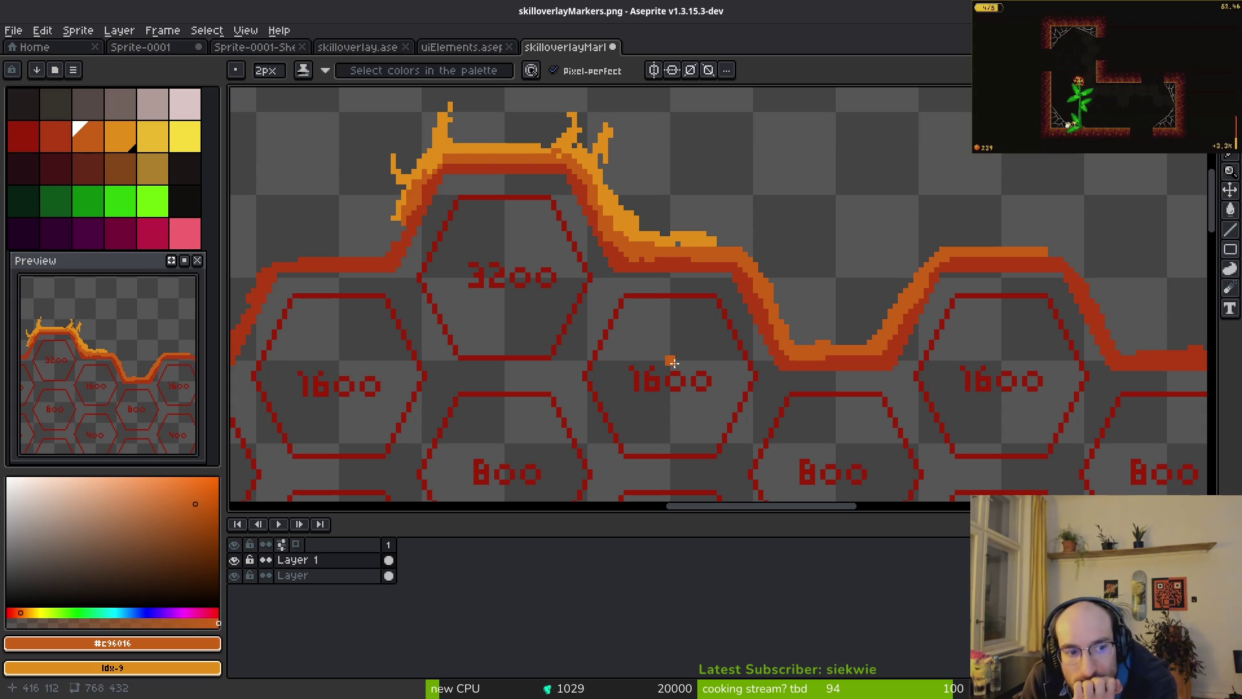
# - Fit the whole sprite in view and extend the orange highlight down the ridge slope
pyautogui.press('1')
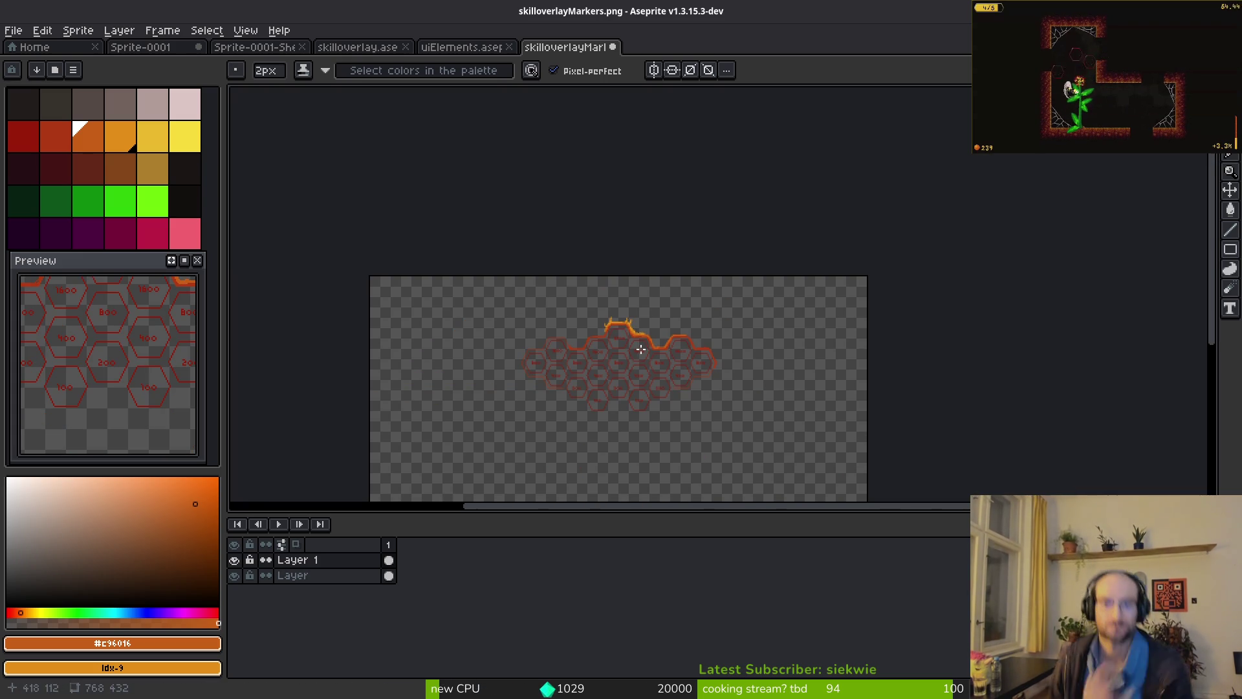
pyautogui.scroll(2, 666, 377)
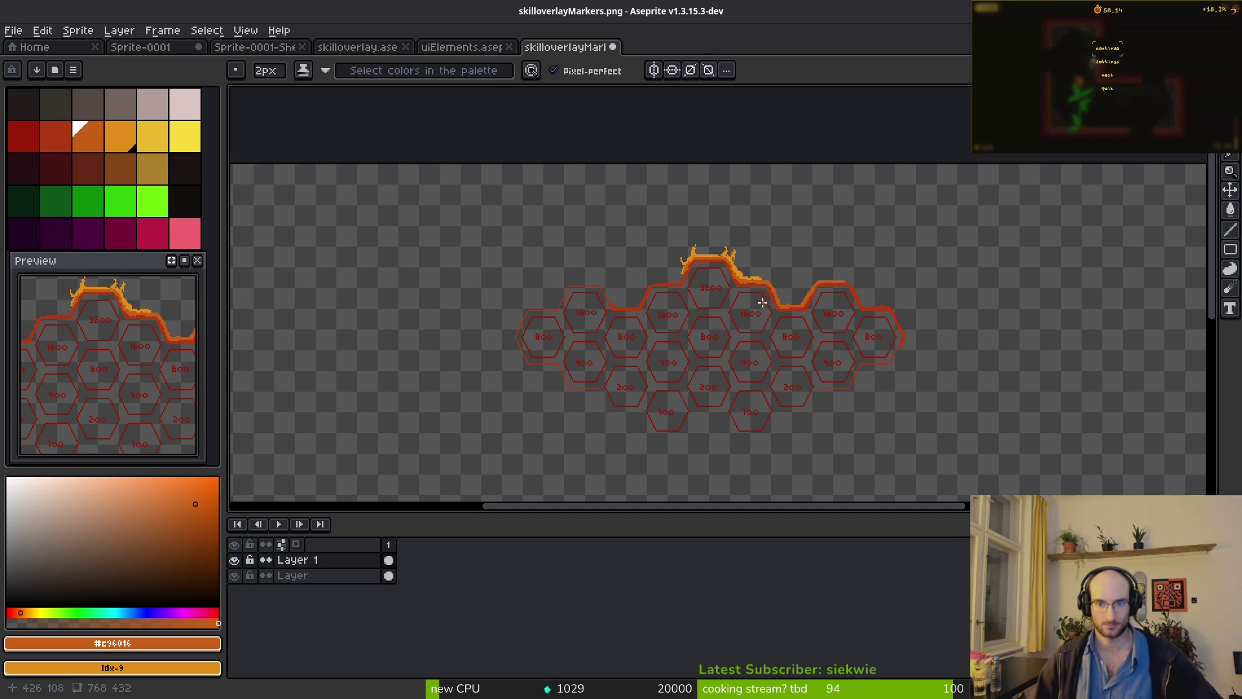
pyautogui.scroll(7, 767, 290)
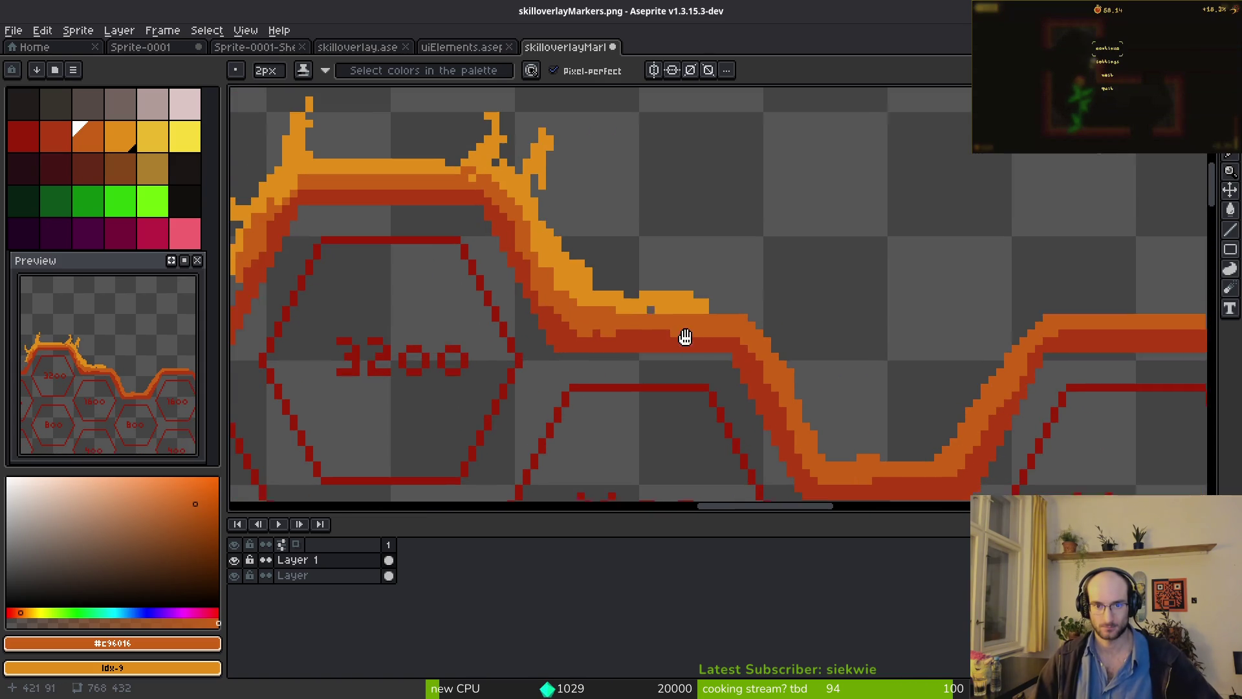
pyautogui.moveTo(589, 287)
pyautogui.mouseDown()
pyautogui.moveTo(776, 349)
pyautogui.moveTo(831, 459)
pyautogui.mouseUp()
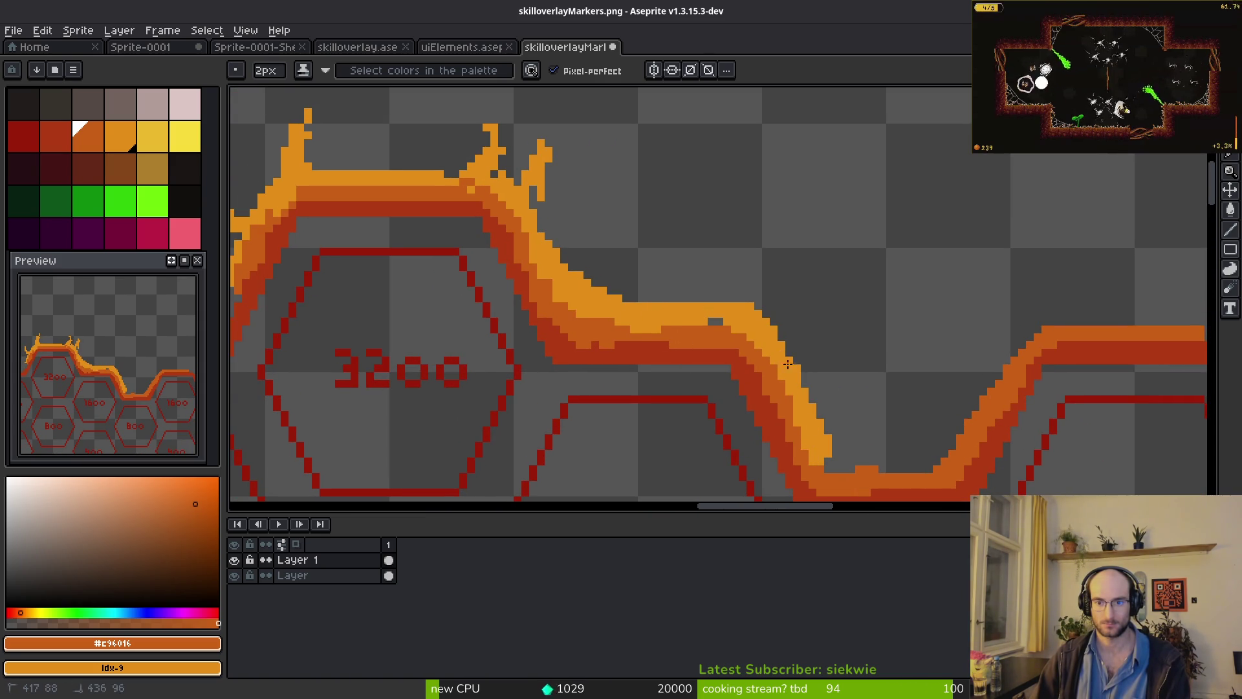
pyautogui.moveTo(712, 321); pyautogui.dragTo(822, 418)
pyautogui.scroll(1, 676, 396)
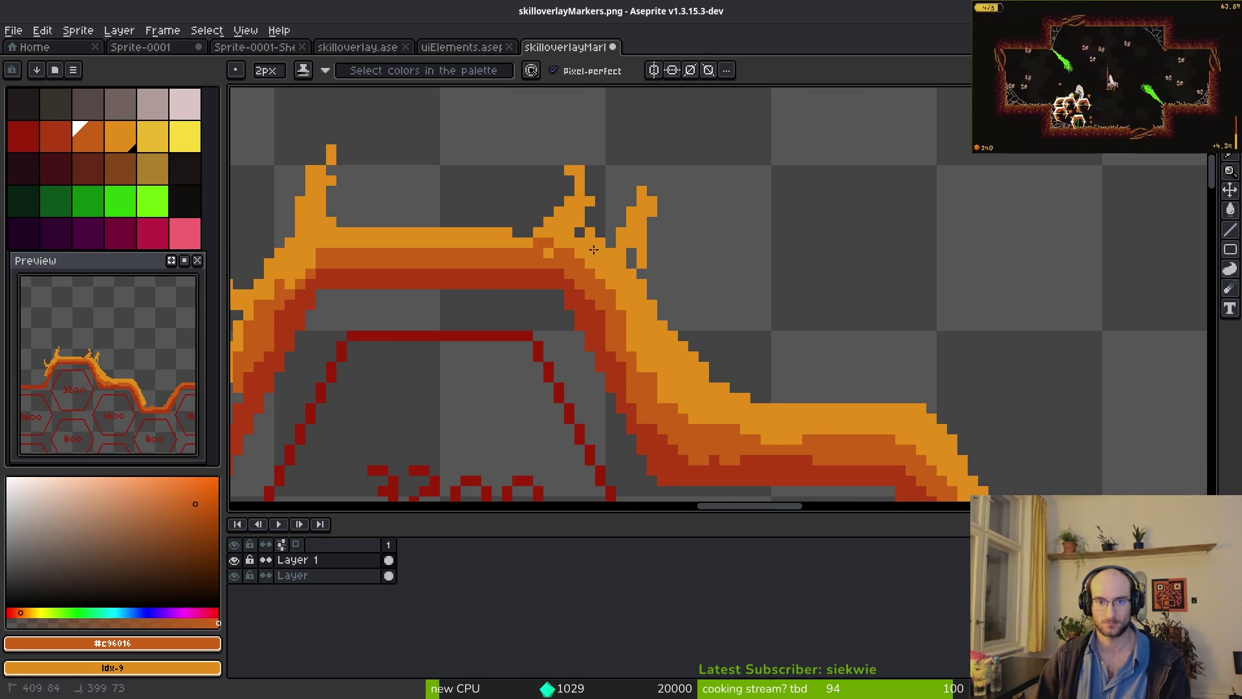
pyautogui.scroll(-1, 588, 261)
pyautogui.scroll(1, 818, 277)
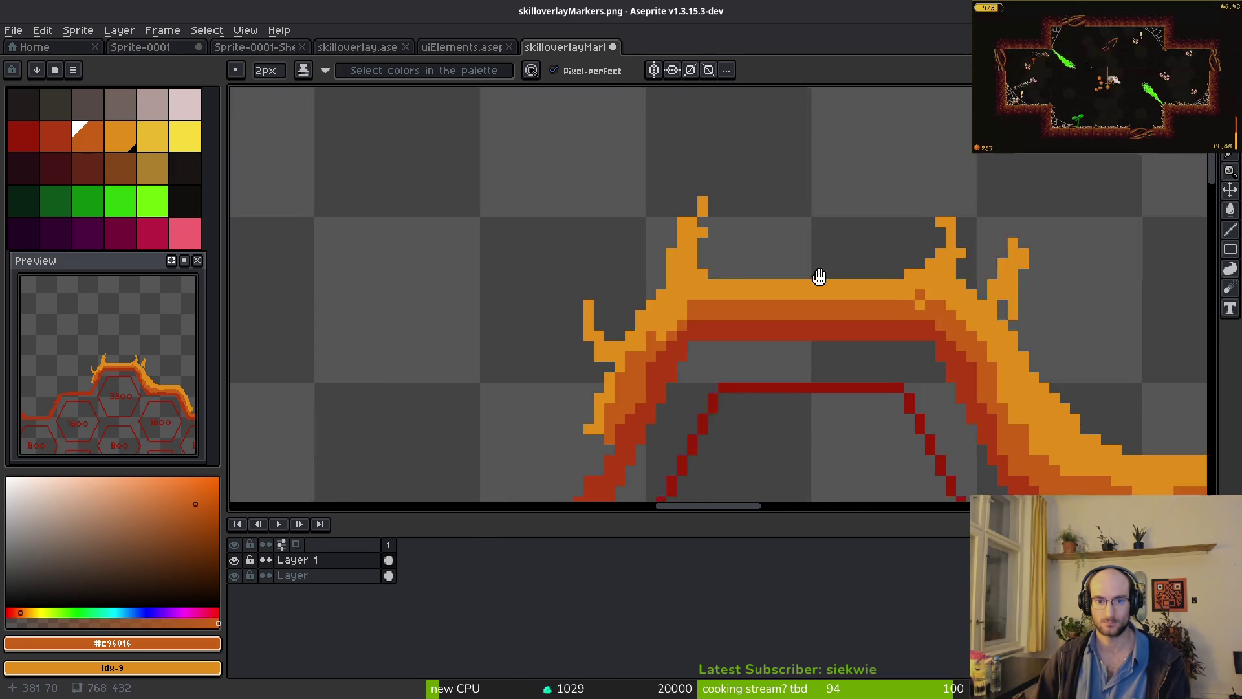
# - Highlight the ridge's left edge and the band's lower and upper-left edges in orange
pyautogui.moveTo(690, 331)
pyautogui.mouseDown()
pyautogui.moveTo(615, 426)
pyautogui.moveTo(742, 300)
pyautogui.moveTo(711, 328)
pyautogui.moveTo(608, 366)
pyautogui.moveTo(475, 381)
pyautogui.moveTo(696, 352)
pyautogui.moveTo(467, 373)
pyautogui.moveTo(396, 475)
pyautogui.moveTo(564, 302)
pyautogui.moveTo(556, 291)
pyautogui.moveTo(541, 387)
pyautogui.moveTo(545, 349)
pyautogui.mouseUp()
pyautogui.moveTo(511, 396)
pyautogui.mouseDown()
pyautogui.moveTo(378, 393)
pyautogui.moveTo(285, 323)
pyautogui.moveTo(334, 363)
pyautogui.mouseUp()
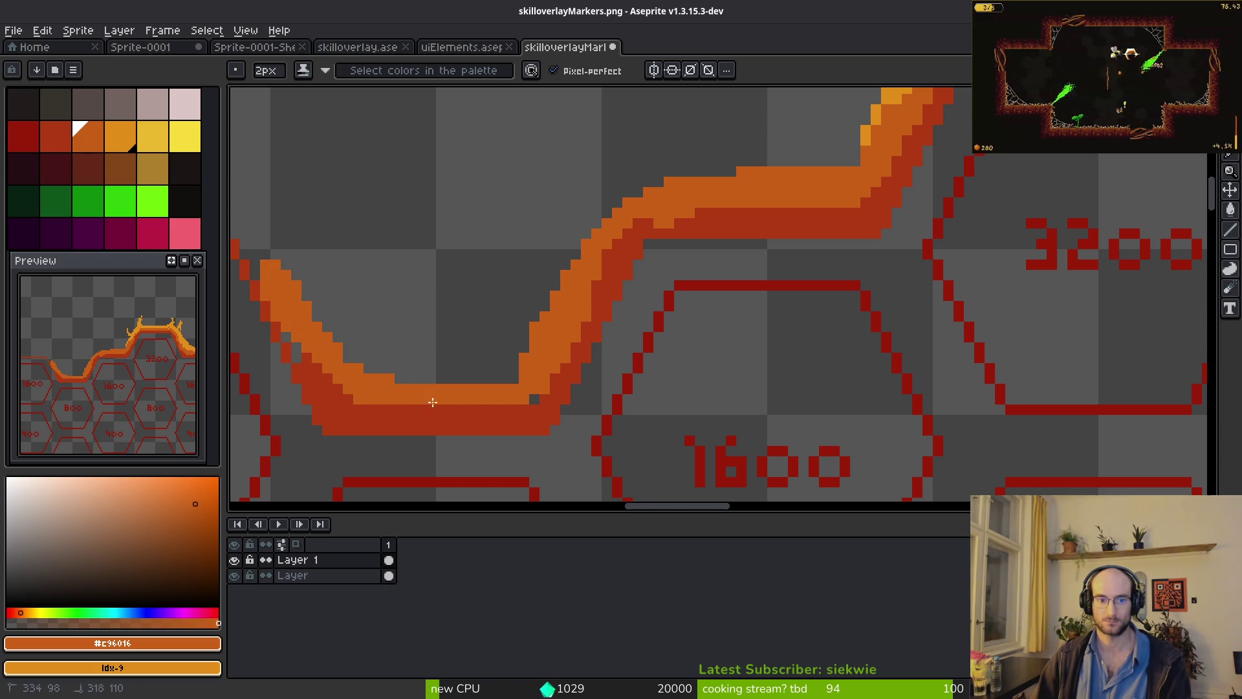
pyautogui.moveTo(612, 216)
pyautogui.mouseDown()
pyautogui.moveTo(553, 275)
pyautogui.moveTo(504, 369)
pyautogui.moveTo(368, 364)
pyautogui.moveTo(298, 277)
pyautogui.mouseUp()
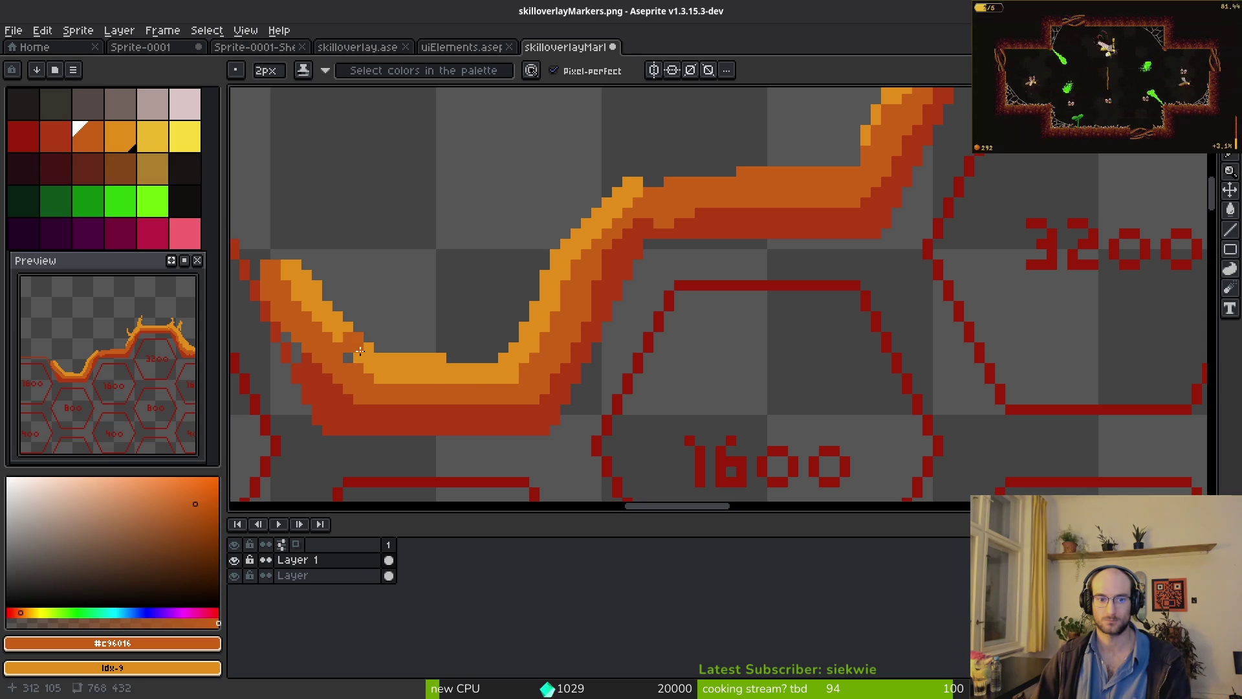
pyautogui.scroll(5, 541, 333)
pyautogui.hscroll(3, 541, 333)
# - Undo two trial highlights and draw a thin 1px orange line along the ridge top
pyautogui.moveTo(558, 349); pyautogui.dragTo(764, 319)
pyautogui.hotkey('ctrl', 'z')
pyautogui.moveTo(840, 218); pyautogui.dragTo(809, 282)
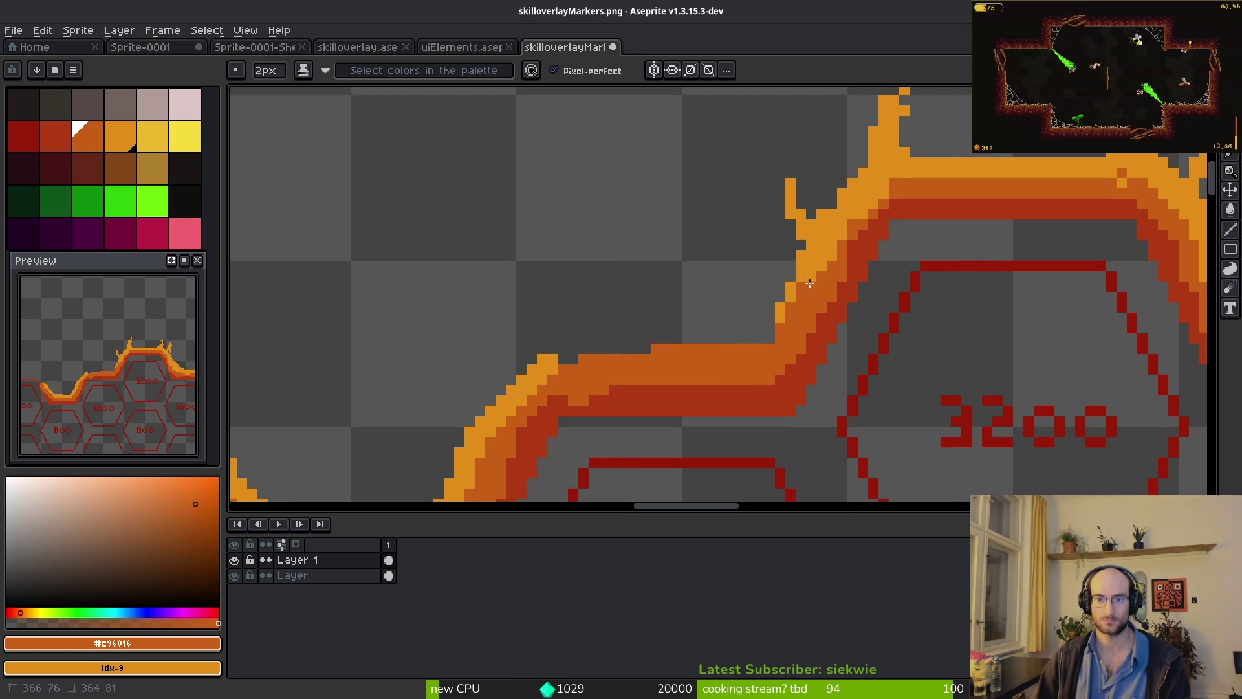
pyautogui.hotkey('ctrl', 'z')
pyautogui.press('-')
pyautogui.moveTo(747, 339); pyautogui.dragTo(542, 349)
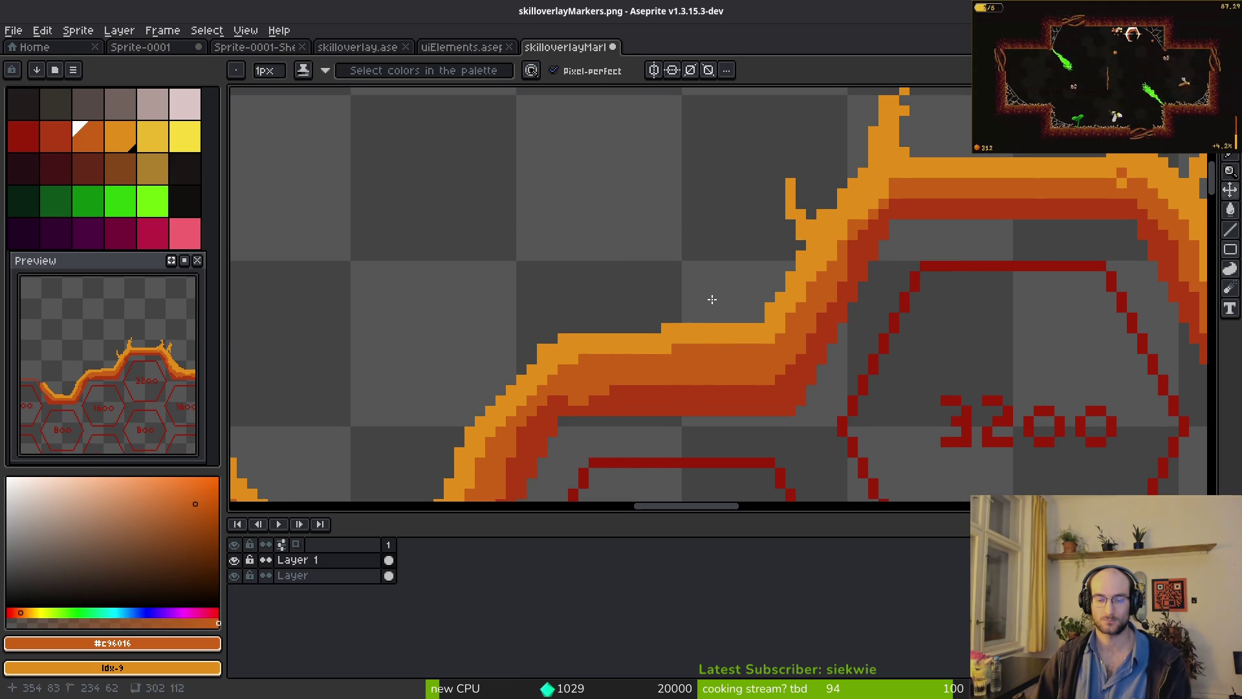
# - Draw thin orange strands leftward and down the ridge, plus light-orange spikes on its right
pyautogui.moveTo(800, 274)
pyautogui.mouseDown()
pyautogui.moveTo(766, 189)
pyautogui.moveTo(773, 294)
pyautogui.moveTo(622, 279)
pyautogui.mouseUp()
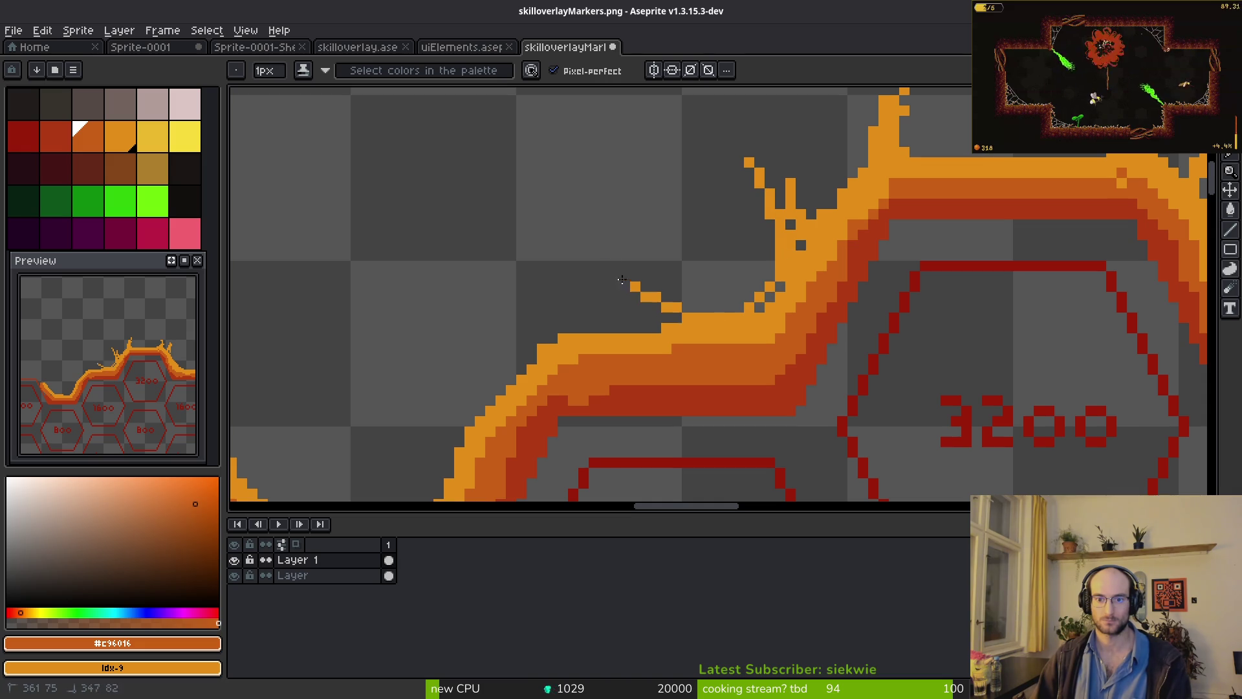
pyautogui.moveTo(630, 326); pyautogui.dragTo(453, 397)
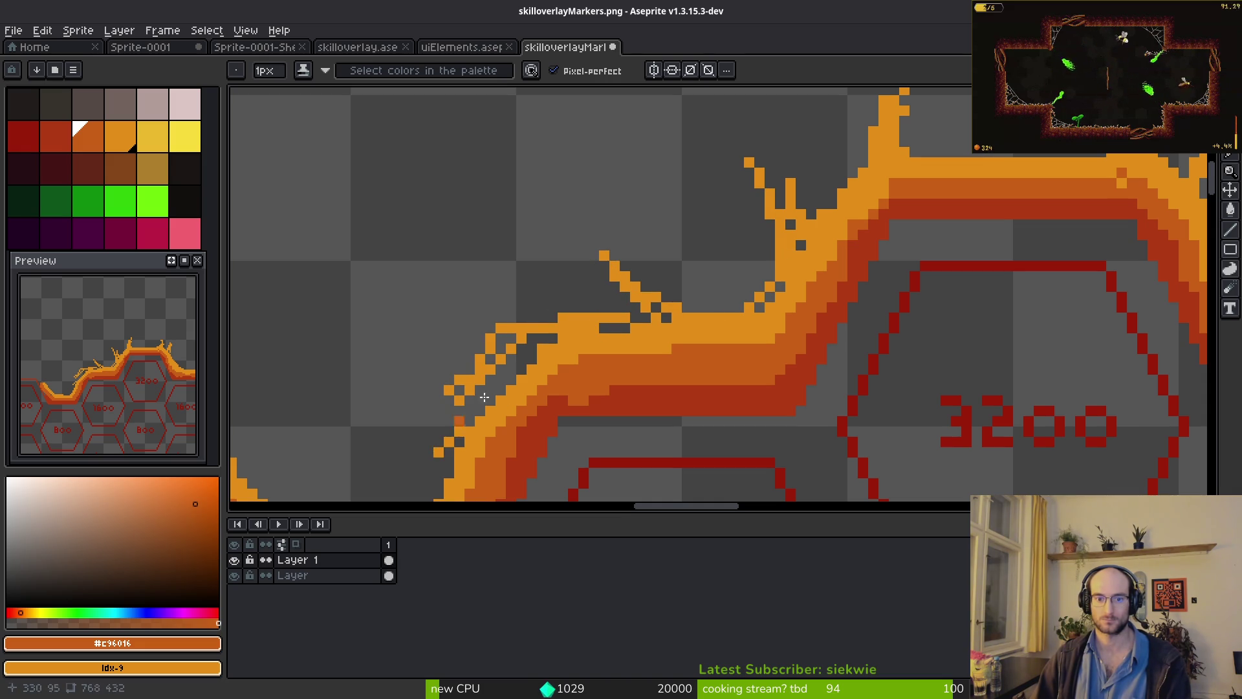
pyautogui.scroll(5, 893, 304)
pyautogui.hscroll(4, 893, 305)
pyautogui.click(746, 309)
pyautogui.moveTo(943, 262)
pyautogui.mouseDown()
pyautogui.moveTo(821, 294)
pyautogui.moveTo(858, 241)
pyautogui.mouseUp()
pyautogui.scroll(-5, 841, 259)
pyautogui.hscroll(10, 841, 259)
# - Sprout more thin light-orange tendrils off the ridge, including a curved upward spike
pyautogui.moveTo(747, 283)
pyautogui.mouseDown()
pyautogui.moveTo(782, 230)
pyautogui.moveTo(790, 191)
pyautogui.mouseUp()
pyautogui.moveTo(757, 280); pyautogui.dragTo(816, 340)
pyautogui.moveTo(921, 232); pyautogui.dragTo(854, 341)
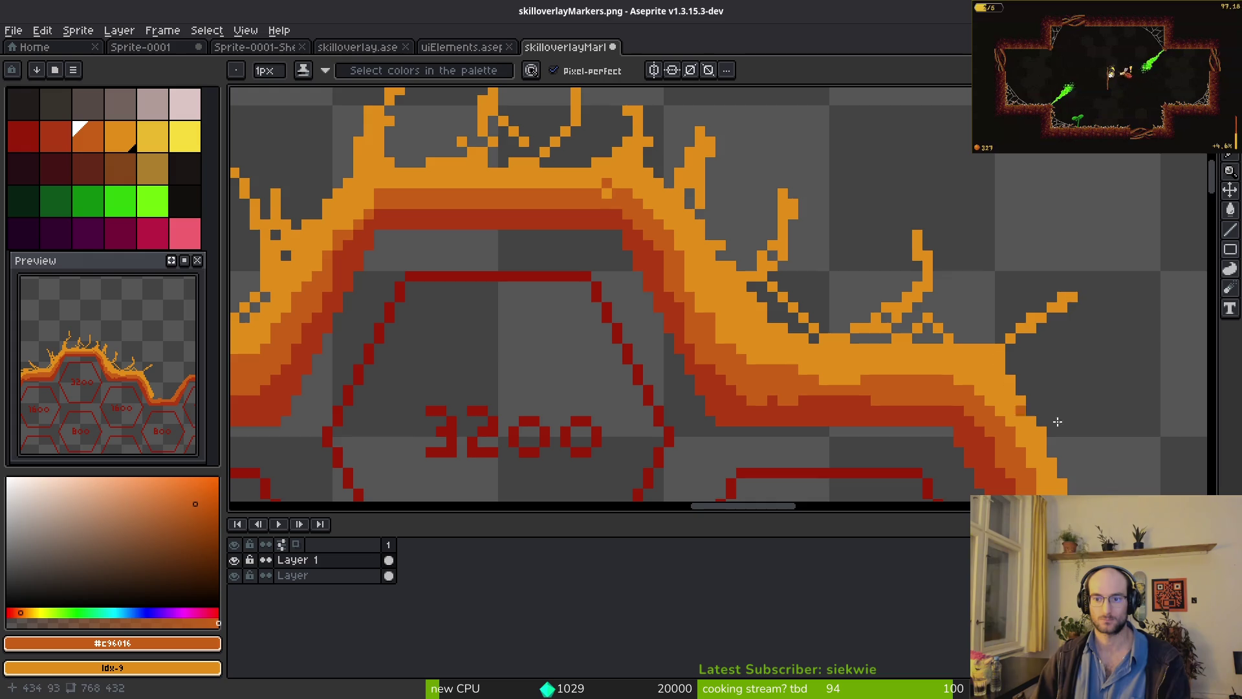
pyautogui.scroll(-4, 1057, 421)
pyautogui.hscroll(6, 1057, 421)
pyautogui.moveTo(804, 211)
pyautogui.mouseDown()
pyautogui.moveTo(867, 371)
pyautogui.moveTo(834, 173)
pyautogui.mouseUp()
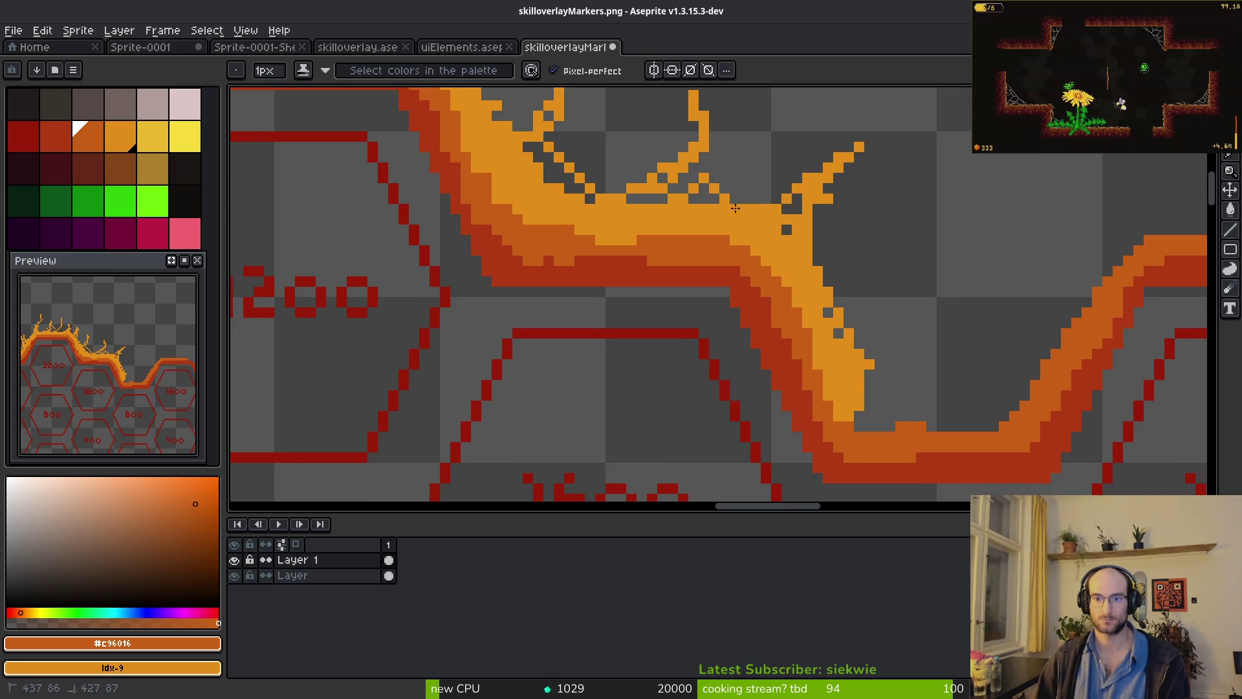
pyautogui.moveTo(818, 276); pyautogui.dragTo(894, 249)
# - Marquee-select the flame arch above the 3200 hexagon
pyautogui.scroll(-4, 867, 289)
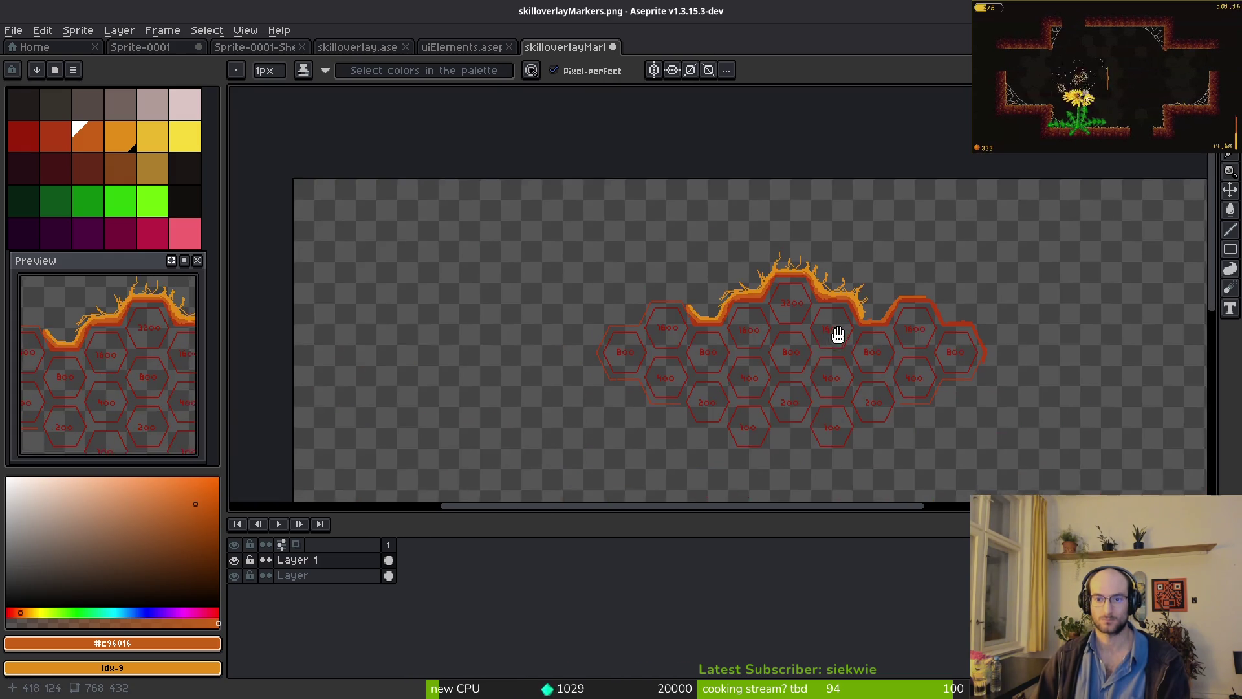
pyautogui.scroll(3, 812, 277)
pyautogui.scroll(-5, 662, 280)
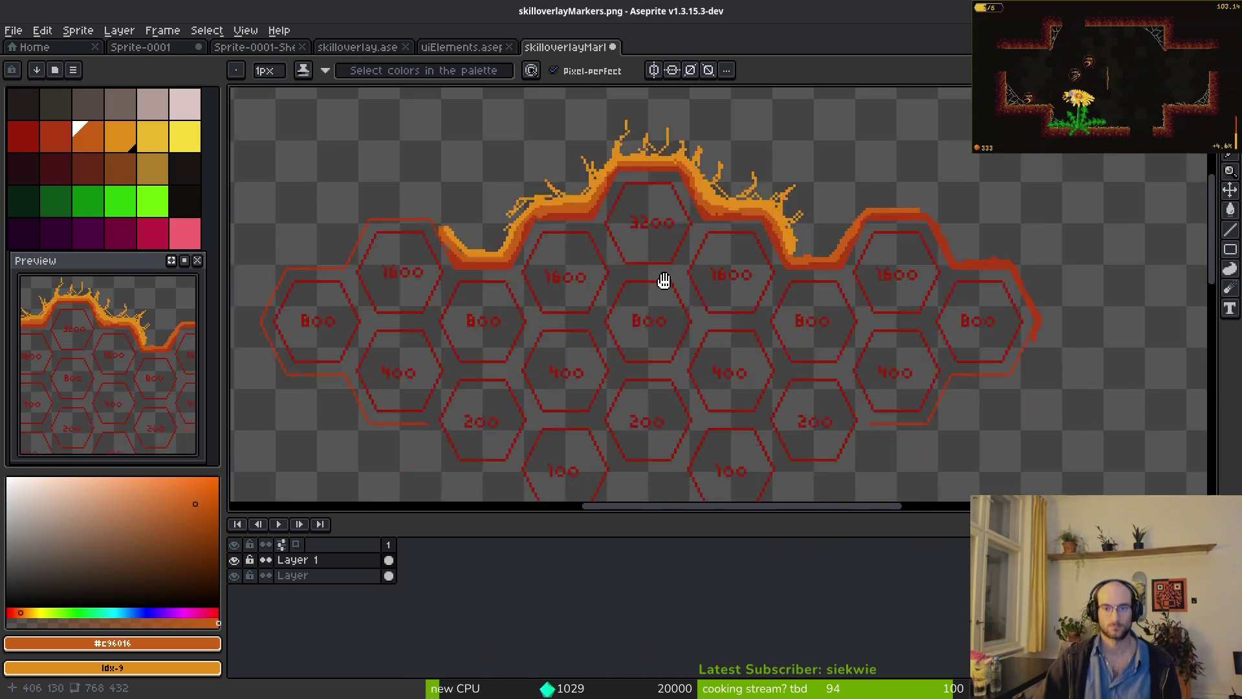
pyautogui.scroll(5, 634, 316)
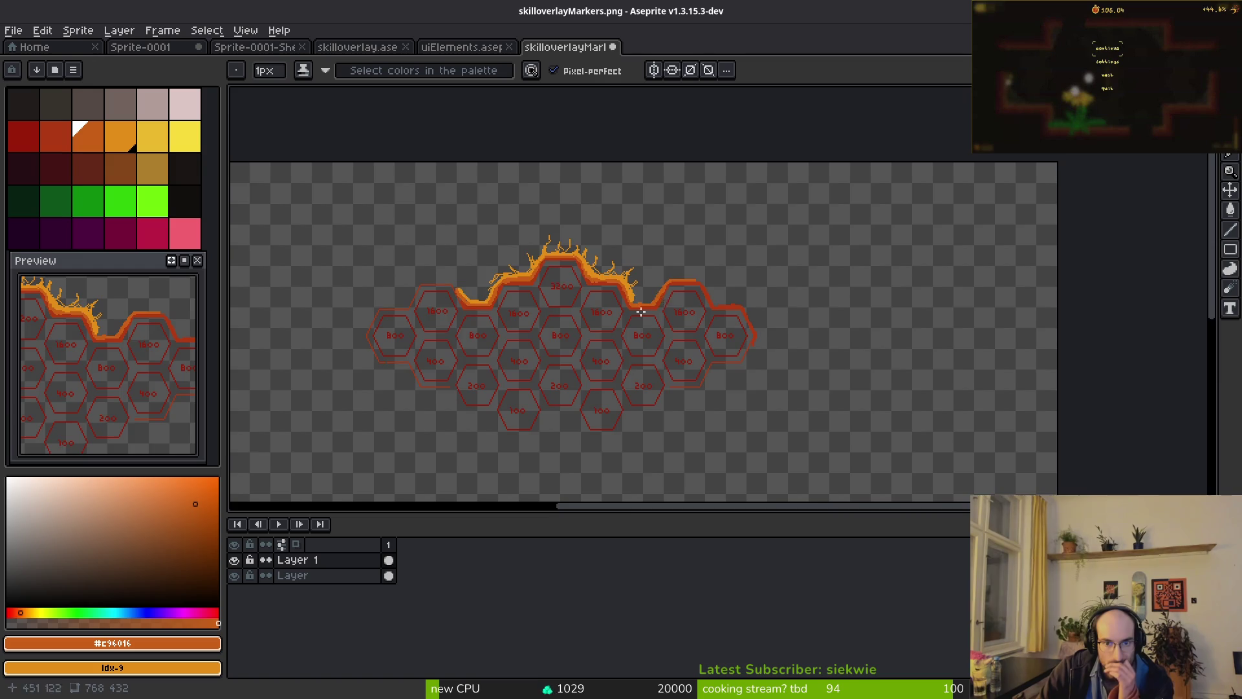
pyautogui.press('m')
pyautogui.moveTo(417, 183); pyautogui.dragTo(834, 361)
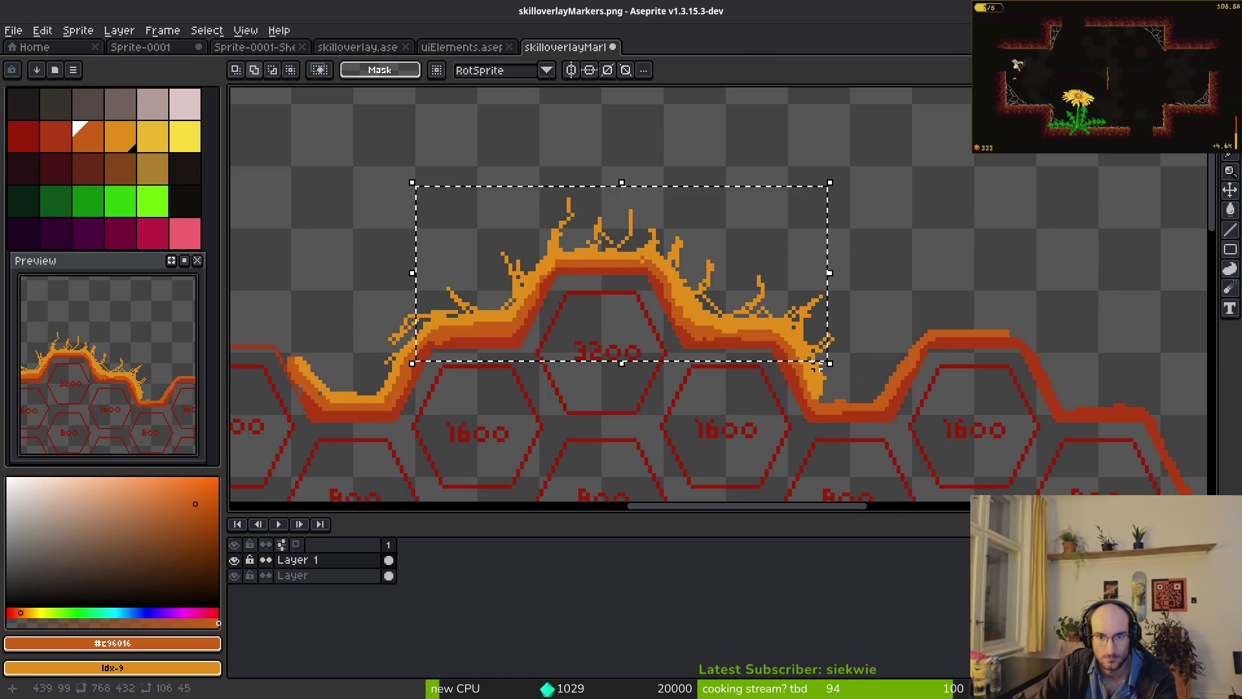
# - Try pulling a copy of the arch rightward, then cancel it and clear the selection
pyautogui.hscroll(3, 639, 319)
pyautogui.moveTo(418, 218)
pyautogui.keyDown('ctrl'); pyautogui.mouseDown()
pyautogui.moveTo(841, 294)
pyautogui.moveTo(781, 277)
pyautogui.moveTo(754, 200)
pyautogui.mouseUp(); pyautogui.keyUp('ctrl')
pyautogui.press('Escape')
pyautogui.hscroll(-3, 615, 279)
pyautogui.scroll(1, 614, 279)
pyautogui.hotkey('ctrl', 'd')
# - Reselect the 3200 arch and drop a copy onto the neighbouring right arch
pyautogui.moveTo(502, 174)
pyautogui.mouseDown()
pyautogui.moveTo(565, 259)
pyautogui.moveTo(771, 421)
pyautogui.mouseUp()
pyautogui.click(669, 339)
pyautogui.hscroll(3, 669, 339)
pyautogui.scroll(-1, 669, 339)
pyautogui.moveTo(554, 324)
pyautogui.keyDown('ctrl'); pyautogui.mouseDown()
pyautogui.moveTo(901, 289)
pyautogui.moveTo(832, 296)
pyautogui.moveTo(857, 308)
pyautogui.mouseUp(); pyautogui.keyUp('ctrl')
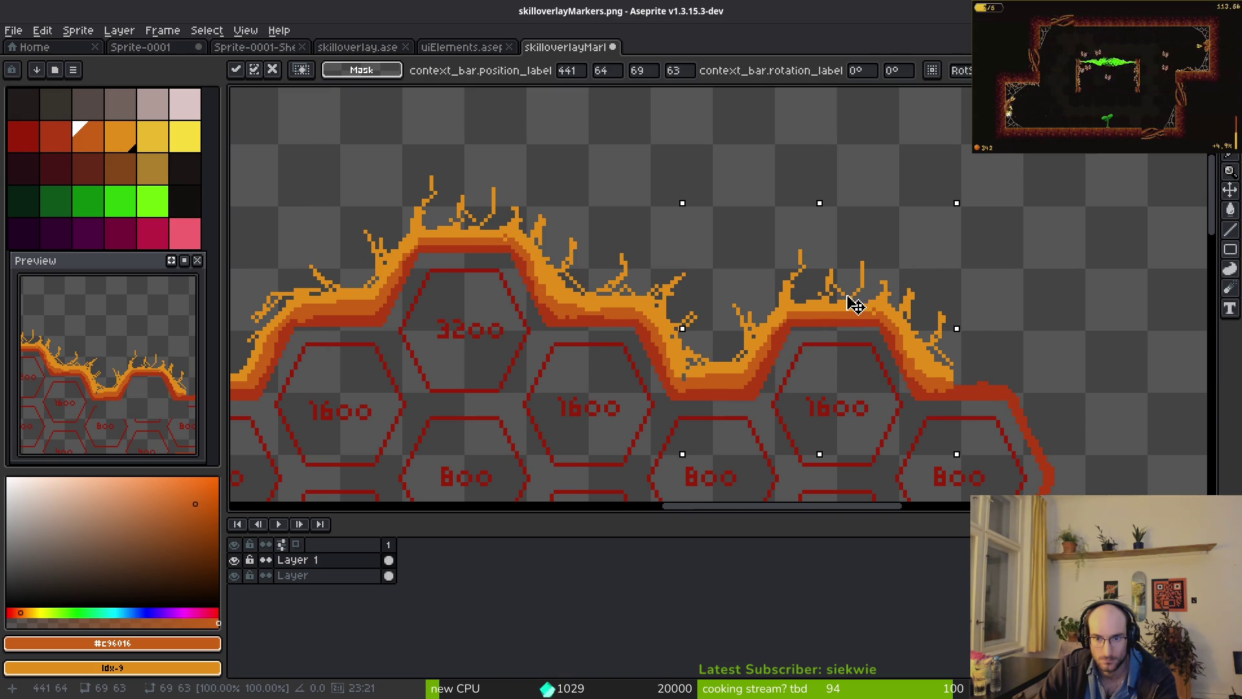
pyautogui.press('Return')
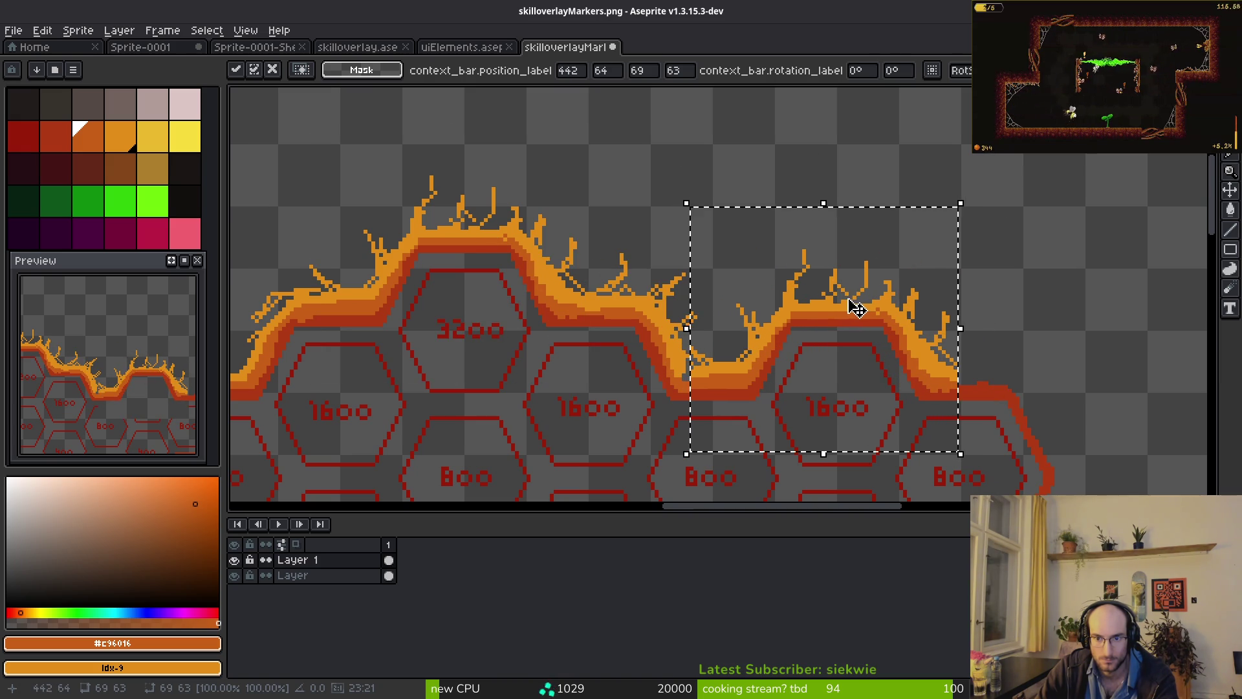
# - Return to the Pencil and pick the lighter orange from the flame
pyautogui.scroll(-2, 841, 311)
pyautogui.scroll(5, 826, 338)
pyautogui.scroll(2, 718, 263)
pyautogui.hscroll(-1, 718, 264)
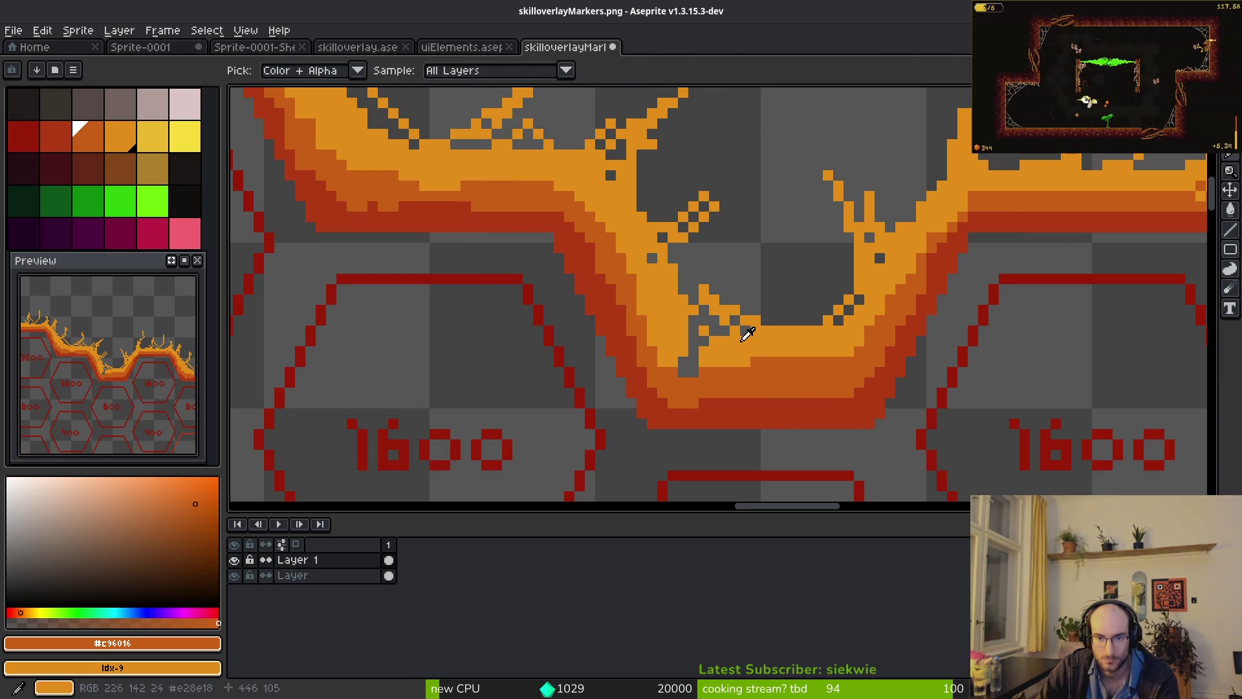
pyautogui.press('b')
pyautogui.keyDown('alt'); pyautogui.click(699, 353); pyautogui.keyUp('alt')
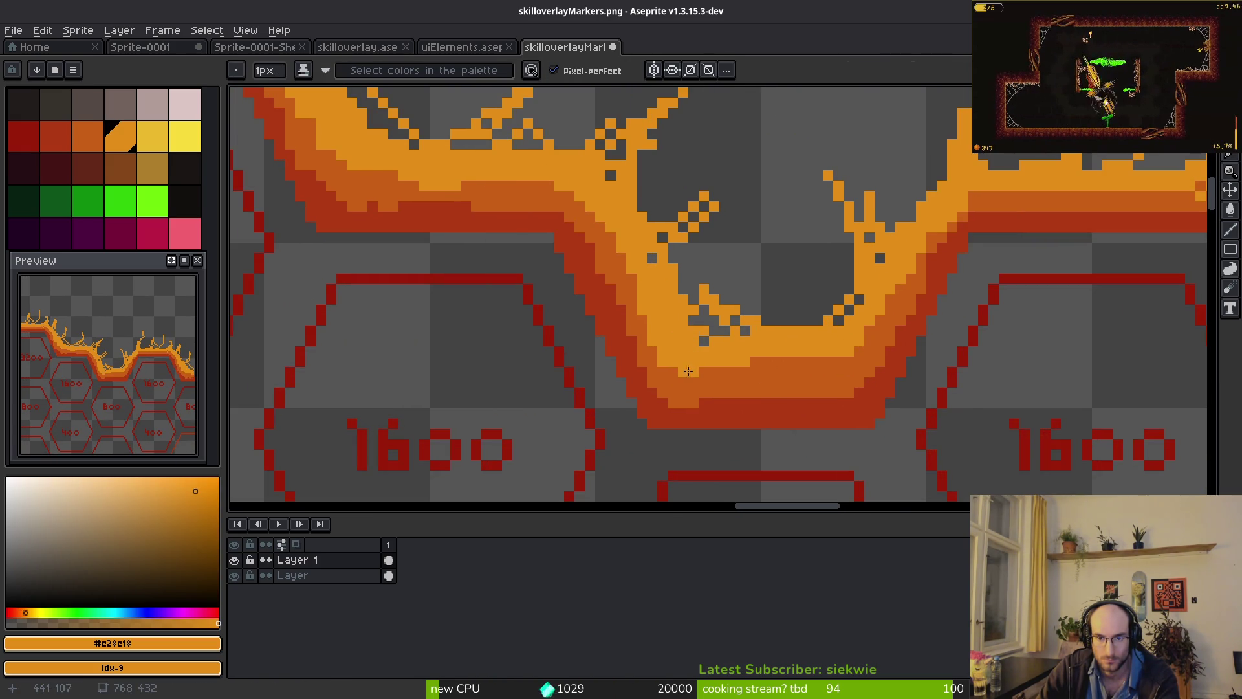
# - Select a section of the flame art and move it left and down into place
pyautogui.scroll(-3, 707, 357)
pyautogui.hscroll(-3, 841, 317)
pyautogui.press('m')
pyautogui.moveTo(750, 199); pyautogui.dragTo(1048, 382)
pyautogui.hscroll(-4, 951, 391)
pyautogui.moveTo(958, 321)
pyautogui.mouseDown()
pyautogui.moveTo(964, 313)
pyautogui.moveTo(598, 355)
pyautogui.moveTo(574, 402)
pyautogui.mouseUp()
pyautogui.scroll(2, 591, 363)
pyautogui.press('Return')
# - Paint the flame's left end and lower-left edge in red #af3a13
pyautogui.scroll(3, 728, 322)
pyautogui.scroll(-3, 728, 322)
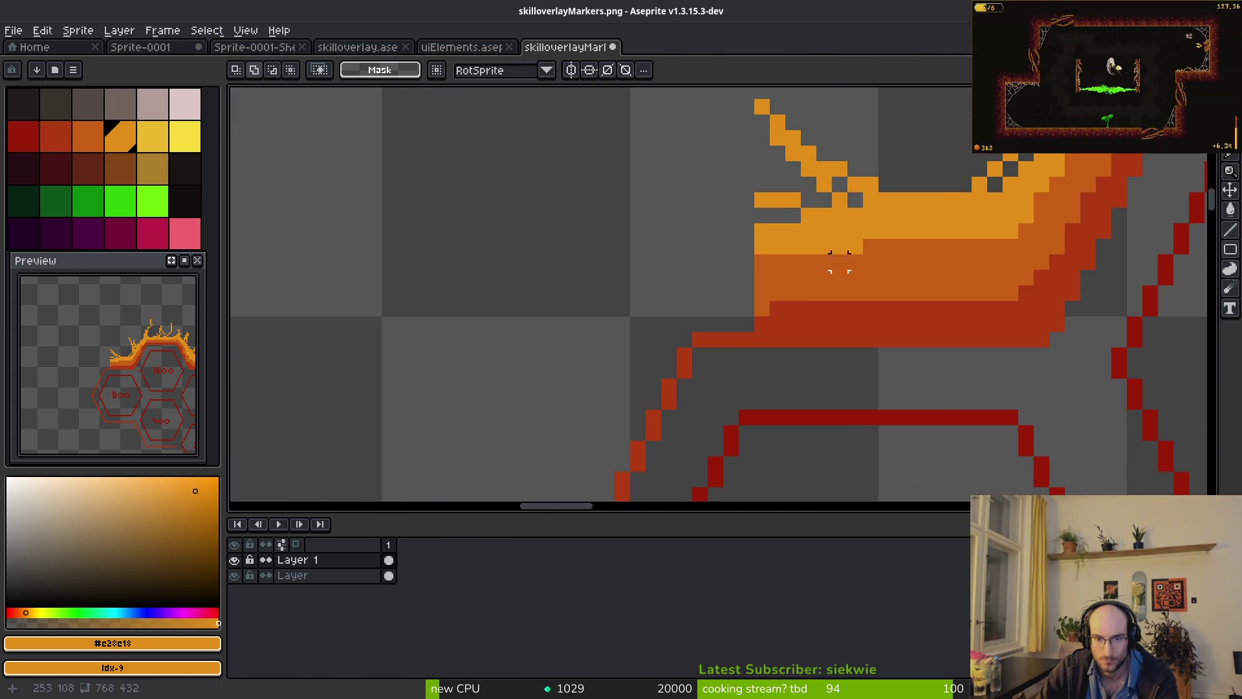
pyautogui.keyDown('alt'); pyautogui.click(790, 319); pyautogui.keyUp('alt')
pyautogui.scroll(-3, 790, 319)
pyautogui.keyDown('alt'); pyautogui.click(831, 260); pyautogui.keyUp('alt')
pyautogui.moveTo(798, 265)
pyautogui.mouseDown()
pyautogui.moveTo(751, 263)
pyautogui.moveTo(729, 279)
pyautogui.moveTo(730, 310)
pyautogui.mouseUp()
pyautogui.scroll(-3, 684, 346)
pyautogui.moveTo(668, 358)
pyautogui.mouseDown()
pyautogui.moveTo(632, 457)
pyautogui.moveTo(687, 219)
pyautogui.mouseUp()
pyautogui.scroll(4, 699, 244)
# - Add a #c96016 orange strip along the flame's inner left edge
pyautogui.keyDown('alt'); pyautogui.click(897, 246); pyautogui.keyUp('alt')
pyautogui.moveTo(750, 252)
pyautogui.mouseDown()
pyautogui.moveTo(645, 316)
pyautogui.moveTo(647, 278)
pyautogui.moveTo(647, 339)
pyautogui.moveTo(592, 352)
pyautogui.moveTo(732, 207)
pyautogui.mouseUp()
pyautogui.scroll(-2, 750, 231)
pyautogui.scroll(-2, 615, 333)
pyautogui.scroll(4, 731, 208)
# - Run #e28c18 light orange down the left edge and add a thin 1px tendril at the upper left
pyautogui.keyDown('alt'); pyautogui.click(887, 241); pyautogui.keyUp('alt')
pyautogui.moveTo(802, 249)
pyautogui.mouseDown()
pyautogui.moveTo(653, 311)
pyautogui.moveTo(569, 459)
pyautogui.moveTo(537, 486)
pyautogui.mouseUp()
pyautogui.scroll(-2, 658, 241)
pyautogui.moveTo(608, 349); pyautogui.dragTo(544, 498)
pyautogui.scroll(5, 660, 463)
pyautogui.press('-')
pyautogui.moveTo(679, 304); pyautogui.dragTo(614, 223)
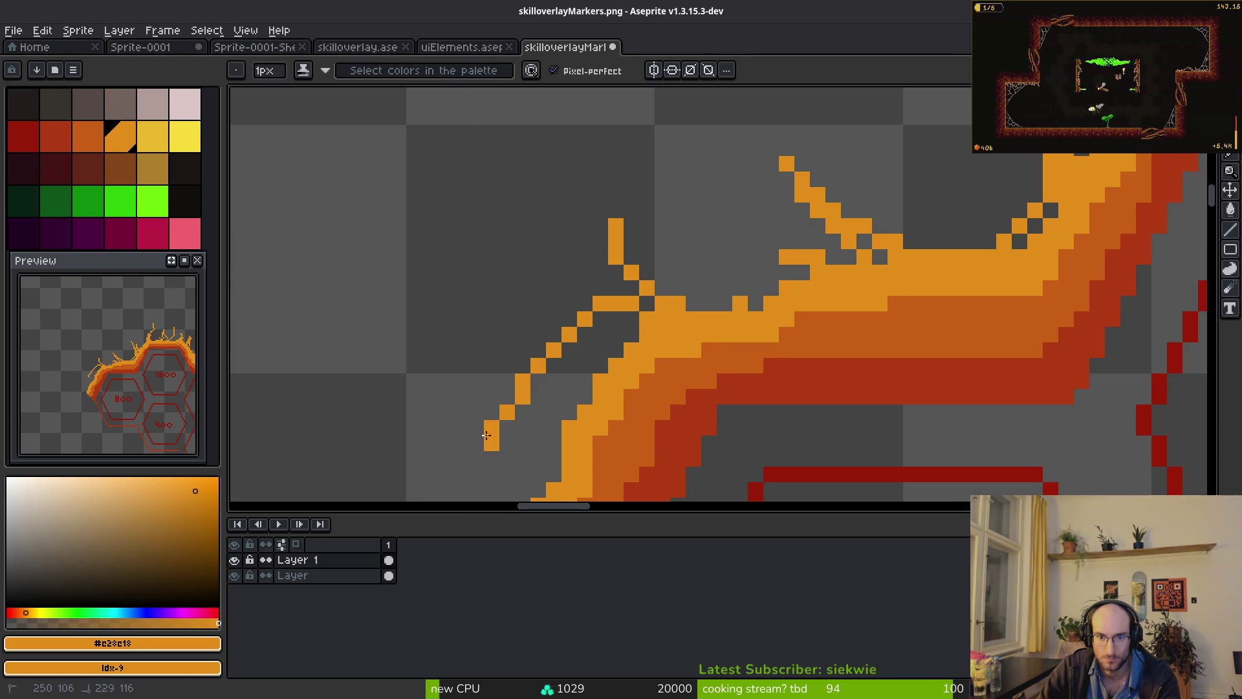
pyautogui.scroll(-4, 742, 315)
pyautogui.scroll(2, 910, 371)
pyautogui.scroll(-2, 910, 371)
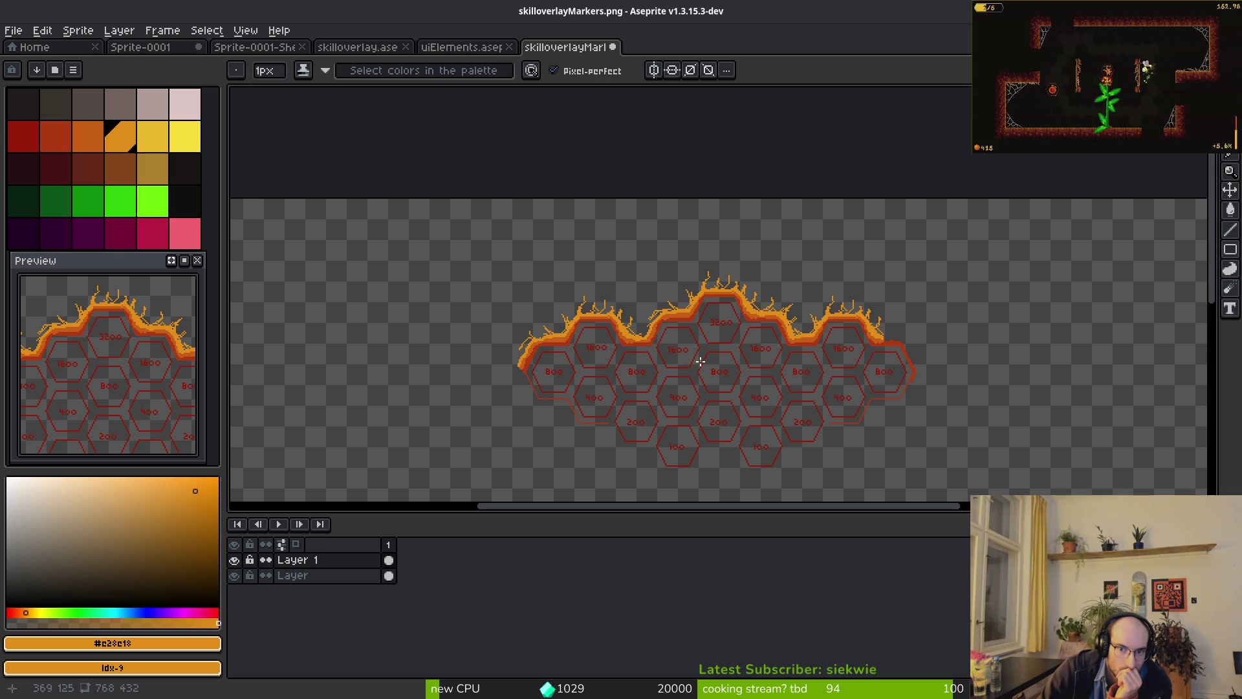
pyautogui.scroll(-3, 145, 374)
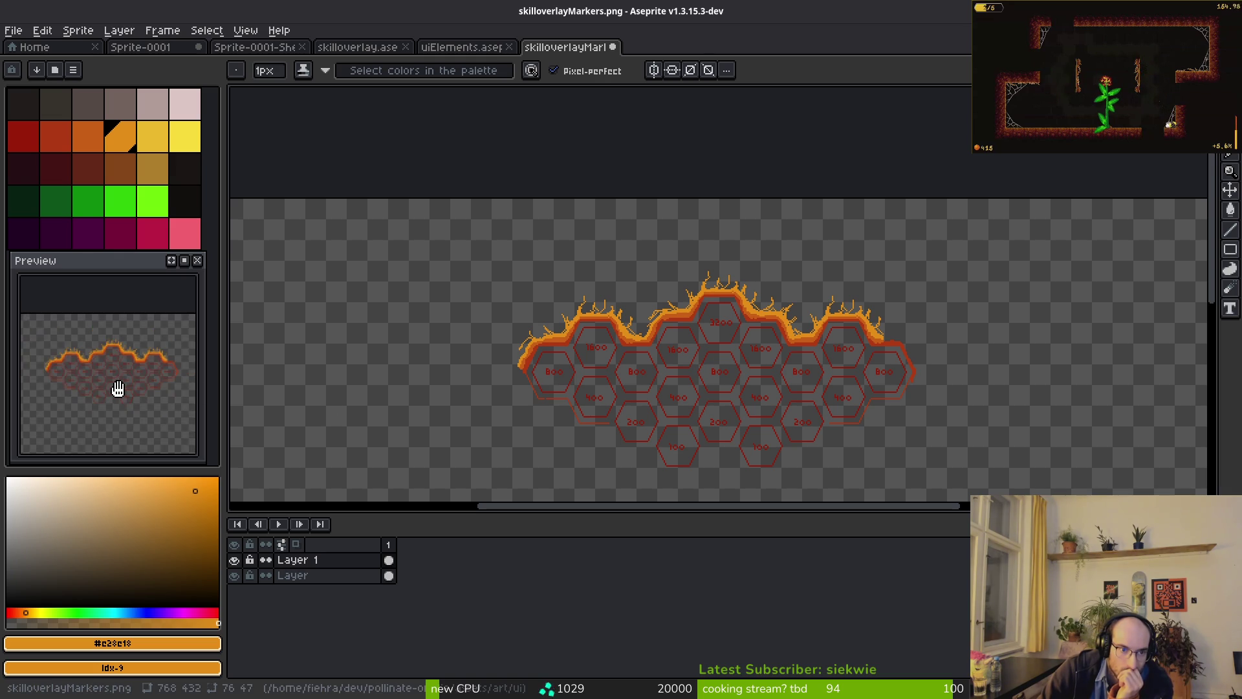
pyautogui.scroll(2, 112, 392)
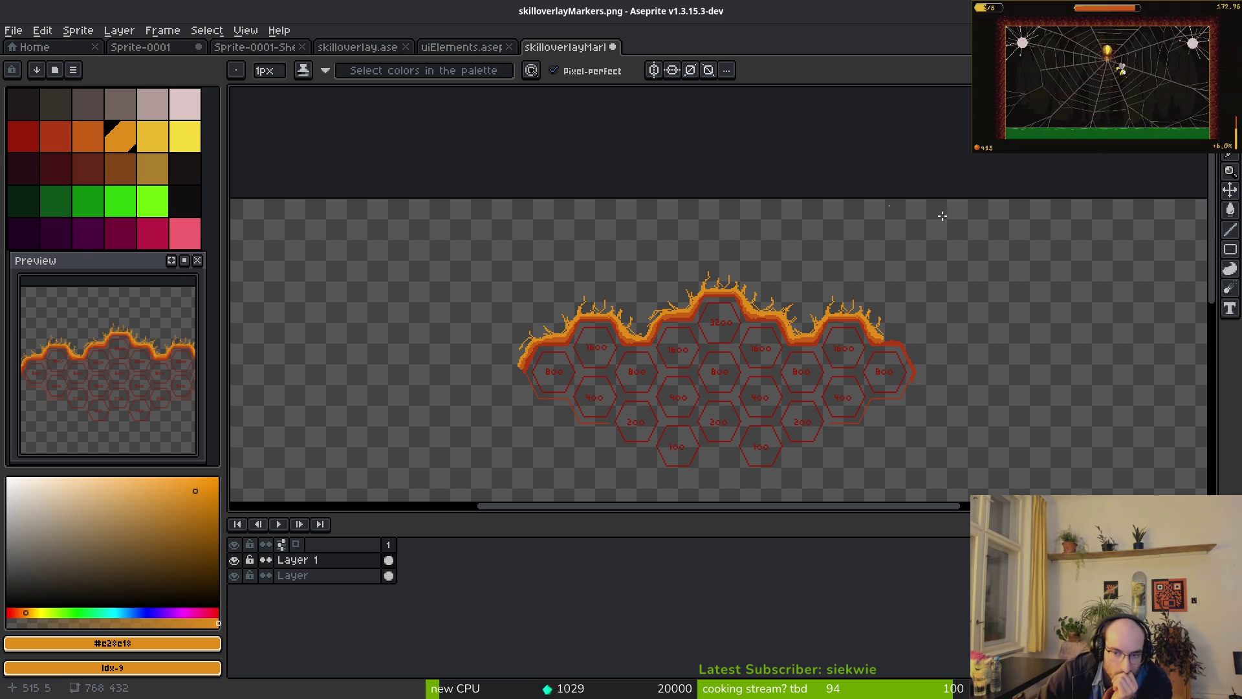
pyautogui.scroll(3, 710, 363)
pyautogui.scroll(-3, 711, 362)
pyautogui.moveTo(710, 363)
pyautogui.mouseDown()
pyautogui.moveTo(644, 345)
pyautogui.moveTo(249, 438)
pyautogui.mouseUp()
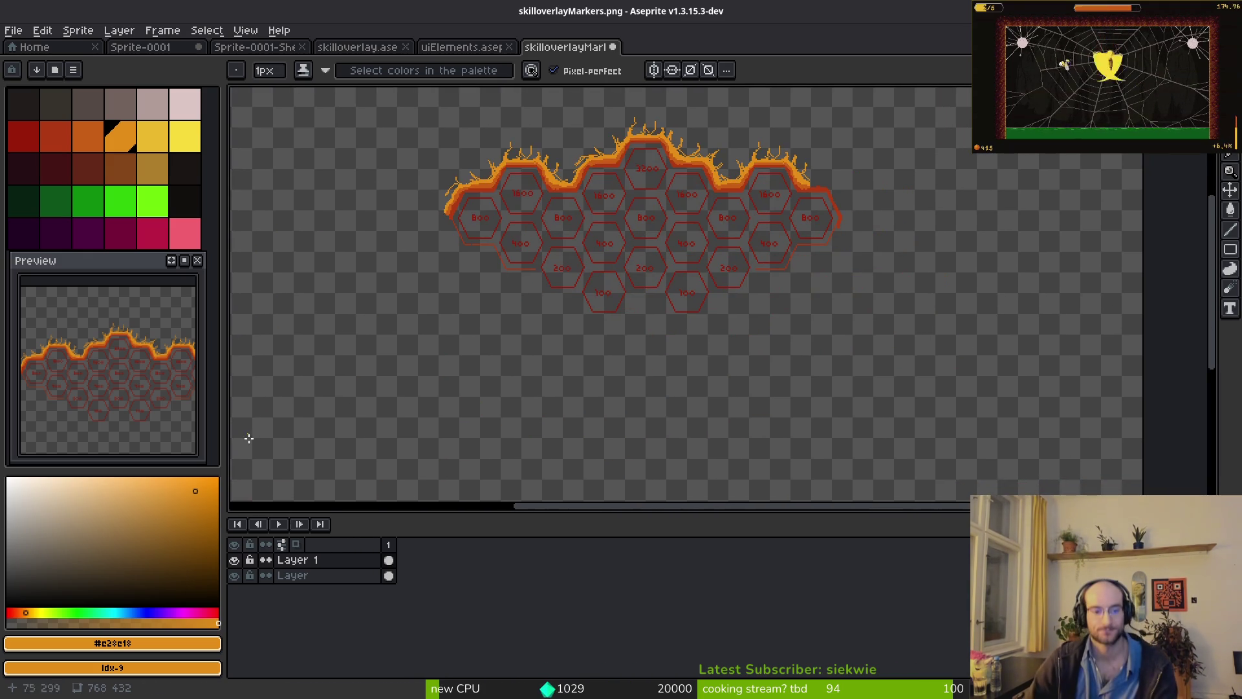
pyautogui.click(372, 560)
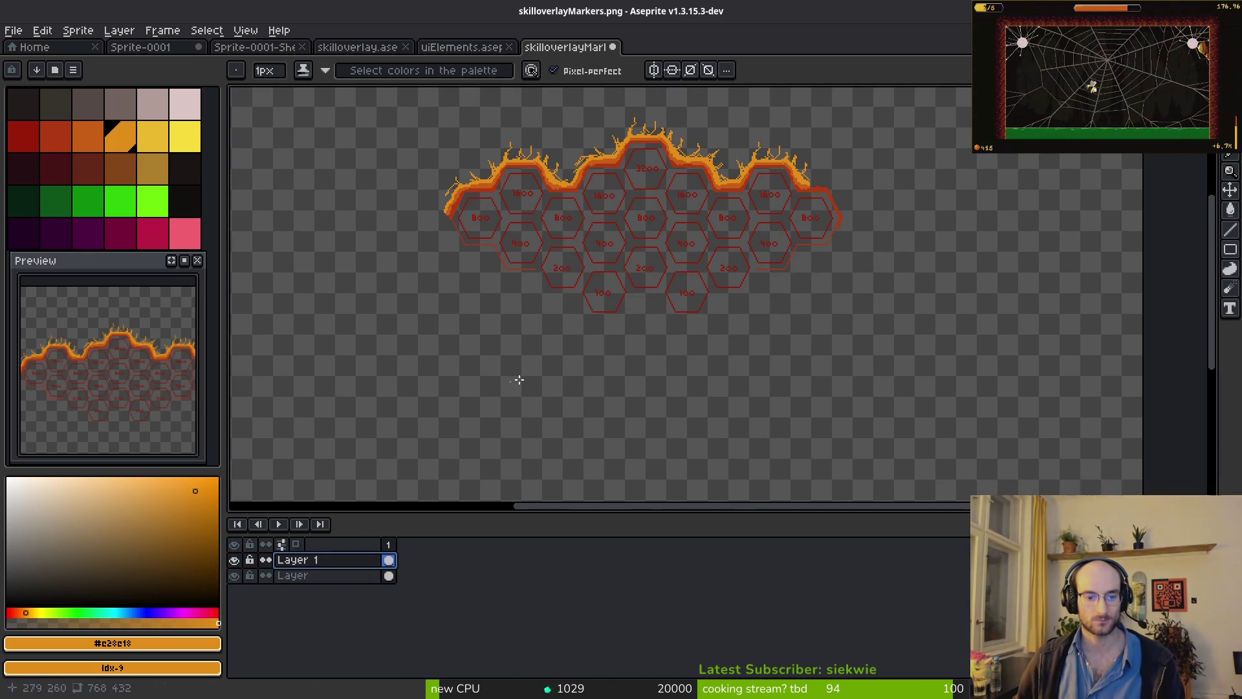
pyautogui.hotkey('ctrl', 'e')
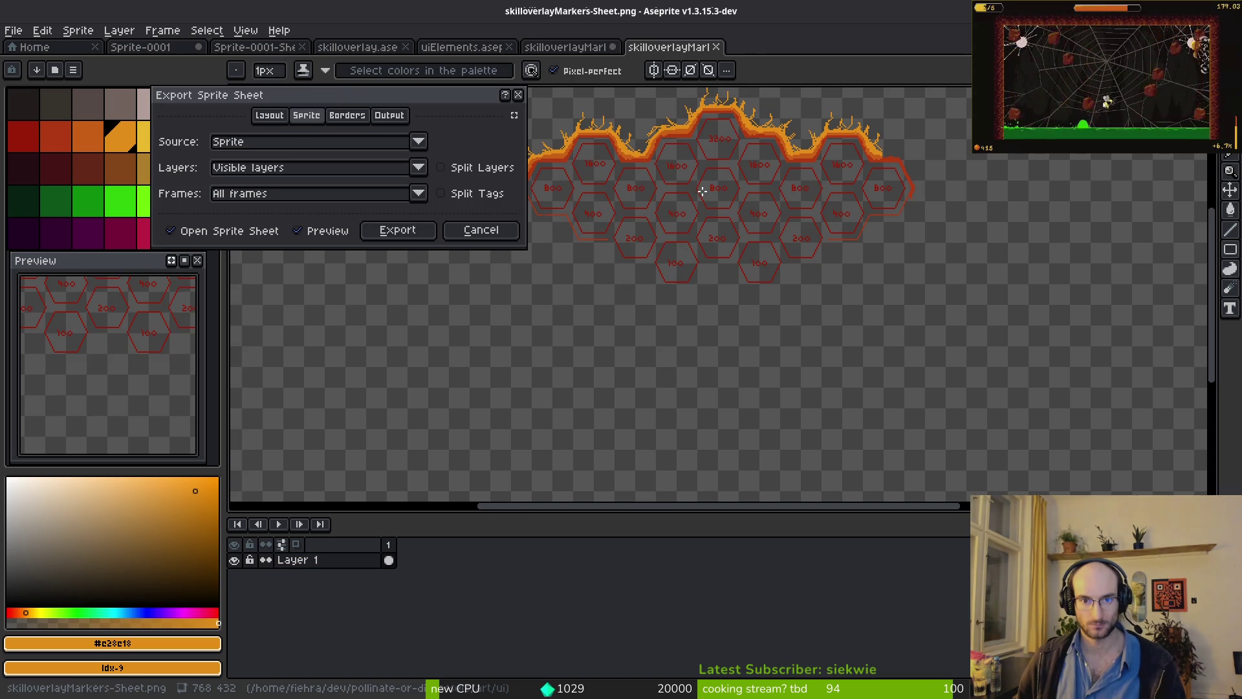
pyautogui.click(481, 230)
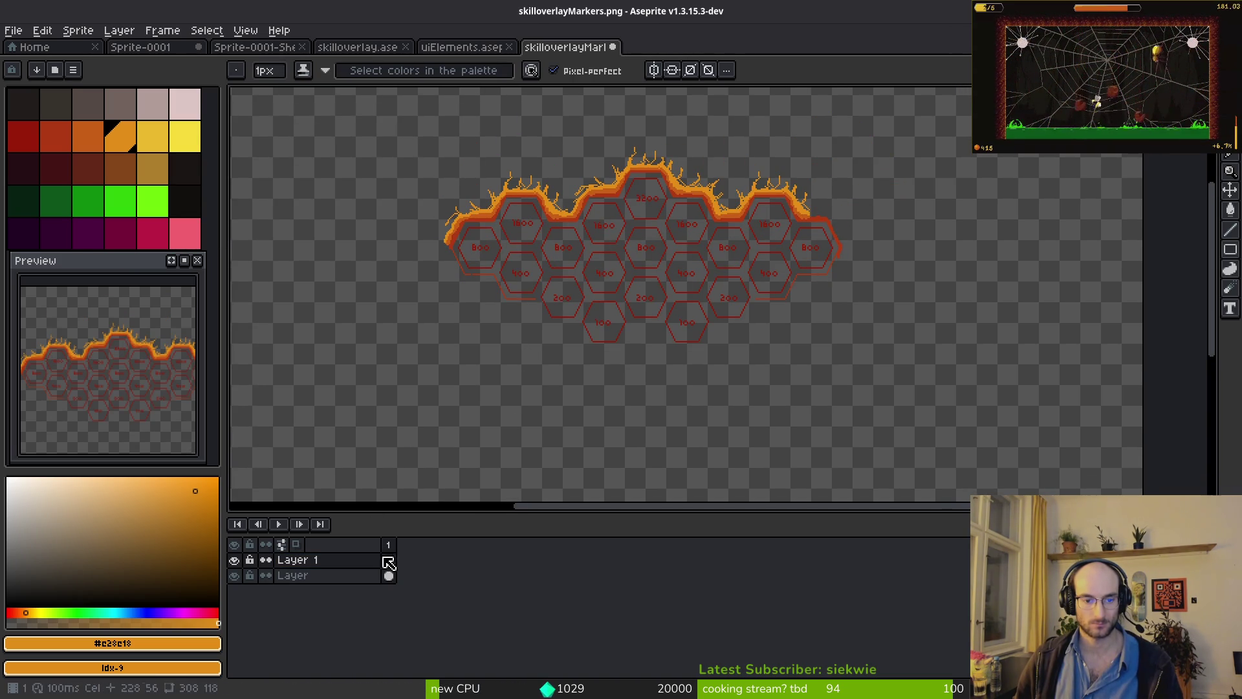
pyautogui.click(234, 575)
pyautogui.moveTo(546, 341); pyautogui.dragTo(673, 367)
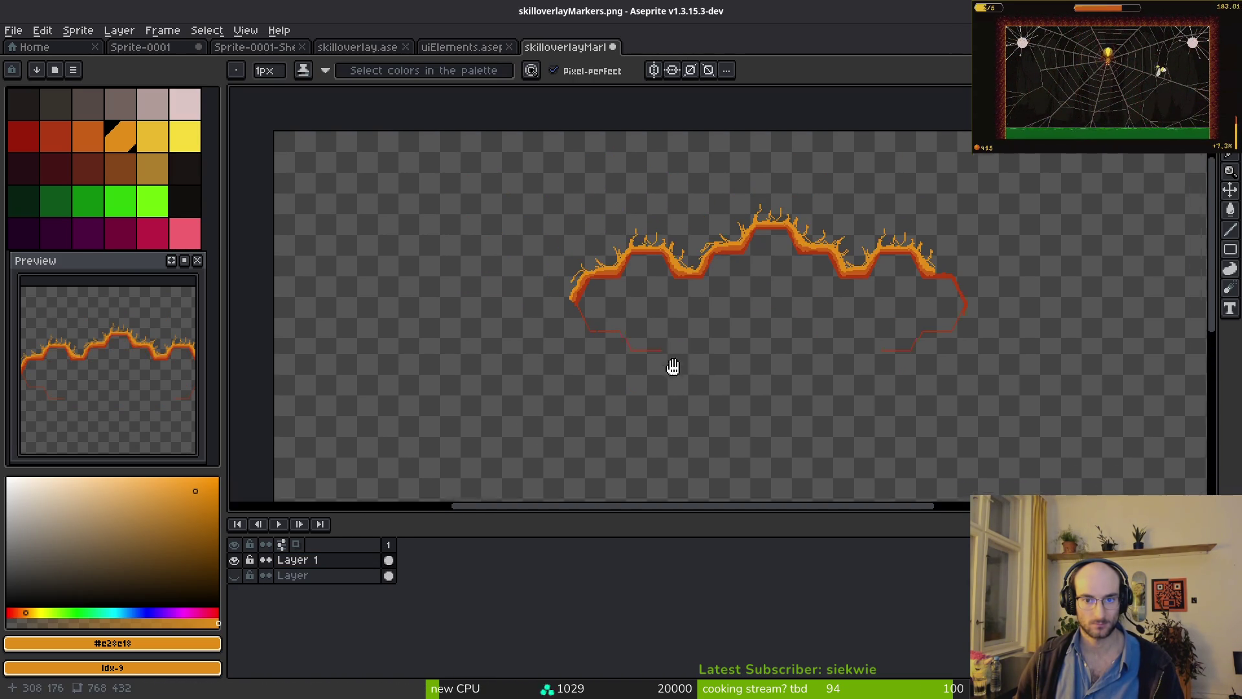
pyautogui.scroll(2, 716, 364)
pyautogui.click(234, 575)
pyautogui.moveTo(518, 337)
pyautogui.mouseDown()
pyautogui.moveTo(755, 317)
pyautogui.moveTo(727, 292)
pyautogui.mouseUp()
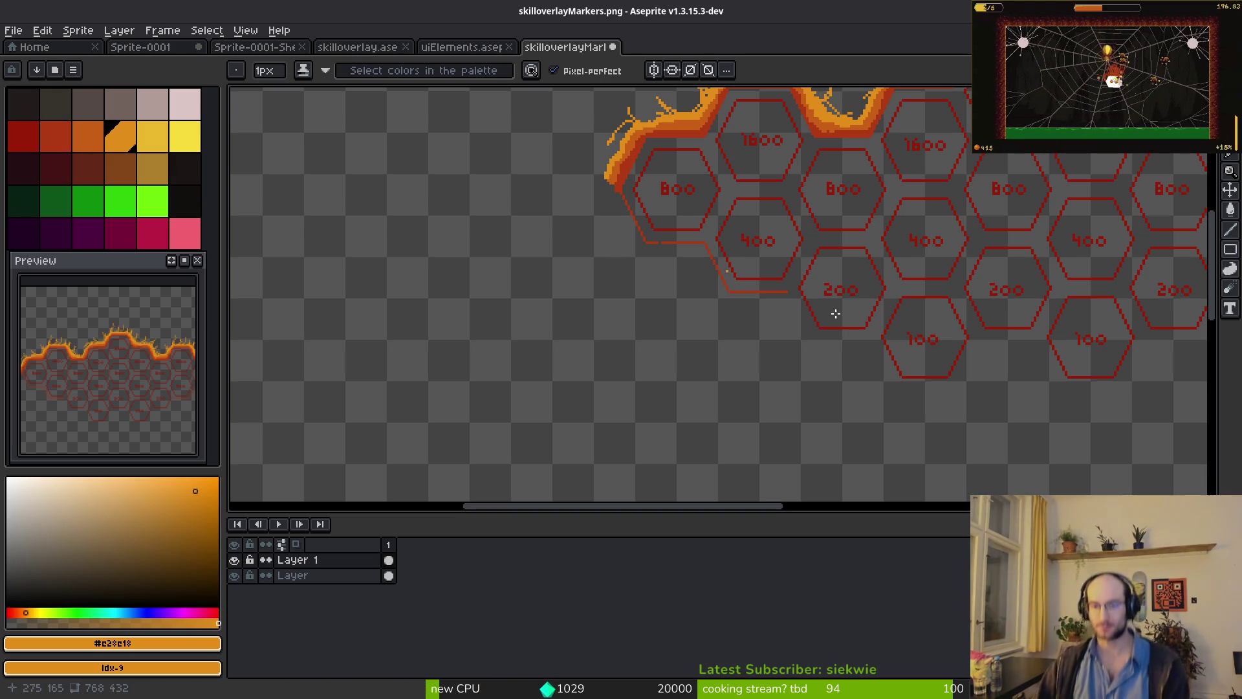
# - Pick the #af3a13 red from the flame edge and extend the red outline's lower row rightward
pyautogui.hscroll(5, 832, 311)
pyautogui.scroll(2, 704, 408)
pyautogui.scroll(2, 427, 278)
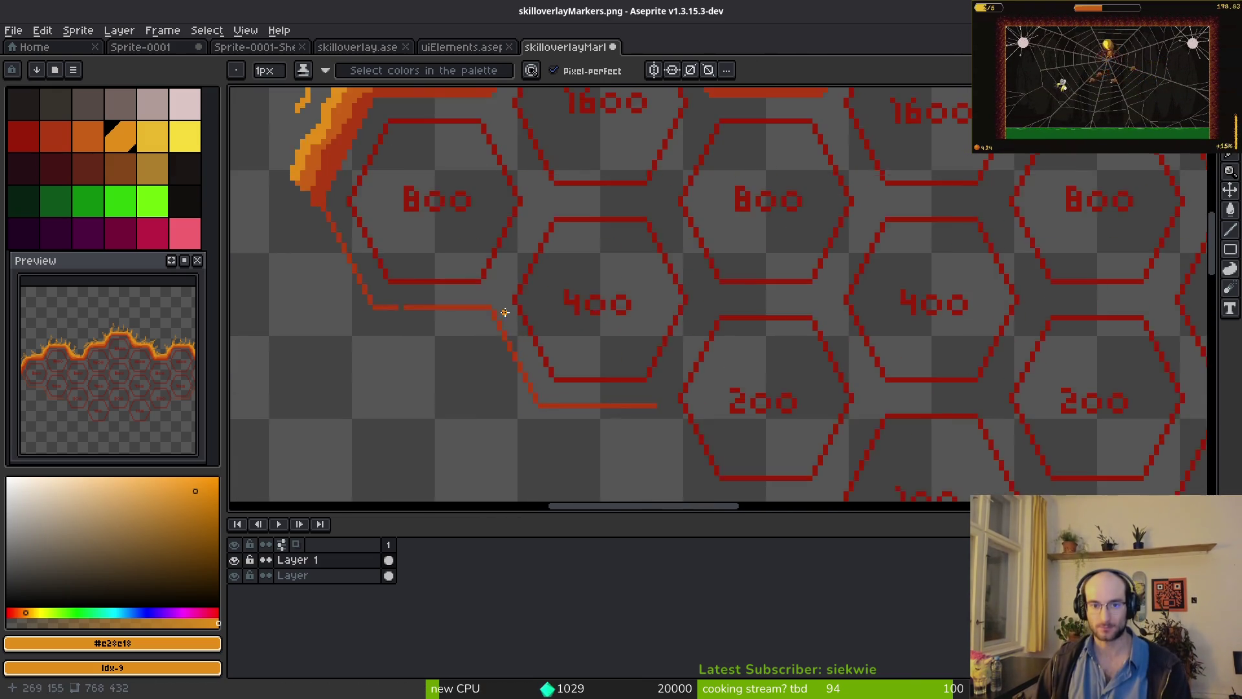
pyautogui.hscroll(-4, 498, 214)
pyautogui.keyDown('alt'); pyautogui.click(498, 213); pyautogui.keyUp('alt')
pyautogui.scroll(1, 510, 216)
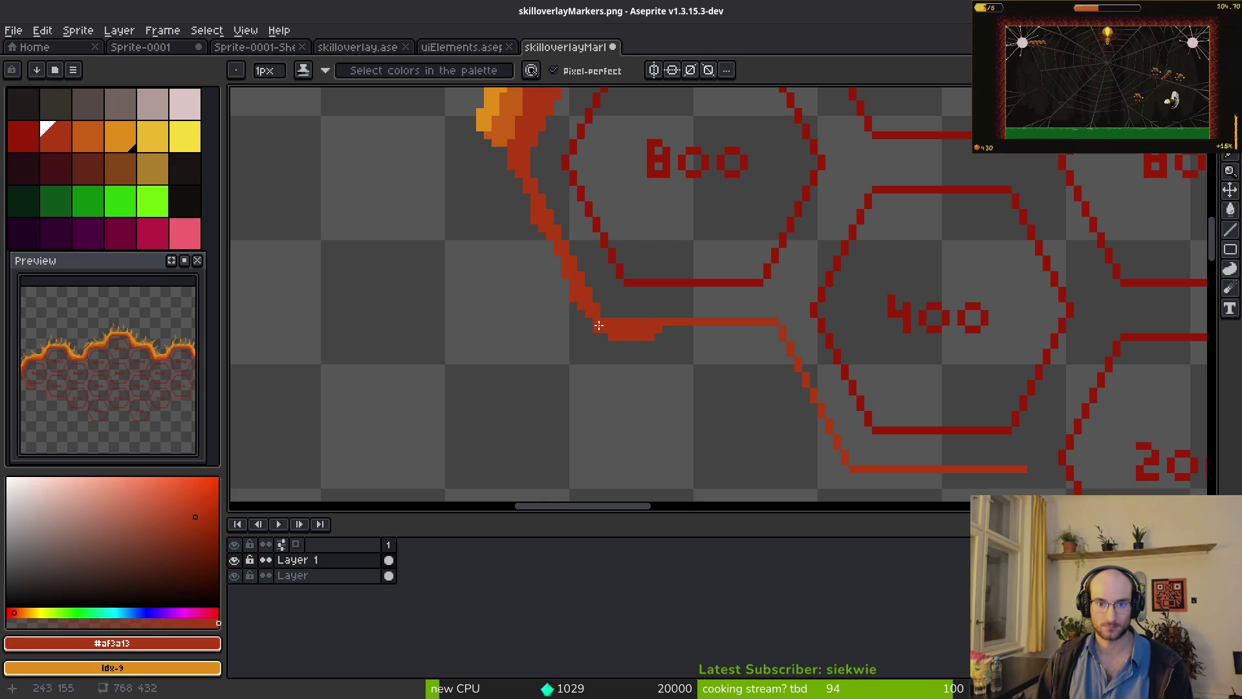
pyautogui.scroll(2, 599, 326)
pyautogui.moveTo(491, 276); pyautogui.dragTo(640, 277)
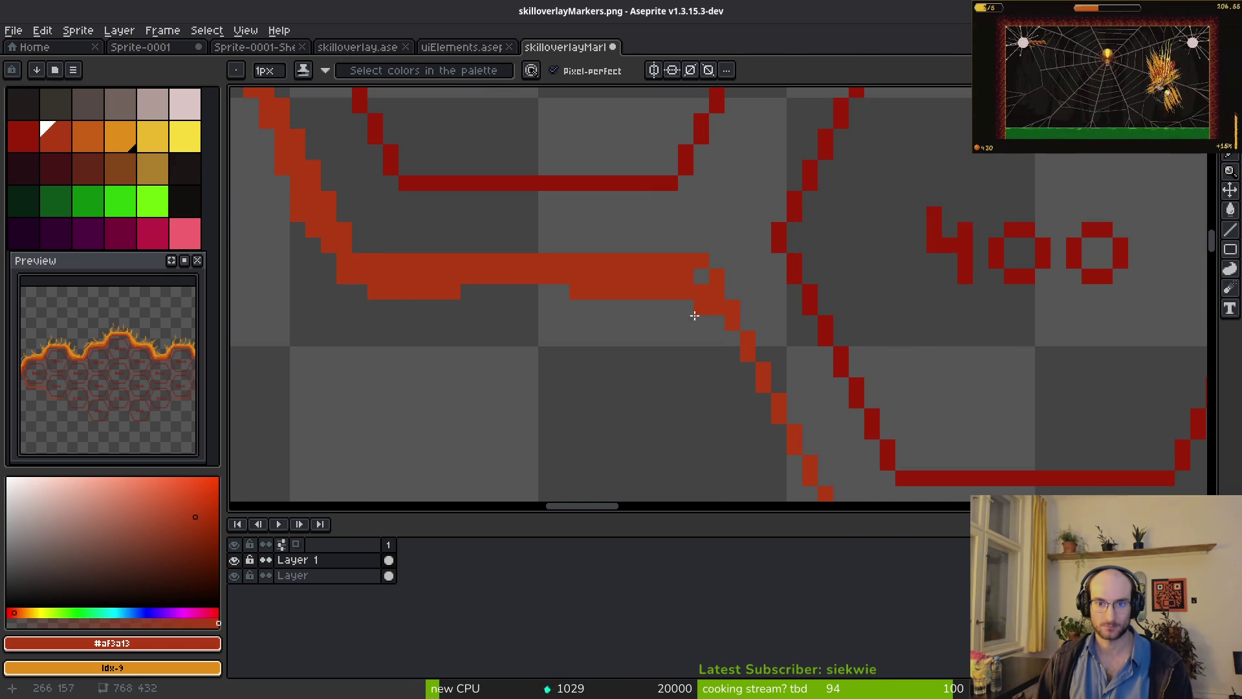
# - Undo a stray diagonal red stroke and continue the lower red row further right
pyautogui.moveTo(705, 285); pyautogui.dragTo(757, 430)
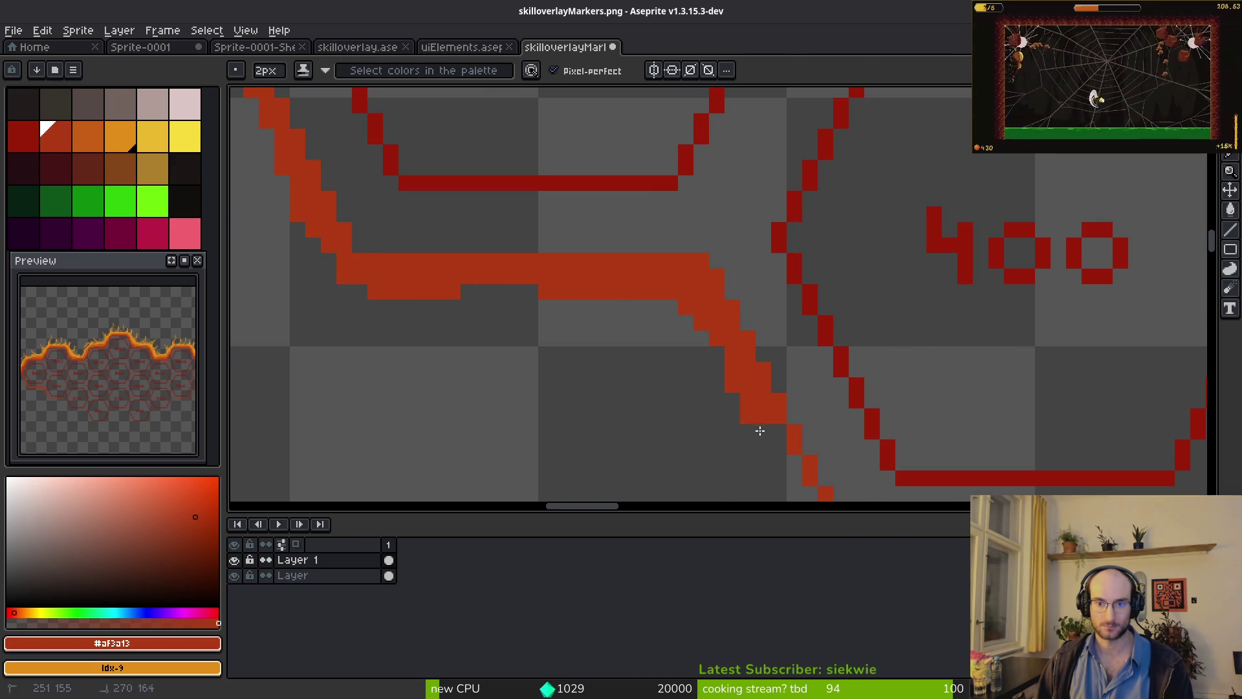
pyautogui.hotkey('ctrl', 'z')
pyautogui.hotkey('ctrl', 'z')
pyautogui.hscroll(-5, 574, 222)
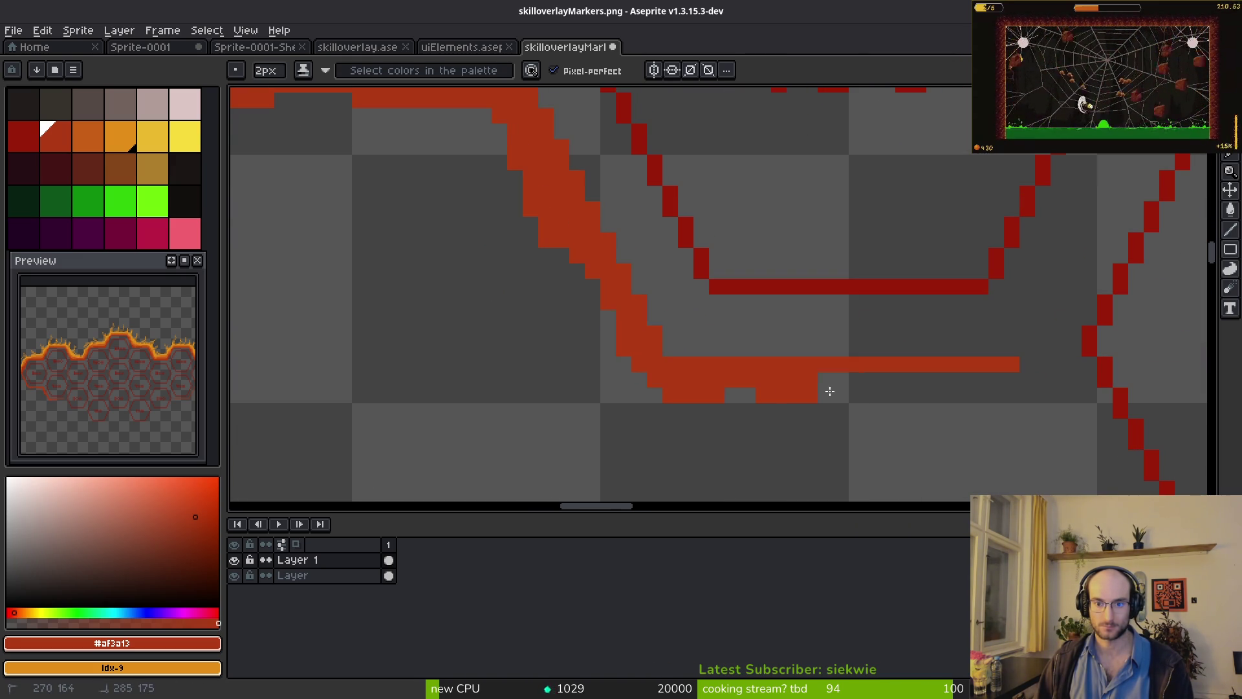
pyautogui.moveTo(829, 390); pyautogui.dragTo(943, 397)
pyautogui.scroll(-8, 726, 266)
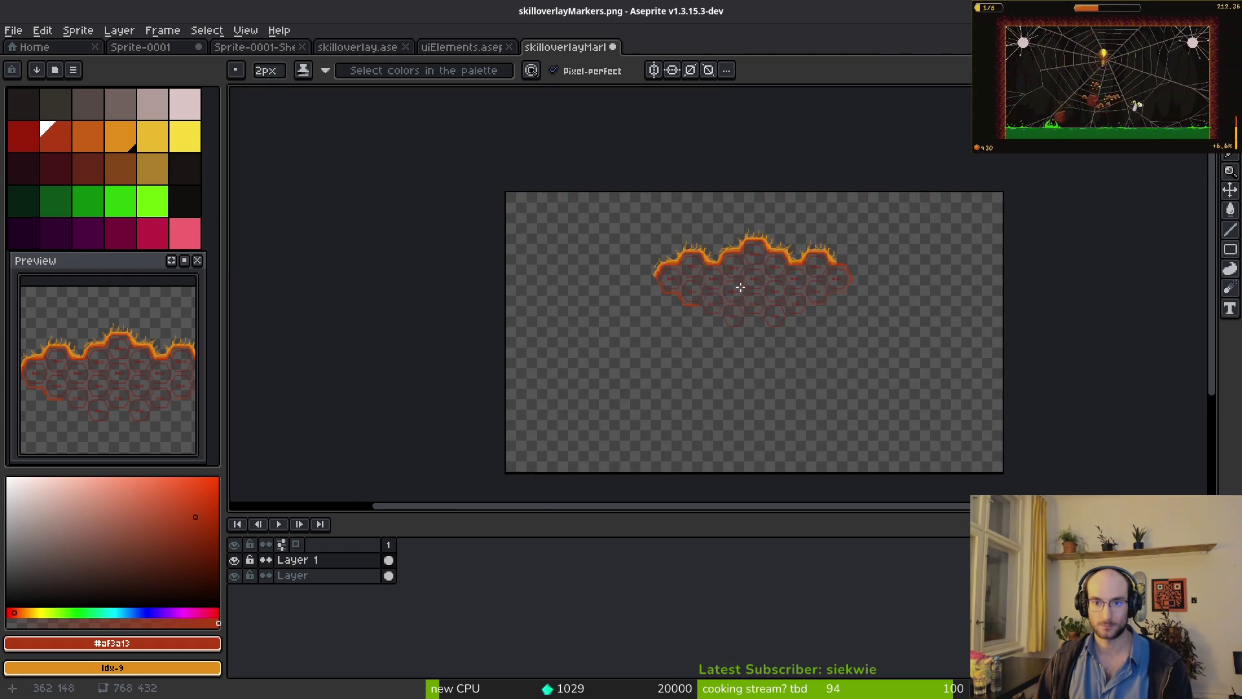
# - Copy a section of the top flame border and flip the pasted copy vertically and horizontally
pyautogui.scroll(3, 675, 285)
pyautogui.scroll(-1, 751, 280)
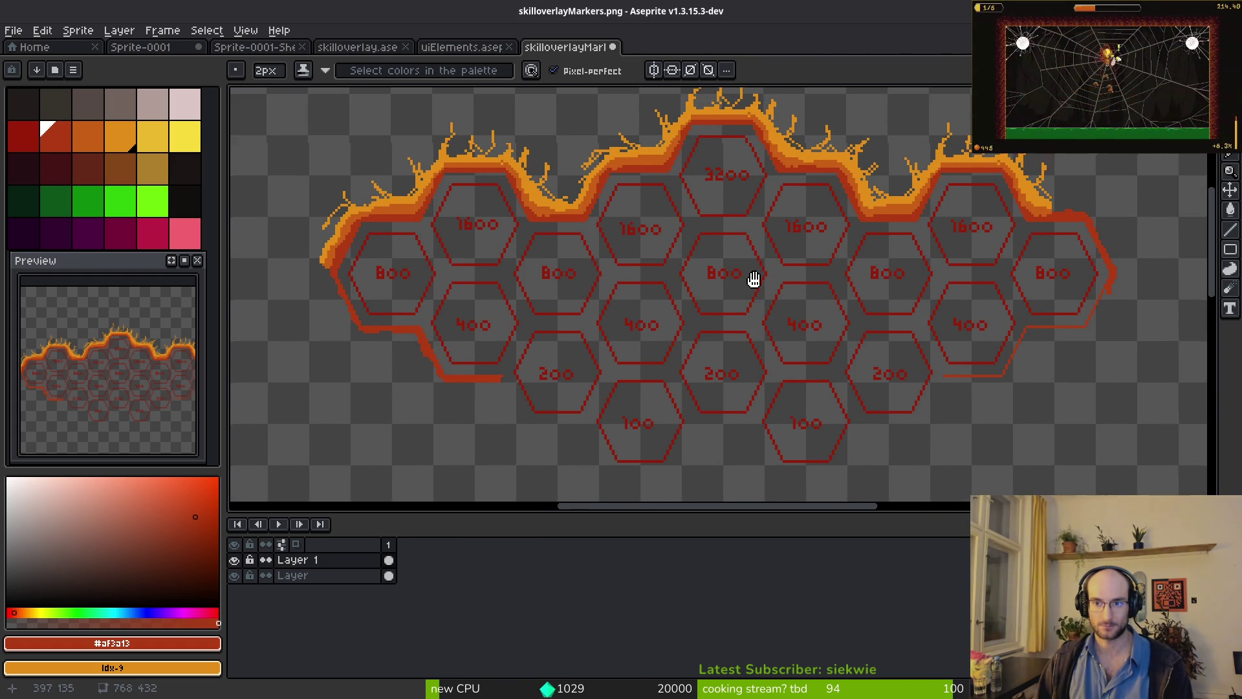
pyautogui.scroll(1, 751, 280)
pyautogui.press('m')
pyautogui.moveTo(684, 116); pyautogui.dragTo(857, 281)
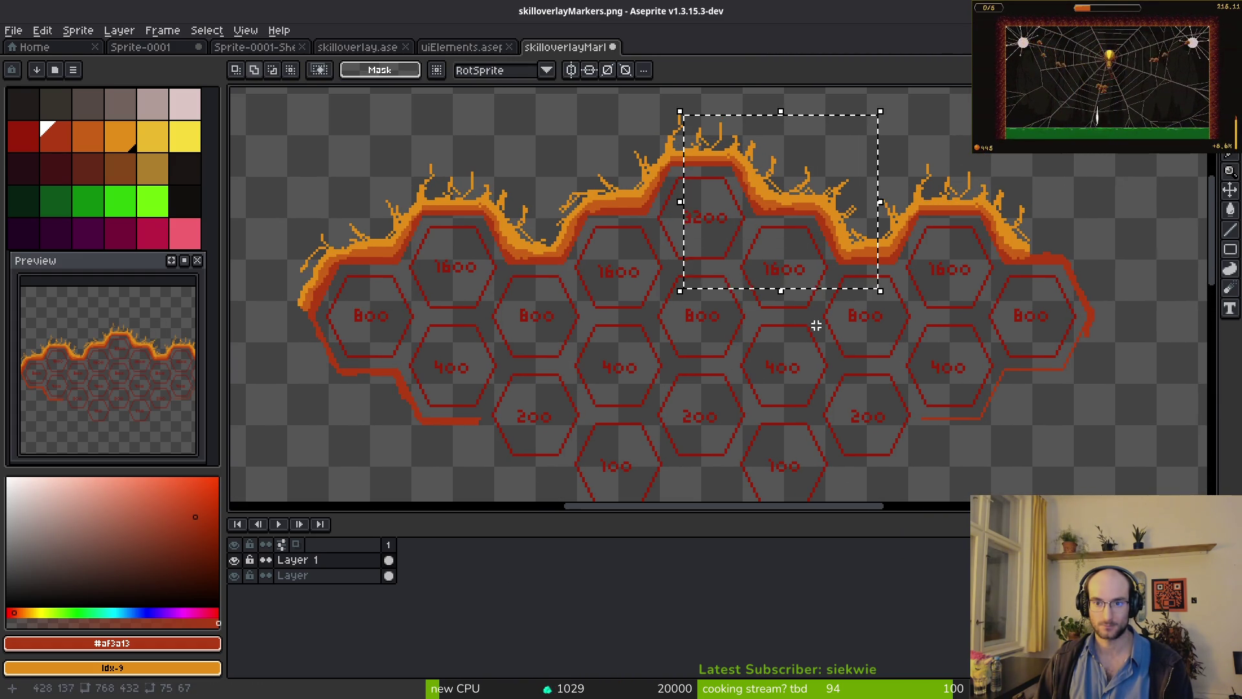
pyautogui.scroll(-2, 802, 272)
pyautogui.hotkey('ctrl', 'c')
pyautogui.hotkey('ctrl', 'v')
pyautogui.moveTo(784, 299); pyautogui.dragTo(529, 381)
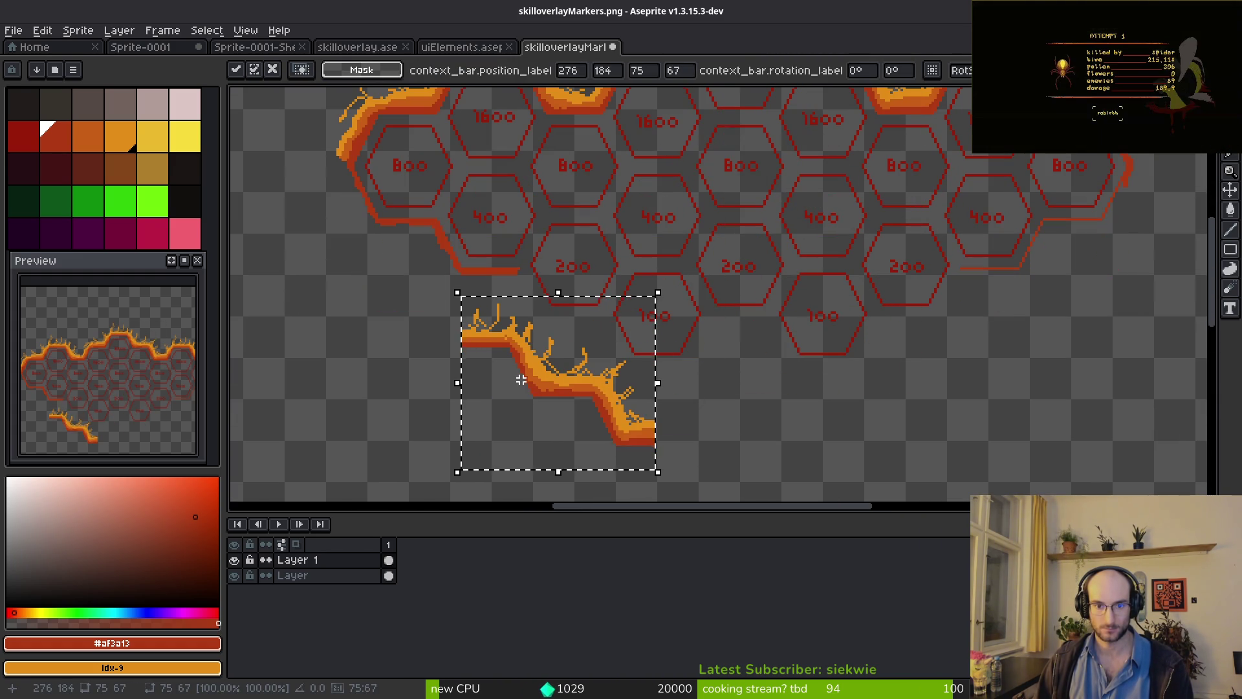
pyautogui.hotkey('shift', 'v')
pyautogui.hotkey('shift', 'h')
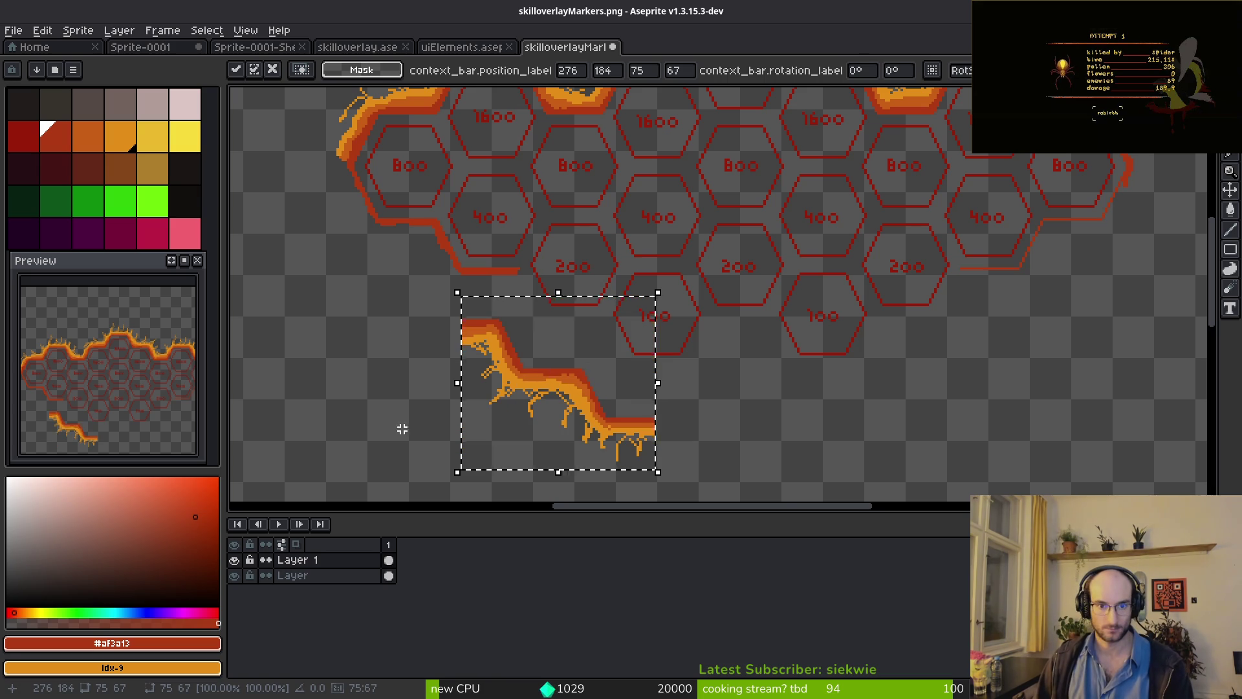
# - Position the flipped flame piece along the lower-left border beneath the 200 and 100 hexagons
pyautogui.scroll(5, 763, 335)
pyautogui.moveTo(685, 450)
pyautogui.mouseDown()
pyautogui.moveTo(691, 296)
pyautogui.moveTo(714, 307)
pyautogui.moveTo(727, 294)
pyautogui.mouseUp()
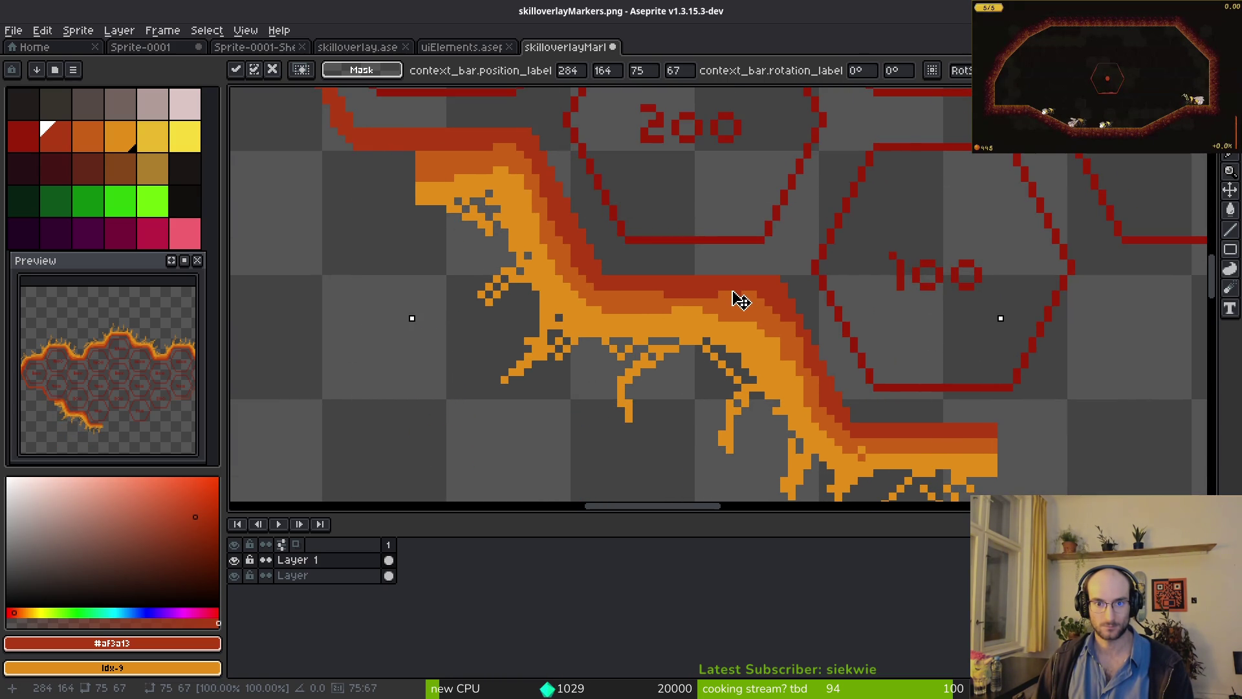
pyautogui.scroll(-1, 740, 296)
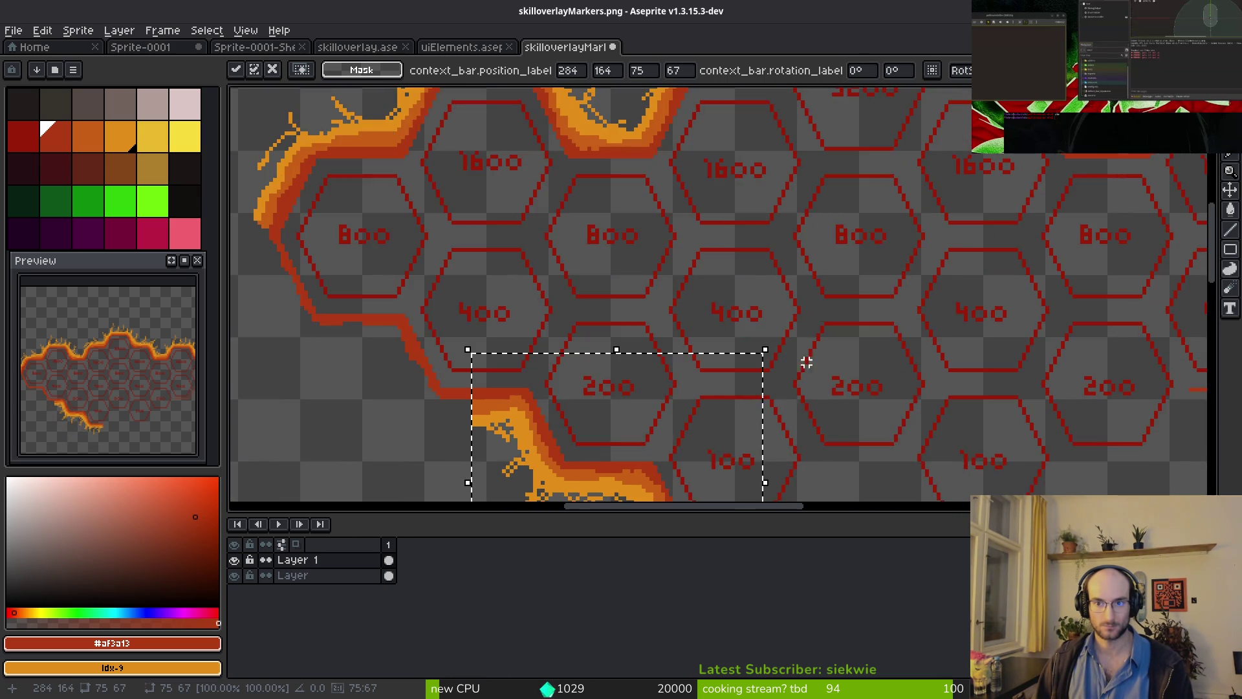
pyautogui.scroll(4, 777, 388)
pyautogui.hscroll(2, 747, 410)
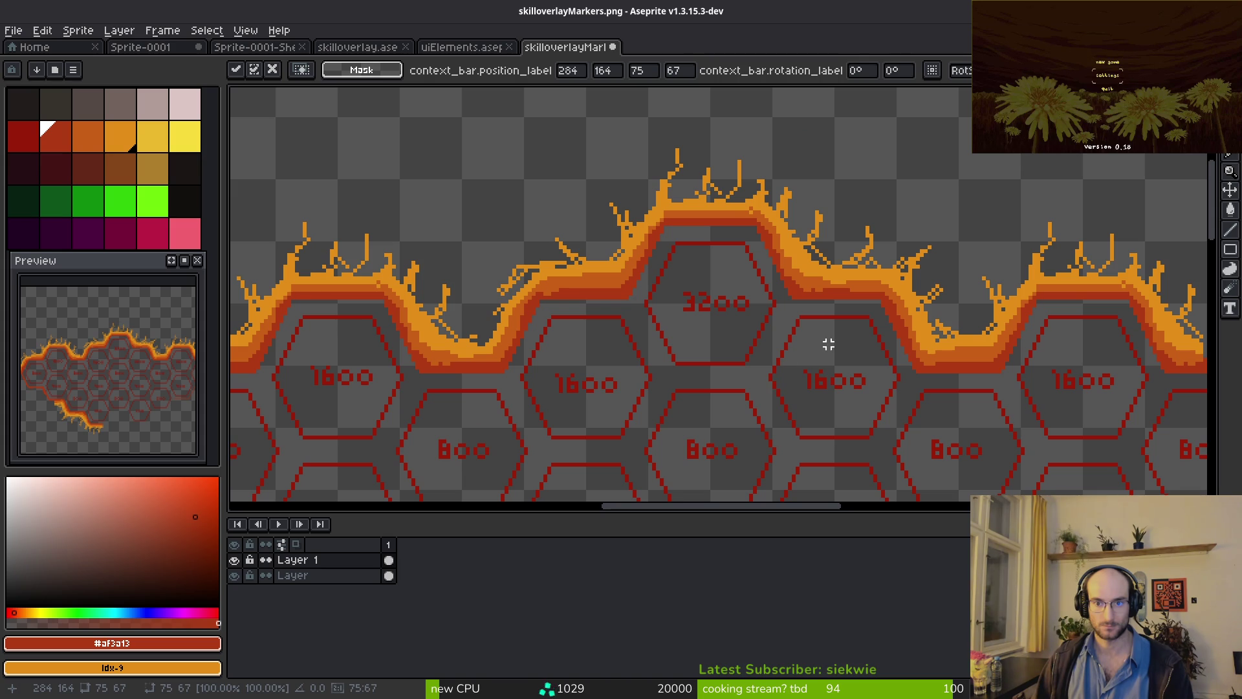
pyautogui.scroll(2, 758, 219)
pyautogui.scroll(-3, 549, 313)
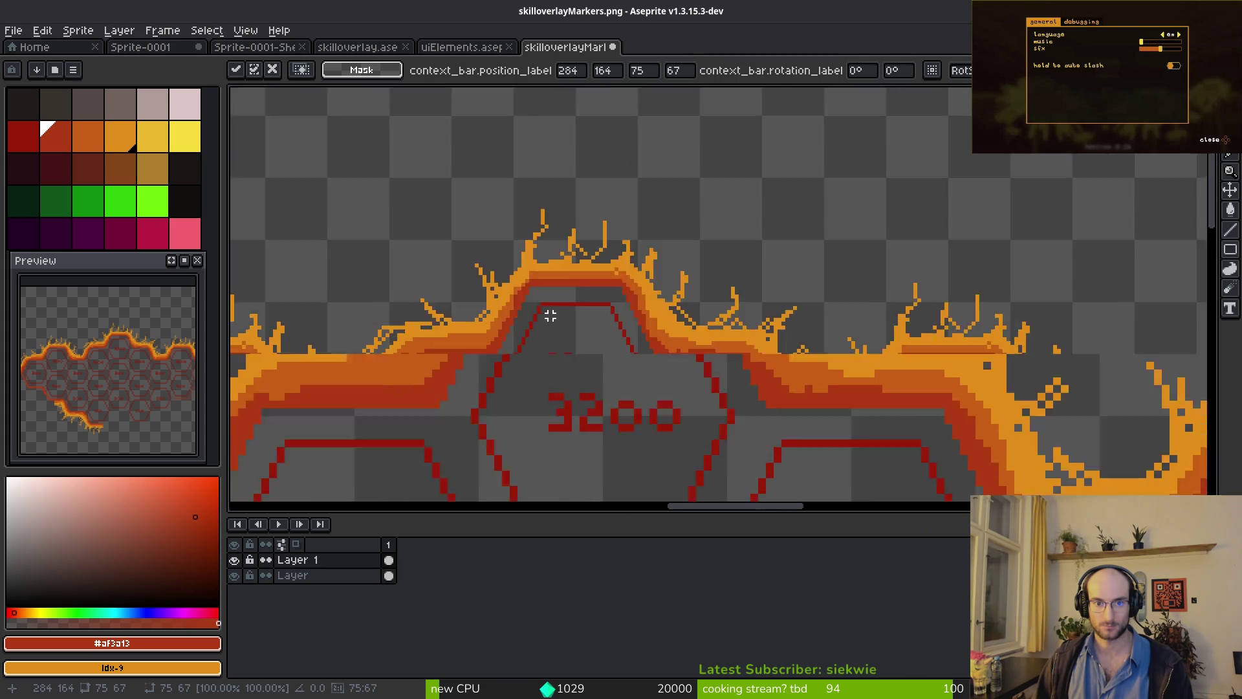
pyautogui.scroll(3, 744, 339)
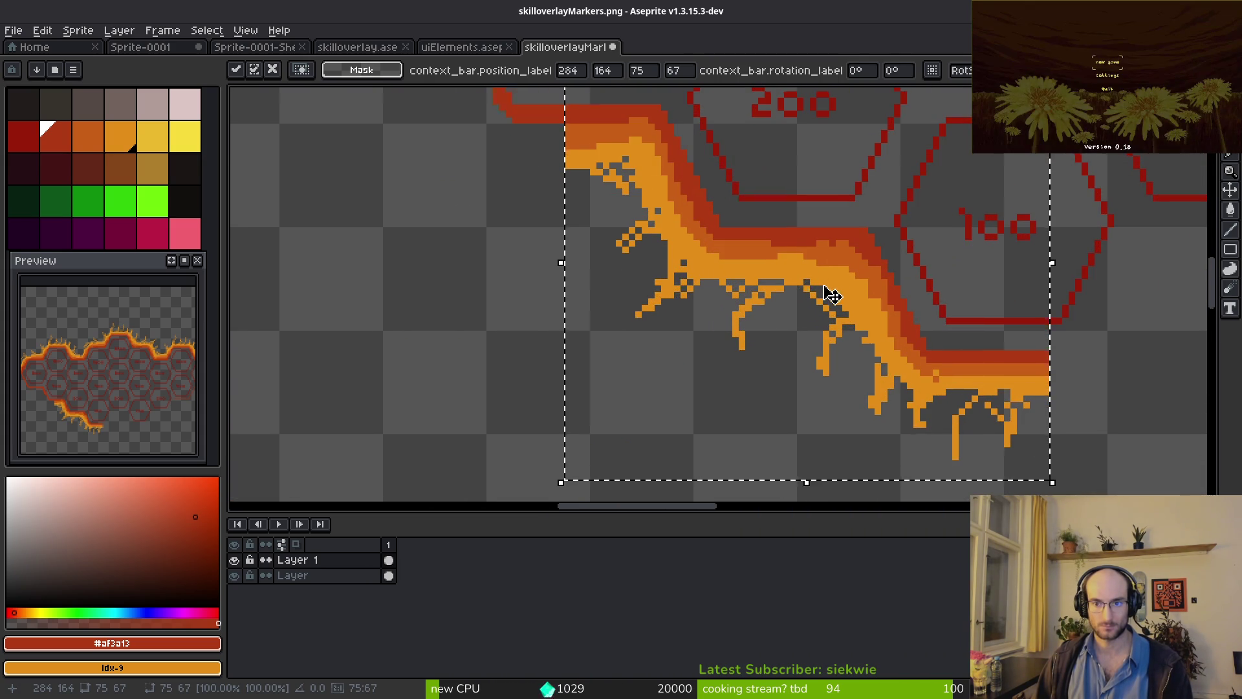
pyautogui.scroll(2, 831, 295)
pyautogui.scroll(-3, 568, 219)
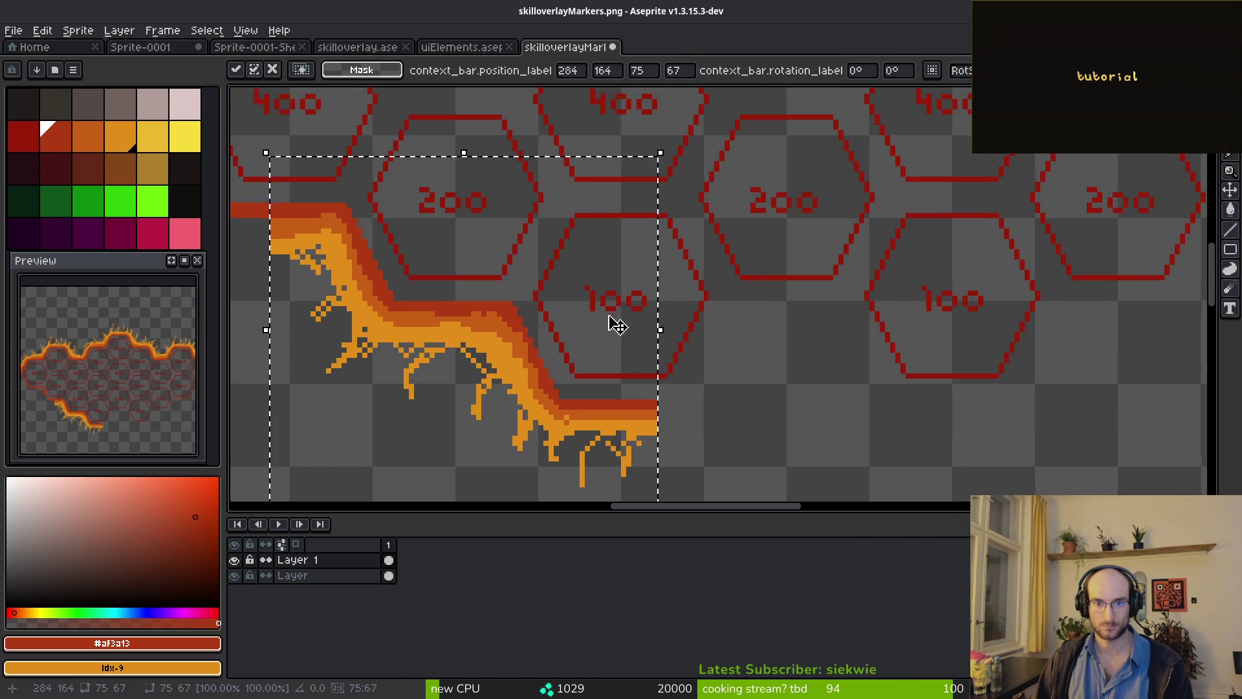
pyautogui.hscroll(5, 914, 282)
pyautogui.scroll(2, 671, 319)
pyautogui.scroll(3, 653, 382)
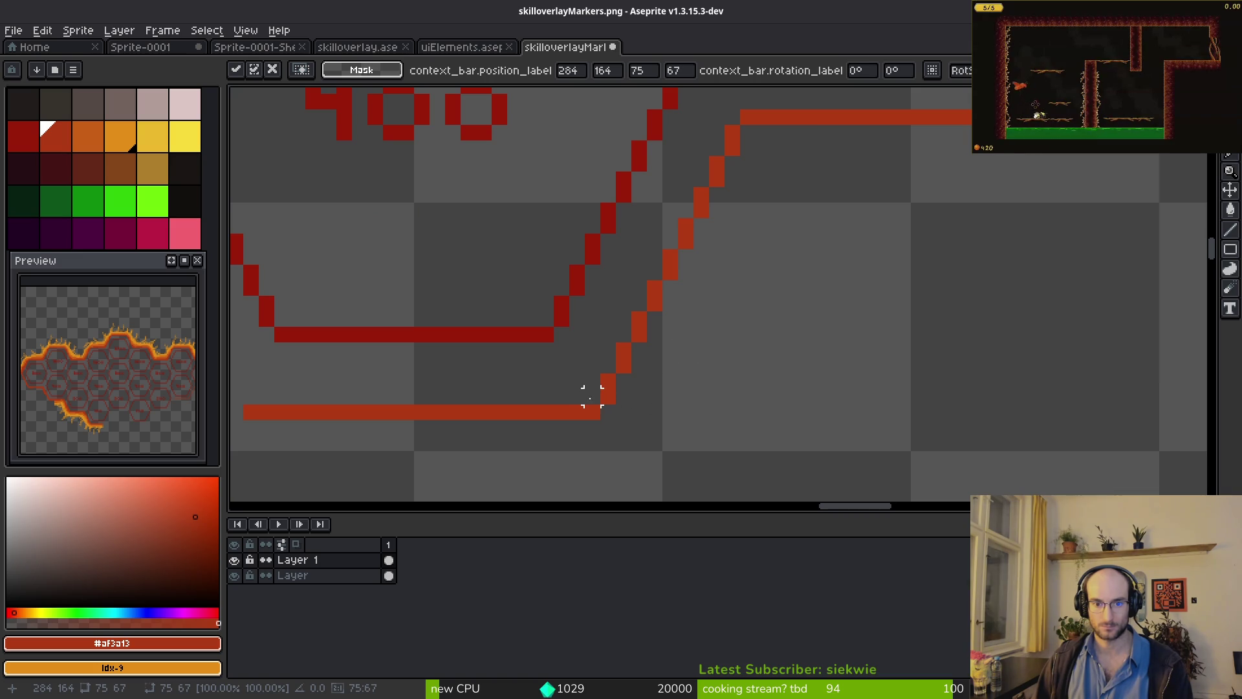
pyautogui.scroll(-6, 576, 396)
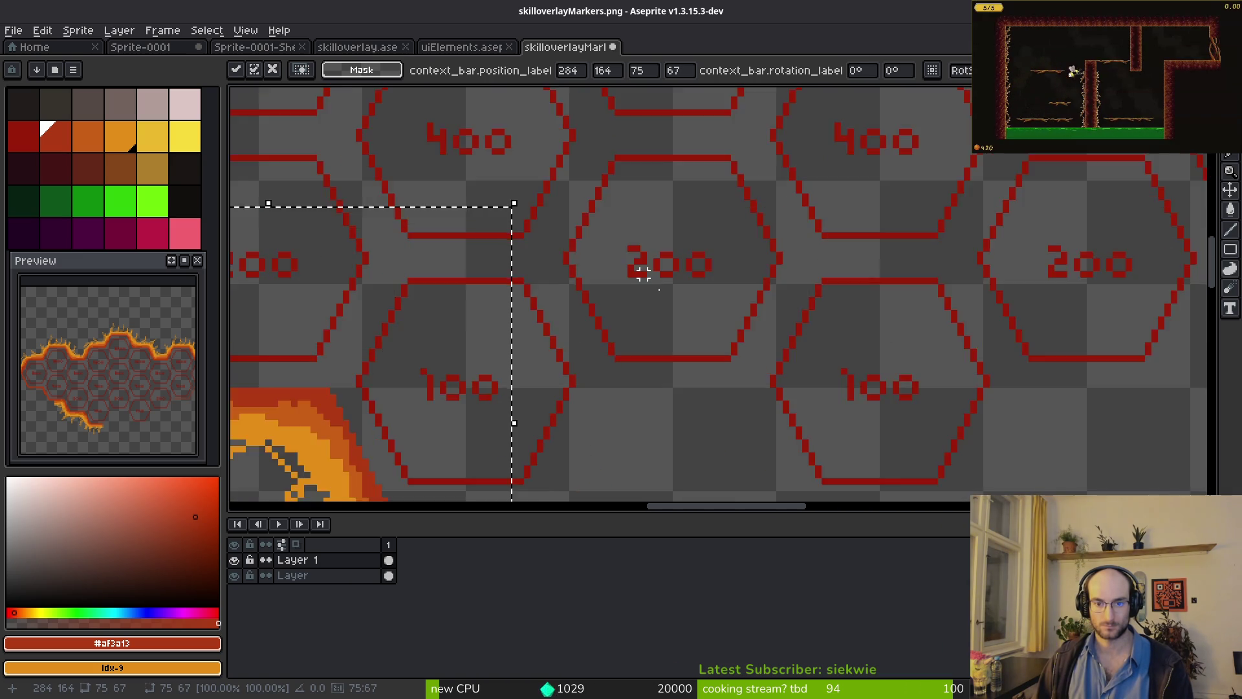
pyautogui.hscroll(-4, 776, 343)
pyautogui.scroll(1, 796, 353)
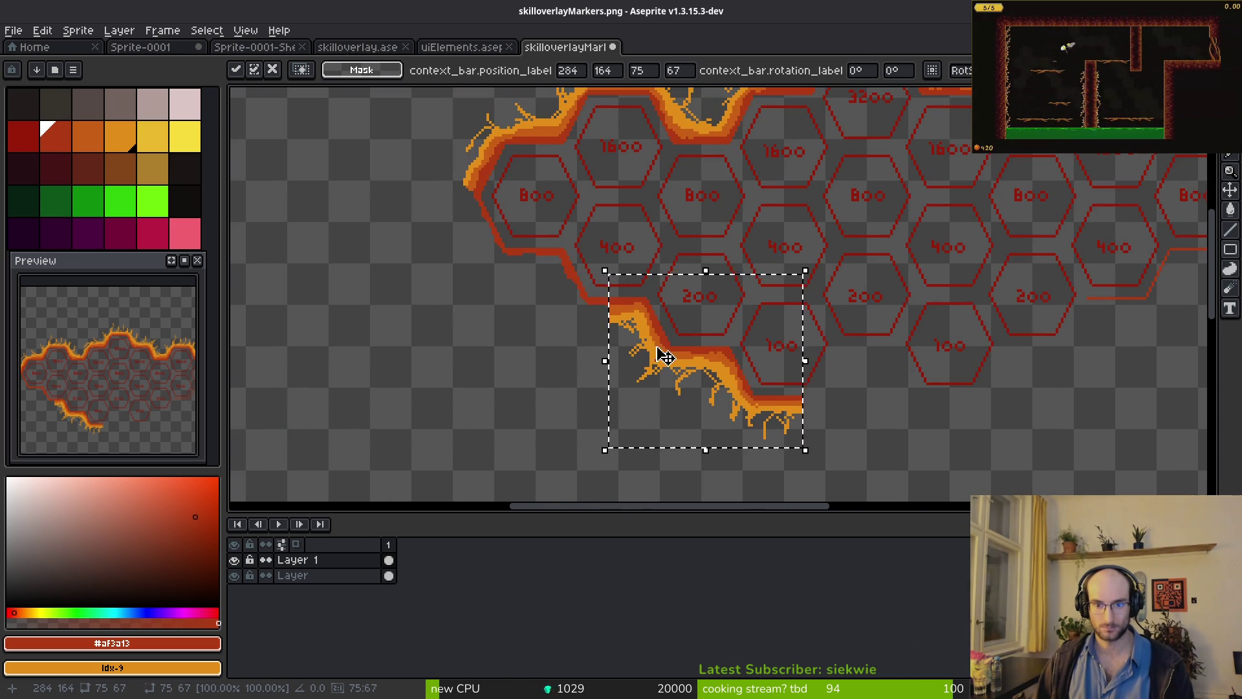
pyautogui.moveTo(658, 349); pyautogui.dragTo(493, 254)
pyautogui.scroll(4, 550, 292)
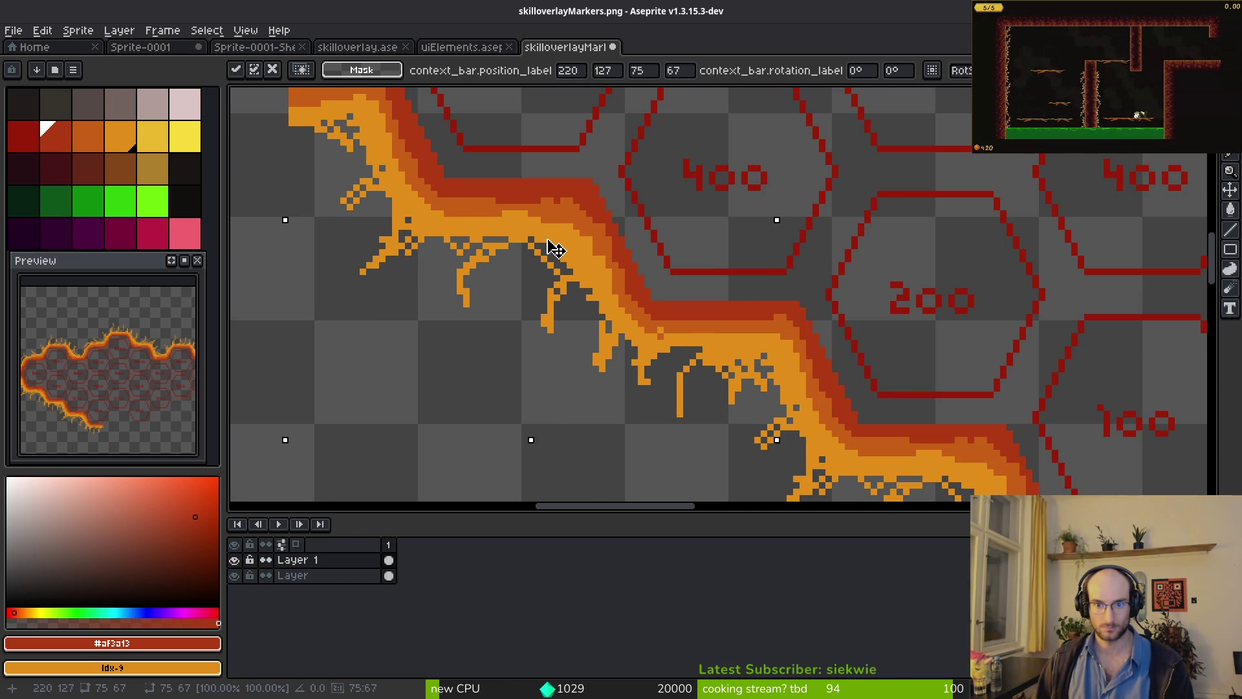
pyautogui.moveTo(551, 246); pyautogui.dragTo(553, 241)
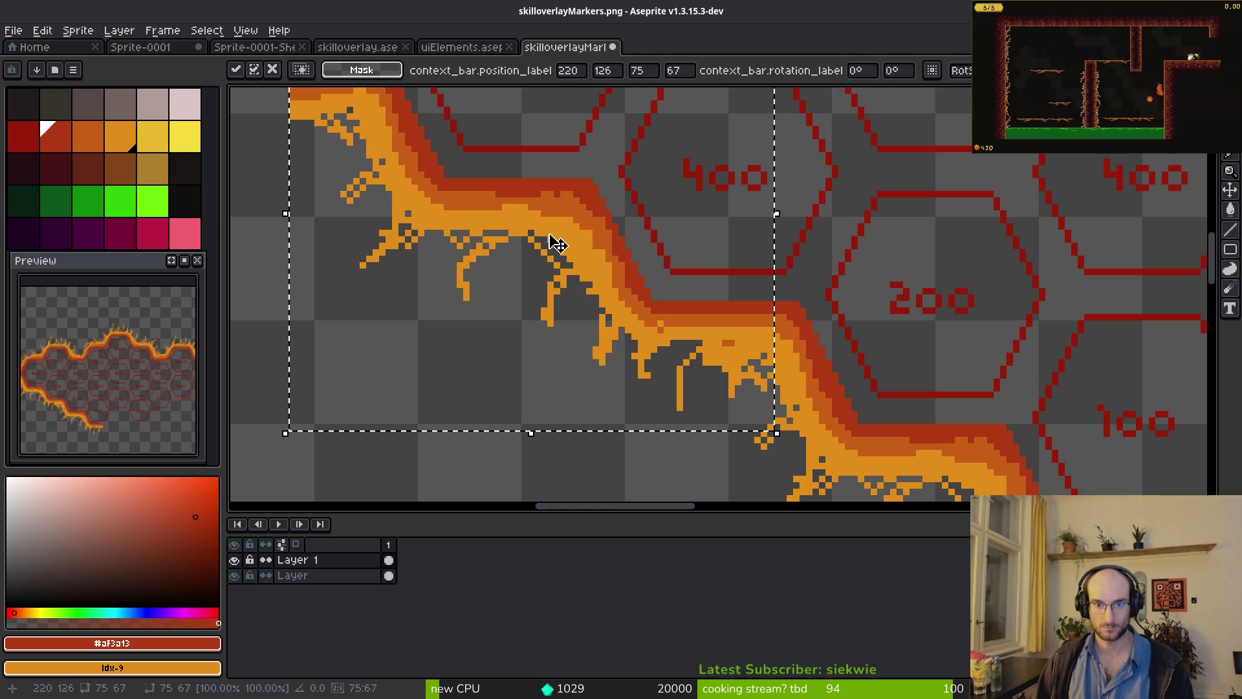
pyautogui.hscroll(-5, 647, 369)
pyautogui.scroll(5, 647, 368)
# - Drop the pasted flame piece and erase the stray orange pixels at the left seam
pyautogui.hotkey('ctrl', 'd')
pyautogui.press('b')
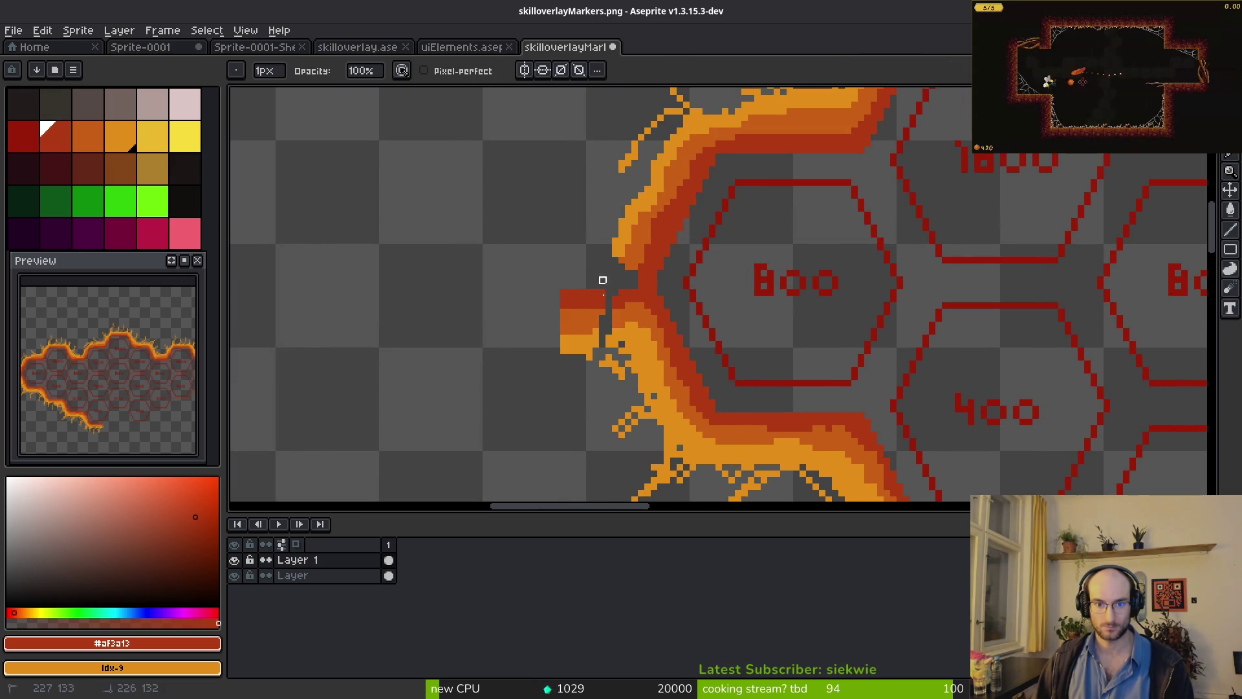
pyautogui.scroll(1, 596, 331)
pyautogui.press('e')
pyautogui.moveTo(615, 401); pyautogui.dragTo(569, 282)
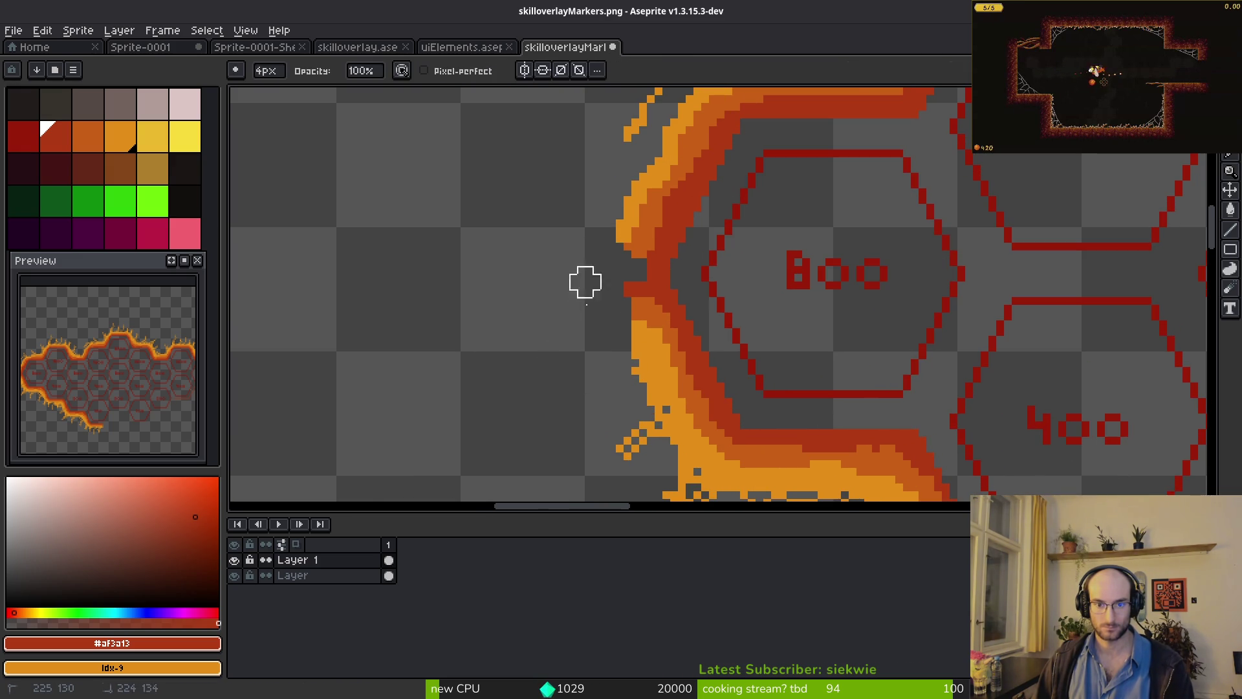
pyautogui.scroll(1, 644, 306)
pyautogui.click(617, 271)
# - Repaint the seam with dark orange #c96016, light orange #c28c18 and a dark red pixel
pyautogui.keyDown('alt'); pyautogui.click(624, 187); pyautogui.keyUp('alt')
pyautogui.press('b')
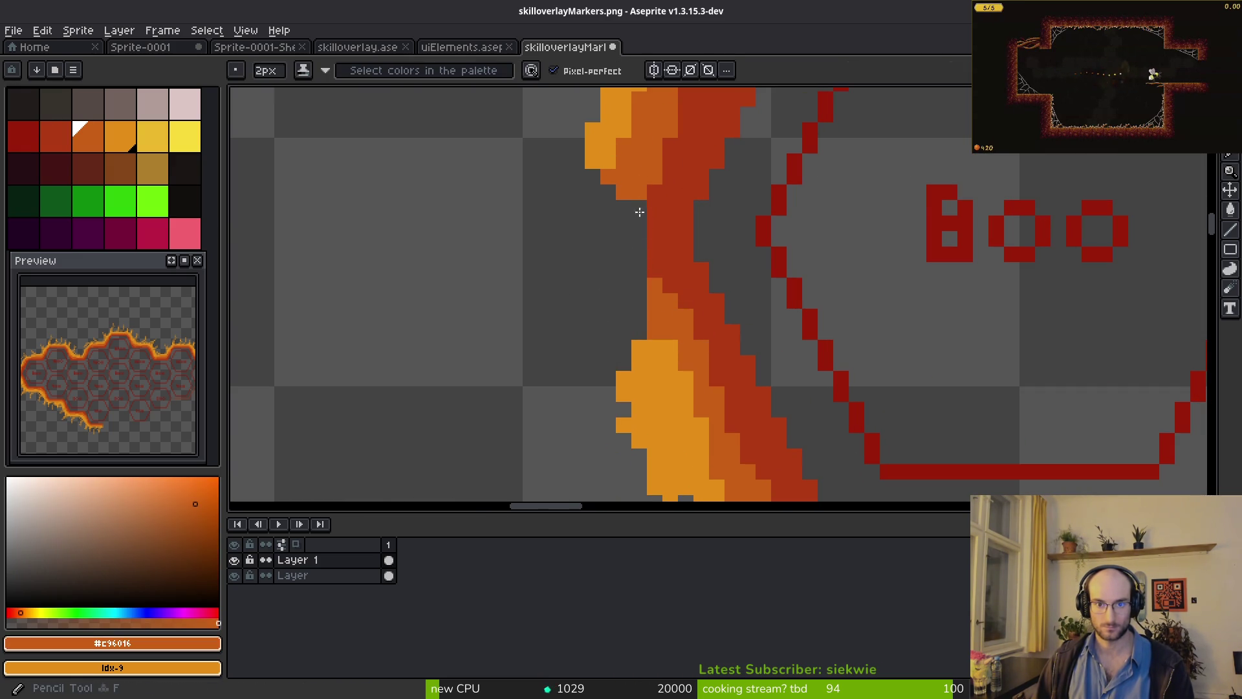
pyautogui.moveTo(639, 212); pyautogui.dragTo(632, 222)
pyautogui.keyDown('alt'); pyautogui.click(646, 362); pyautogui.keyUp('alt')
pyautogui.moveTo(640, 323)
pyautogui.mouseDown()
pyautogui.moveTo(592, 161)
pyautogui.moveTo(602, 414)
pyautogui.mouseUp()
pyautogui.scroll(-2, 652, 312)
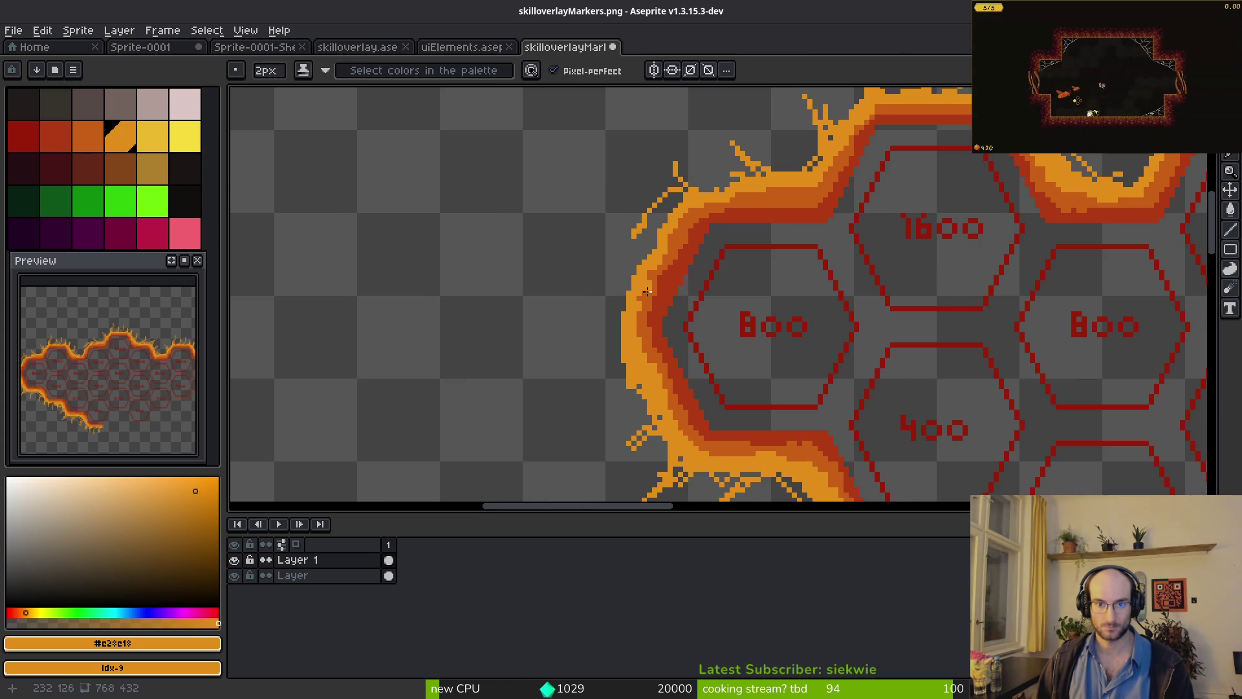
pyautogui.scroll(1, 637, 313)
pyautogui.keyDown('alt'); pyautogui.click(645, 299); pyautogui.keyUp('alt')
pyautogui.click(624, 295)
# - Draw a small 1 px bright orange hook tendril joined to the orange band
pyautogui.press('-')
pyautogui.click(129, 138)
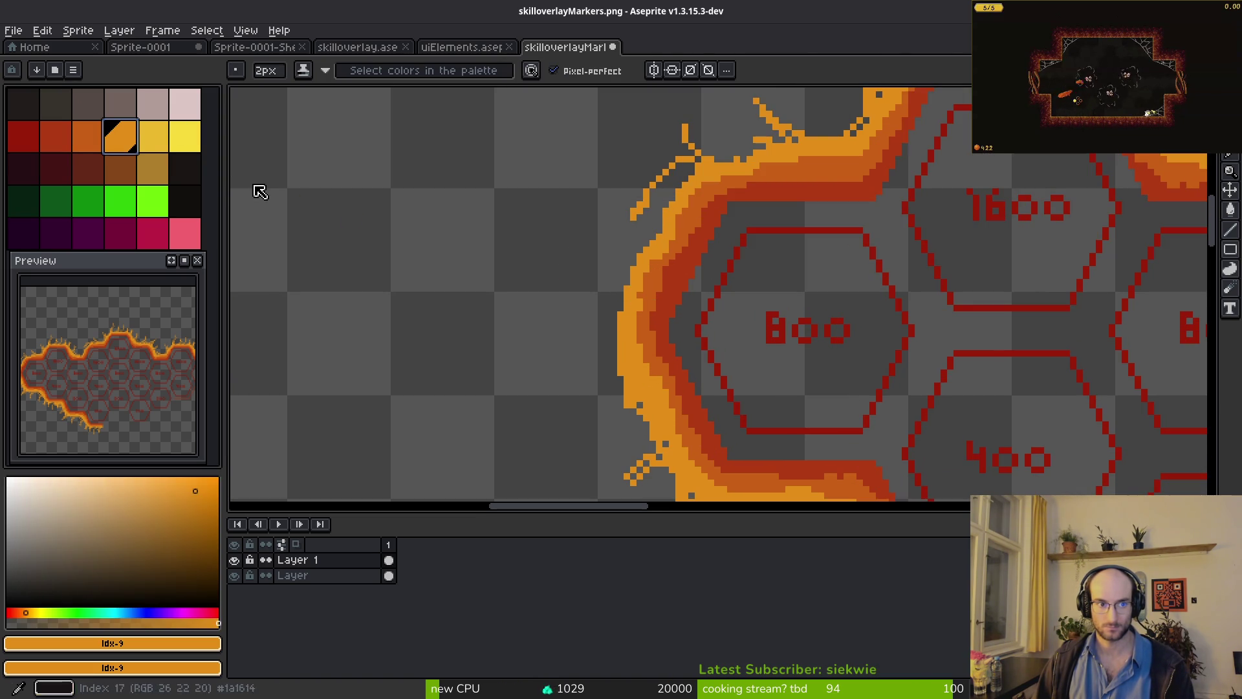
pyautogui.scroll(2, 657, 288)
pyautogui.moveTo(658, 285)
pyautogui.mouseDown()
pyautogui.moveTo(535, 410)
pyautogui.moveTo(586, 335)
pyautogui.mouseUp()
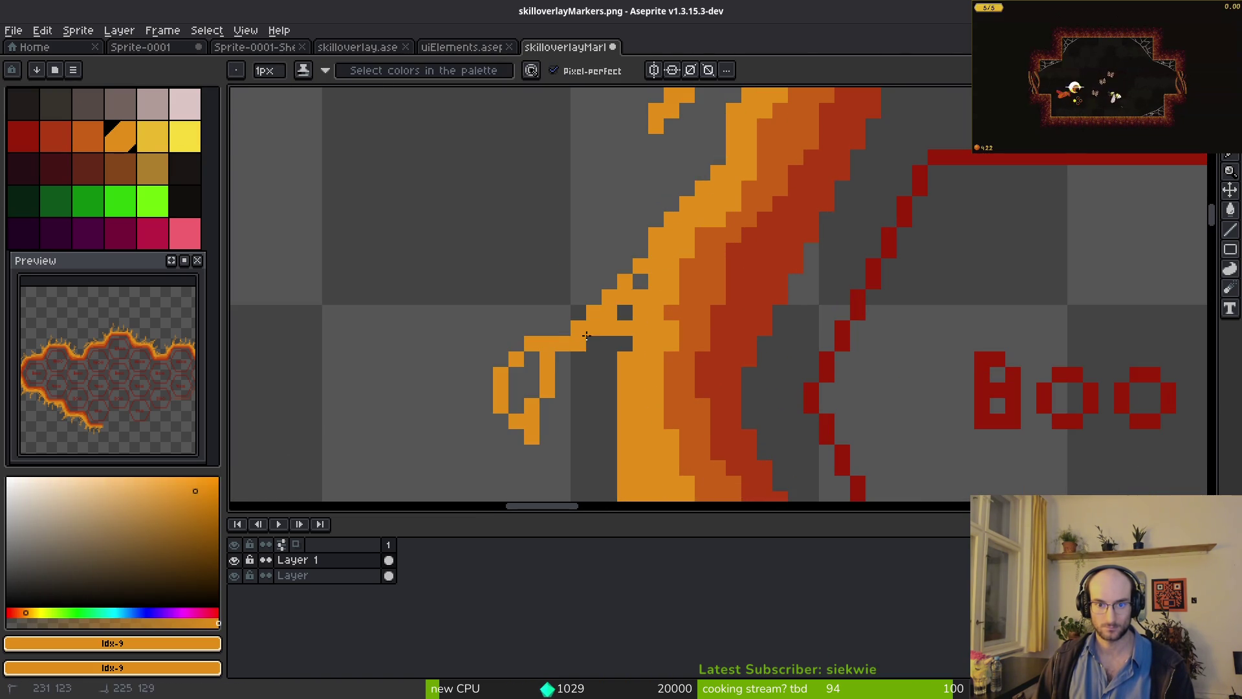
pyautogui.scroll(-3, 620, 357)
pyautogui.moveTo(641, 401); pyautogui.dragTo(514, 324)
pyautogui.scroll(-3, 514, 323)
pyautogui.moveTo(605, 304); pyautogui.dragTo(495, 259)
pyautogui.scroll(-2, 631, 365)
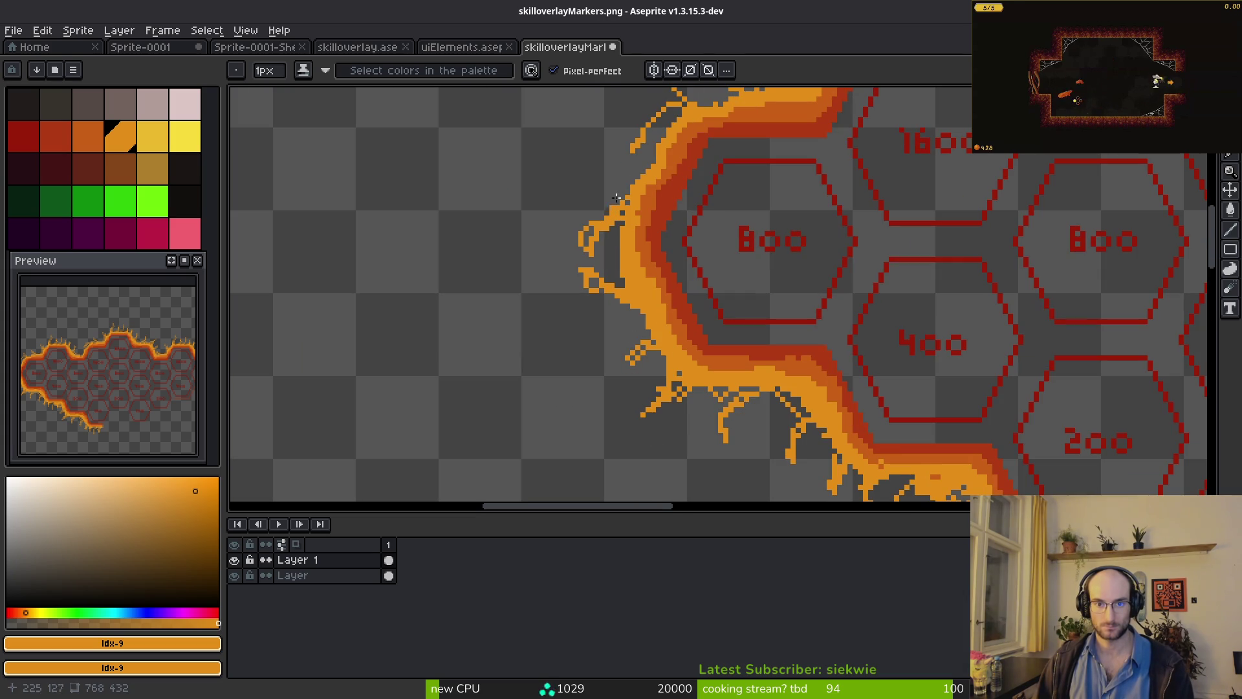
pyautogui.scroll(-4, 597, 180)
pyautogui.scroll(3, 647, 278)
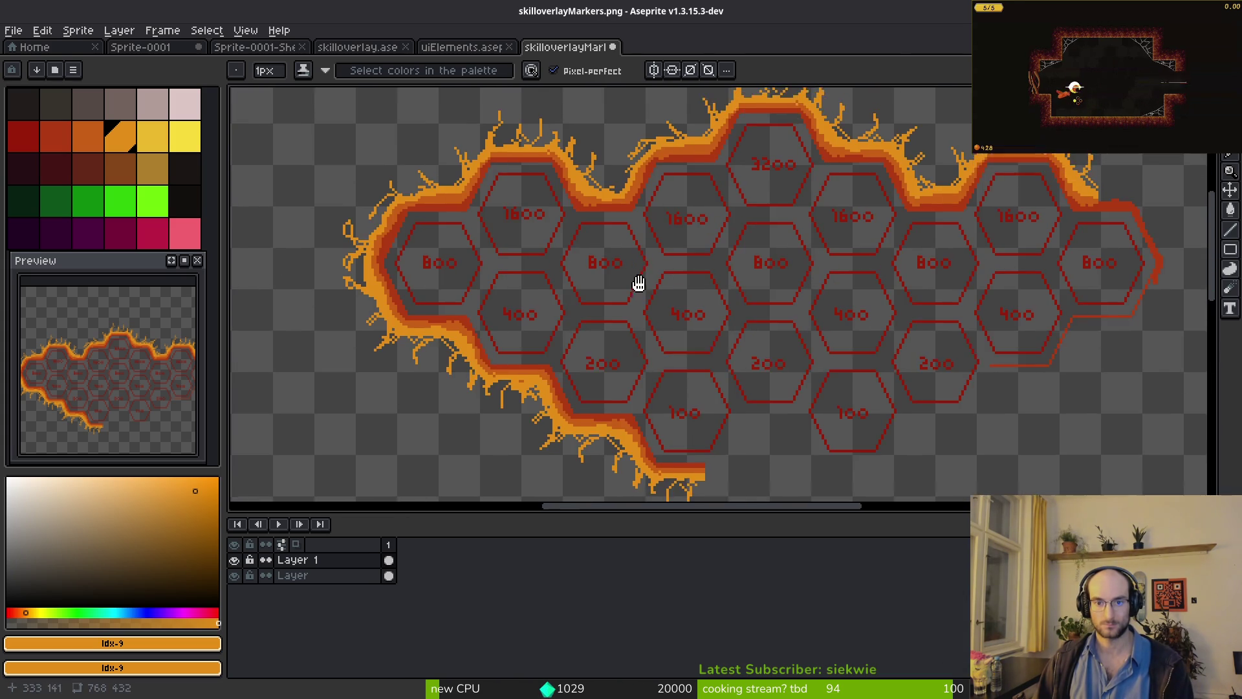
pyautogui.scroll(-3, 671, 310)
pyautogui.scroll(3, 646, 272)
# - Copy the lower-left flame branch, mirror it, and fit it against the lower-right hexagons
pyautogui.press('m')
pyautogui.moveTo(379, 174); pyautogui.dragTo(711, 411)
pyautogui.hotkey('ctrl', 'c')
pyautogui.hotkey('ctrl', 'v')
pyautogui.moveTo(472, 375)
pyautogui.mouseDown()
pyautogui.moveTo(901, 374)
pyautogui.moveTo(855, 403)
pyautogui.mouseUp()
pyautogui.hotkey('shift', 'h')
pyautogui.scroll(2, 865, 413)
pyautogui.moveTo(906, 305); pyautogui.dragTo(758, 329)
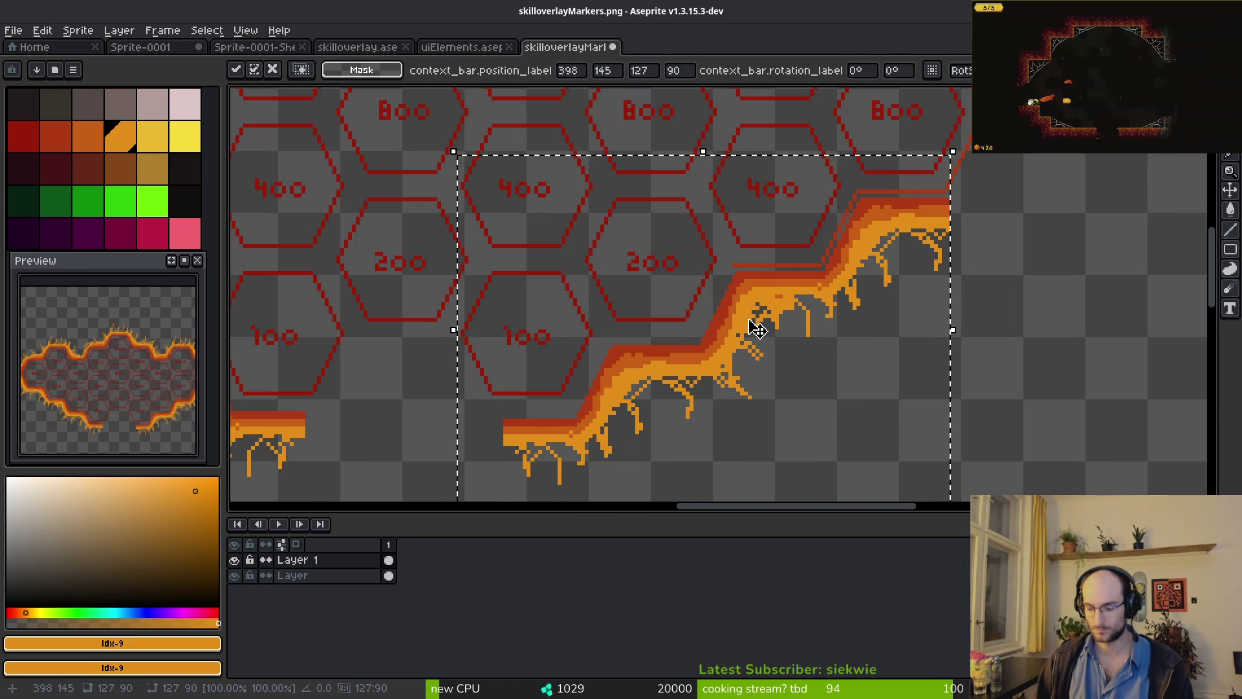
pyautogui.press('Left')
pyautogui.press('Up')
pyautogui.press('Up')
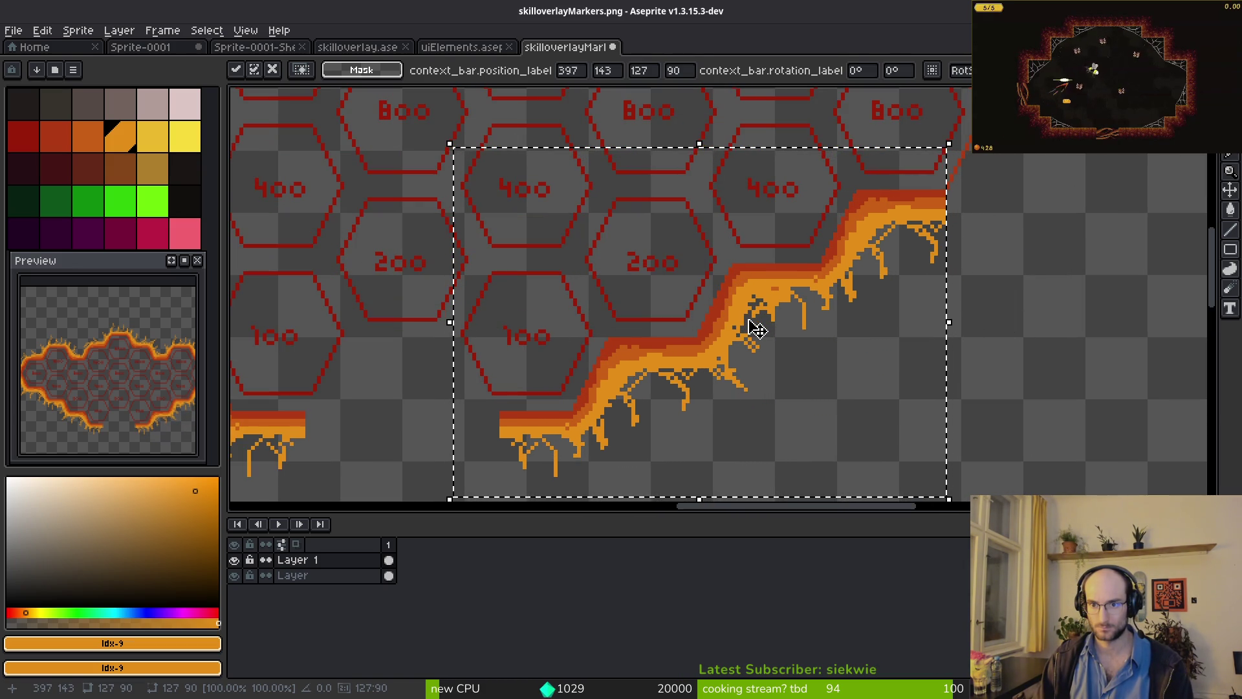
pyautogui.press('Return')
# - Move the flame border's left tip to the right end, mirrored and nudged into place
pyautogui.scroll(-3, 770, 304)
pyautogui.scroll(2, 502, 187)
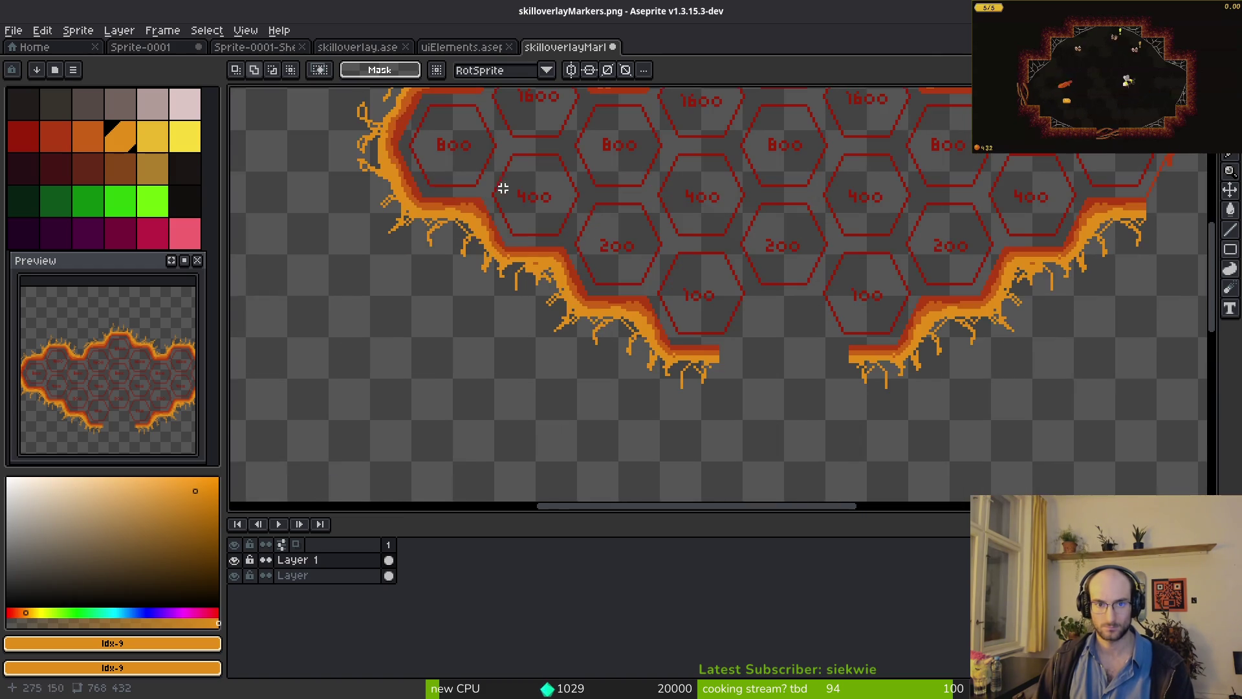
pyautogui.scroll(-2, 502, 188)
pyautogui.moveTo(423, 252); pyautogui.dragTo(607, 452)
pyautogui.click(502, 389)
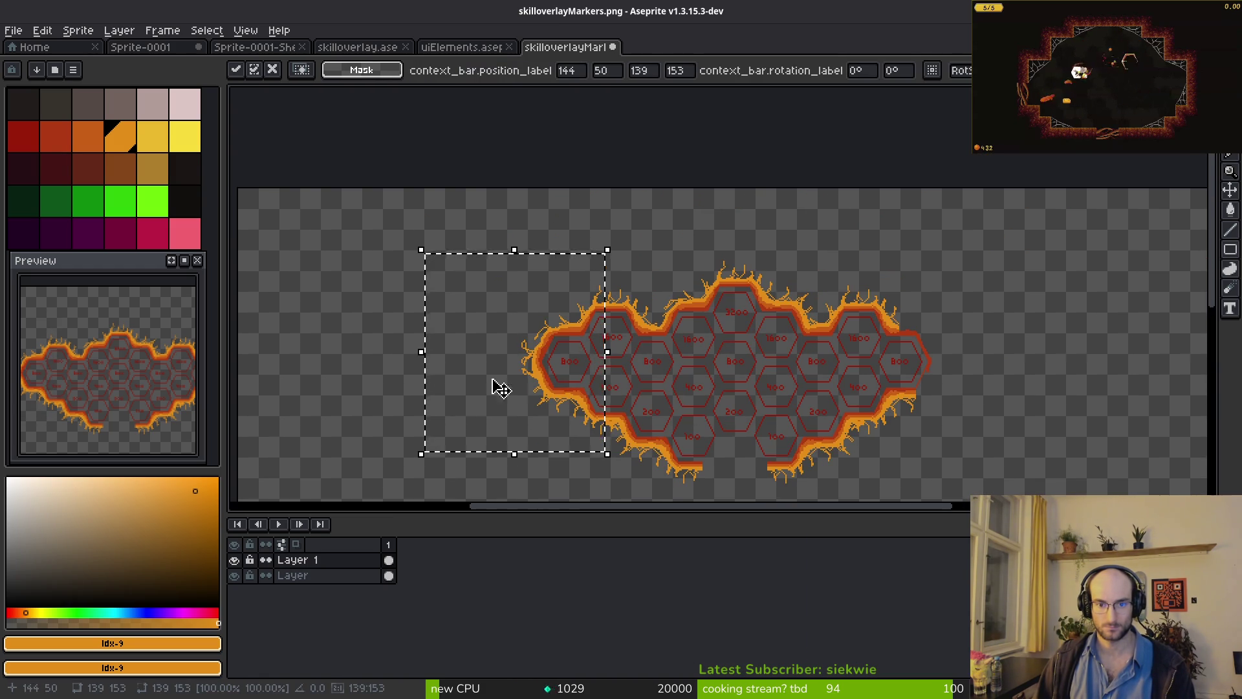
pyautogui.scroll(2, 962, 360)
pyautogui.moveTo(962, 360)
pyautogui.mouseDown()
pyautogui.moveTo(612, 352)
pyautogui.moveTo(813, 363)
pyautogui.mouseUp()
pyautogui.hotkey('shift', 'h')
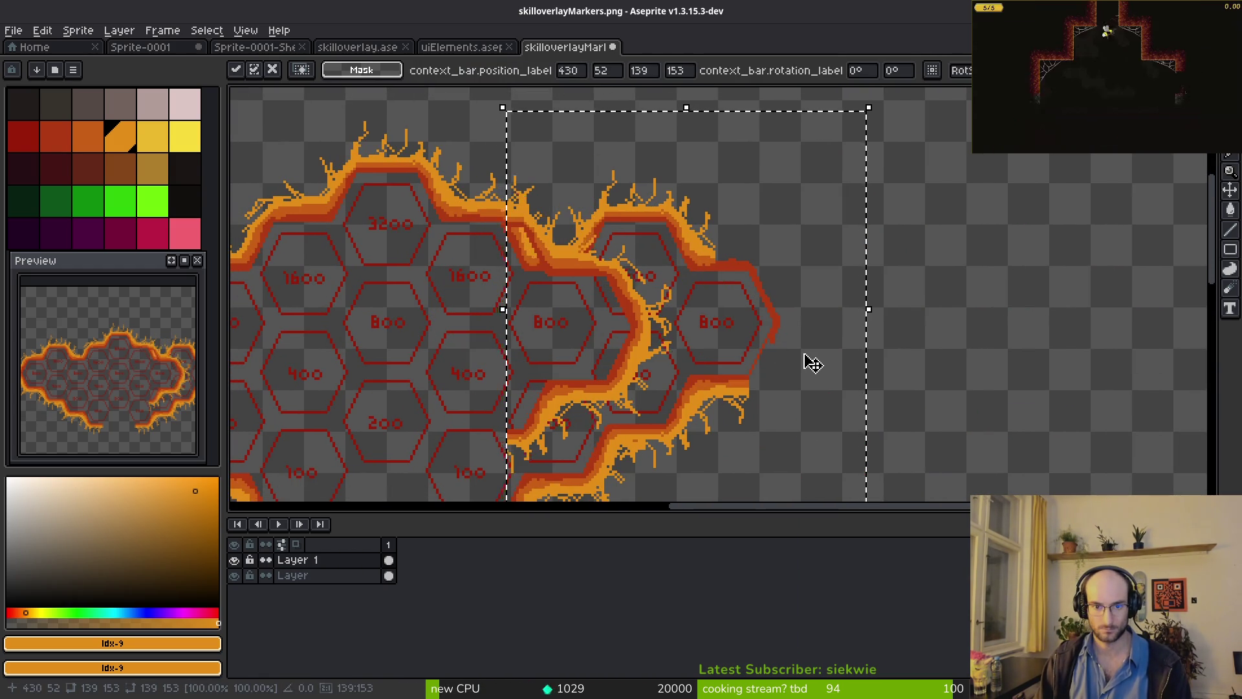
pyautogui.press('Right')
pyautogui.press('Right')
pyautogui.press('Right')
pyautogui.press('Up')
pyautogui.press('Up')
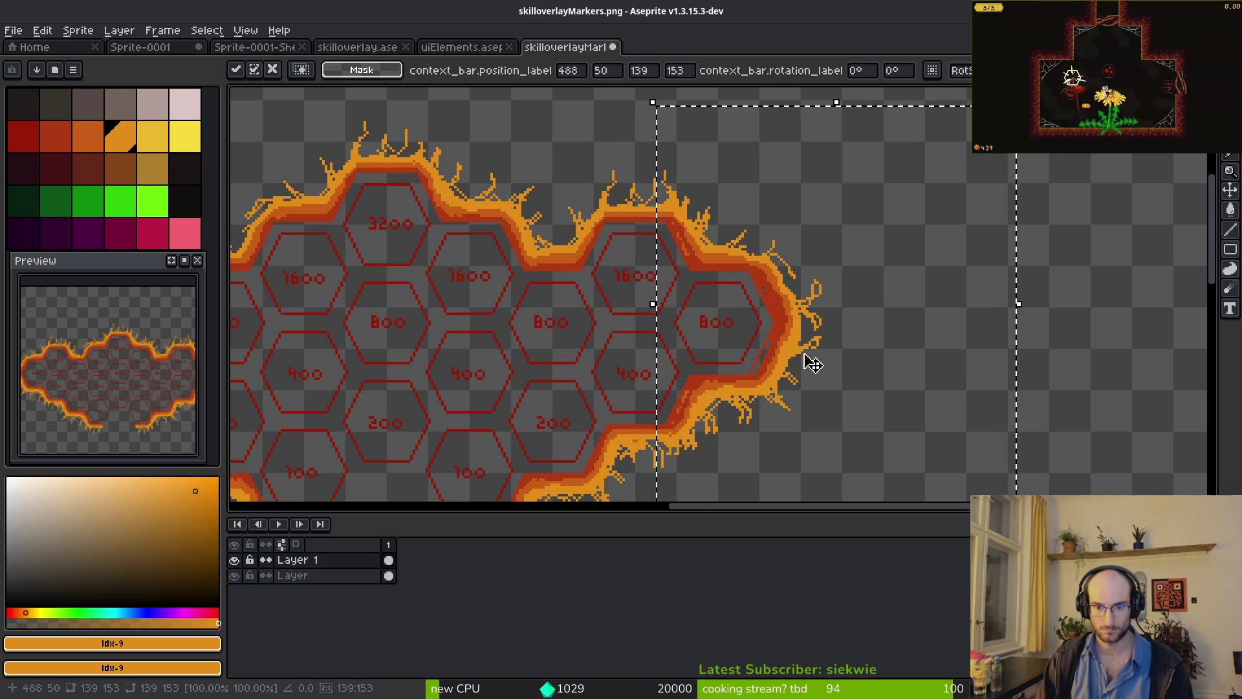
pyautogui.press('Left')
pyautogui.press('Left')
pyautogui.press('Left')
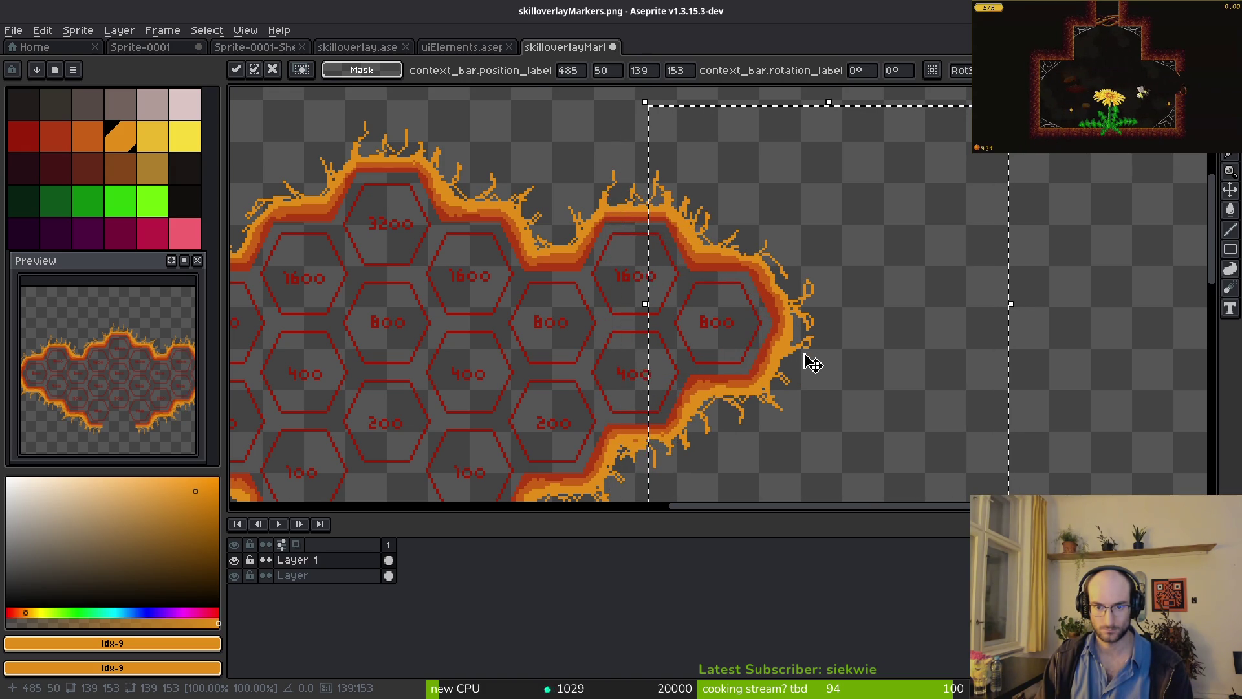
# - Try saving as PNG, decline the no-layers warning, and attempt the save again
pyautogui.hotkey('ctrl', 's')
pyautogui.click(661, 432)
pyautogui.hscroll(-5, 632, 304)
pyautogui.scroll(-2, 632, 305)
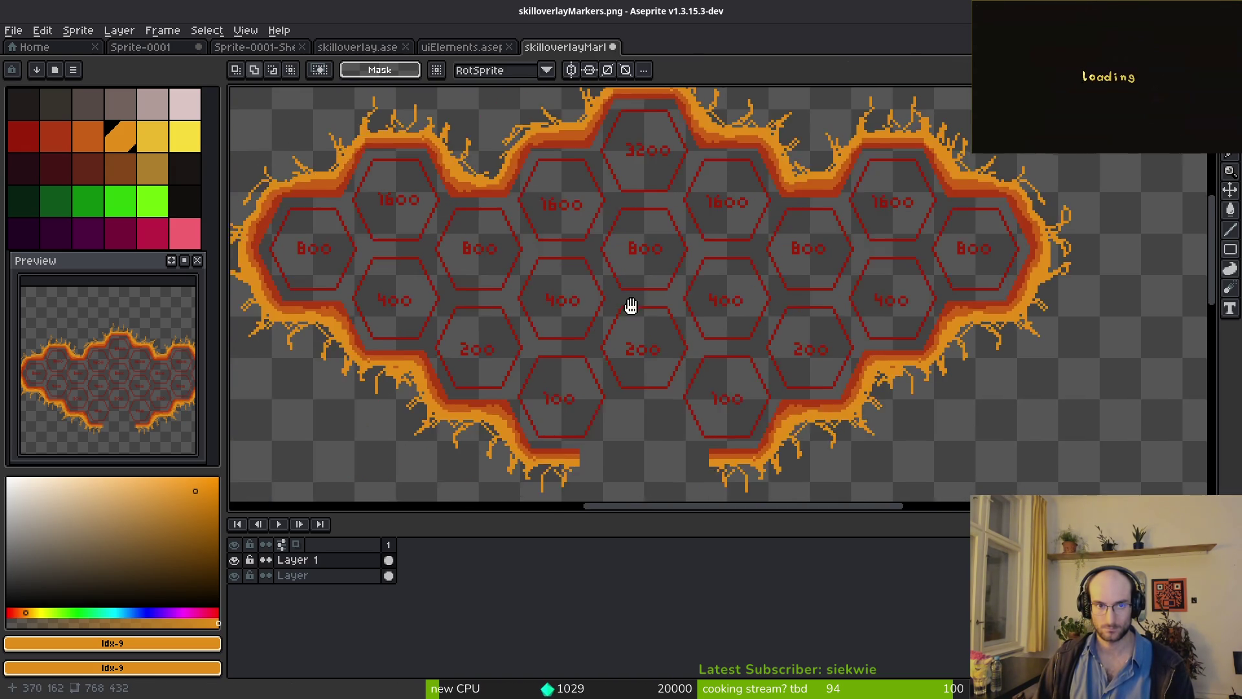
pyautogui.hotkey('ctrl', 's')
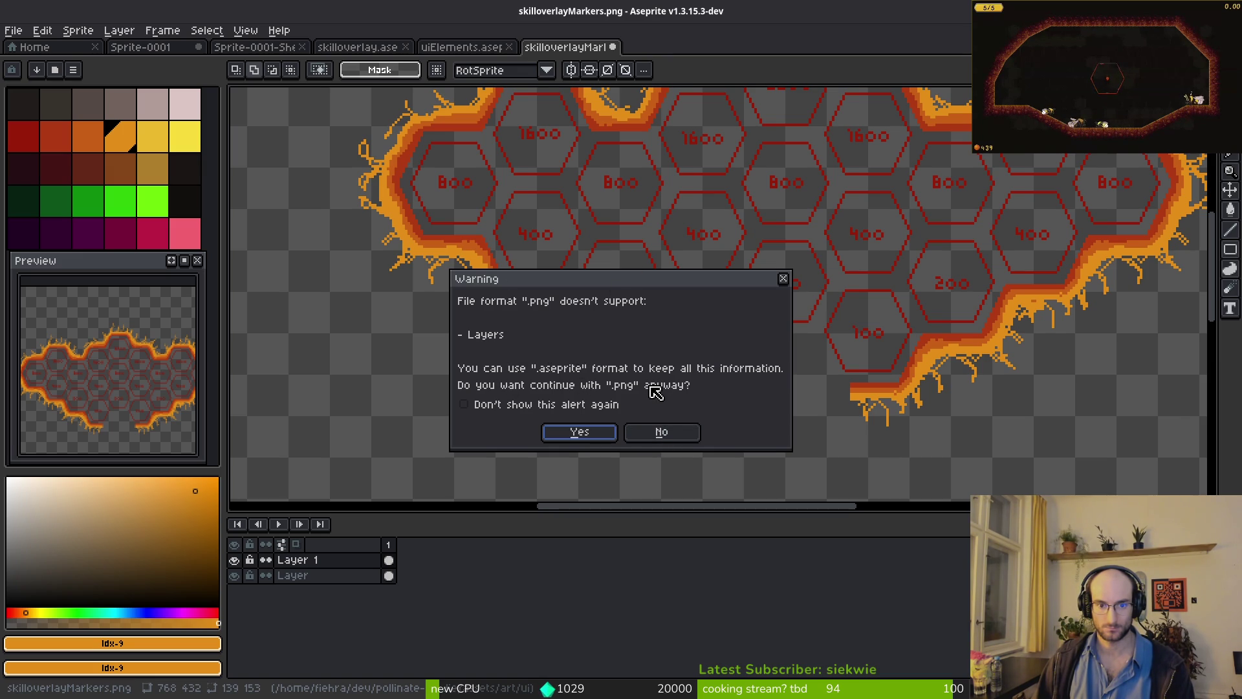
# - Decline the PNG warning and Save As with All formats in the aseprite folder
pyautogui.click(661, 431)
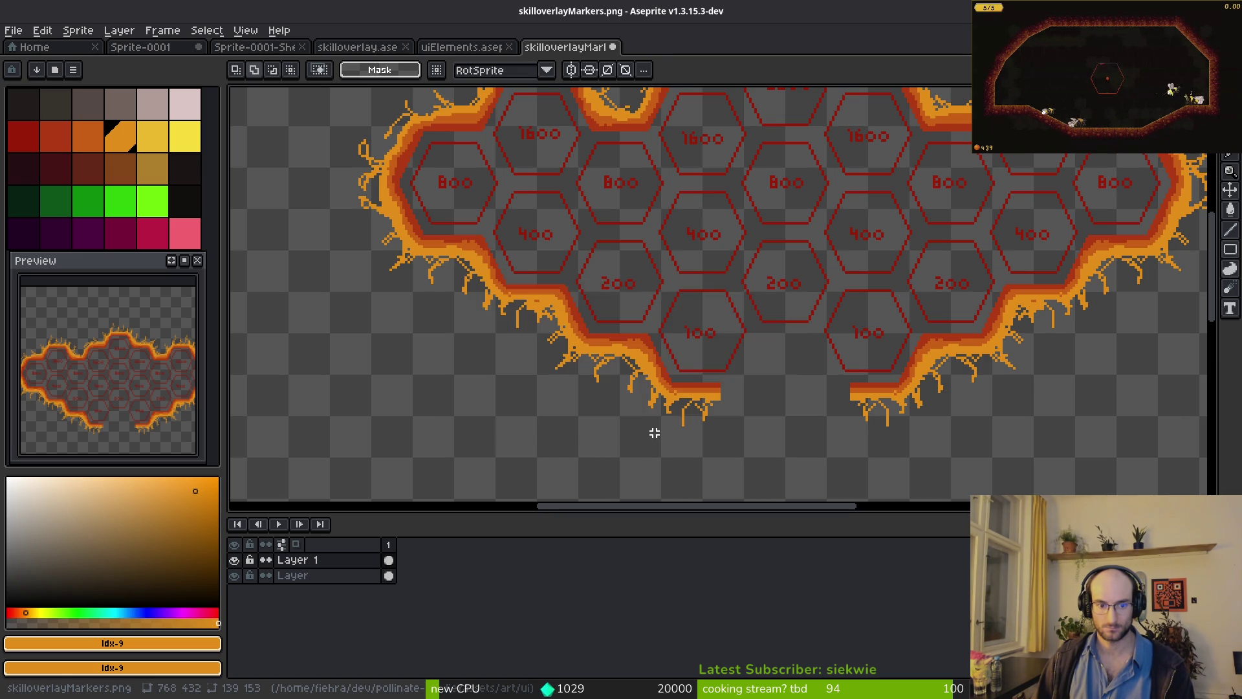
pyautogui.click(13, 30)
pyautogui.click(40, 111)
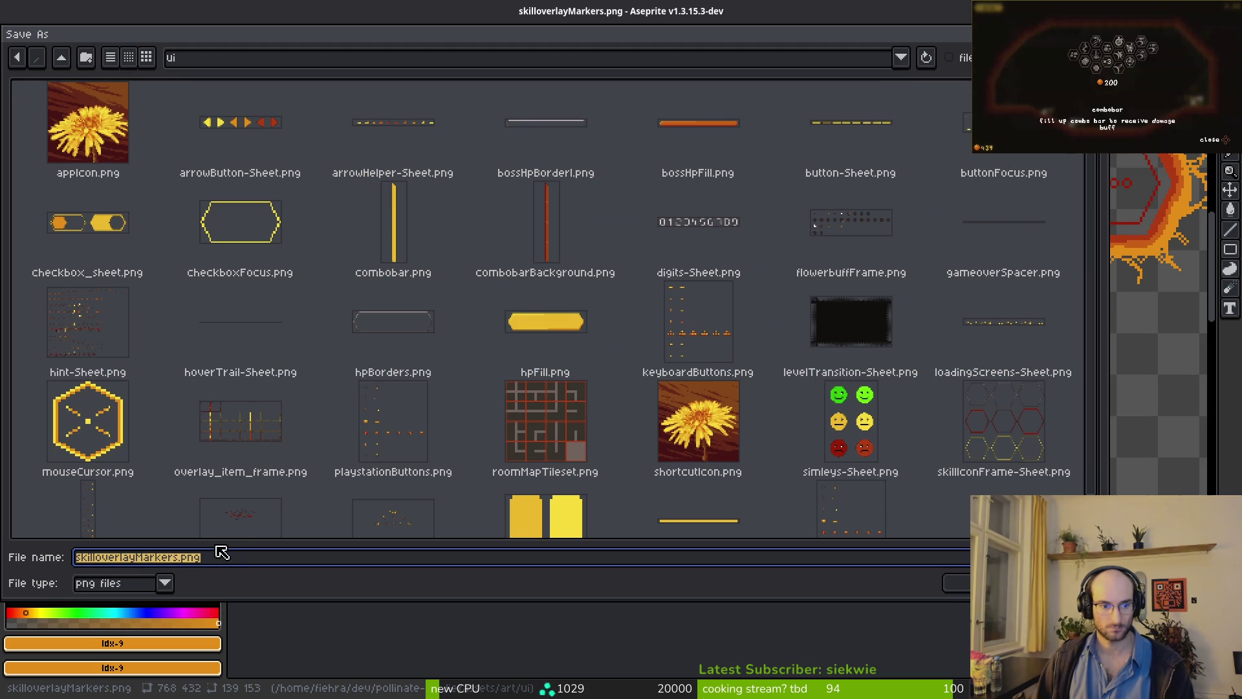
pyautogui.click(164, 584)
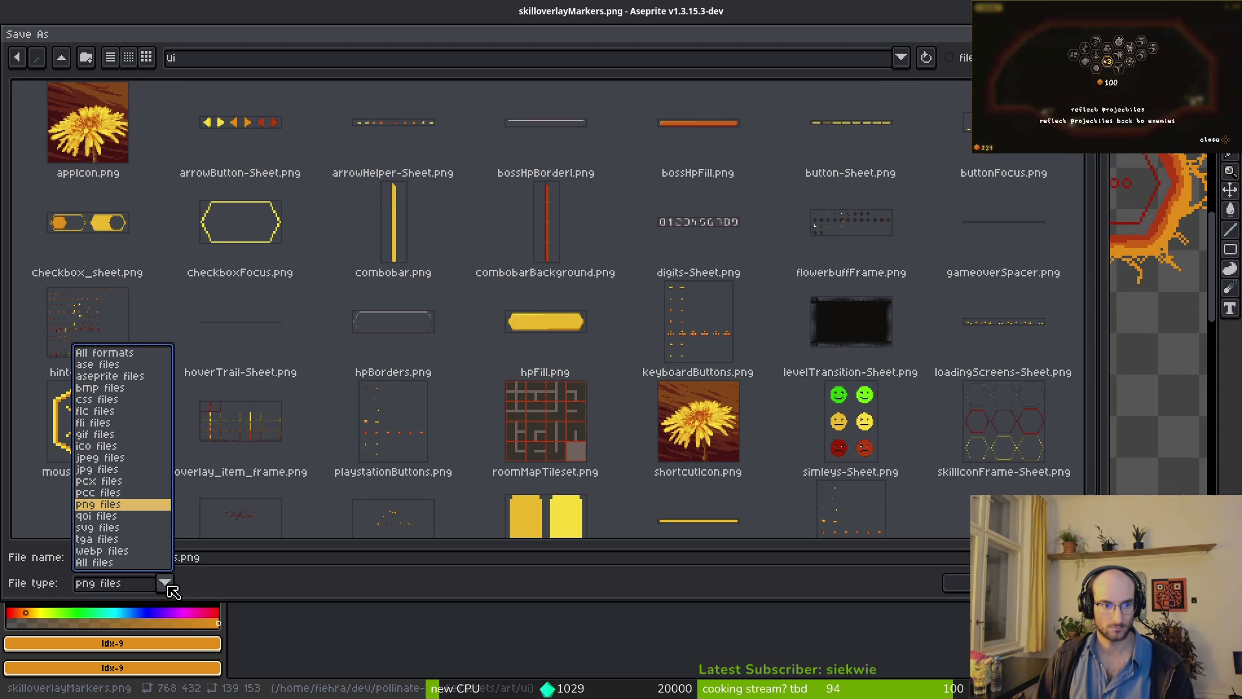
pyautogui.click(101, 363)
pyautogui.click(62, 58)
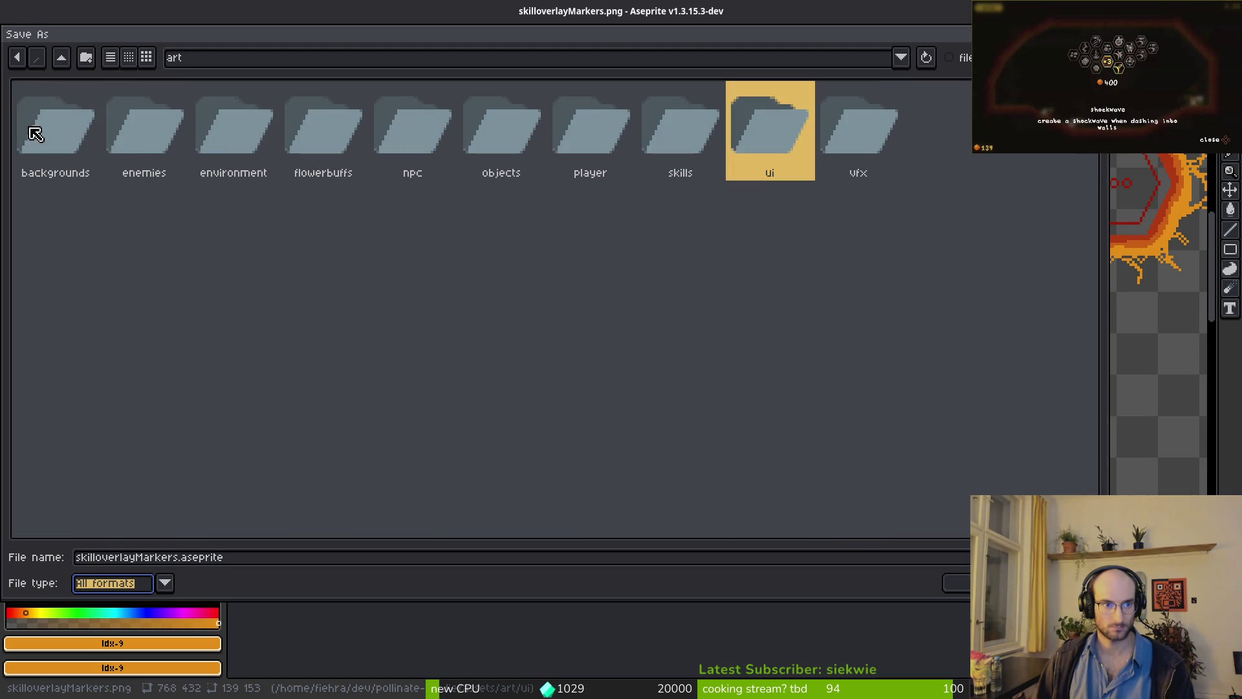
pyautogui.click(62, 58)
pyautogui.doubleClick(152, 132)
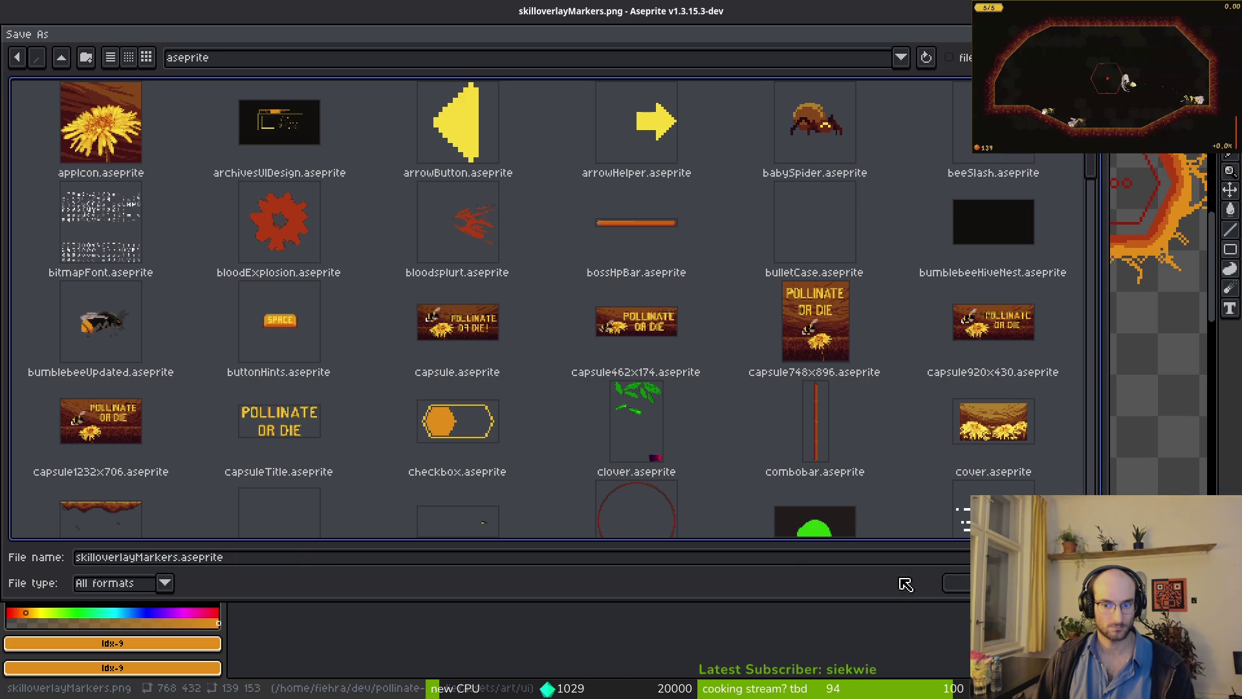
# - Name the file skilloverlay.aseprite and overwrite the existing file
pyautogui.click(179, 561)
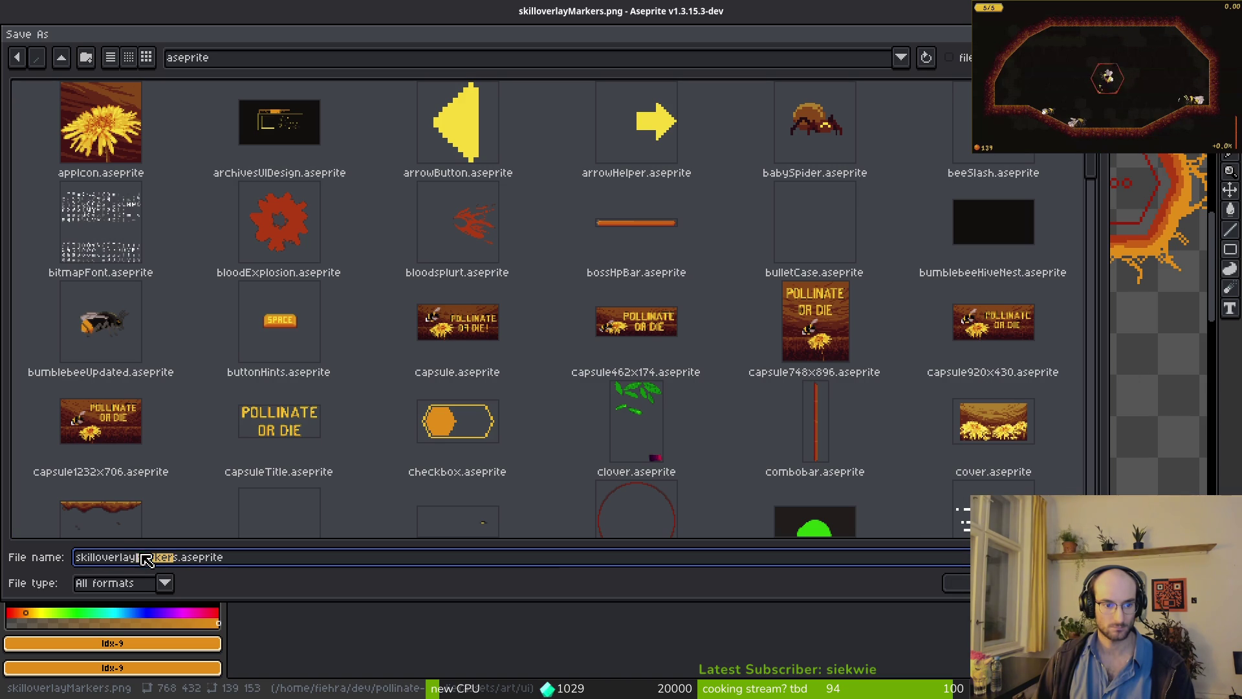
pyautogui.press('BackSpace')
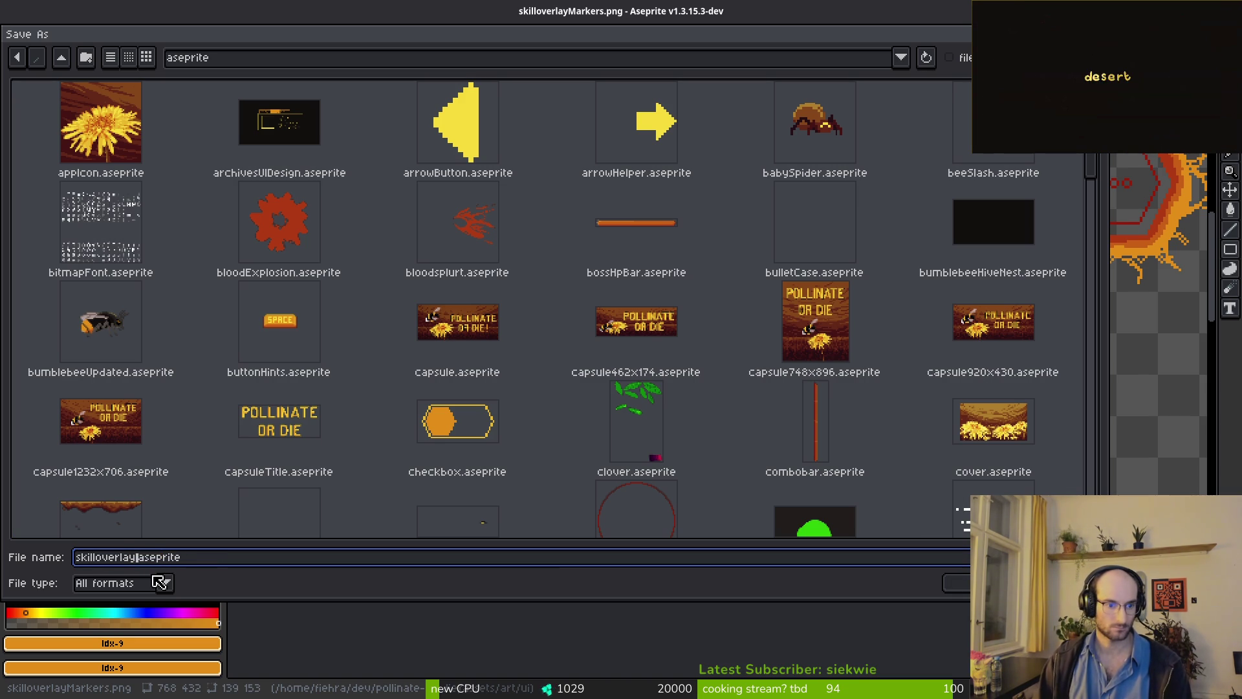
pyautogui.press('Return')
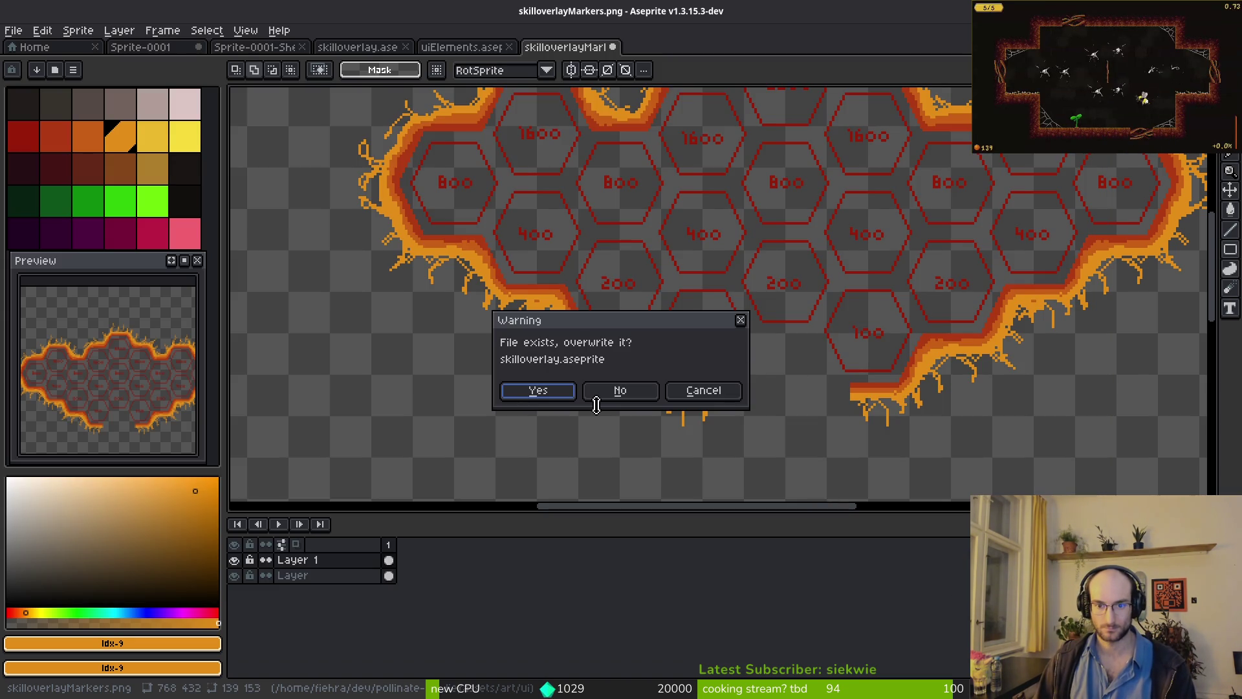
pyautogui.click(531, 390)
pyautogui.scroll(-3, 804, 335)
pyautogui.scroll(4, 732, 300)
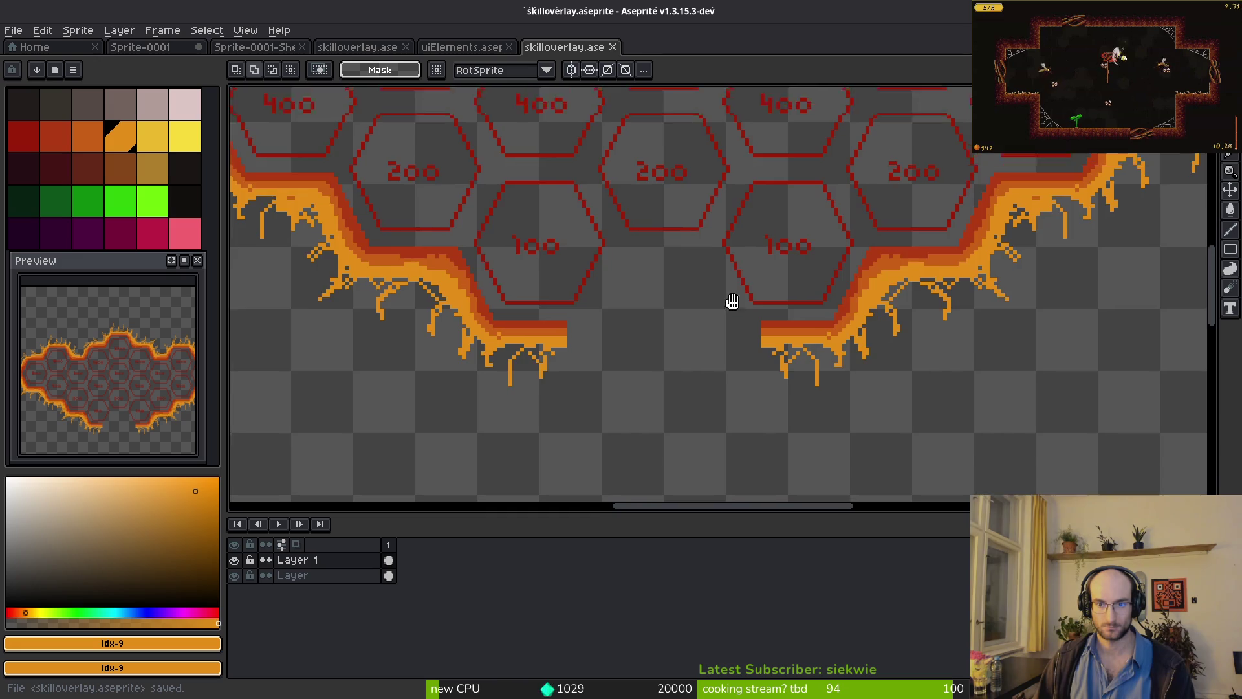
# - Sample the #af3a13 red-orange and draw a straight border line from the left tendril end
pyautogui.scroll(-3, 709, 280)
pyautogui.scroll(5, 670, 282)
pyautogui.press('i')
pyautogui.click(514, 374)
pyautogui.scroll(2, 576, 360)
pyautogui.press('b')
pyautogui.scroll(-1, 646, 360)
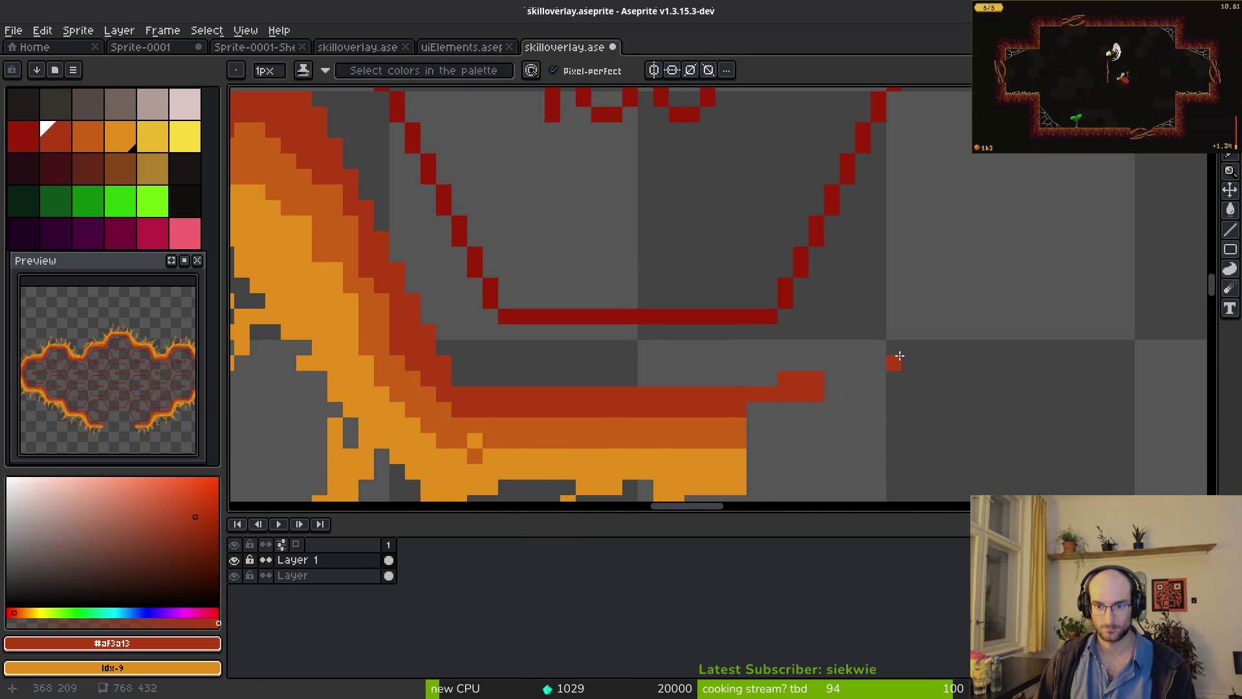
pyautogui.moveTo(818, 381); pyautogui.dragTo(666, 415)
pyautogui.press('shift')
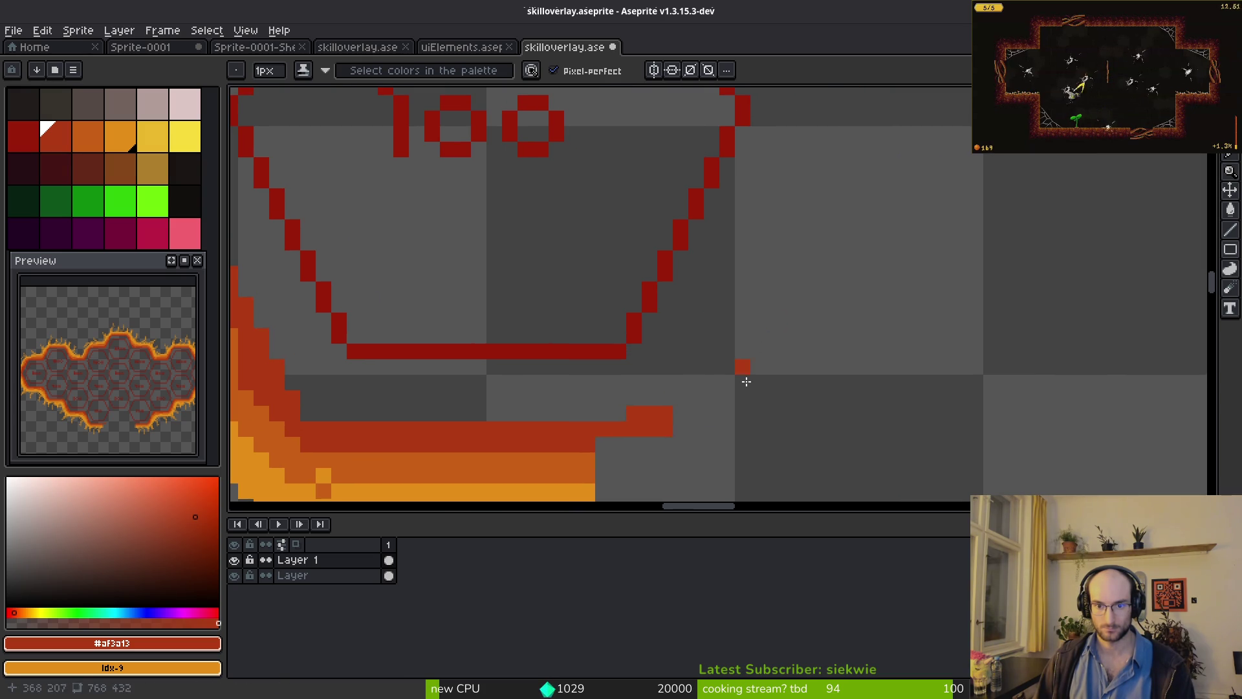
# - Extend the new red line's upper row rightward beneath the middle 200 hexagon
pyautogui.moveTo(892, 163); pyautogui.dragTo(727, 363)
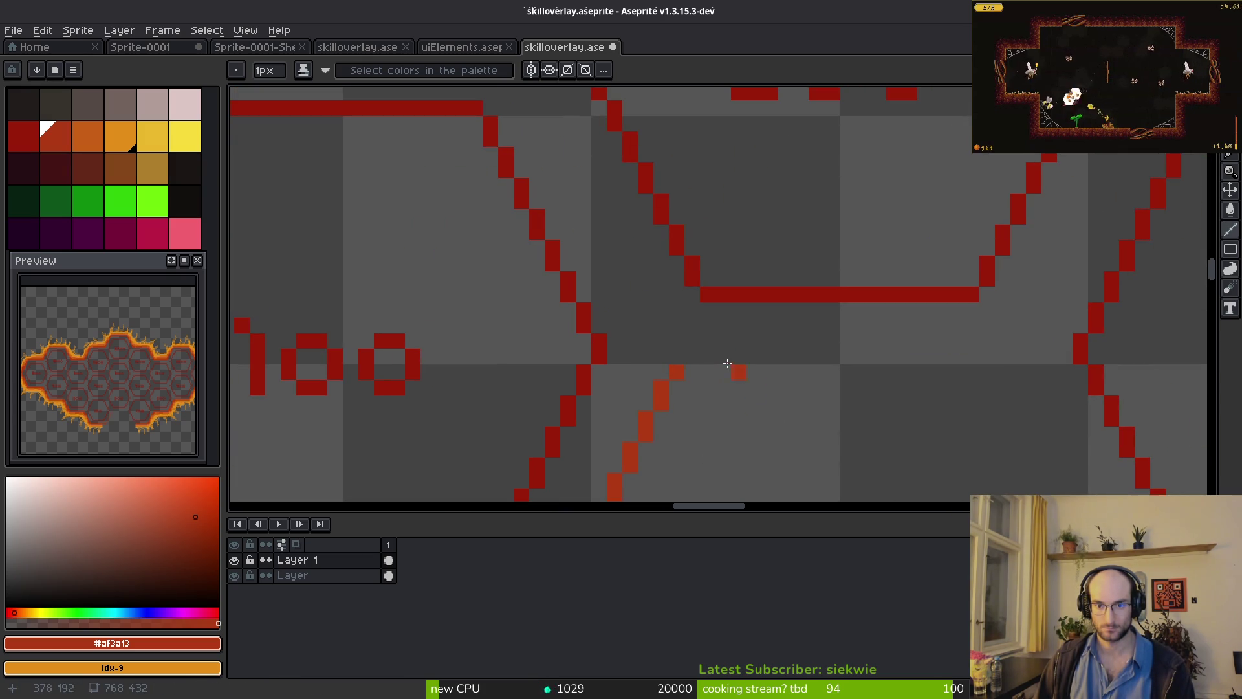
pyautogui.scroll(-2, 695, 353)
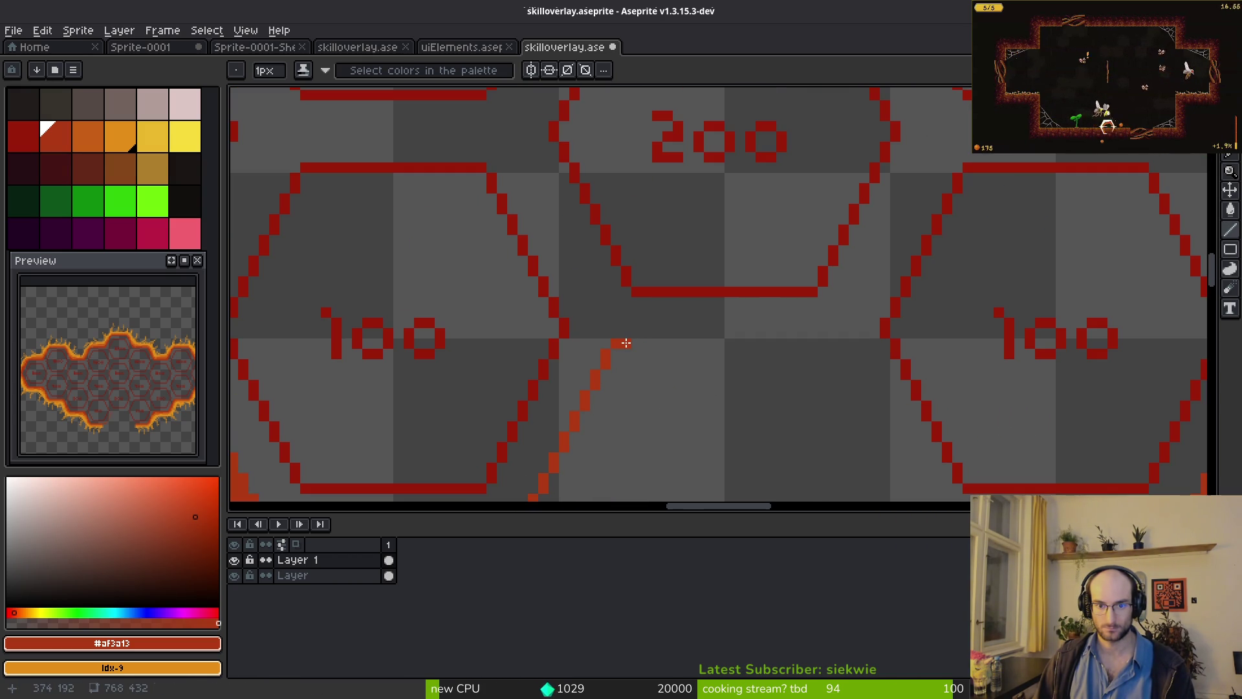
pyautogui.scroll(-3, 822, 353)
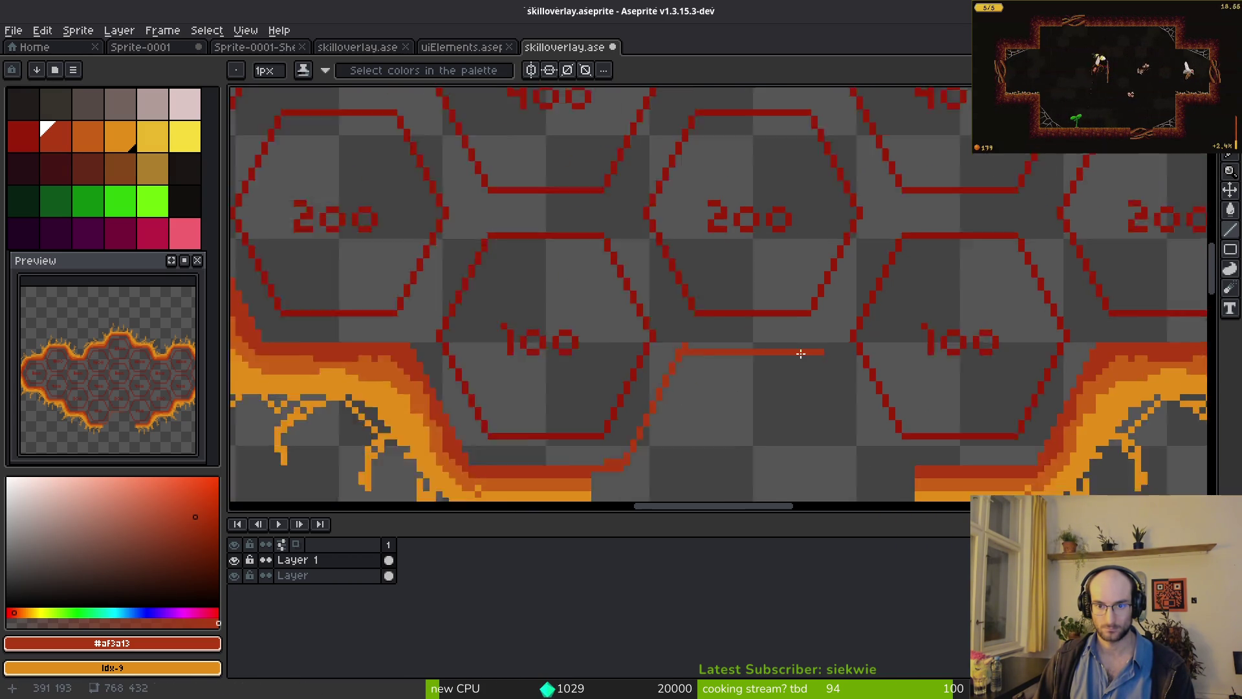
pyautogui.moveTo(788, 253); pyautogui.dragTo(790, 470)
pyautogui.scroll(3, 744, 213)
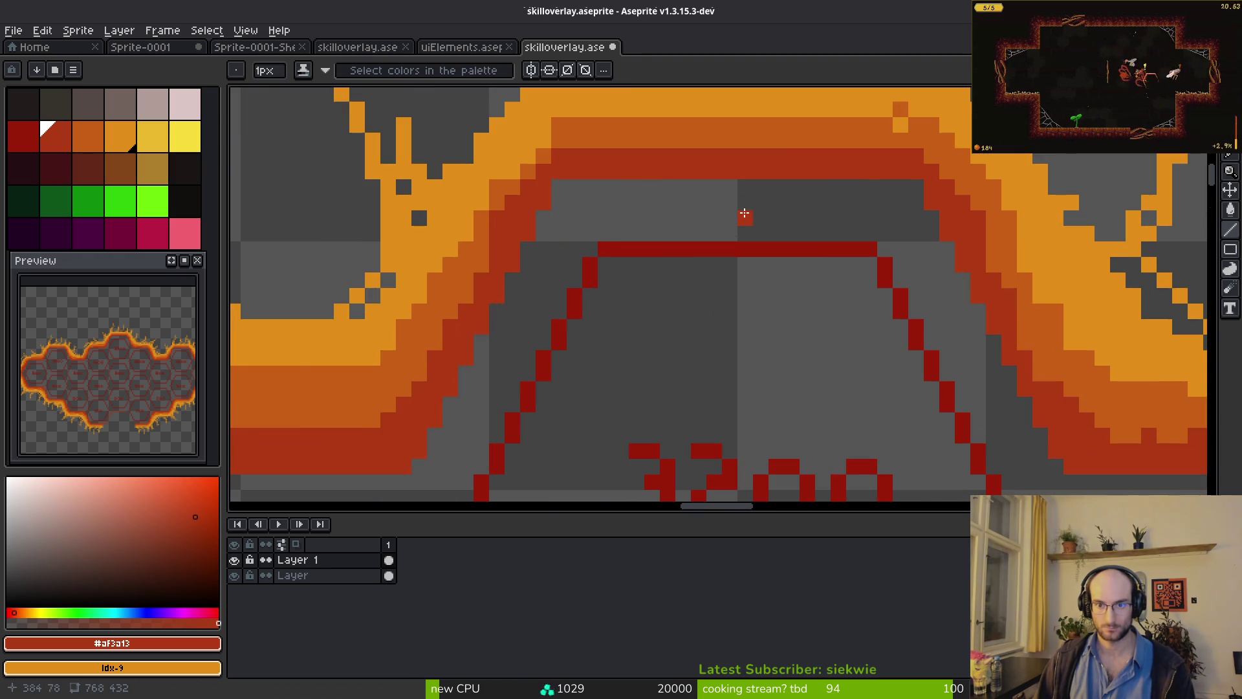
pyautogui.scroll(-3, 744, 194)
pyautogui.scroll(-3, 770, 220)
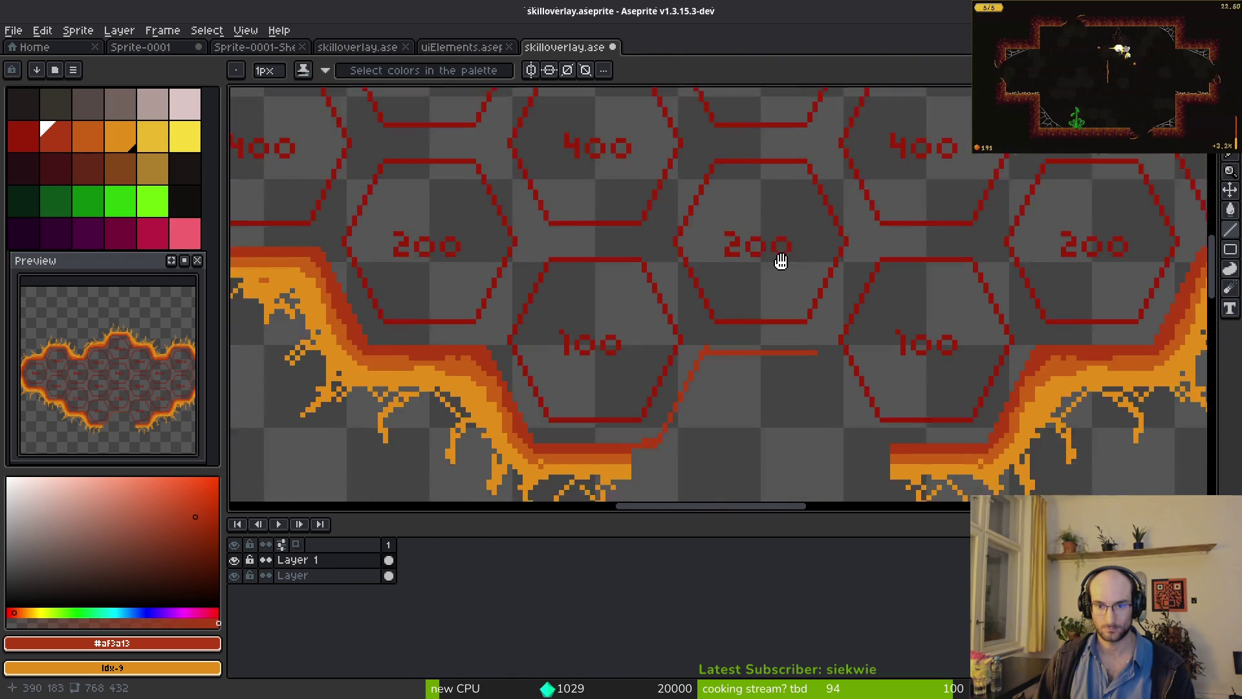
pyautogui.scroll(4, 669, 172)
pyautogui.click(712, 309)
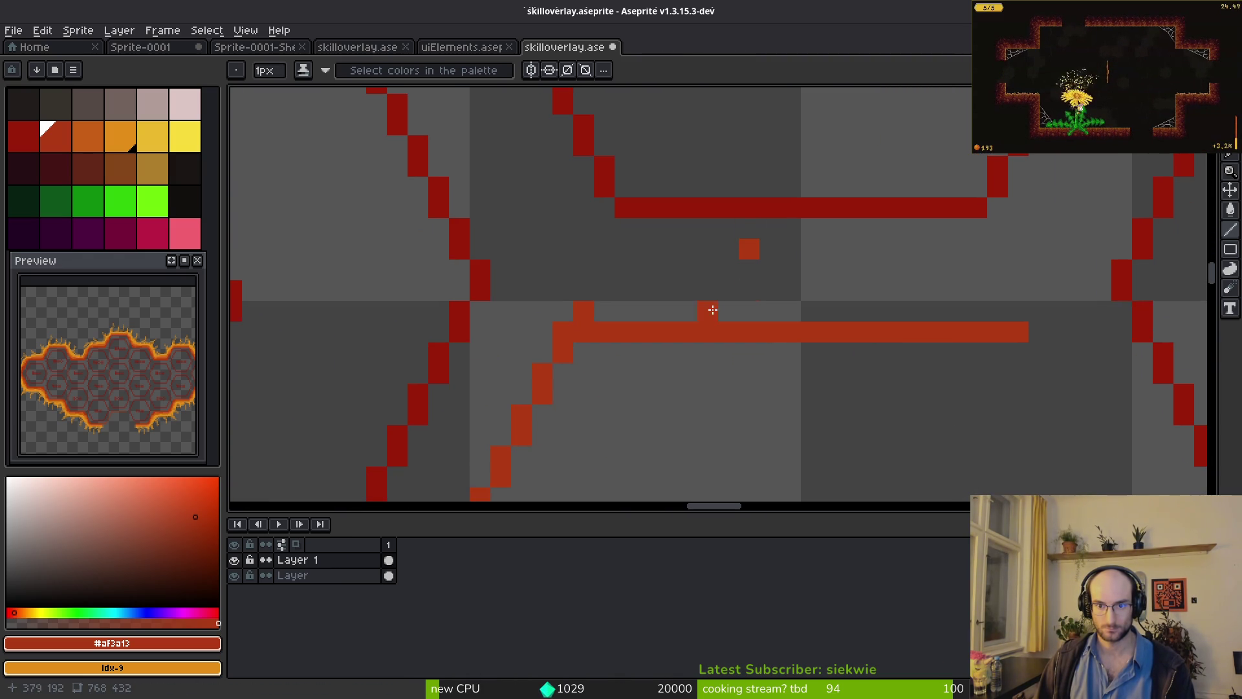
pyautogui.keyDown('shift'); pyautogui.click(1017, 323); pyautogui.keyUp('shift')
pyautogui.press('b')
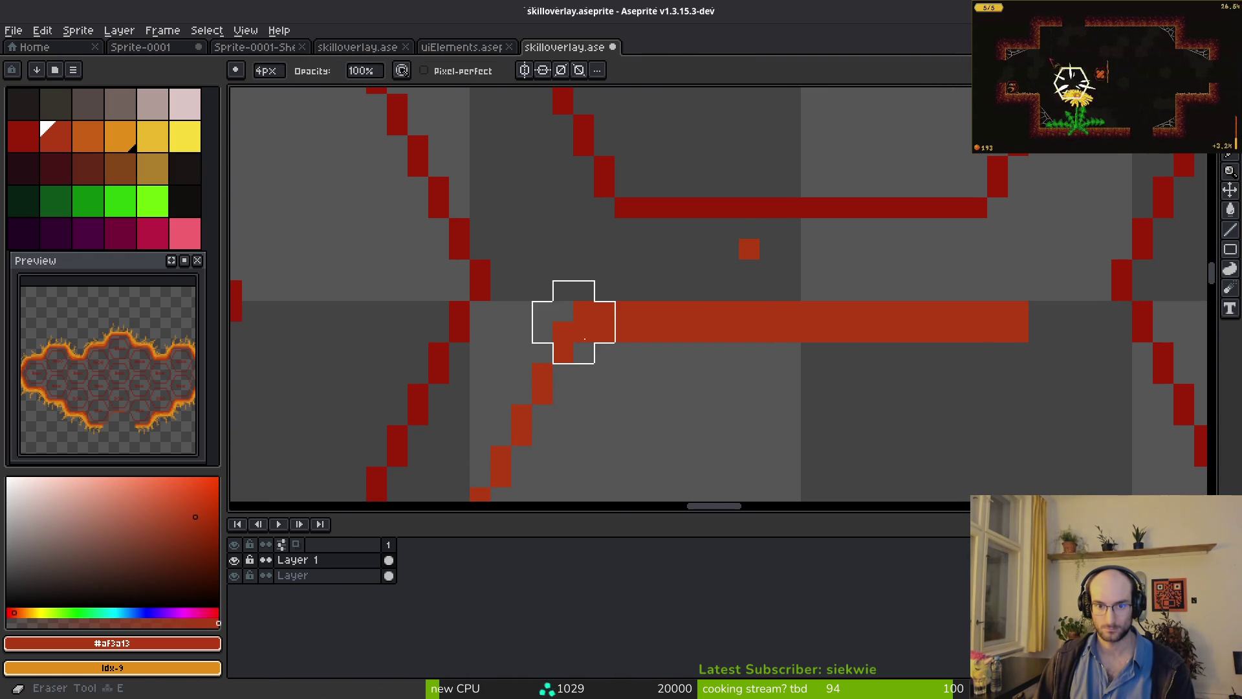
pyautogui.scroll(-3, 712, 375)
pyautogui.scroll(-2, 677, 350)
pyautogui.hscroll(-2, 665, 285)
# - Marquee-select the new border line piece and flip it horizontally
pyautogui.press('m')
pyautogui.moveTo(664, 127)
pyautogui.mouseDown()
pyautogui.moveTo(477, 361)
pyautogui.moveTo(402, 404)
pyautogui.mouseUp()
pyautogui.press('Right')
pyautogui.press('Right')
pyautogui.press('Right')
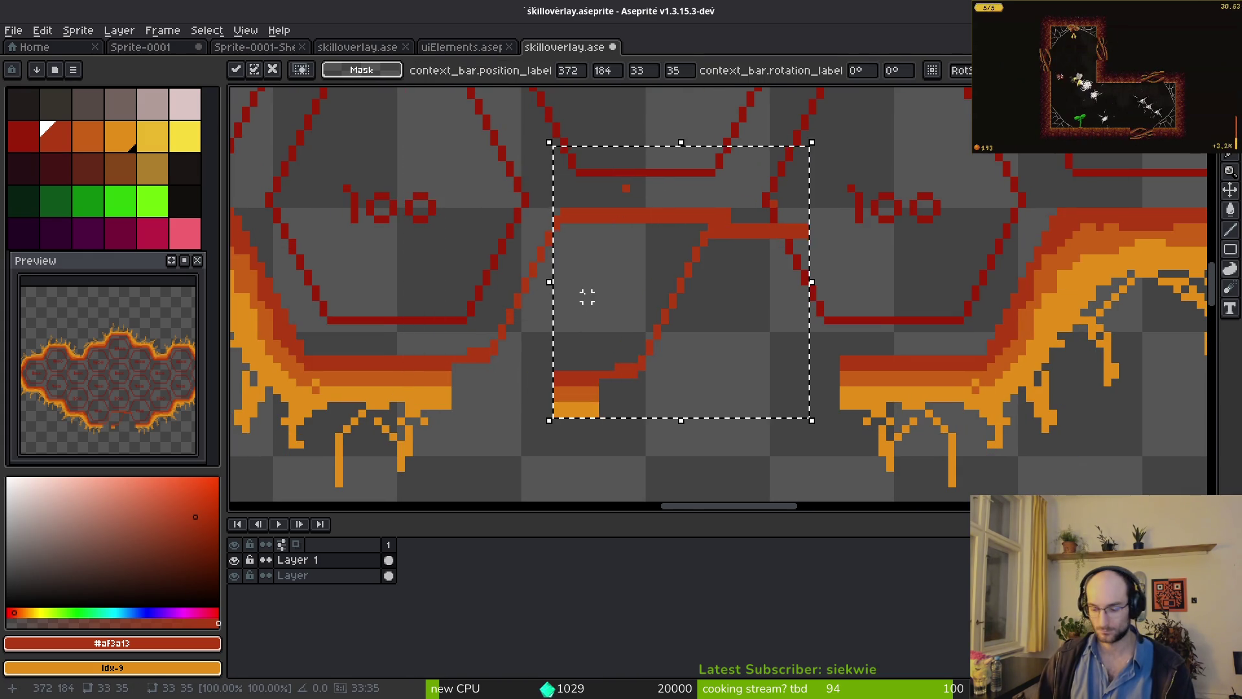
pyautogui.hotkey('shift', 'h')
pyautogui.scroll(1, 671, 276)
# - Nudge the flipped line up and right so it meets the other tendril, then commit it
pyautogui.press('Right')
pyautogui.press('Right')
pyautogui.press('Right')
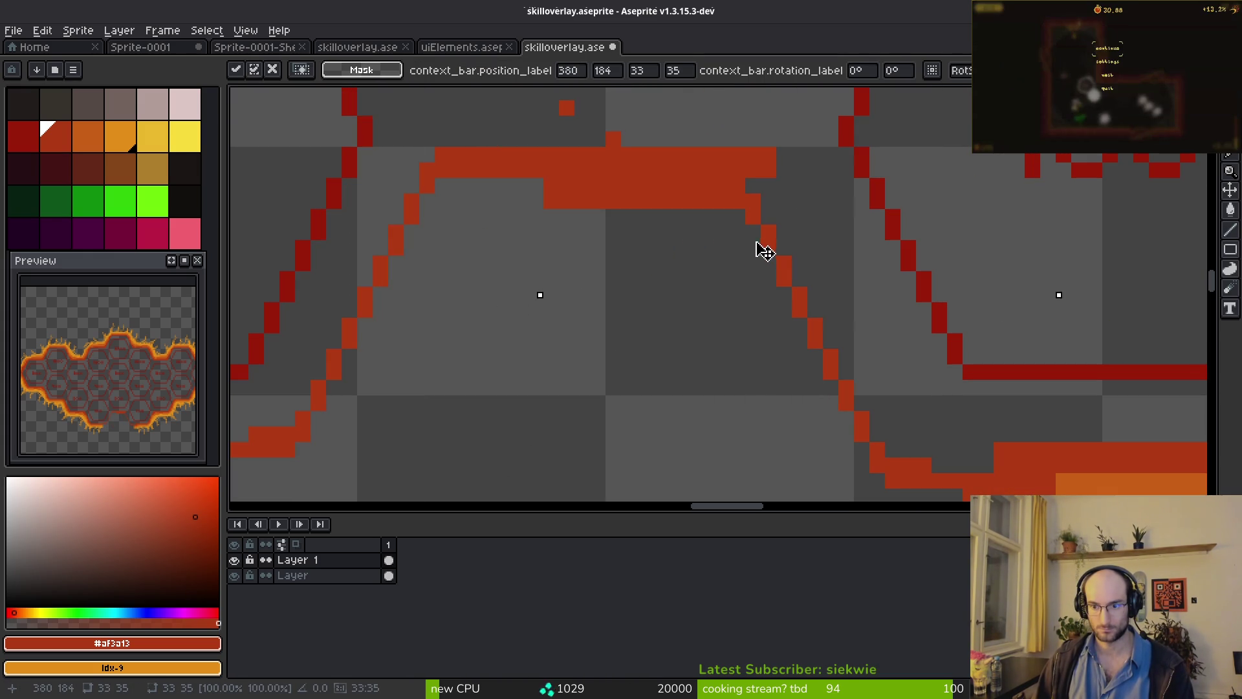
pyautogui.press('Right')
pyautogui.press('Up')
pyautogui.press('Right')
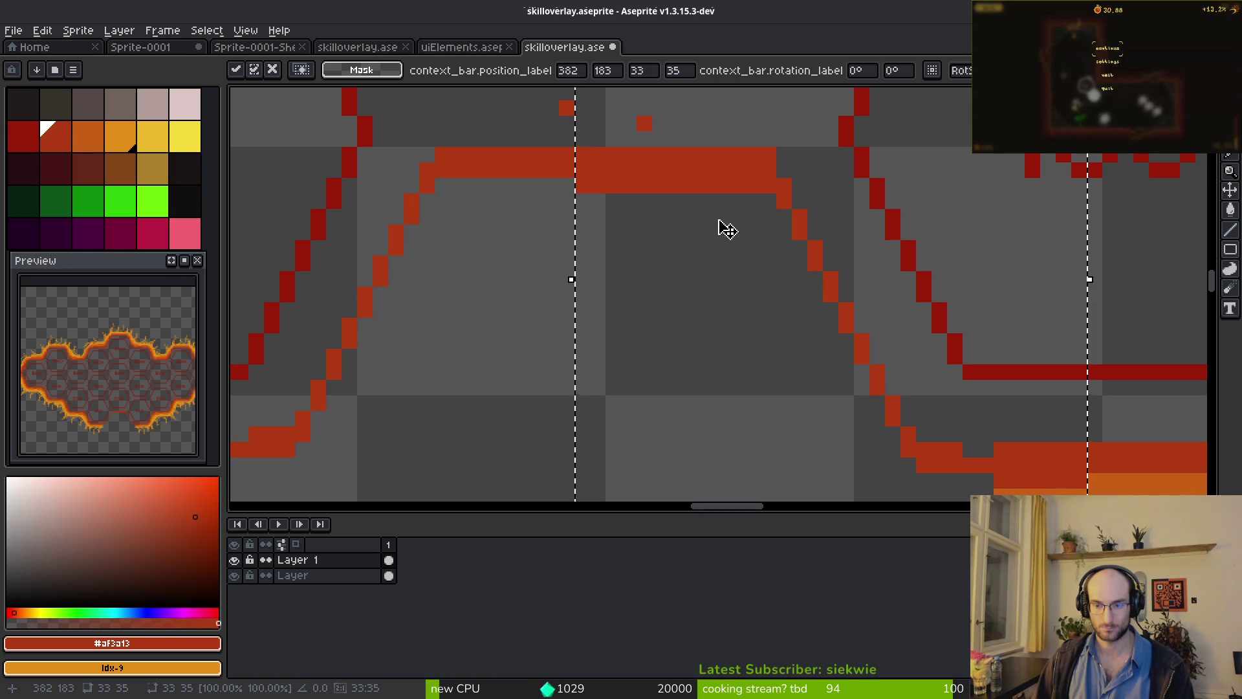
pyautogui.press('Up')
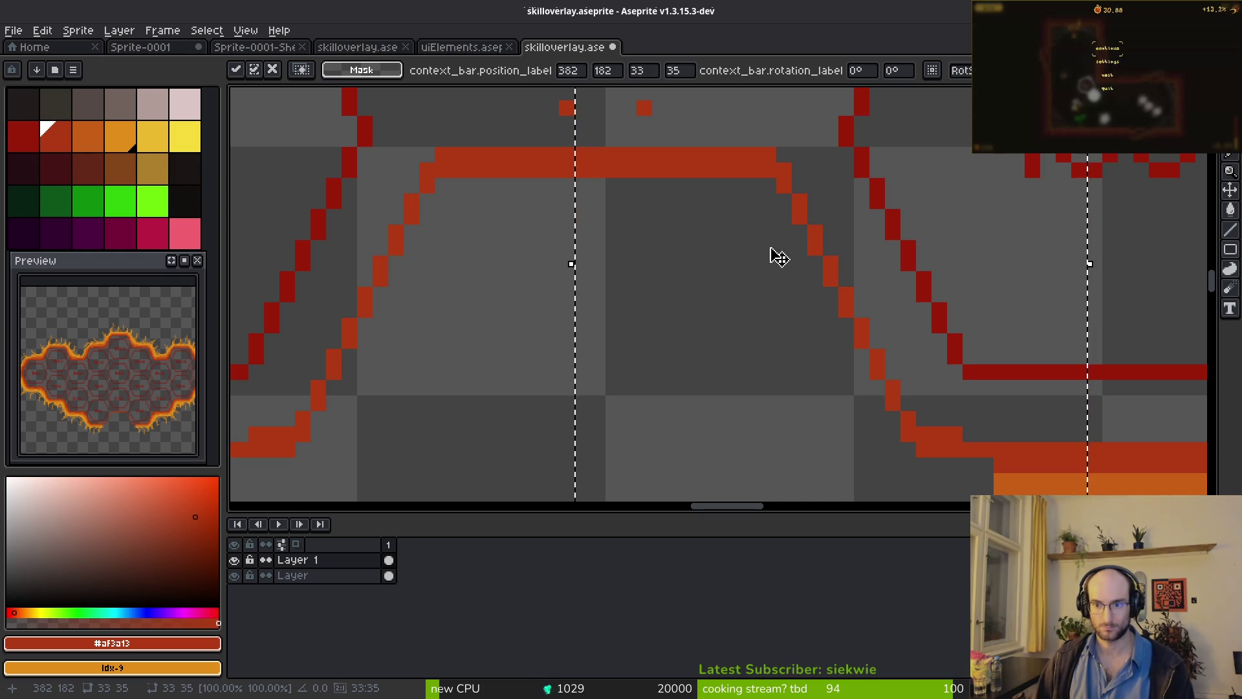
pyautogui.hscroll(5, 772, 255)
pyautogui.scroll(-1, 771, 256)
pyautogui.press('b')
pyautogui.scroll(4, 788, 380)
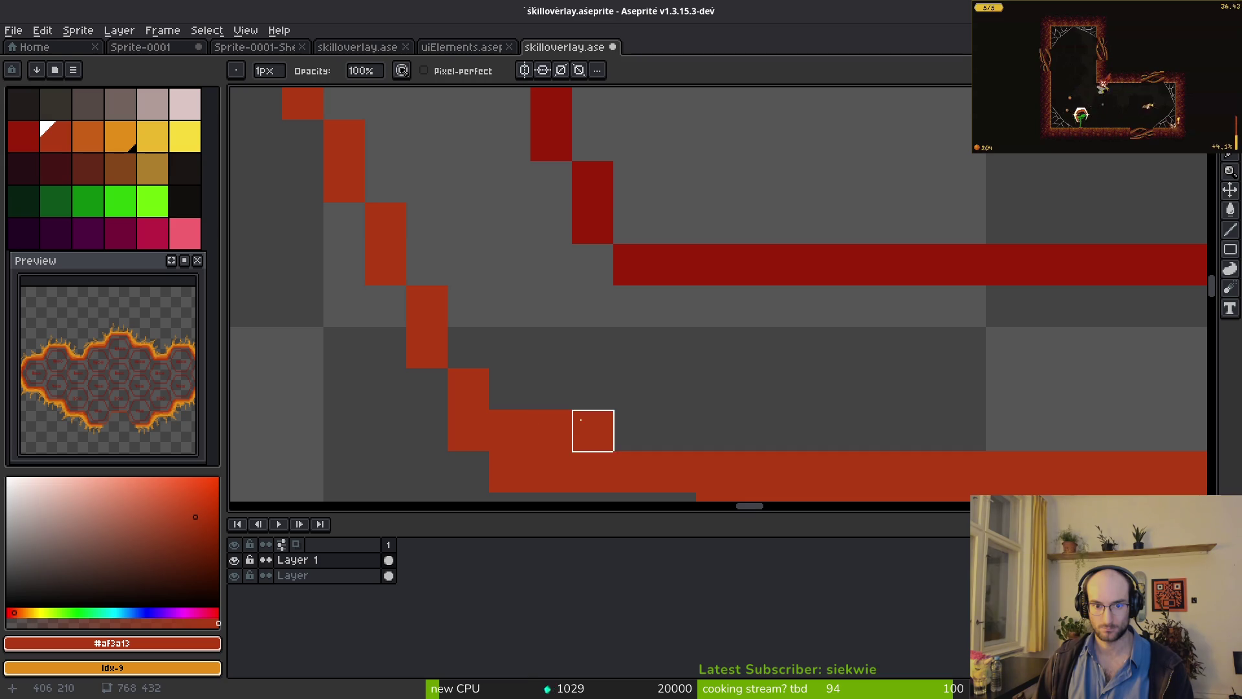
pyautogui.scroll(-3, 588, 401)
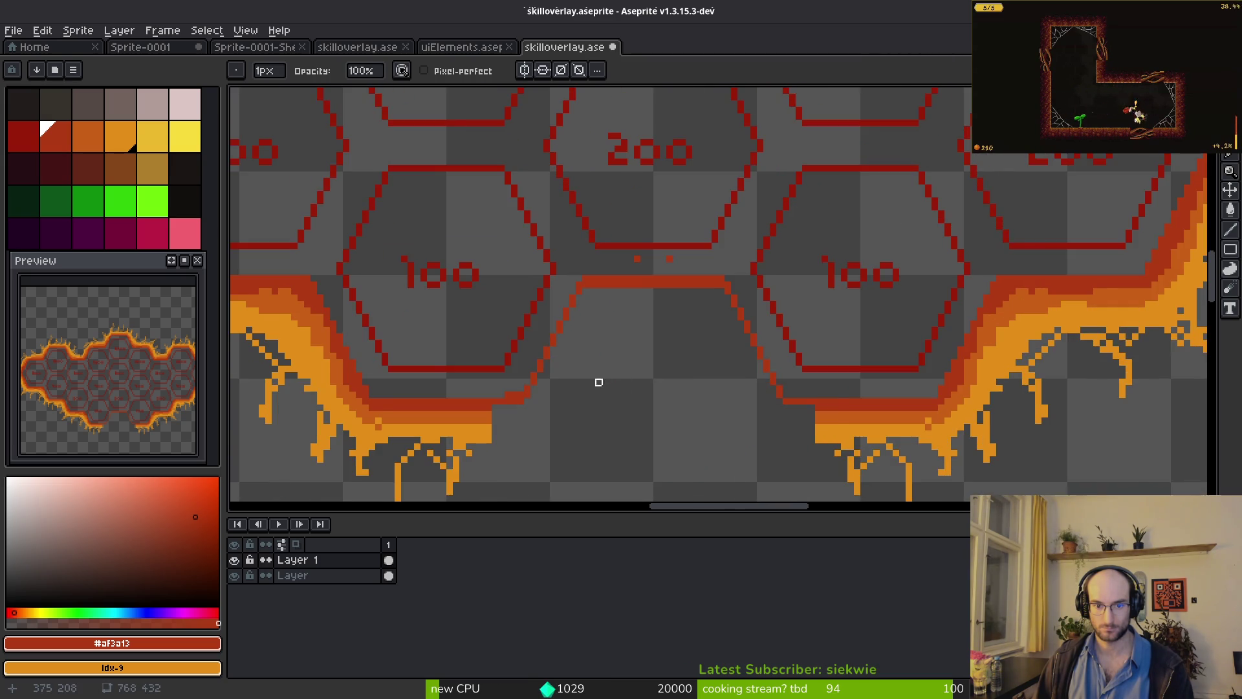
# - Thicken the arch's right slope, top edge and left slope with a 3px red pencil
pyautogui.press('b')
pyautogui.scroll(3, 647, 291)
pyautogui.moveTo(841, 145)
pyautogui.mouseDown()
pyautogui.moveTo(917, 179)
pyautogui.moveTo(949, 288)
pyautogui.moveTo(1021, 402)
pyautogui.moveTo(1100, 425)
pyautogui.moveTo(964, 351)
pyautogui.mouseUp()
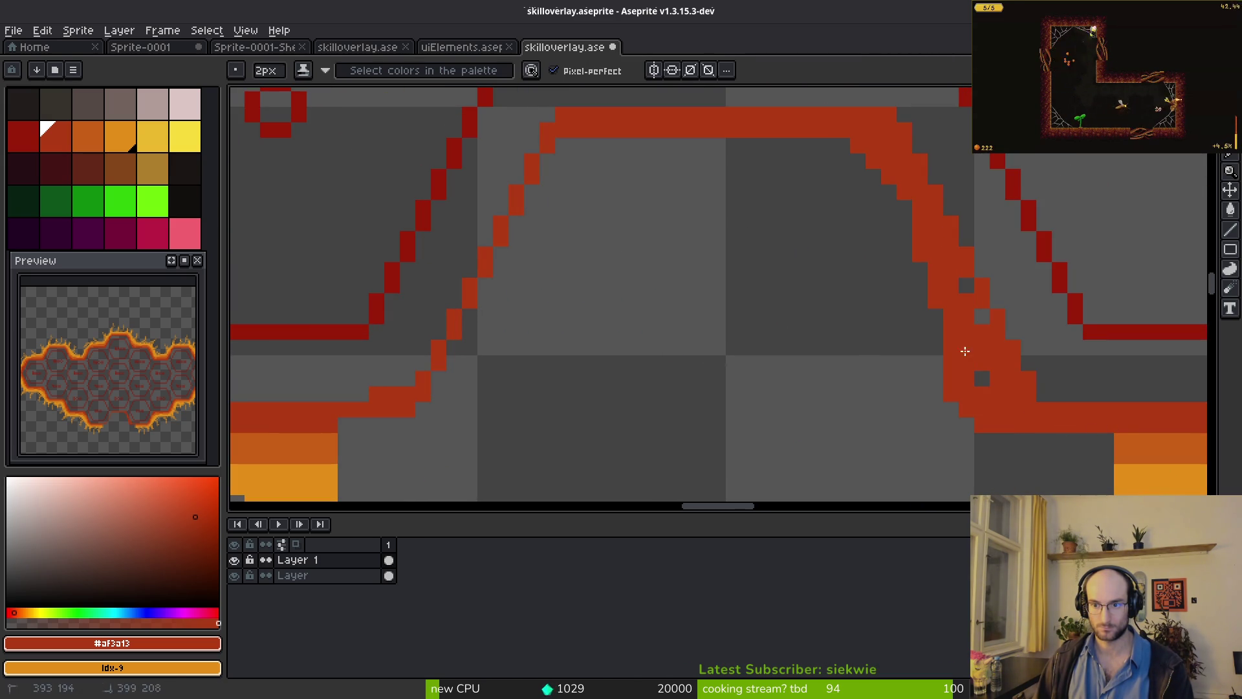
pyautogui.press('+')
pyautogui.moveTo(859, 173)
pyautogui.mouseDown()
pyautogui.moveTo(804, 153)
pyautogui.moveTo(589, 151)
pyautogui.mouseUp()
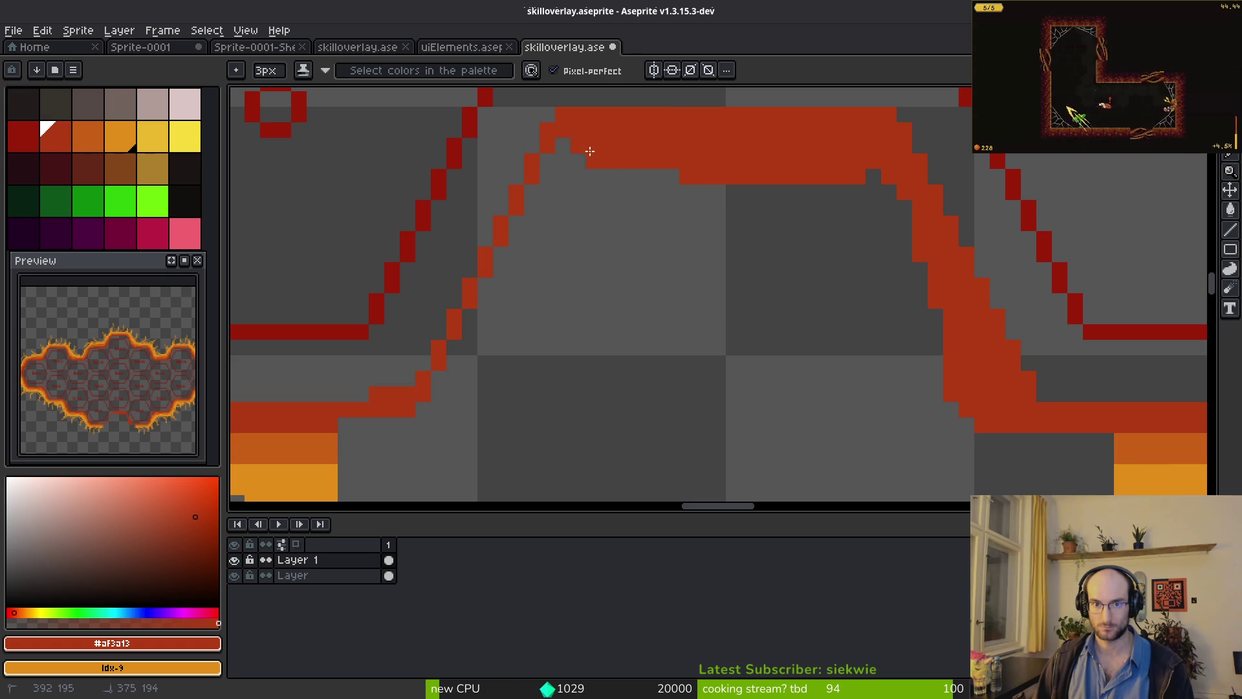
pyautogui.moveTo(464, 382)
pyautogui.mouseDown()
pyautogui.moveTo(338, 452)
pyautogui.moveTo(462, 361)
pyautogui.mouseUp()
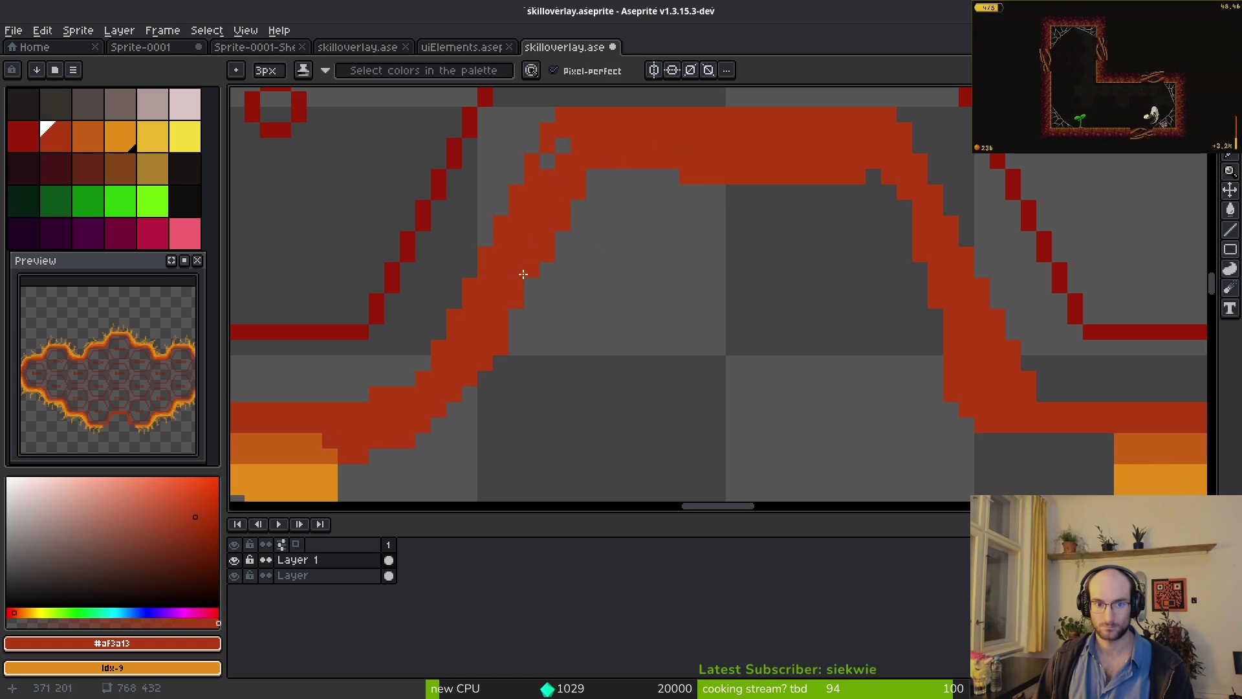
# - Erase stray pixels, fill the band's inner edge in dark red, and eyedrop the mid orange
pyautogui.press('e')
pyautogui.scroll(-5, 754, 296)
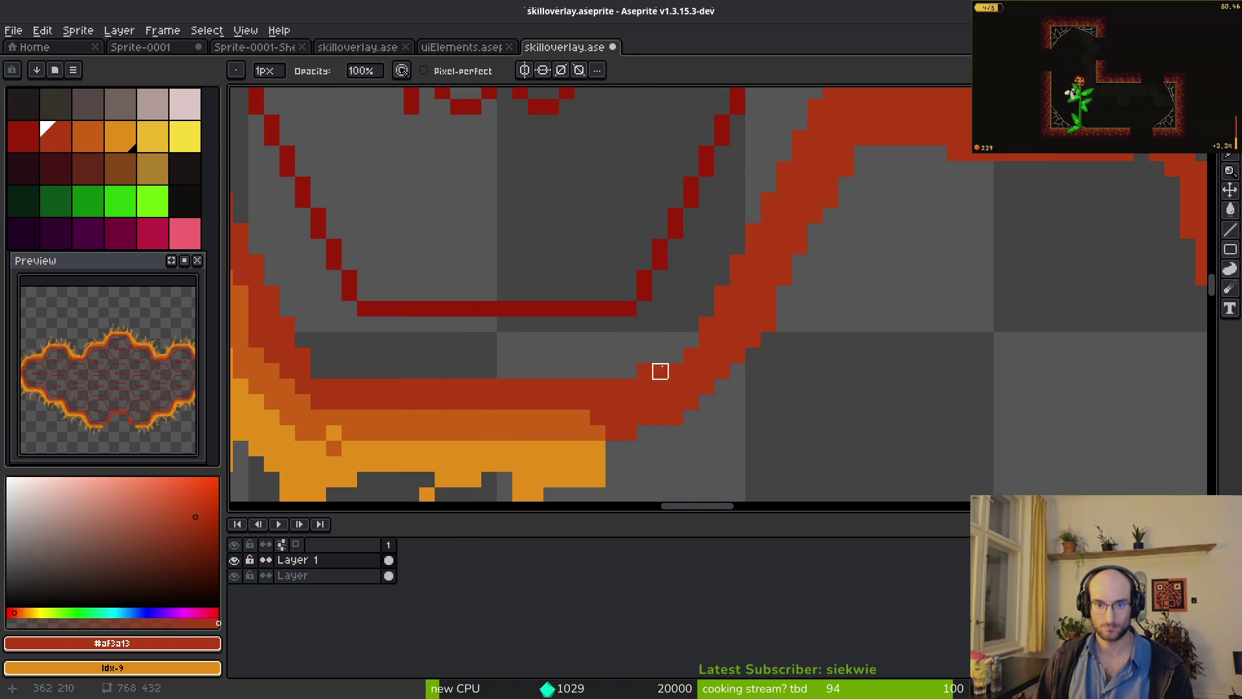
pyautogui.scroll(-2, 613, 371)
pyautogui.press('b')
pyautogui.scroll(2, 907, 333)
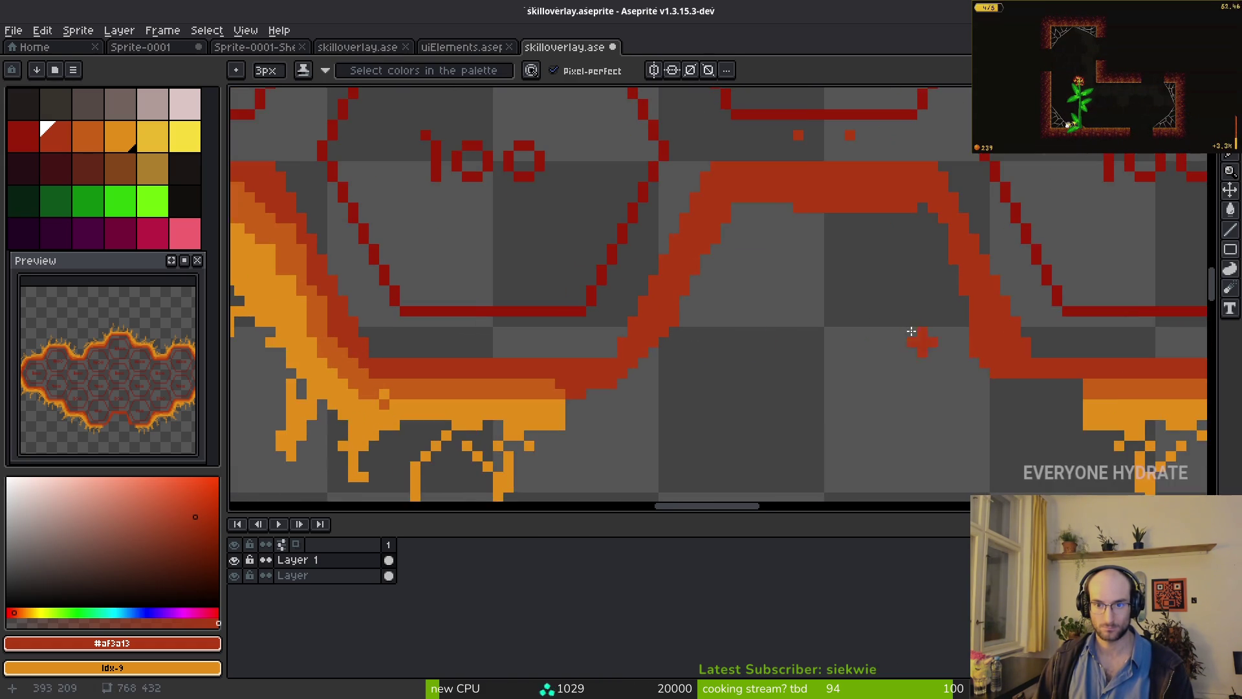
pyautogui.moveTo(842, 200); pyautogui.dragTo(881, 286)
pyautogui.keyDown('alt'); pyautogui.click(1031, 393); pyautogui.keyUp('alt')
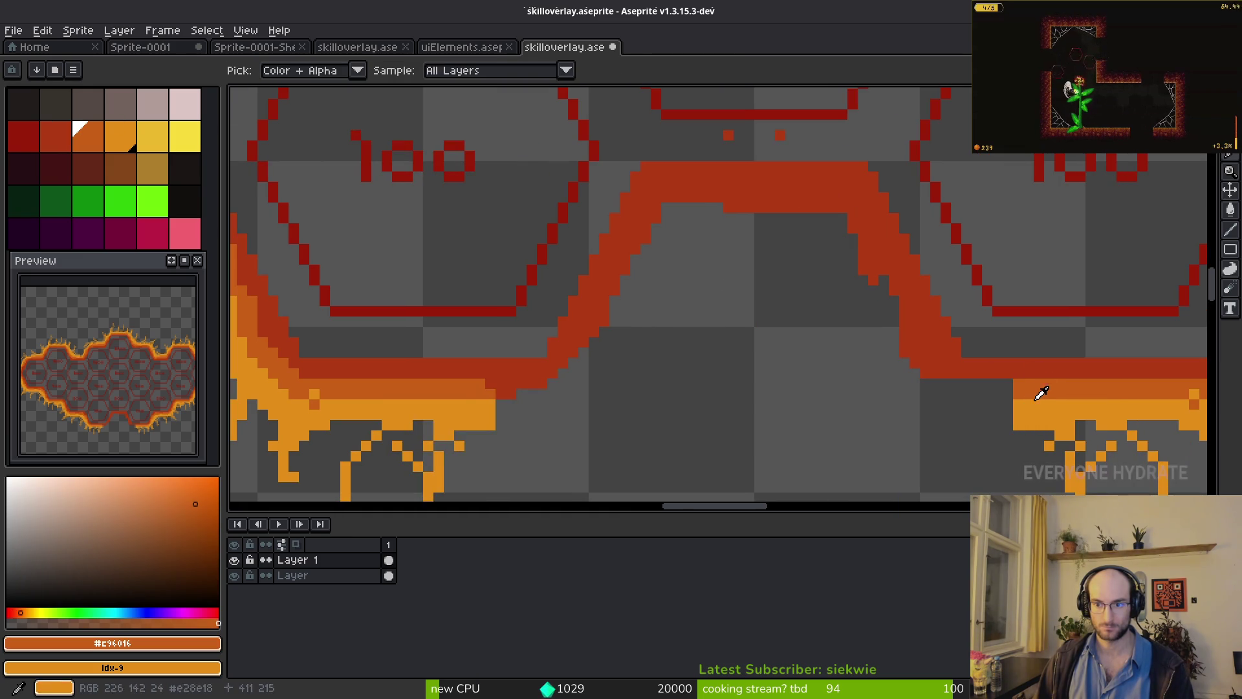
# - Layer mid-orange and light-orange 2px strokes along the arch's inner edge and lower band
pyautogui.press('-')
pyautogui.moveTo(1011, 393)
pyautogui.mouseDown()
pyautogui.moveTo(875, 323)
pyautogui.moveTo(881, 288)
pyautogui.moveTo(697, 214)
pyautogui.moveTo(854, 247)
pyautogui.mouseUp()
pyautogui.moveTo(745, 218)
pyautogui.mouseDown()
pyautogui.moveTo(634, 271)
pyautogui.moveTo(559, 385)
pyautogui.moveTo(499, 404)
pyautogui.moveTo(553, 393)
pyautogui.mouseUp()
pyautogui.press('alt')
pyautogui.keyDown('alt'); pyautogui.click(490, 422); pyautogui.keyUp('alt')
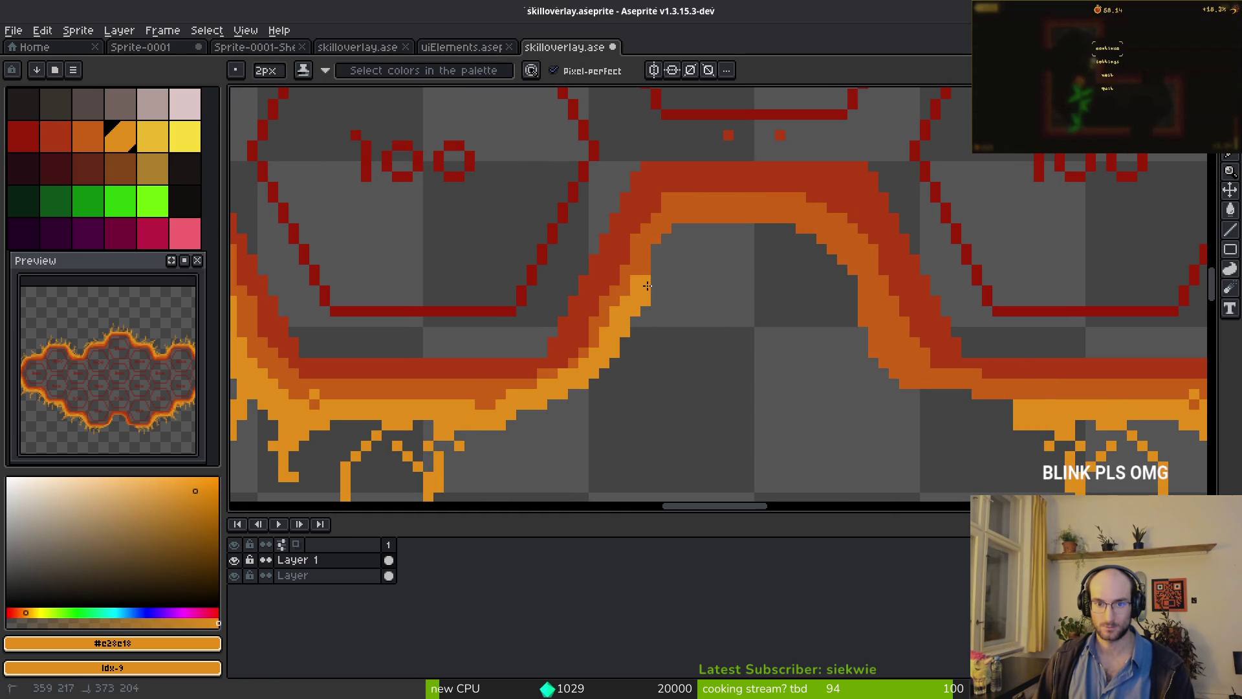
pyautogui.moveTo(489, 422); pyautogui.dragTo(597, 386)
pyautogui.moveTo(645, 311)
pyautogui.mouseDown()
pyautogui.moveTo(692, 236)
pyautogui.moveTo(836, 249)
pyautogui.moveTo(881, 370)
pyautogui.moveTo(995, 412)
pyautogui.mouseUp()
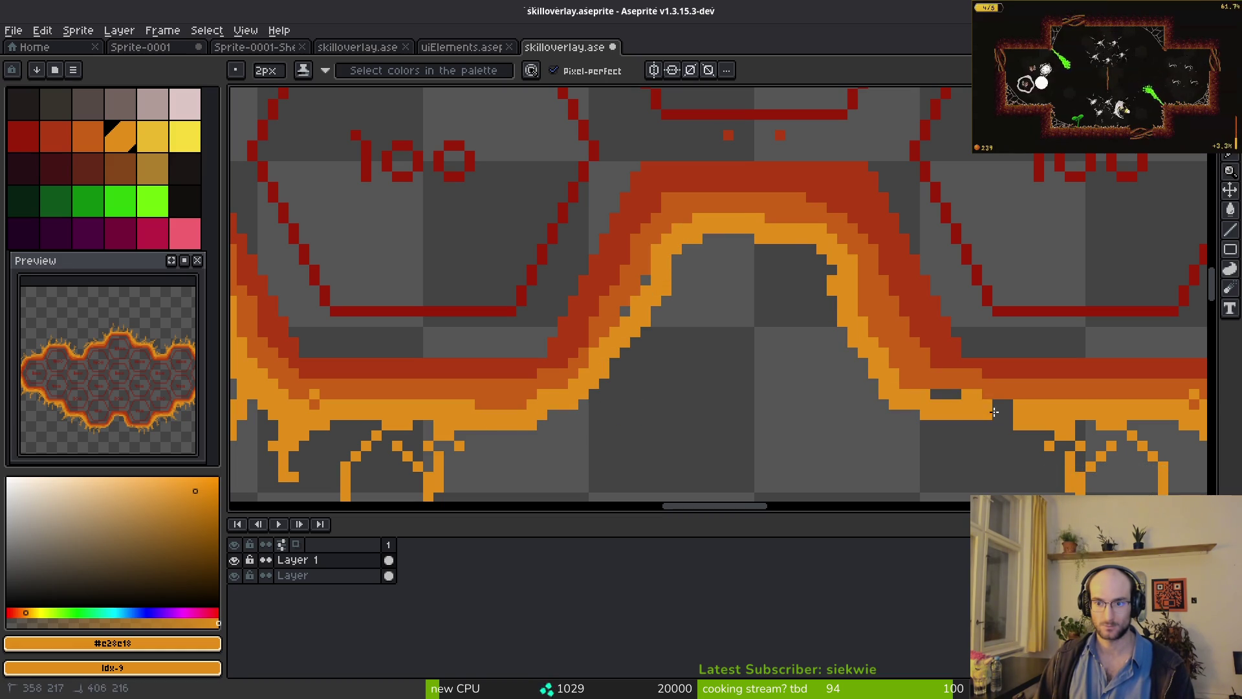
pyautogui.moveTo(871, 384)
pyautogui.mouseDown()
pyautogui.moveTo(833, 301)
pyautogui.moveTo(662, 253)
pyautogui.moveTo(614, 304)
pyautogui.moveTo(577, 378)
pyautogui.mouseUp()
# - Carve thin drip tendrils with a 1px brush and eraser, then save the overlay file
pyautogui.keyDown('alt'); pyautogui.click(712, 194); pyautogui.keyUp('alt')
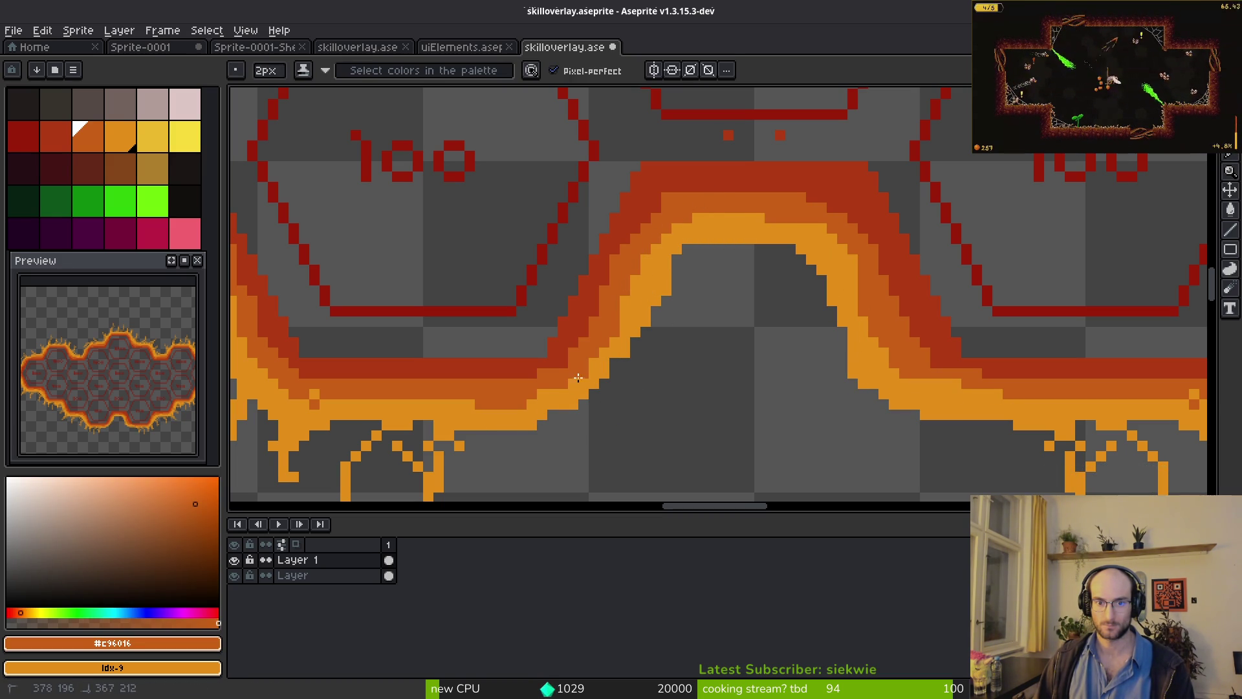
pyautogui.keyDown('alt'); pyautogui.click(644, 313); pyautogui.keyUp('alt')
pyautogui.press('-')
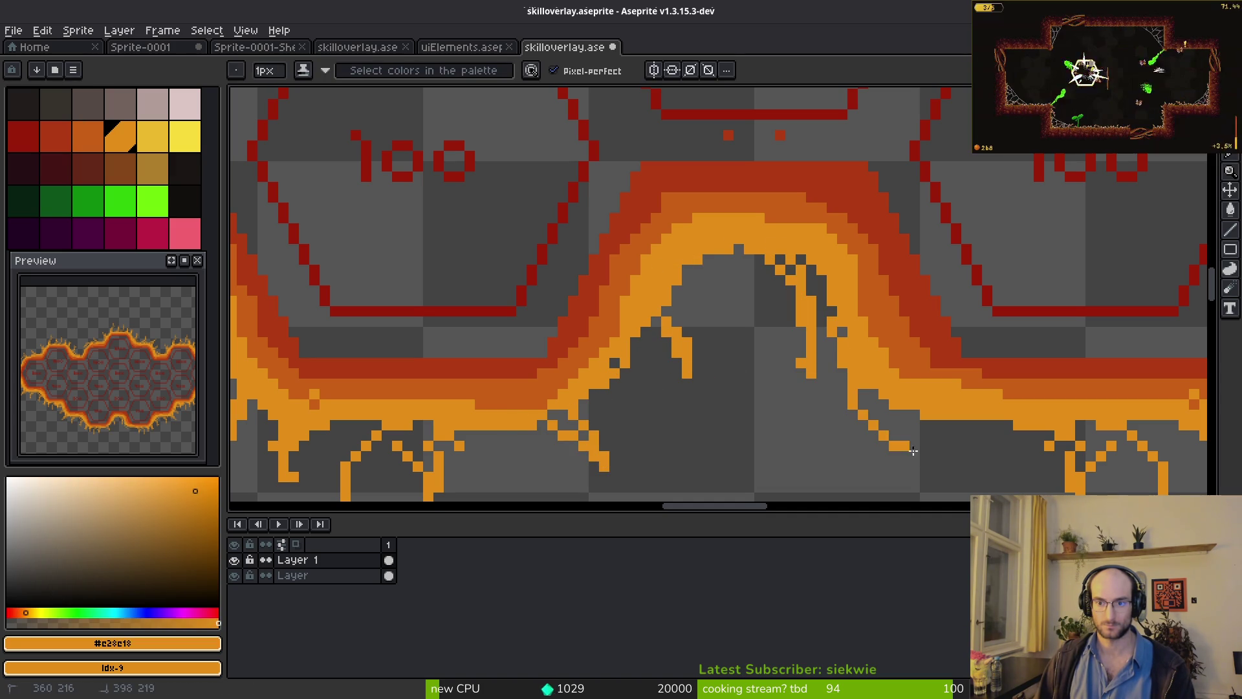
pyautogui.scroll(-2, 921, 419)
pyautogui.scroll(4, 721, 234)
pyautogui.press('e')
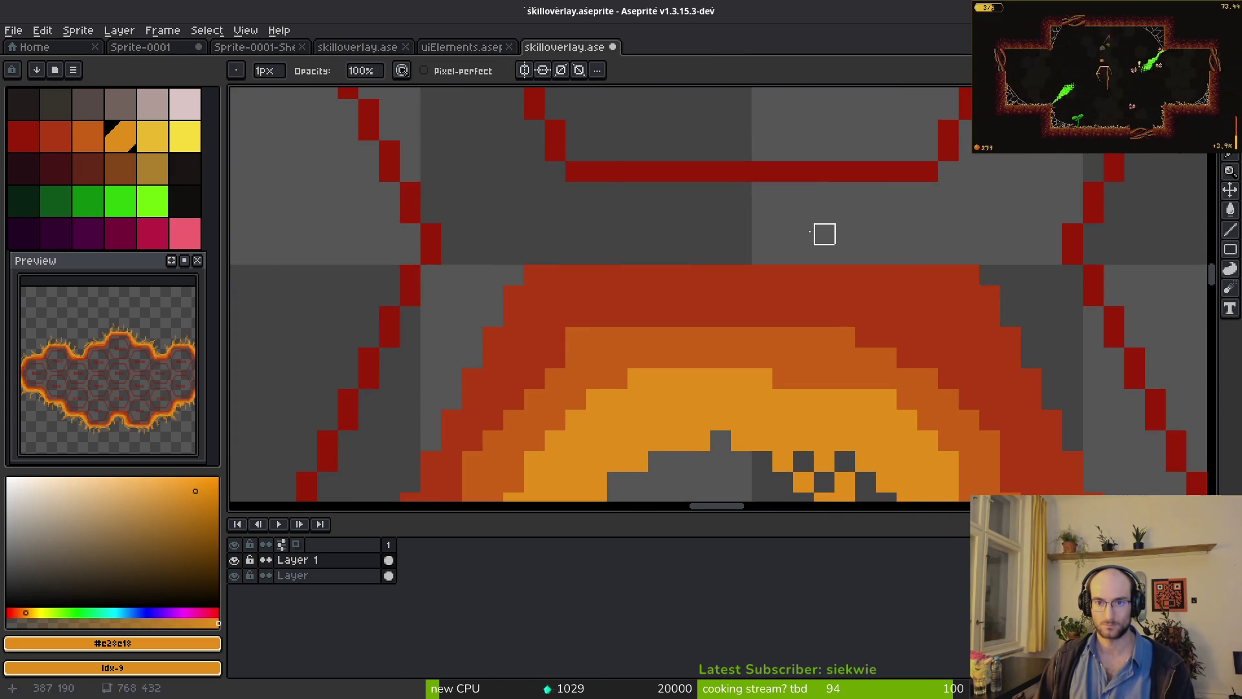
pyautogui.hotkey('ctrl', 's')
pyautogui.scroll(-3, 802, 236)
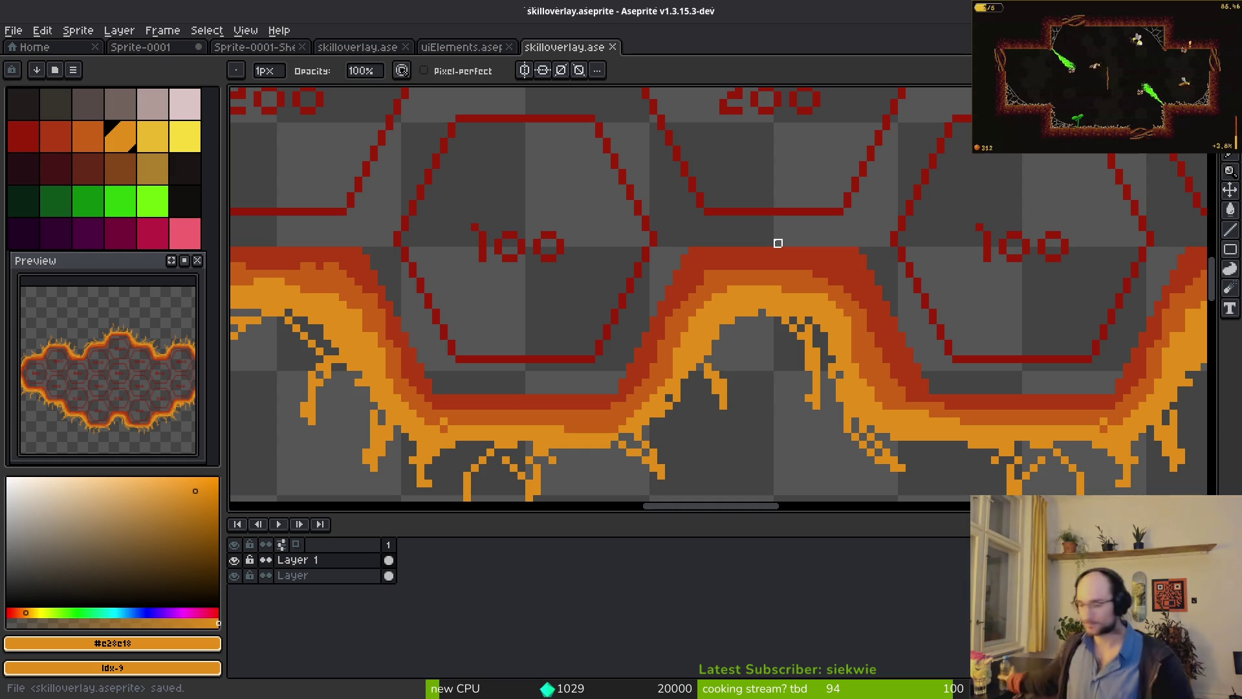
# - Hide the hexagon guide layer and save the file
pyautogui.click(389, 578)
pyautogui.click(234, 575)
pyautogui.scroll(-5, 785, 324)
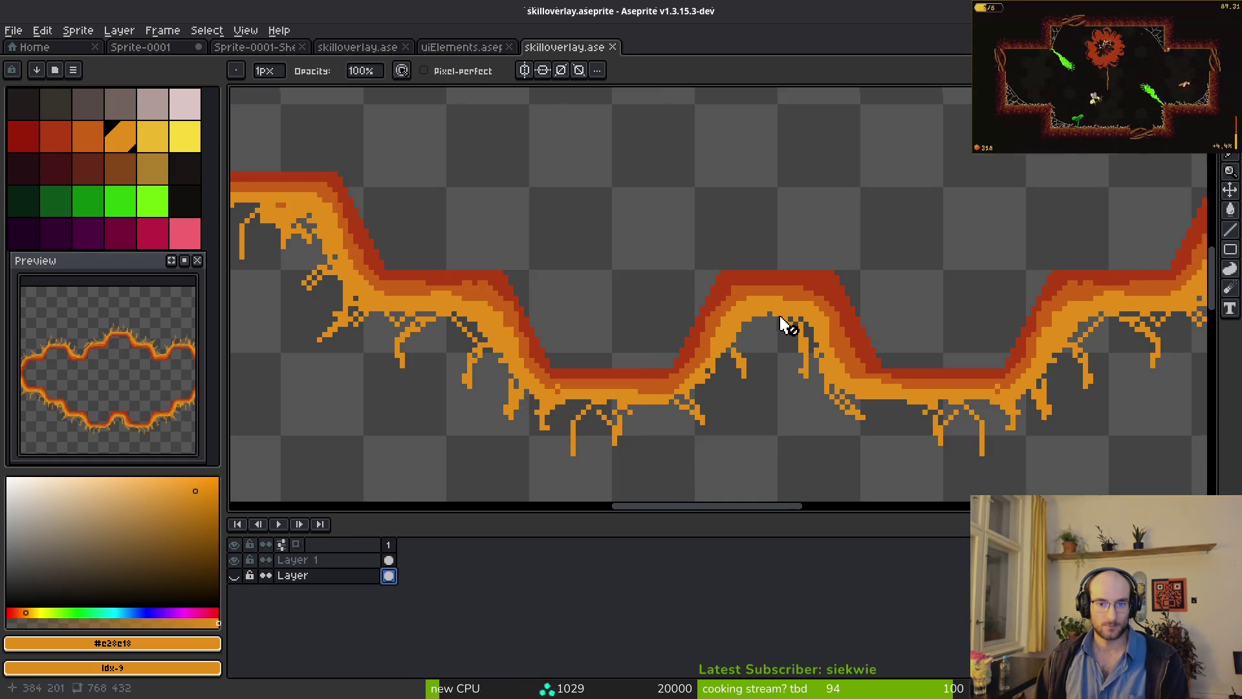
pyautogui.hotkey('ctrl', 's')
# - Export the sprite sheet as skilloverlay-Sheet.png into the assets/art/ui folder
pyautogui.hotkey('ctrl', 'e')
pyautogui.press('Return')
pyautogui.hotkey('ctrl', 'shift', 'e')
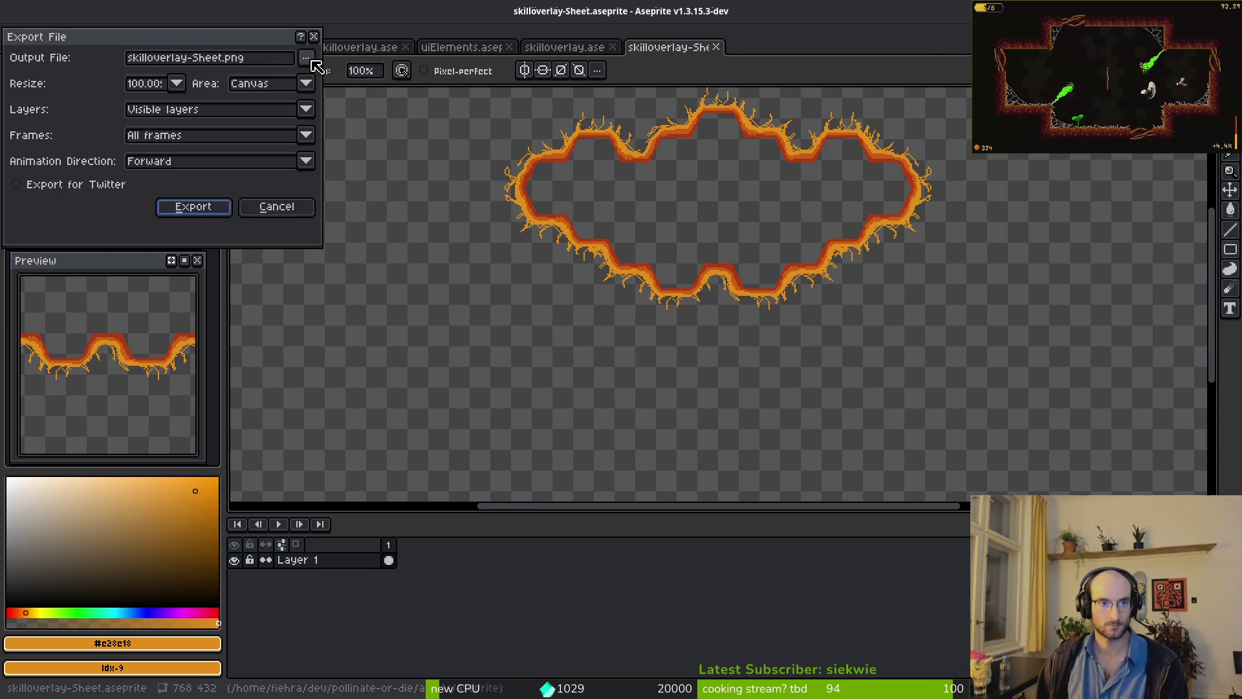
pyautogui.click(306, 60)
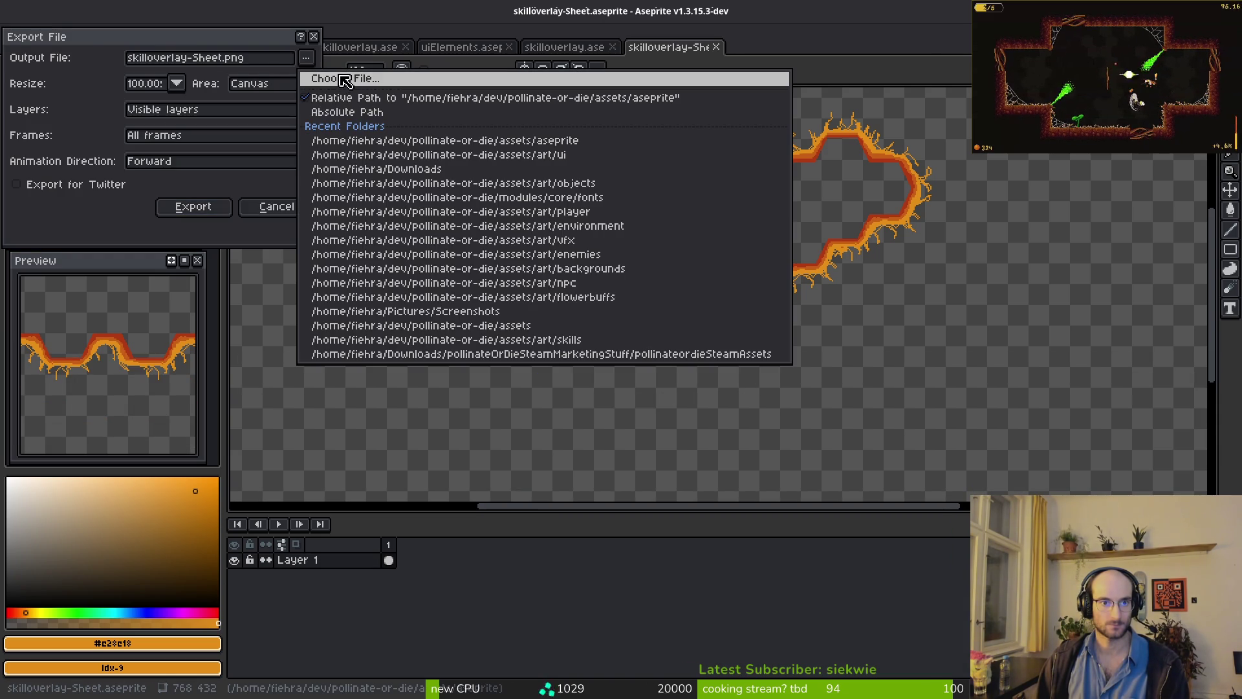
pyautogui.click(344, 79)
pyautogui.click(62, 57)
pyautogui.doubleClick(56, 123)
pyautogui.doubleClick(741, 139)
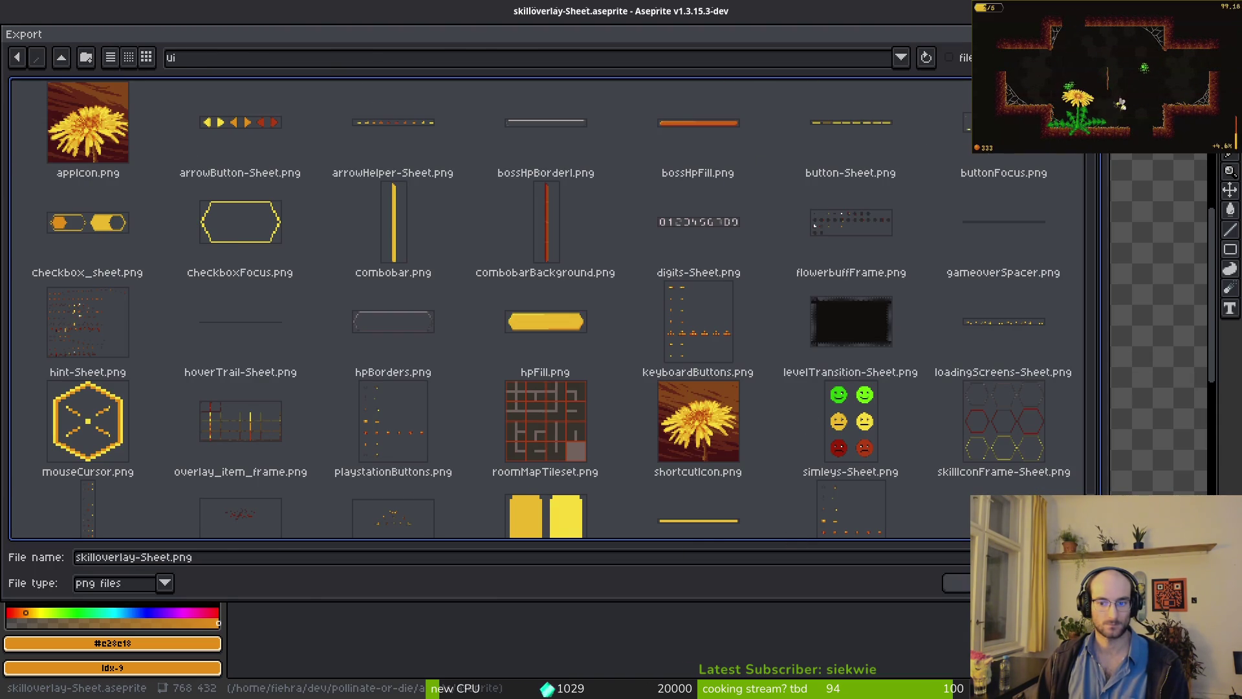
pyautogui.click(957, 583)
pyautogui.click(190, 207)
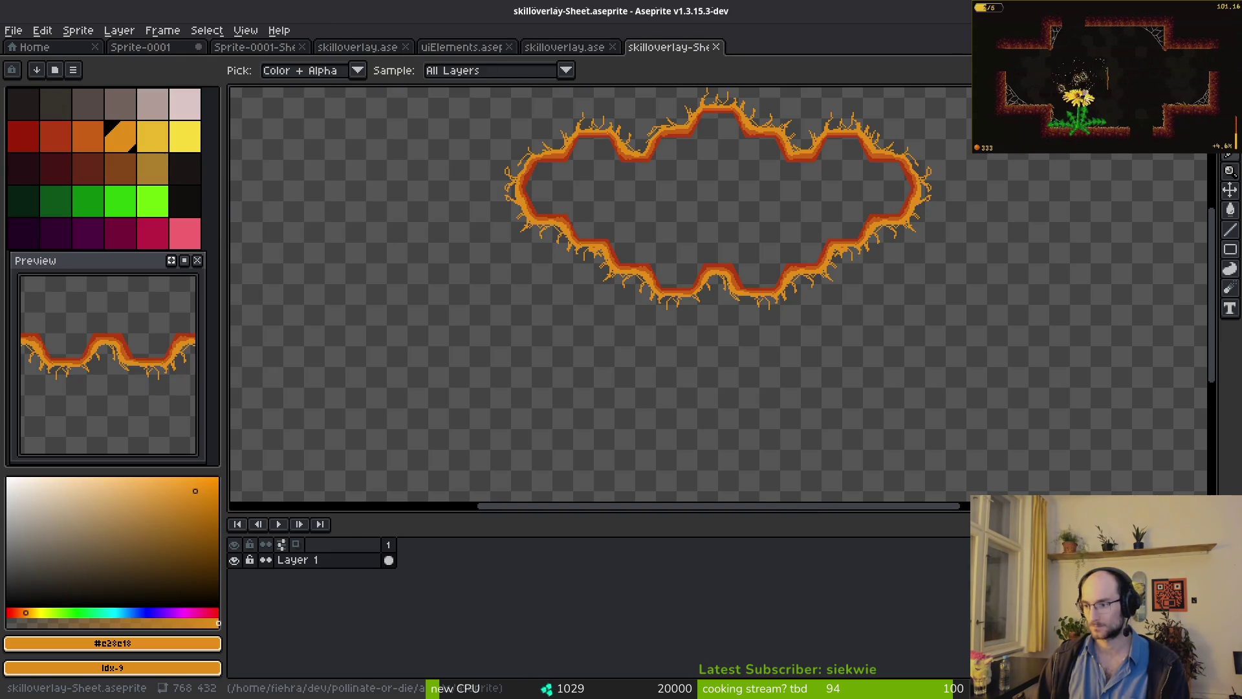
# - Open the skills_overlay scene in Godot and make its TextureRect visible and selected
pyautogui.hotkey('alt', 'Tab')
pyautogui.hotkey('alt', 'shift', 'o')
pyautogui.write('skills')
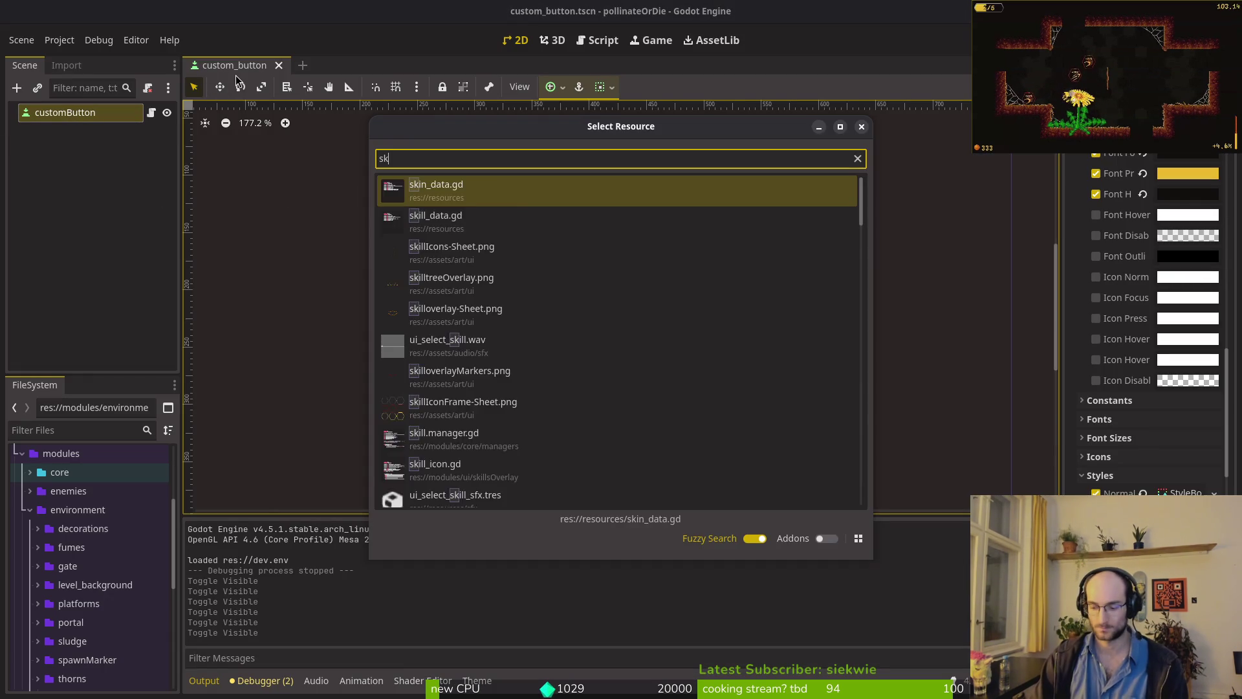
pyautogui.press('Return')
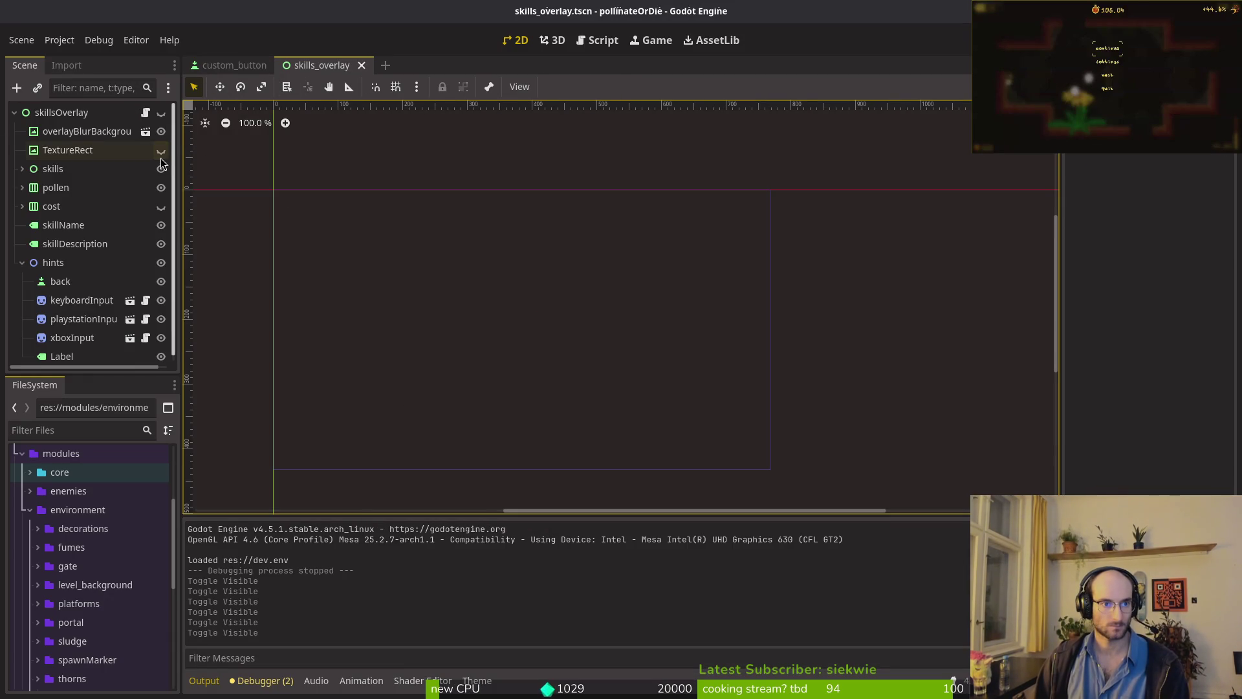
pyautogui.click(161, 150)
pyautogui.scroll(5, 452, 291)
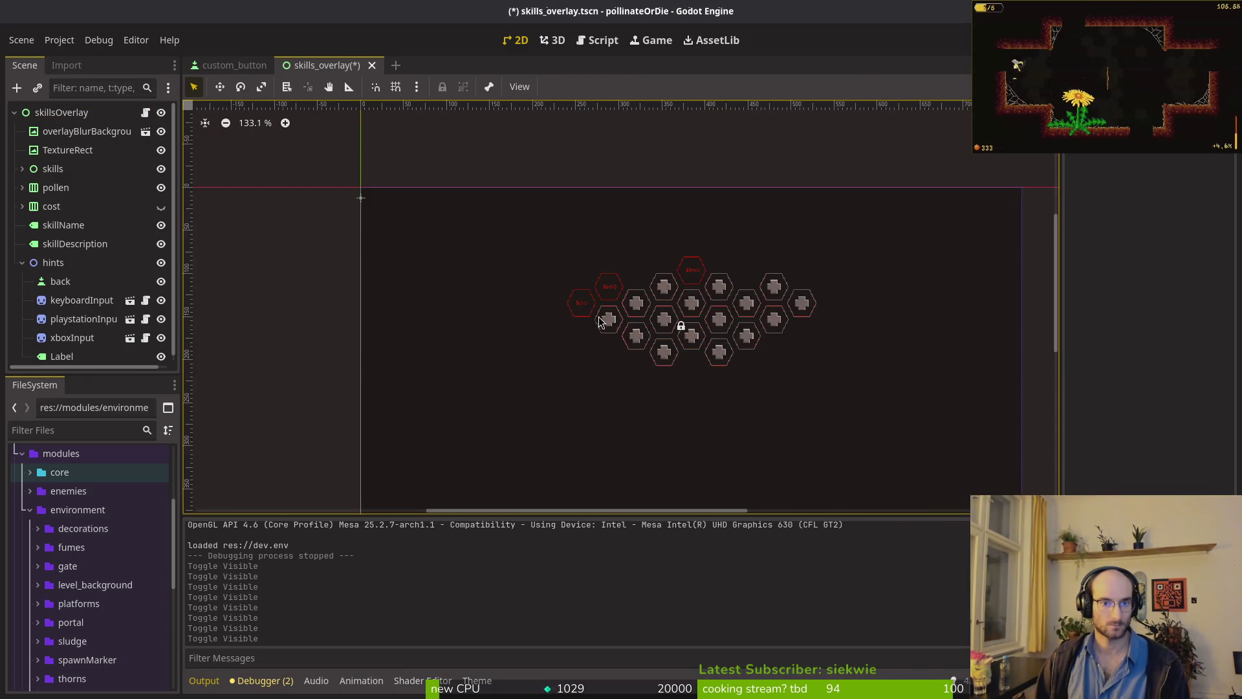
pyautogui.click(67, 150)
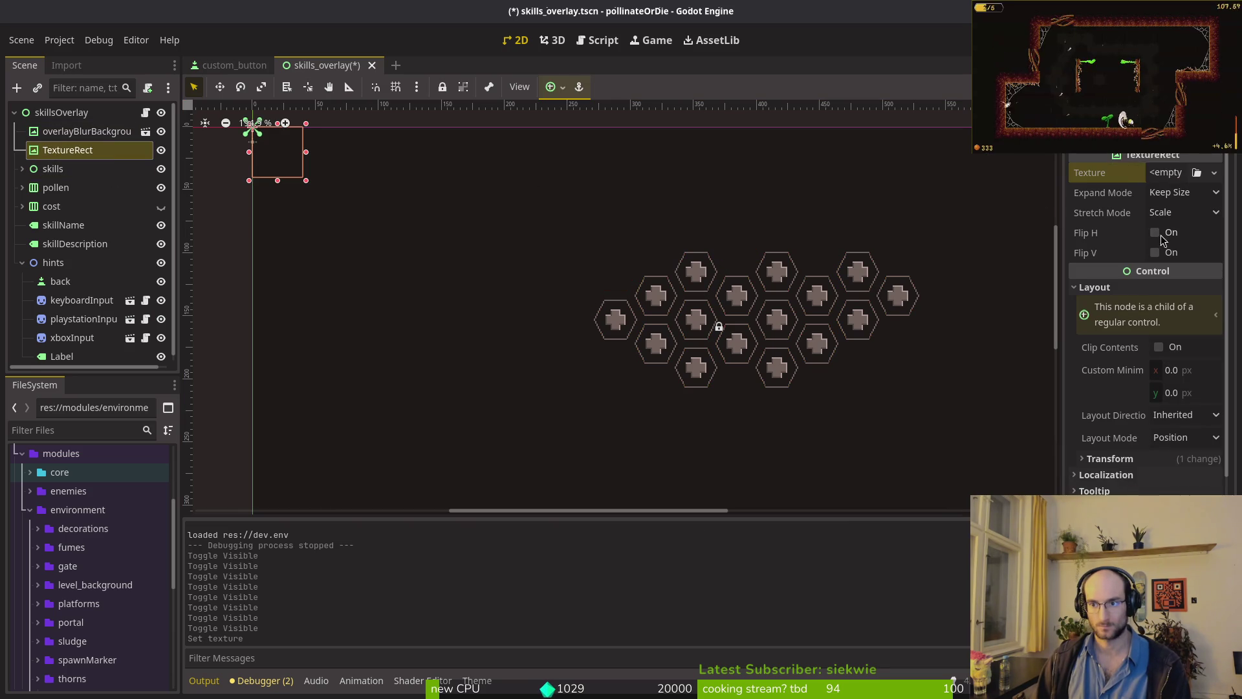
# - Load skilloverlay-Sheet.png as the TextureRect's texture, save the scene, and run the game
pyautogui.click(1177, 173)
pyautogui.click(1112, 536)
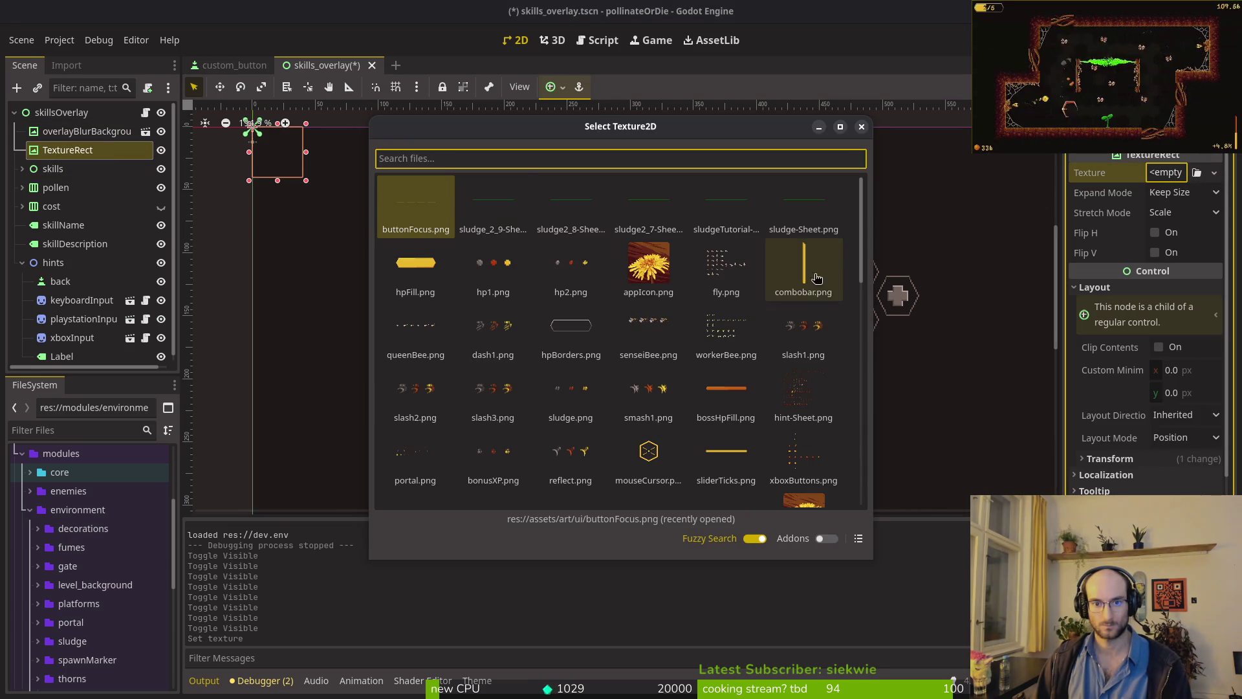
pyautogui.scroll(-3, 680, 333)
pyautogui.write('skiover')
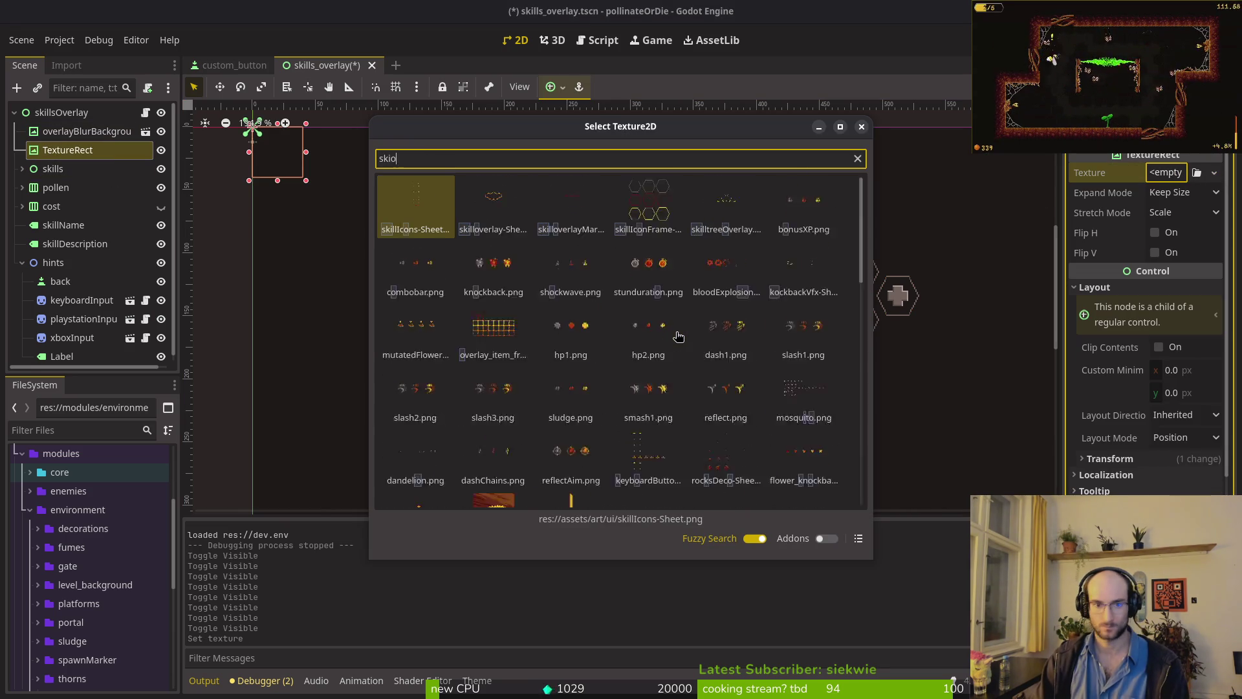
pyautogui.press('Return')
pyautogui.hotkey('ctrl', 's')
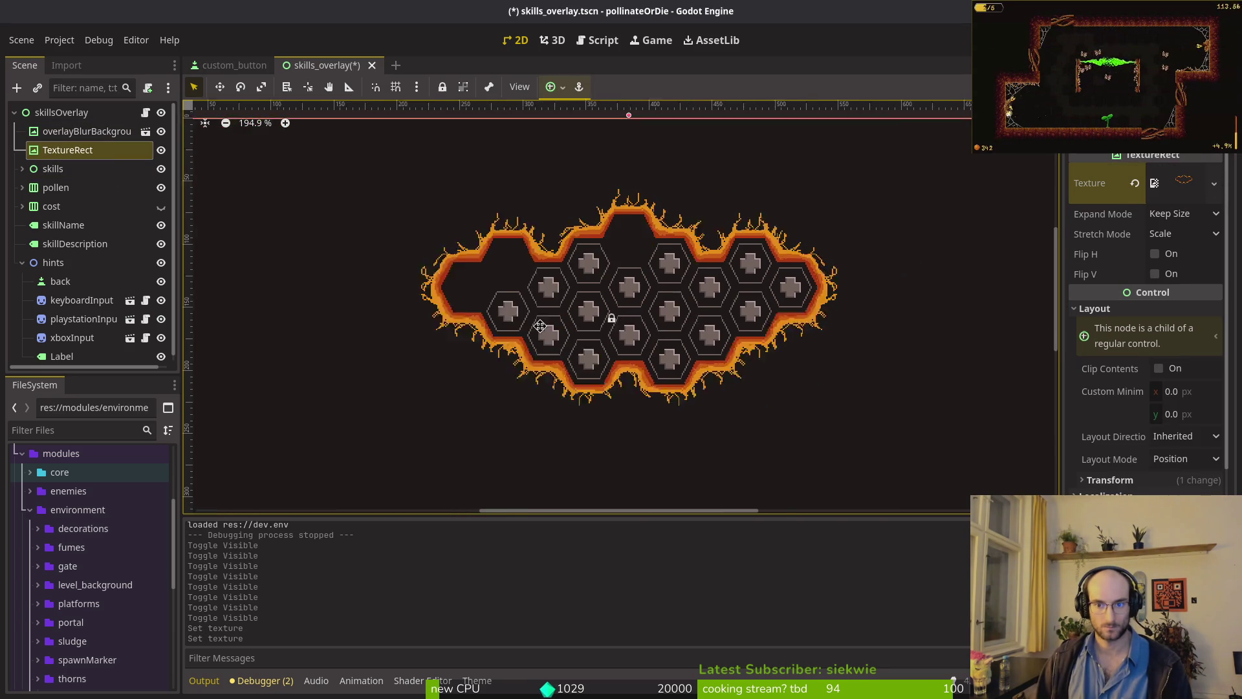
pyautogui.press('F5')
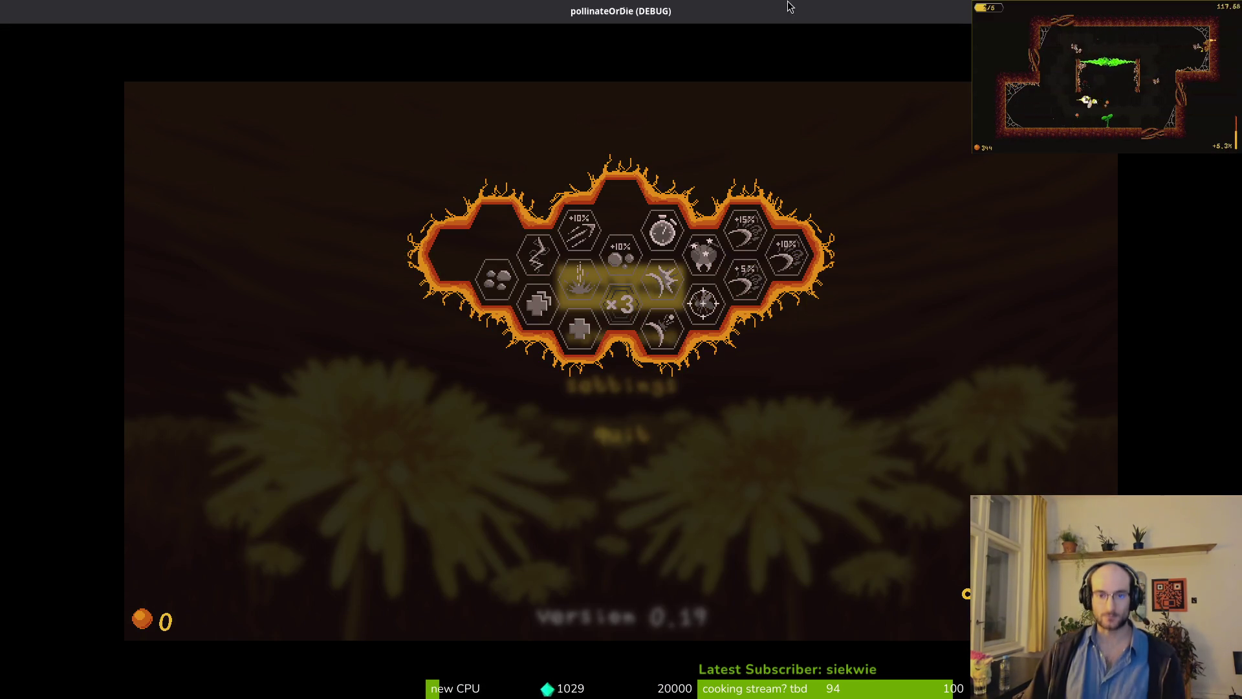
# - Relaunch the game, continue into the hub, and open the upgrade skill tree at the bee NPC
pyautogui.press('F8')
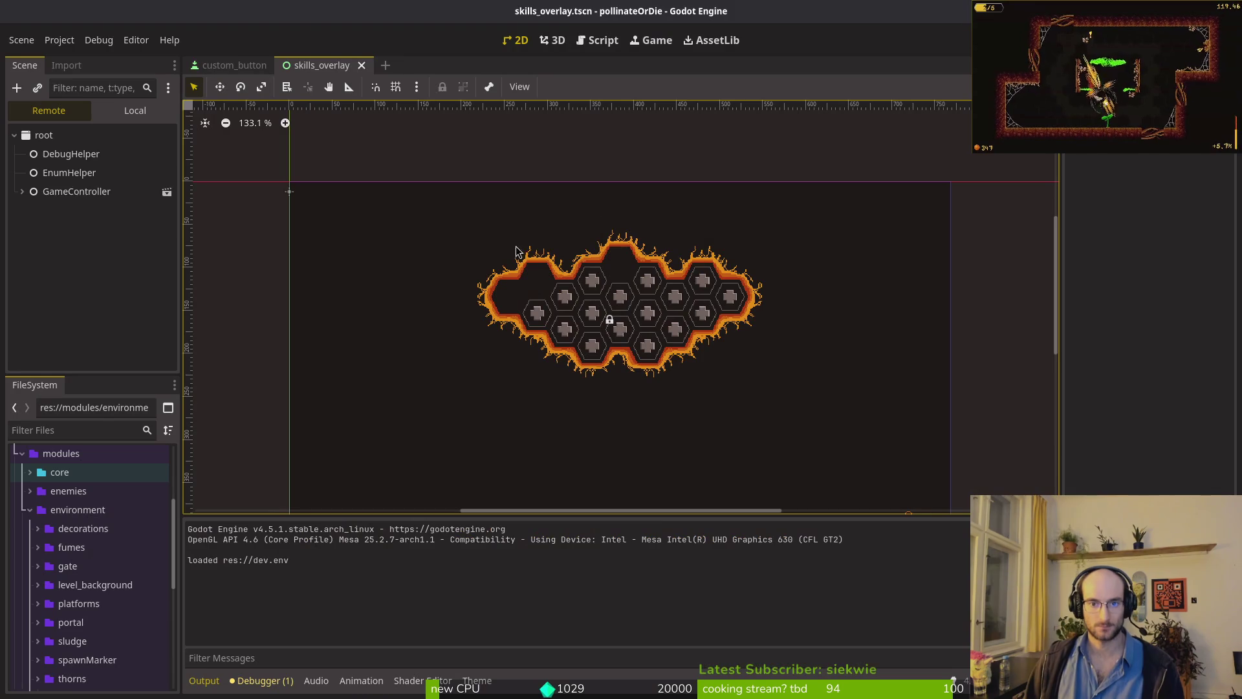
pyautogui.press('F5')
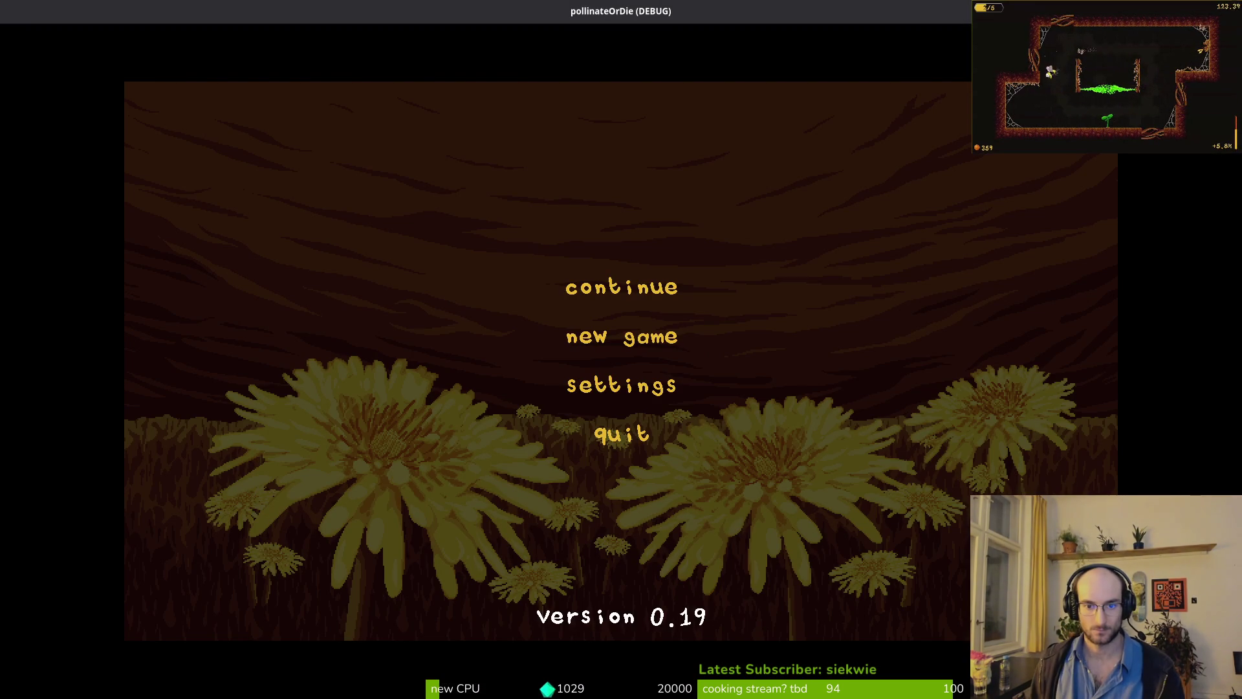
pyautogui.press('Up')
pyautogui.press('Return')
pyautogui.press('Right')
pyautogui.press('Up')
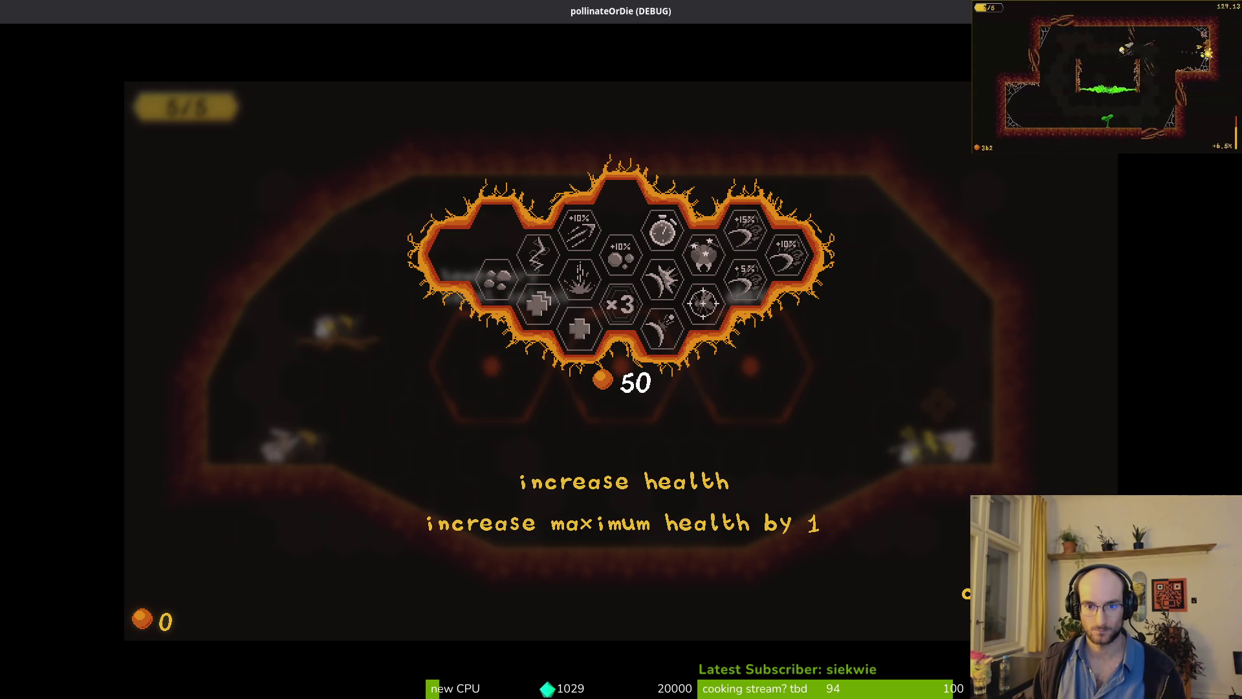
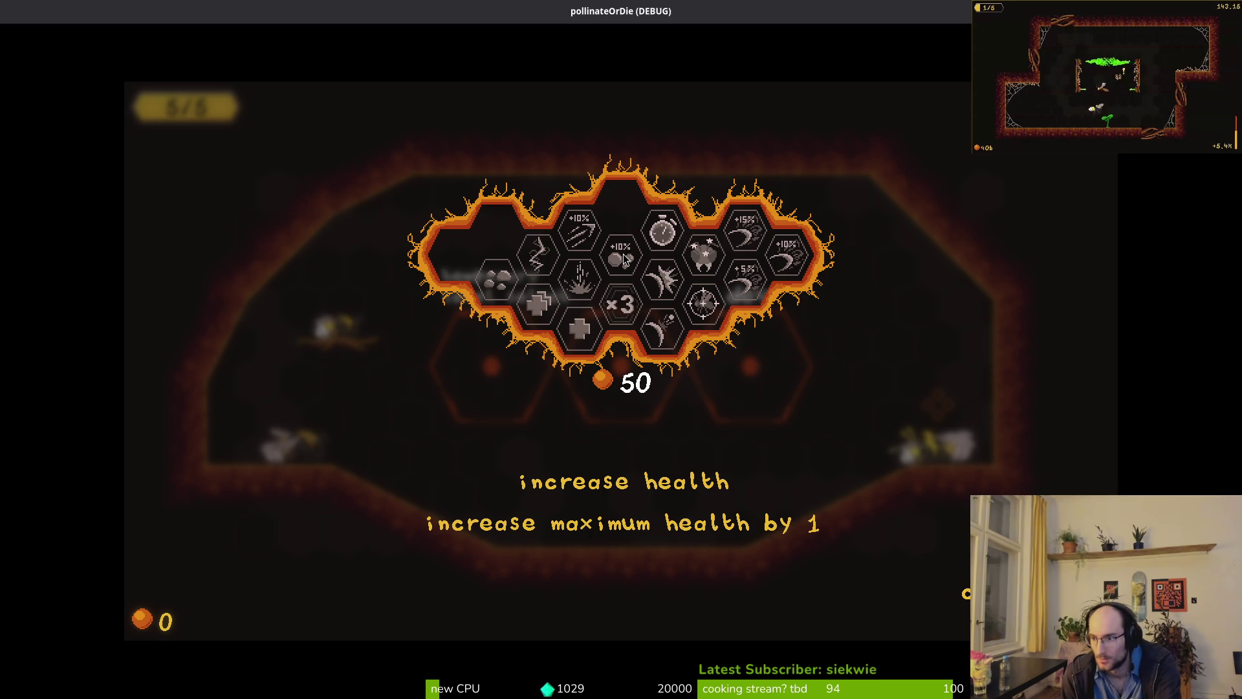
# - Open skilloverlay.ase in Aseprite and make the red numbered hex-grid layer visible
pyautogui.hotkey('alt', 'Tab')
pyautogui.click(716, 46)
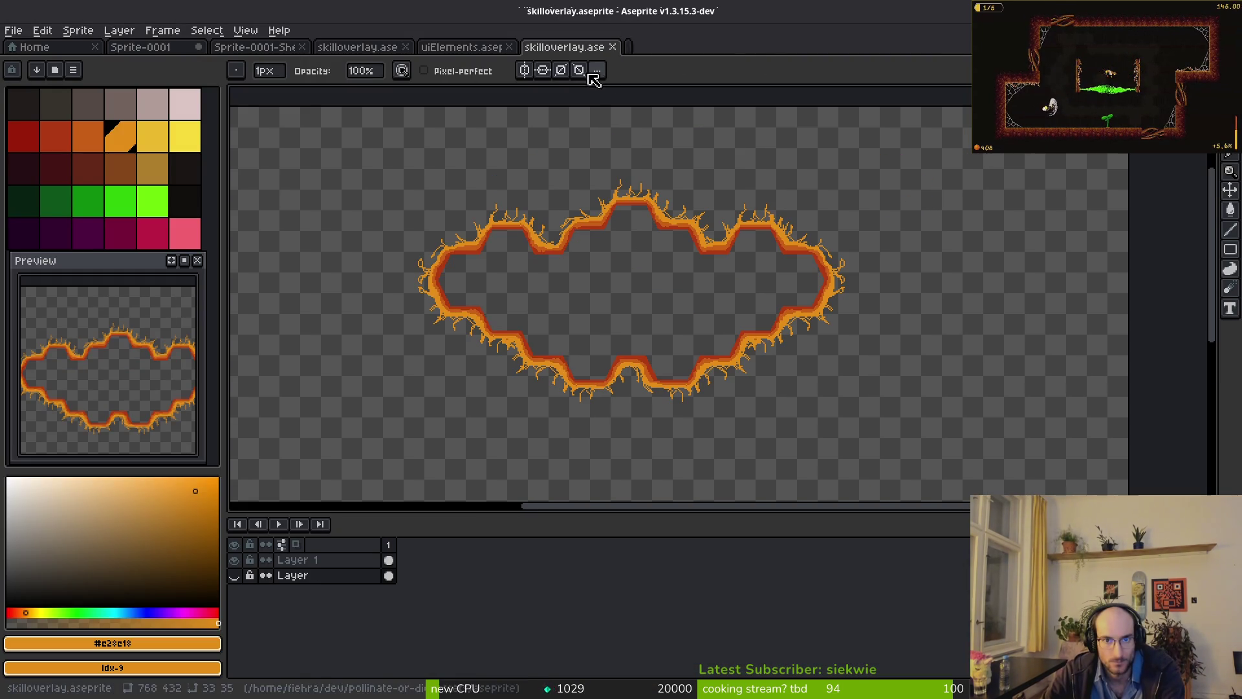
pyautogui.click(235, 575)
pyautogui.scroll(3, 632, 203)
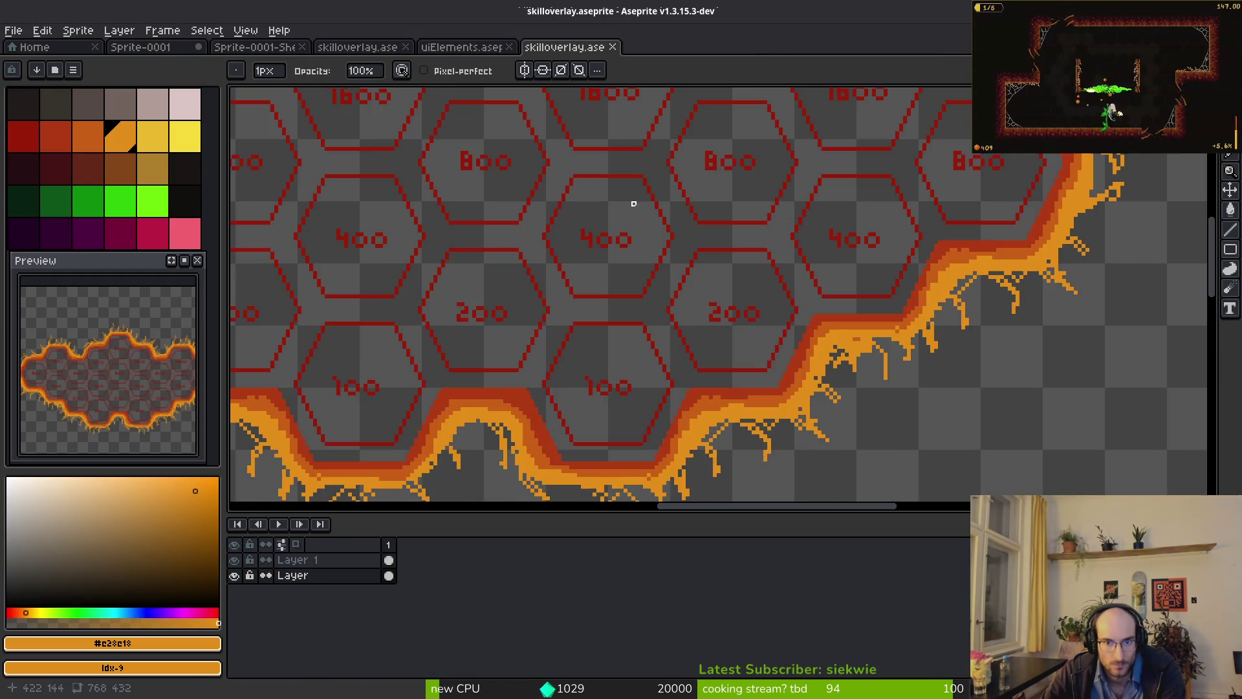
pyautogui.scroll(-2, 647, 277)
pyautogui.scroll(1, 615, 328)
# - Go back to the running game and close its window
pyautogui.press('alt')
pyautogui.hotkey('alt', 'Tab')
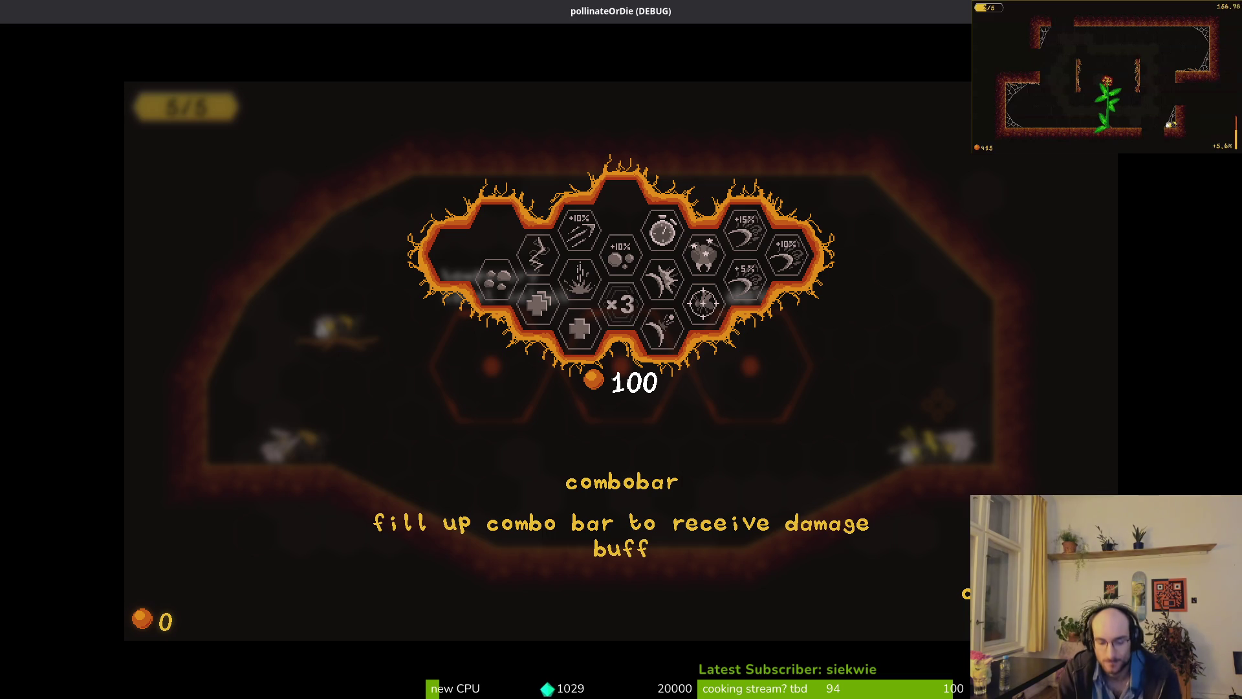
pyautogui.hotkey('alt', 'F4')
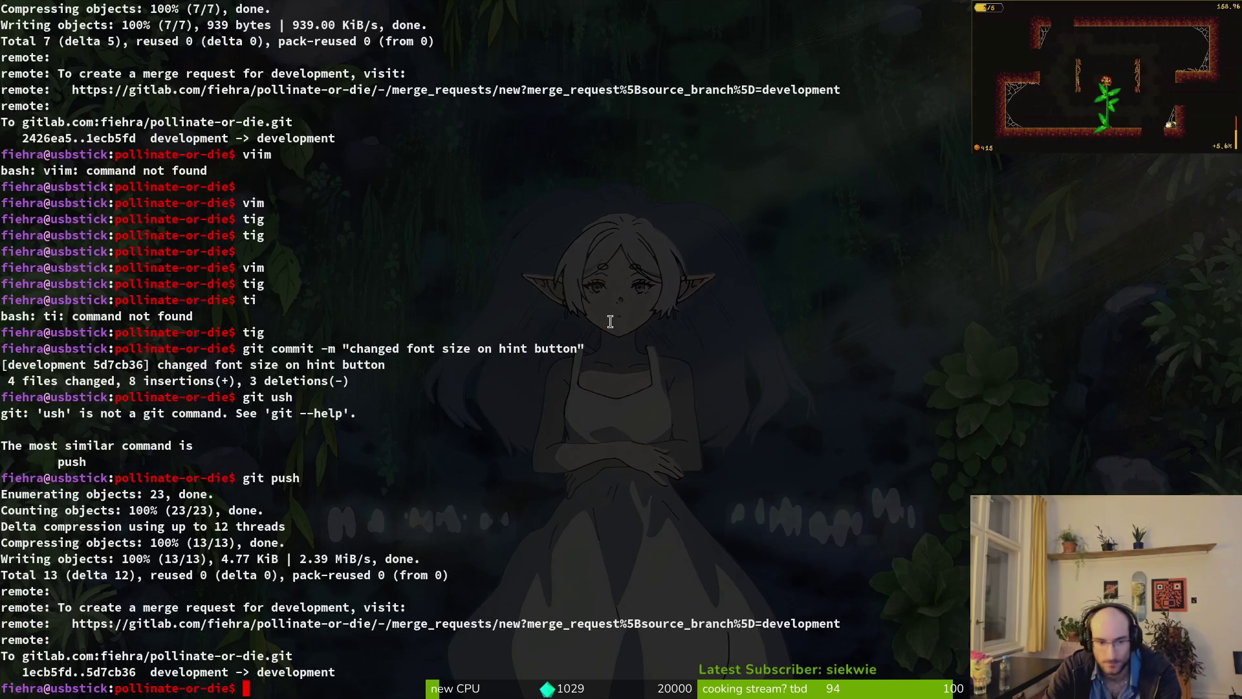
# - Launch Neovim on the project with 'vim .' and browse game.controller.gd up toward reset_run
pyautogui.write('vim .')
pyautogui.press('Return')
pyautogui.hotkey('ctrl', 'p')
pyautogui.write('game')
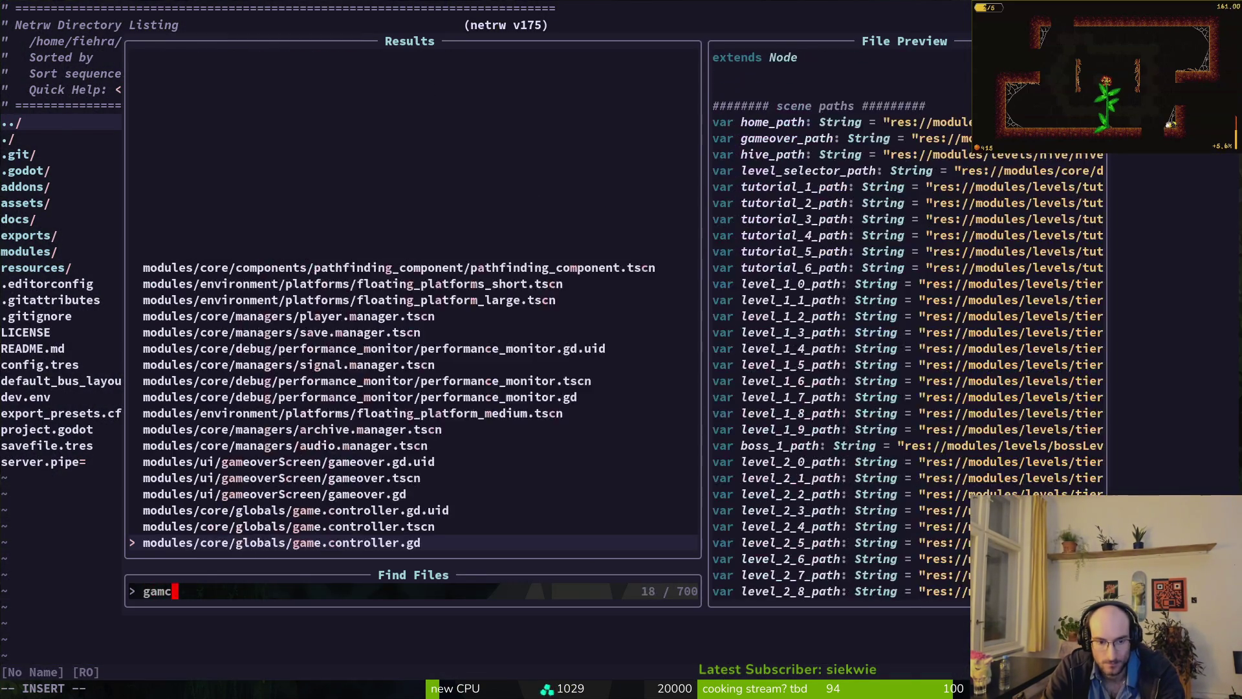
pyautogui.press('Return')
pyautogui.press('G')
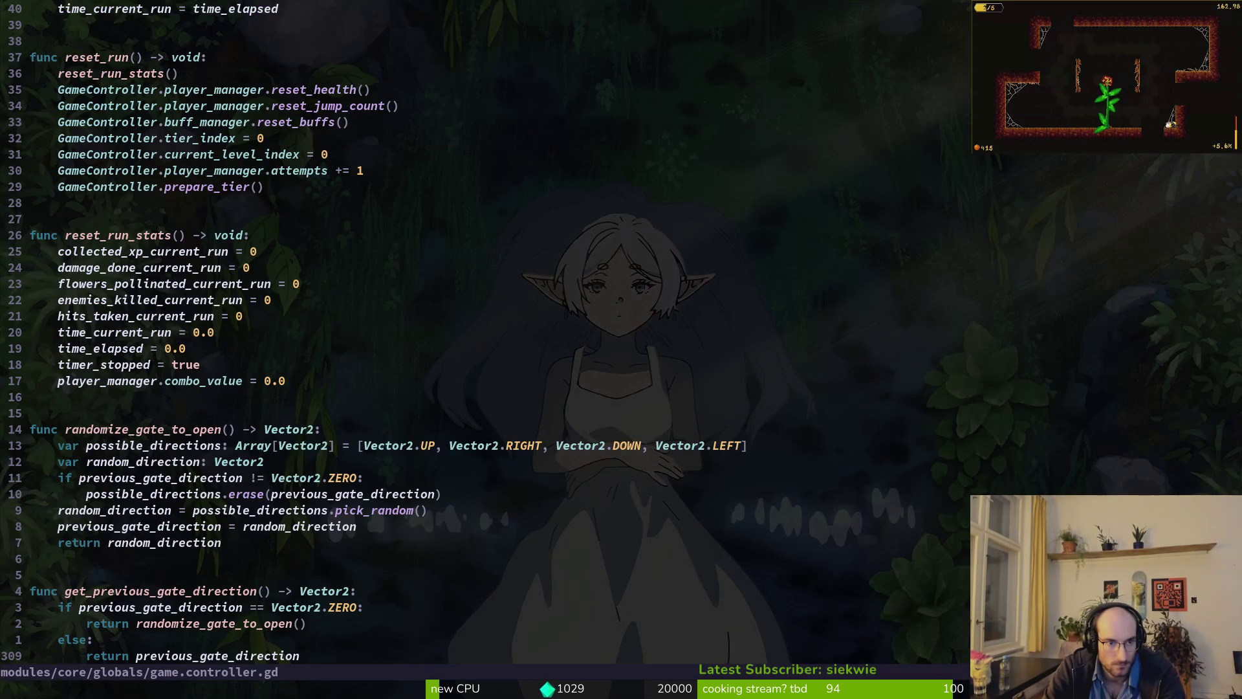
pyautogui.press('2')
pyautogui.press('8')
pyautogui.press('k')
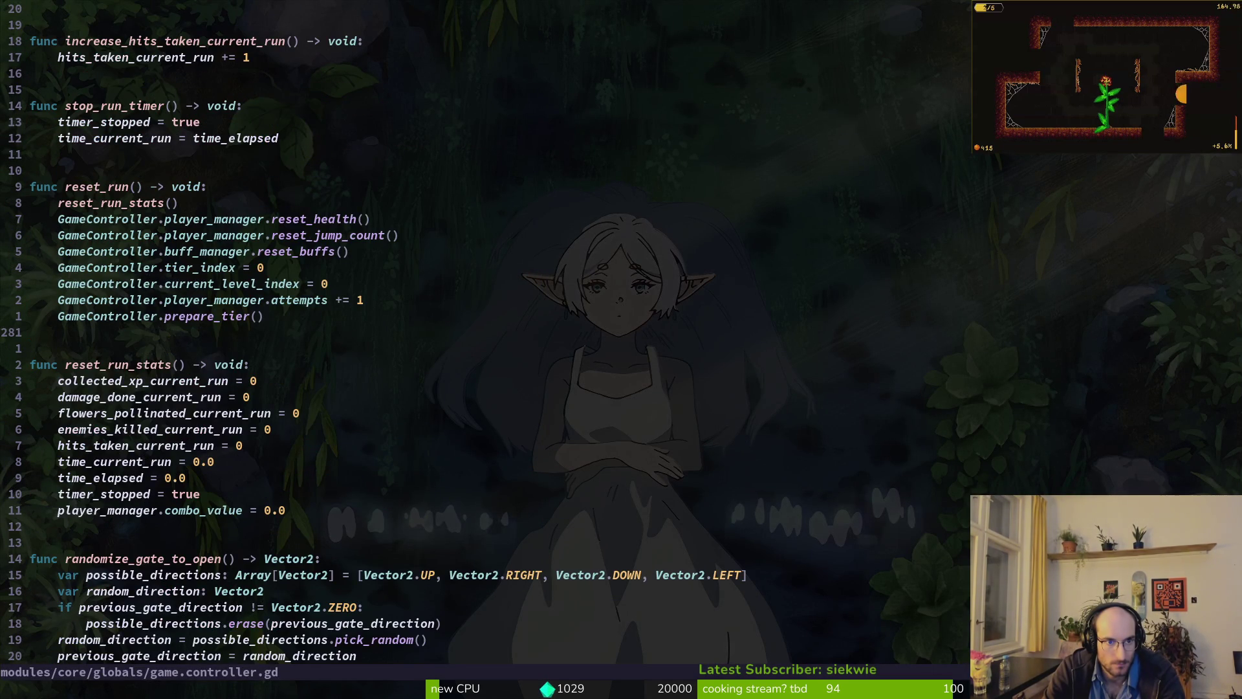
pyautogui.press('2')
pyautogui.press('0')
pyautogui.press('k')
# - In player.manager.gd change xp_total = 0 to 100000, then launch the game with F5
pyautogui.hotkey('ctrl', 'p')
pyautogui.write('player.m')
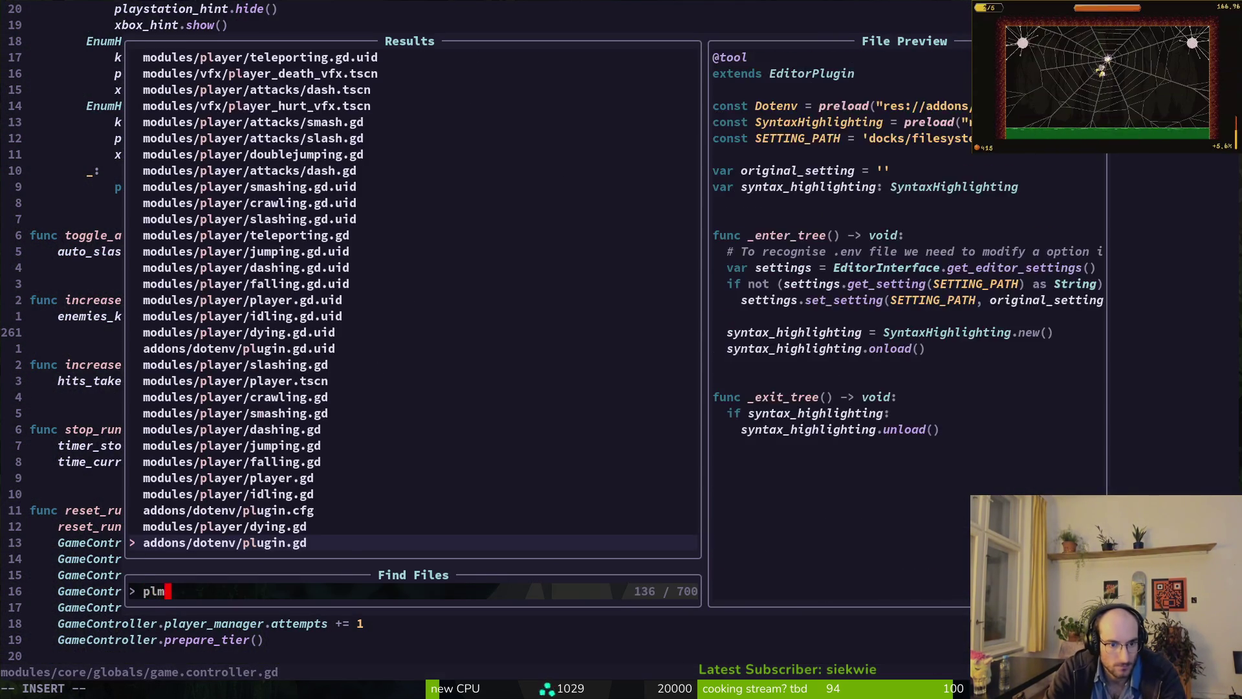
pyautogui.write('an')
pyautogui.press('Return')
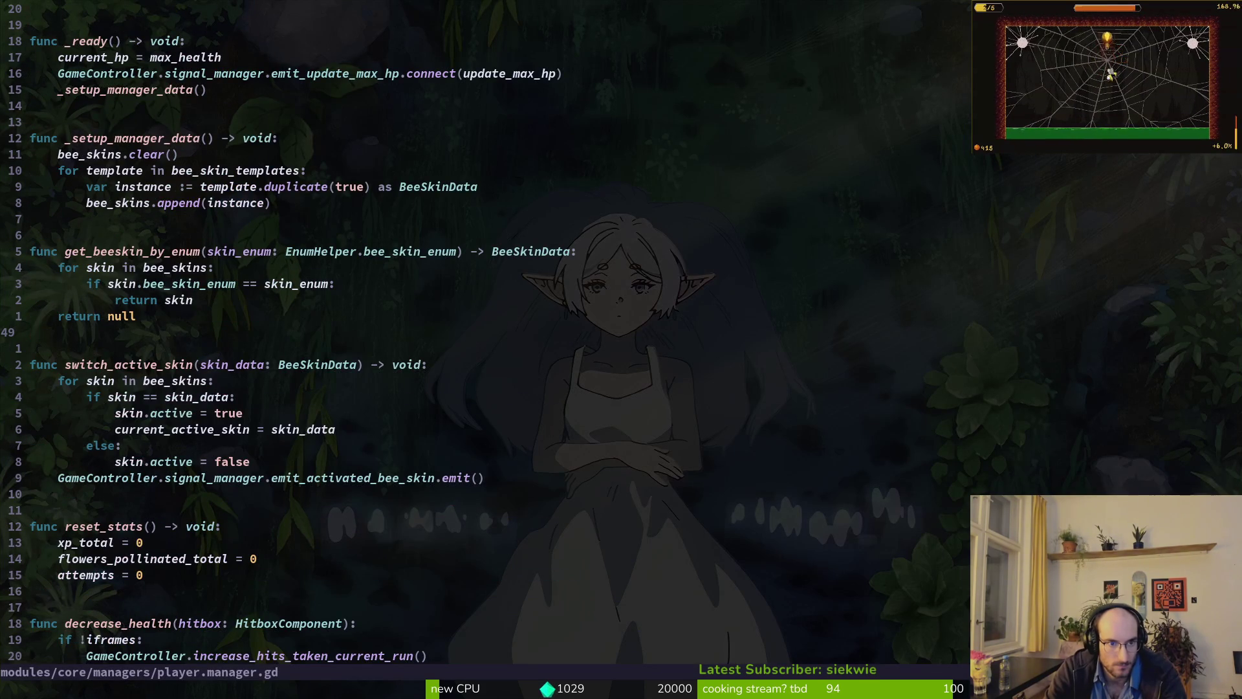
pyautogui.press('1')
pyautogui.press('3')
pyautogui.press('j')
pyautogui.press('f')
pyautogui.press('=')
pyautogui.write('w100000')
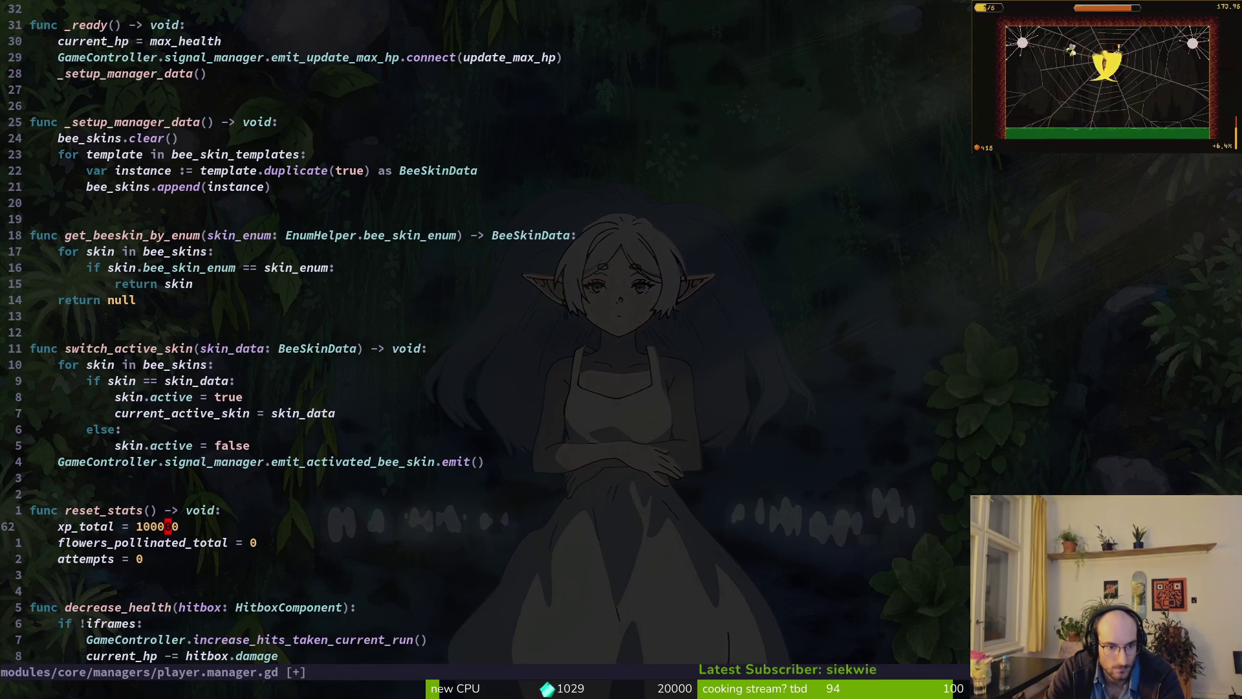
pyautogui.press('Escape')
pyautogui.press('F5')
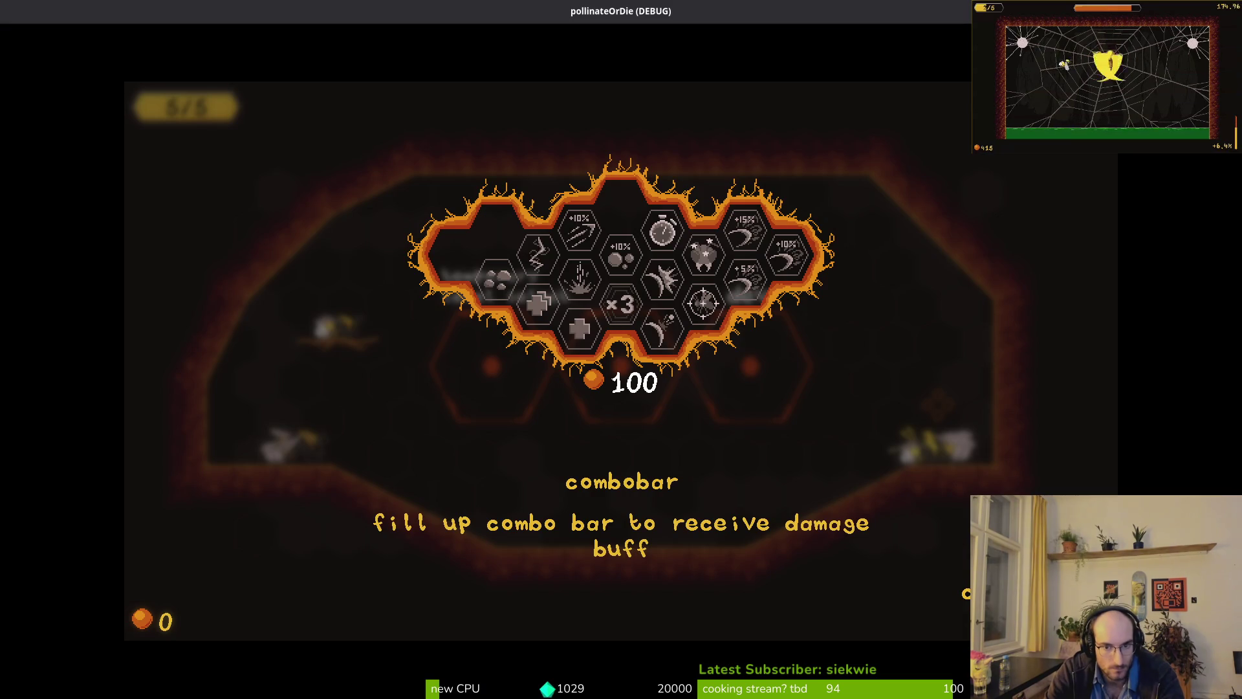
# - Restart the game, continue the saved run into the hive, and open the upgrade honeycomb with Tab
pyautogui.press('F5')
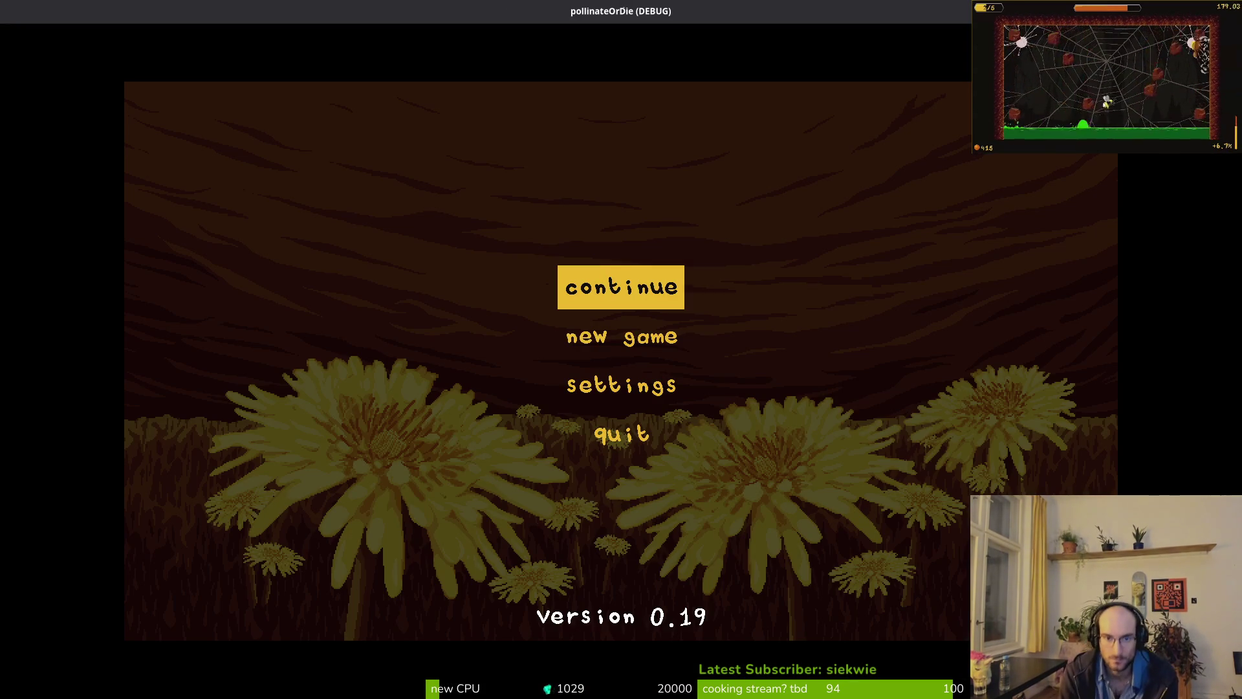
pyautogui.press('Return')
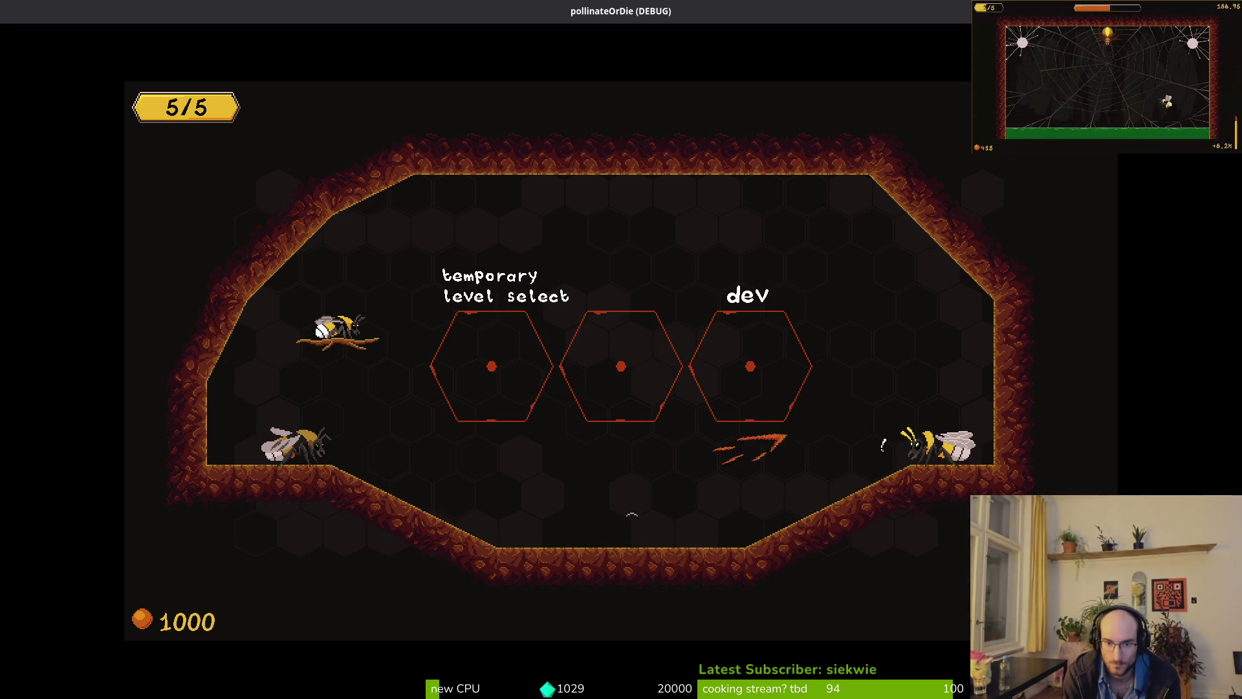
pyautogui.press('Tab')
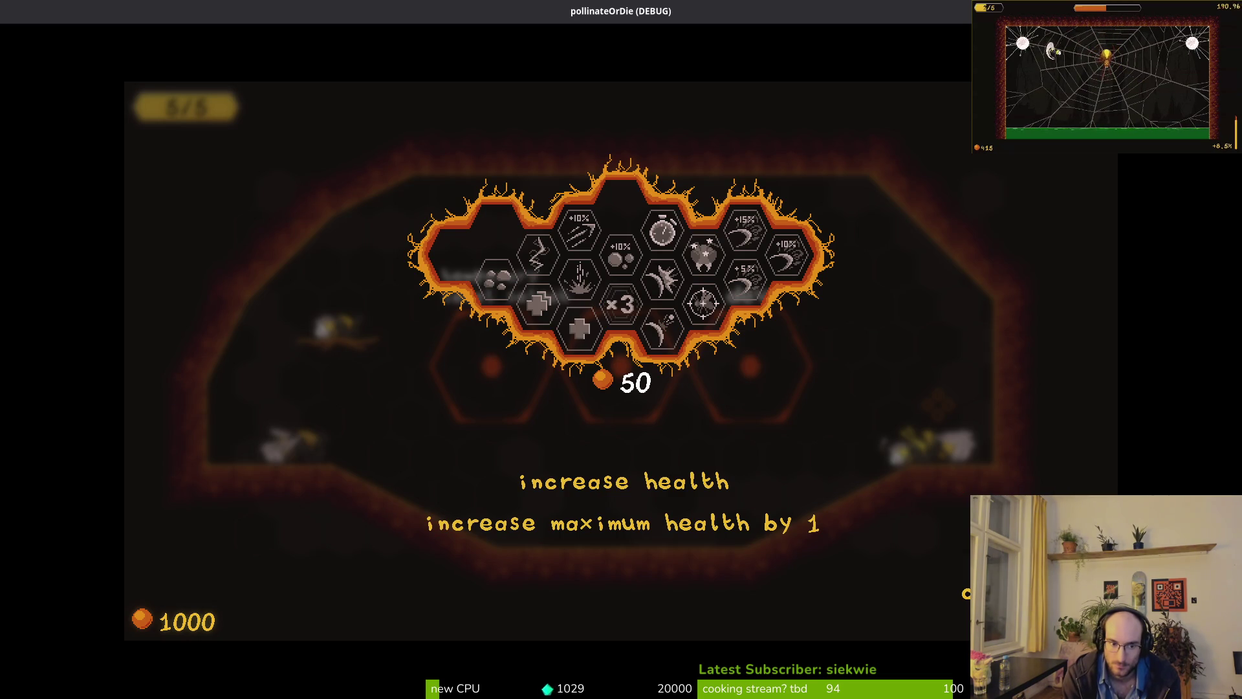
# - Buy the combobar, smash damage, reflect projectiles and increase health upgrades
pyautogui.press('Right')
pyautogui.press('Return')
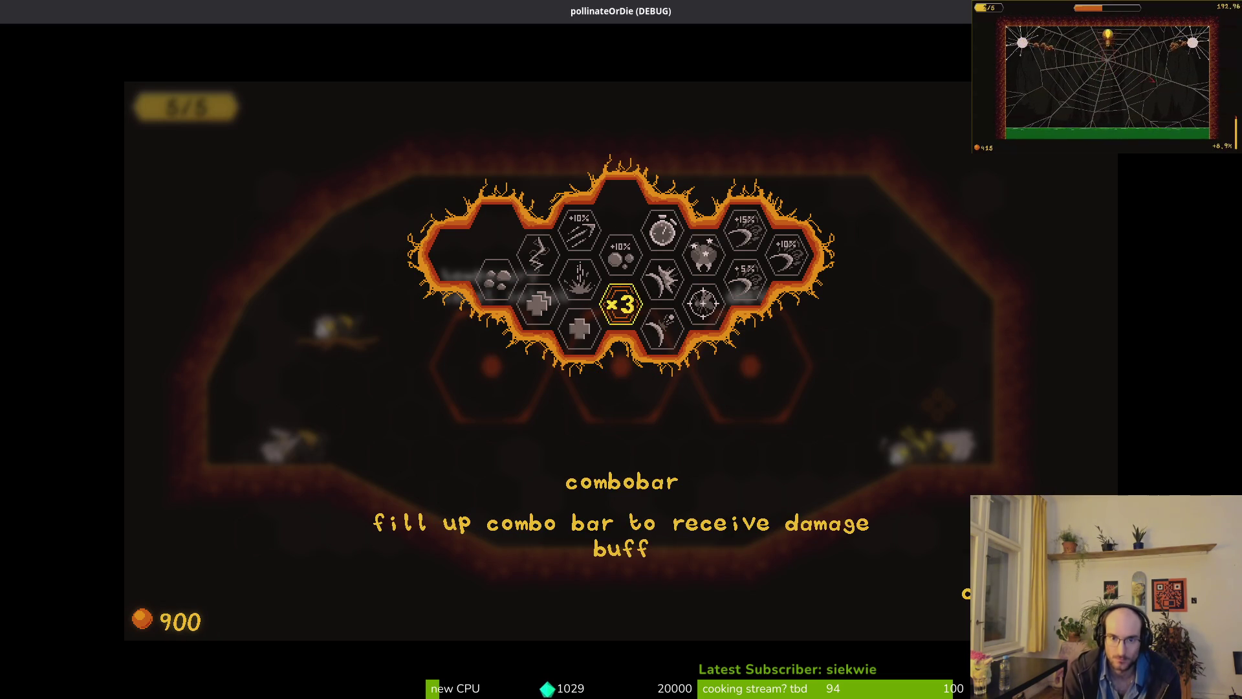
pyautogui.press('Right')
pyautogui.press('Return')
pyautogui.press('Down')
pyautogui.press('Return')
pyautogui.press('Left')
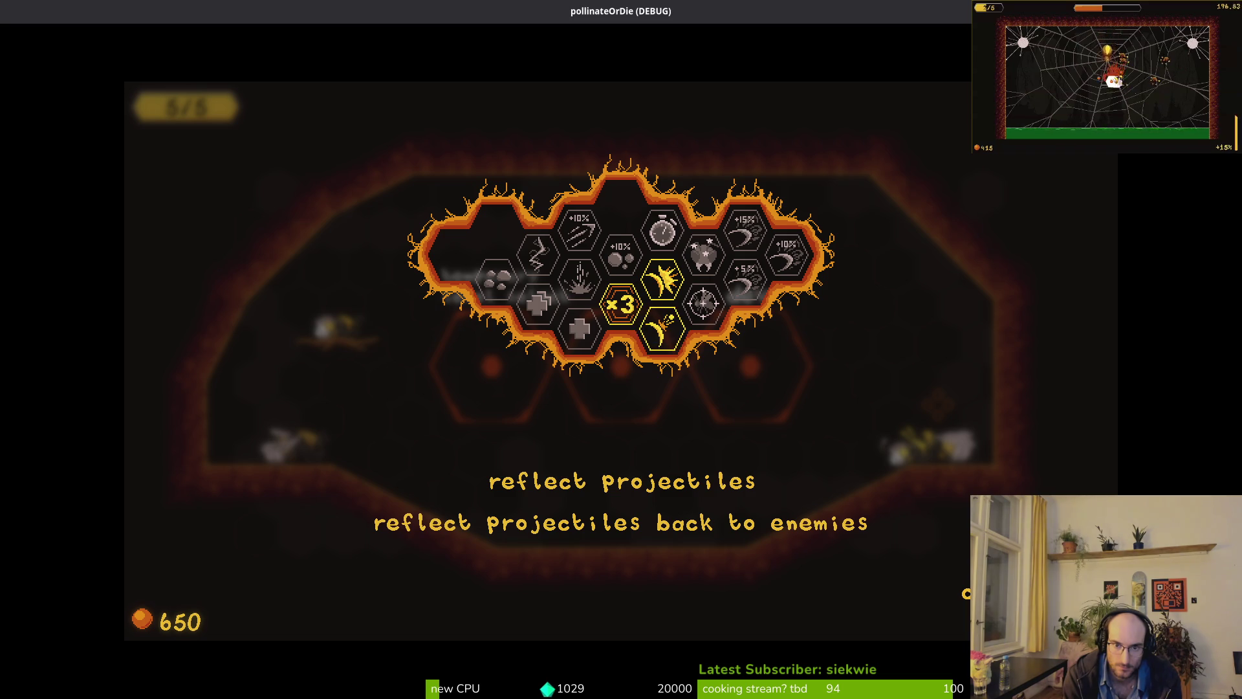
pyautogui.press('Down')
pyautogui.press('Return')
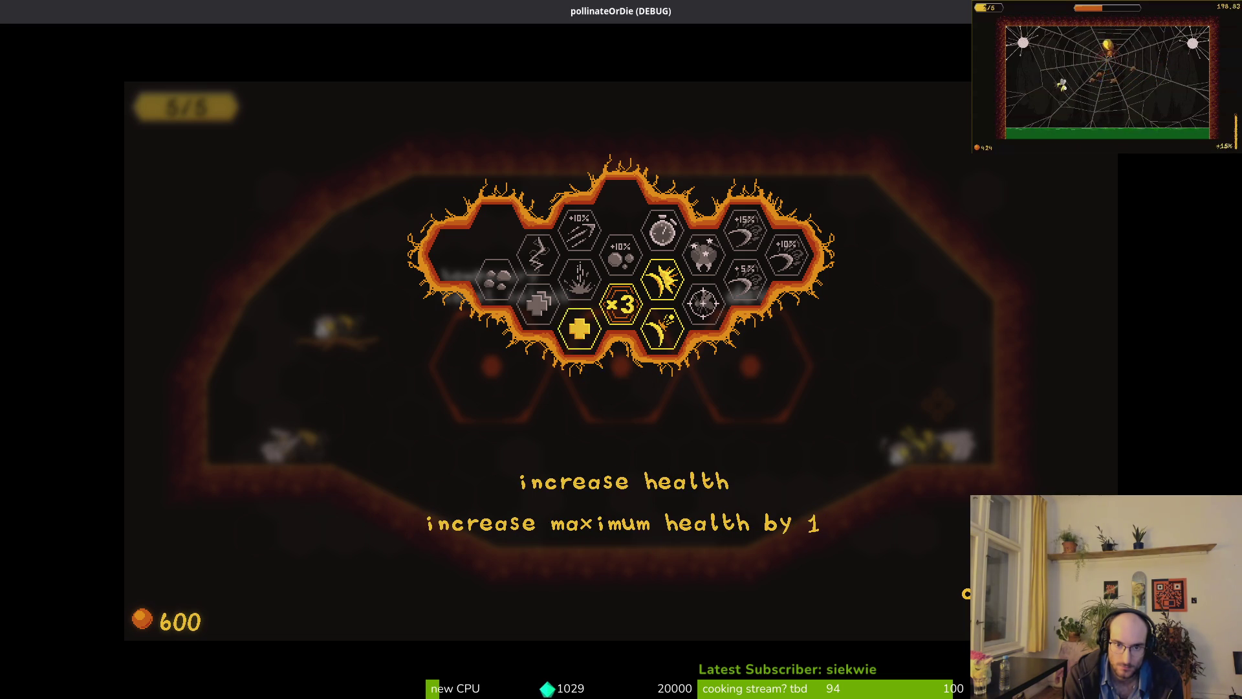
# - Buy a second increase health and the shockwave upgrade, browse stun duration and knockback damage, then close the game
pyautogui.press('Up')
pyautogui.press('Return')
pyautogui.press('Left')
pyautogui.press('Down')
pyautogui.press('Return')
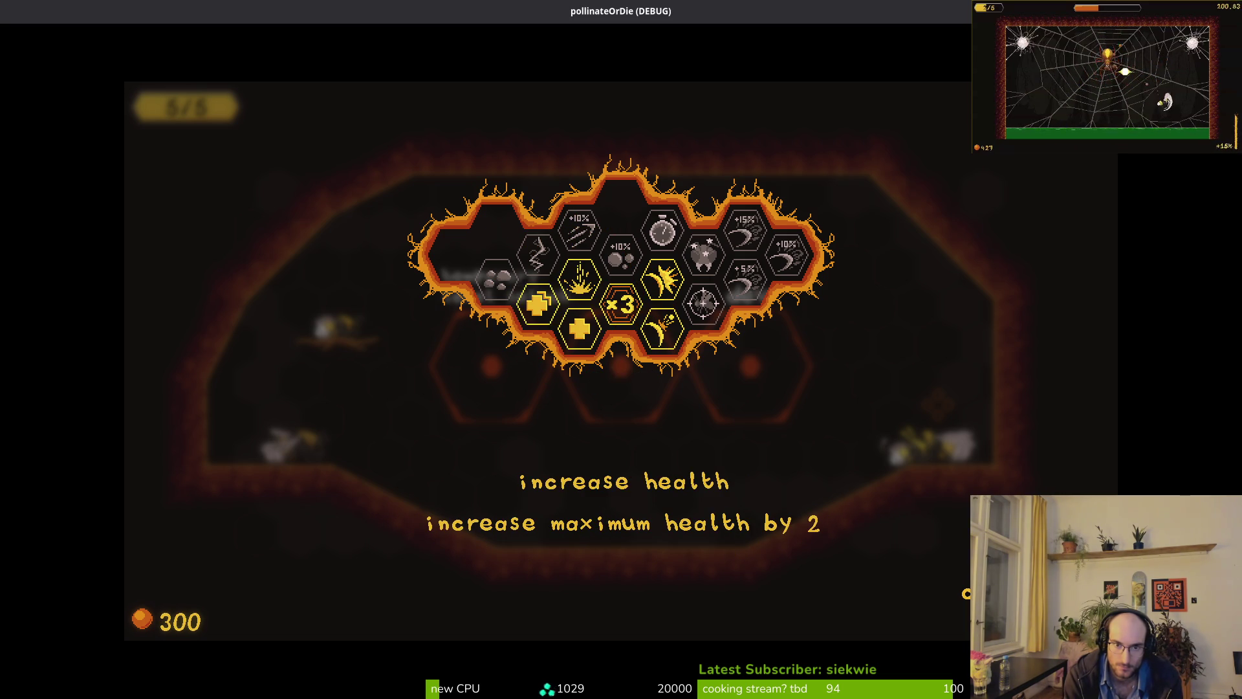
pyautogui.press('Right')
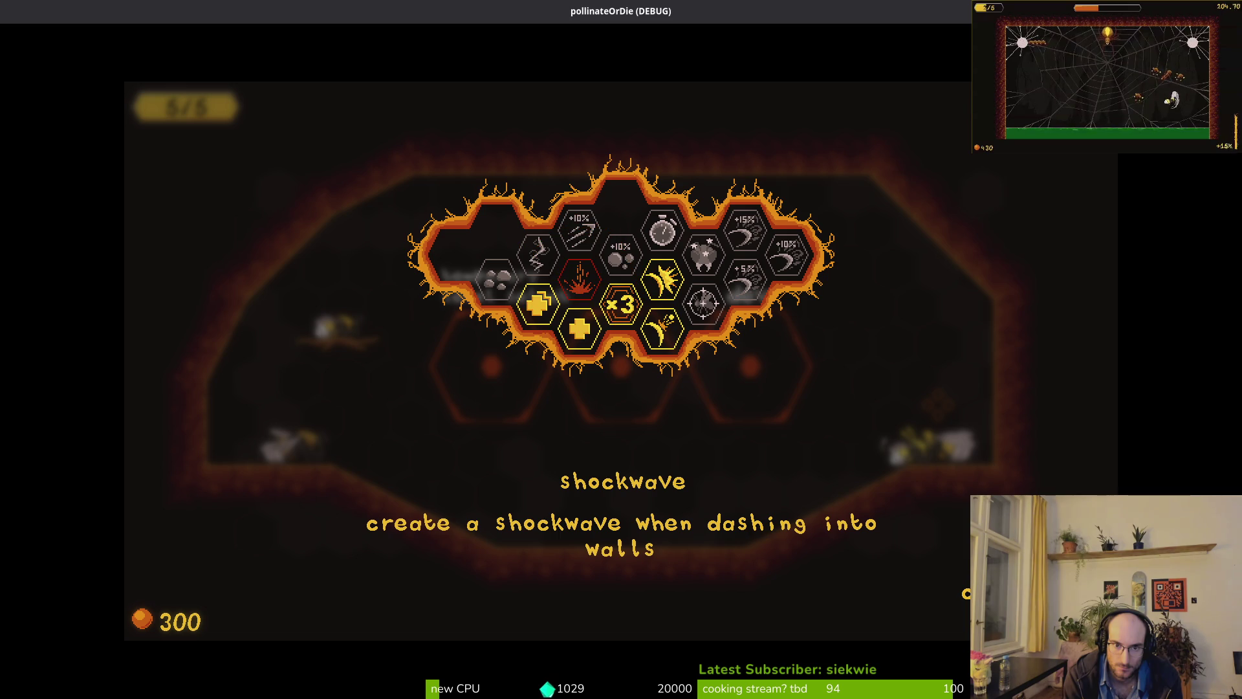
pyautogui.press('Return')
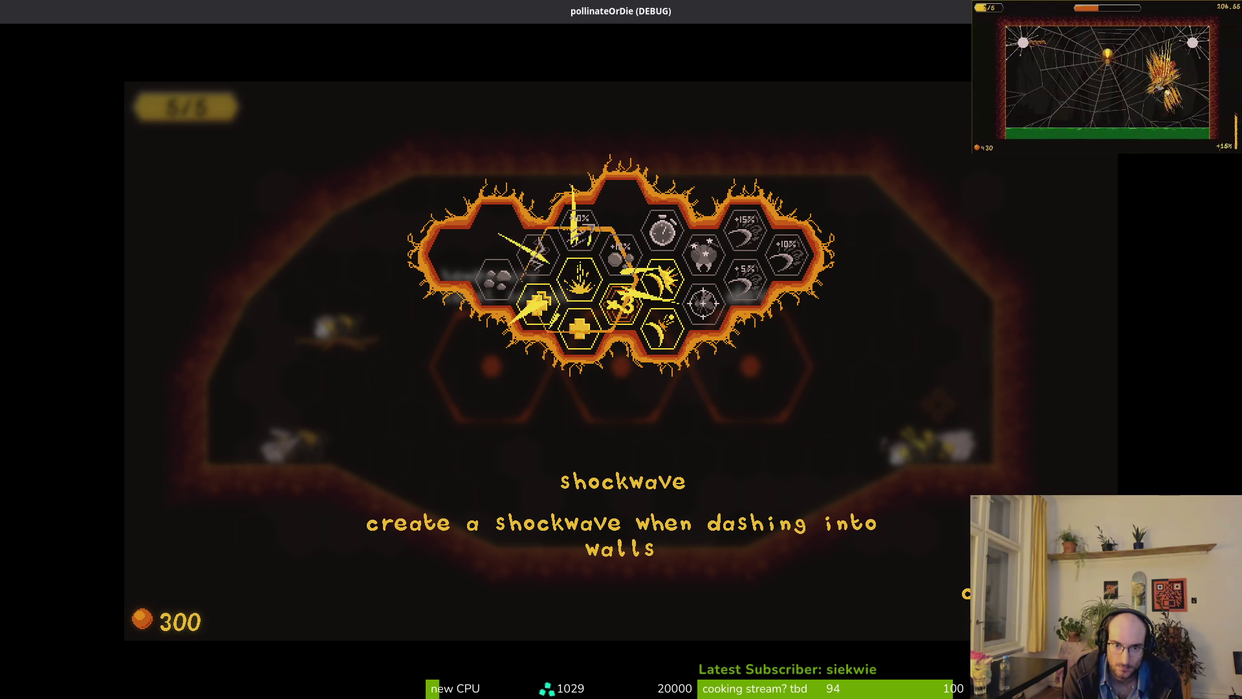
pyautogui.press('Right')
pyautogui.press('Right')
pyautogui.press('Left')
pyautogui.press('Up')
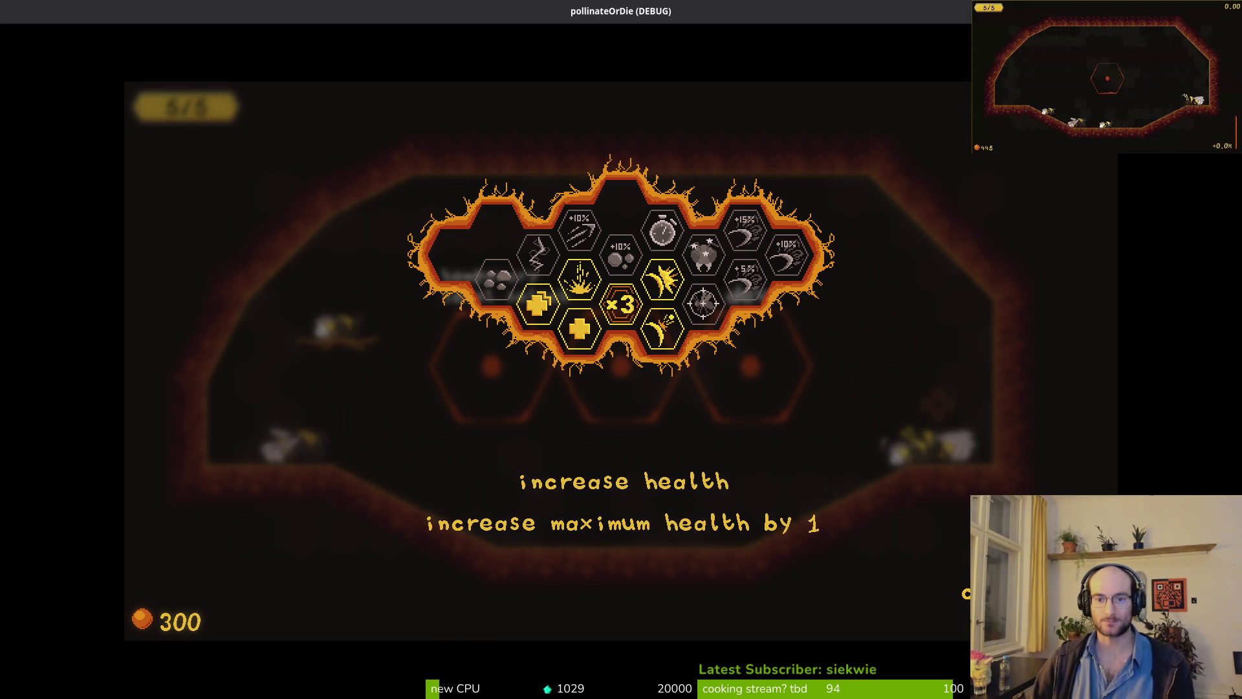
pyautogui.press('F5')
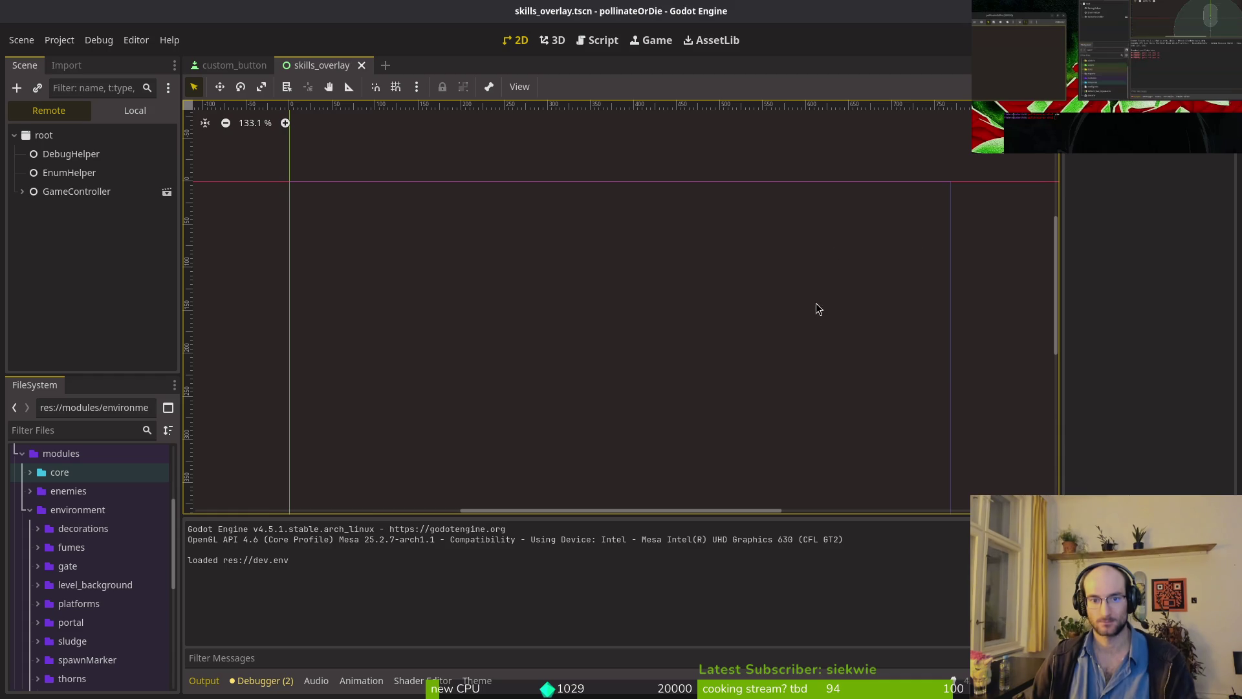
# - In Aseprite, marquee-select the area around the top 3200 hexagon, then deselect it
pyautogui.hotkey('alt', 'Tab')
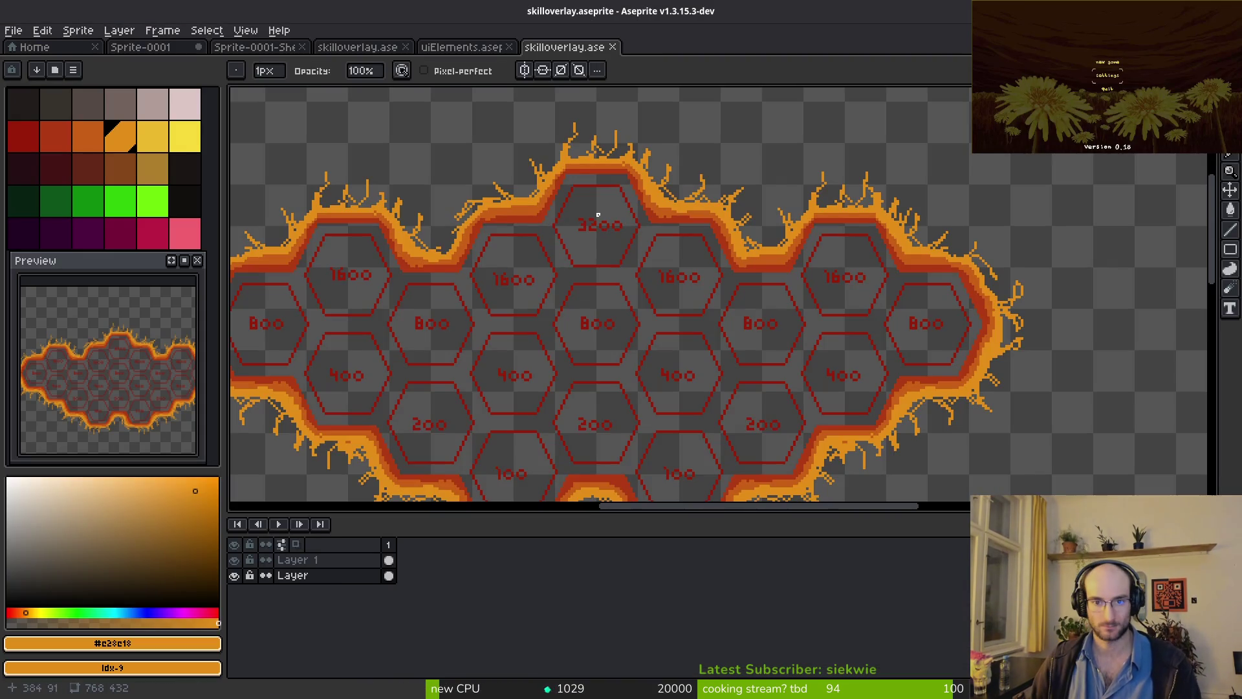
pyautogui.scroll(3, 633, 202)
pyautogui.scroll(-3, 633, 202)
pyautogui.press('m')
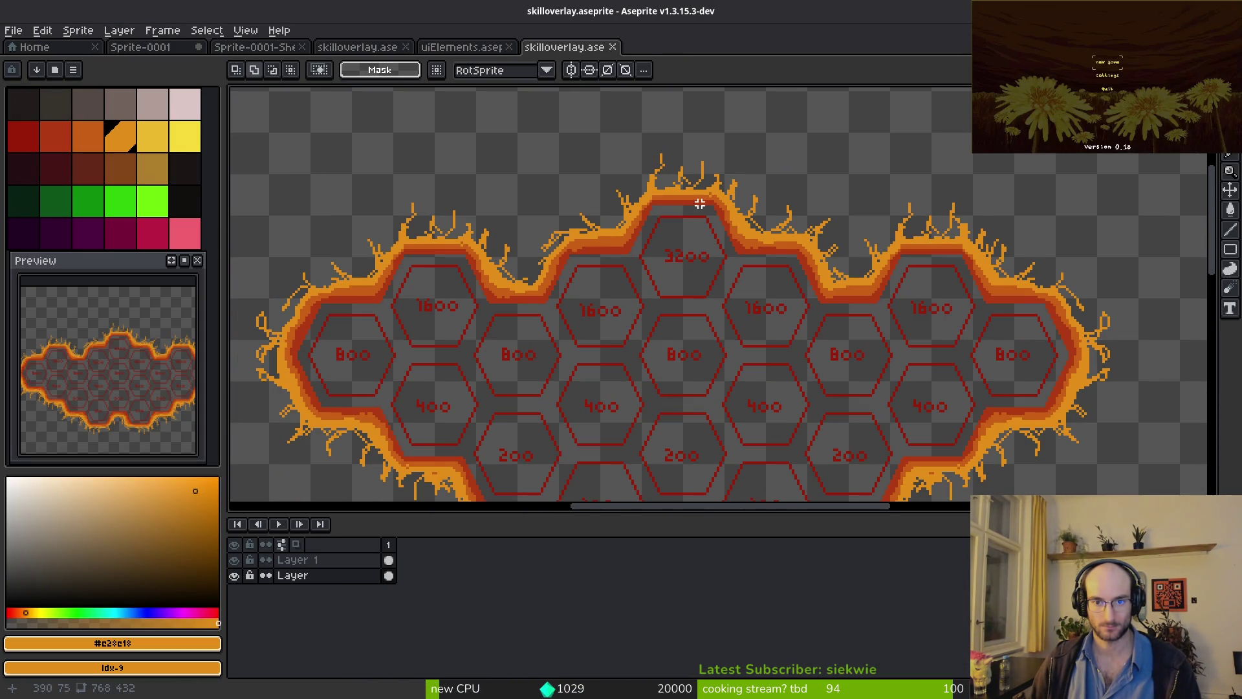
pyautogui.scroll(2, 699, 204)
pyautogui.moveTo(524, 120)
pyautogui.mouseDown()
pyautogui.moveTo(885, 374)
pyautogui.moveTo(868, 377)
pyautogui.mouseUp()
pyautogui.hotkey('ctrl', 'd')
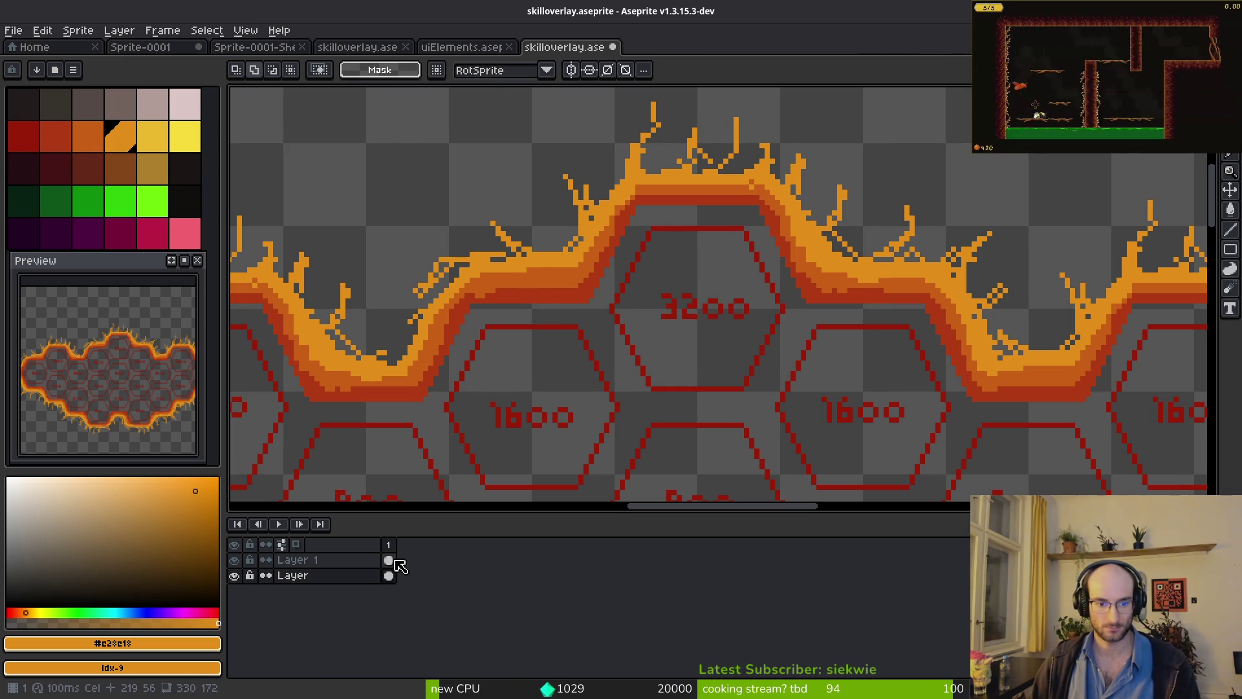
# - Confirm the hex-grid layer's name as 'skils'
pyautogui.click(331, 578)
pyautogui.doubleClick(332, 581)
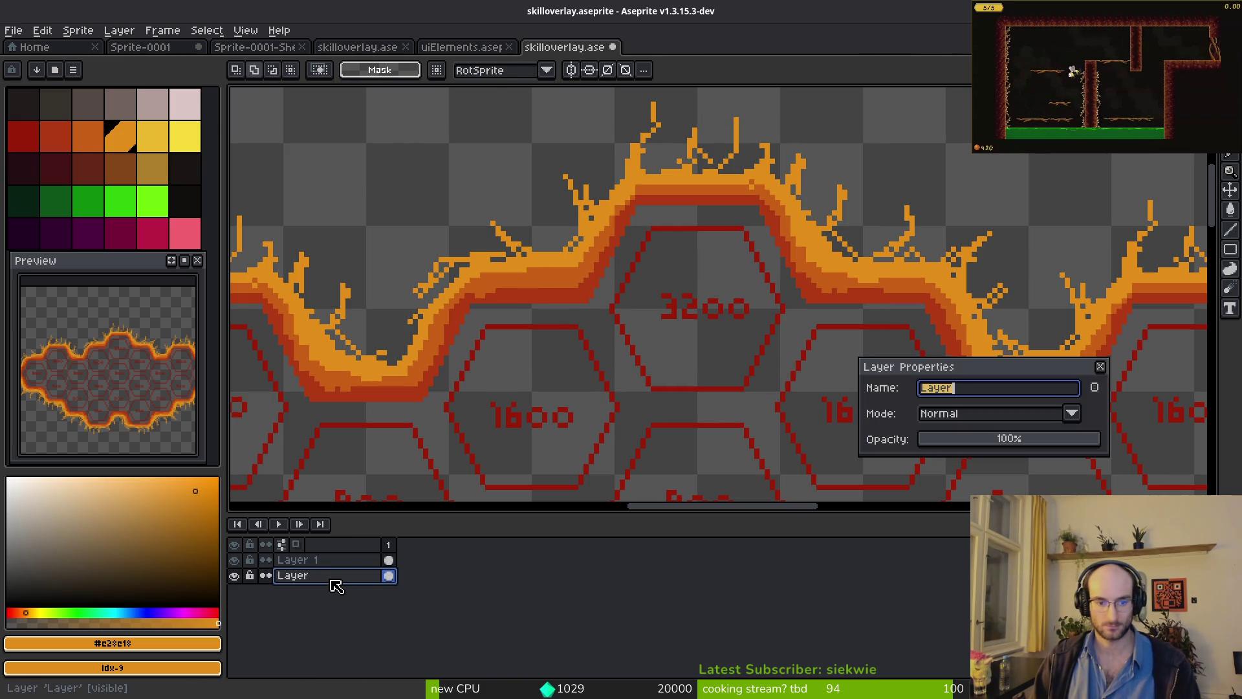
pyautogui.write('skils')
pyautogui.press('Return')
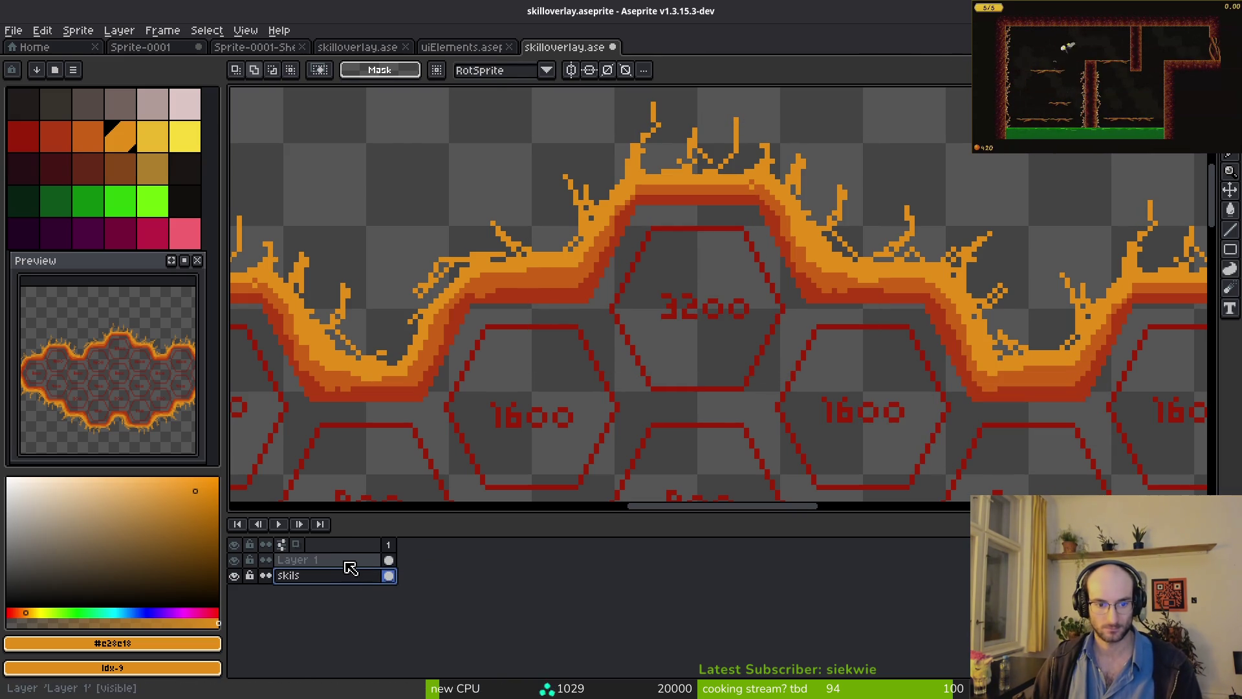
# - Rename the flame border layer to 'deco'
pyautogui.click(339, 566)
pyautogui.doubleClick(339, 567)
pyautogui.write('deco')
pyautogui.press('Return')
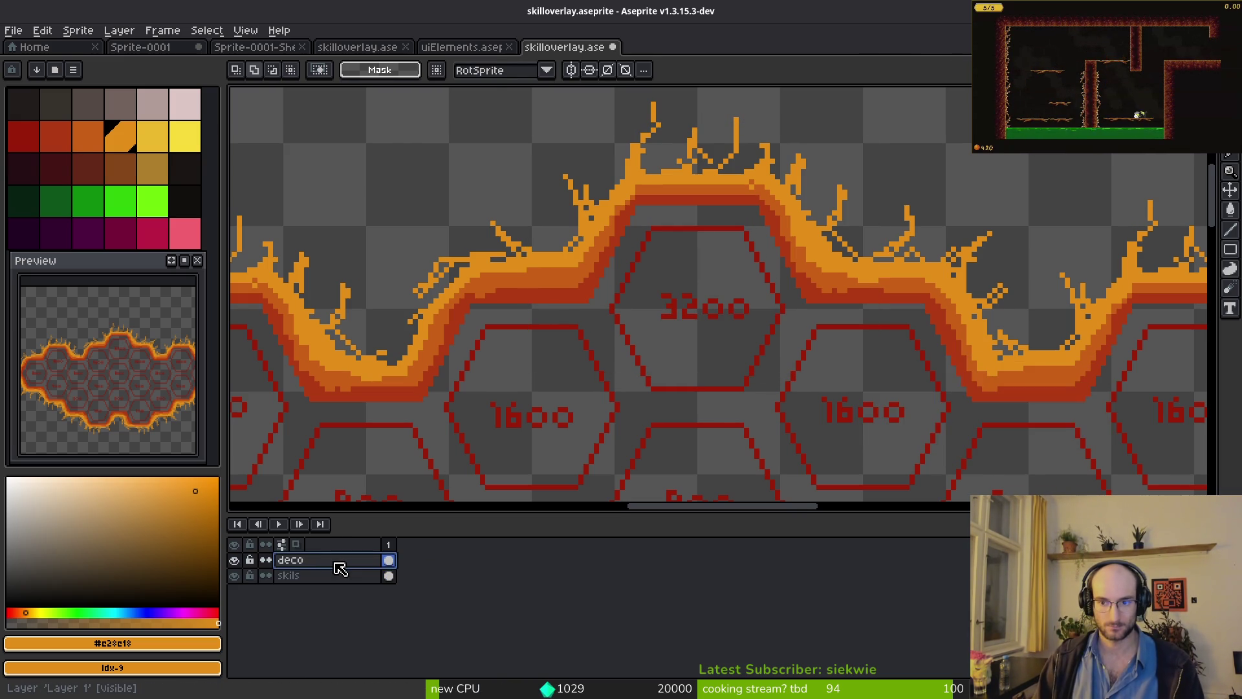
pyautogui.scroll(-1, 705, 248)
# - Nudge the flame section over the 3200 hexagon one pixel left and one pixel up
pyautogui.moveTo(545, 118); pyautogui.dragTo(824, 349)
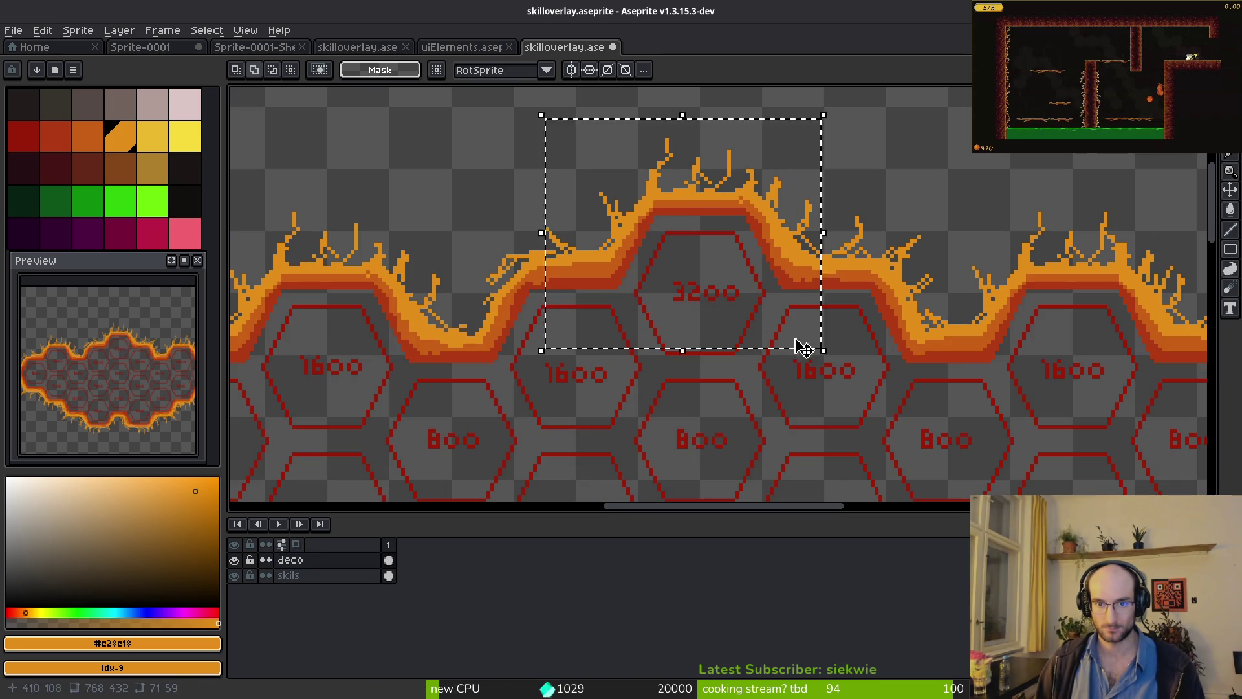
pyautogui.scroll(2, 616, 197)
pyautogui.moveTo(532, 137); pyautogui.dragTo(734, 387)
pyautogui.press('Left')
pyautogui.press('Up')
pyautogui.hscroll(2, 712, 347)
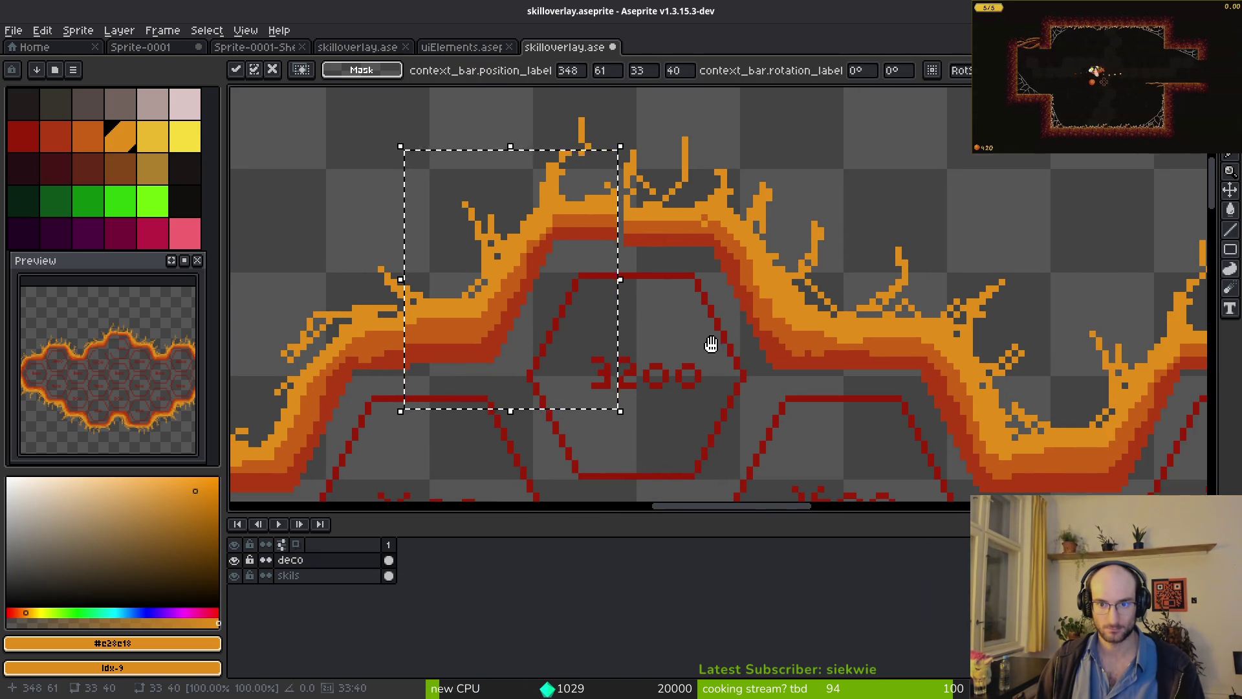
pyautogui.press('Return')
# - Nudge the flames right of the 3200 hexagon one pixel right and save the file
pyautogui.moveTo(625, 126)
pyautogui.mouseDown()
pyautogui.moveTo(718, 283)
pyautogui.moveTo(864, 429)
pyautogui.mouseUp()
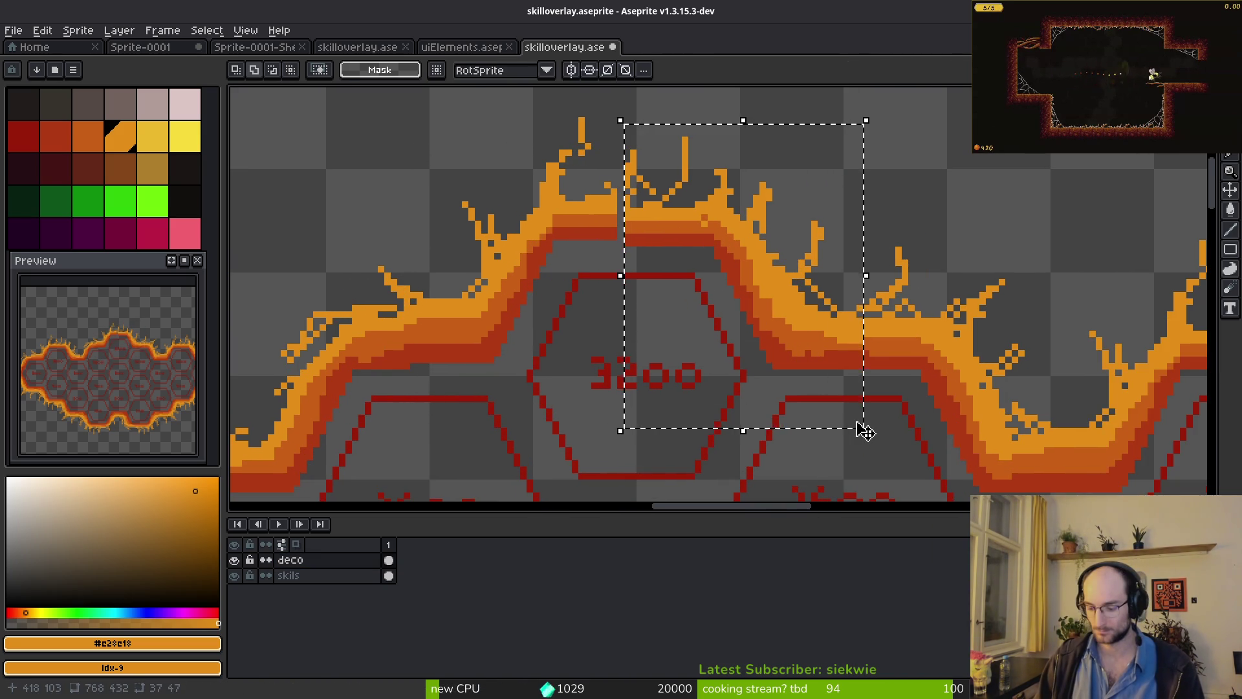
pyautogui.press('Right')
pyautogui.press('Return')
pyautogui.hotkey('ctrl', 's')
# - With the Pencil, pick the dark red, orange-red and light orange flame colours from the palette
pyautogui.scroll(-2, 740, 264)
pyautogui.scroll(3, 645, 203)
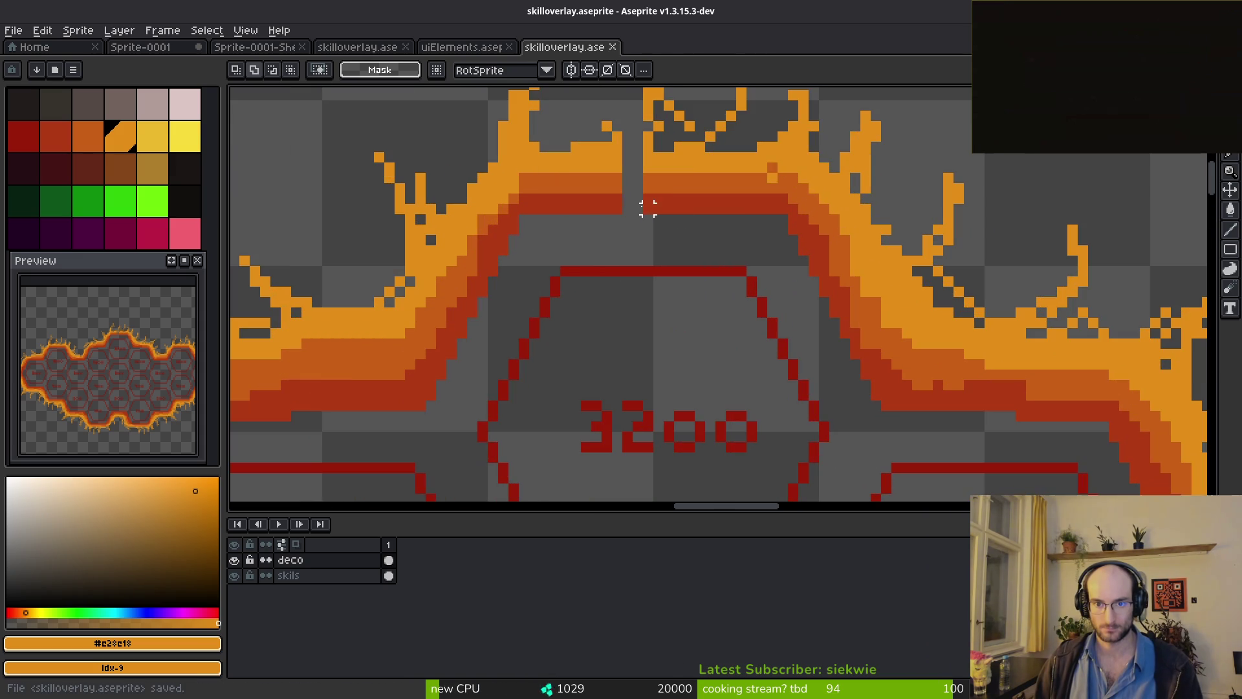
pyautogui.keyDown('alt'); pyautogui.click(645, 201); pyautogui.keyUp('alt')
pyautogui.press('b')
pyautogui.keyDown('alt'); pyautogui.click(619, 186); pyautogui.keyUp('alt')
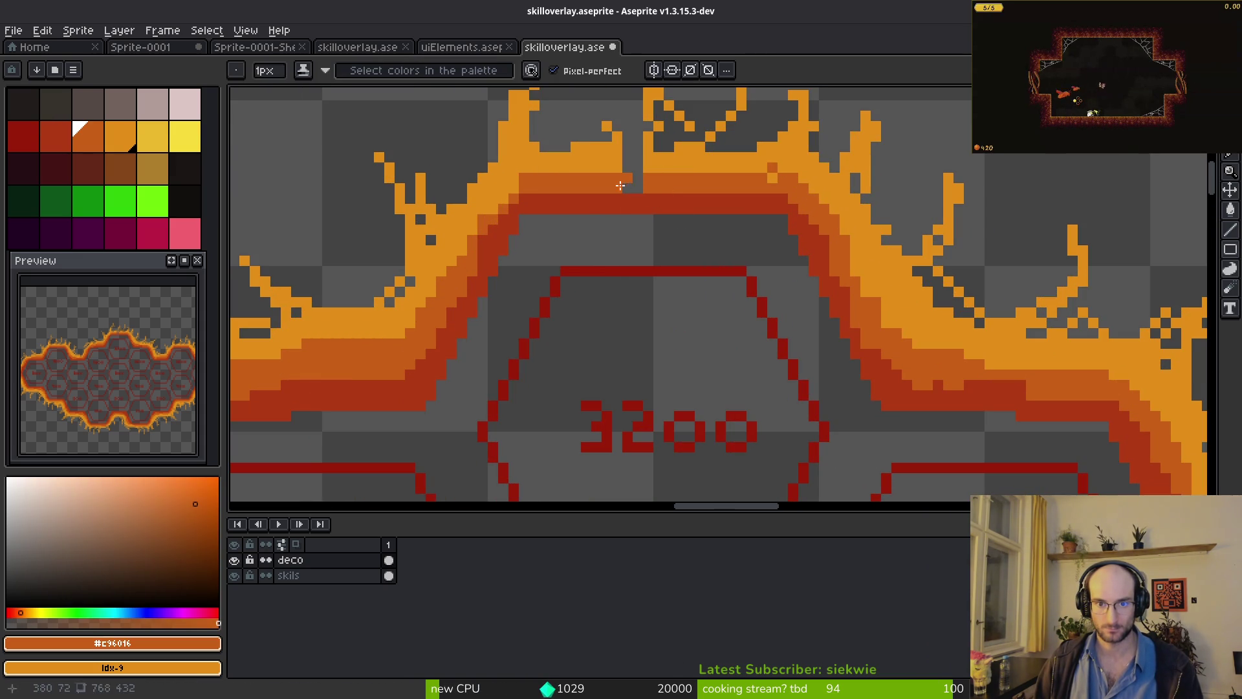
pyautogui.keyDown('alt'); pyautogui.click(629, 164); pyautogui.keyUp('alt')
pyautogui.scroll(-4, 680, 216)
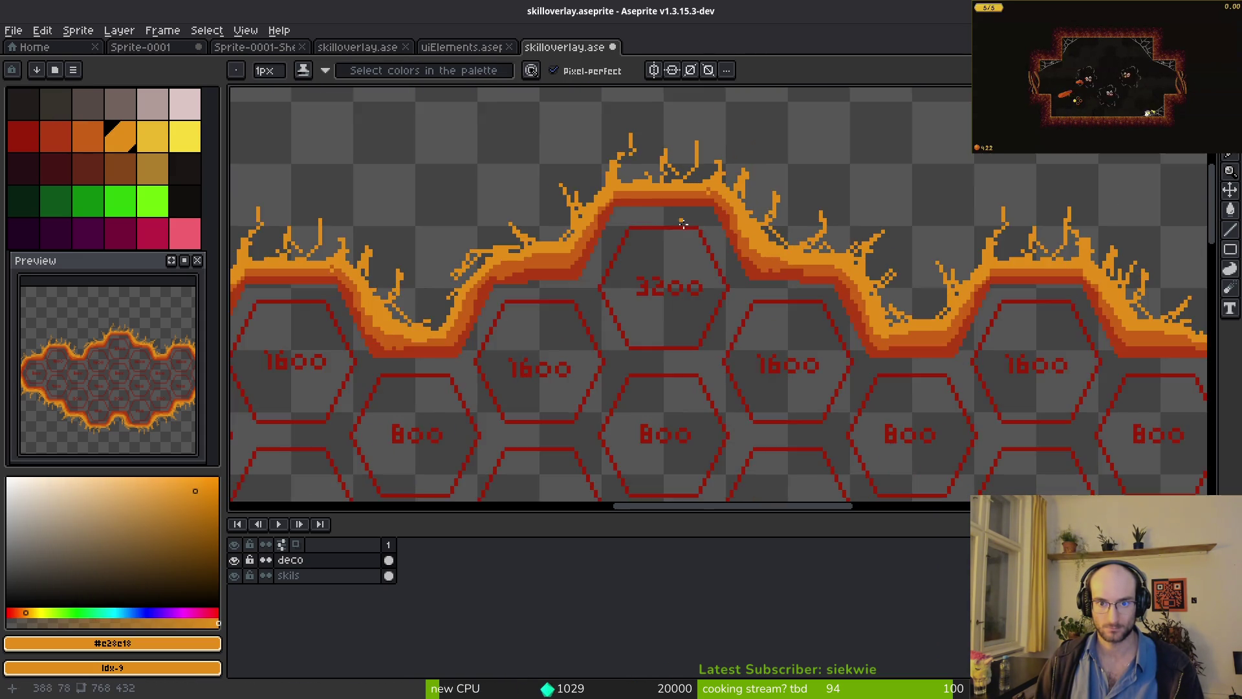
pyautogui.scroll(2, 690, 269)
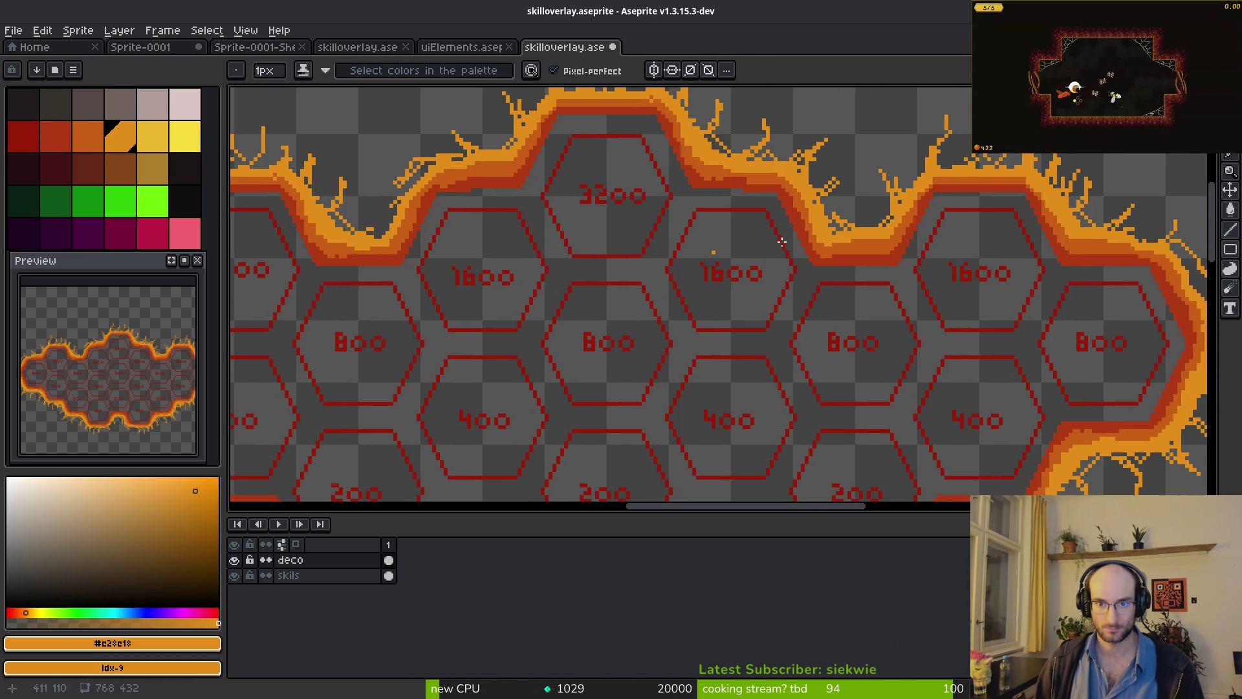
pyautogui.scroll(-3, 781, 242)
pyautogui.scroll(4, 720, 269)
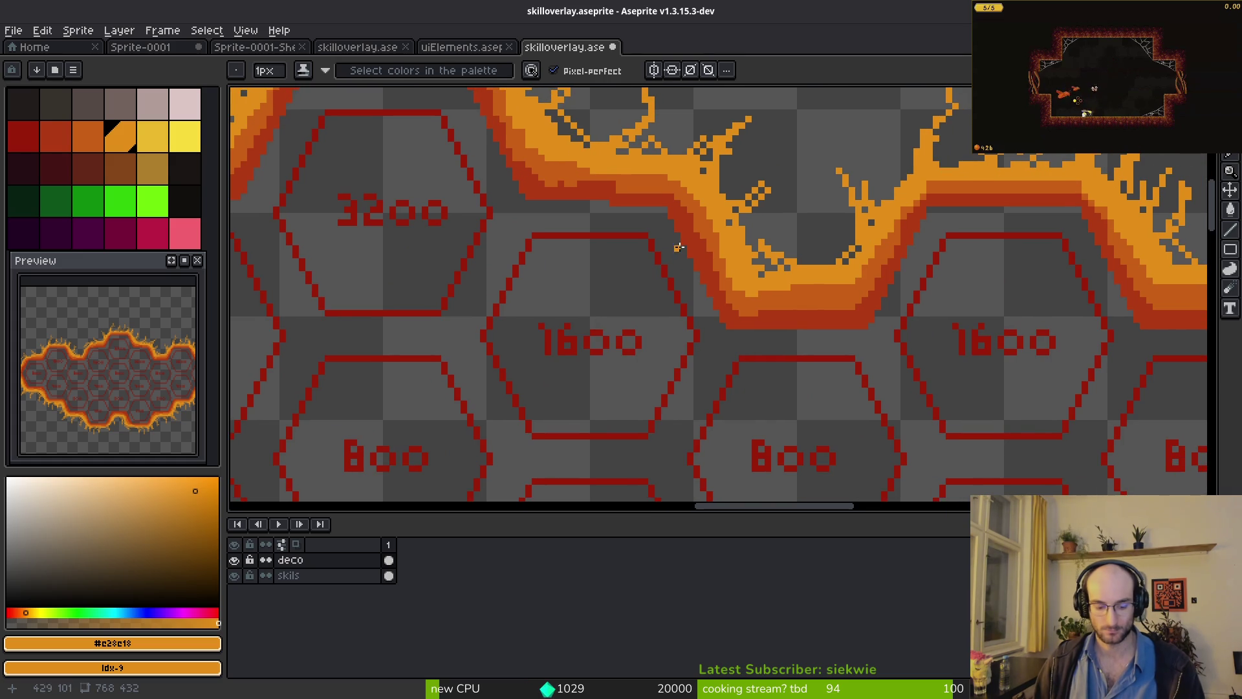
# - Marquee-select further stretches of the flame border to the right and save the file
pyautogui.press('m')
pyautogui.scroll(-1, 683, 360)
pyautogui.moveTo(580, 218)
pyautogui.mouseDown()
pyautogui.moveTo(629, 285)
pyautogui.moveTo(809, 405)
pyautogui.moveTo(934, 382)
pyautogui.moveTo(1021, 430)
pyautogui.moveTo(1187, 419)
pyautogui.moveTo(1182, 429)
pyautogui.mouseUp()
pyautogui.moveTo(623, 202)
pyautogui.mouseDown()
pyautogui.moveTo(712, 407)
pyautogui.moveTo(749, 441)
pyautogui.mouseUp()
pyautogui.click(701, 437)
pyautogui.click(702, 437)
pyautogui.moveTo(712, 166); pyautogui.dragTo(886, 460)
pyautogui.hotkey('ctrl', 's')
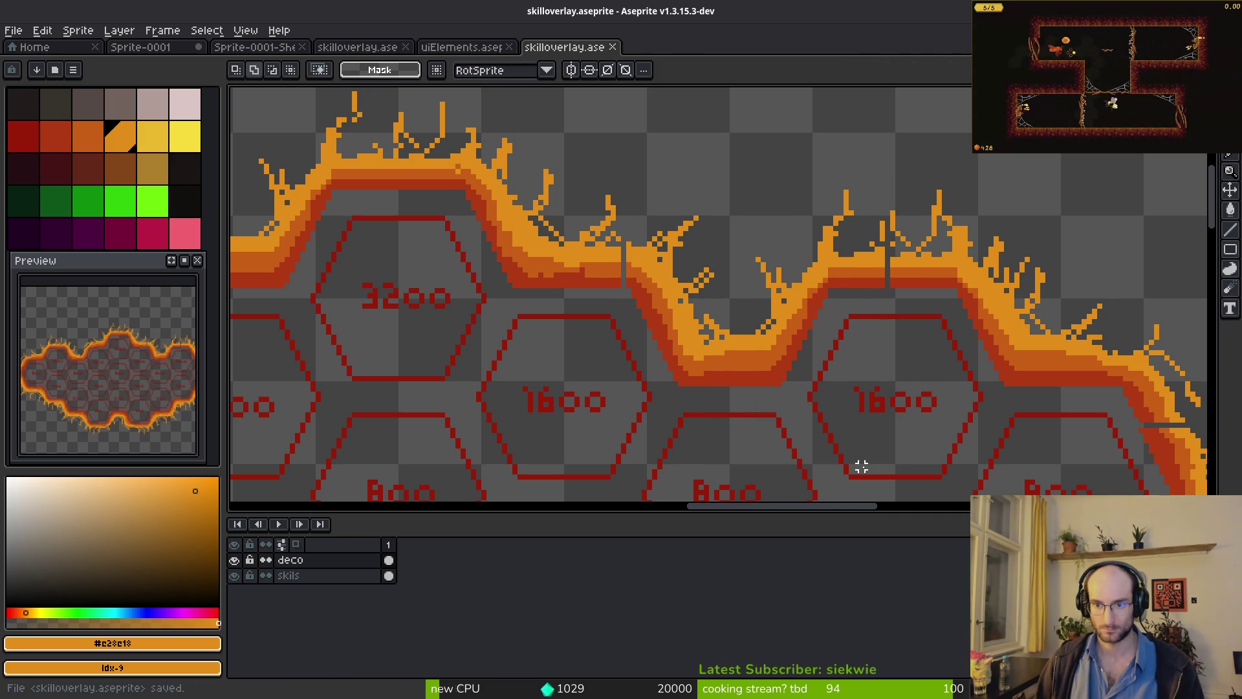
# - Select and release the flame piece above the right 1600 hexagon, then ready the Pencil and eyedropper
pyautogui.hscroll(3, 847, 408)
pyautogui.moveTo(777, 191); pyautogui.dragTo(931, 403)
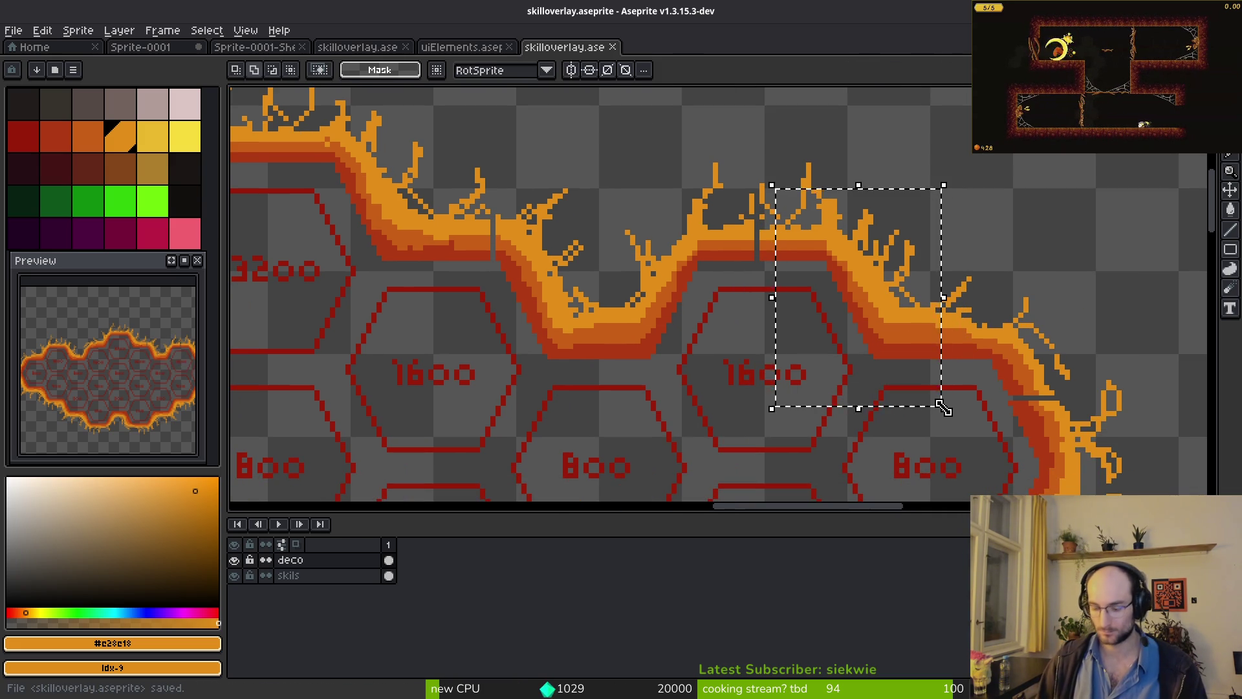
pyautogui.click(942, 406)
pyautogui.scroll(3, 582, 271)
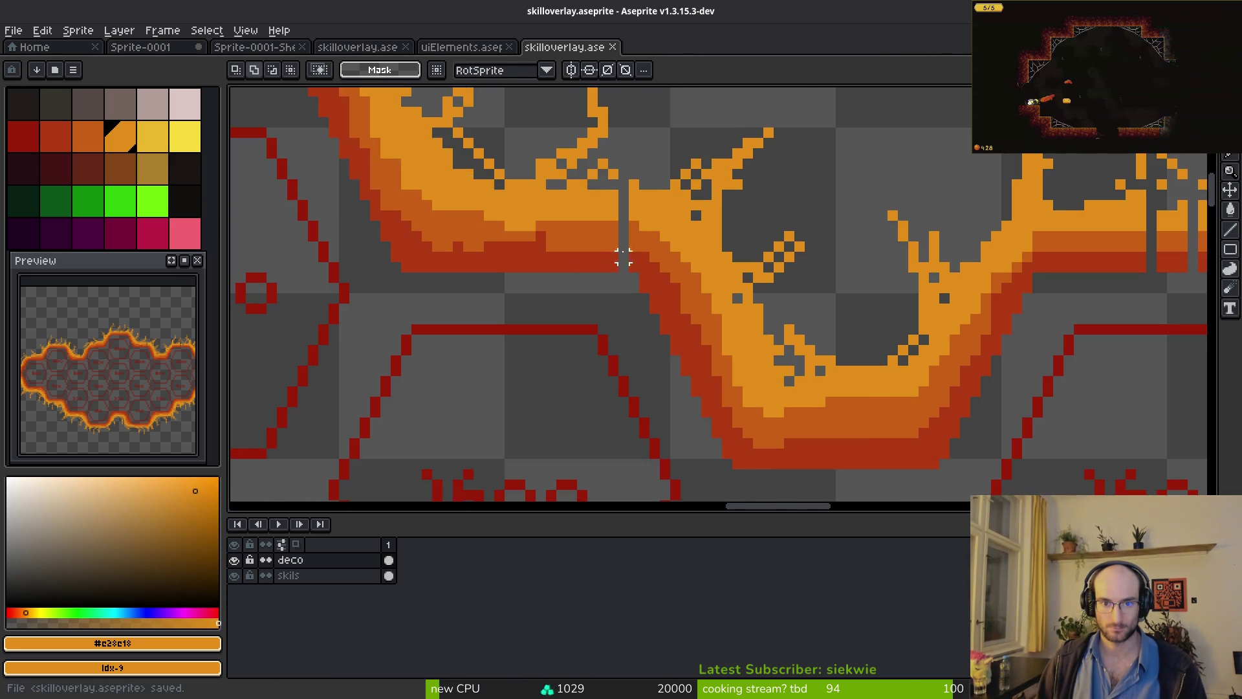
pyautogui.press('b')
pyautogui.scroll(-6, 646, 291)
pyautogui.scroll(3, 696, 315)
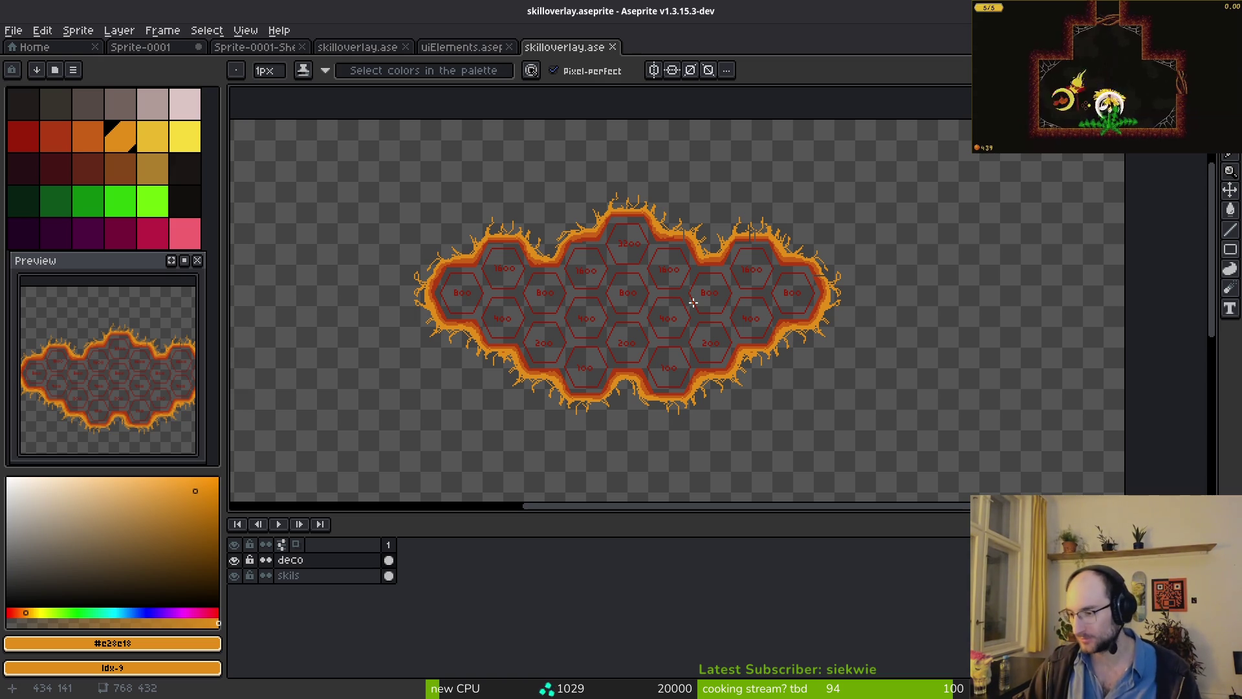
pyautogui.press('i')
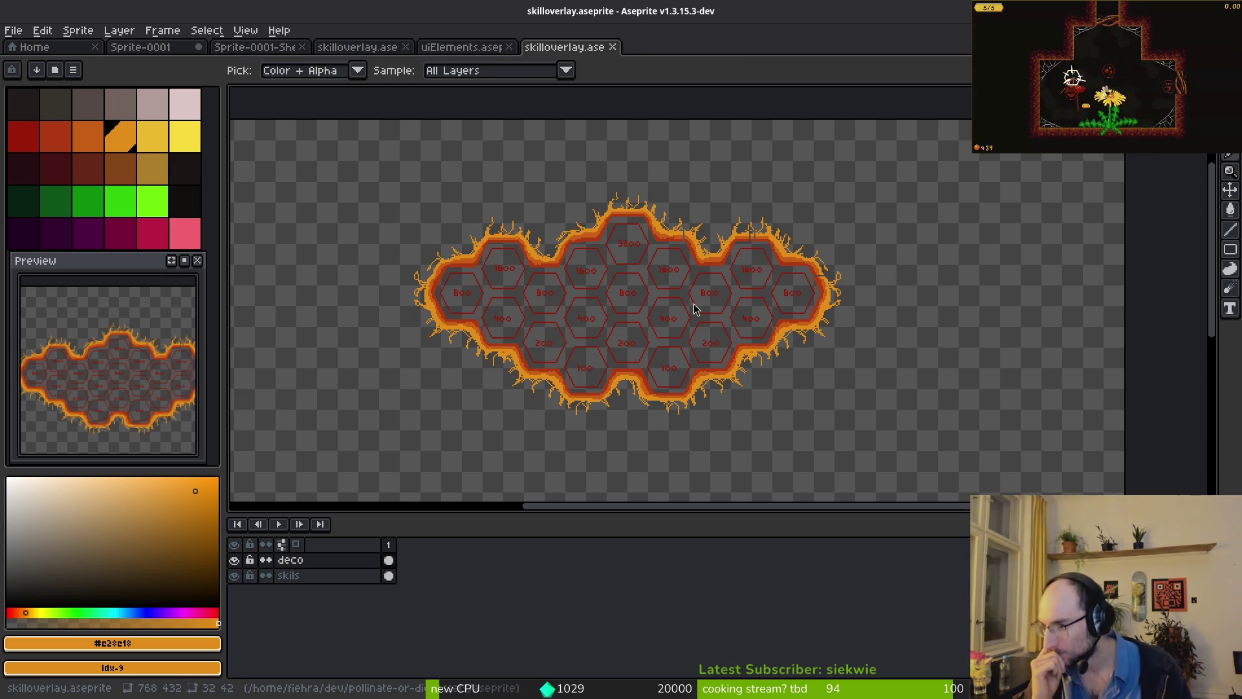
pyautogui.hotkey('alt', 'Tab')
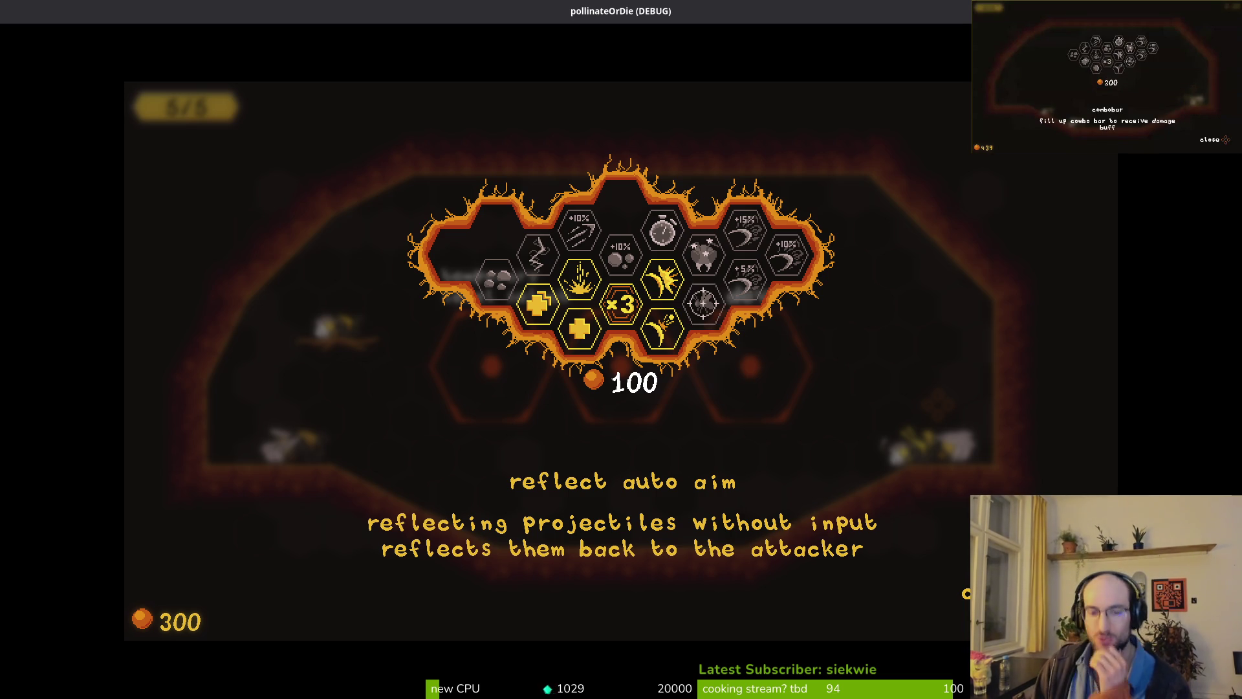
# - Step through skill-tree upgrades in the game up to stun duration, then return to Aseprite
pyautogui.press('Up')
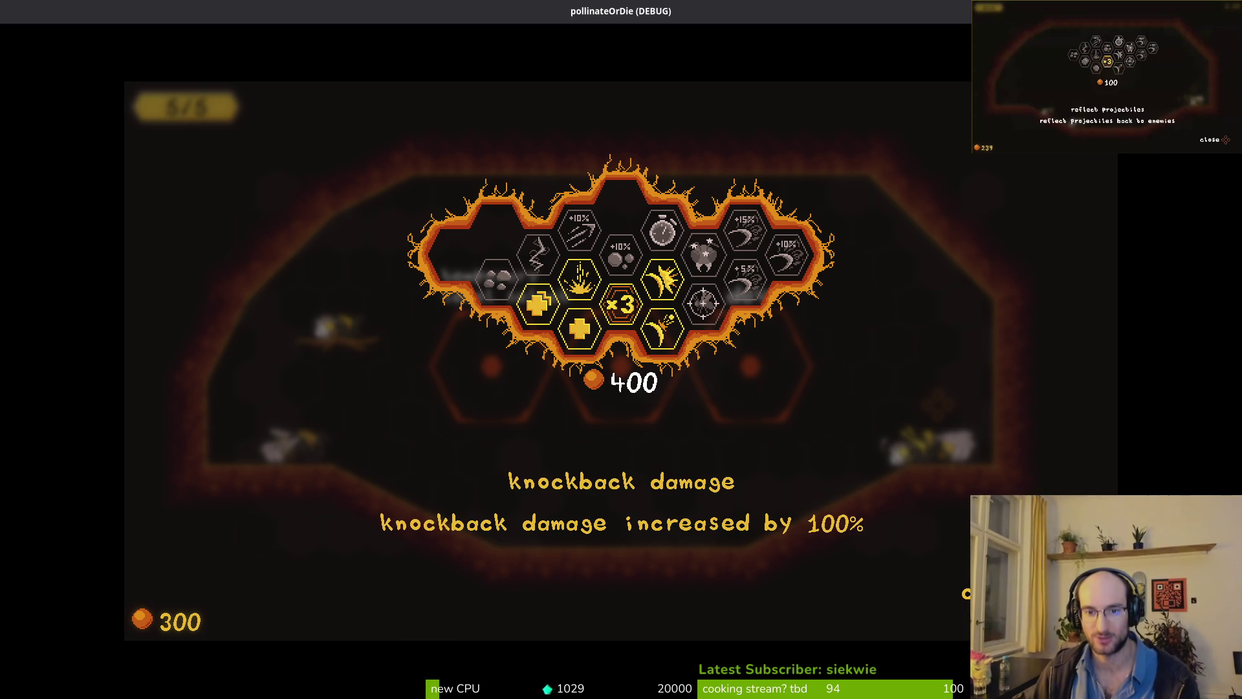
pyautogui.press('Left')
pyautogui.press('Left')
pyautogui.press('Left')
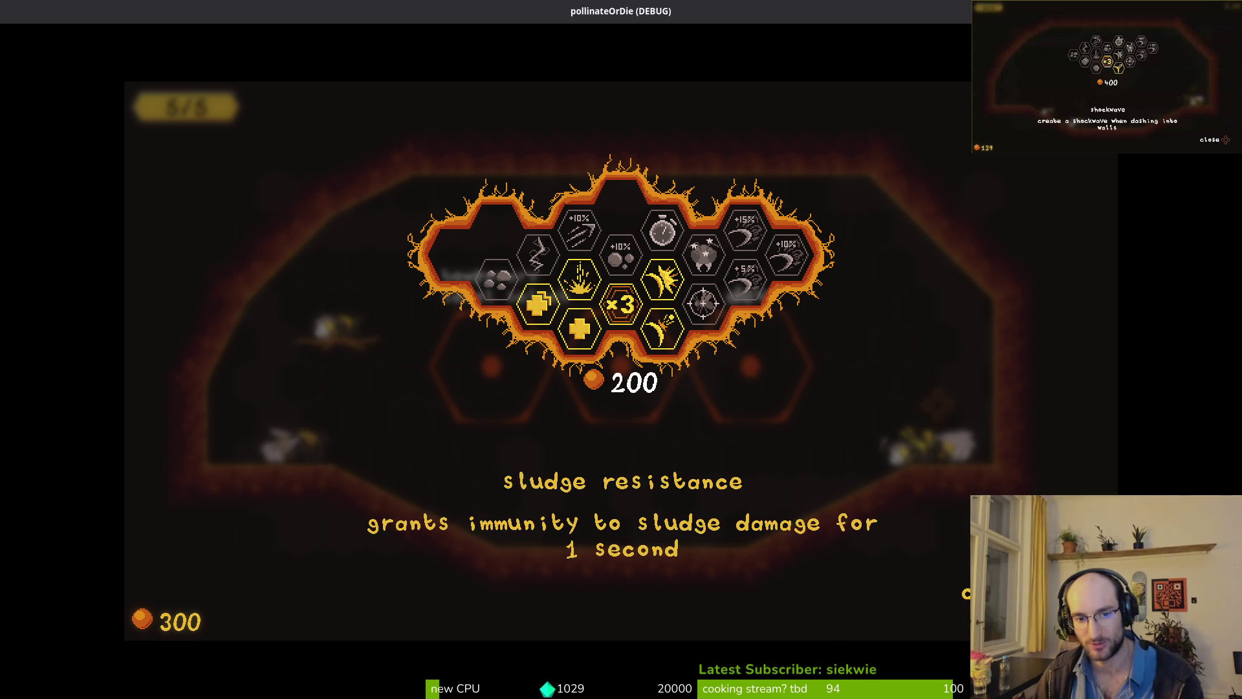
pyautogui.press('Right')
pyautogui.press('Right')
pyautogui.press('Right')
pyautogui.press('Right')
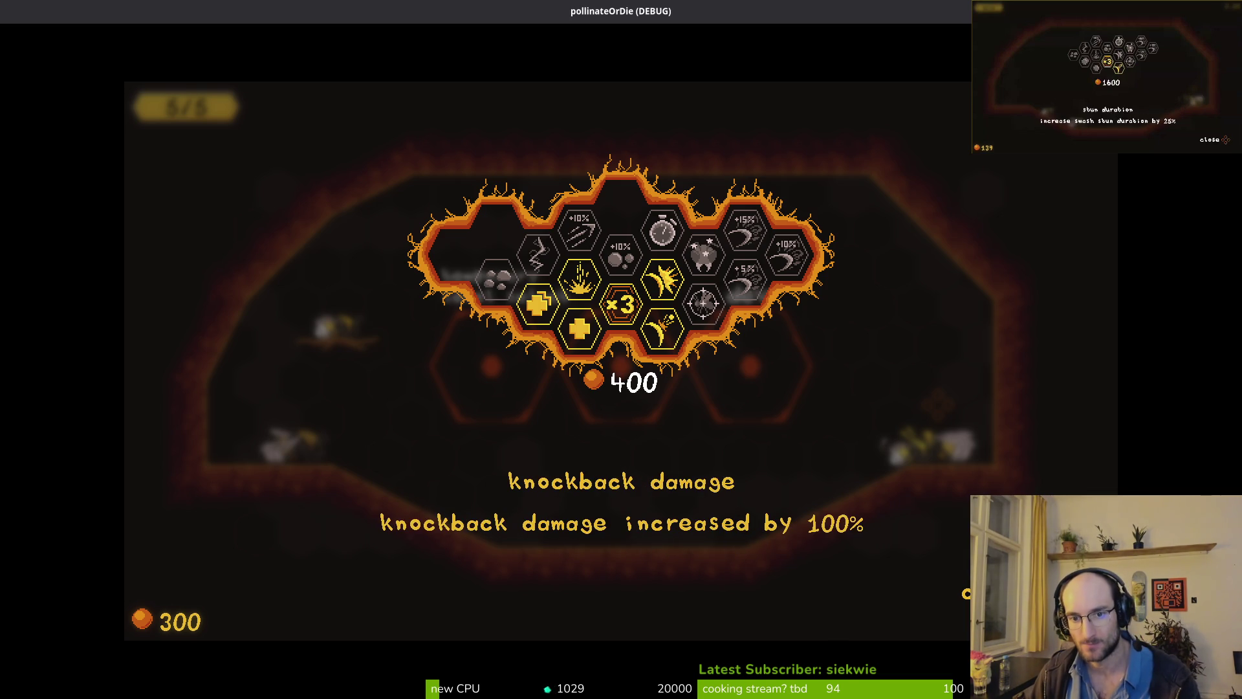
pyautogui.press('Up')
pyautogui.hotkey('alt', 'Tab')
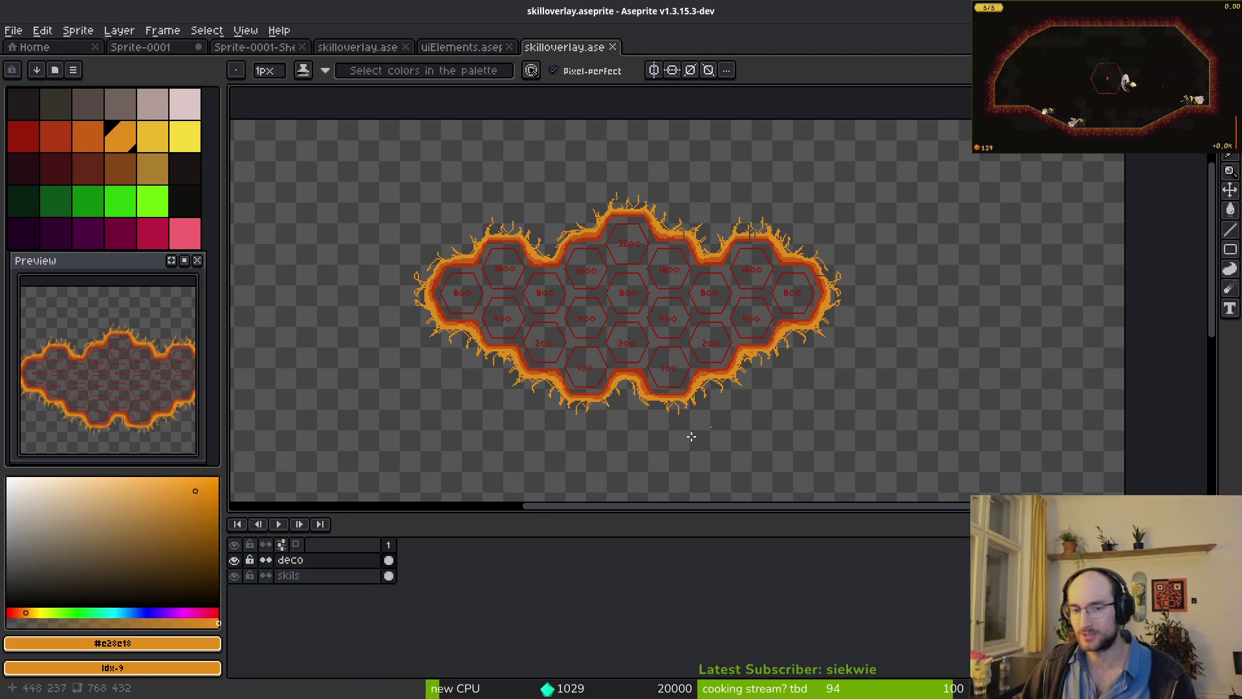
# - Add a new empty layer, briefly hide the deco border, and choose bright green as the drawing colour
pyautogui.hotkey('shift', 'n')
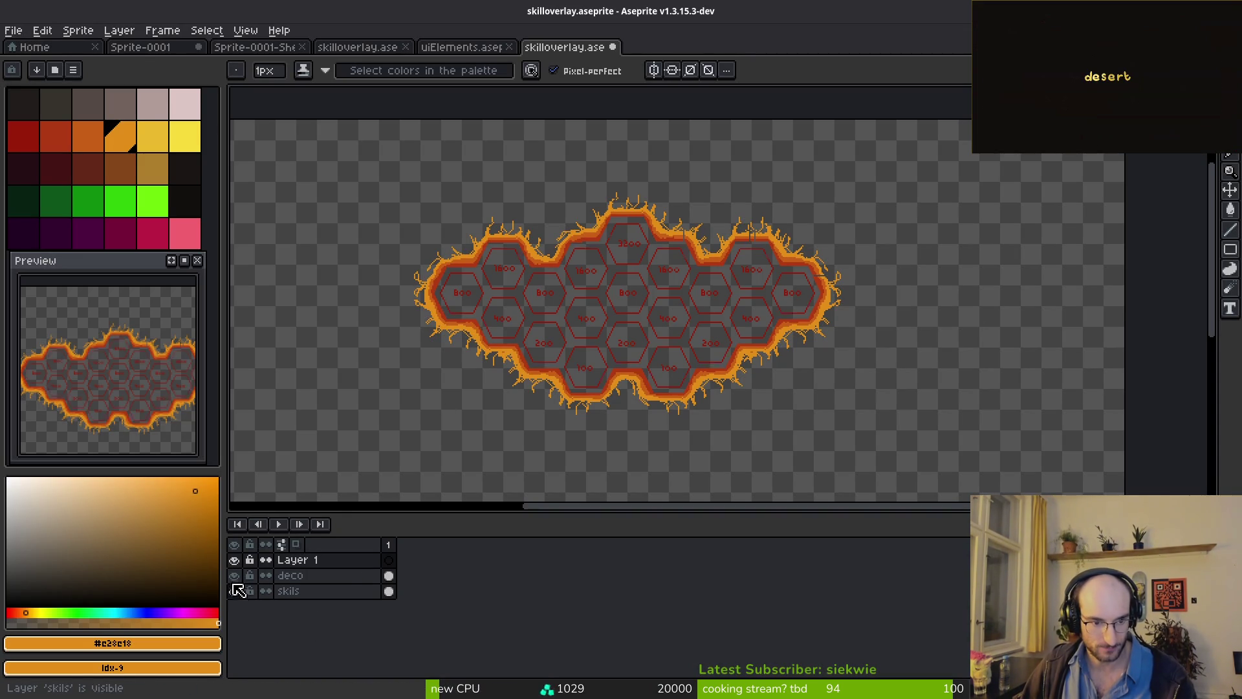
pyautogui.click(234, 575)
pyautogui.scroll(4, 603, 223)
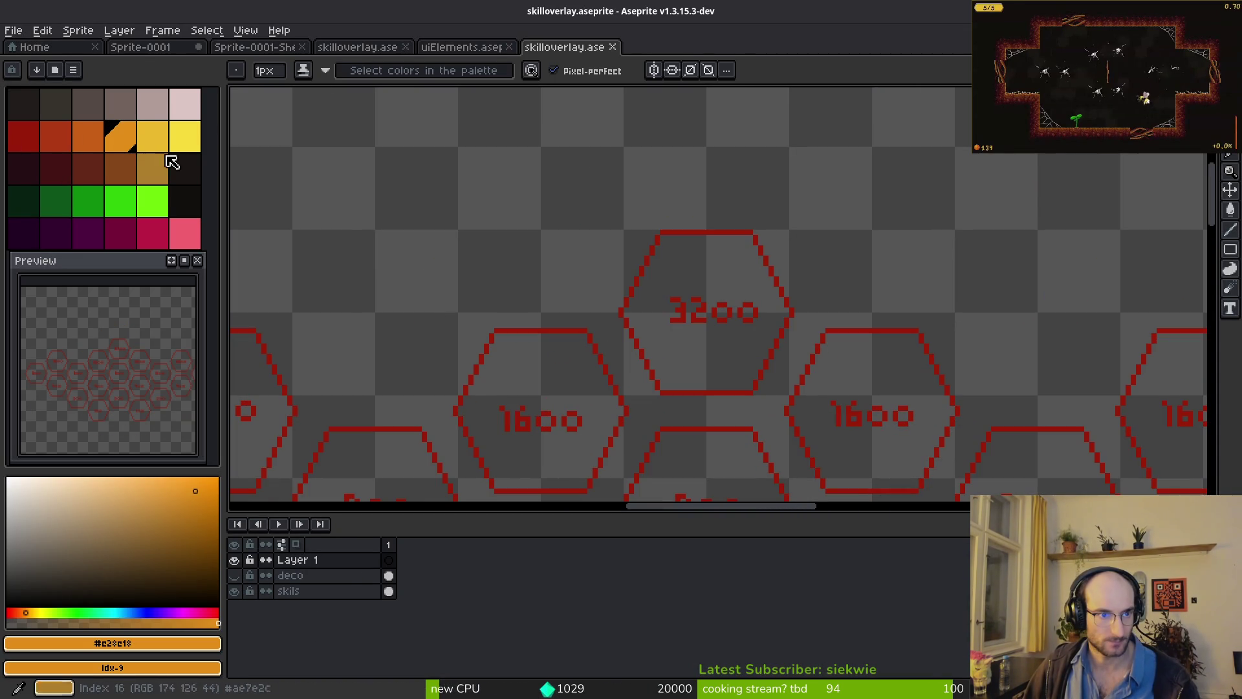
pyautogui.click(59, 139)
pyautogui.scroll(1, 626, 223)
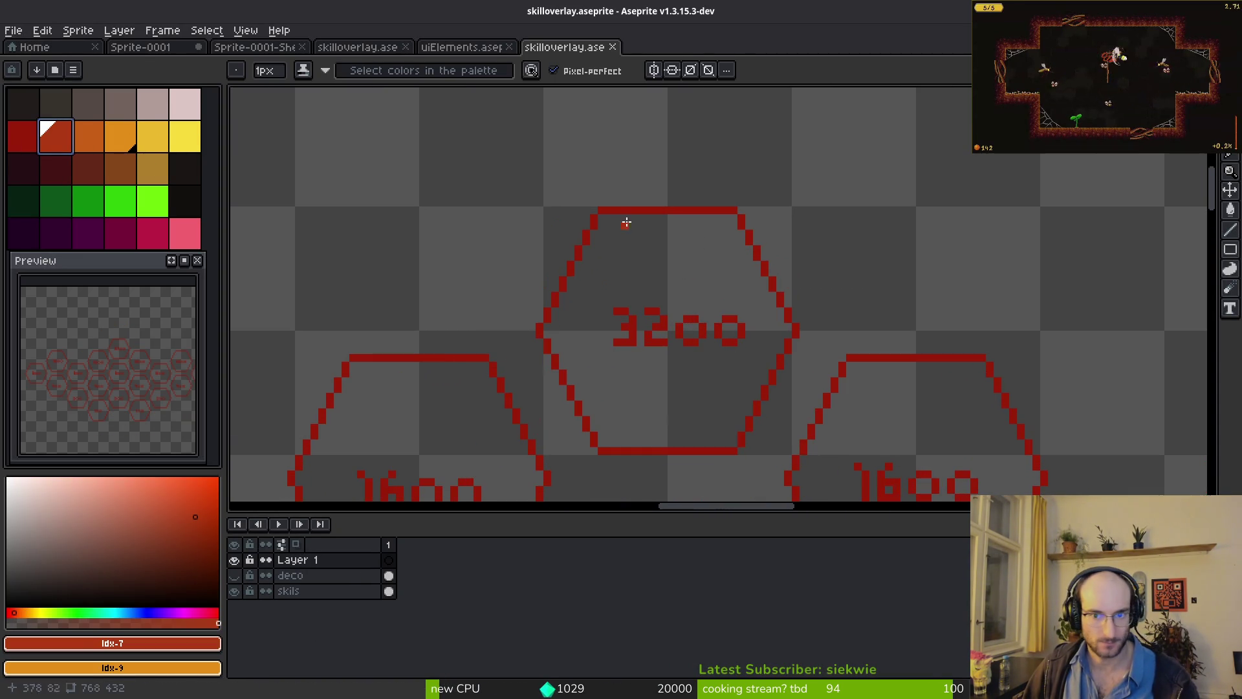
pyautogui.click(81, 136)
pyautogui.moveTo(705, 236); pyautogui.dragTo(739, 346)
pyautogui.click(234, 575)
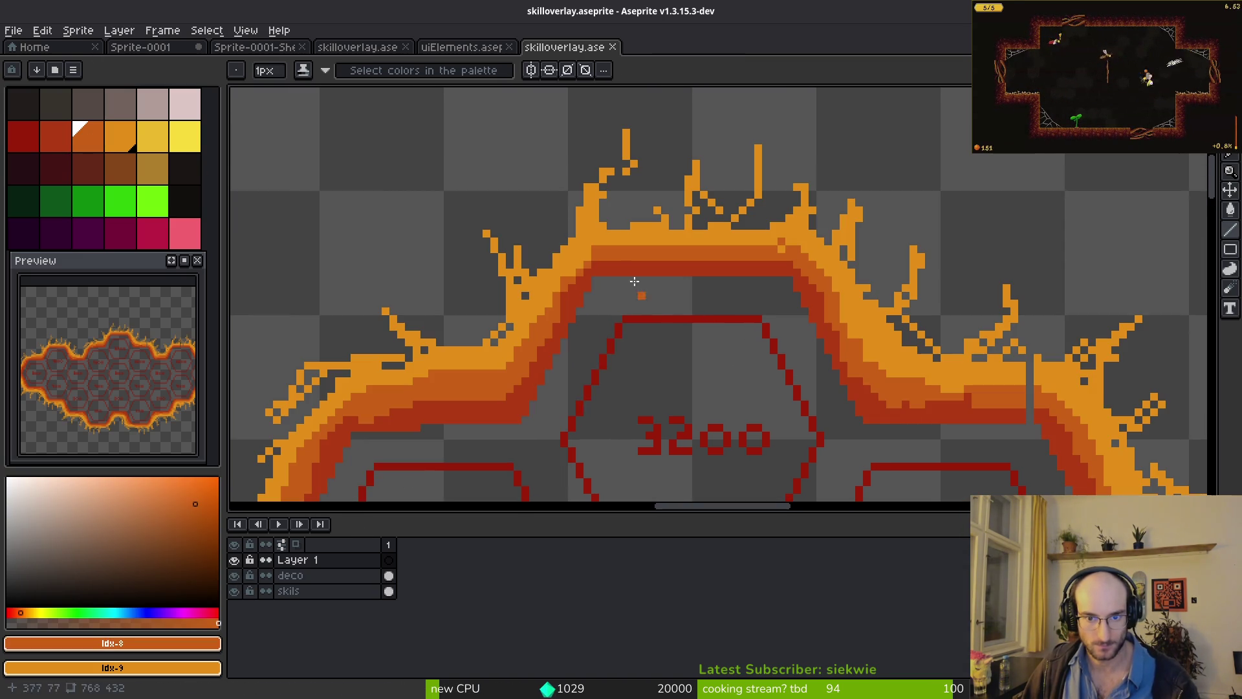
pyautogui.click(153, 200)
pyautogui.scroll(1, 612, 280)
pyautogui.moveTo(612, 280); pyautogui.dragTo(573, 308)
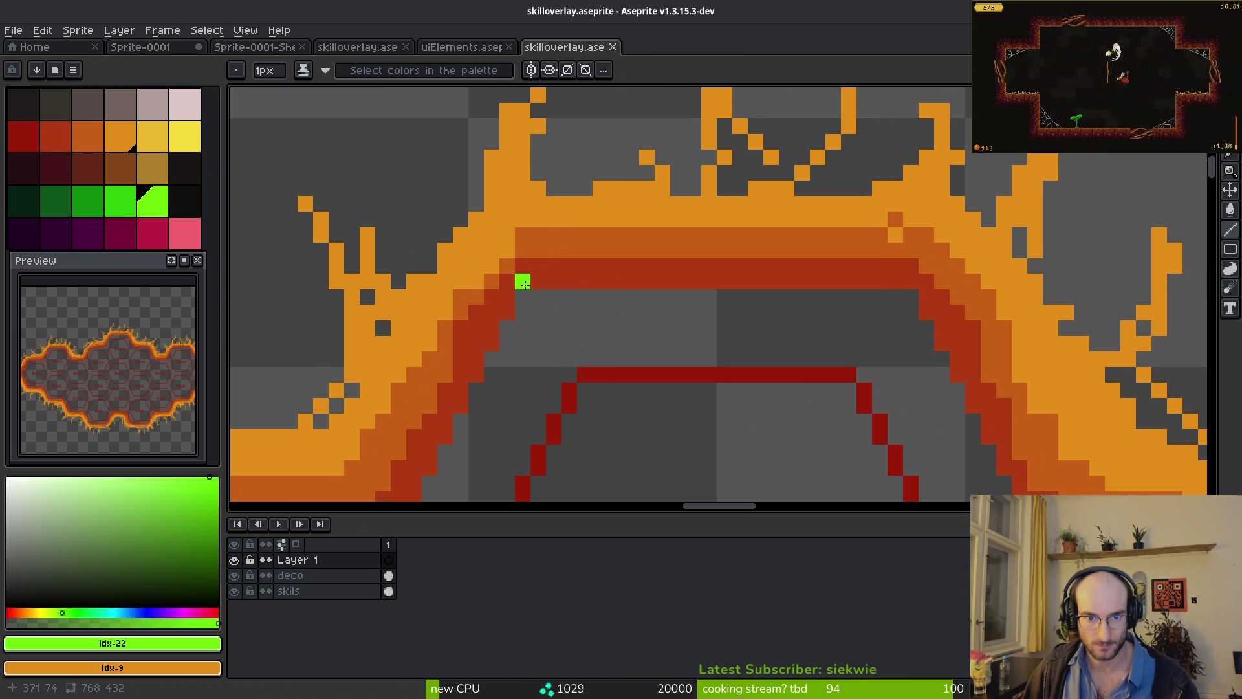
# - Relaunch the game from the Godot editor, close it, and return to the skill overlay
pyautogui.hotkey('alt', 'Tab')
pyautogui.hotkey('alt', 'Tab')
pyautogui.scroll(-3, 680, 326)
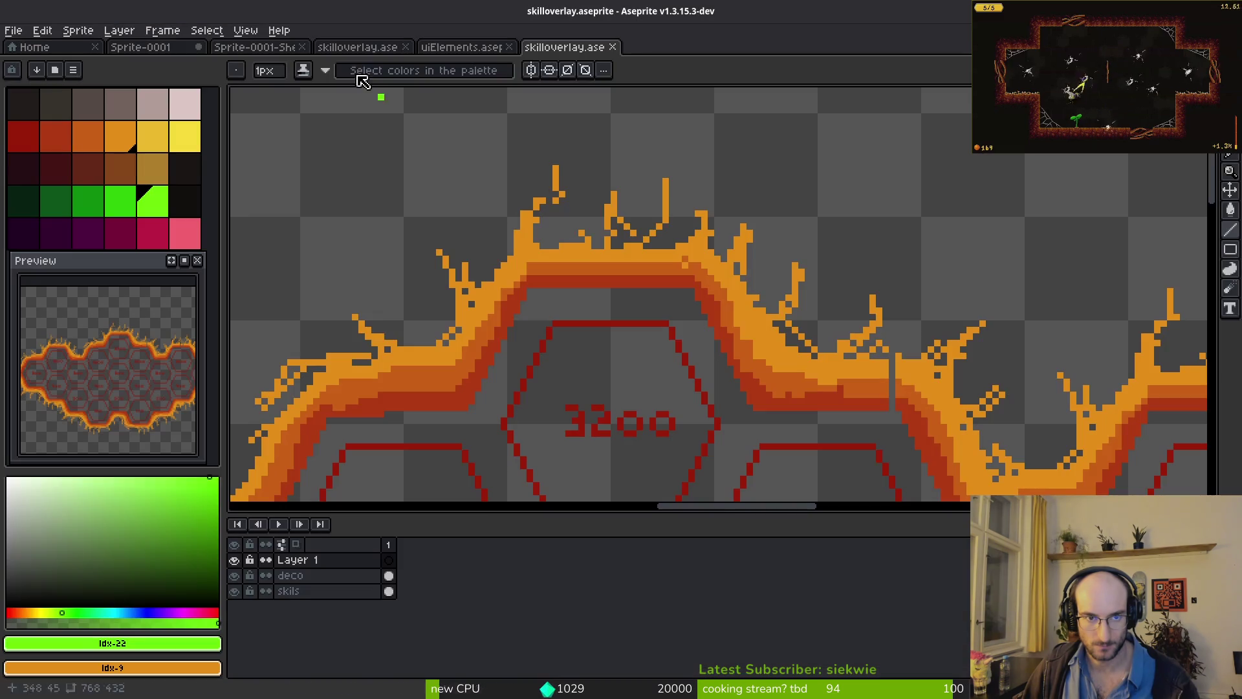
pyautogui.hotkey('alt', 'Tab')
pyautogui.press('F5')
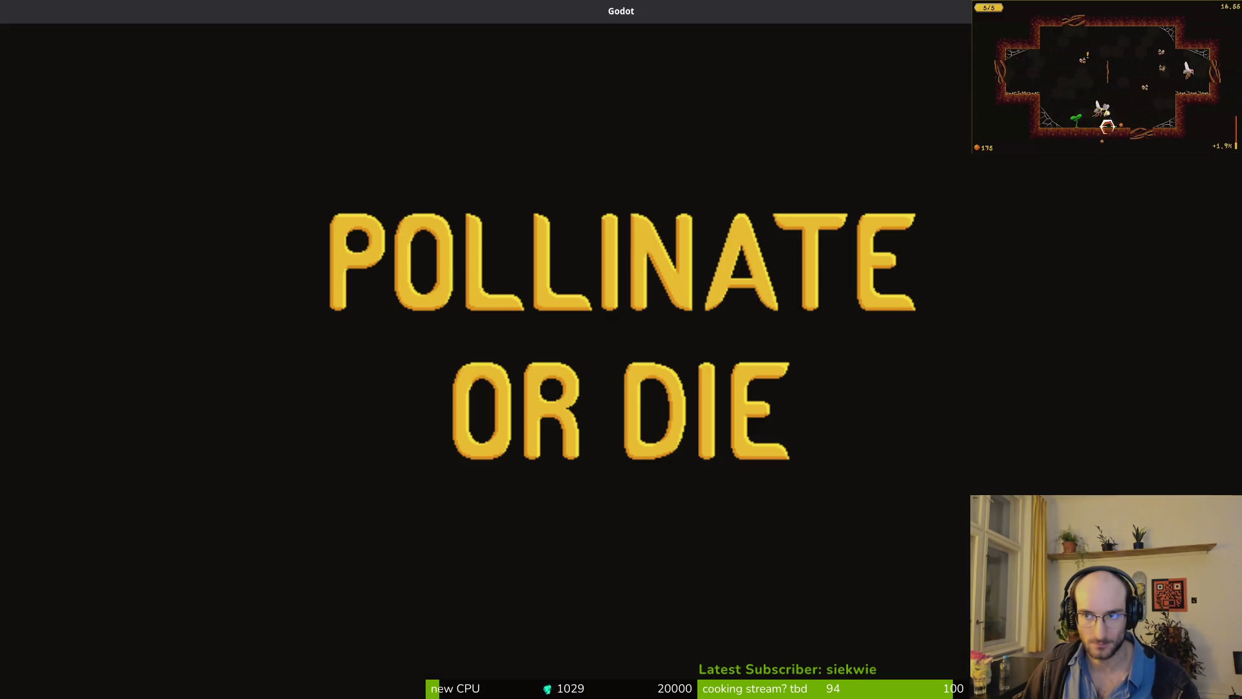
pyautogui.hotkey('alt', 'F4')
pyautogui.hotkey('alt', 'Tab')
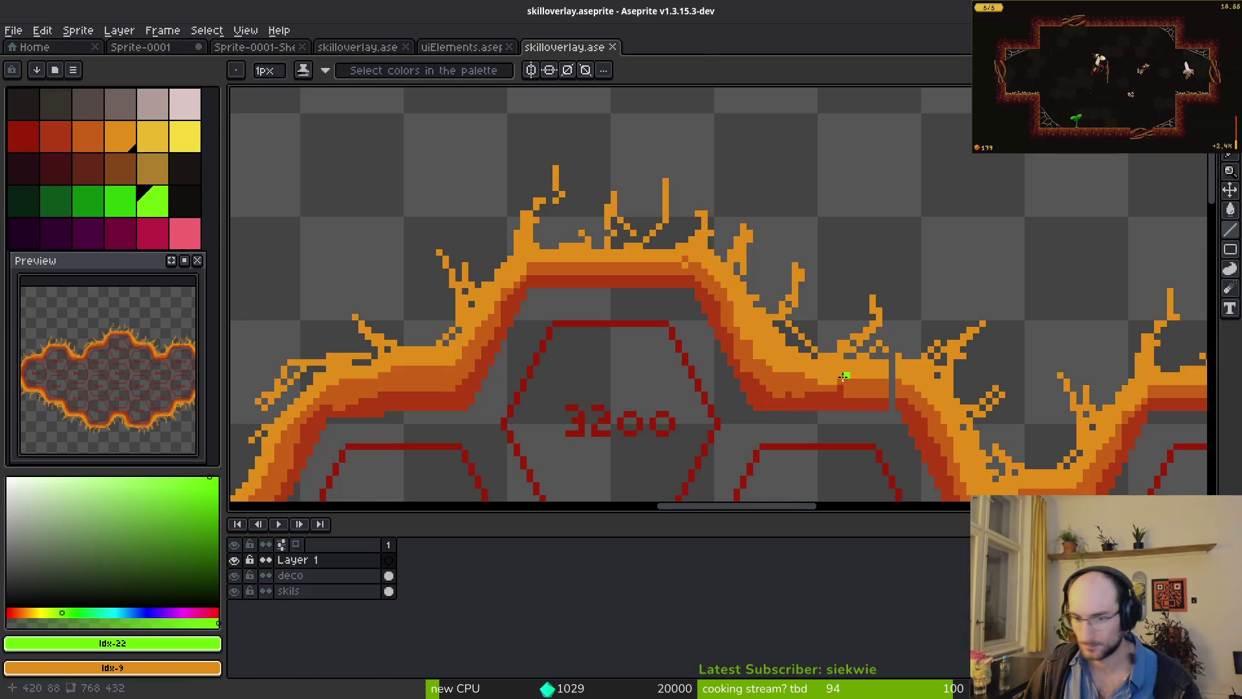
# - Undo the stray pixels, dot green guide pixels, and draw a green line inside the border's top edge
pyautogui.scroll(2, 550, 407)
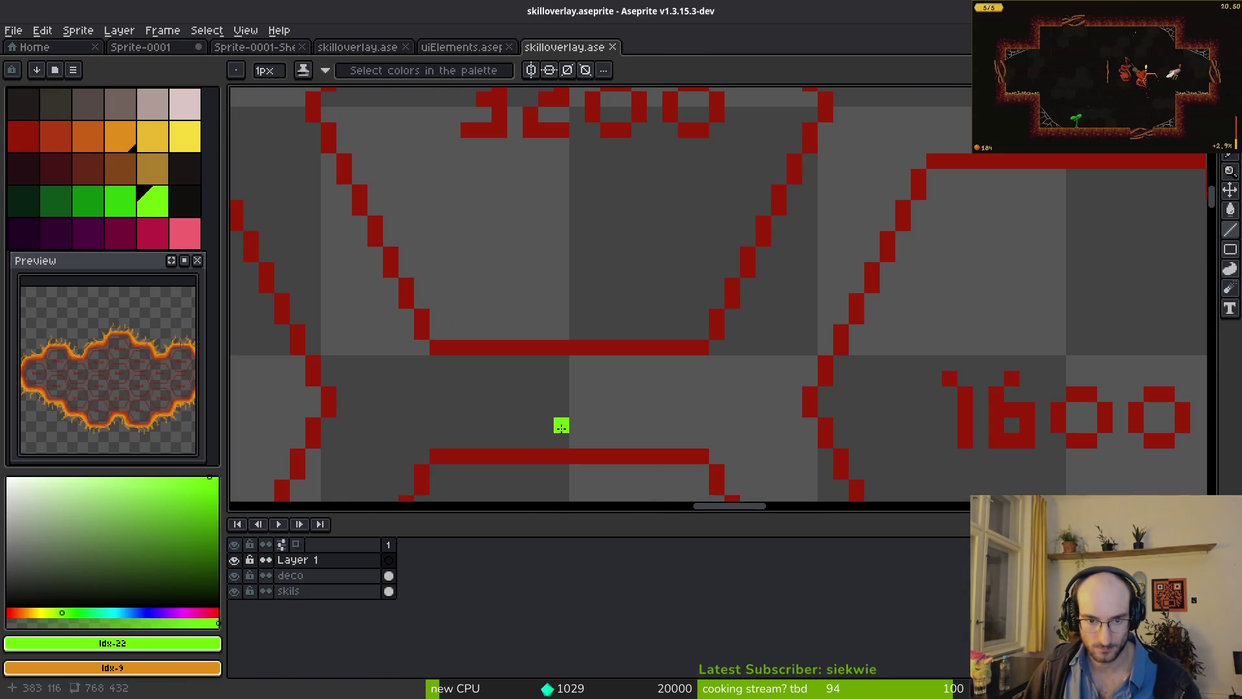
pyautogui.hotkey('ctrl', 'z')
pyautogui.hotkey('ctrl', 'z')
pyautogui.hotkey('ctrl', 'z')
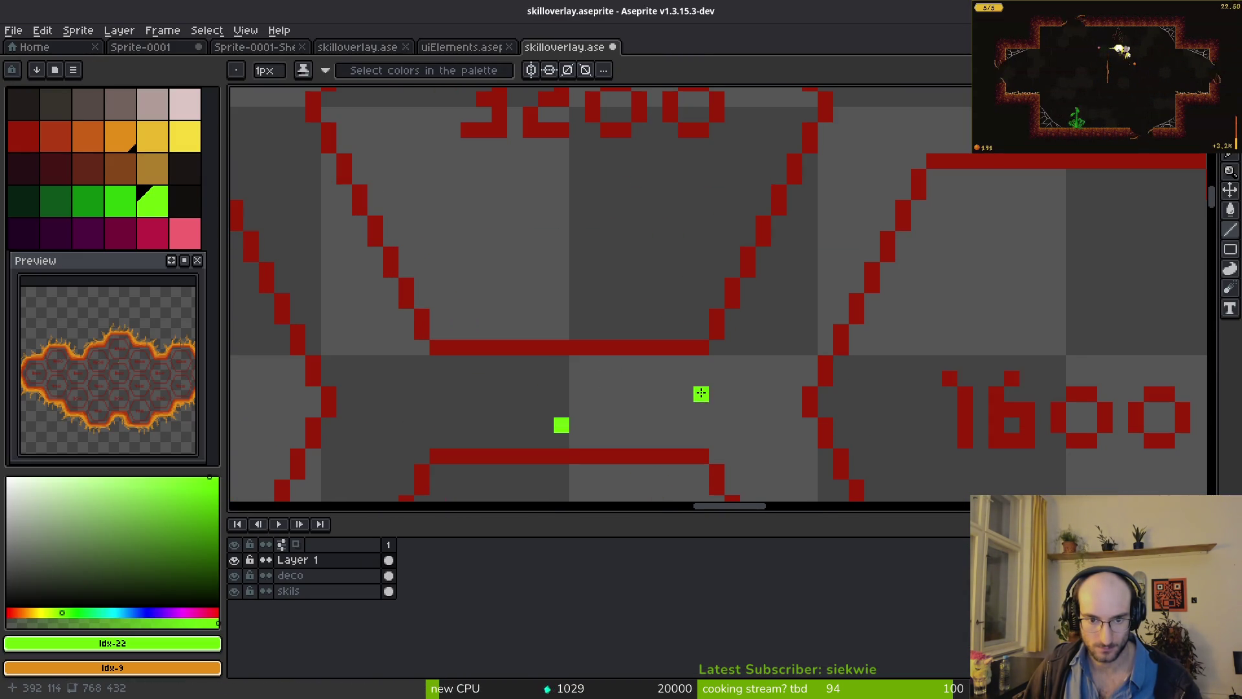
pyautogui.scroll(-3, 699, 393)
pyautogui.scroll(2, 654, 297)
pyautogui.scroll(2, 629, 332)
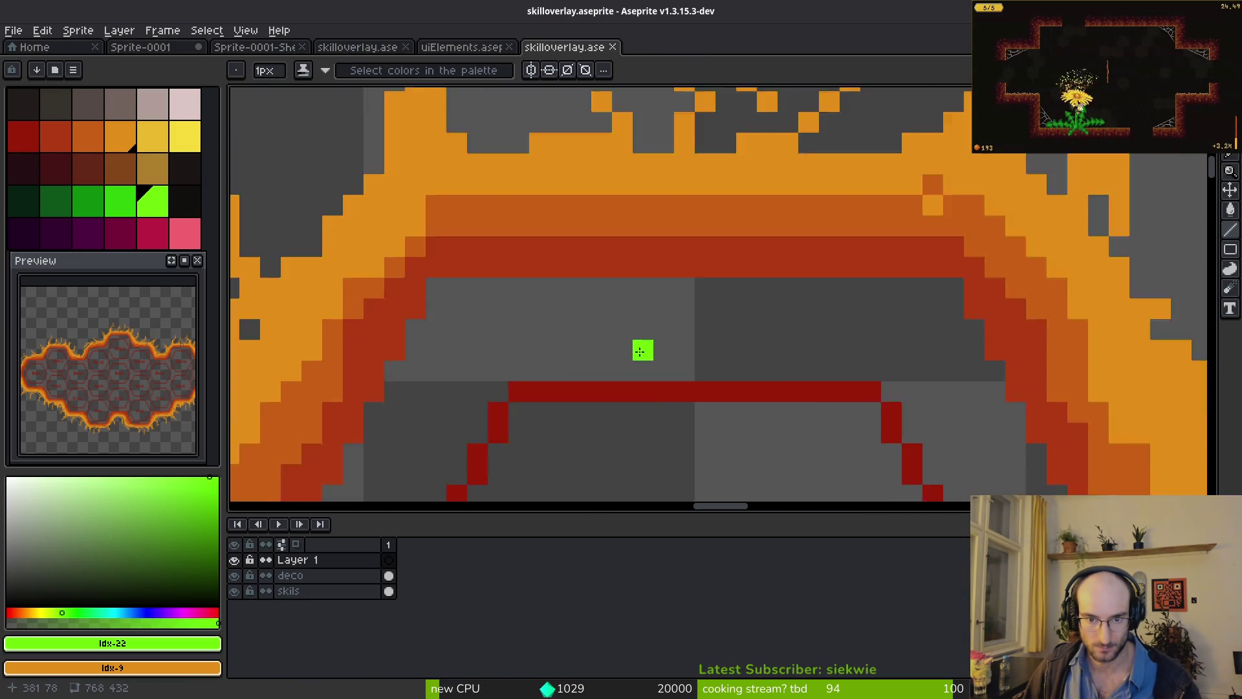
pyautogui.click(644, 349)
pyautogui.click(644, 286)
pyautogui.scroll(-2, 706, 312)
pyautogui.click(644, 315)
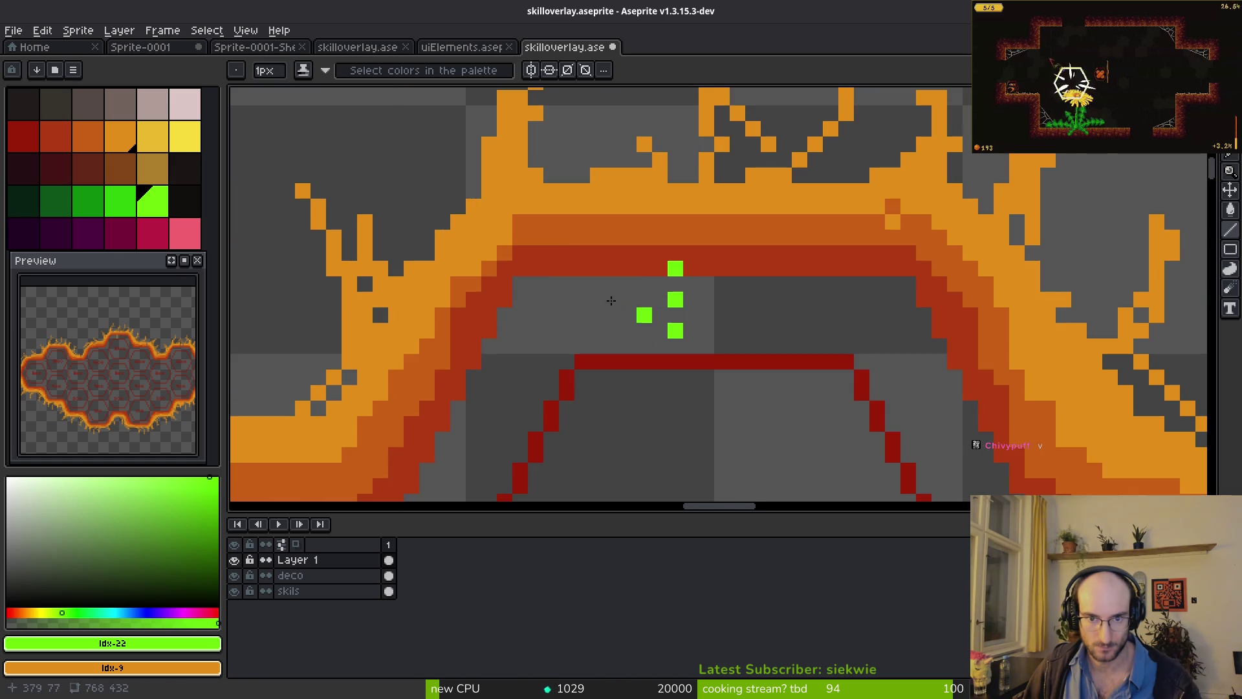
pyautogui.moveTo(523, 254); pyautogui.dragTo(907, 249)
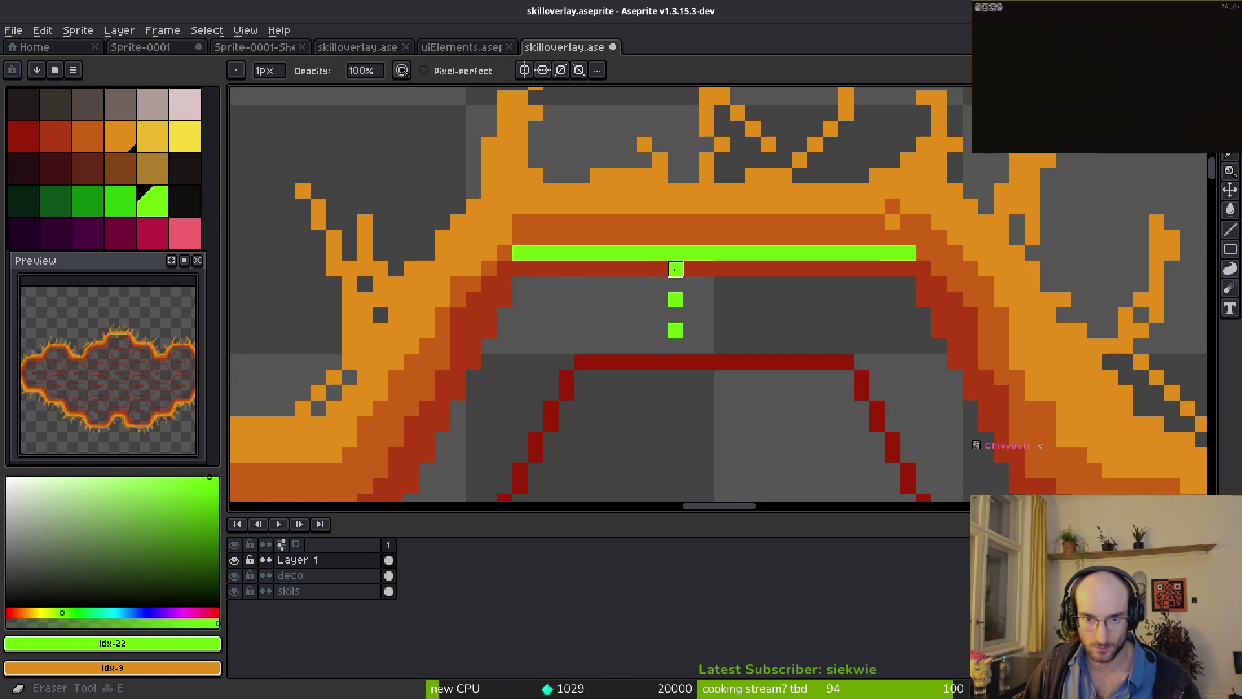
# - Save the drawing and mark a green pixel past the line's right end
pyautogui.hotkey('ctrl', 's')
pyautogui.moveTo(815, 362); pyautogui.dragTo(811, 360)
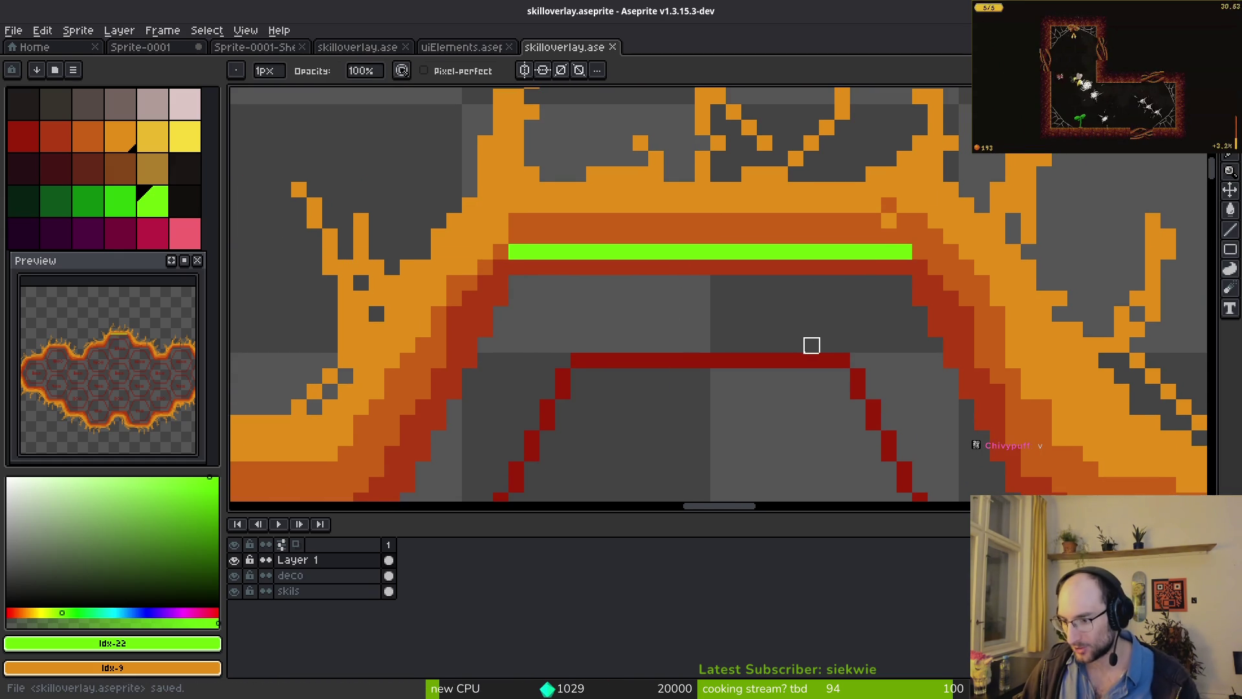
pyautogui.click(811, 345)
pyautogui.scroll(-3, 776, 311)
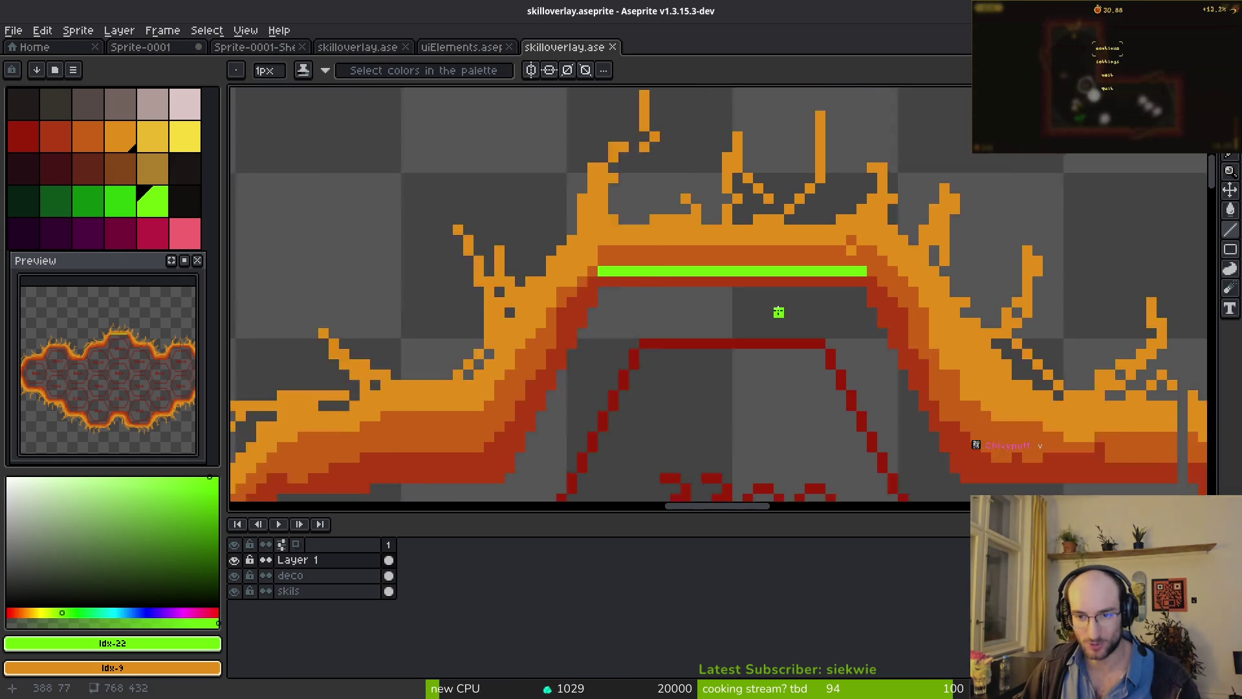
pyautogui.scroll(5, 776, 295)
pyautogui.scroll(-3, 738, 214)
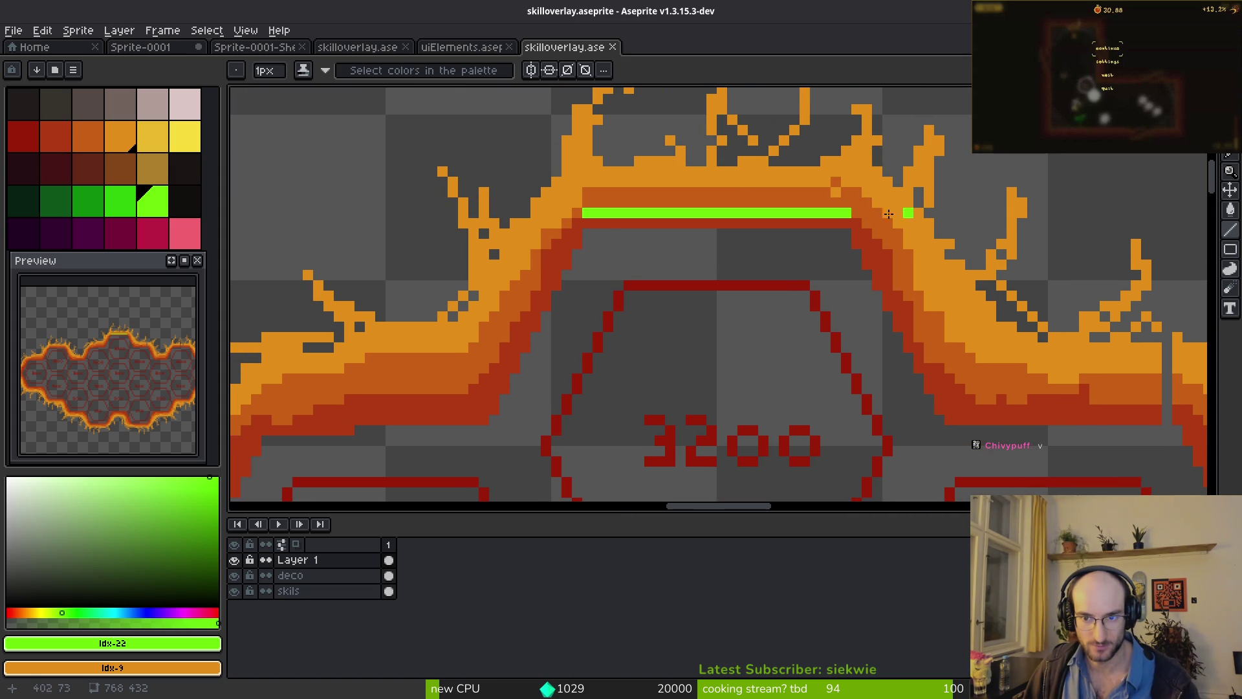
pyautogui.moveTo(939, 255); pyautogui.dragTo(811, 198)
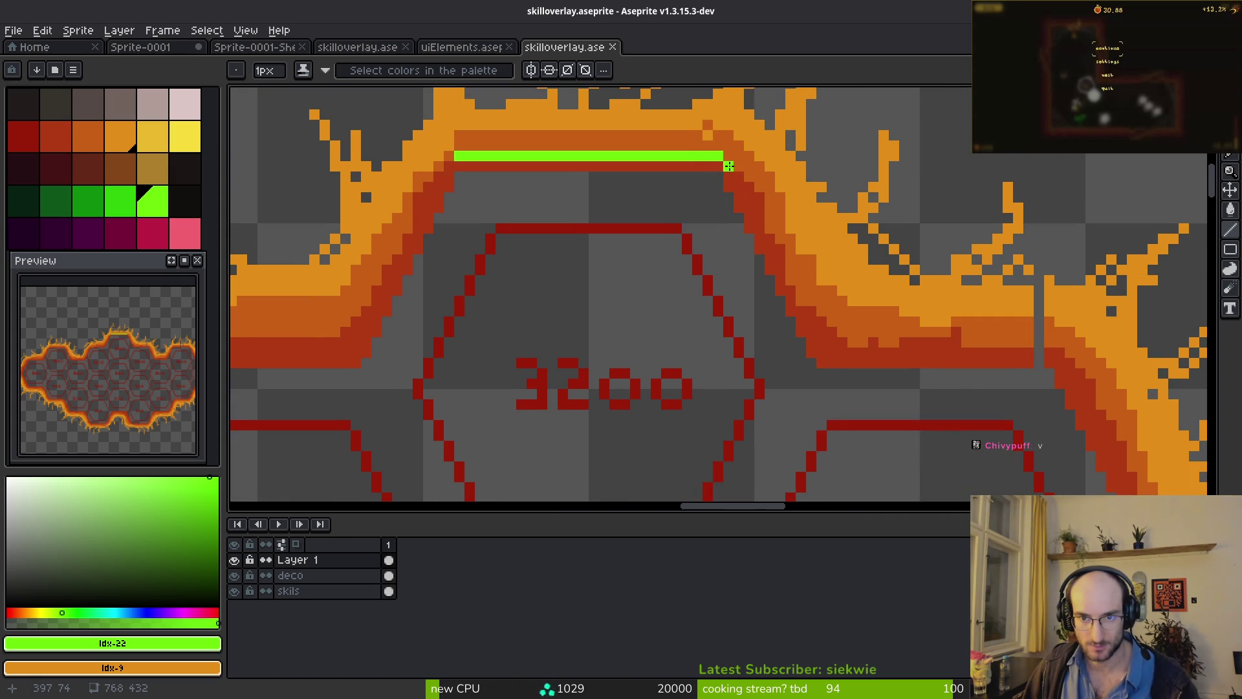
# - Draw green diagonals down the right and left sides of the 3200 hexagon
pyautogui.keyDown('shift'); pyautogui.click(832, 364); pyautogui.keyUp('shift')
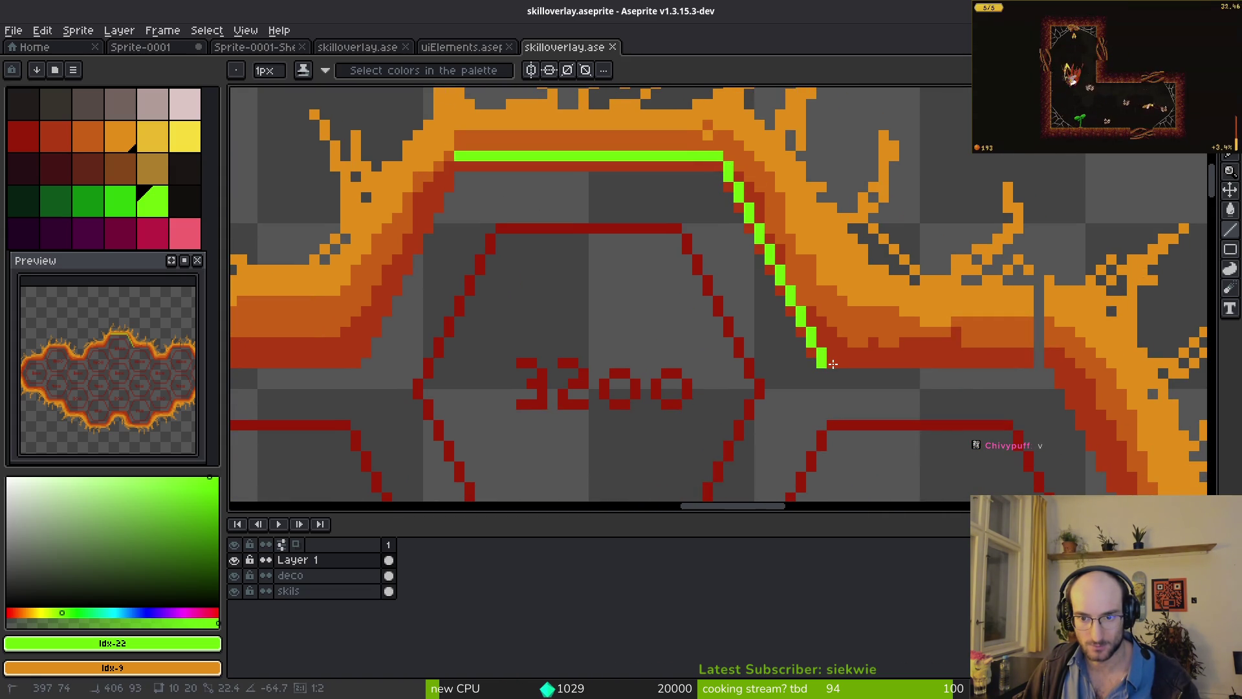
pyautogui.keyDown('shift'); pyautogui.click(814, 340); pyautogui.keyUp('shift')
pyautogui.moveTo(688, 288)
pyautogui.mouseDown()
pyautogui.moveTo(818, 233)
pyautogui.moveTo(725, 140)
pyautogui.mouseUp()
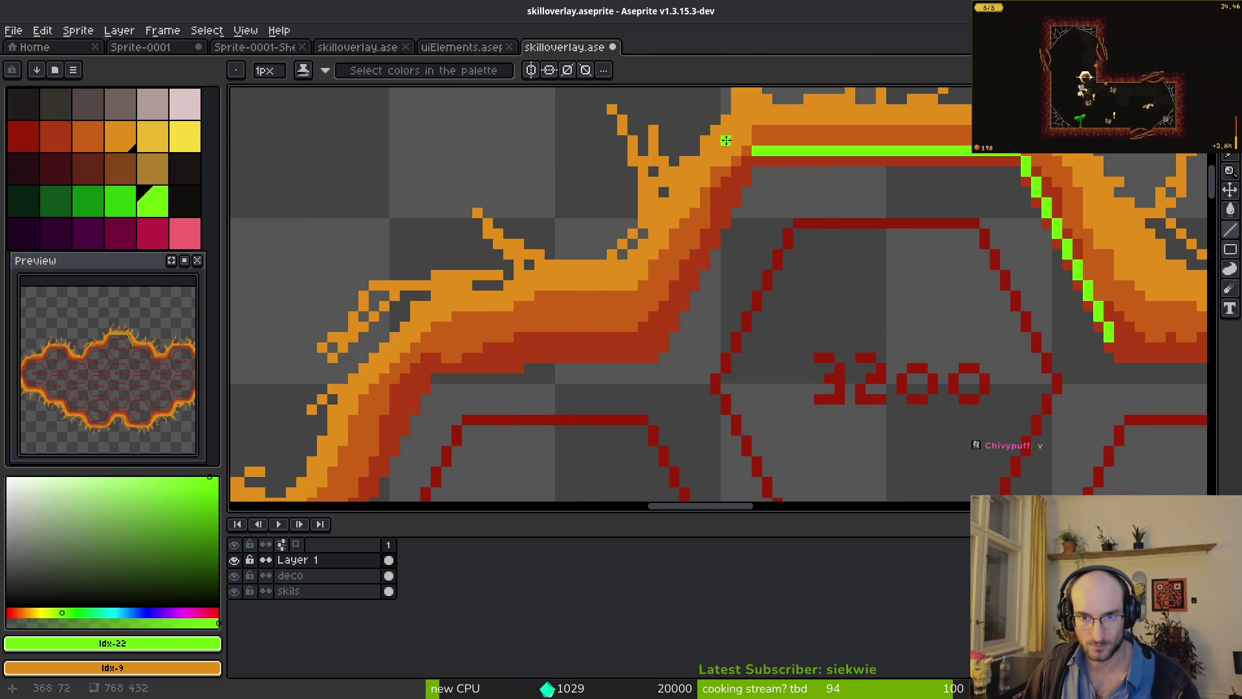
pyautogui.keyDown('shift'); pyautogui.click(660, 331); pyautogui.keyUp('shift')
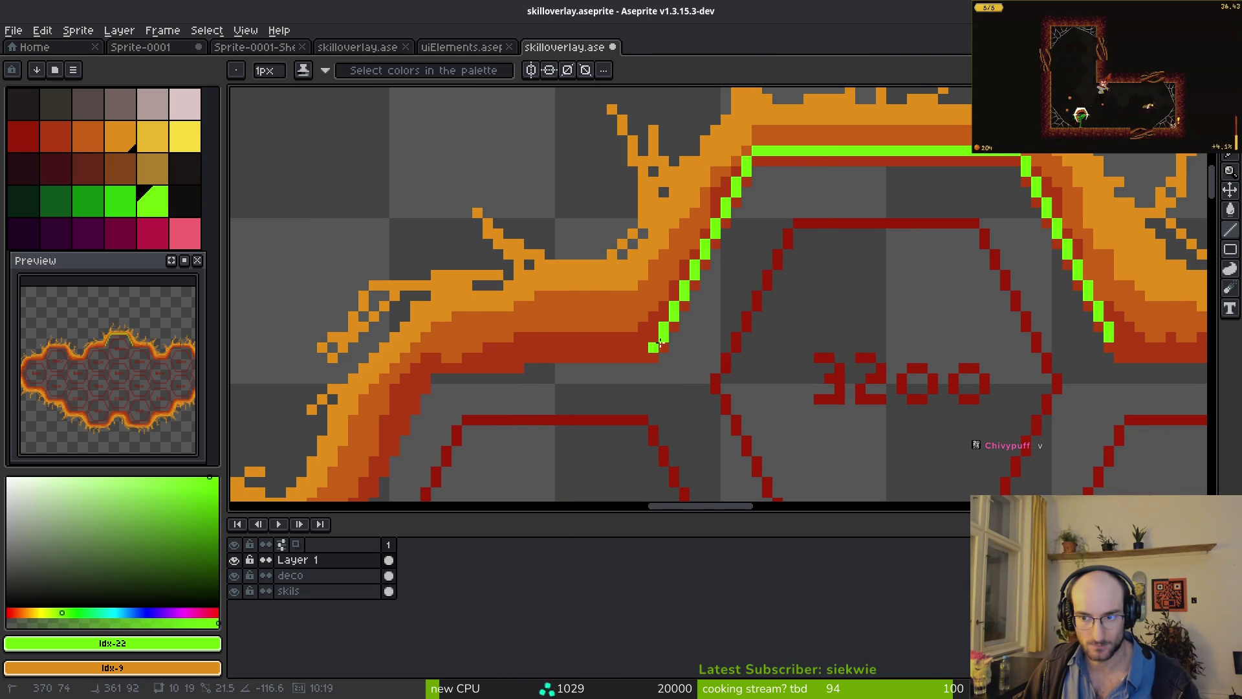
pyautogui.scroll(-8, 841, 336)
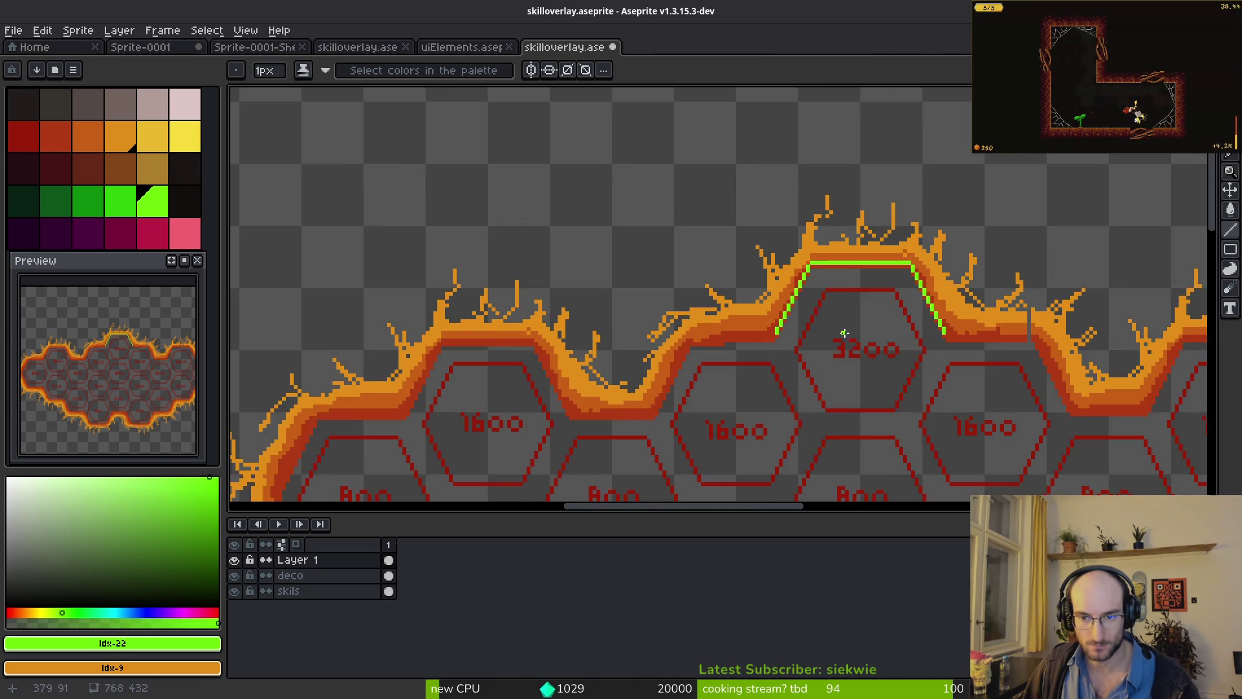
pyautogui.scroll(7, 852, 341)
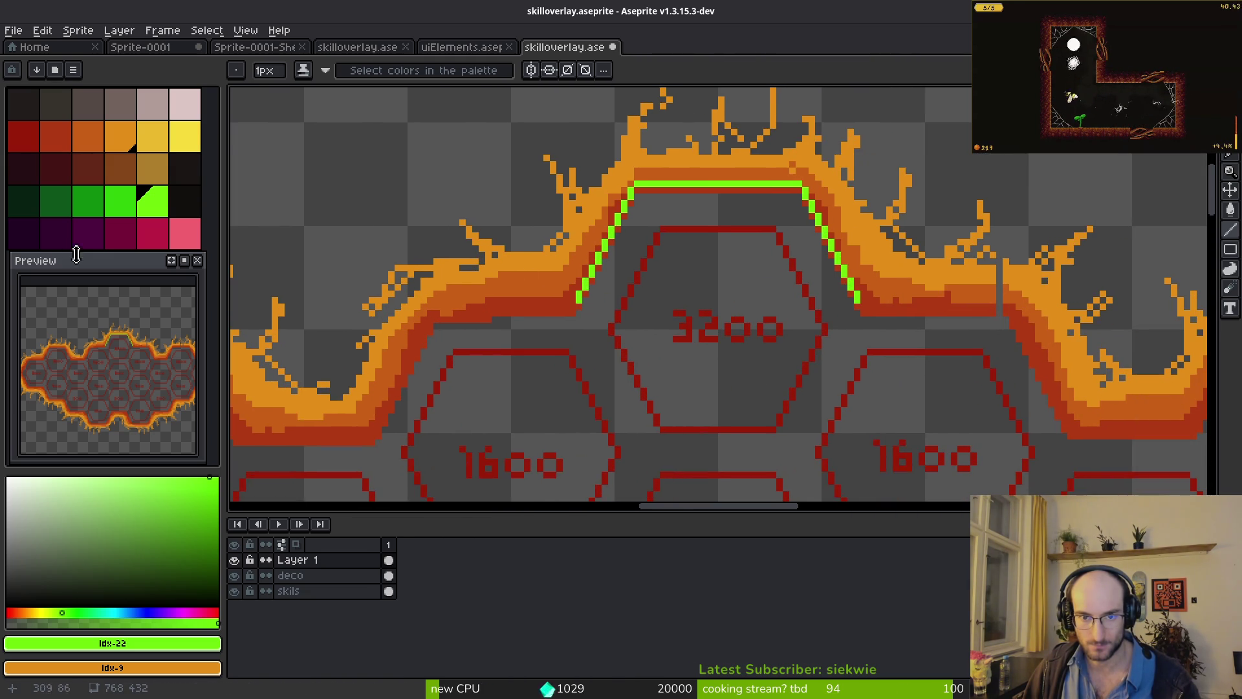
# - Hide the deco fire-border layer and extend the green line left above the 1600 hexagon
pyautogui.click(234, 575)
pyautogui.scroll(-5, 716, 348)
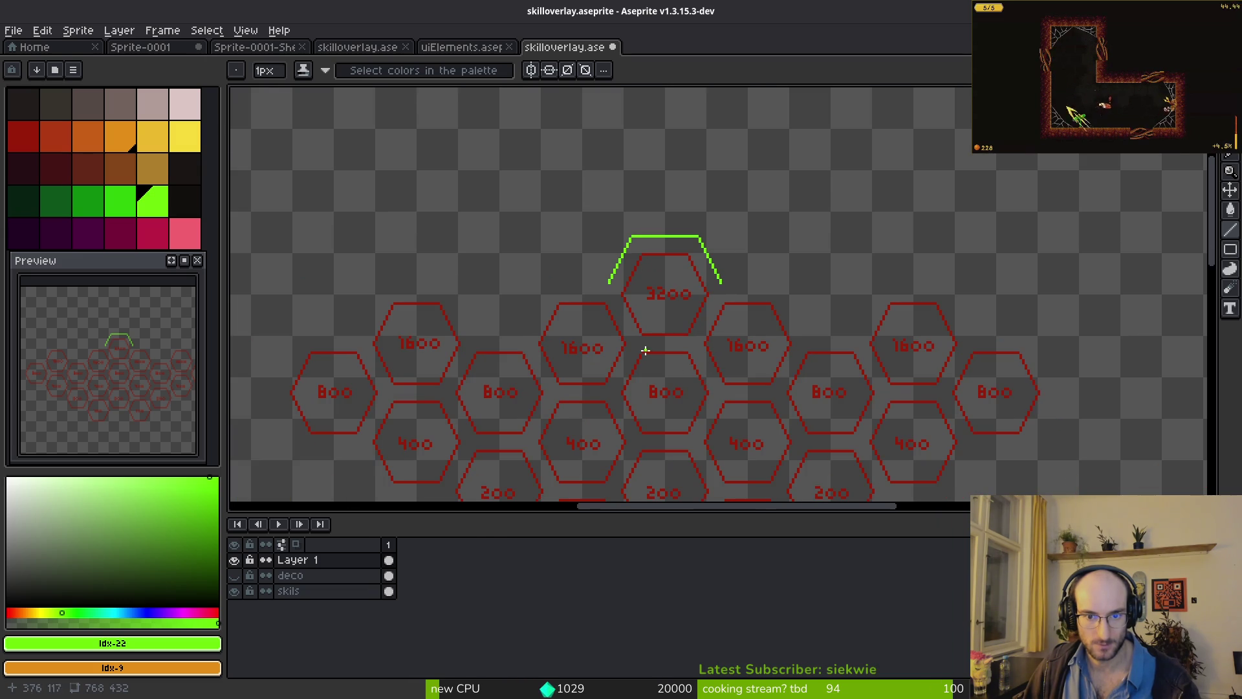
pyautogui.scroll(3, 644, 350)
pyautogui.moveTo(553, 203); pyautogui.dragTo(750, 339)
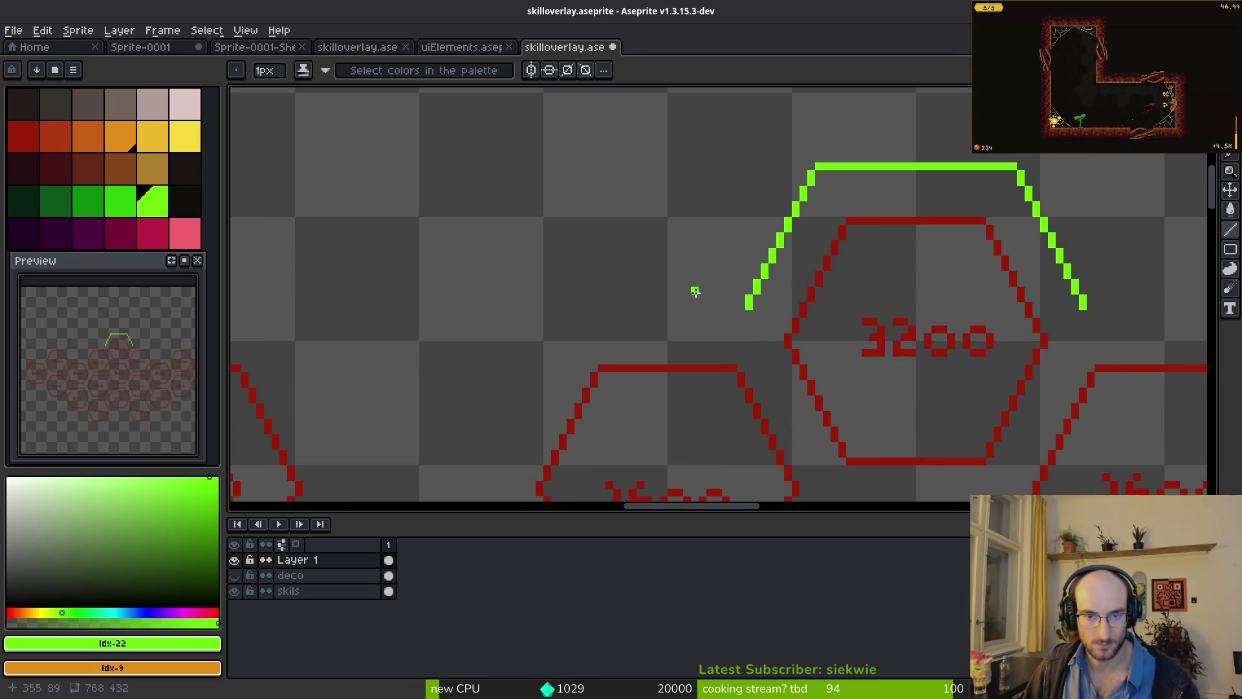
pyautogui.keyDown('shift'); pyautogui.click(604, 314); pyautogui.keyUp('shift')
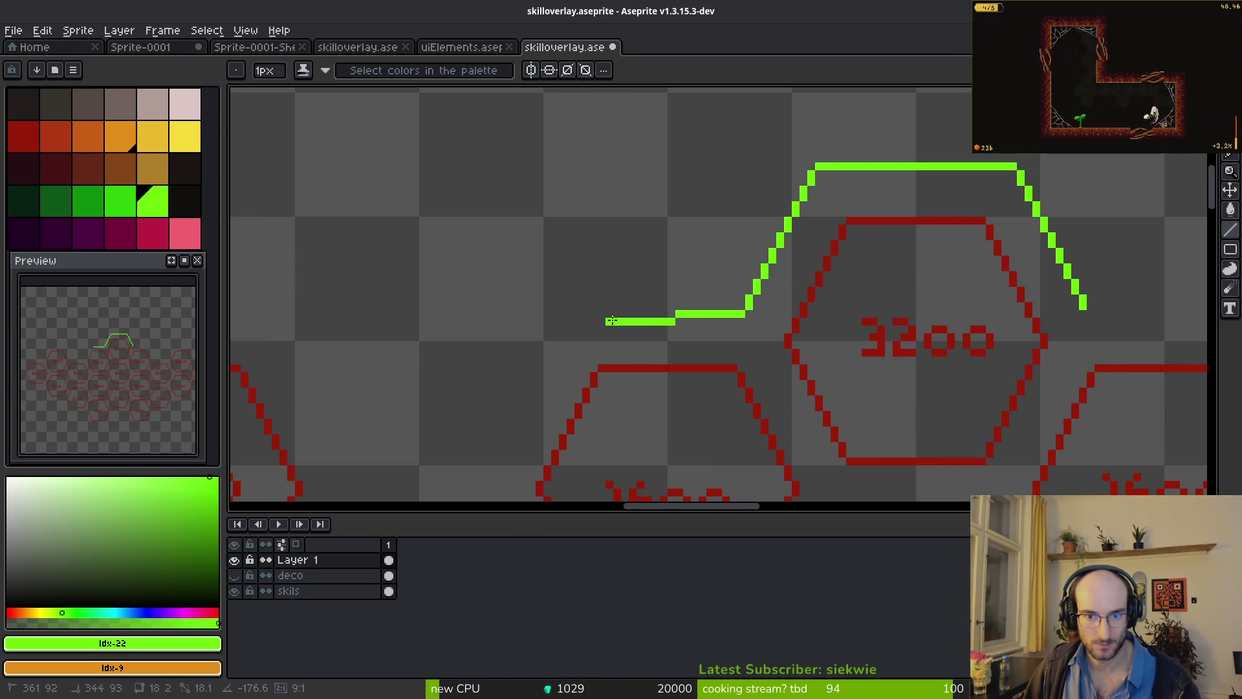
pyautogui.scroll(2, 670, 368)
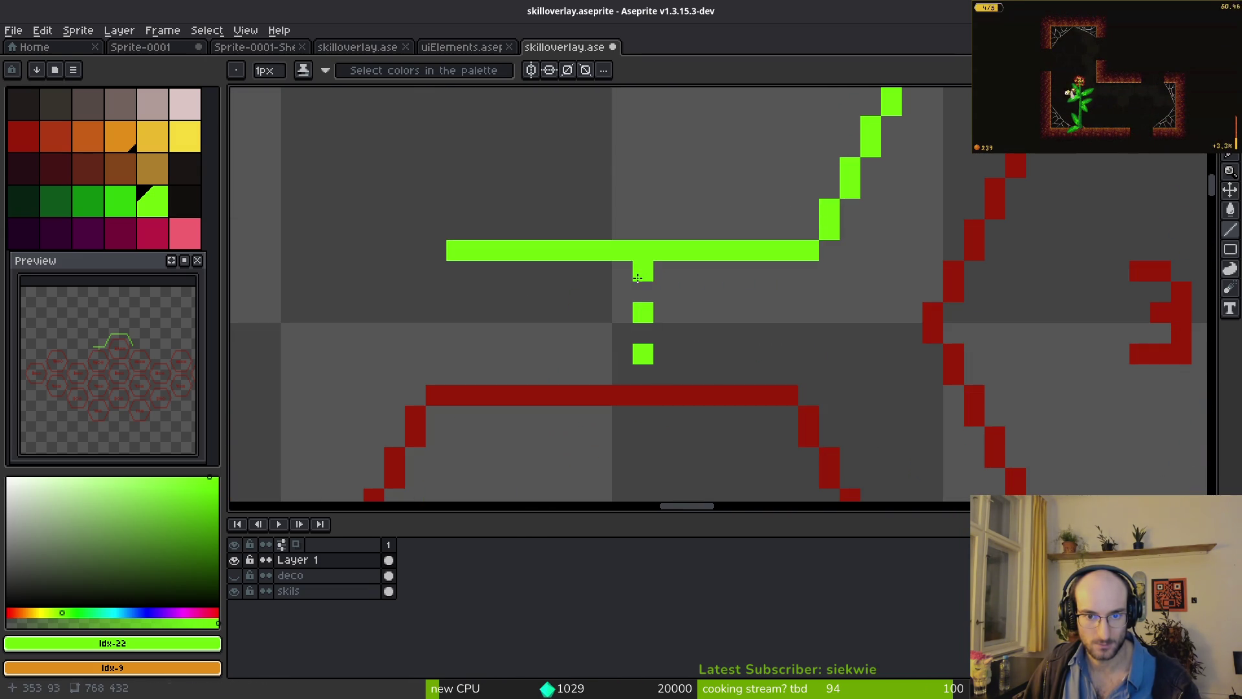
pyautogui.hotkey('ctrl', 'z')
pyautogui.click(428, 245)
pyautogui.scroll(-4, 430, 270)
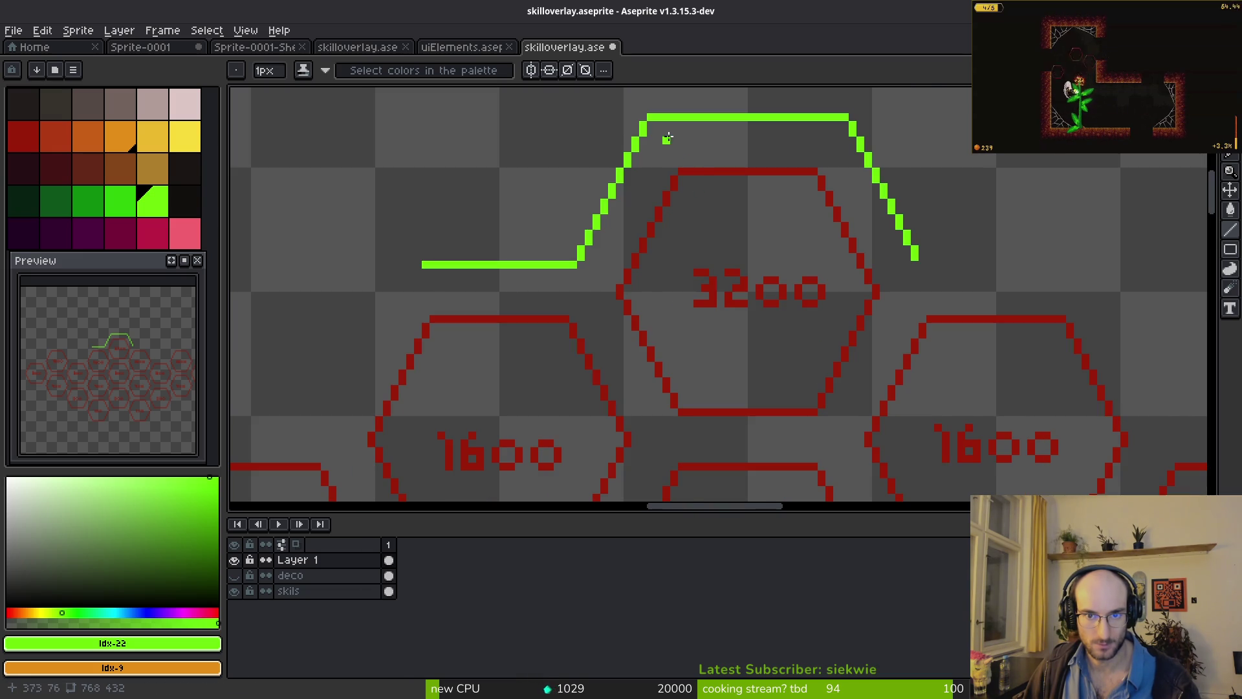
pyautogui.scroll(1, 667, 138)
pyautogui.scroll(-1, 616, 230)
# - Move the left part of the green line down-left using a rectangular selection
pyautogui.moveTo(616, 230); pyautogui.dragTo(816, 258)
pyautogui.press('m')
pyautogui.moveTo(566, 98); pyautogui.dragTo(888, 348)
pyautogui.moveTo(809, 216)
pyautogui.mouseDown()
pyautogui.moveTo(546, 336)
pyautogui.moveTo(571, 357)
pyautogui.moveTo(555, 356)
pyautogui.mouseUp()
pyautogui.scroll(2, 660, 258)
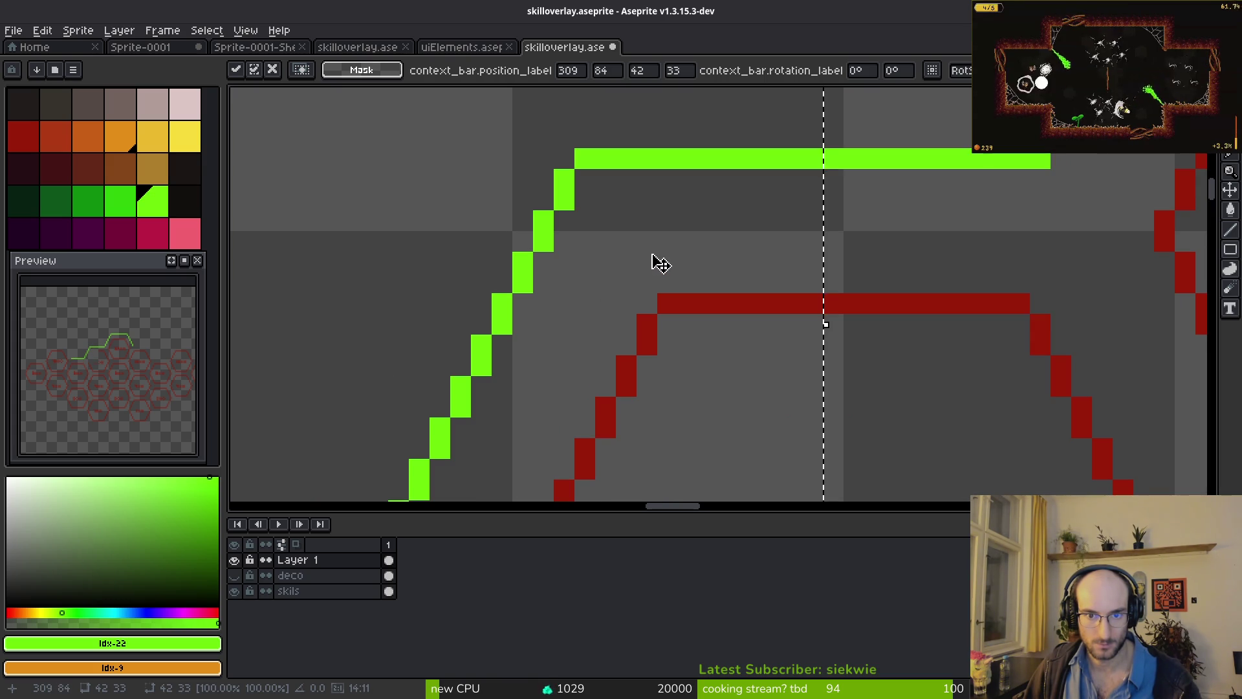
# - Try a green pixel near the outline's corner, then undo the stray pixels
pyautogui.press('f')
pyautogui.click(660, 262)
pyautogui.scroll(-2, 500, 310)
pyautogui.scroll(3, 640, 242)
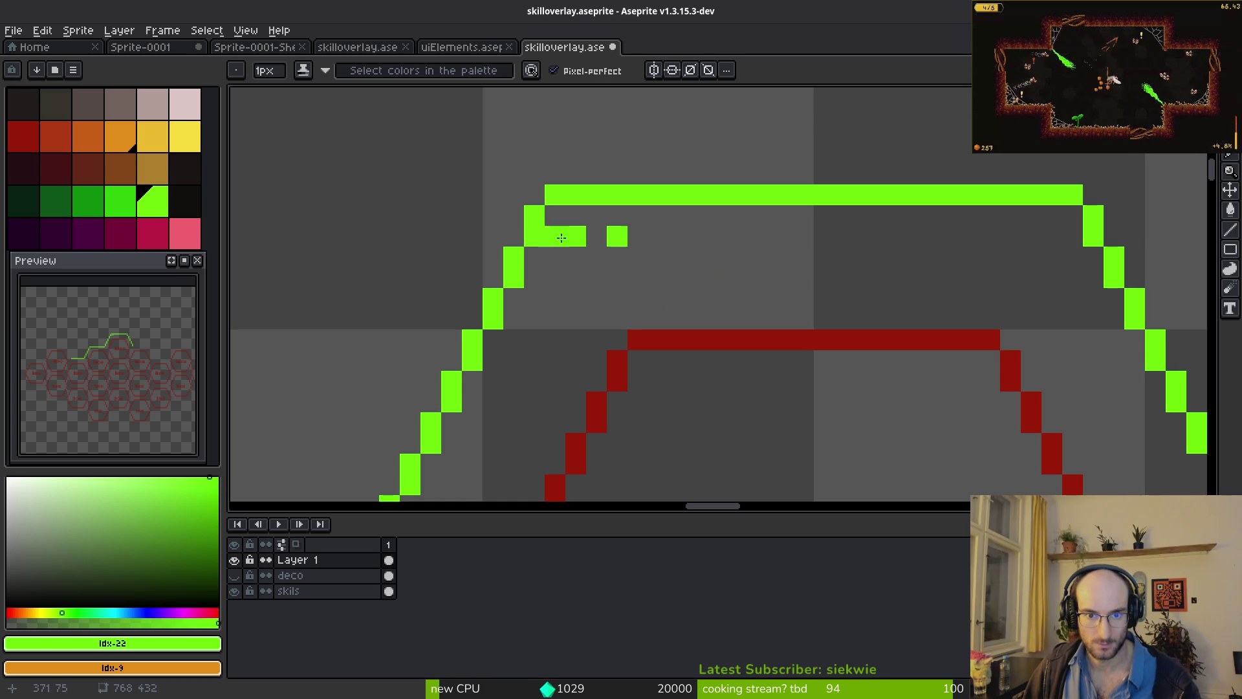
pyautogui.hotkey('ctrl', 'z')
pyautogui.hotkey('ctrl', 'z')
pyautogui.hscroll(-4, 790, 331)
pyautogui.scroll(1, 790, 330)
pyautogui.hscroll(2, 790, 330)
pyautogui.scroll(-2, 791, 331)
pyautogui.scroll(2, 708, 328)
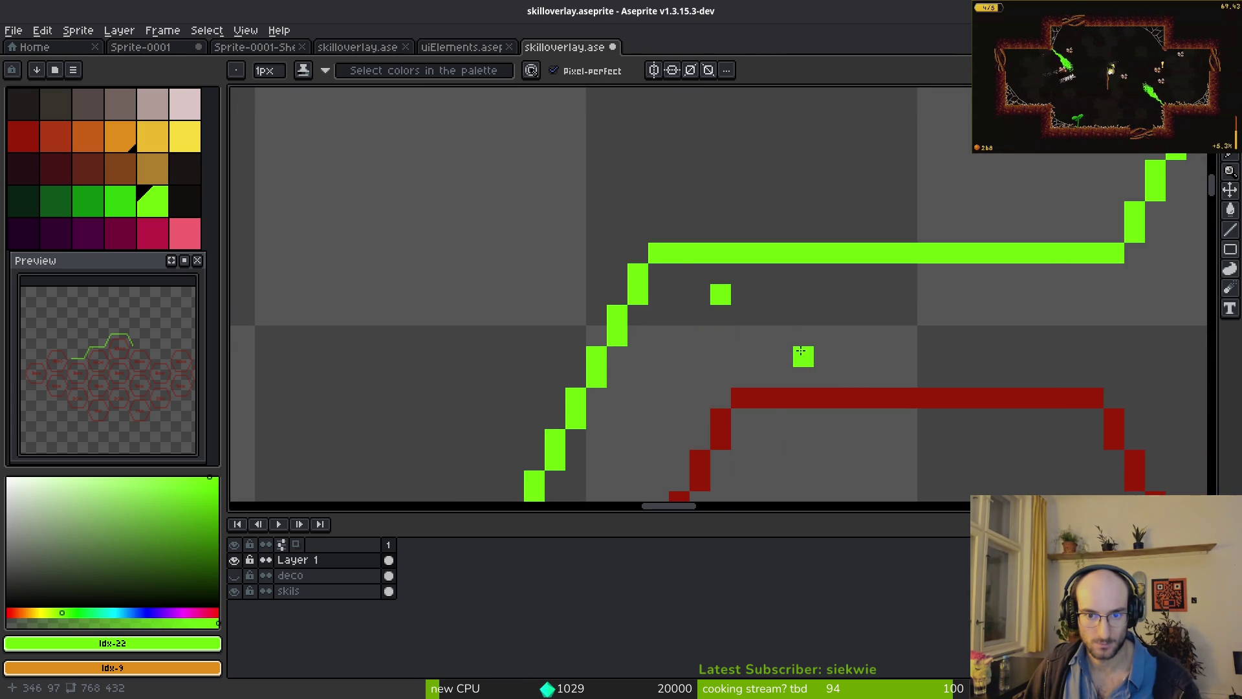
pyautogui.scroll(-3, 800, 352)
pyautogui.scroll(1, 768, 305)
pyautogui.hscroll(-2, 640, 355)
# - Select the left step of the green line with a rectangular marquee
pyautogui.press('e')
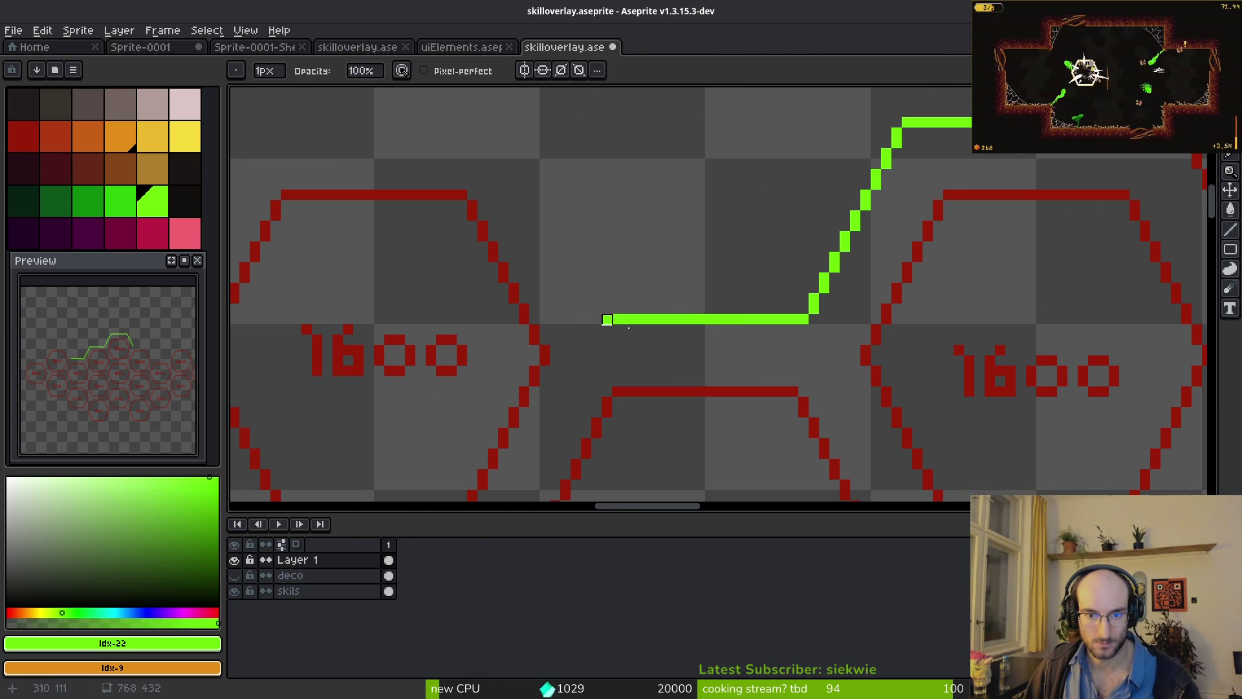
pyautogui.scroll(4, 804, 332)
pyautogui.scroll(-4, 647, 342)
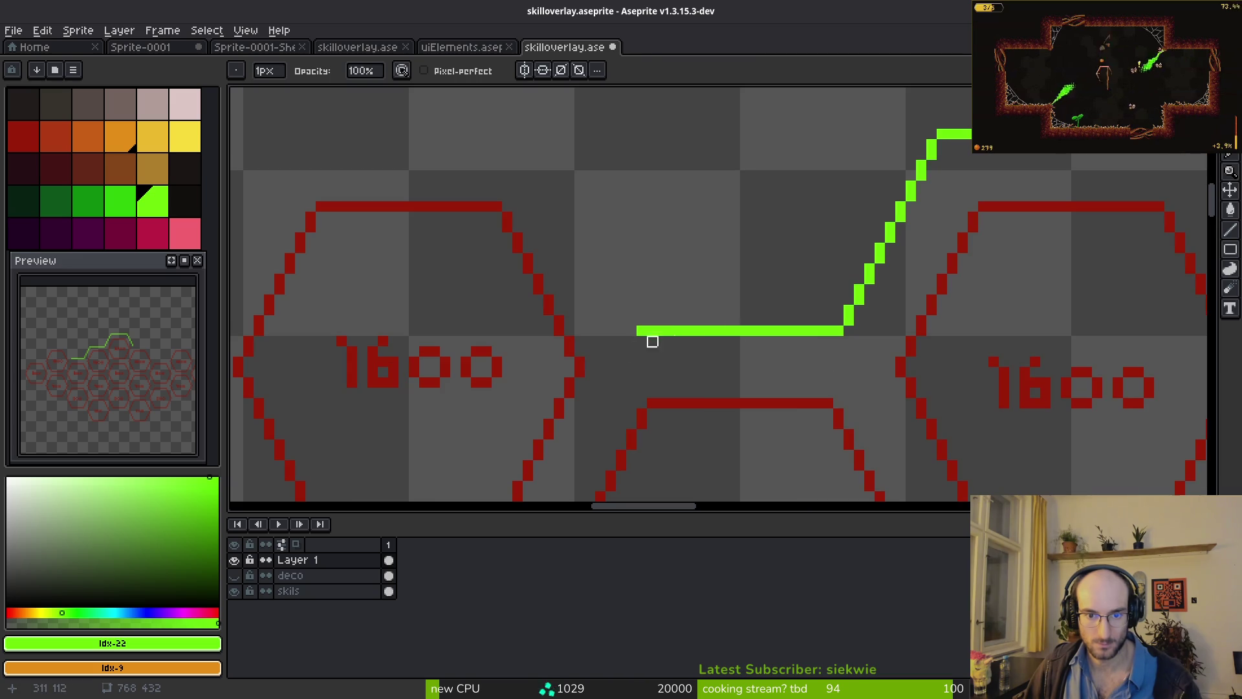
pyautogui.press('m')
pyautogui.scroll(-1, 711, 269)
pyautogui.moveTo(608, 107); pyautogui.dragTo(922, 323)
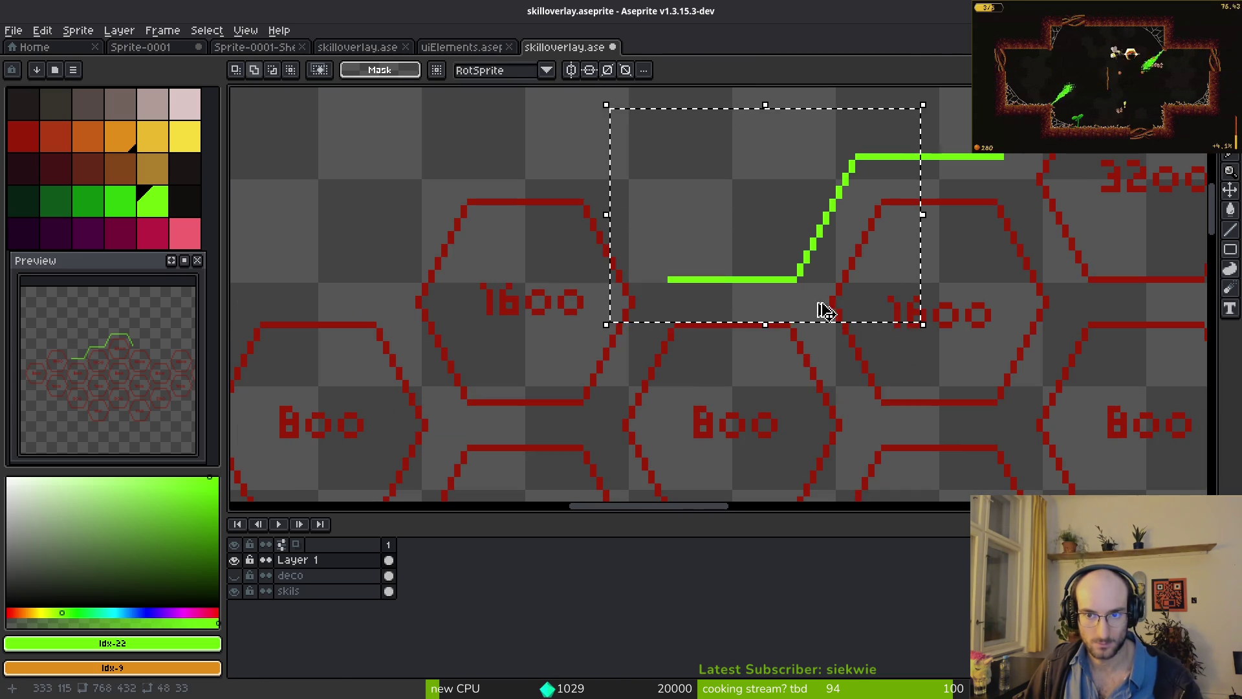
# - Duplicate the selected step, flip it horizontally, and place it one pixel further left
pyautogui.hotkey('ctrl', 'c')
pyautogui.hotkey('ctrl', 'v')
pyautogui.hotkey('shift', 'h')
pyautogui.press('Left')
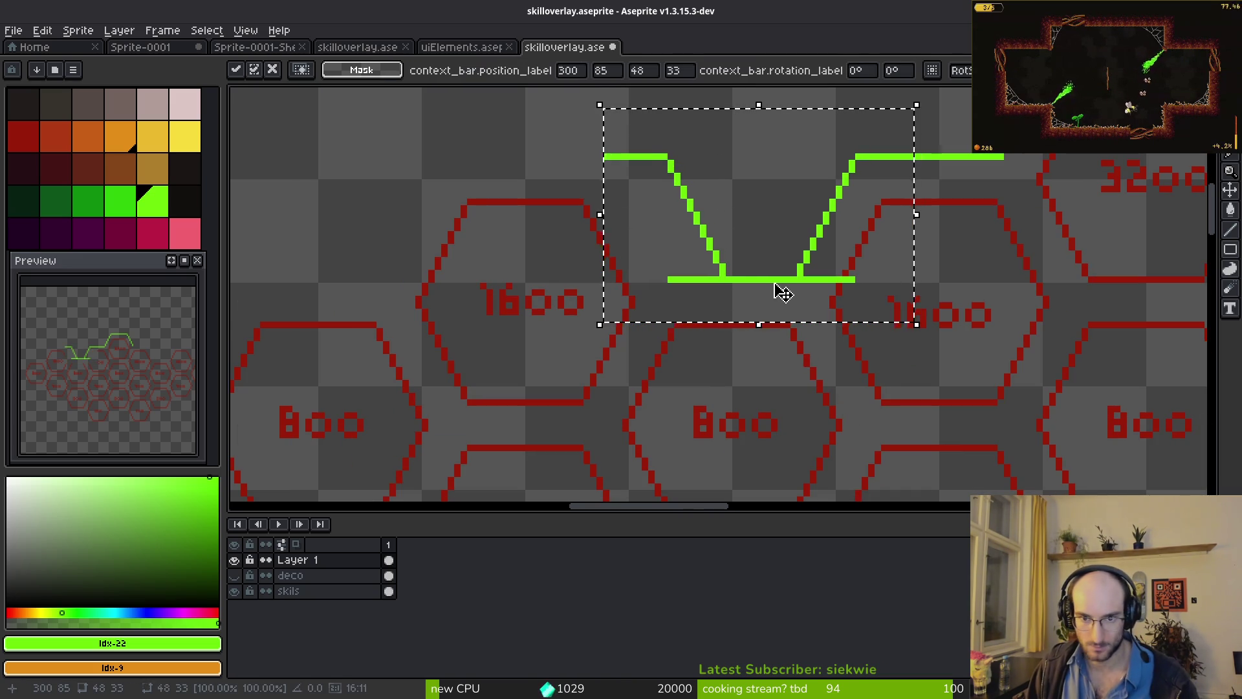
pyautogui.press('Left')
pyautogui.press('Left')
pyautogui.press('Left')
pyautogui.press('Right')
pyautogui.press('Right')
pyautogui.press('Right')
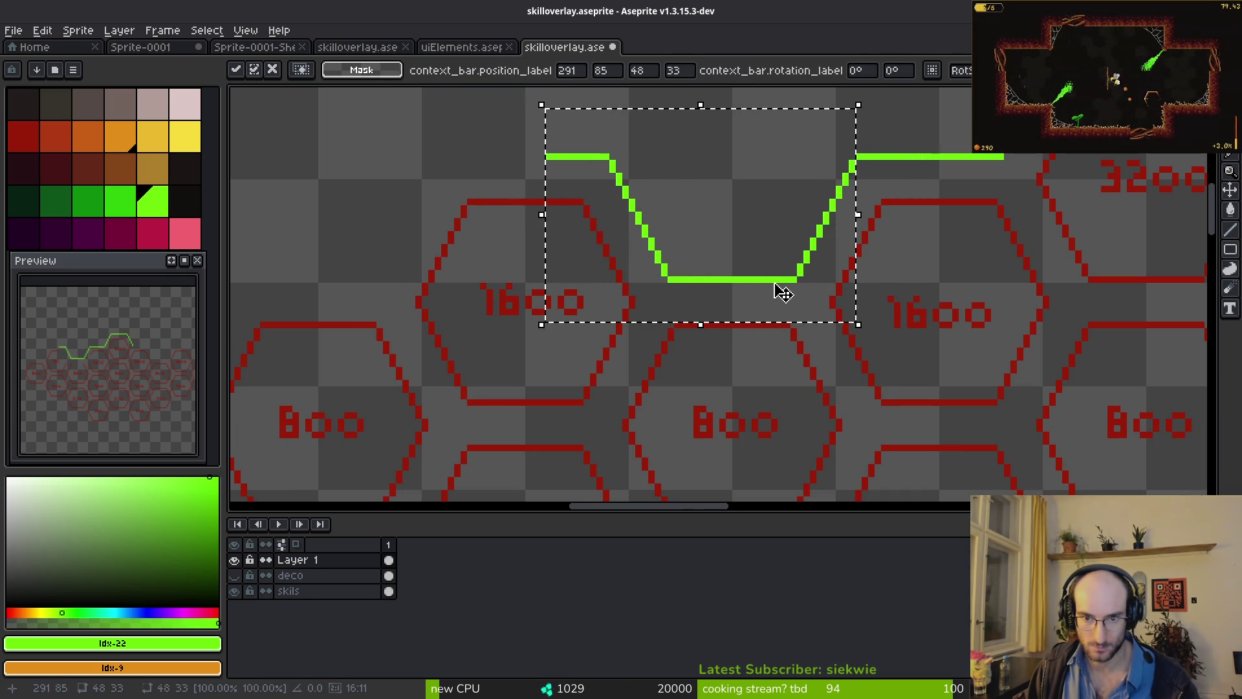
pyautogui.scroll(1, 901, 216)
pyautogui.press('Return')
# - Move the right part of the green line left and down to join the copied section
pyautogui.moveTo(524, 127)
pyautogui.mouseDown()
pyautogui.moveTo(789, 341)
pyautogui.moveTo(779, 340)
pyautogui.mouseUp()
pyautogui.hotkey('ctrl', 'd')
pyautogui.scroll(-1, 948, 221)
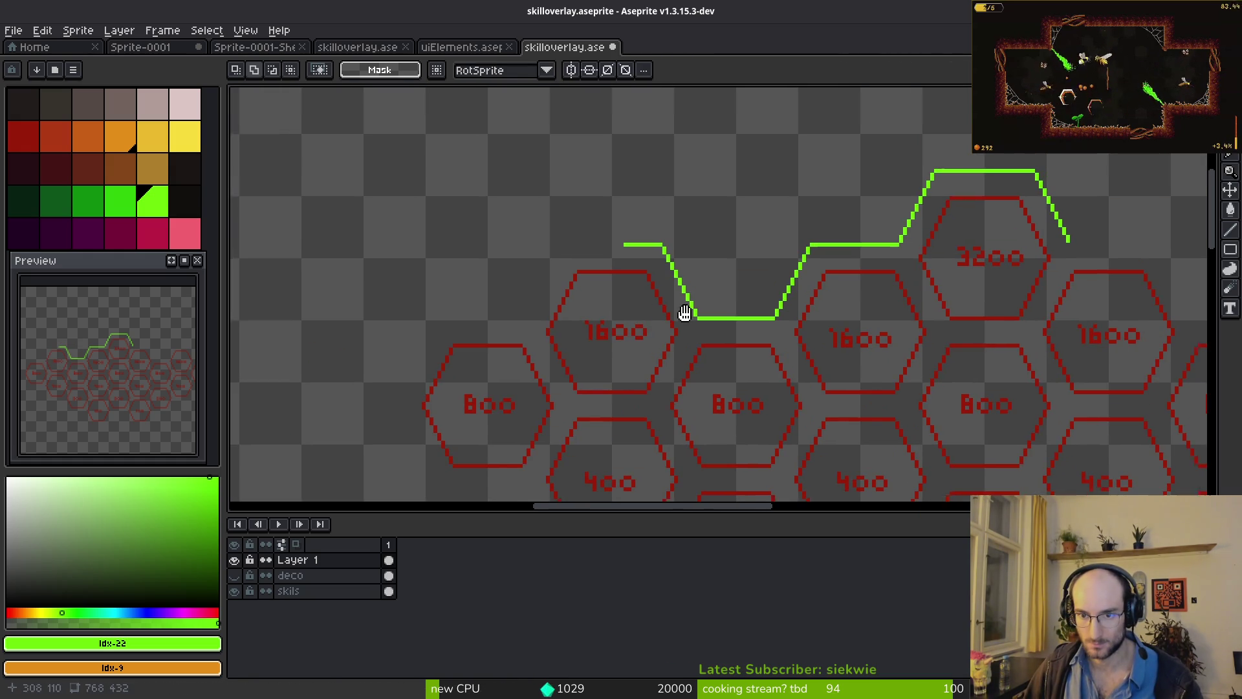
pyautogui.moveTo(685, 313); pyautogui.dragTo(674, 310)
pyautogui.moveTo(745, 114)
pyautogui.mouseDown()
pyautogui.moveTo(989, 319)
pyautogui.moveTo(993, 376)
pyautogui.mouseUp()
pyautogui.moveTo(788, 272)
pyautogui.mouseDown()
pyautogui.moveTo(493, 285)
pyautogui.moveTo(438, 319)
pyautogui.moveTo(461, 320)
pyautogui.mouseUp()
pyautogui.scroll(1, 461, 320)
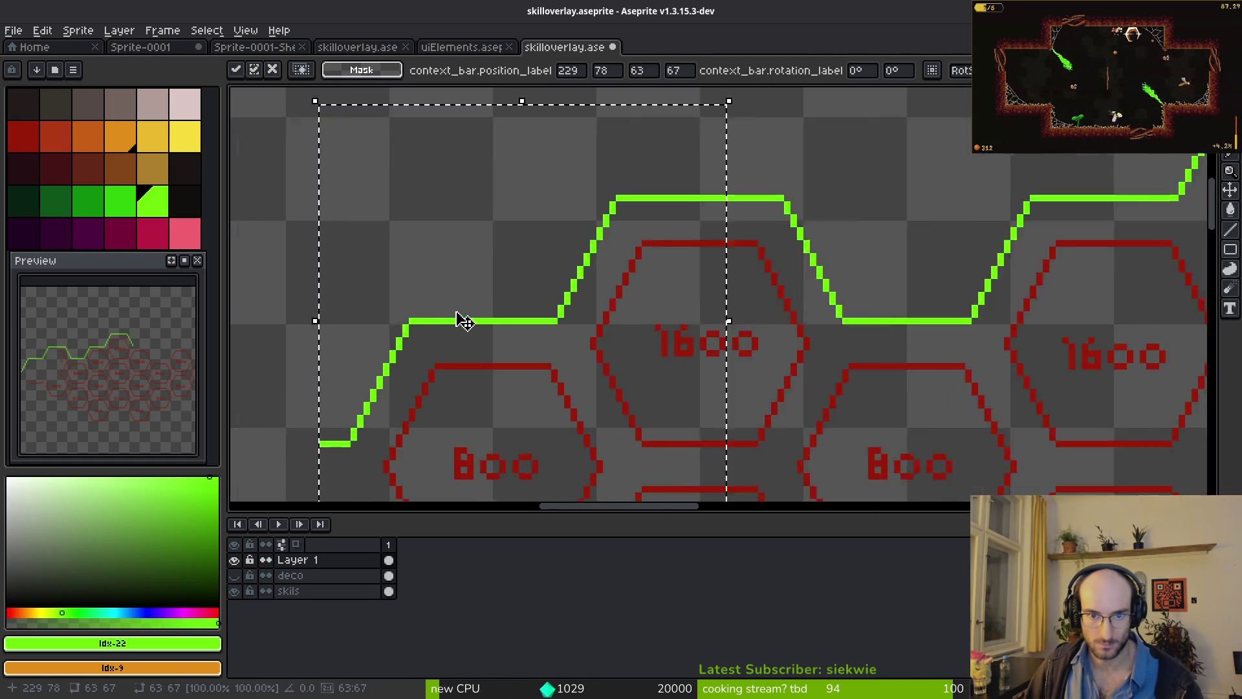
pyautogui.scroll(1, 461, 320)
pyautogui.press('b')
pyautogui.scroll(3, 693, 228)
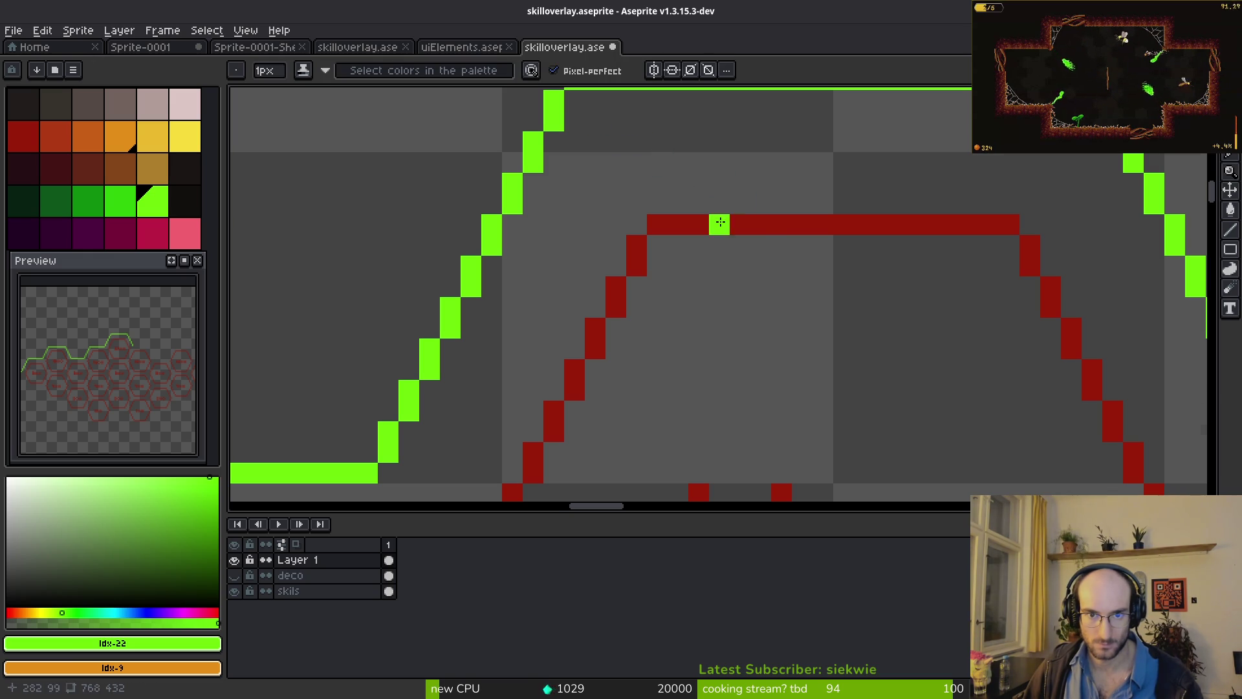
# - Save skilloverlay.aseprite and bring the left part of the green line into view
pyautogui.scroll(-5, 749, 285)
pyautogui.hotkey('ctrl', 's')
pyautogui.moveTo(961, 382); pyautogui.dragTo(666, 335)
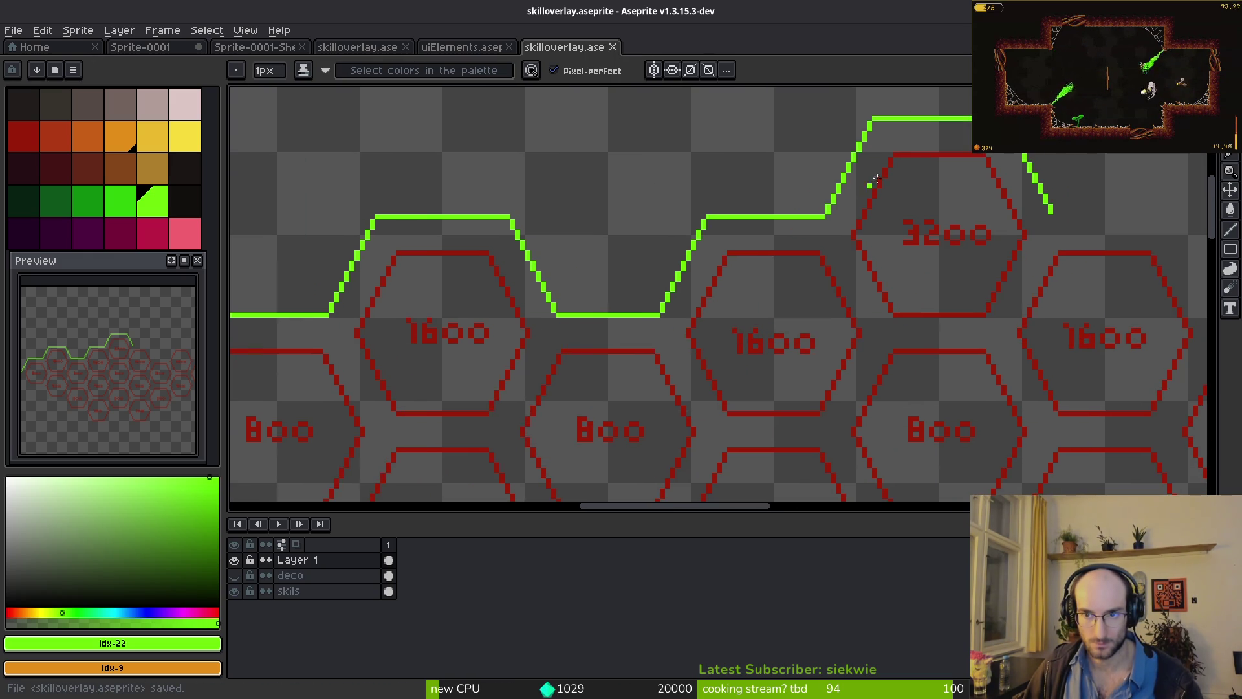
pyautogui.scroll(1, 452, 314)
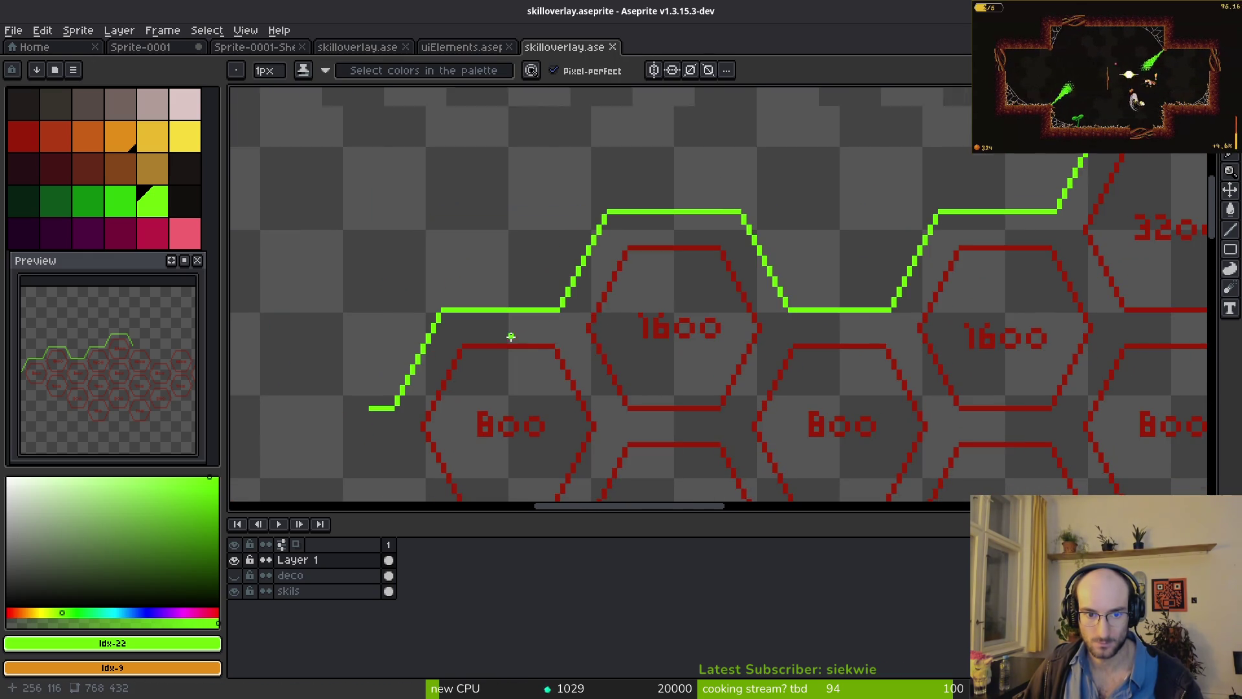
pyautogui.scroll(-4, 522, 347)
pyautogui.scroll(4, 523, 348)
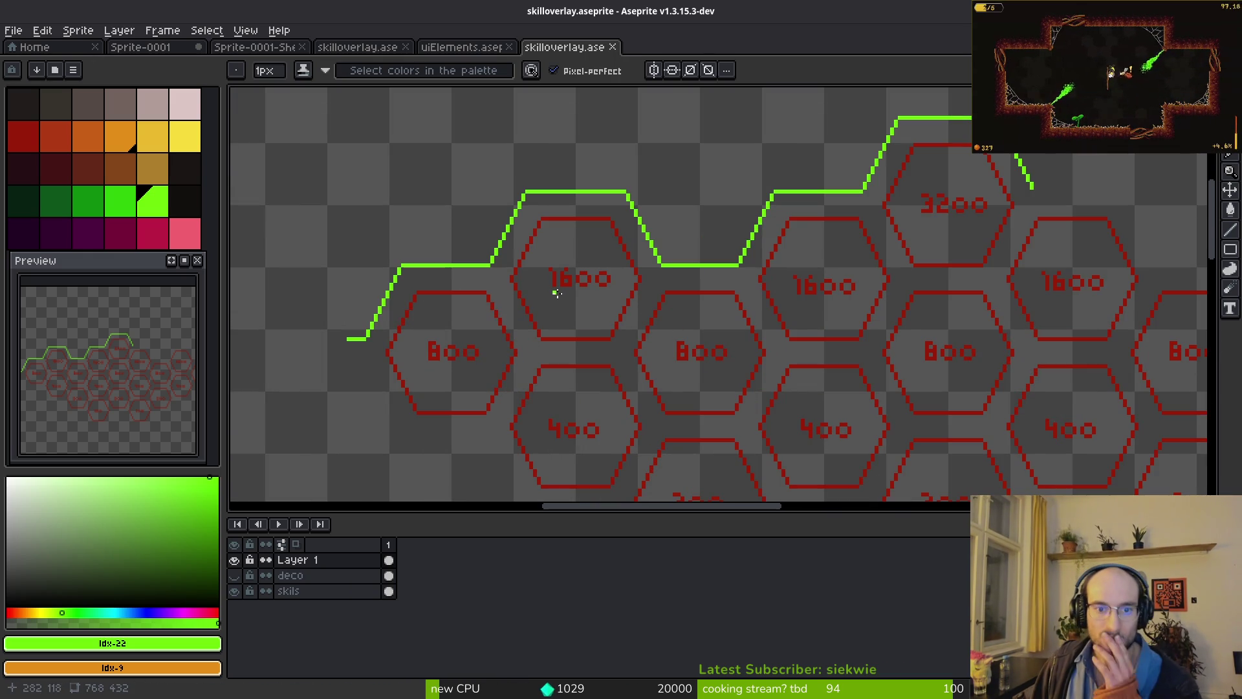
pyautogui.scroll(2, 870, 219)
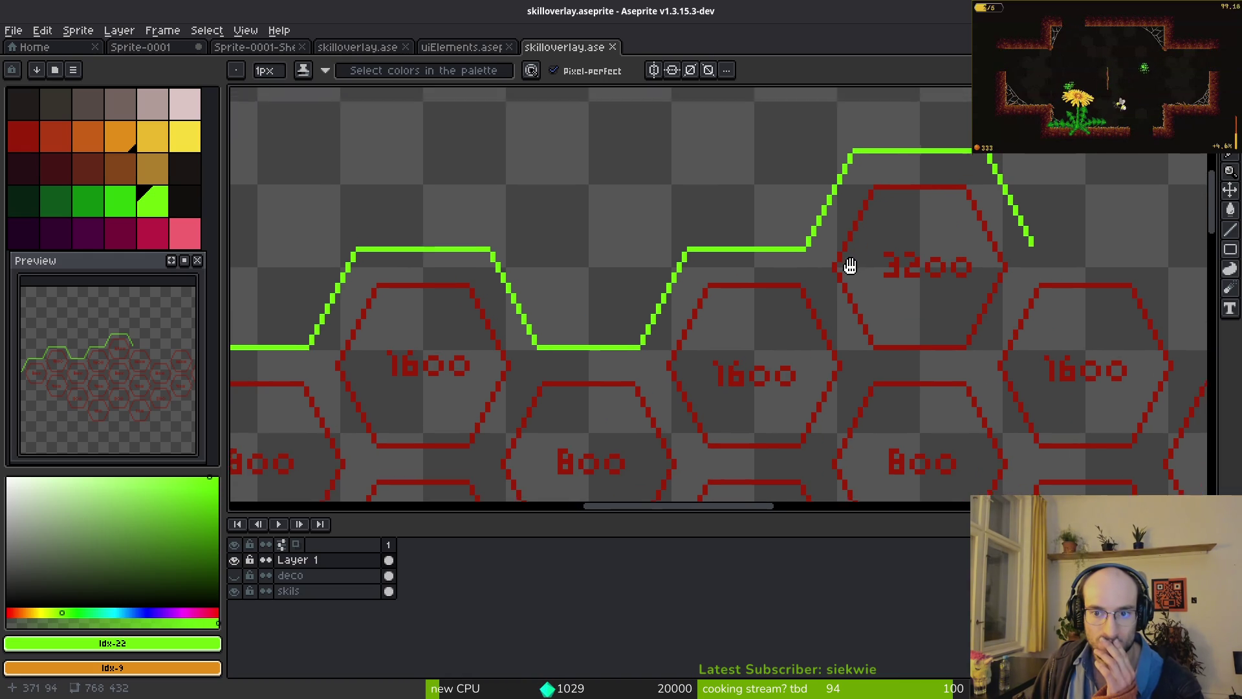
pyautogui.scroll(2, 787, 323)
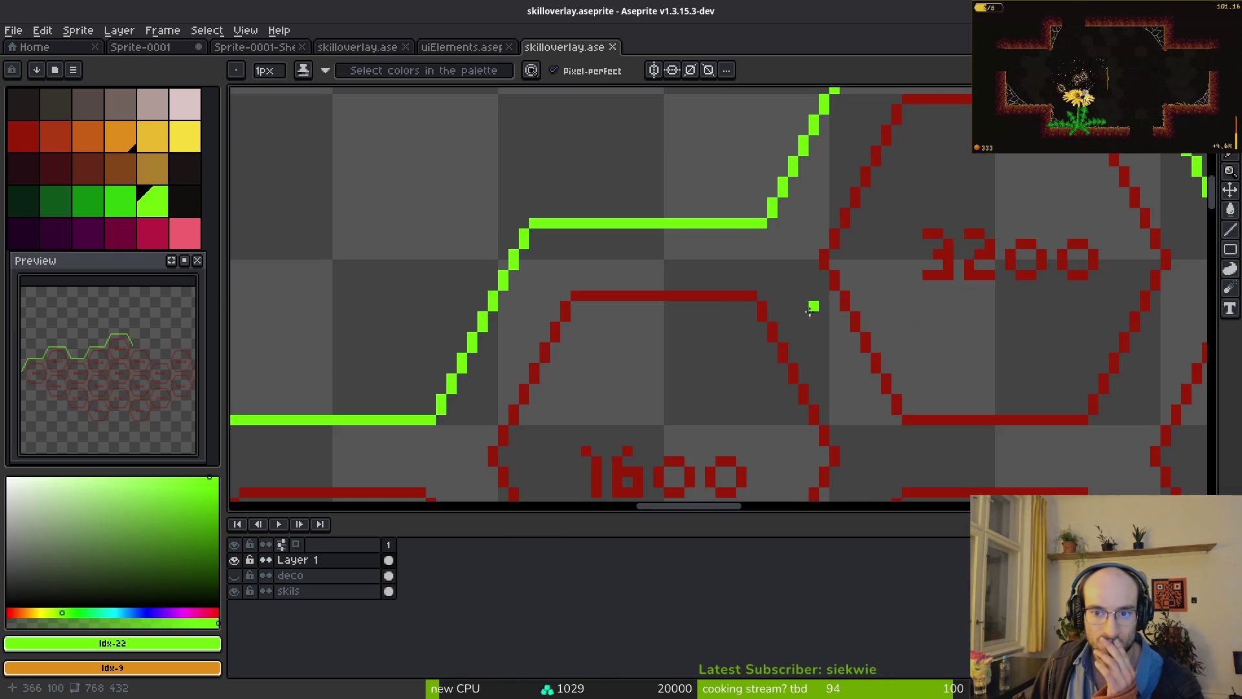
pyautogui.scroll(2, 809, 312)
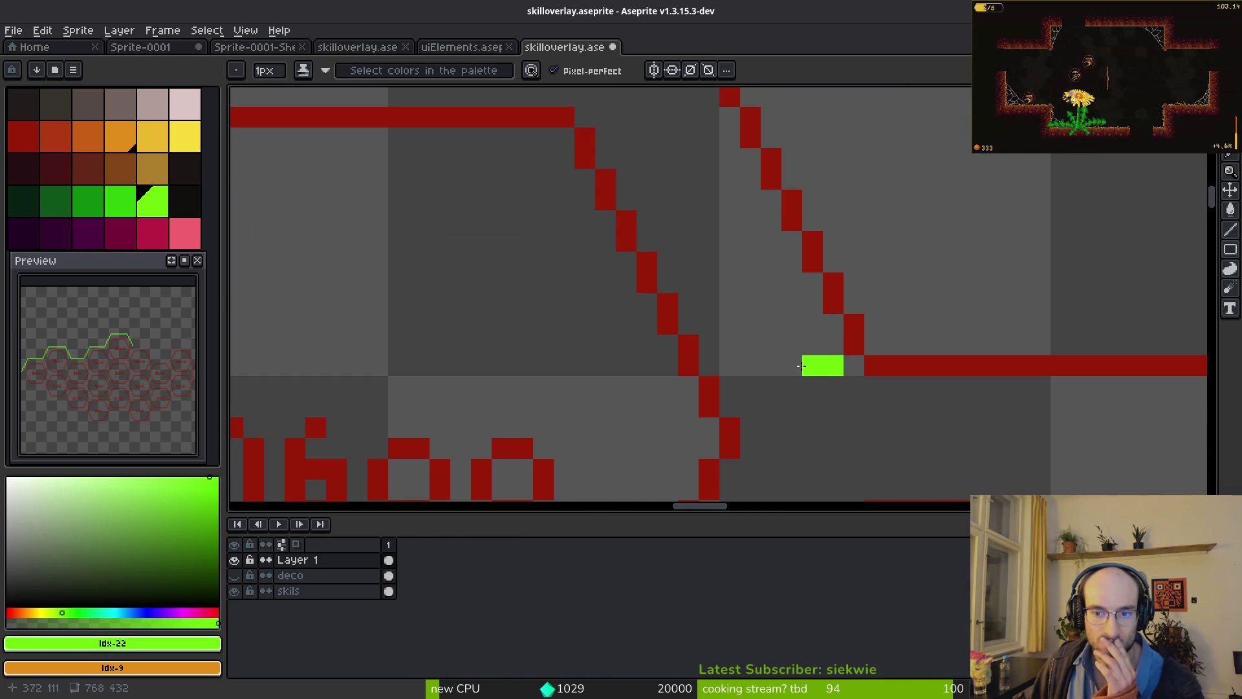
# - Undo trial green pixels near the 3200 hexagon and marquee-select the slope beside it
pyautogui.moveTo(768, 220)
pyautogui.mouseDown()
pyautogui.moveTo(705, 435)
pyautogui.moveTo(710, 318)
pyautogui.mouseUp()
pyautogui.moveTo(597, 276); pyautogui.dragTo(639, 282)
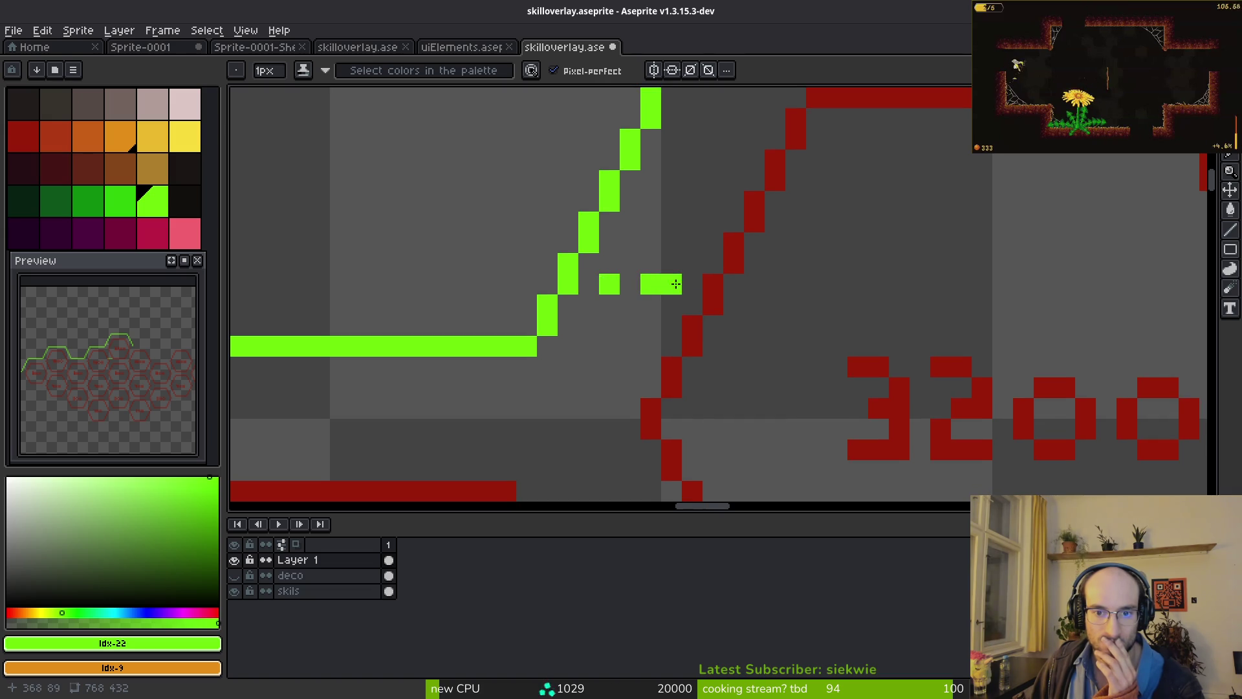
pyautogui.hotkey('ctrl', 'z')
pyautogui.hotkey('ctrl', 'z')
pyautogui.scroll(-5, 647, 362)
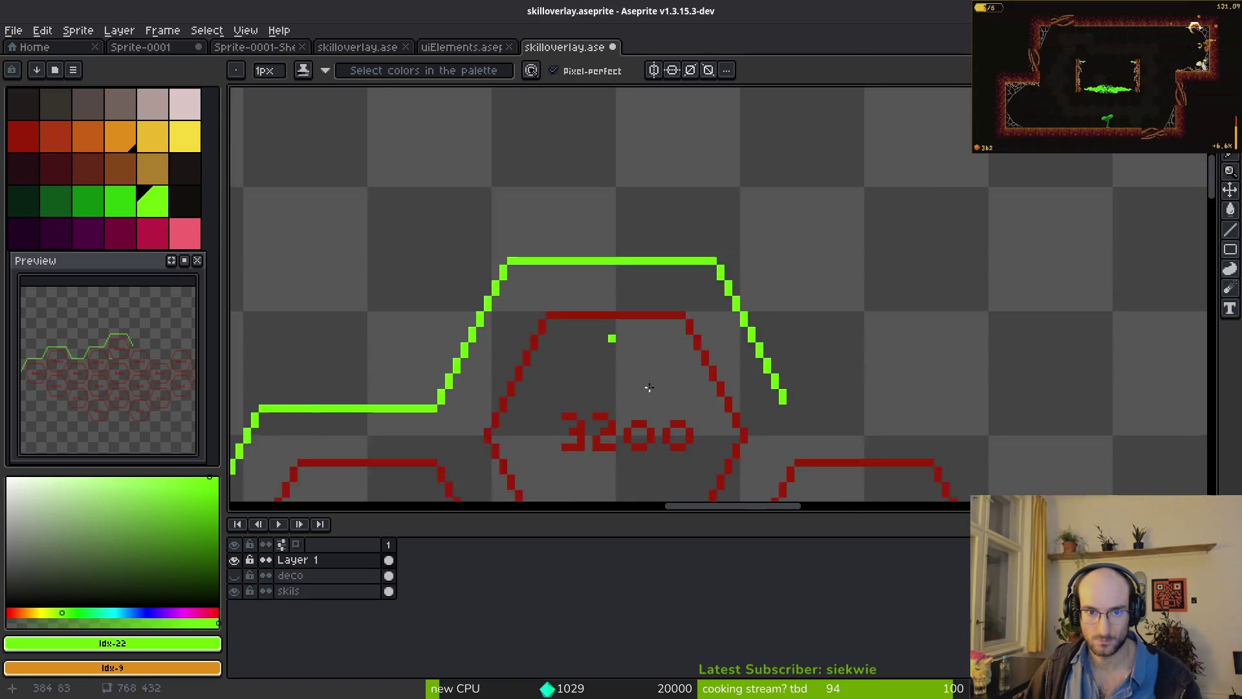
pyautogui.moveTo(789, 277); pyautogui.dragTo(740, 345)
pyautogui.press('m')
pyautogui.moveTo(615, 153); pyautogui.dragTo(887, 416)
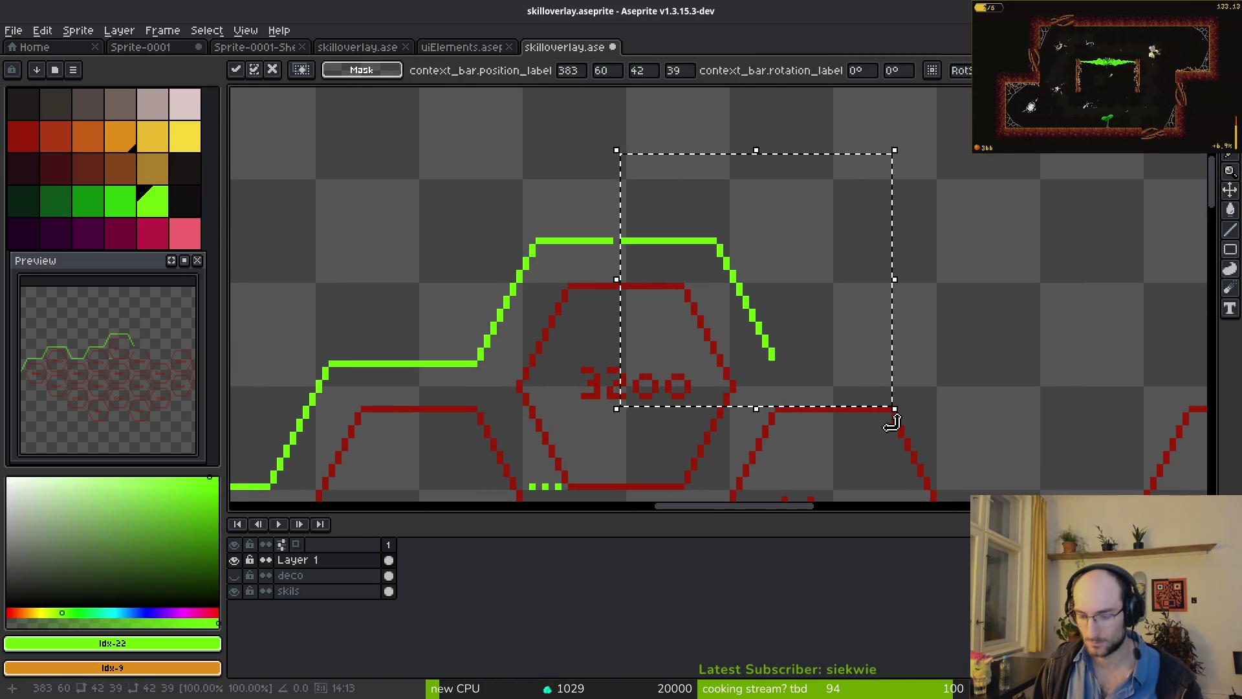
# - Erase the stray green pixel and row of dots beside the outline near the 3200 hexagon
pyautogui.scroll(2, 725, 339)
pyautogui.press('b')
pyautogui.click(694, 278)
pyautogui.scroll(3, 712, 276)
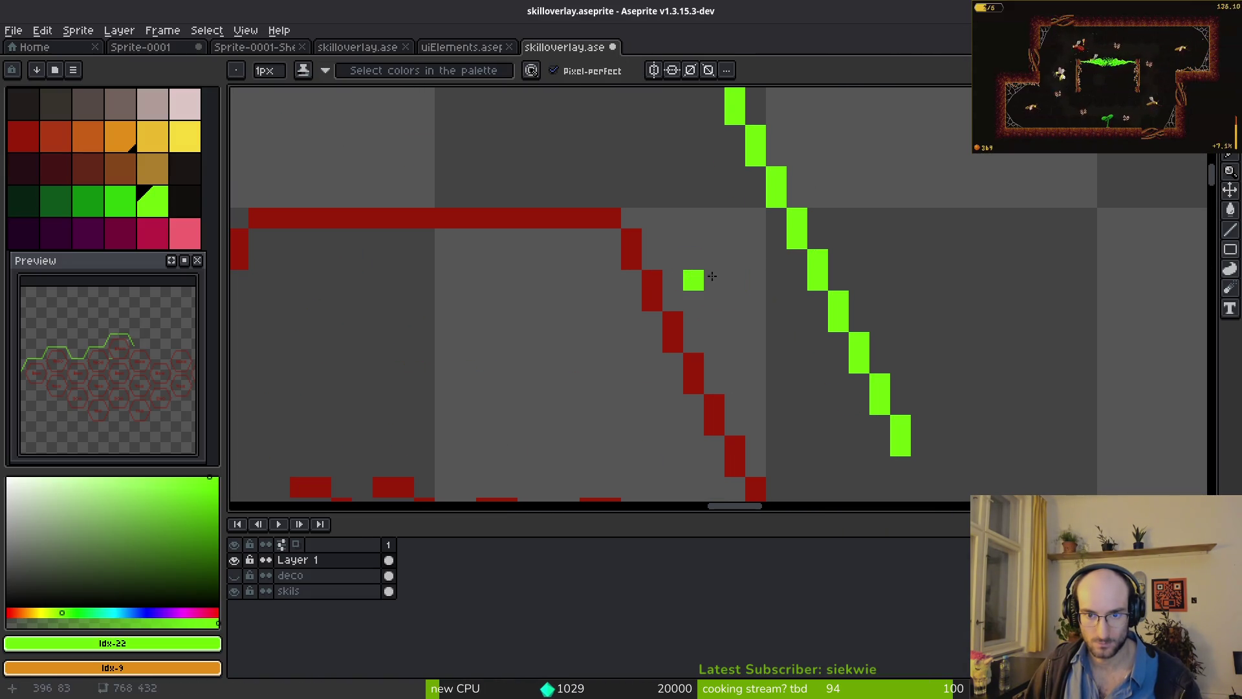
pyautogui.press('e')
pyautogui.click(776, 279)
pyautogui.scroll(-3, 712, 368)
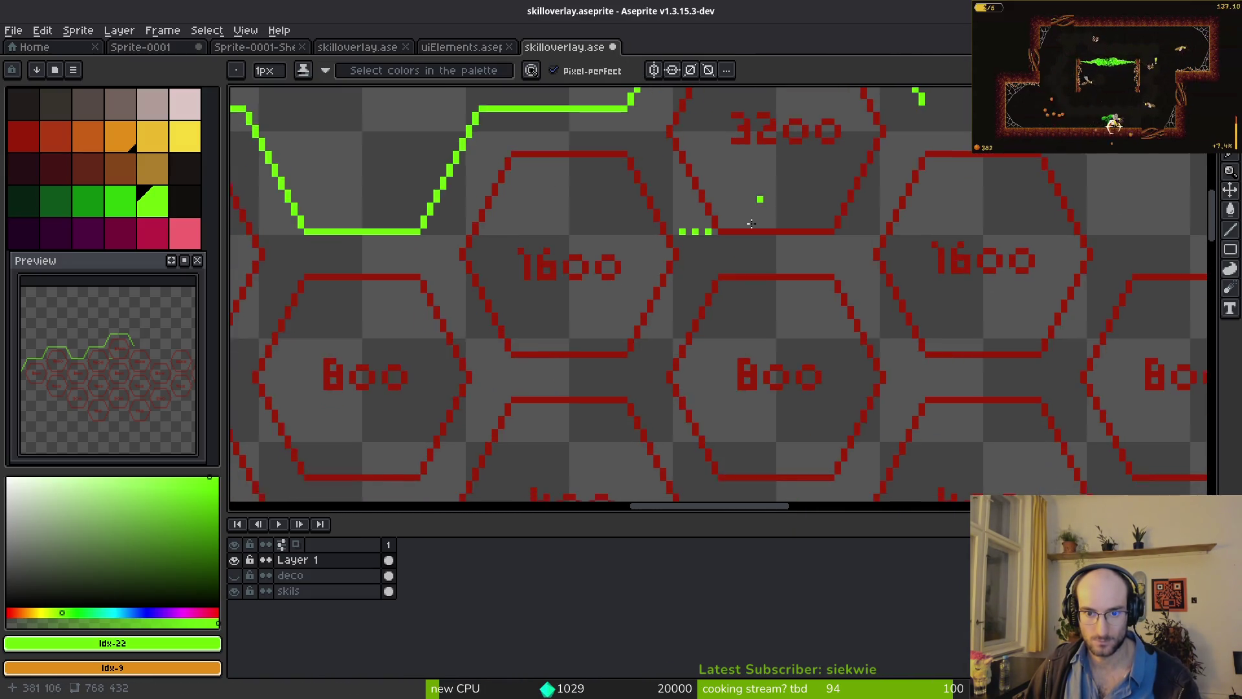
pyautogui.scroll(4, 672, 174)
pyautogui.moveTo(609, 195); pyautogui.dragTo(693, 194)
# - Save skilloverlay.aseprite with the cleaned outline
pyautogui.scroll(-4, 692, 259)
pyautogui.hotkey('ctrl', 's')
pyautogui.scroll(3, 714, 250)
pyautogui.press('b')
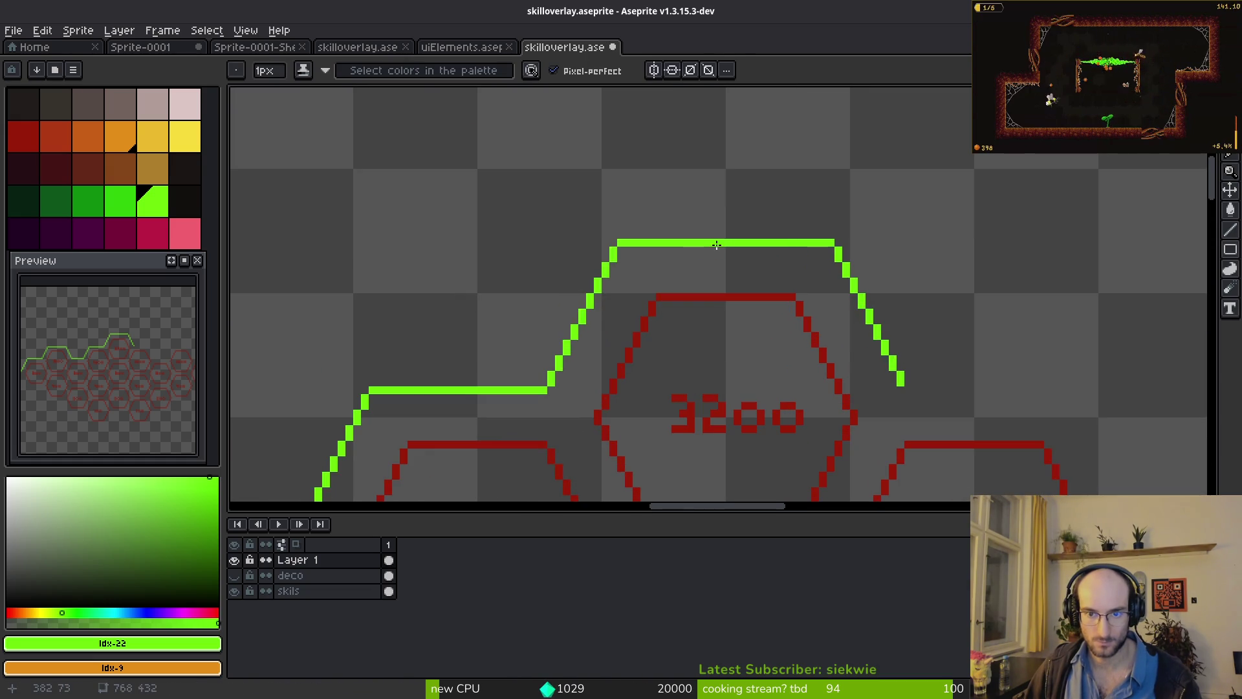
pyautogui.scroll(-3, 716, 245)
pyautogui.hotkey('ctrl', 's')
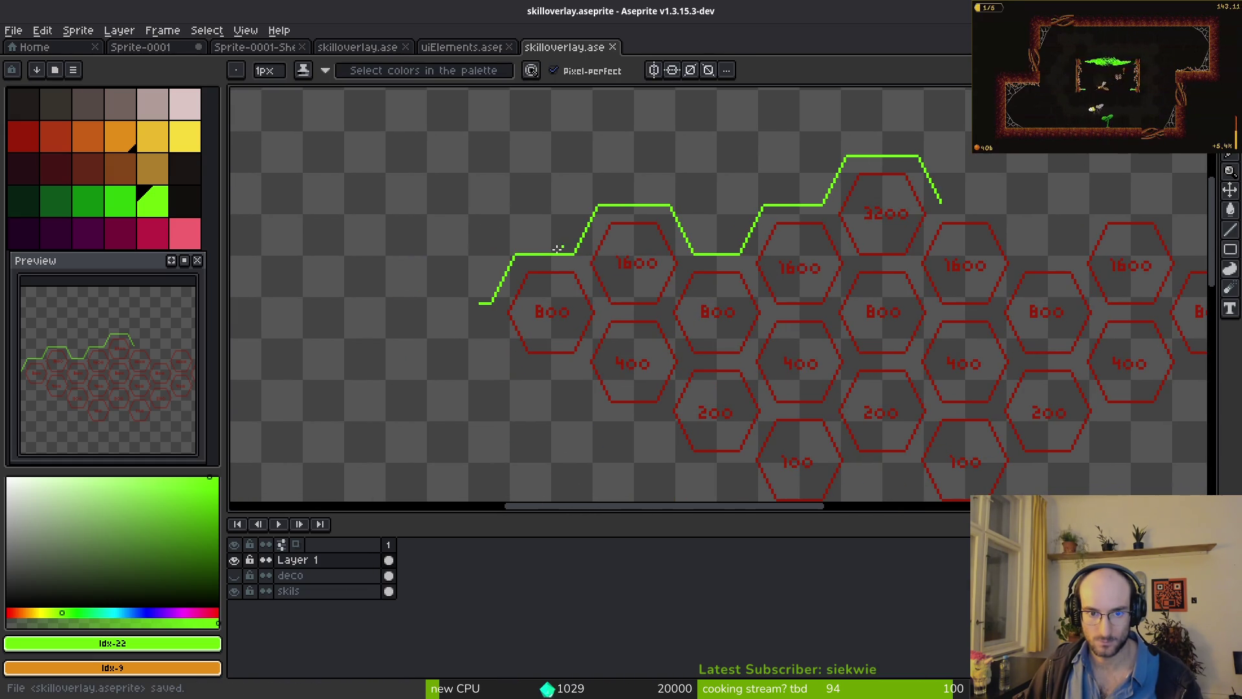
pyautogui.scroll(5, 491, 326)
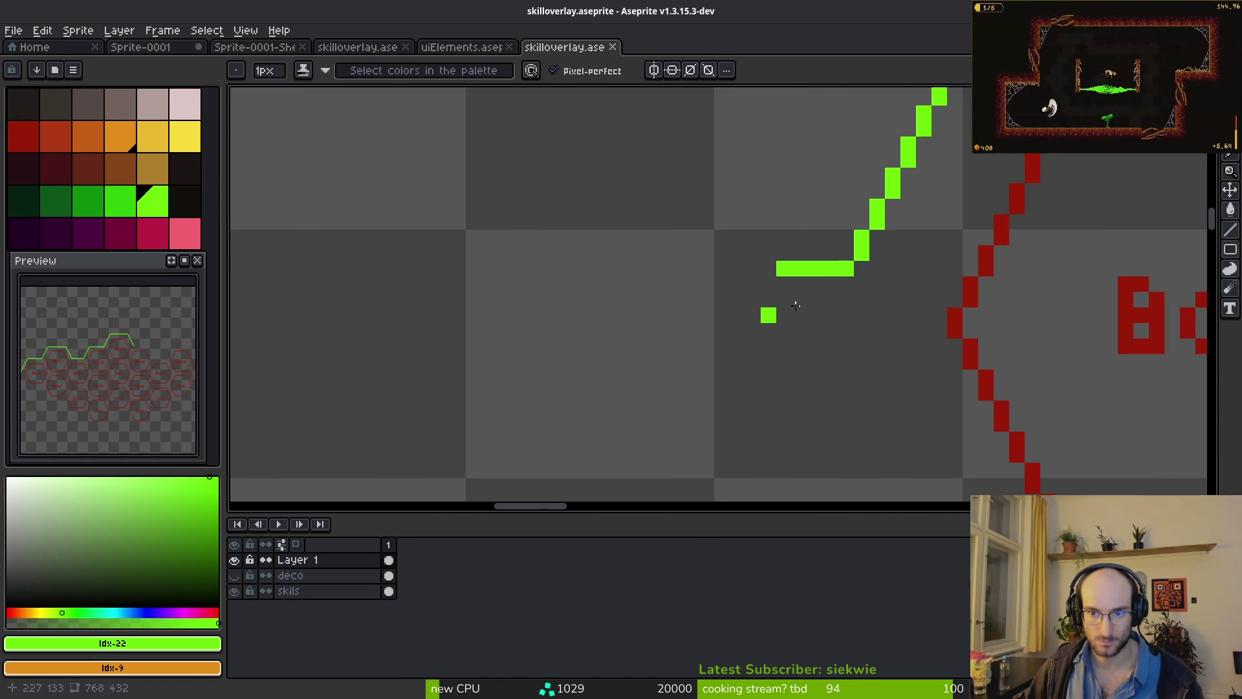
# - Erase the flat stub at the line's left end and pencil in a short vertical tip
pyautogui.press('e')
pyautogui.moveTo(837, 269); pyautogui.dragTo(676, 268)
pyautogui.hscroll(3, 743, 284)
pyautogui.press('b')
pyautogui.click(800, 267)
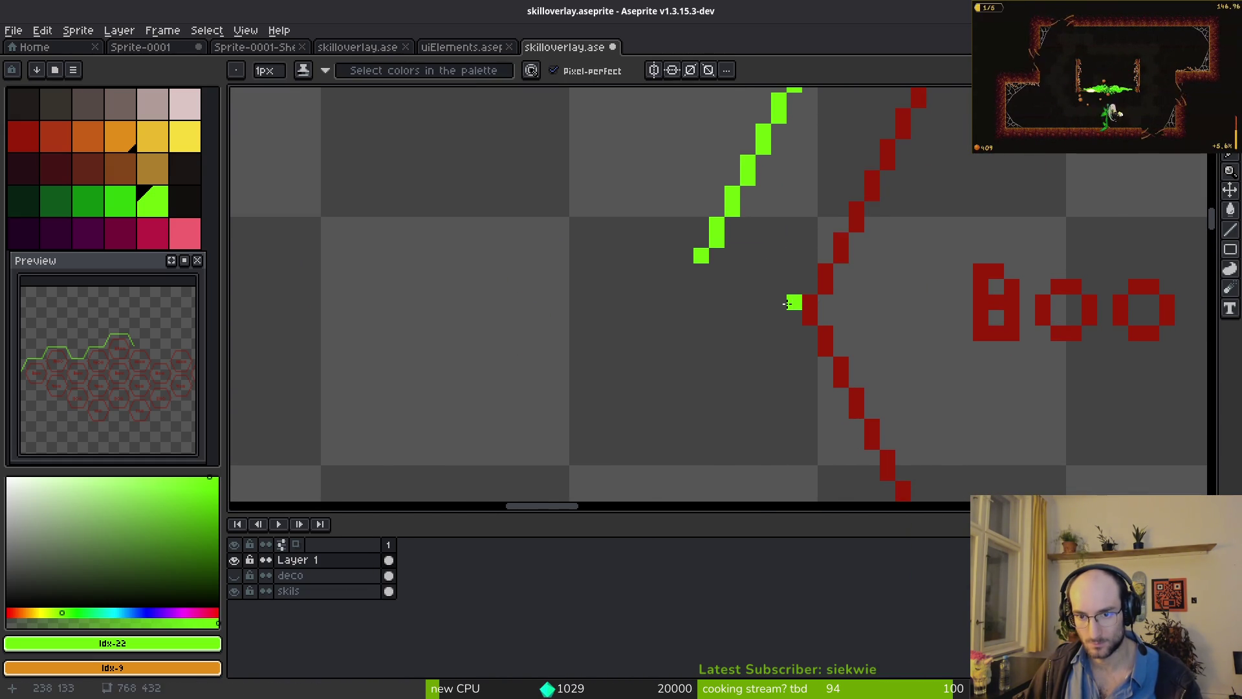
pyautogui.click(716, 303)
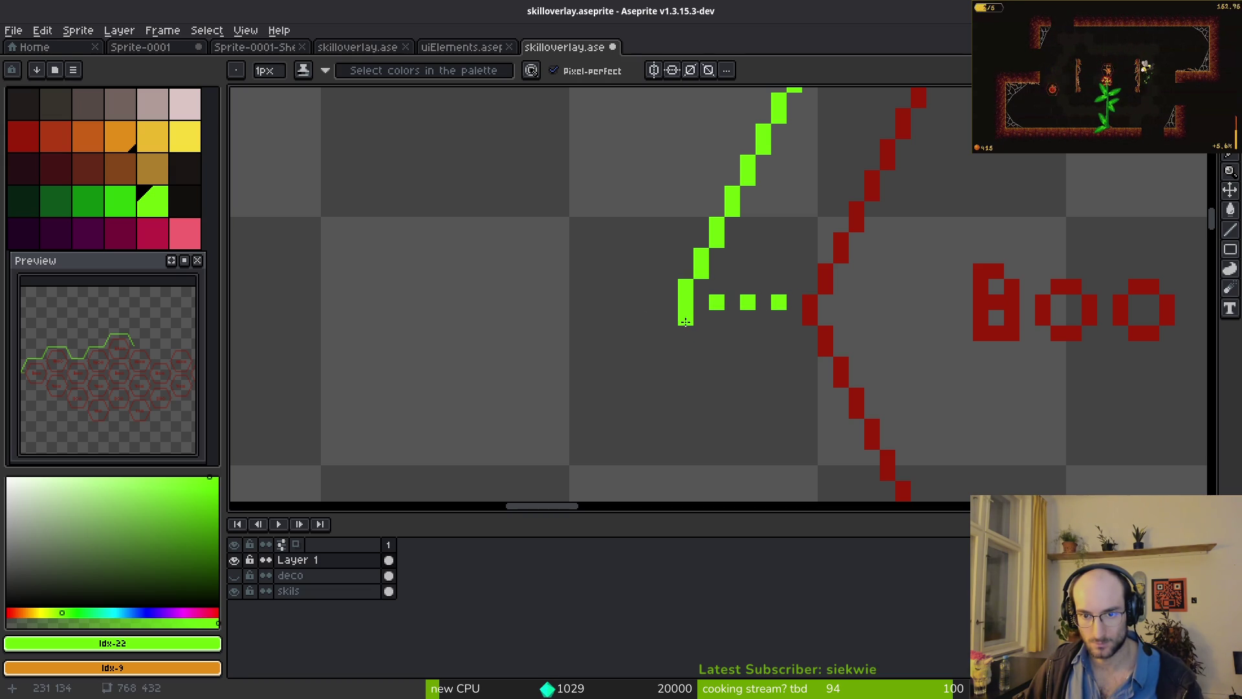
pyautogui.click(686, 333)
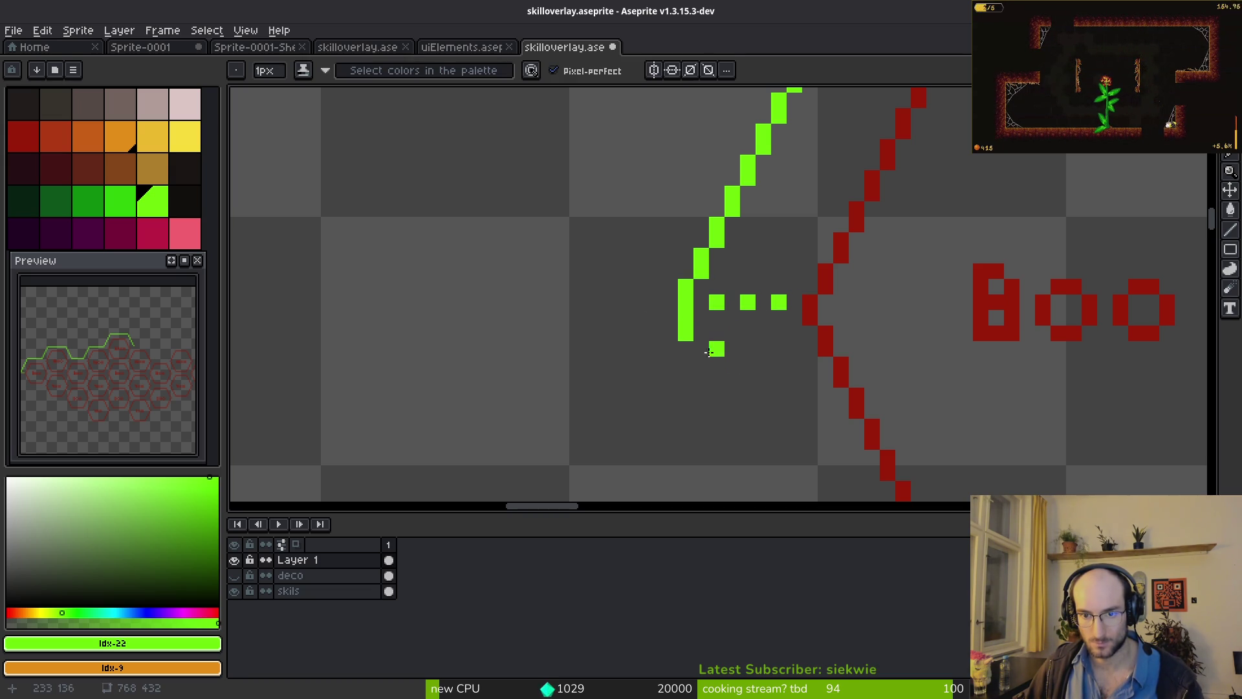
# - Marquee-select the upper-left part of the green outline
pyautogui.scroll(-5, 730, 252)
pyautogui.press('m')
pyautogui.moveTo(643, 102); pyautogui.dragTo(867, 295)
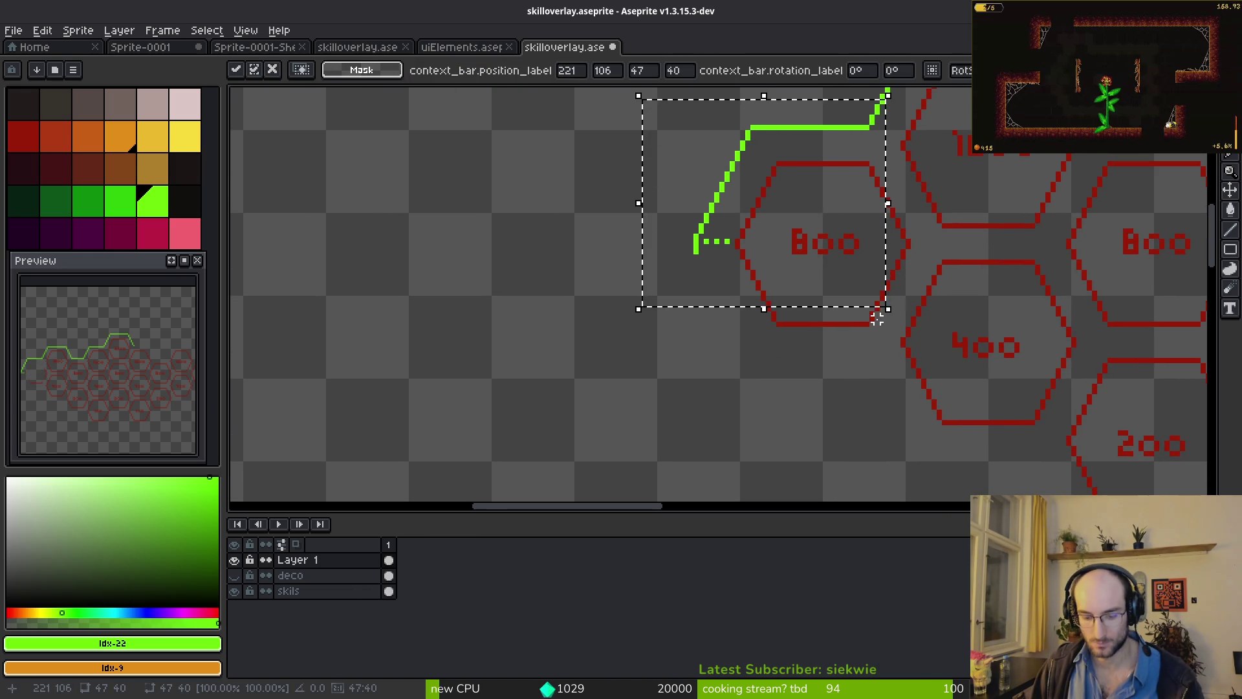
# - Flip the selected outline piece vertically and place it below the leftmost 800 hexagon
pyautogui.hotkey('shift', 'v')
pyautogui.scroll(1, 821, 303)
pyautogui.scroll(2, 821, 302)
pyautogui.moveTo(699, 244); pyautogui.dragTo(720, 432)
pyautogui.press('Return')
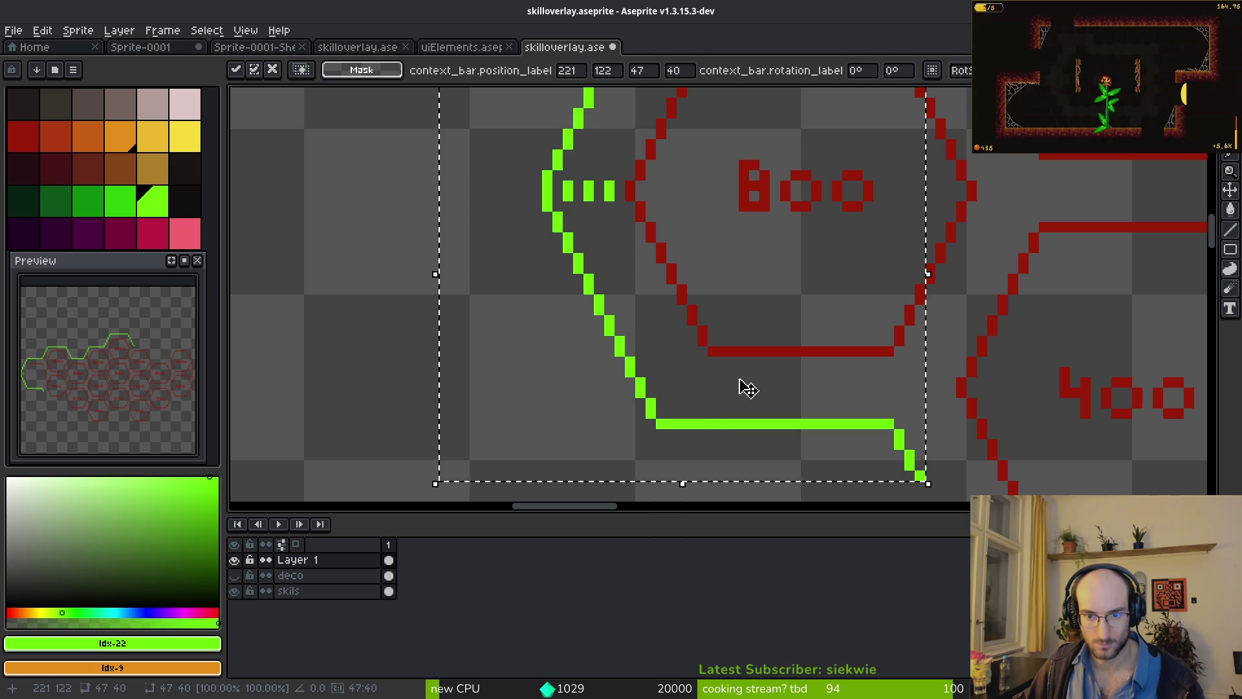
pyautogui.hotkey('ctrl', 'd')
# - Fill gap pixels near the 800 hexagon and select the outline section over the upper hexagons
pyautogui.press('b')
pyautogui.click(754, 373)
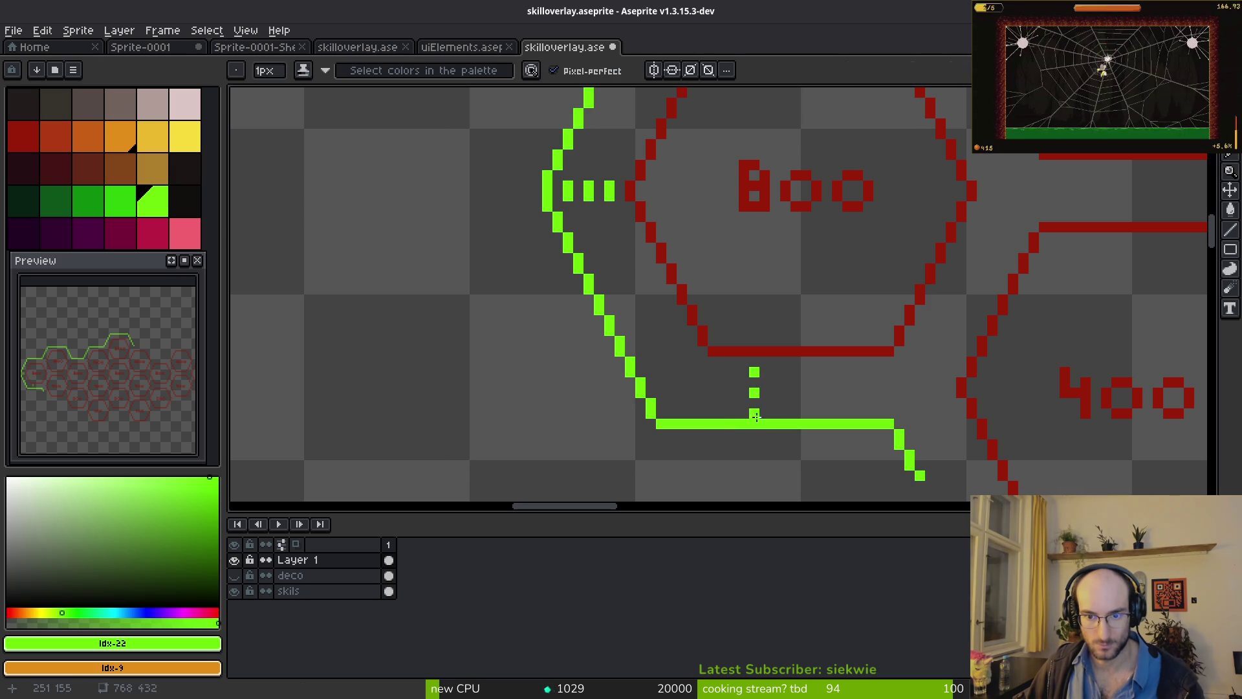
pyautogui.scroll(-2, 866, 413)
pyautogui.click(822, 161)
pyautogui.scroll(1, 821, 161)
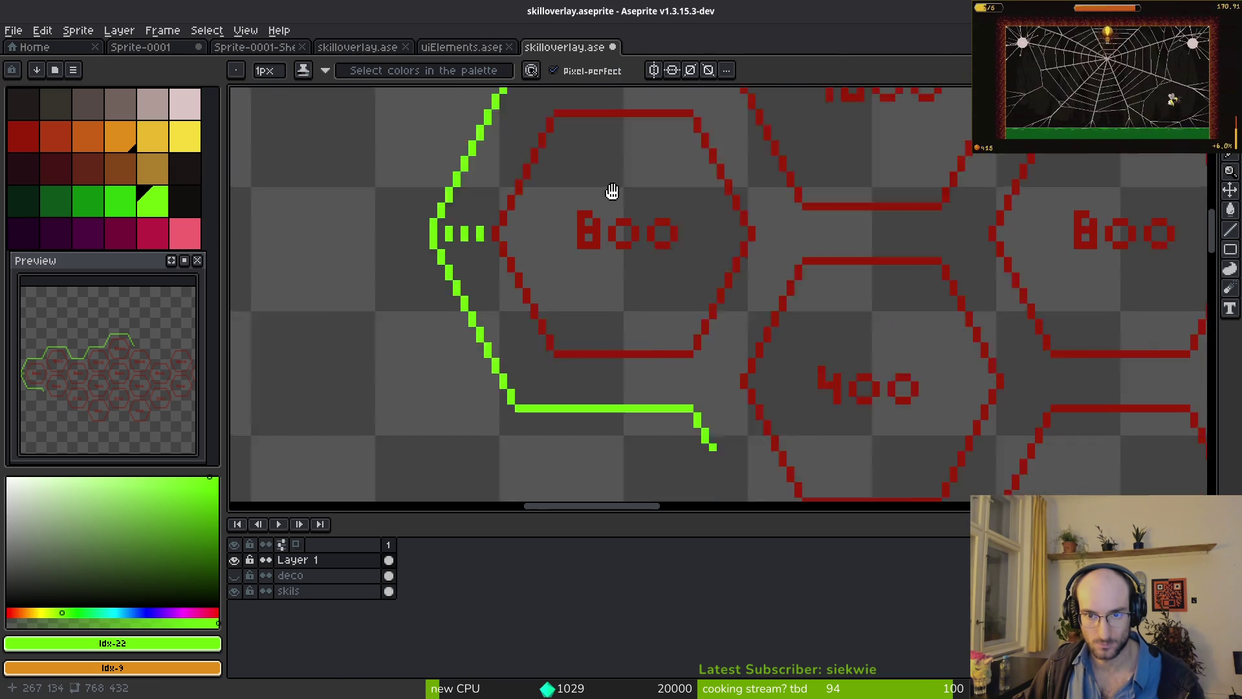
pyautogui.scroll(-3, 681, 300)
pyautogui.scroll(-3, 681, 299)
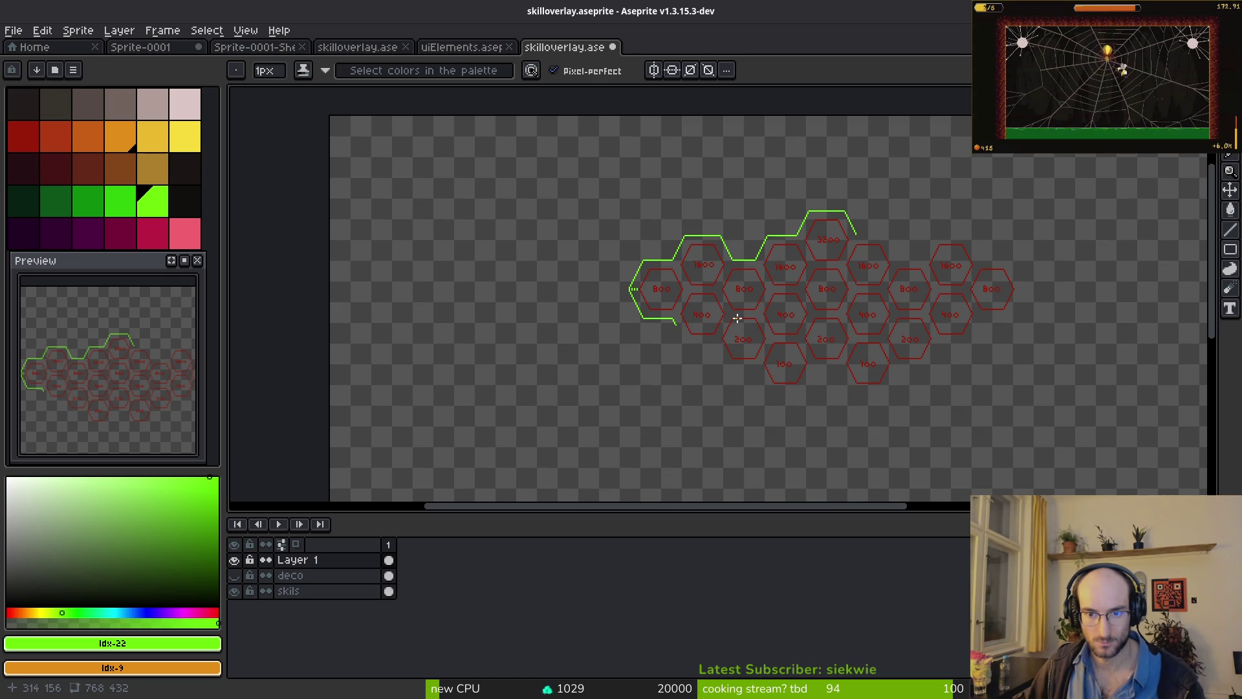
pyautogui.press('m')
pyautogui.moveTo(748, 161)
pyautogui.mouseDown()
pyautogui.moveTo(860, 277)
pyautogui.moveTo(845, 285)
pyautogui.mouseUp()
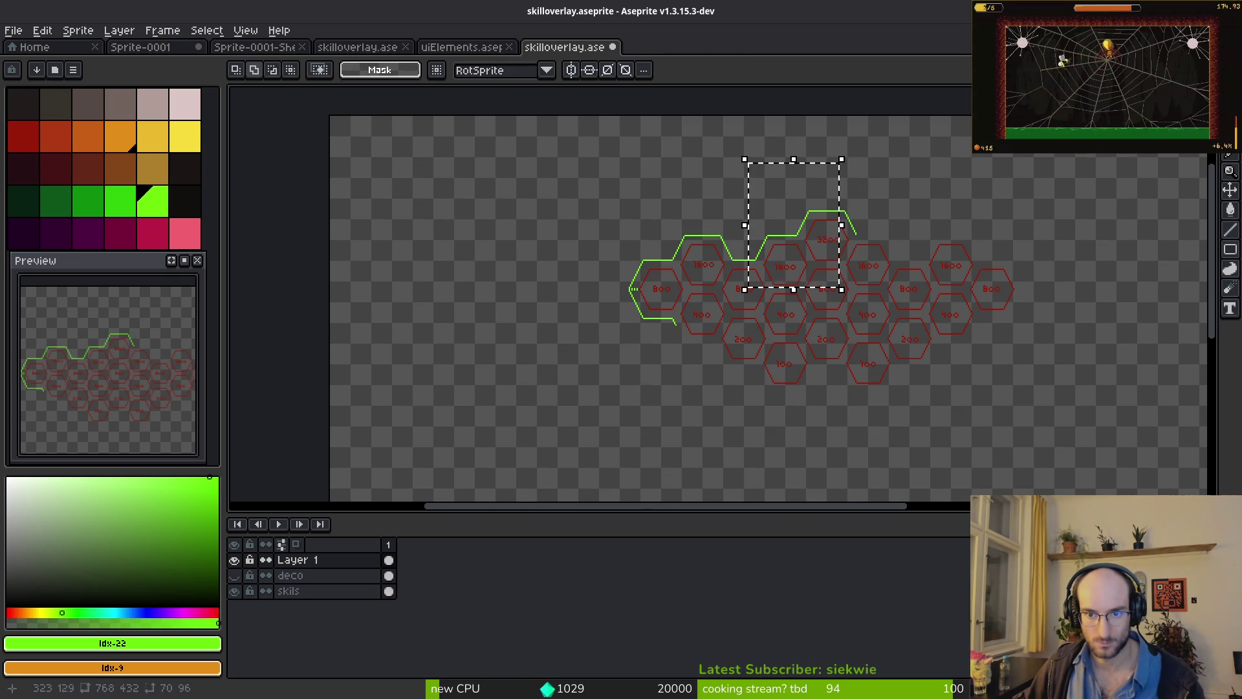
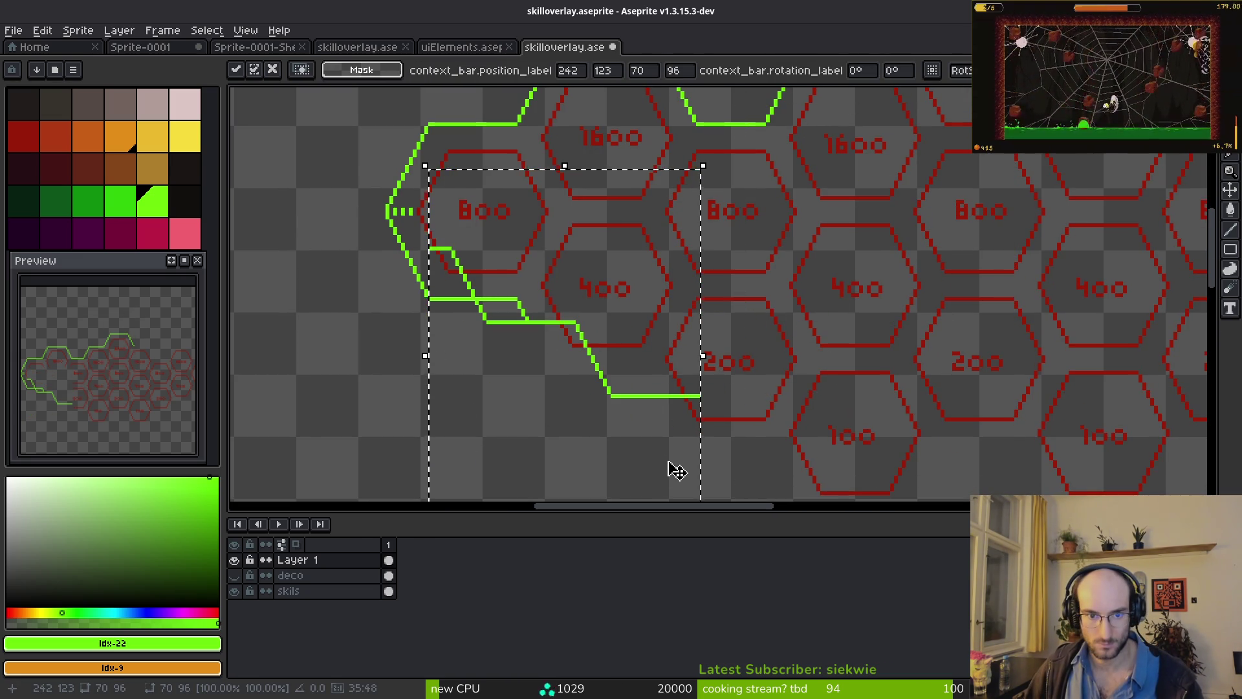
# - Move the flipped green line right and down, nudge it up one pixel, and commit it
pyautogui.scroll(-2, 670, 365)
pyautogui.moveTo(670, 365); pyautogui.dragTo(714, 402)
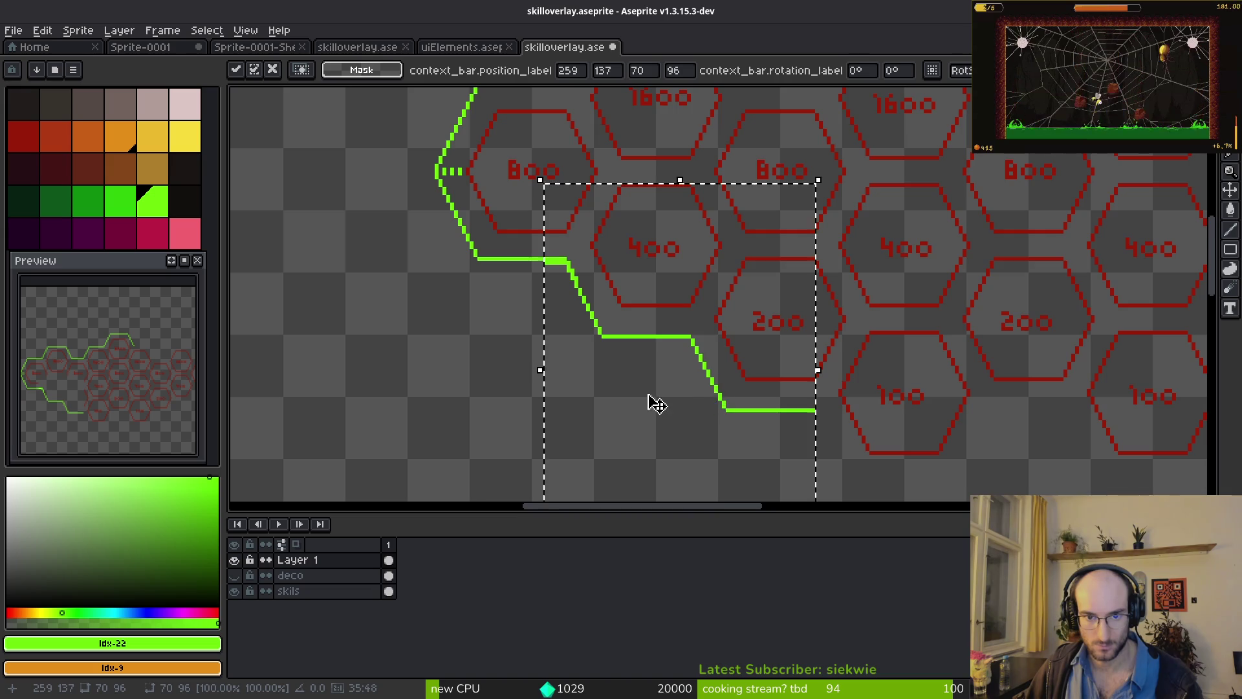
pyautogui.scroll(2, 646, 401)
pyautogui.press('Up')
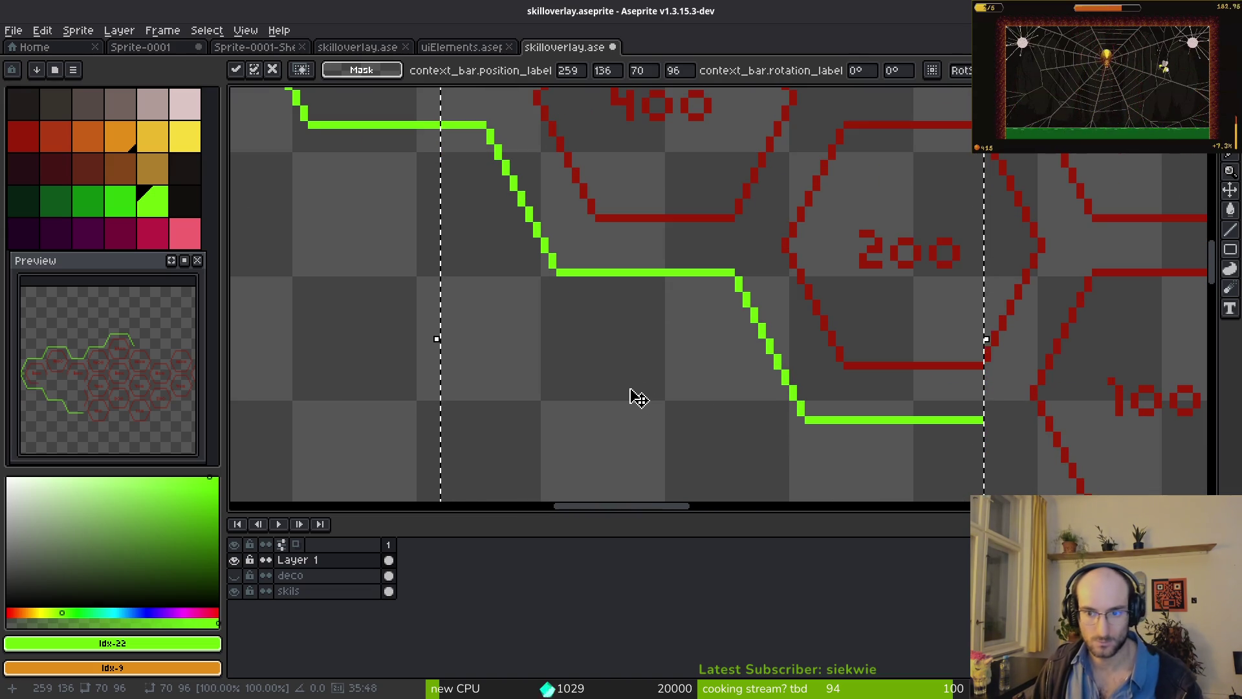
pyautogui.scroll(-2, 788, 318)
pyautogui.press('Return')
# - Duplicate the lower green line section and nudge the copy into place beneath the 100 hexagon
pyautogui.scroll(-1, 655, 288)
pyautogui.moveTo(511, 180); pyautogui.dragTo(801, 419)
pyautogui.hotkey('ctrl', 'c')
pyautogui.hotkey('ctrl', 'v')
pyautogui.press('Right')
pyautogui.press('Down')
pyautogui.press('Down')
pyautogui.press('Down')
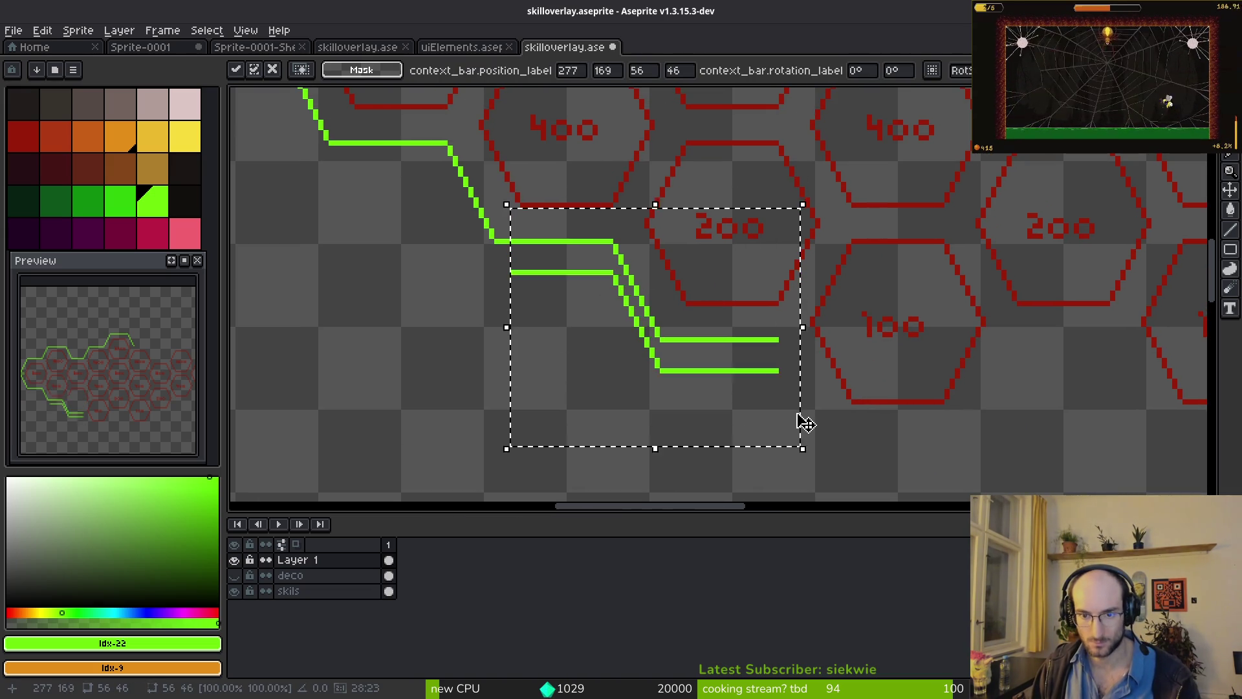
pyautogui.press('Right')
pyautogui.press('Right')
pyautogui.press('Right')
pyautogui.press('Right')
pyautogui.press('Right')
pyautogui.press('Right')
pyautogui.press('Down')
pyautogui.press('Down')
pyautogui.press('Down')
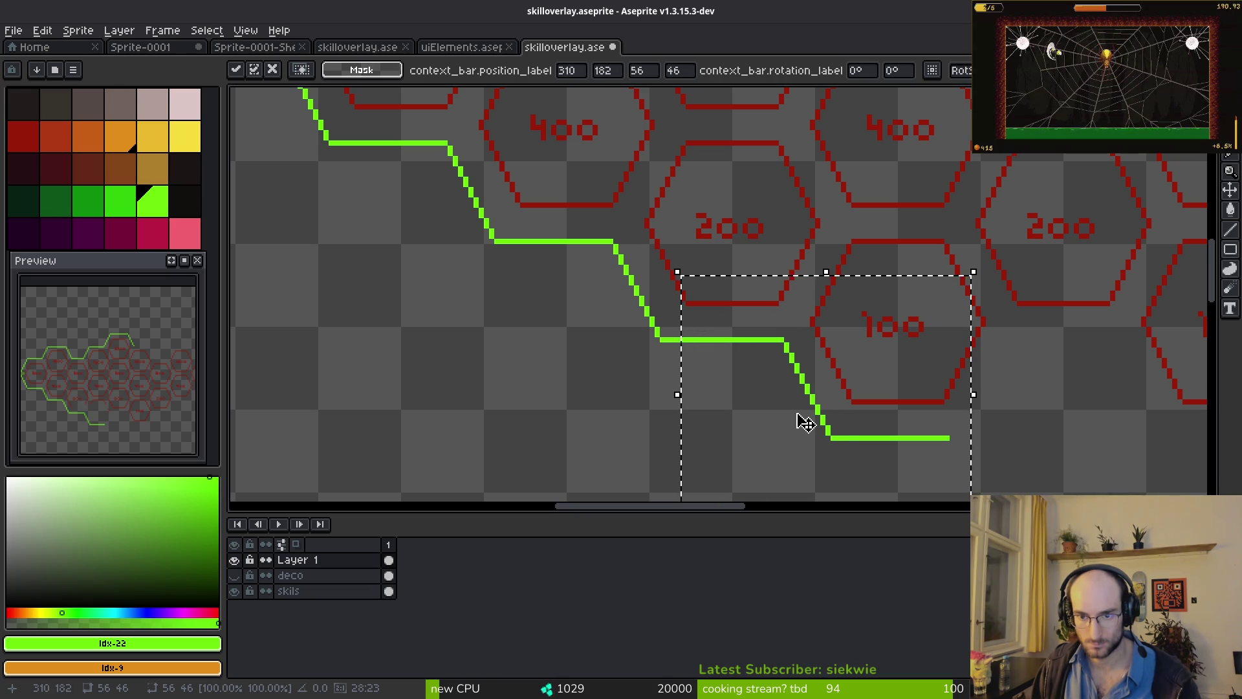
pyautogui.press('Left')
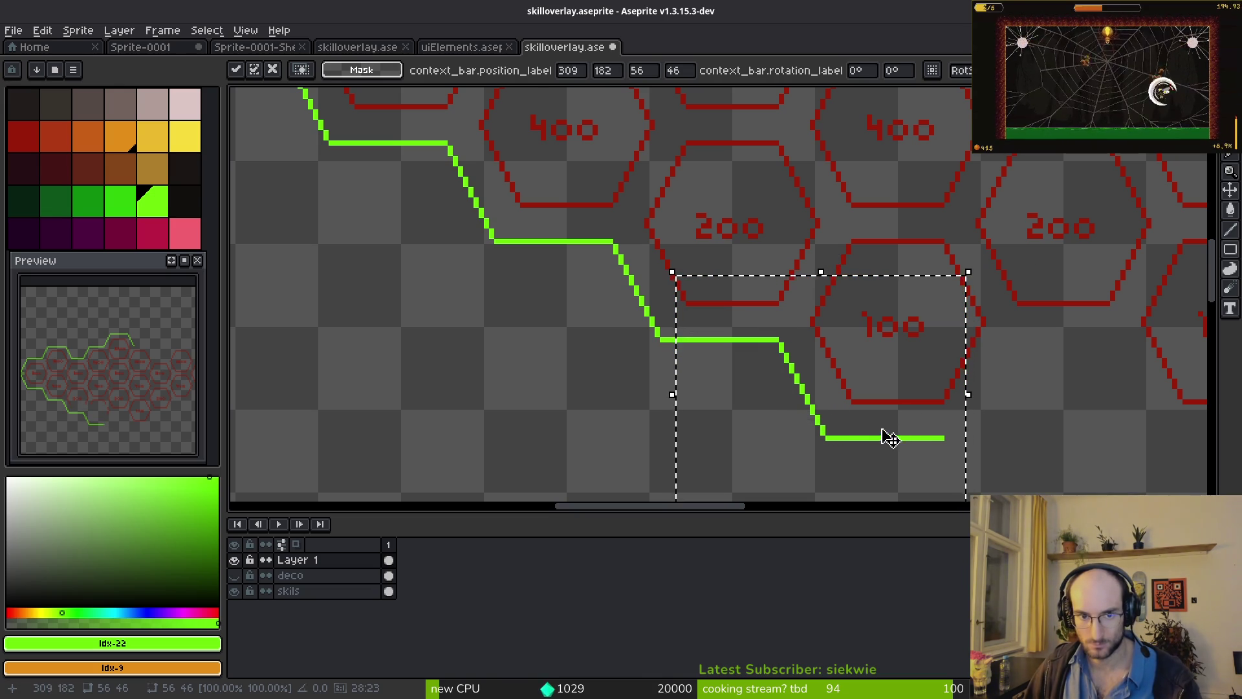
pyautogui.hotkey('ctrl', 'd')
# - Save skilloverlay.aseprite, then marquee-select another section of the green outline
pyautogui.press('b')
pyautogui.scroll(3, 887, 374)
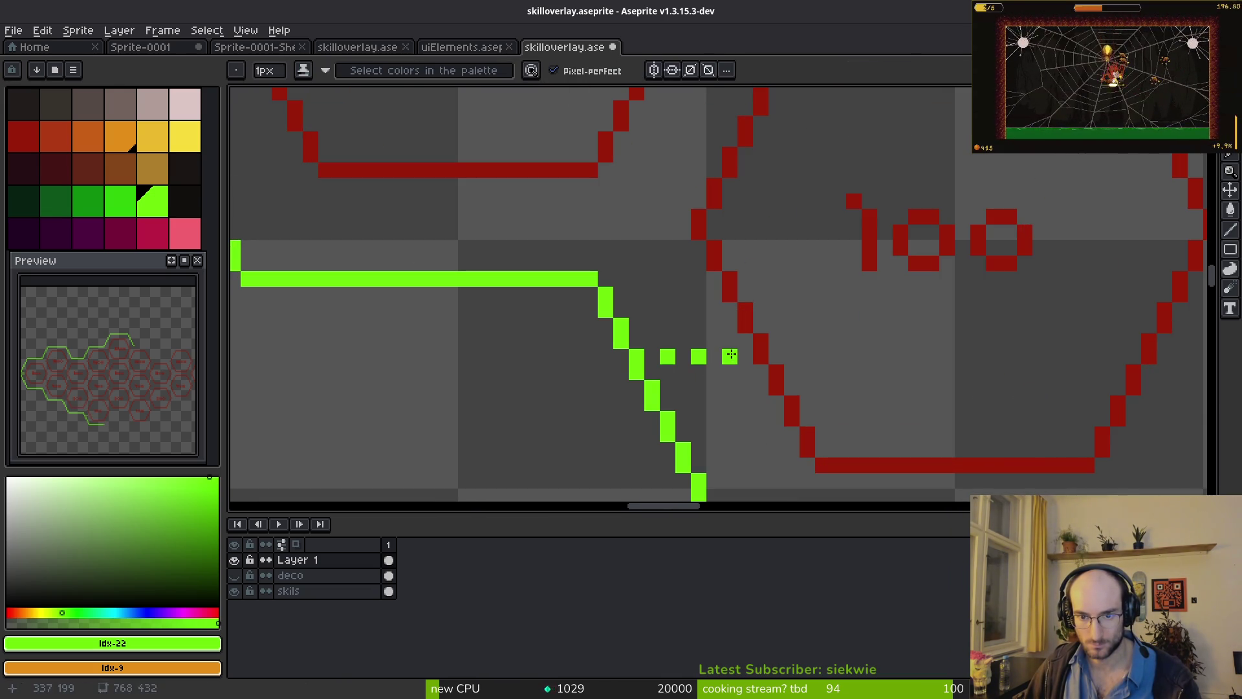
pyautogui.scroll(-5, 730, 354)
pyautogui.hotkey('ctrl', 's')
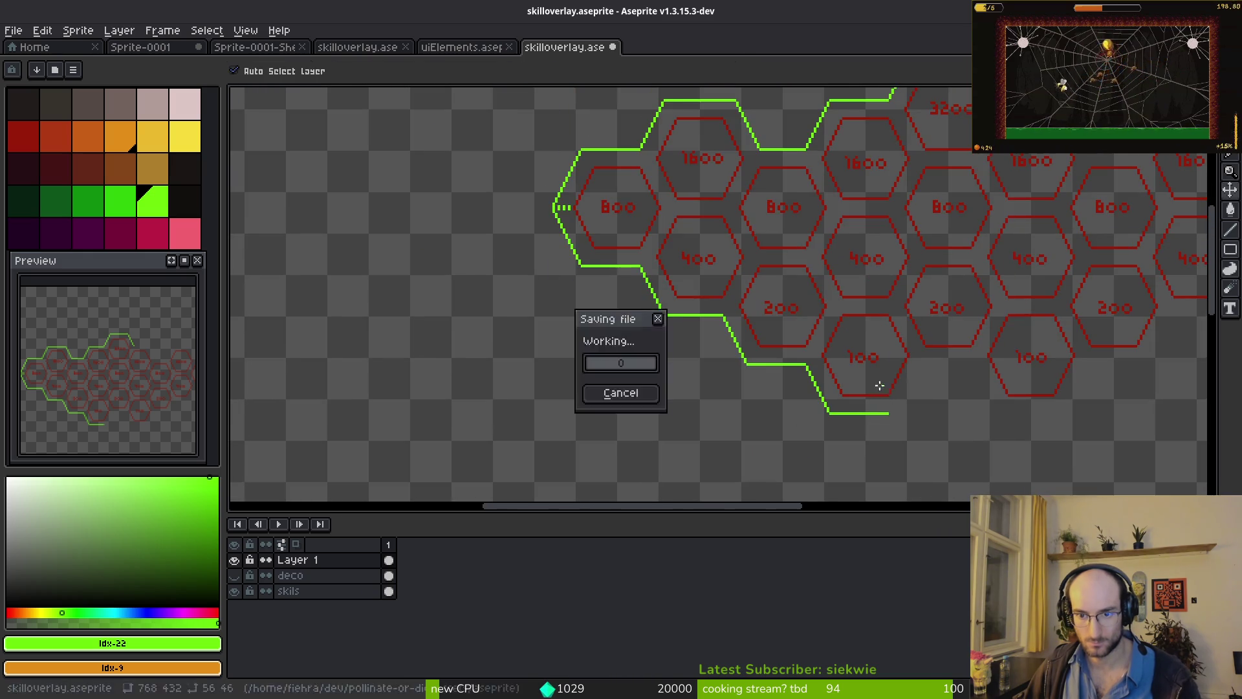
pyautogui.press('m')
pyautogui.moveTo(627, 272); pyautogui.dragTo(775, 417)
# - Copy the lower outline segment and paste it beneath the next 100 hexagon
pyautogui.scroll(-2, 765, 402)
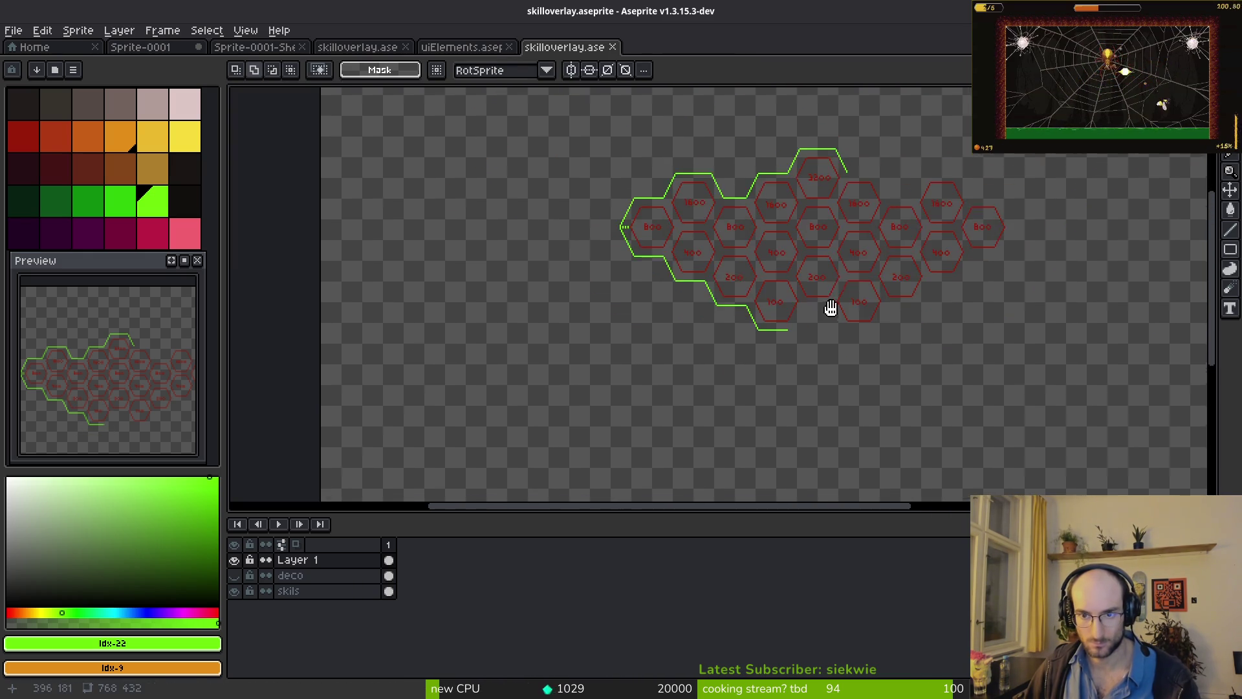
pyautogui.moveTo(661, 188)
pyautogui.mouseDown()
pyautogui.moveTo(874, 352)
pyautogui.moveTo(788, 338)
pyautogui.mouseUp()
pyautogui.scroll(2, 712, 230)
pyautogui.scroll(1, 787, 338)
pyautogui.scroll(-3, 787, 338)
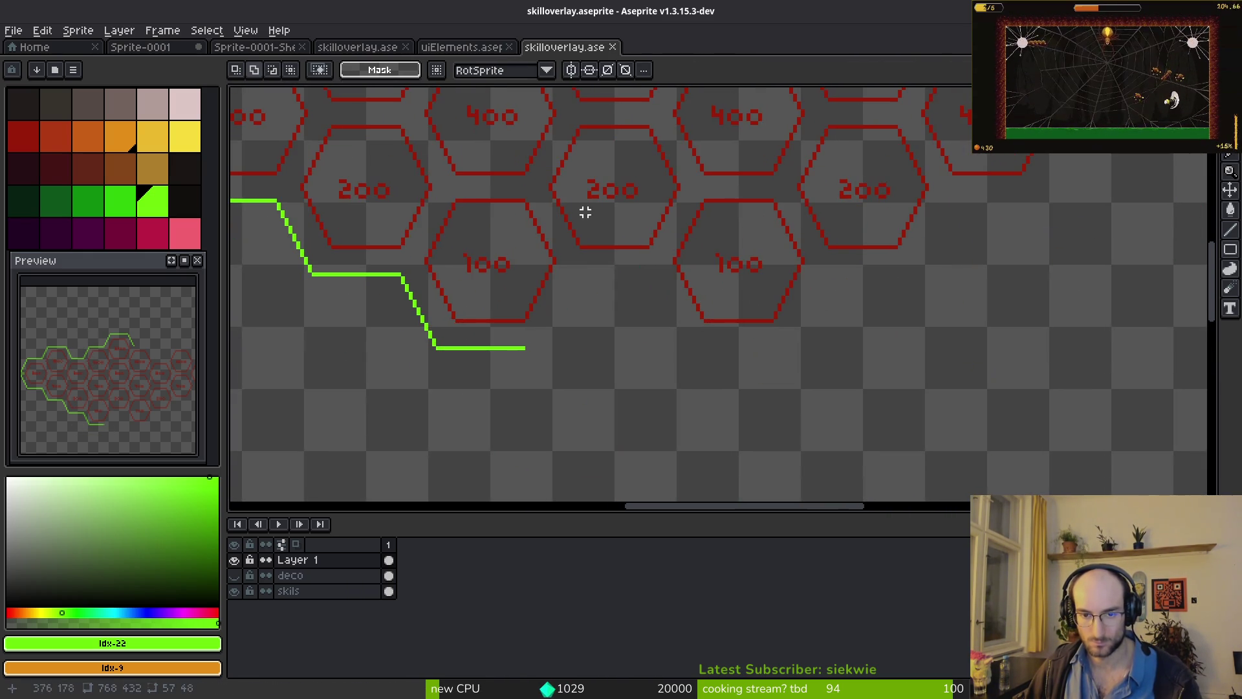
pyautogui.hotkey('ctrl', 'c')
pyautogui.hotkey('ctrl', 'v')
pyautogui.moveTo(590, 393)
pyautogui.mouseDown()
pyautogui.moveTo(527, 352)
pyautogui.moveTo(574, 363)
pyautogui.moveTo(554, 363)
pyautogui.mouseUp()
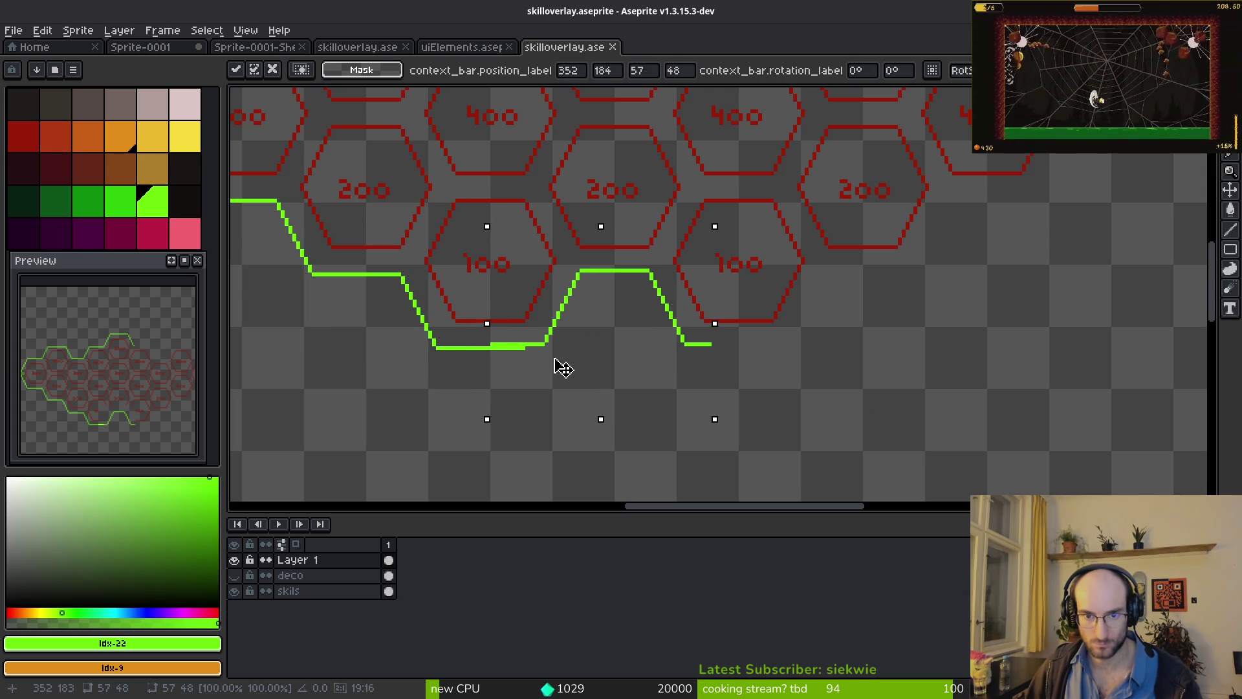
pyautogui.scroll(-3, 610, 296)
pyautogui.scroll(3, 659, 348)
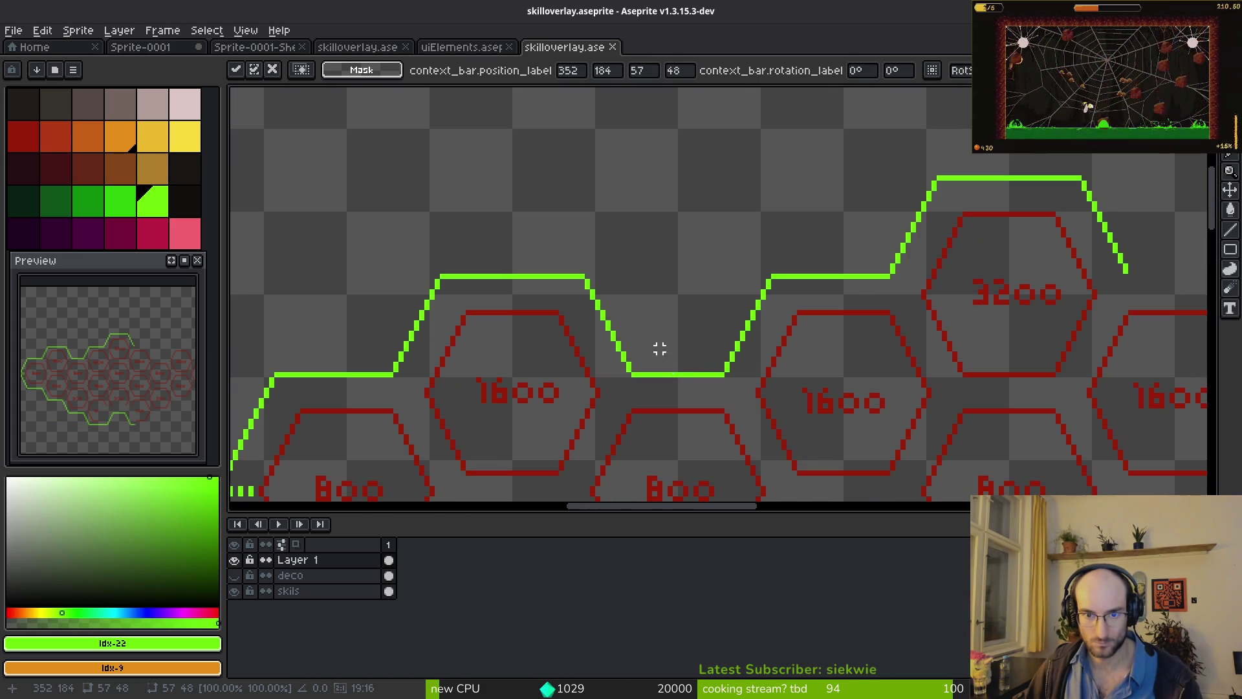
pyautogui.scroll(-2, 654, 390)
pyautogui.press('Return')
# - Paste a copy of the lower-left outline section onto the grid's right side, up to the rightmost 800
pyautogui.scroll(1, 740, 369)
pyautogui.moveTo(341, 243)
pyautogui.mouseDown()
pyautogui.moveTo(421, 319)
pyautogui.moveTo(712, 456)
pyautogui.mouseUp()
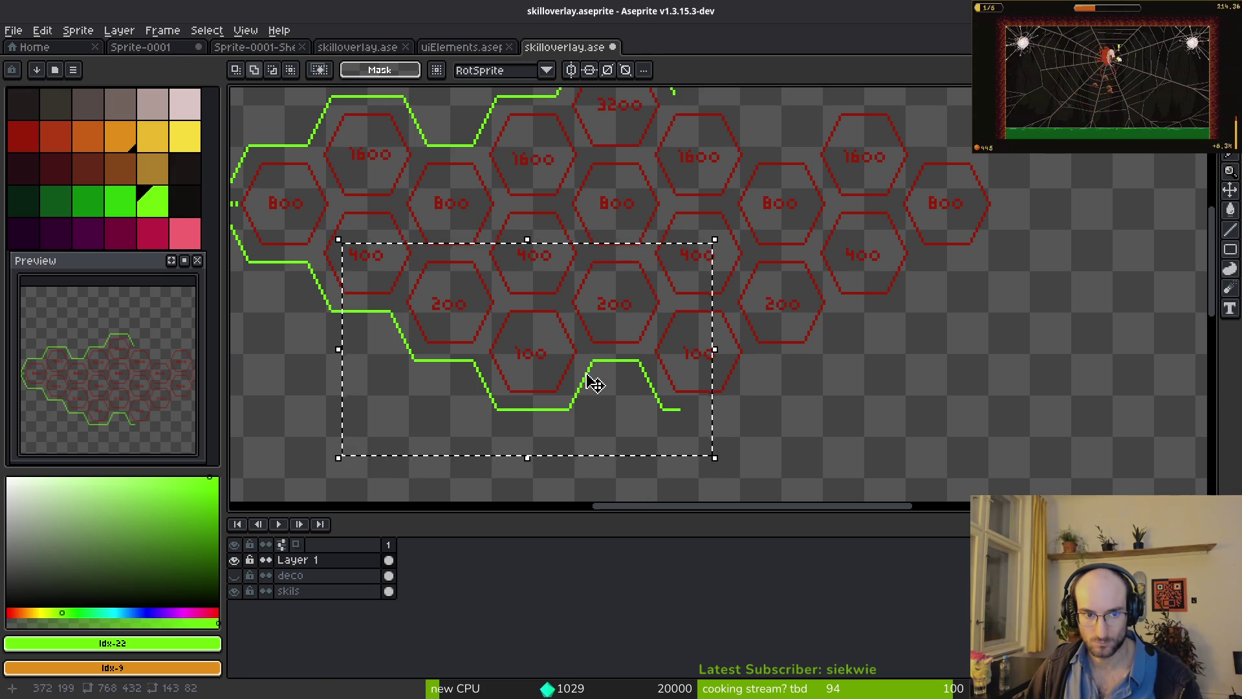
pyautogui.scroll(-2, 483, 269)
pyautogui.moveTo(337, 235); pyautogui.dragTo(680, 409)
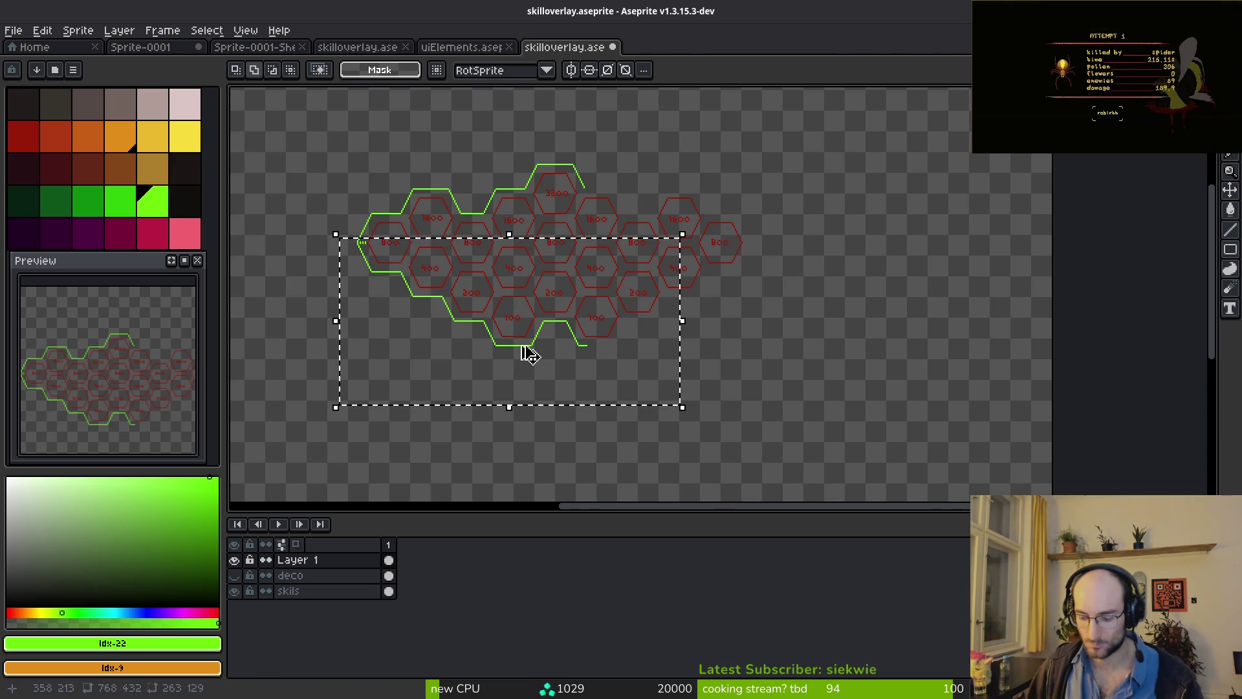
pyautogui.hotkey('ctrl', 'v')
pyautogui.scroll(2, 521, 355)
pyautogui.moveTo(665, 255)
pyautogui.mouseDown()
pyautogui.moveTo(782, 254)
pyautogui.moveTo(730, 262)
pyautogui.mouseUp()
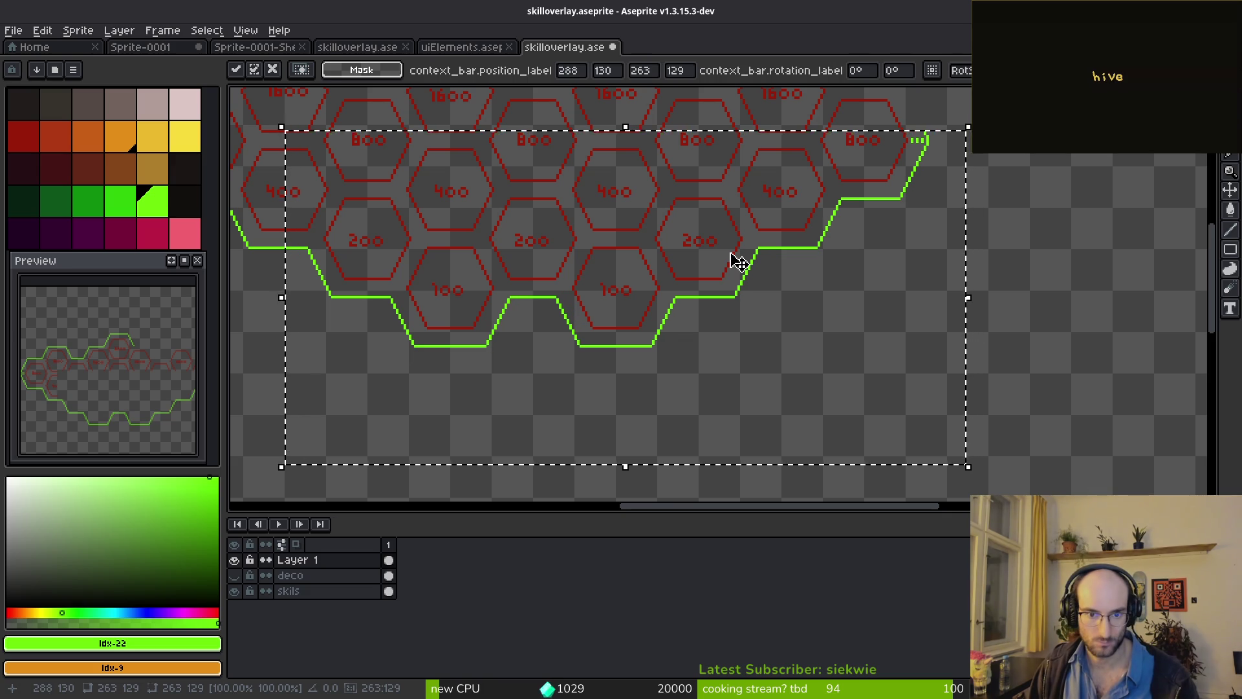
pyautogui.hotkey('ctrl', 'd')
# - Select the left part of the green outline
pyautogui.scroll(-3, 850, 287)
pyautogui.scroll(2, 808, 268)
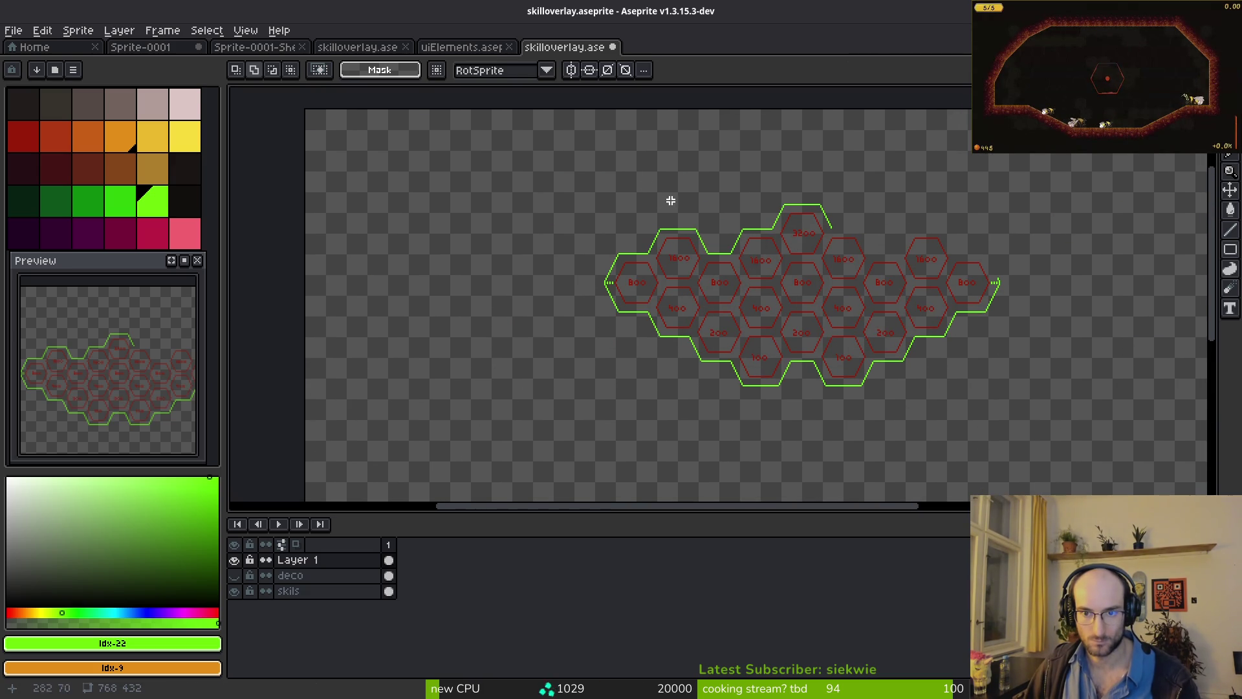
pyautogui.scroll(3, 891, 266)
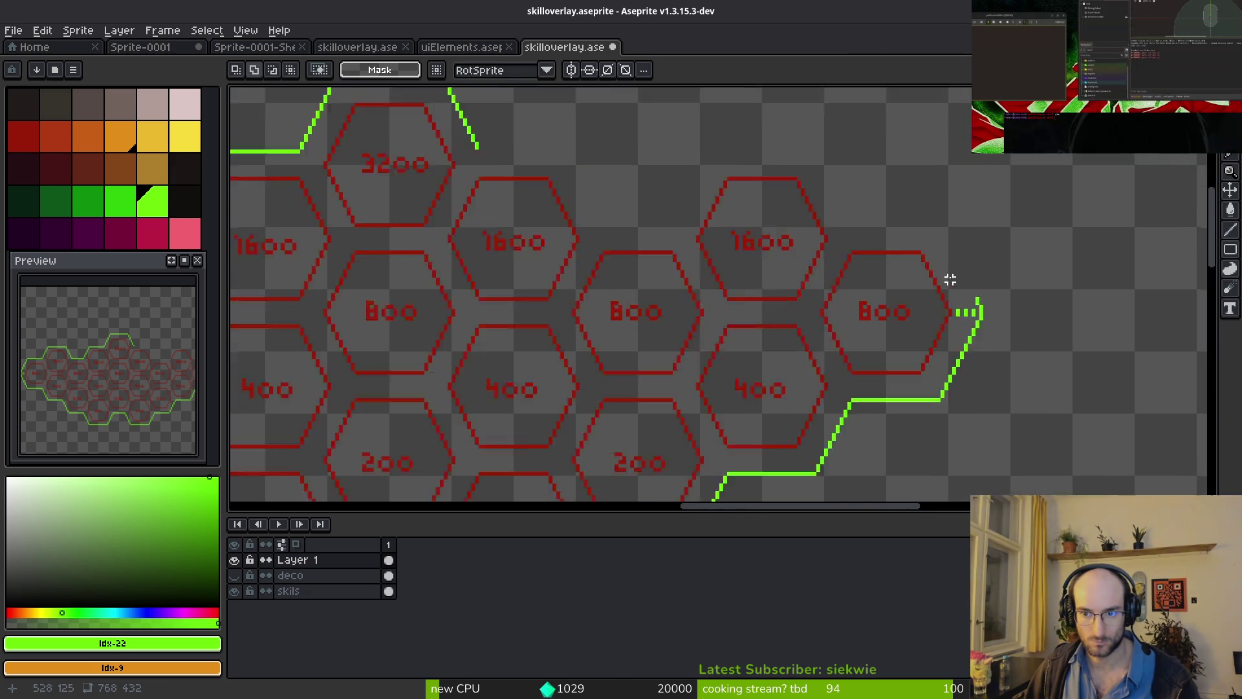
pyautogui.scroll(-2, 798, 283)
pyautogui.scroll(-2, 764, 283)
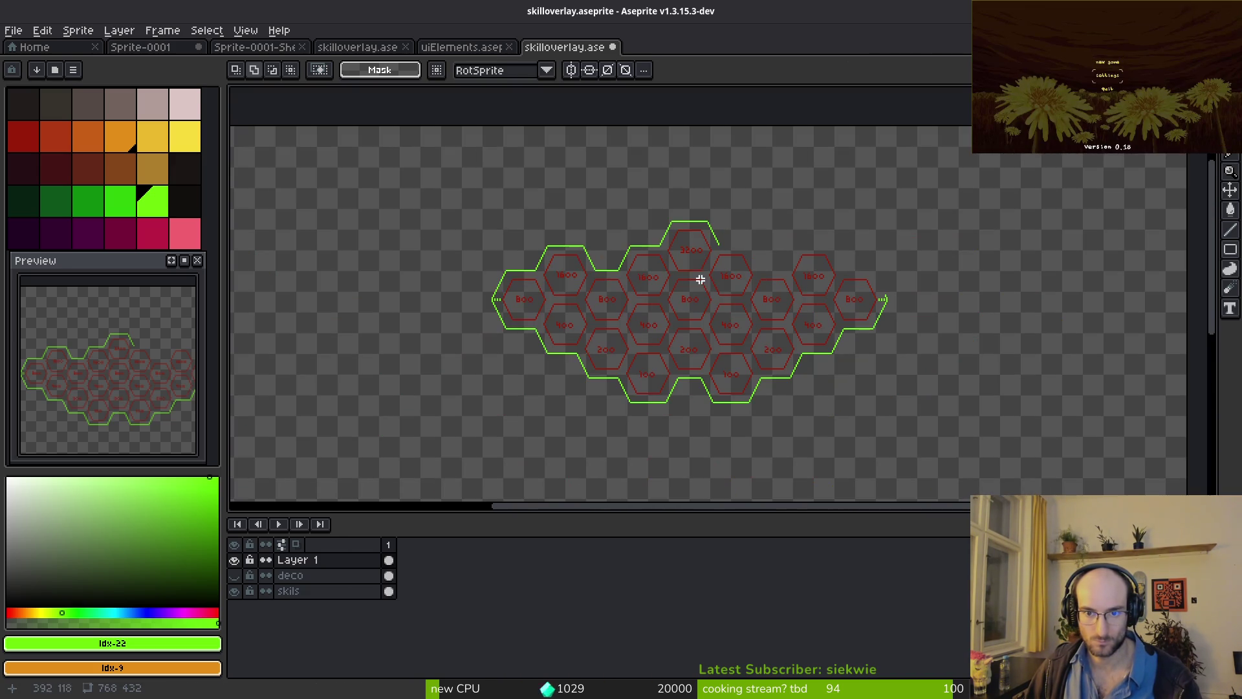
pyautogui.moveTo(438, 172)
pyautogui.mouseDown()
pyautogui.moveTo(778, 333)
pyautogui.moveTo(691, 445)
pyautogui.mouseUp()
# - Shift the outline's left part right to close the shape around the honeycomb
pyautogui.hotkey('shift', 'h')
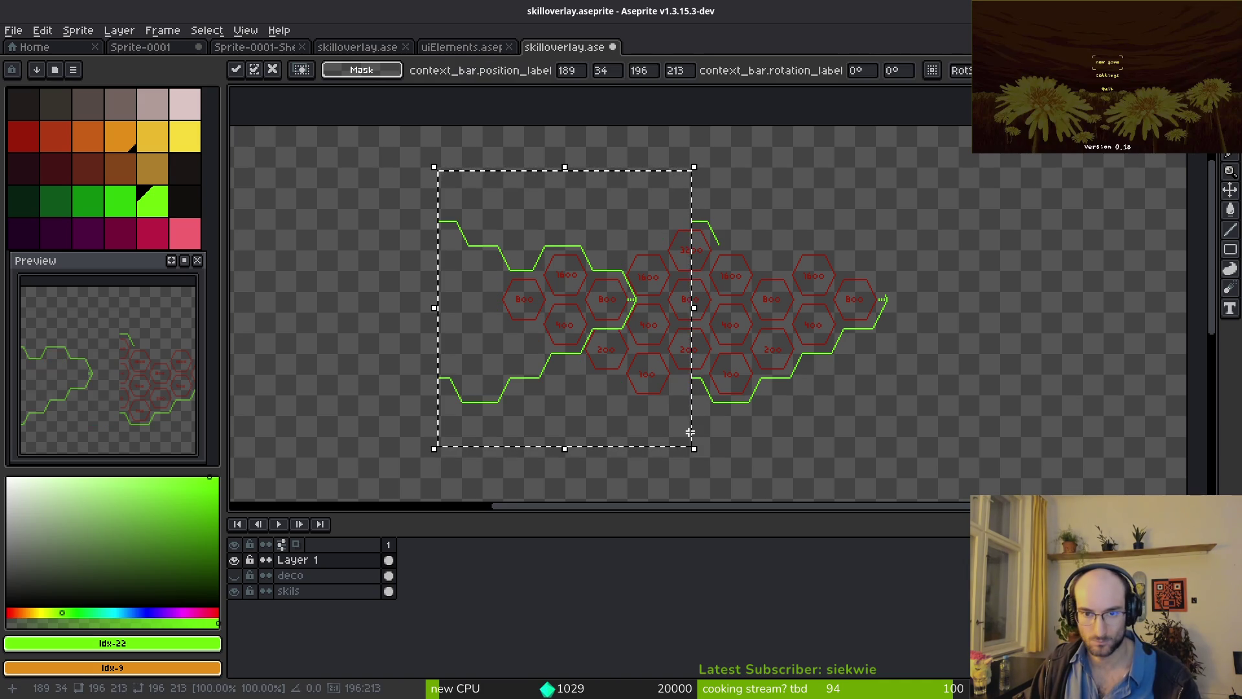
pyautogui.hotkey('ctrl', 'z')
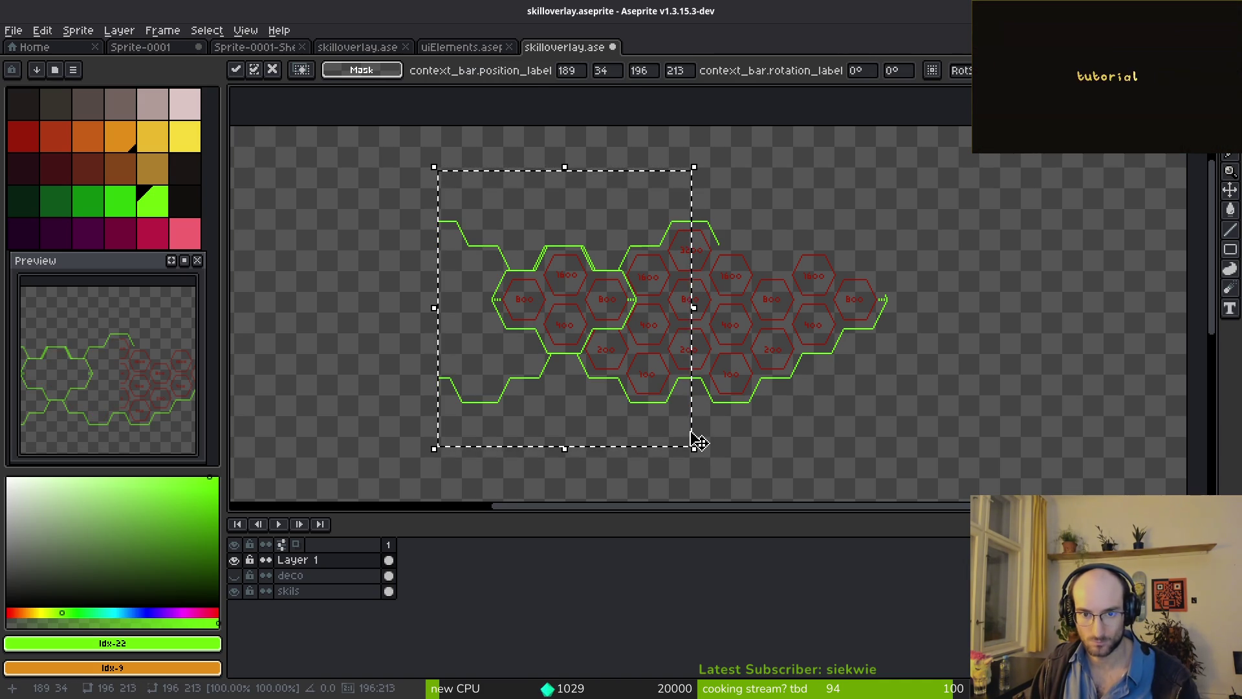
pyautogui.moveTo(545, 399); pyautogui.dragTo(790, 410)
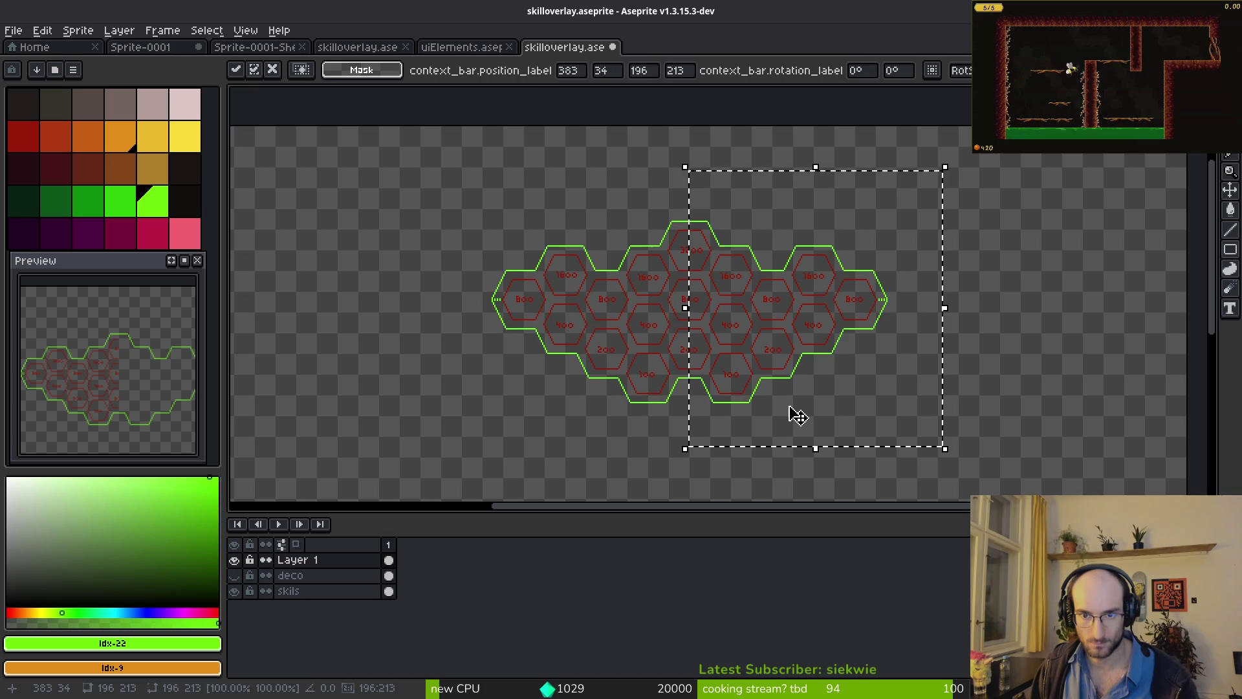
pyautogui.hotkey('ctrl', 'd')
pyautogui.scroll(6, 788, 405)
# - Erase stray pixels beside the end 800 hexagons and save skilloverlay.aseprite
pyautogui.press('e')
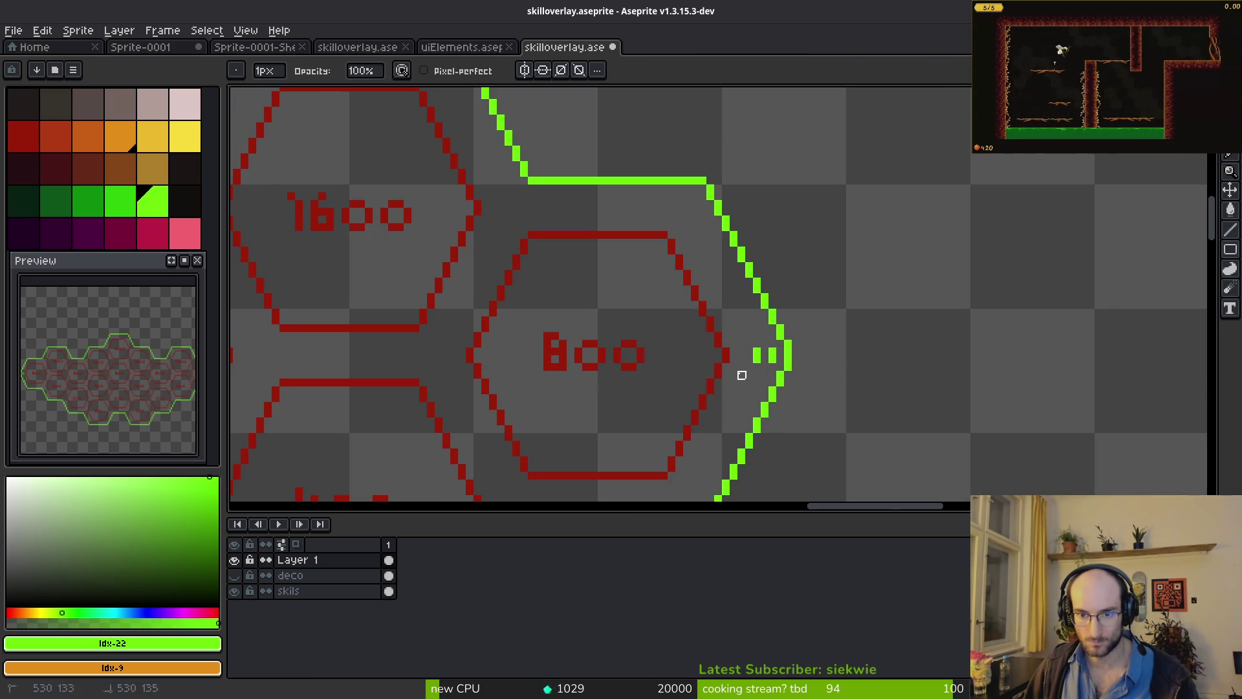
pyautogui.scroll(-5, 772, 360)
pyautogui.scroll(2, 765, 332)
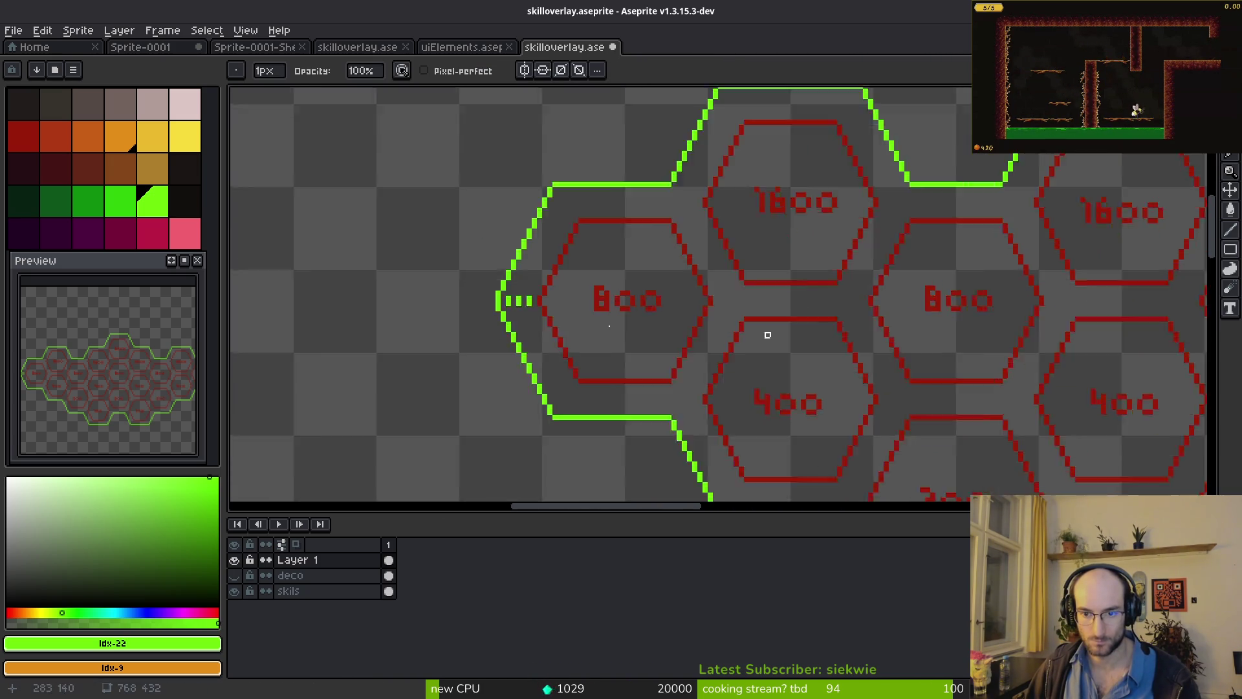
pyautogui.scroll(2, 447, 277)
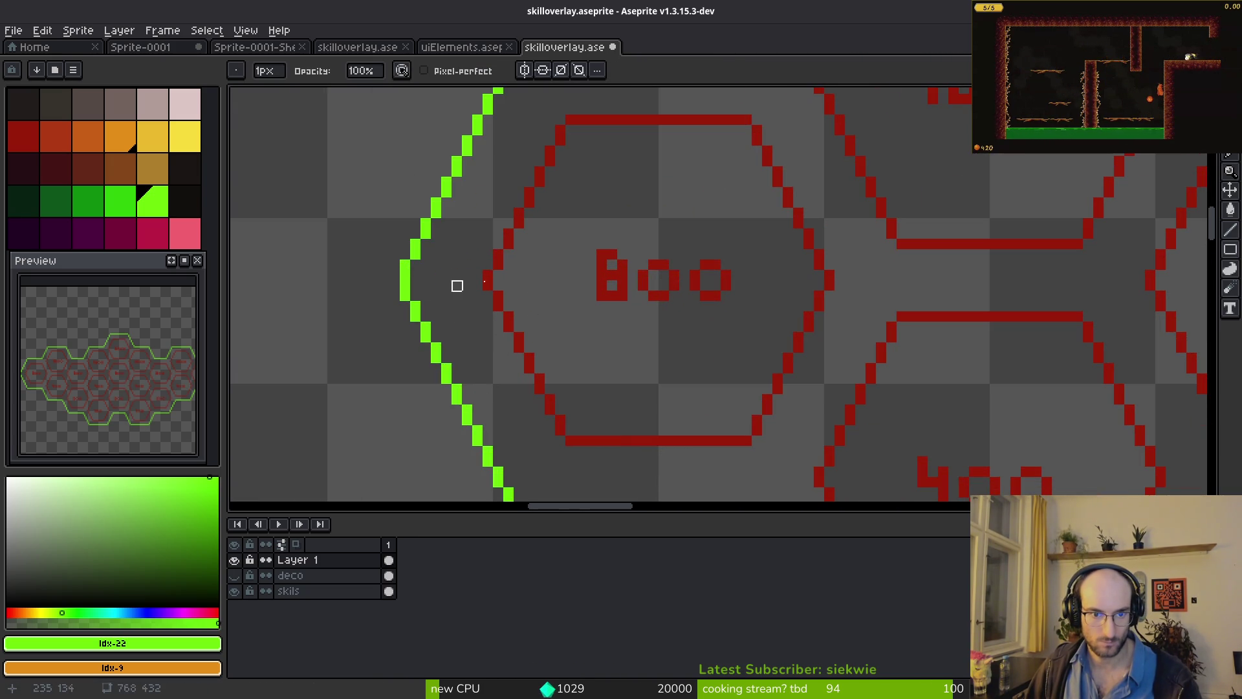
pyautogui.scroll(-5, 665, 344)
pyautogui.hotkey('ctrl', 's')
pyautogui.scroll(1, 687, 281)
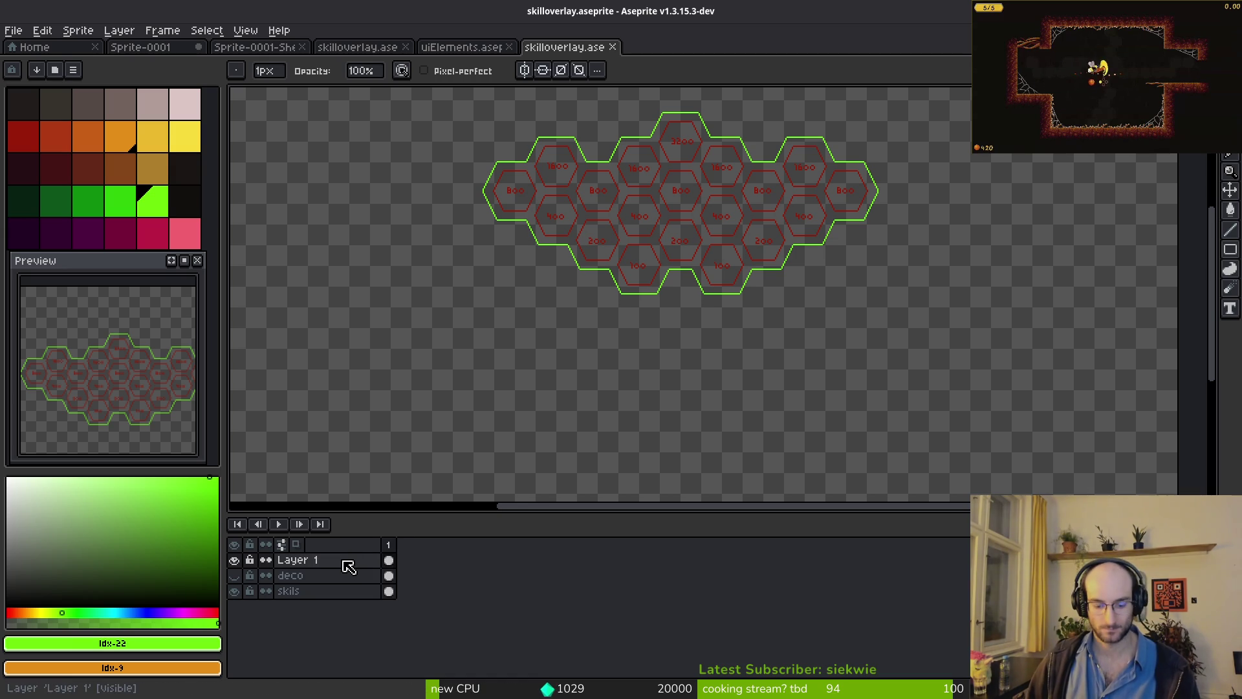
# - Add four new animation frames and pick bright green as the drawing colour
pyautogui.hotkey('alt', 'n')
pyautogui.hotkey('alt', 'n')
pyautogui.hotkey('alt', 'n')
pyautogui.click(389, 560)
pyautogui.scroll(3, 718, 355)
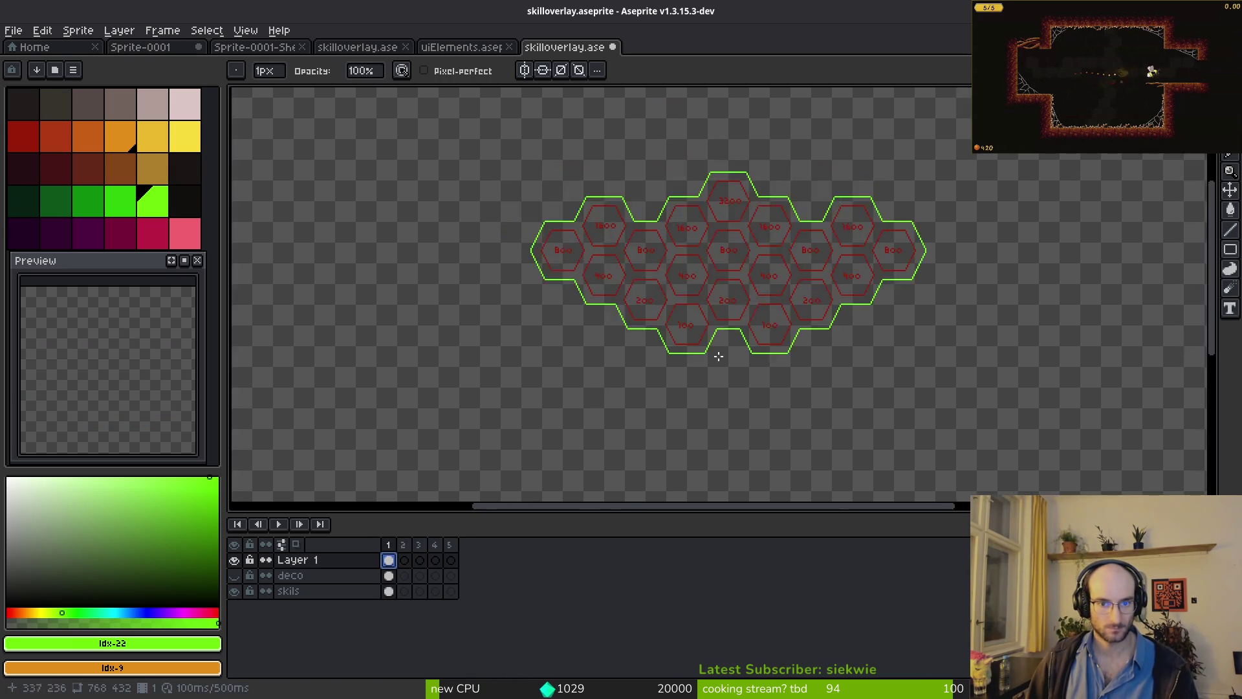
pyautogui.scroll(-1, 634, 319)
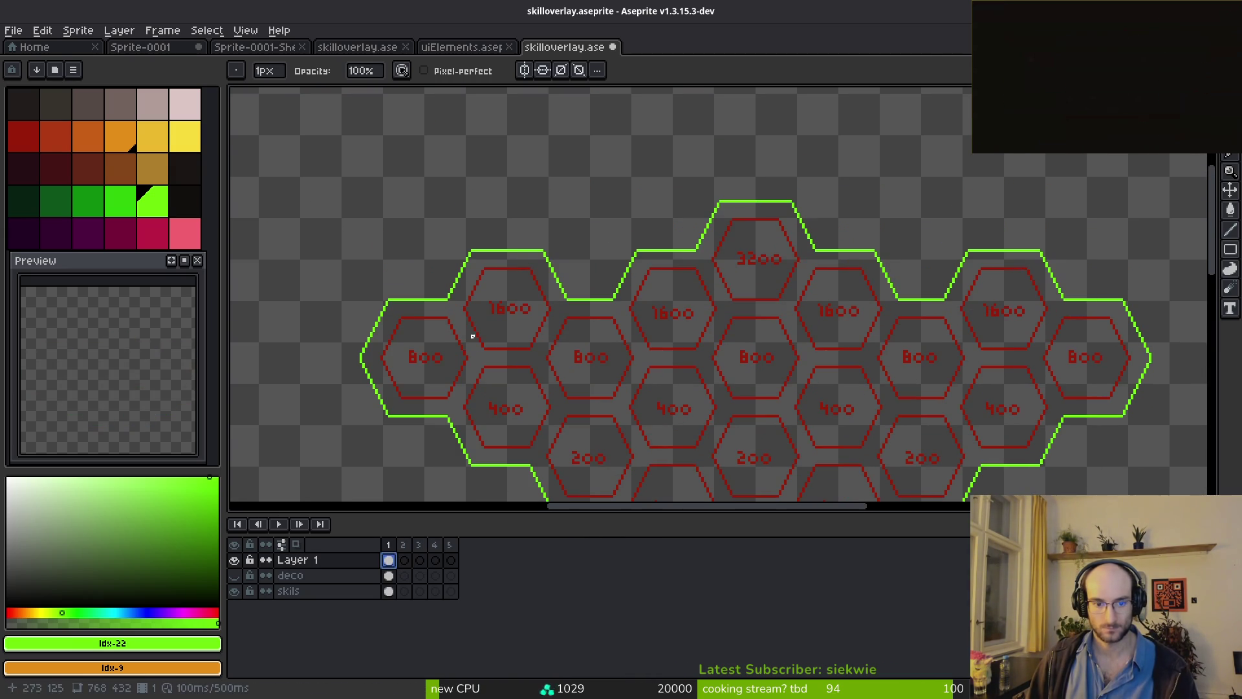
pyautogui.scroll(-1, 693, 319)
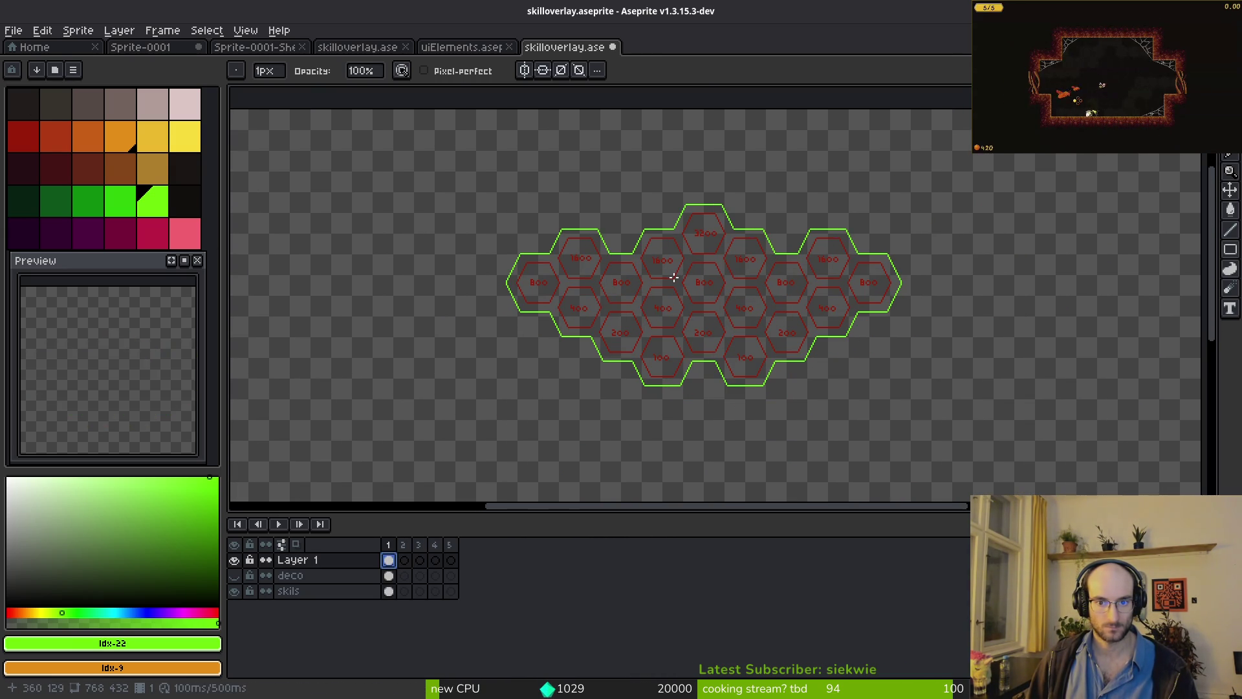
pyautogui.click(128, 209)
pyautogui.scroll(3, 724, 262)
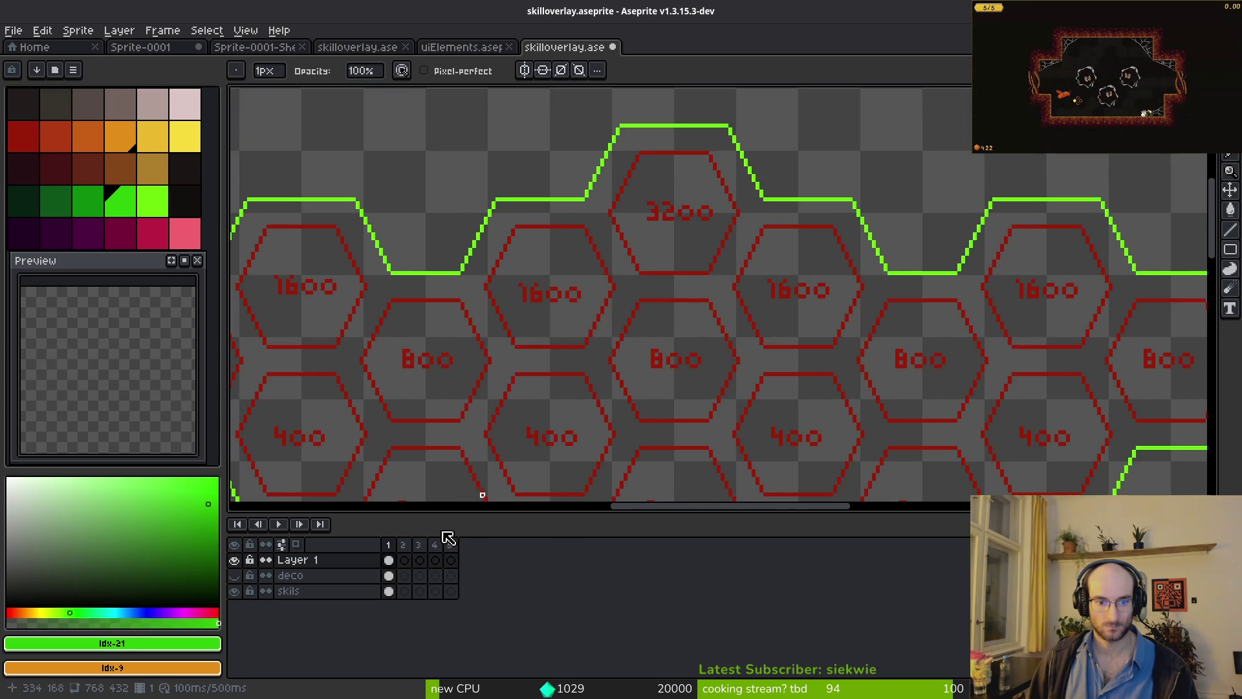
# - Move the Layer 1 cel with the honeycomb from frame 1 into frame 2
pyautogui.press('.')
pyautogui.press(',')
pyautogui.scroll(-3, 631, 379)
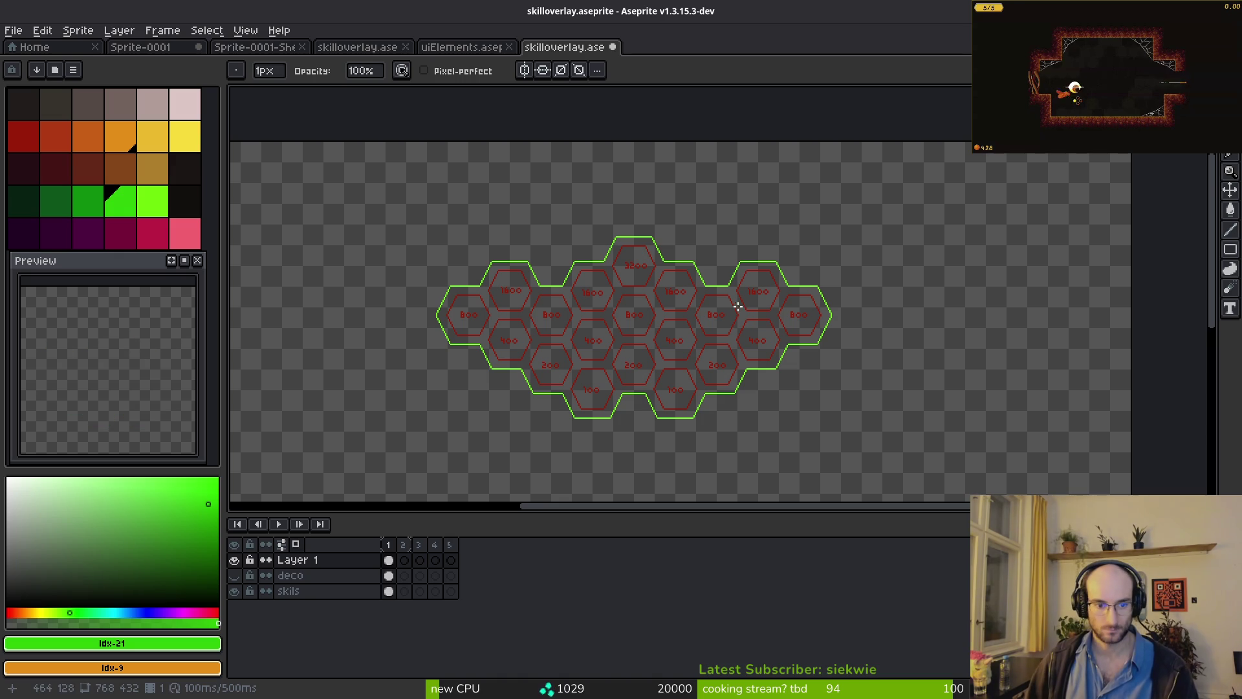
pyautogui.scroll(3, 666, 317)
pyautogui.scroll(-1, 608, 249)
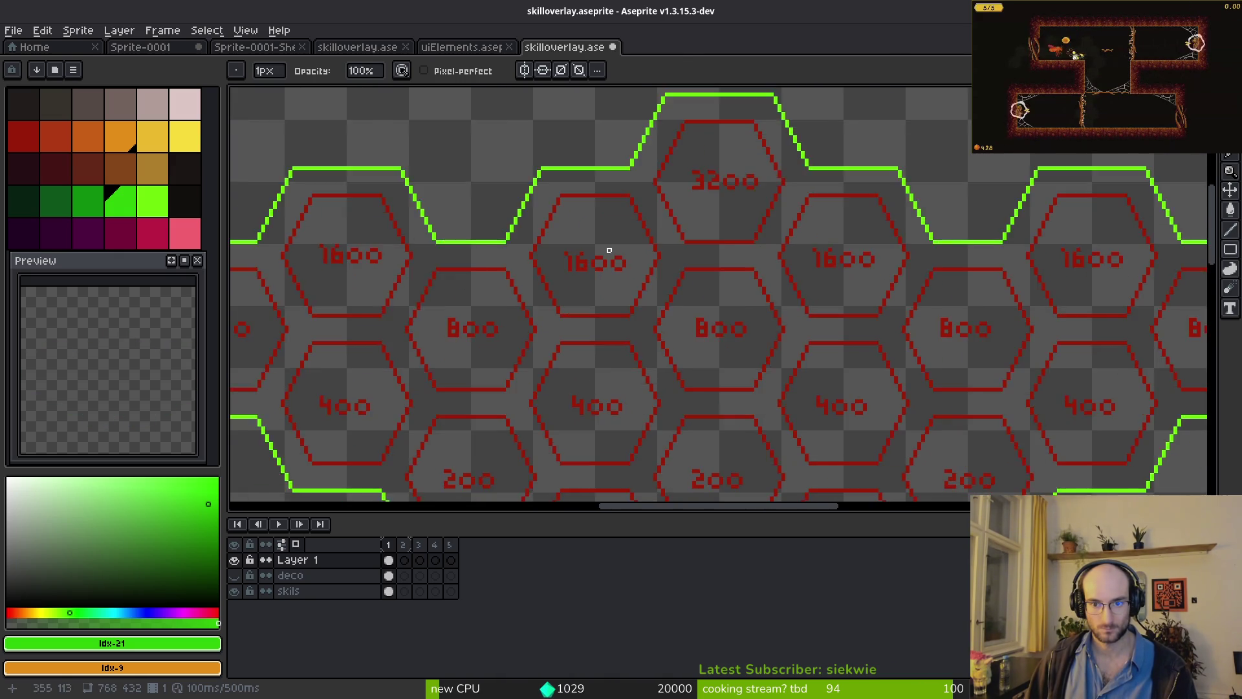
pyautogui.scroll(-1, 609, 250)
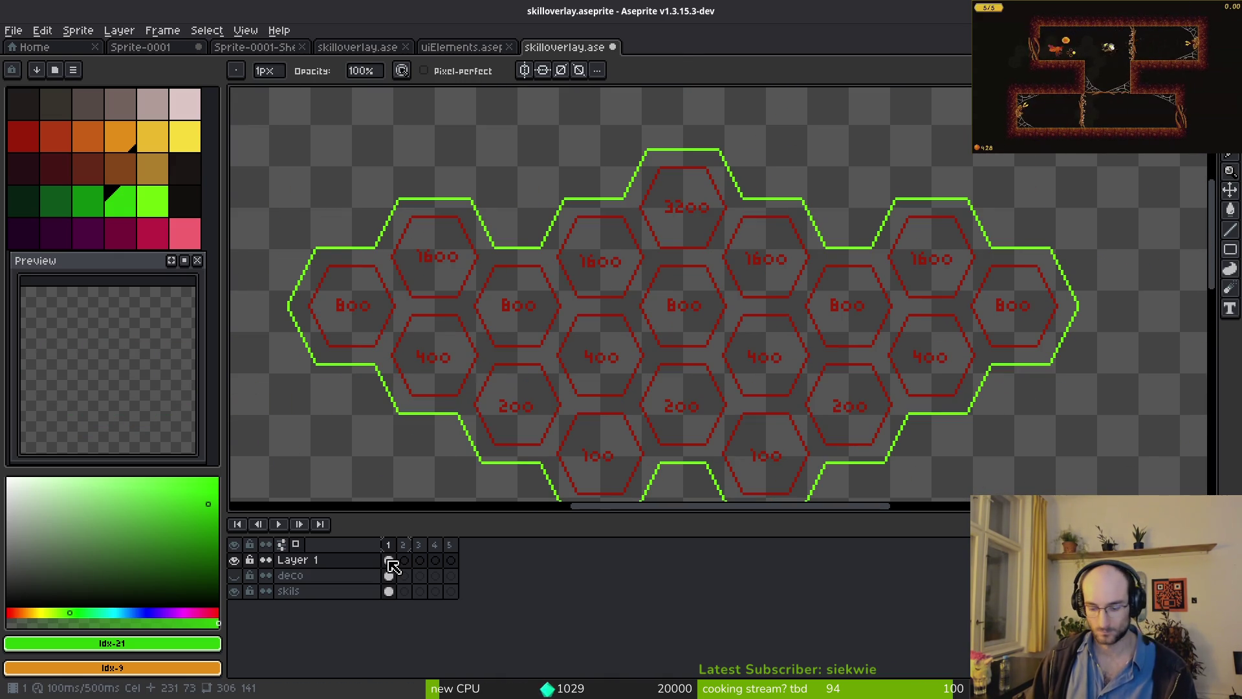
pyautogui.moveTo(409, 546); pyautogui.dragTo(387, 545)
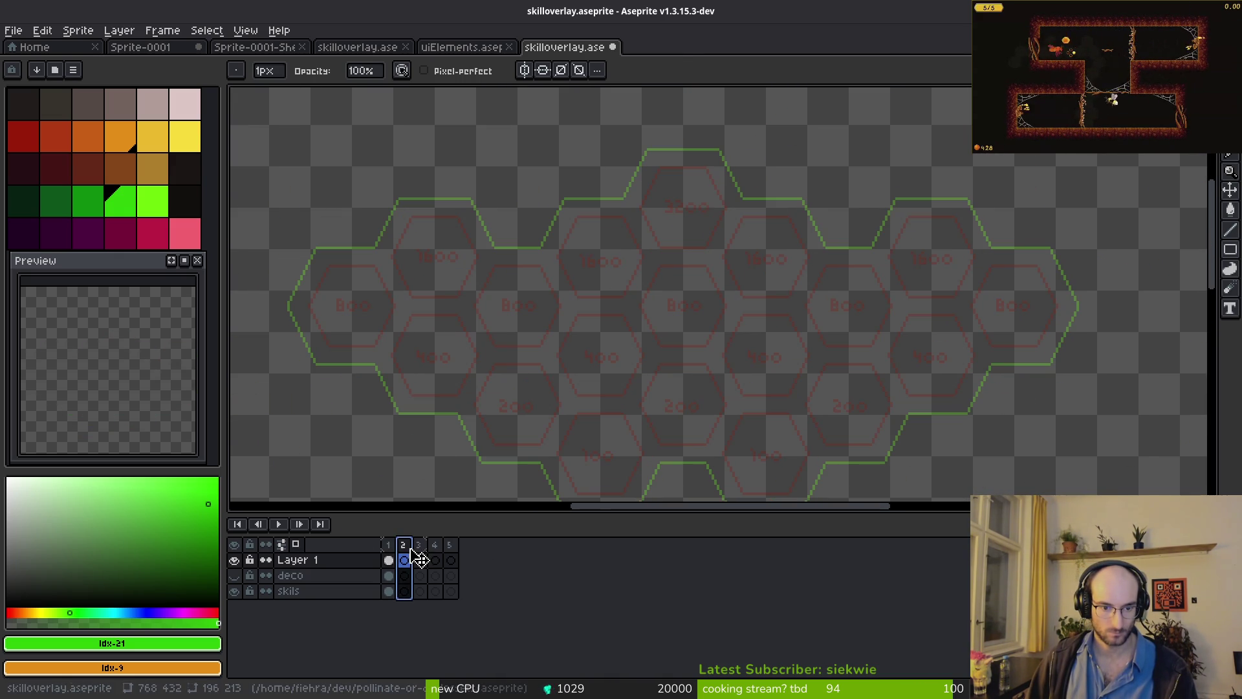
# - On the empty frame, trace the outline's bottom edge in bright green with the Line tool
pyautogui.click(402, 559)
pyautogui.click(388, 560)
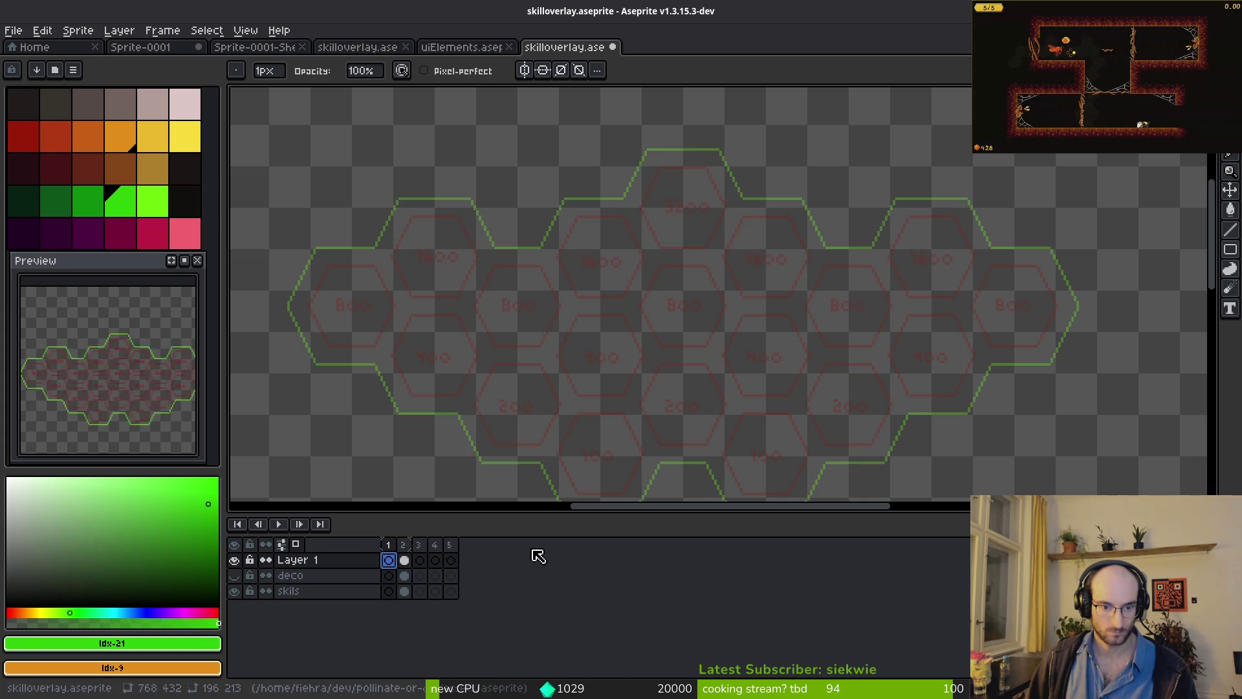
pyautogui.scroll(4, 557, 291)
pyautogui.press('l')
pyautogui.scroll(5, 654, 321)
pyautogui.moveTo(490, 364); pyautogui.dragTo(776, 367)
pyautogui.moveTo(689, 396)
pyautogui.mouseDown()
pyautogui.moveTo(743, 361)
pyautogui.moveTo(839, 115)
pyautogui.mouseUp()
pyautogui.scroll(-4, 754, 258)
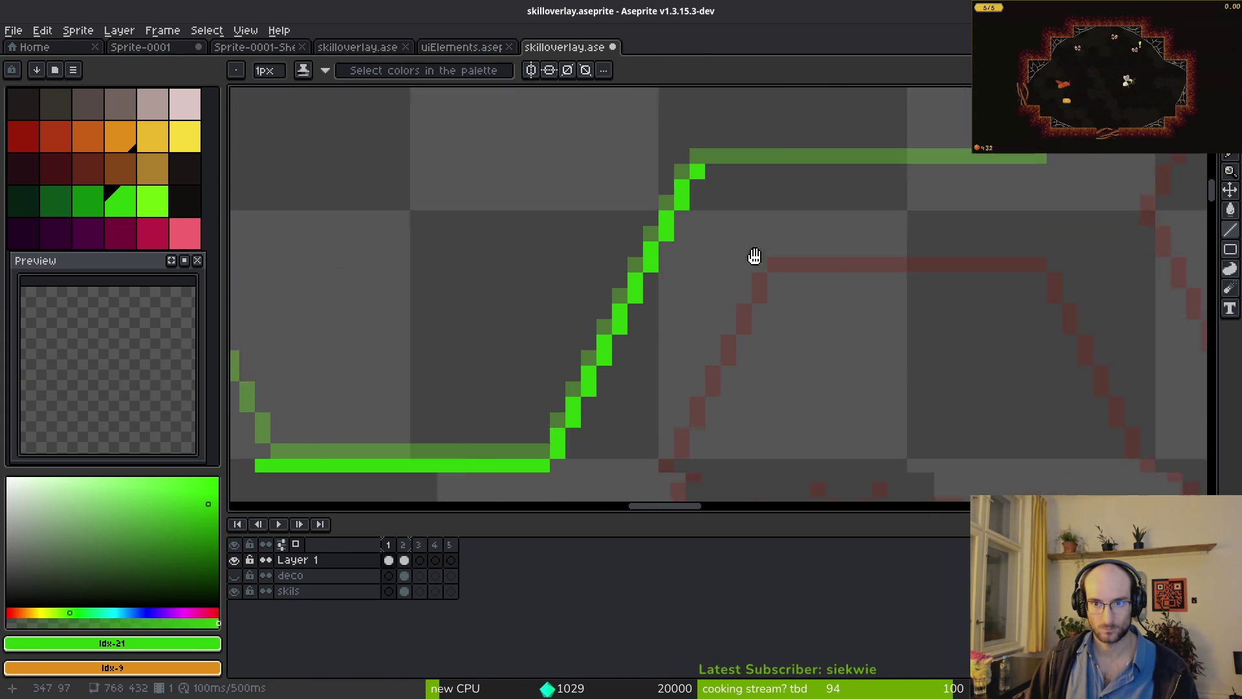
pyautogui.hotkey('ctrl', 'z')
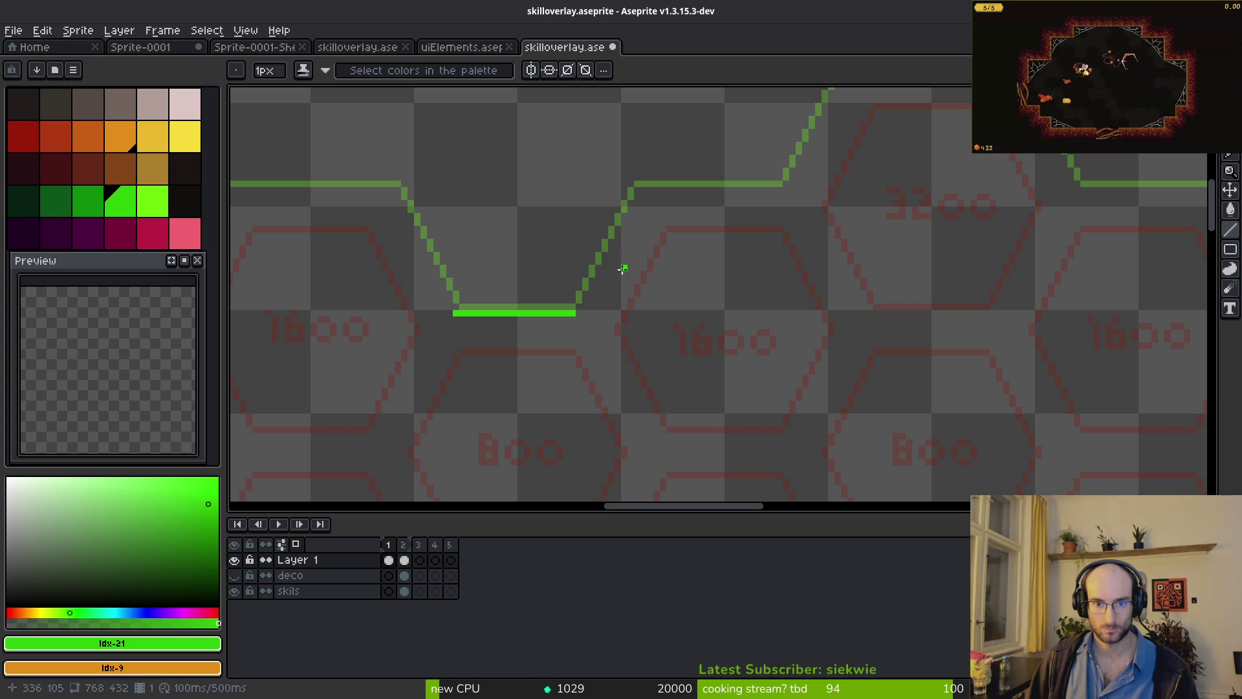
pyautogui.scroll(1, 599, 285)
pyautogui.scroll(-2, 727, 297)
pyautogui.scroll(2, 722, 357)
pyautogui.scroll(-2, 705, 333)
pyautogui.scroll(3, 641, 247)
# - Redraw the diagonal from the top corner and the top horizontal edge in bright green
pyautogui.moveTo(409, 232)
pyautogui.mouseDown()
pyautogui.moveTo(833, 229)
pyautogui.moveTo(666, 168)
pyautogui.moveTo(666, 268)
pyautogui.moveTo(548, 453)
pyautogui.mouseUp()
pyautogui.hotkey('ctrl', 'z')
pyautogui.moveTo(683, 174)
pyautogui.mouseDown()
pyautogui.moveTo(601, 435)
pyautogui.moveTo(557, 467)
pyautogui.moveTo(547, 455)
pyautogui.mouseUp()
pyautogui.moveTo(631, 388); pyautogui.dragTo(848, 302)
pyautogui.click(847, 302)
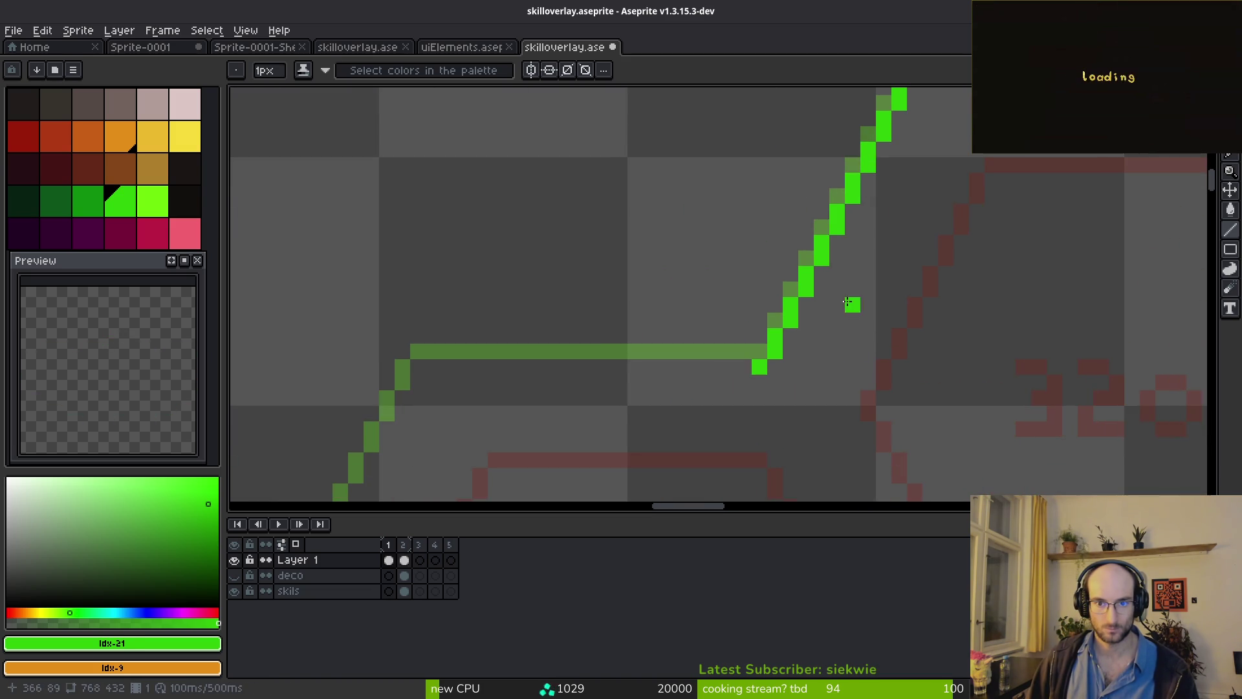
pyautogui.moveTo(750, 374)
pyautogui.mouseDown()
pyautogui.moveTo(406, 373)
pyautogui.moveTo(581, 325)
pyautogui.mouseUp()
pyautogui.scroll(-3, 580, 325)
pyautogui.click(615, 324)
pyautogui.scroll(2, 668, 293)
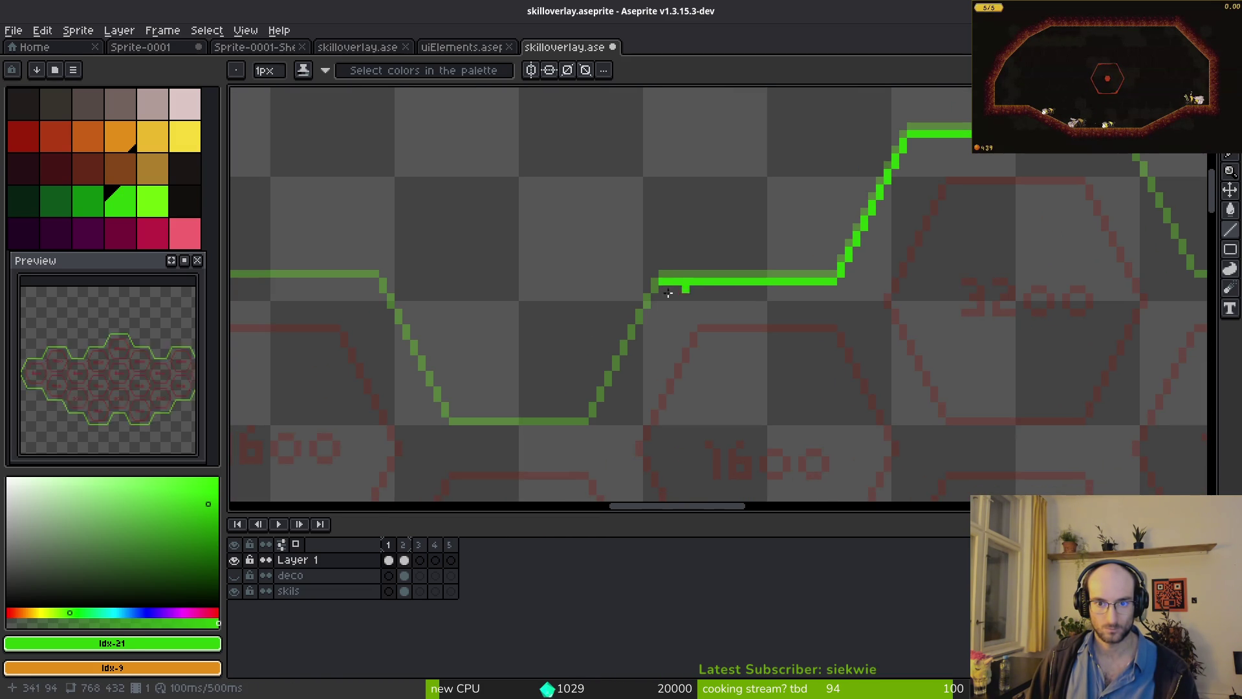
# - Trace the left diagonal leg and the bottom edge, undoing the misplaced right-leg strokes
pyautogui.moveTo(662, 283); pyautogui.dragTo(590, 419)
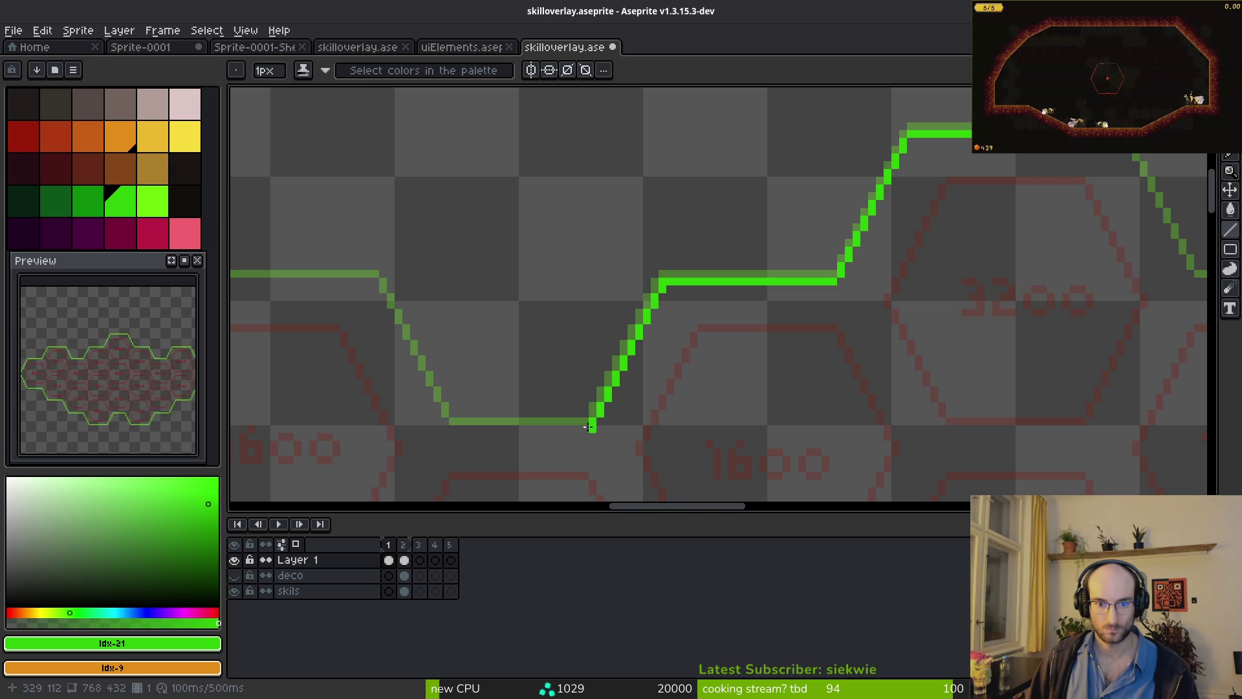
pyautogui.scroll(2, 808, 339)
pyautogui.moveTo(837, 360); pyautogui.dragTo(542, 360)
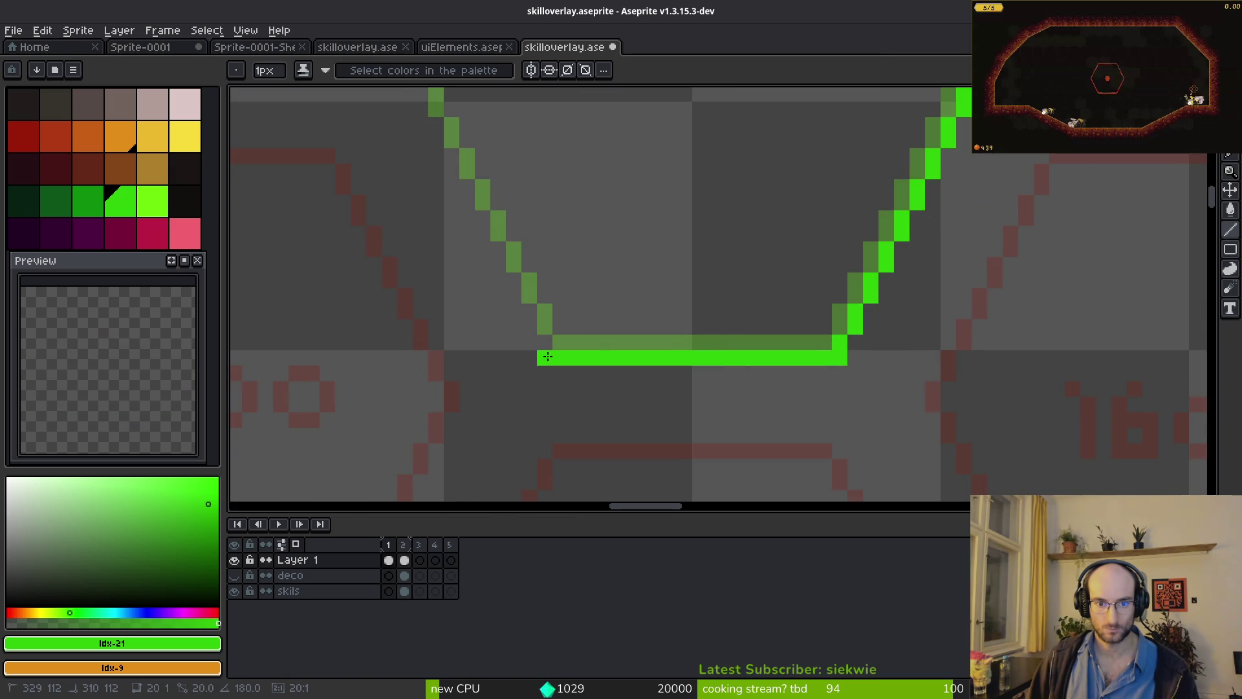
pyautogui.scroll(-2, 647, 349)
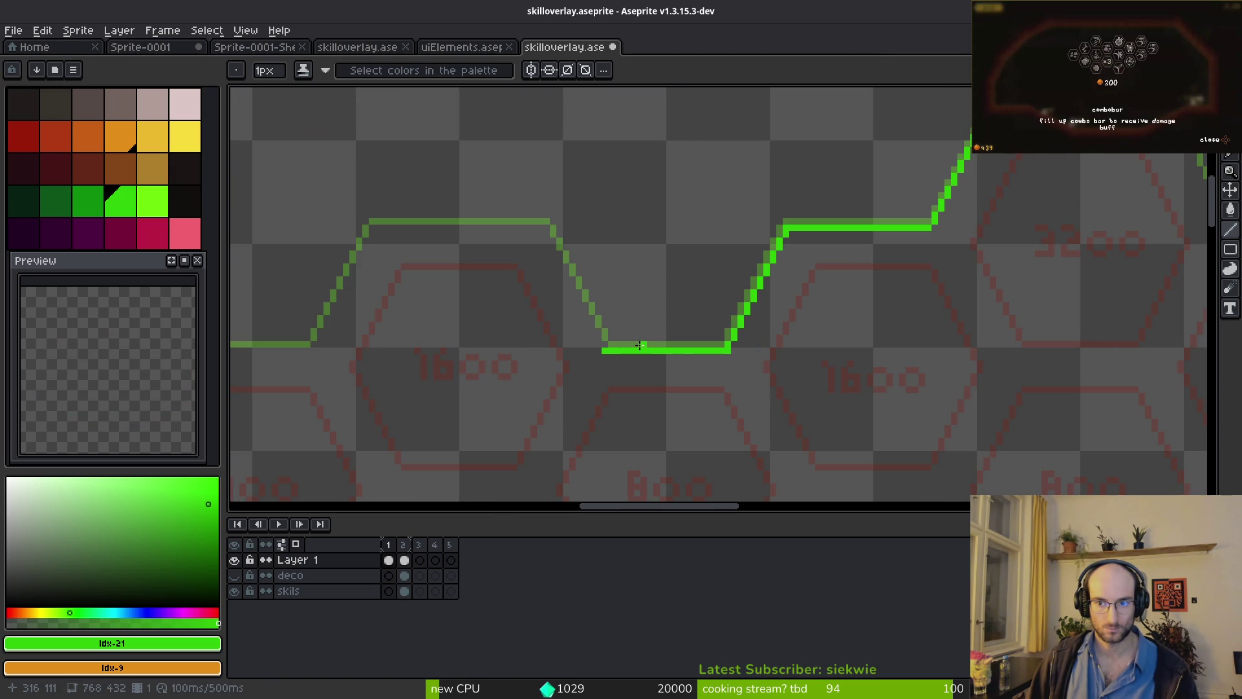
pyautogui.scroll(2, 639, 345)
pyautogui.moveTo(719, 420)
pyautogui.mouseDown()
pyautogui.moveTo(627, 286)
pyautogui.moveTo(615, 225)
pyautogui.mouseUp()
pyautogui.hotkey('ctrl', 'z')
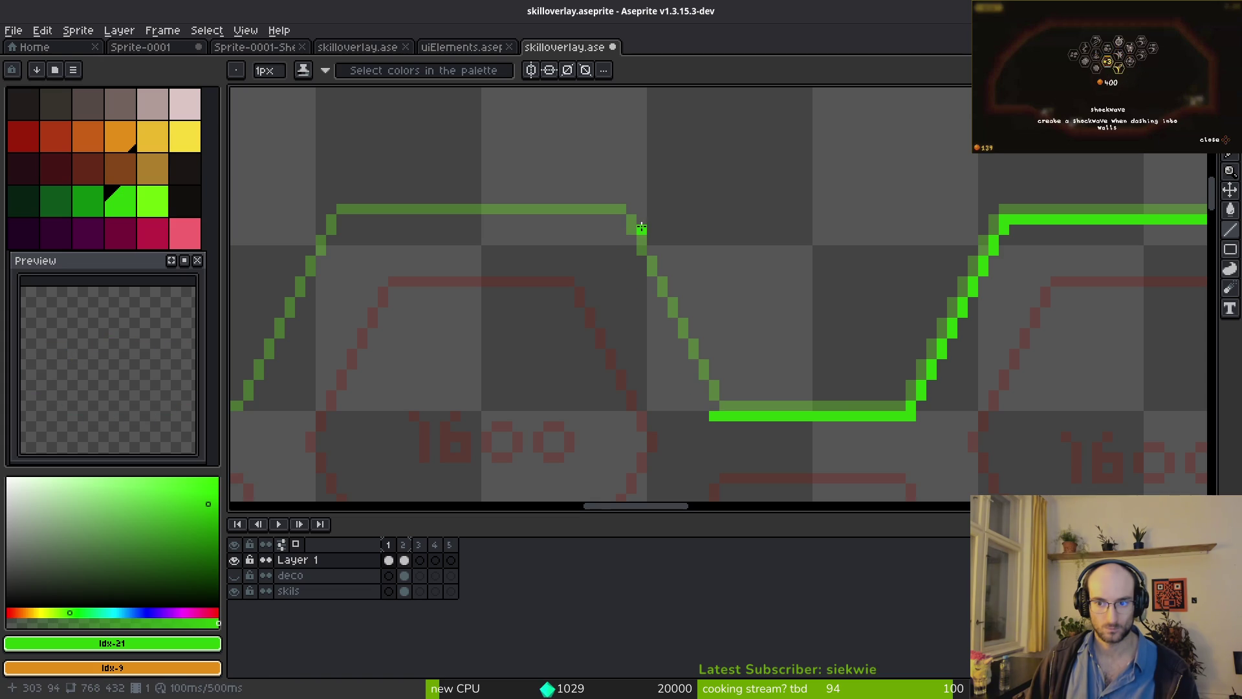
pyautogui.scroll(-2, 716, 299)
pyautogui.scroll(4, 672, 277)
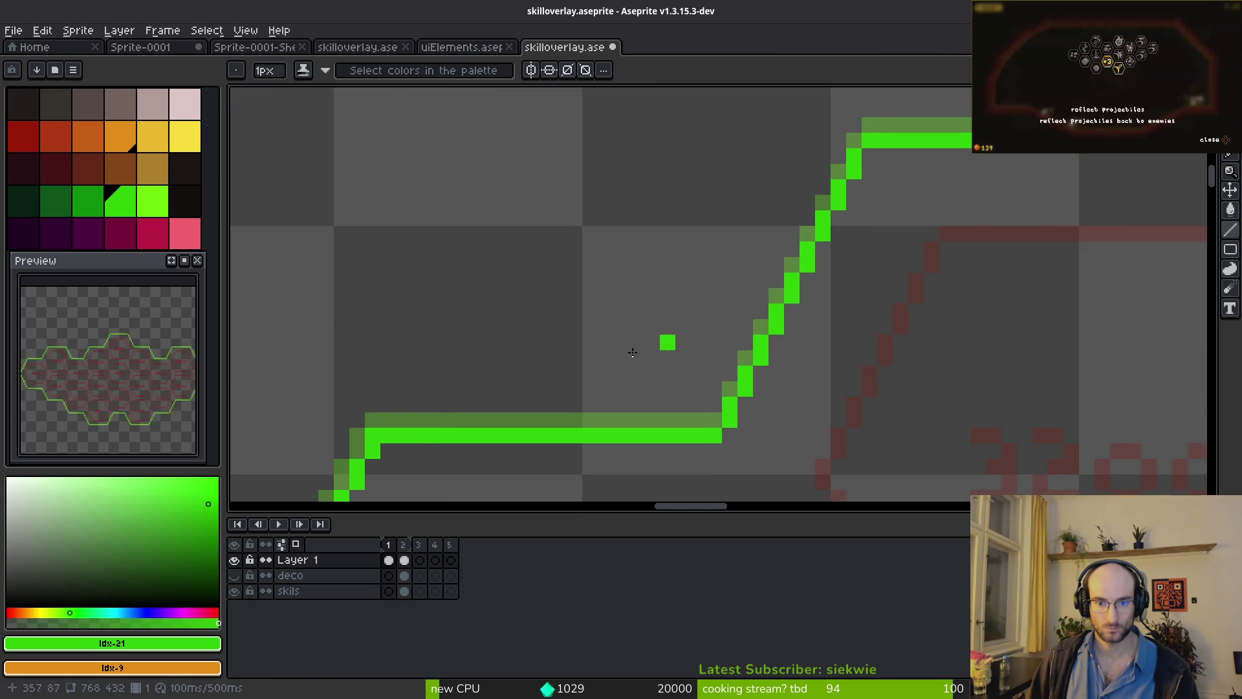
pyautogui.scroll(-2, 689, 271)
pyautogui.scroll(-1, 689, 271)
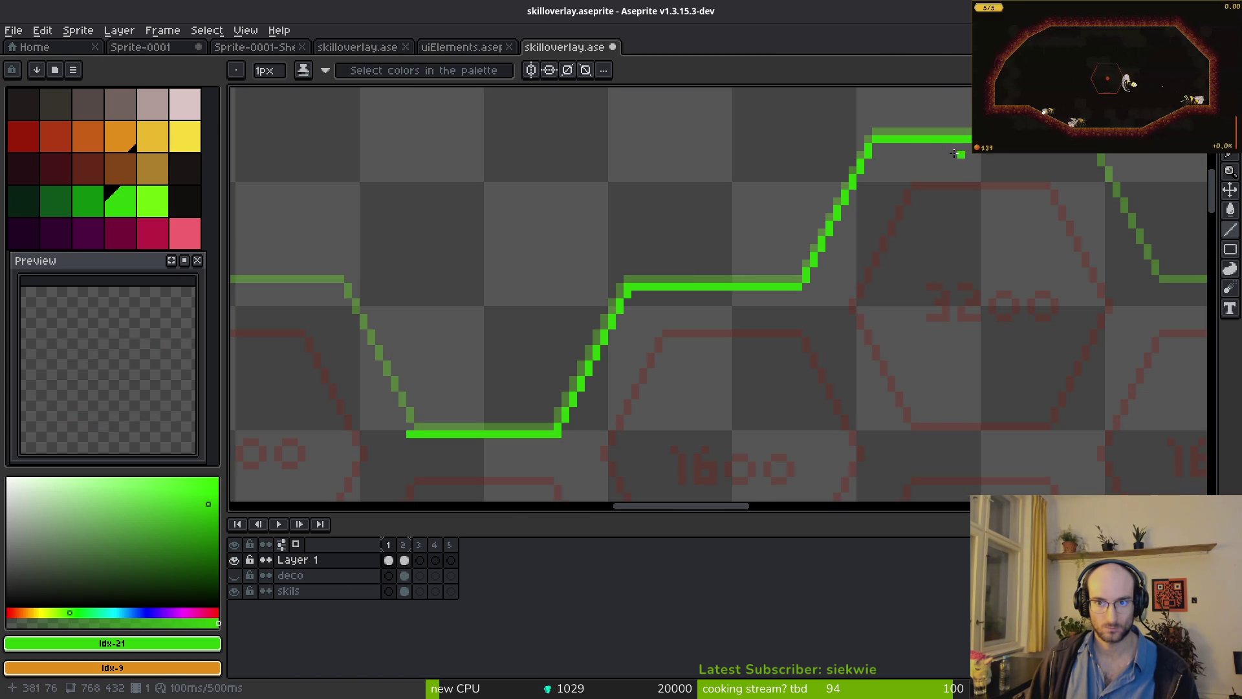
pyautogui.hotkey('ctrl', 'z')
pyautogui.hotkey('ctrl', 'z')
pyautogui.hotkey('ctrl', 'z')
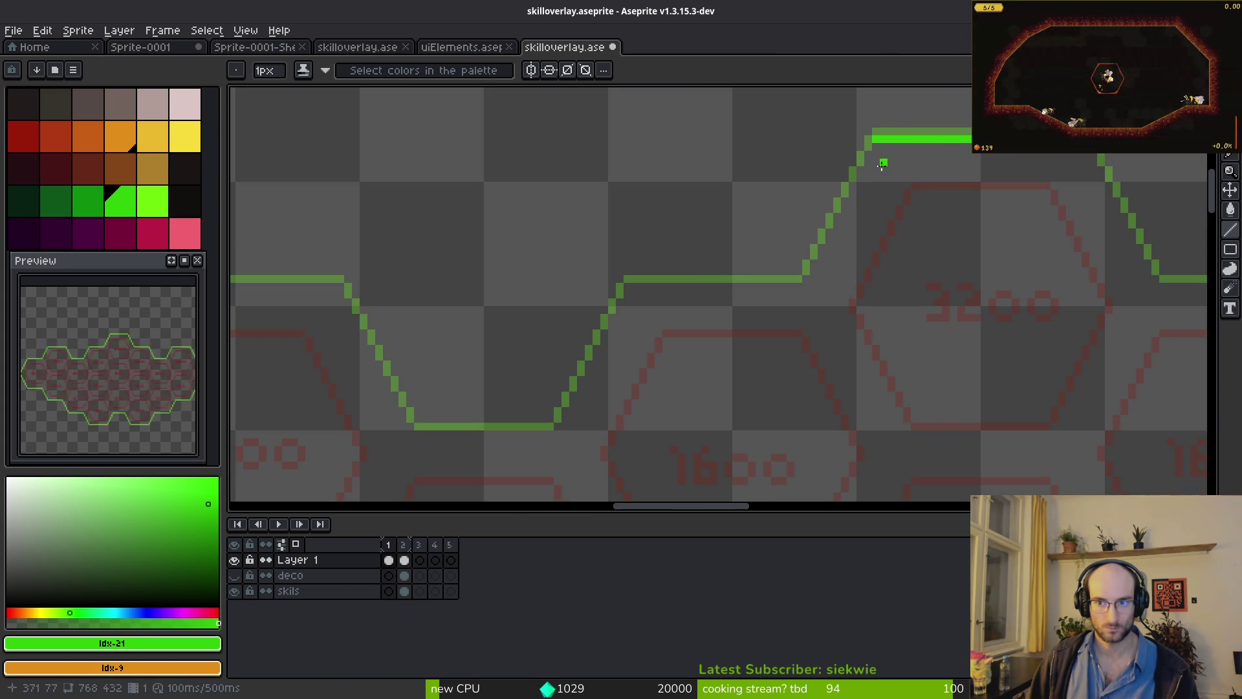
# - Draw a connected chain of diagonal and horizontal outline edges around the hex corners
pyautogui.press('shift')
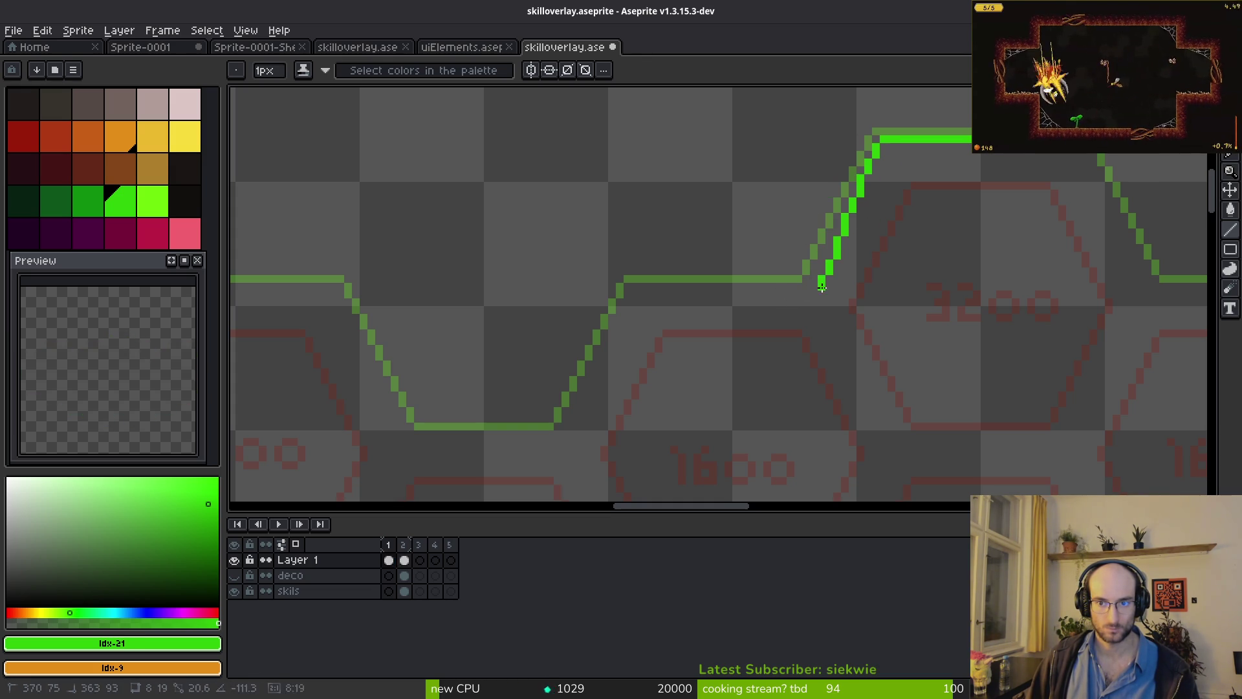
pyautogui.keyDown('shift'); pyautogui.click(812, 285); pyautogui.keyUp('shift')
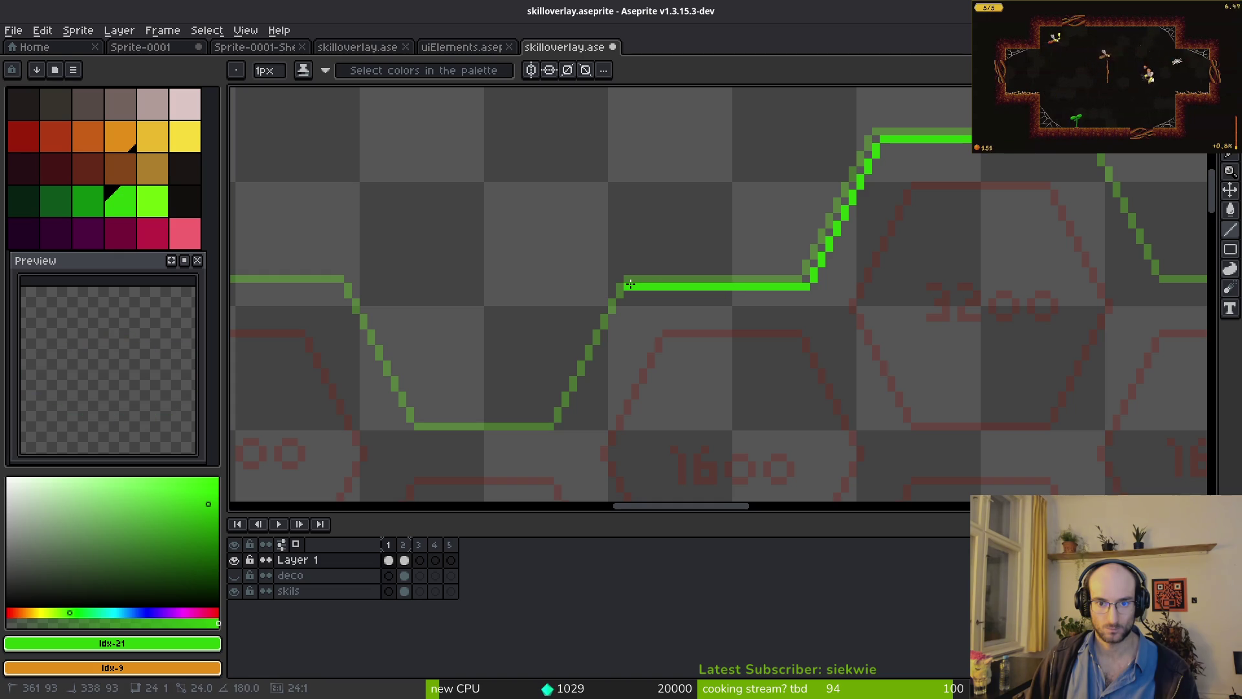
pyautogui.keyDown('shift'); pyautogui.click(634, 284); pyautogui.keyUp('shift')
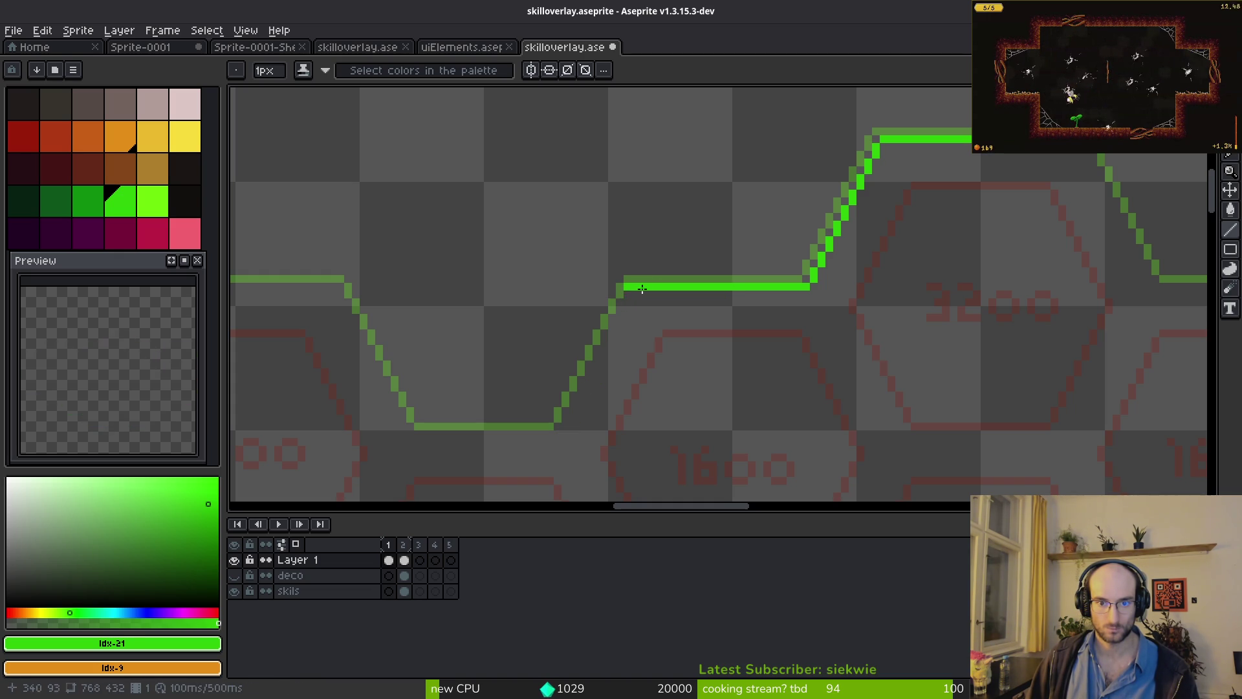
pyautogui.keyDown('shift'); pyautogui.click(558, 433); pyautogui.keyUp('shift')
pyautogui.moveTo(558, 433); pyautogui.dragTo(870, 378)
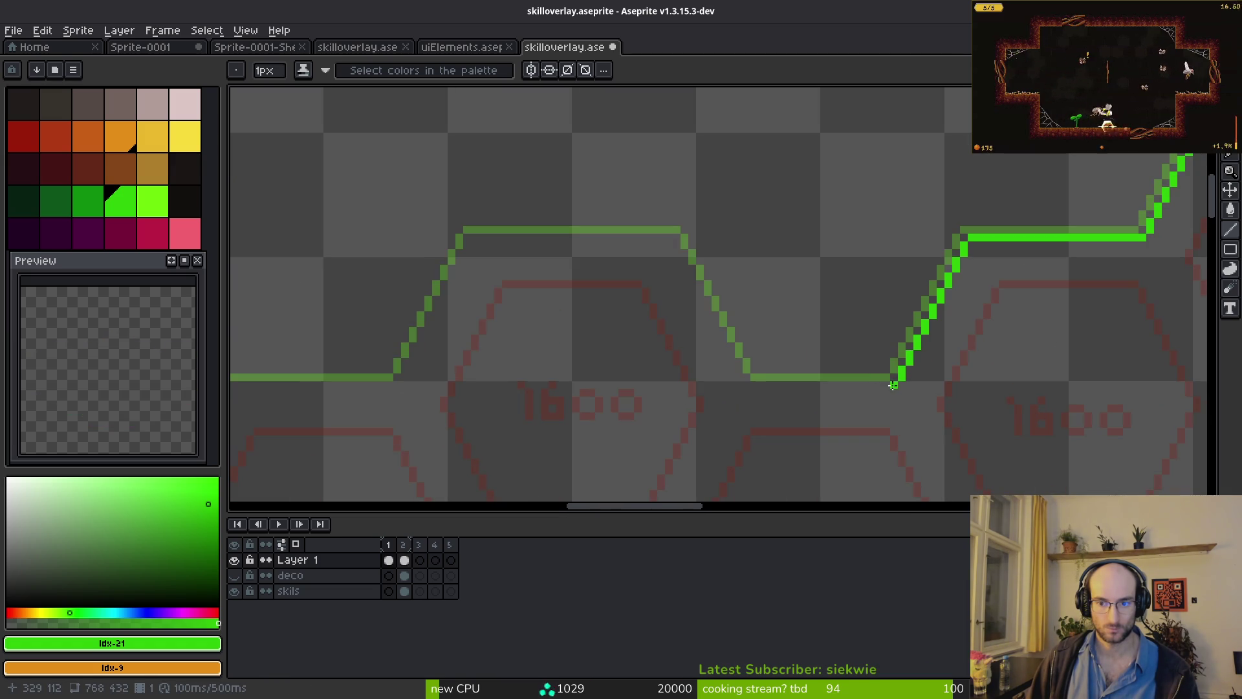
pyautogui.keyDown('shift'); pyautogui.click(744, 386); pyautogui.keyUp('shift')
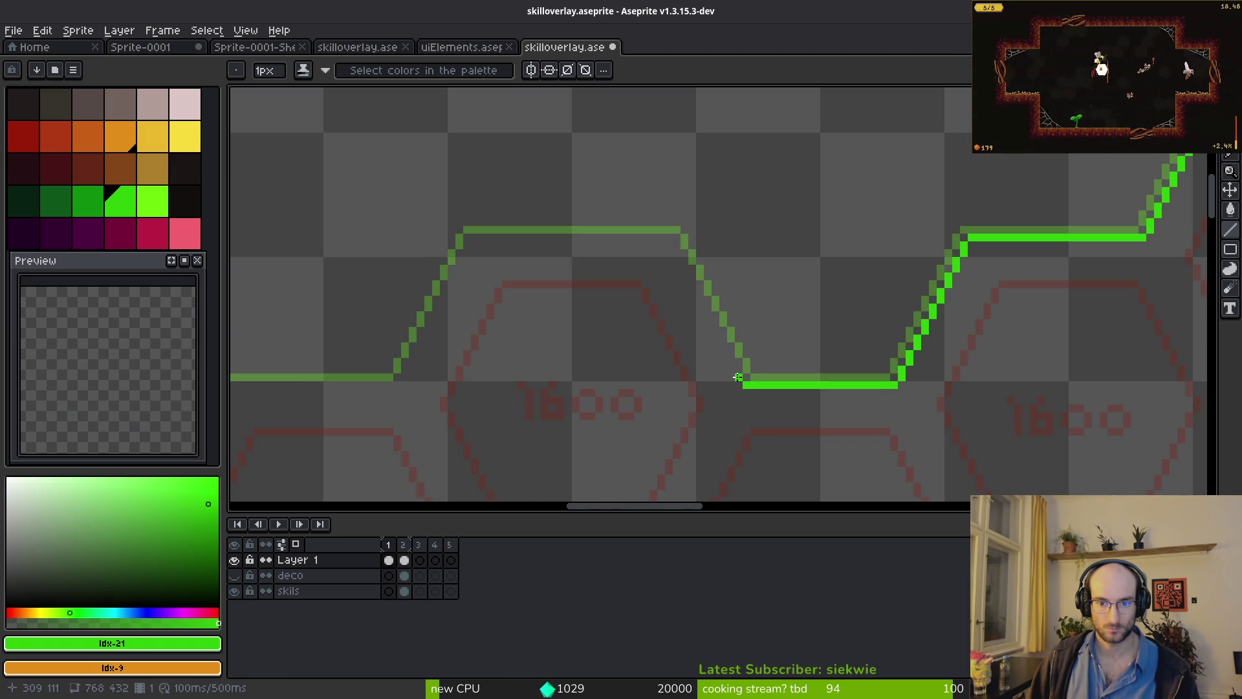
pyautogui.keyDown('shift'); pyautogui.click(670, 238); pyautogui.keyUp('shift')
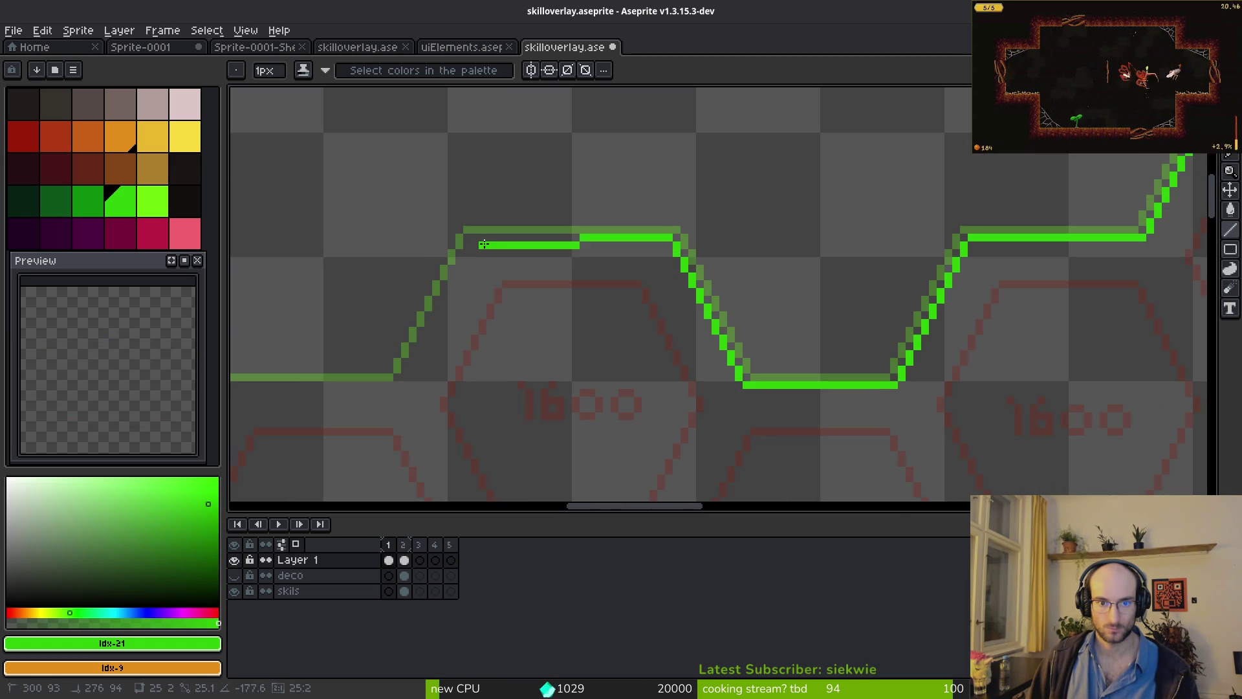
pyautogui.keyDown('shift'); pyautogui.click(475, 235); pyautogui.keyUp('shift')
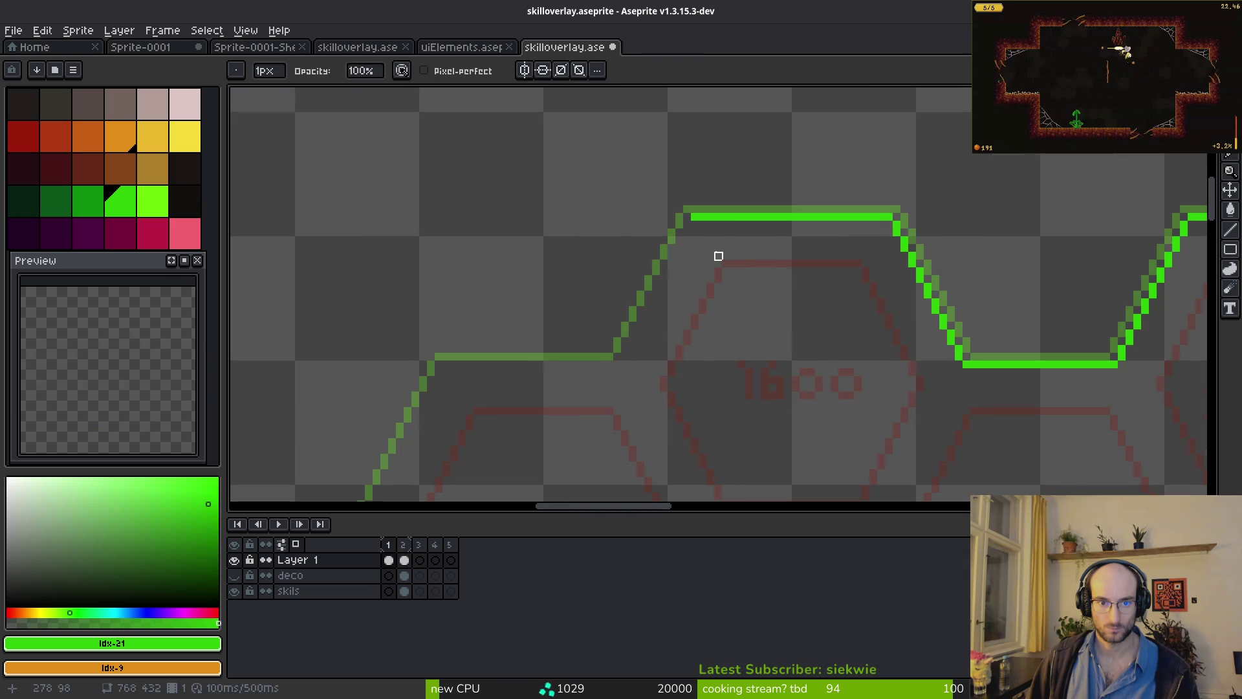
pyautogui.hscroll(-3, 715, 255)
pyautogui.keyDown('shift'); pyautogui.click(620, 363); pyautogui.keyUp('shift')
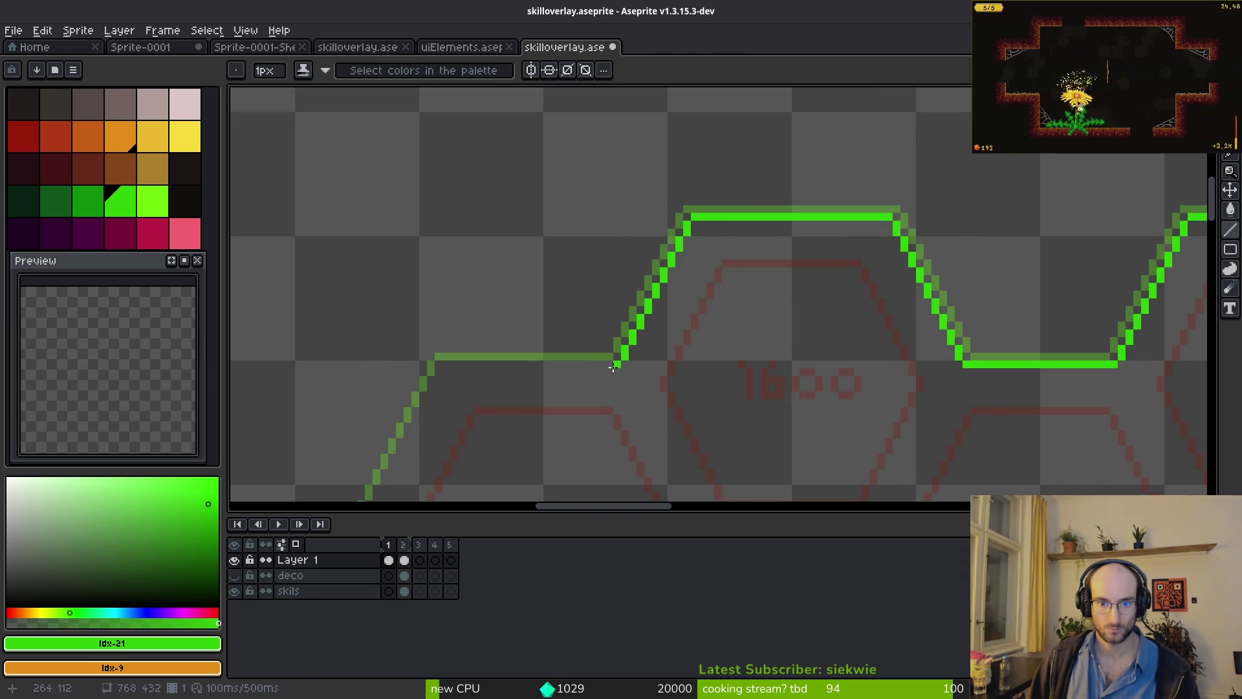
# - Continue the connected outline with another horizontal edge, the left-side diagonal and the bottom edge
pyautogui.hscroll(-4, 669, 272)
pyautogui.scroll(-2, 668, 272)
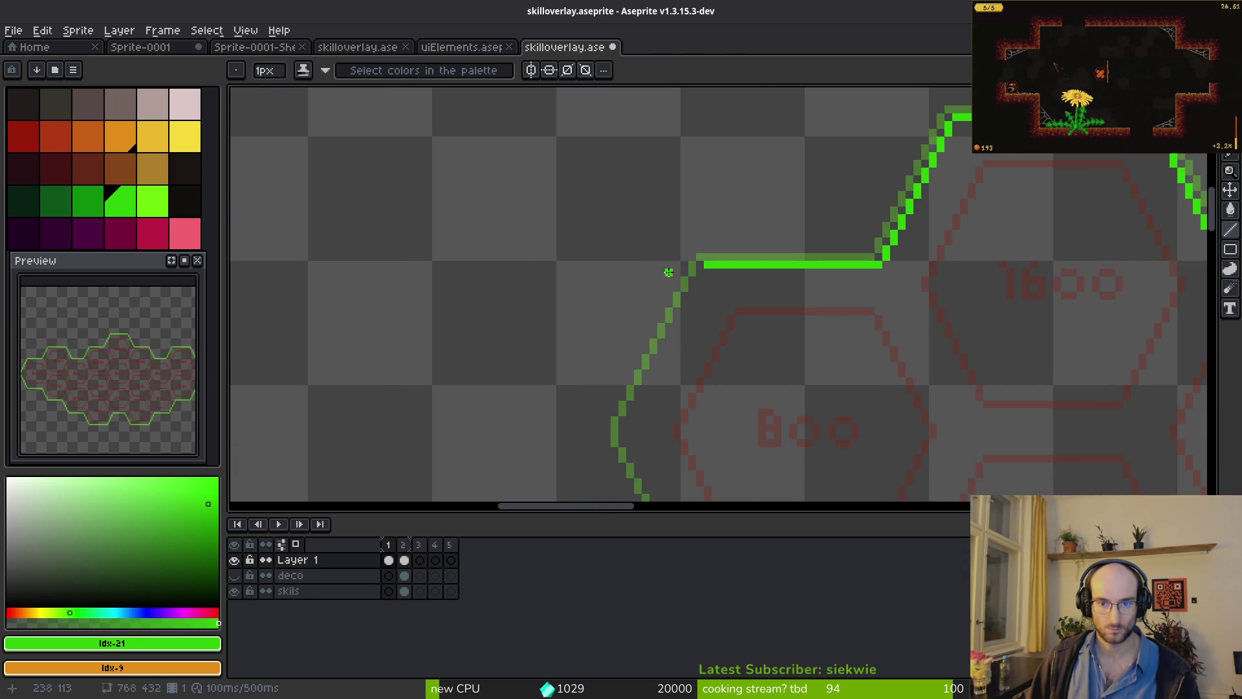
pyautogui.keyDown('shift'); pyautogui.click(701, 271); pyautogui.keyUp('shift')
pyautogui.keyDown('shift'); pyautogui.click(617, 427); pyautogui.keyUp('shift')
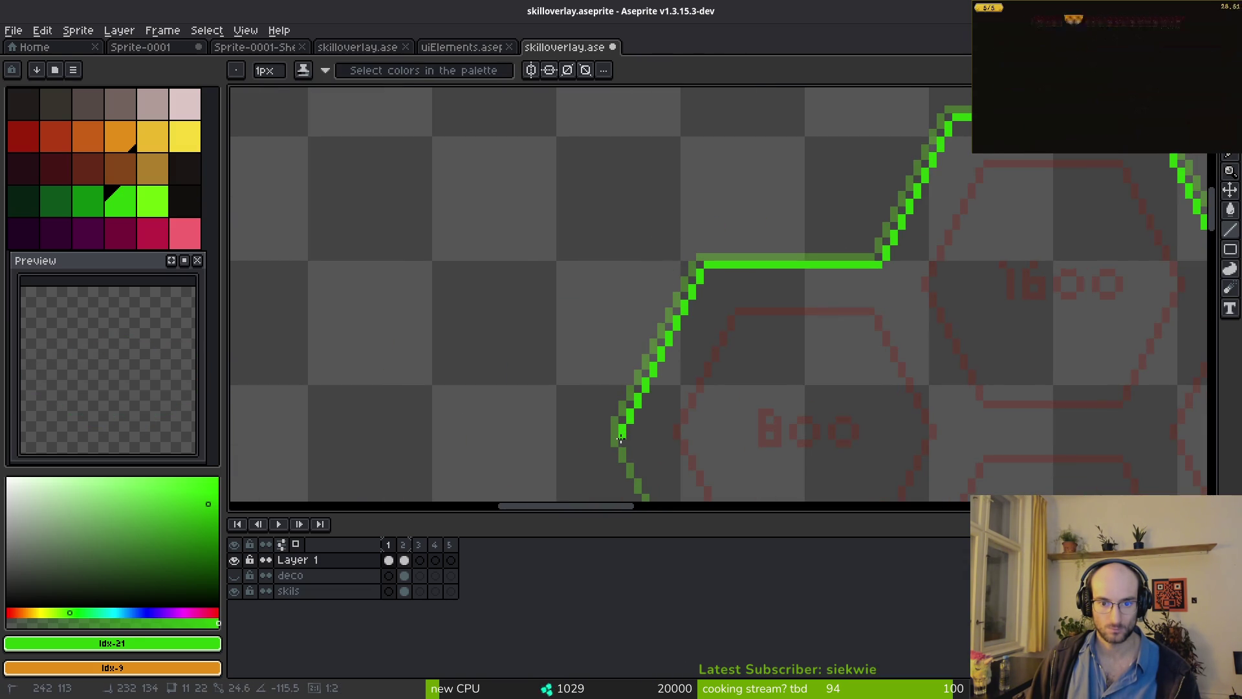
pyautogui.scroll(-3, 707, 374)
pyautogui.hscroll(1, 707, 374)
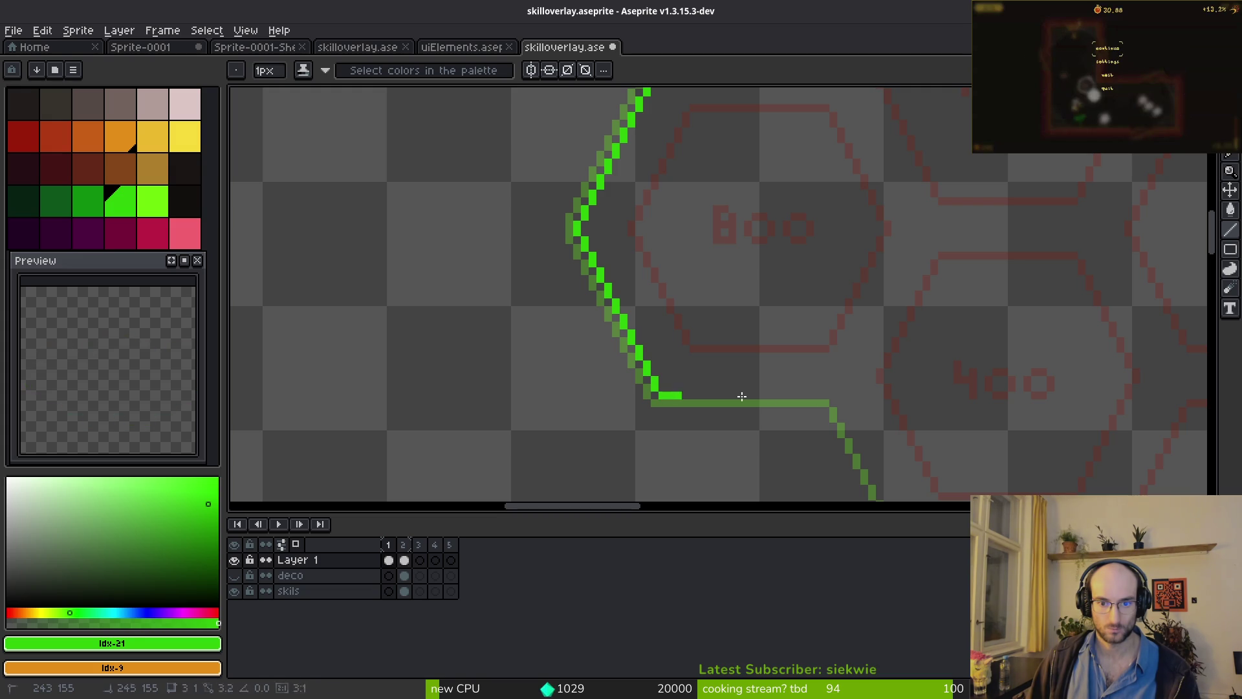
pyautogui.keyDown('shift'); pyautogui.click(830, 394); pyautogui.keyUp('shift')
pyautogui.scroll(-2, 711, 323)
pyautogui.hscroll(2, 712, 324)
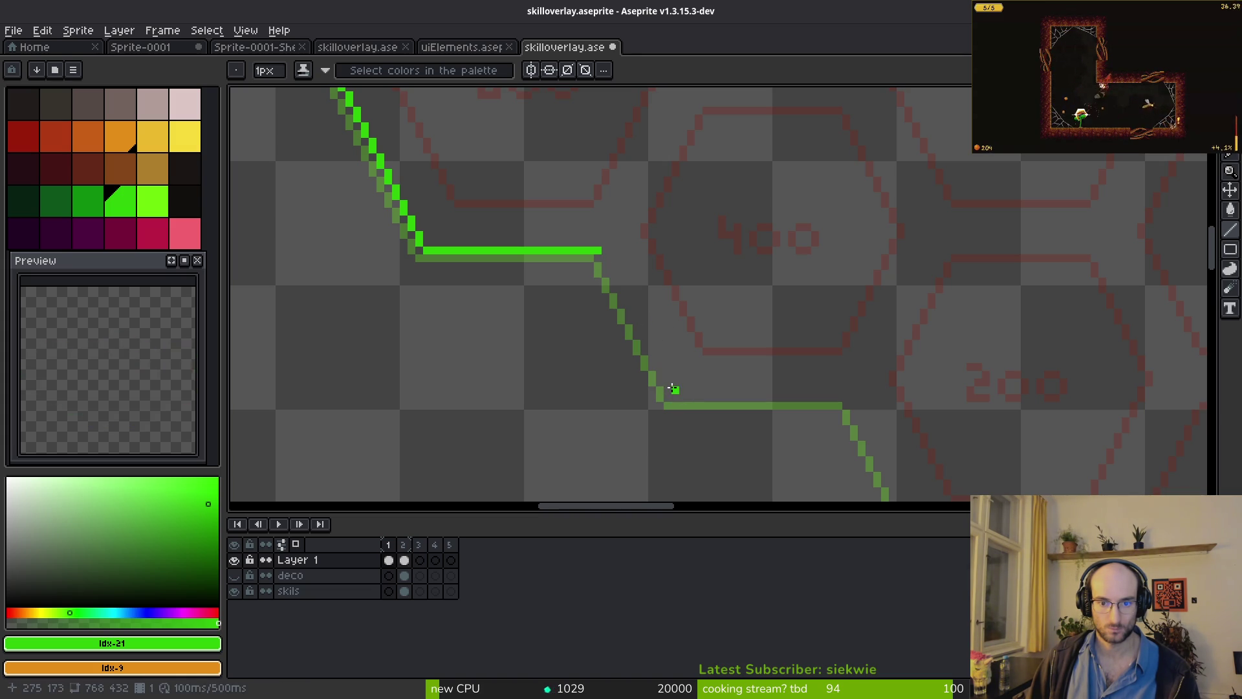
# - Draw a diagonal edge and the lower horizontal edge in bright green
pyautogui.moveTo(668, 391)
pyautogui.mouseDown()
pyautogui.moveTo(589, 276)
pyautogui.moveTo(586, 246)
pyautogui.mouseUp()
pyautogui.moveTo(676, 399); pyautogui.dragTo(841, 405)
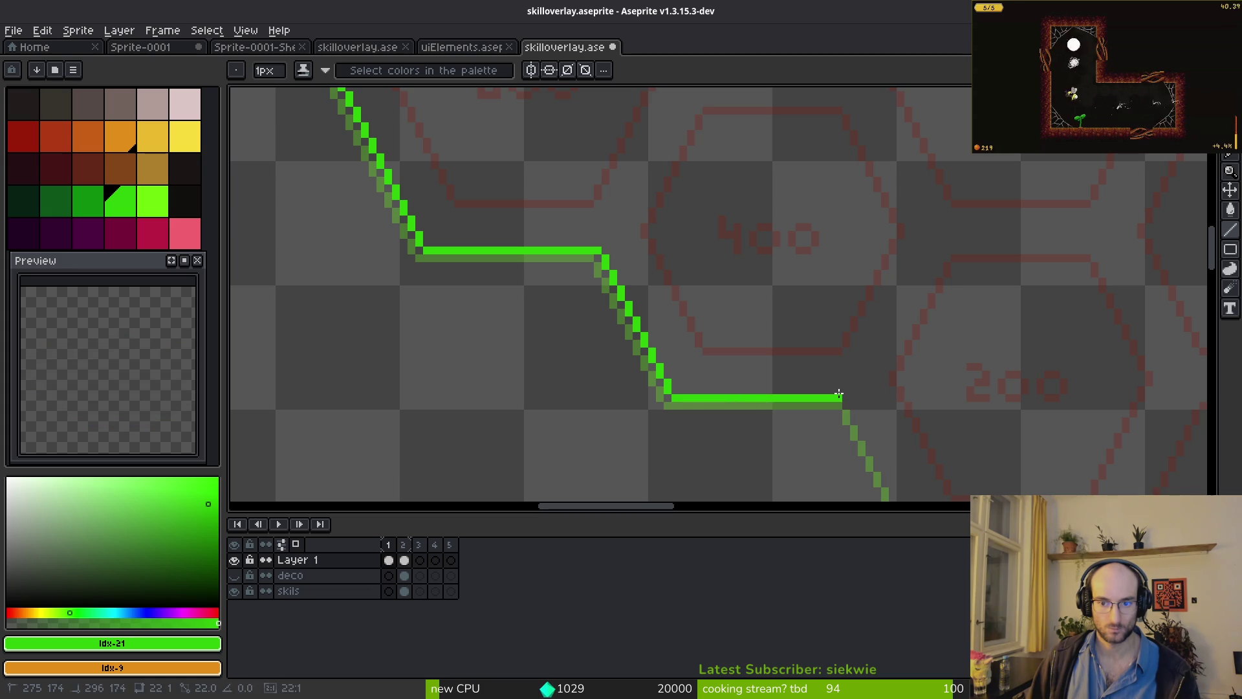
pyautogui.scroll(-3, 684, 348)
pyautogui.hscroll(3, 696, 313)
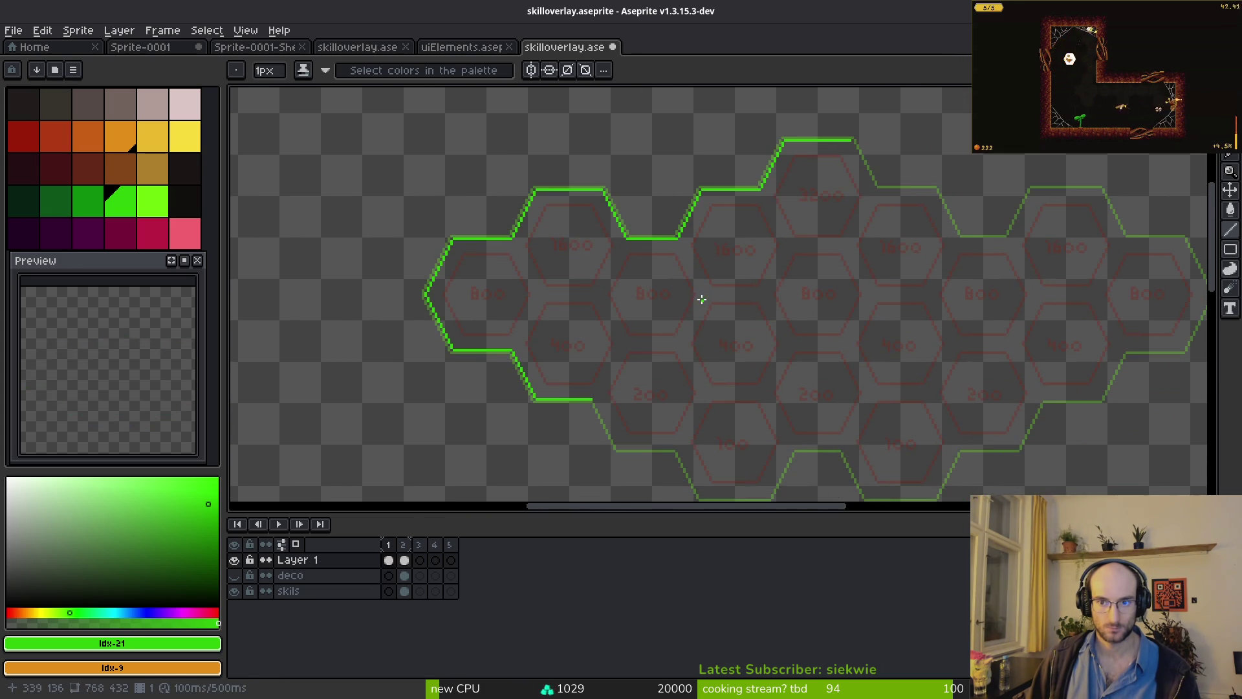
# - Select the upper-left outline piece, try moving it lower, then cancel the move
pyautogui.scroll(-2, 692, 305)
pyautogui.scroll(1, 692, 305)
pyautogui.press('m')
pyautogui.scroll(1, 686, 320)
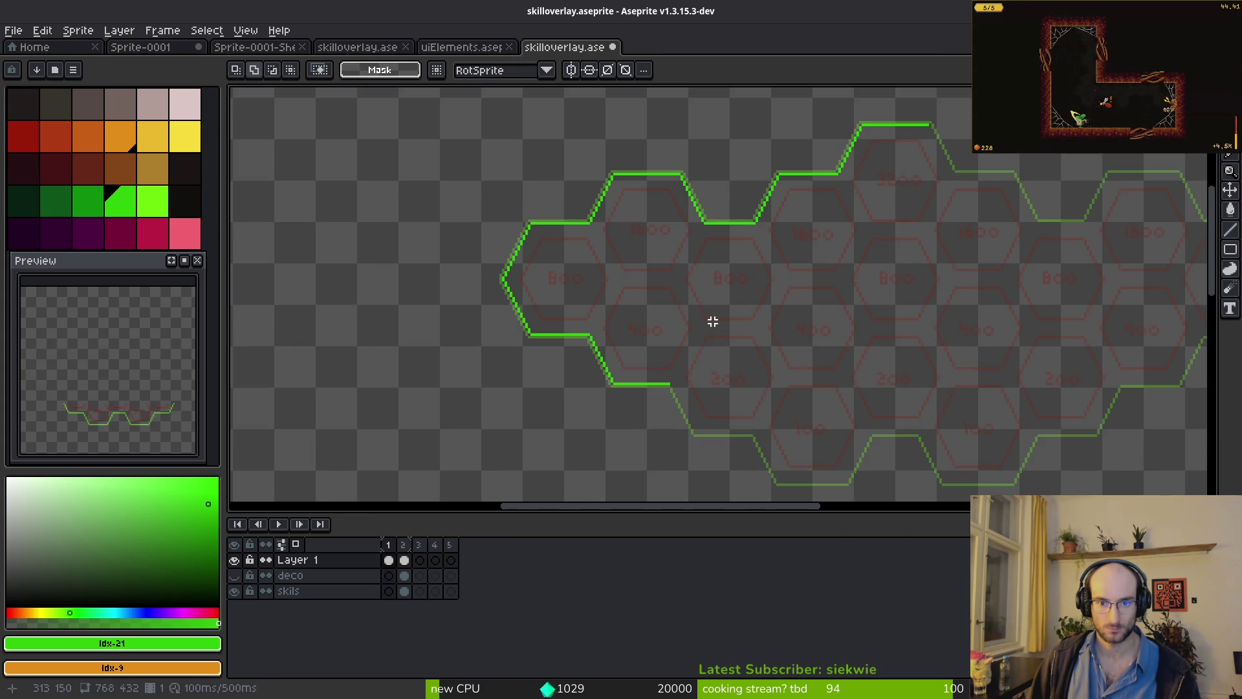
pyautogui.moveTo(712, 322); pyautogui.dragTo(676, 310)
pyautogui.moveTo(420, 125); pyautogui.dragTo(776, 271)
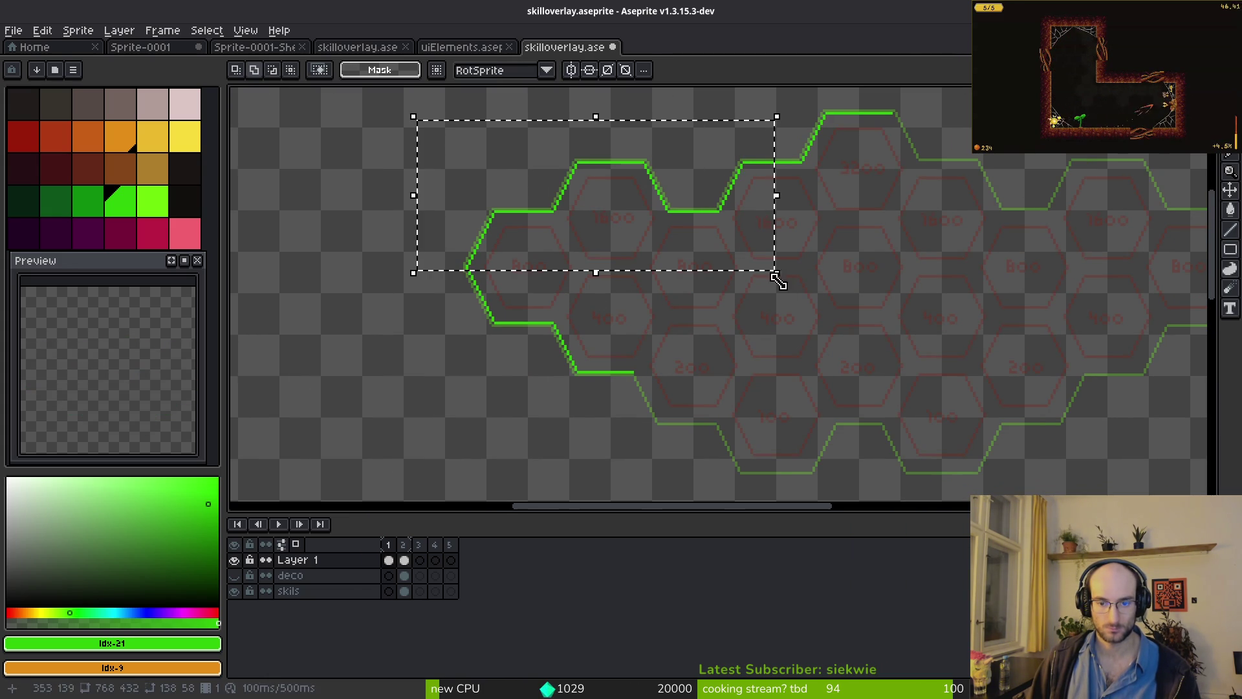
pyautogui.hotkey('ctrl', 't')
pyautogui.moveTo(667, 289); pyautogui.dragTo(715, 424)
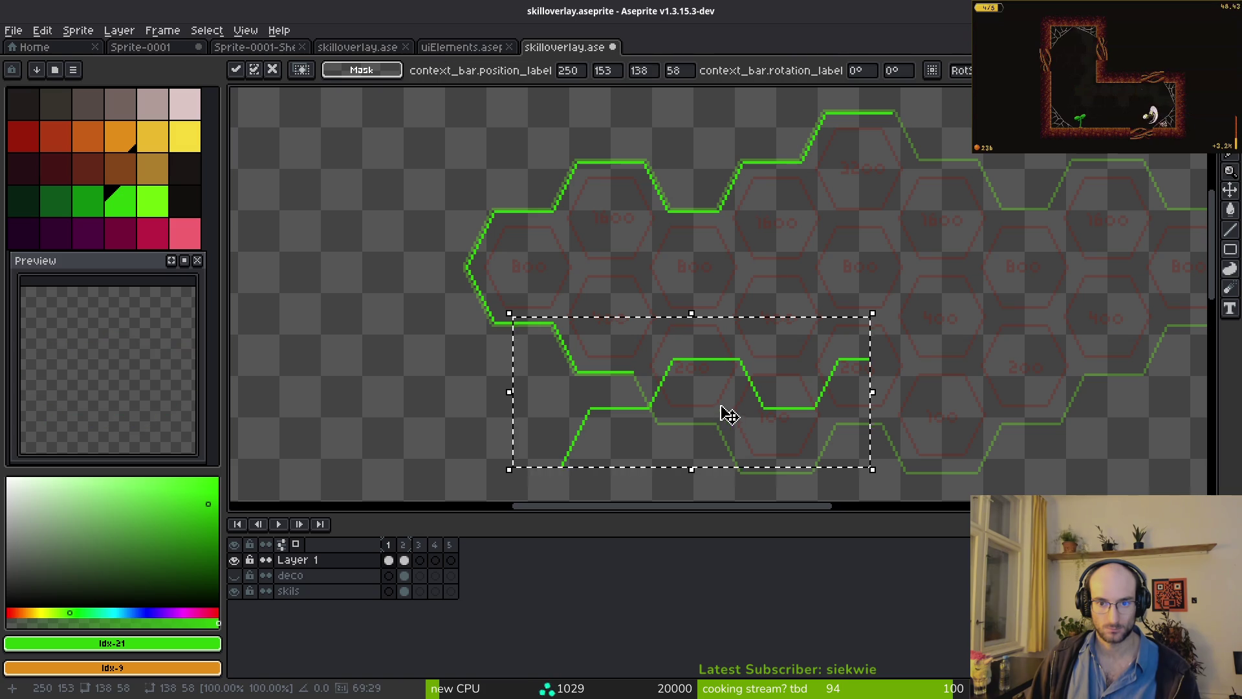
pyautogui.press('Escape')
# - Move the upper-middle outline piece down and left and commit it
pyautogui.scroll(3, 685, 147)
pyautogui.moveTo(659, 133); pyautogui.dragTo(840, 381)
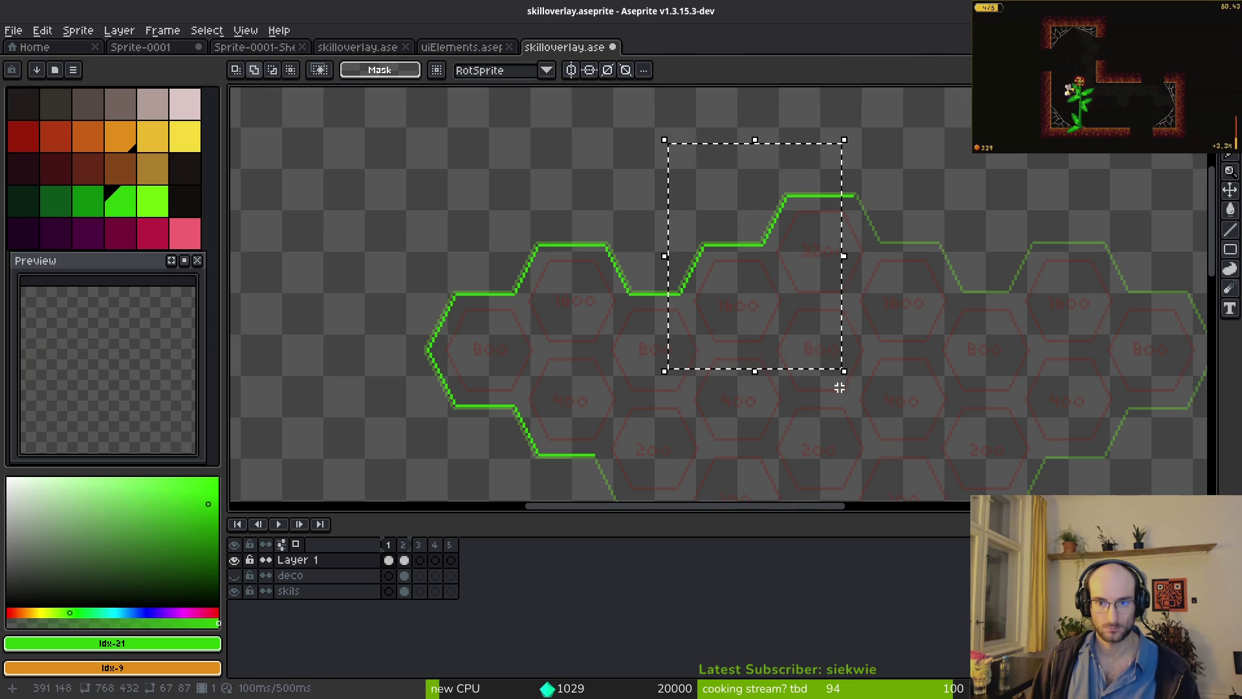
pyautogui.scroll(-5, 749, 280)
pyautogui.hotkey('ctrl', 't')
pyautogui.moveTo(720, 161)
pyautogui.mouseDown()
pyautogui.moveTo(666, 419)
pyautogui.moveTo(646, 391)
pyautogui.moveTo(635, 396)
pyautogui.mouseUp()
pyautogui.scroll(2, 635, 397)
pyautogui.scroll(-1, 604, 364)
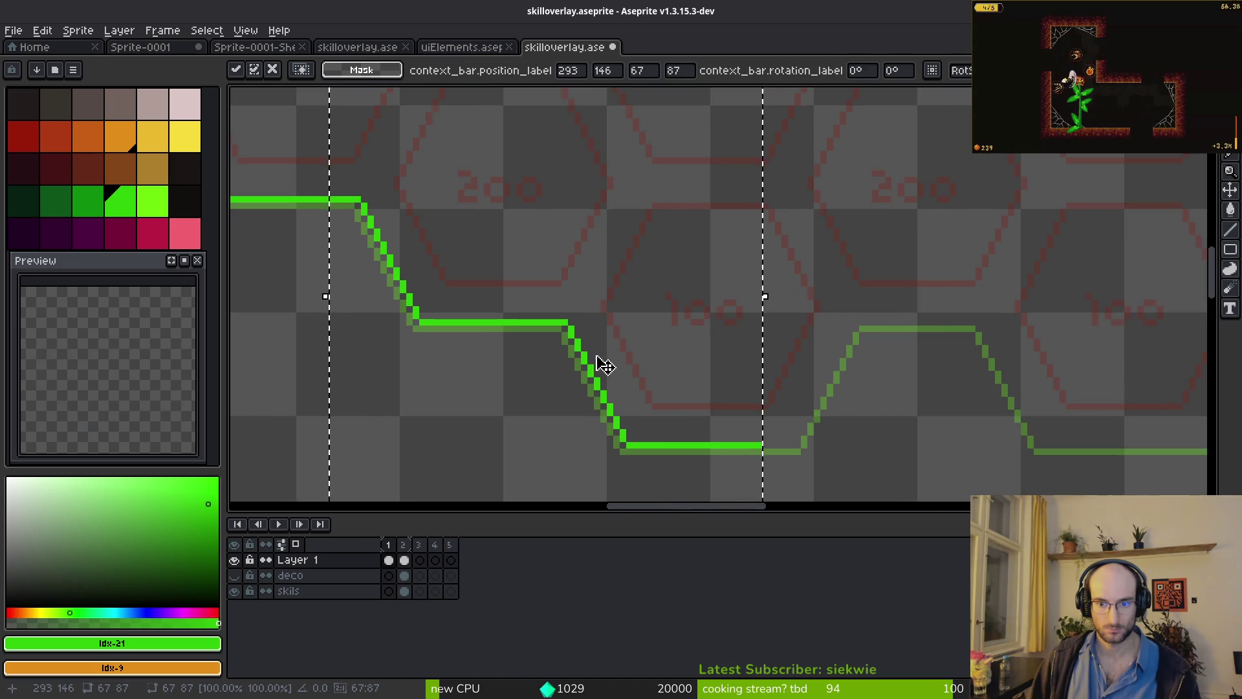
pyautogui.press('Return')
pyautogui.scroll(-3, 646, 349)
pyautogui.scroll(-3, 677, 328)
pyautogui.scroll(2, 688, 330)
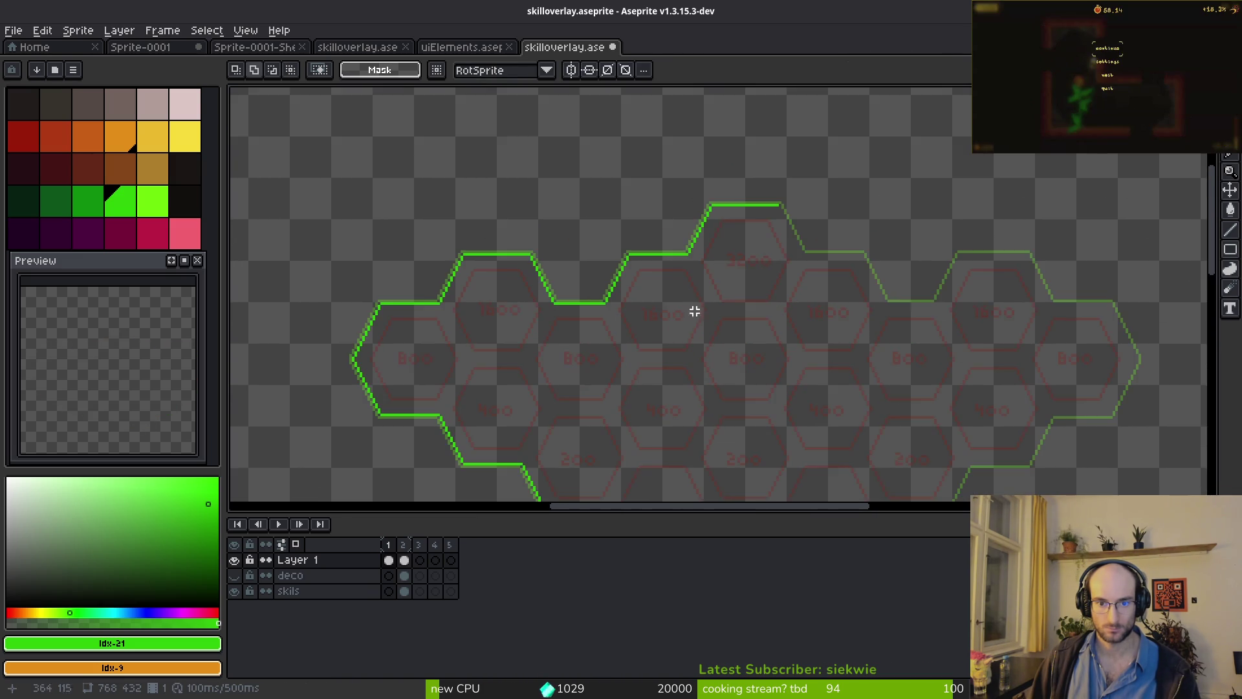
pyautogui.scroll(-1, 666, 219)
# - Shift the right outline section rightward, nudge it one pixel right and up, and apply it
pyautogui.moveTo(402, 105)
pyautogui.mouseDown()
pyautogui.moveTo(654, 349)
pyautogui.moveTo(756, 427)
pyautogui.mouseUp()
pyautogui.moveTo(582, 246)
pyautogui.mouseDown()
pyautogui.moveTo(837, 250)
pyautogui.moveTo(822, 249)
pyautogui.mouseUp()
pyautogui.press('Right')
pyautogui.press('Right')
pyautogui.press('Right')
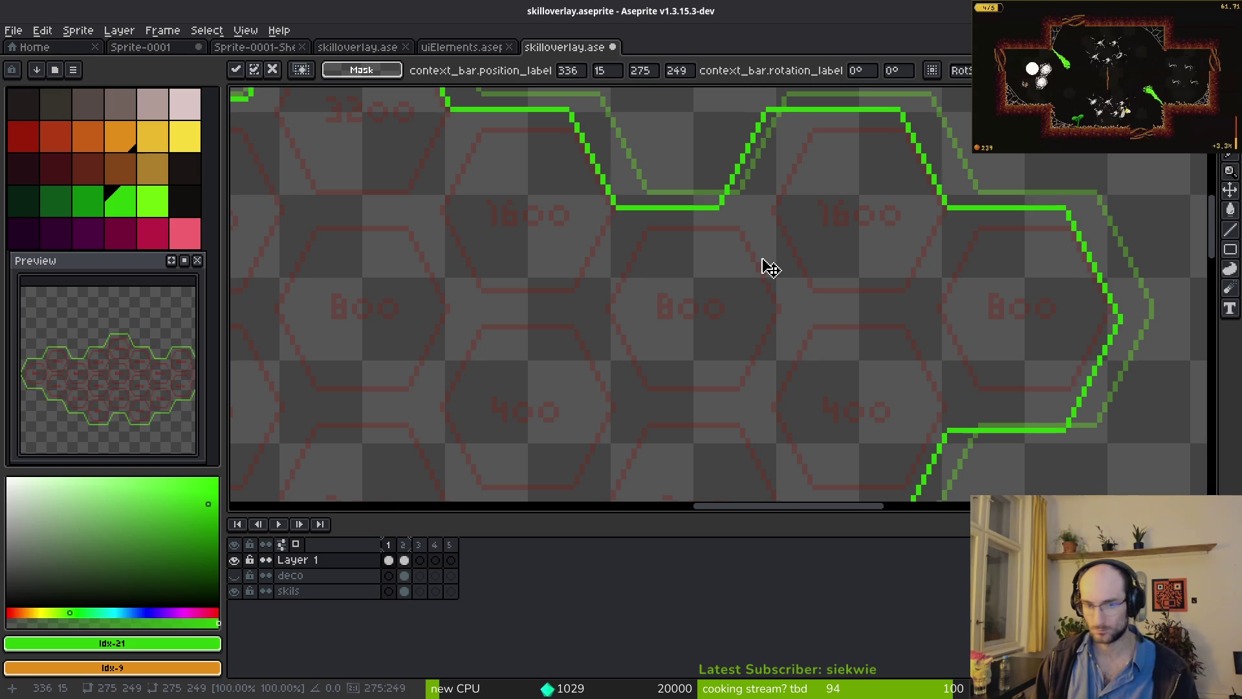
pyautogui.press('Up')
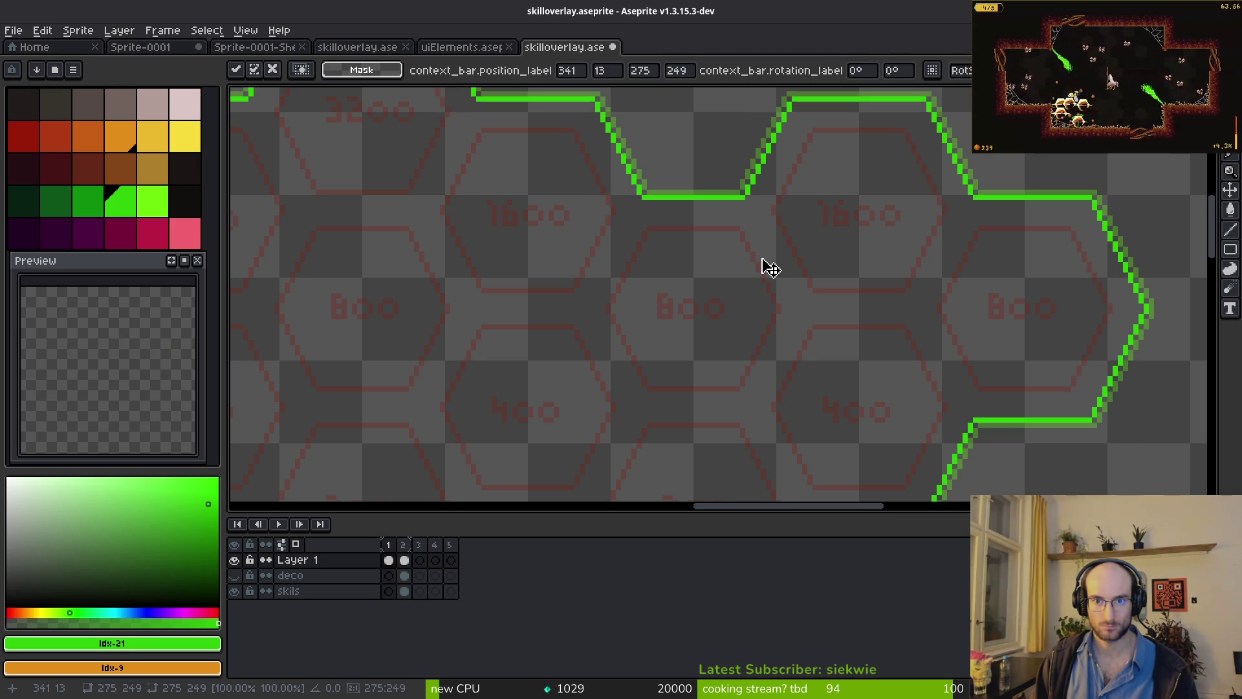
pyautogui.scroll(-6, 763, 265)
pyautogui.press('Return')
pyautogui.hotkey('ctrl', 'd')
pyautogui.scroll(4, 713, 285)
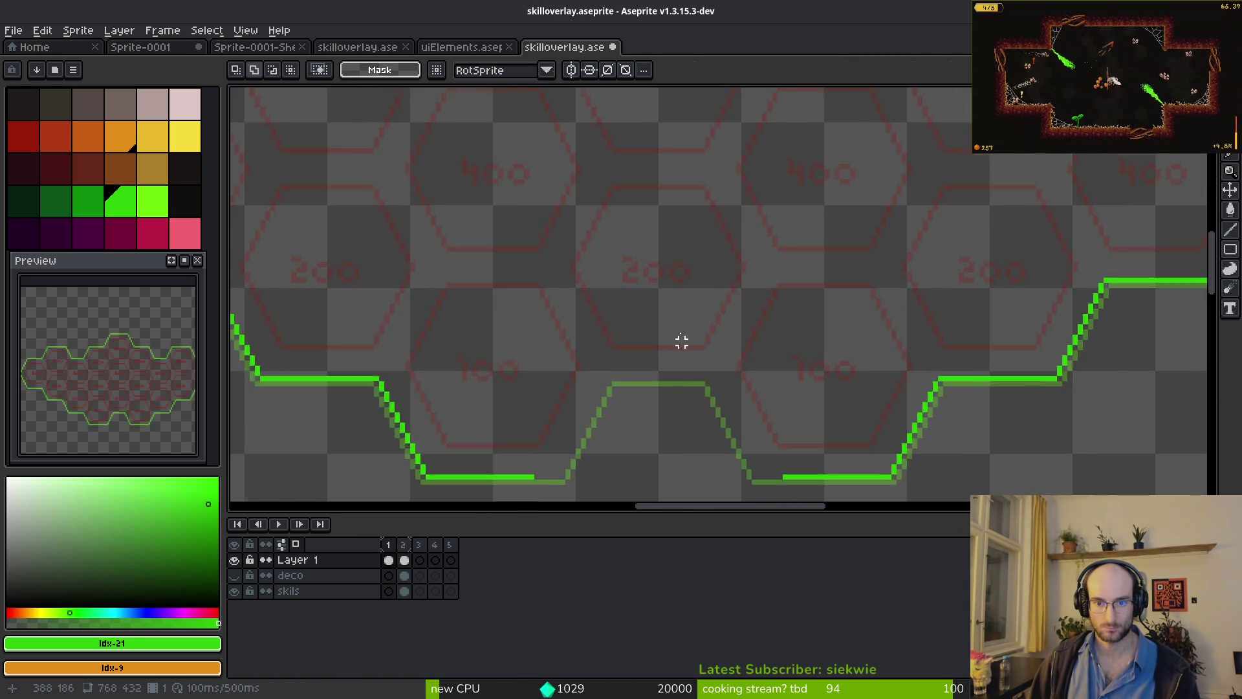
pyautogui.scroll(-3, 679, 341)
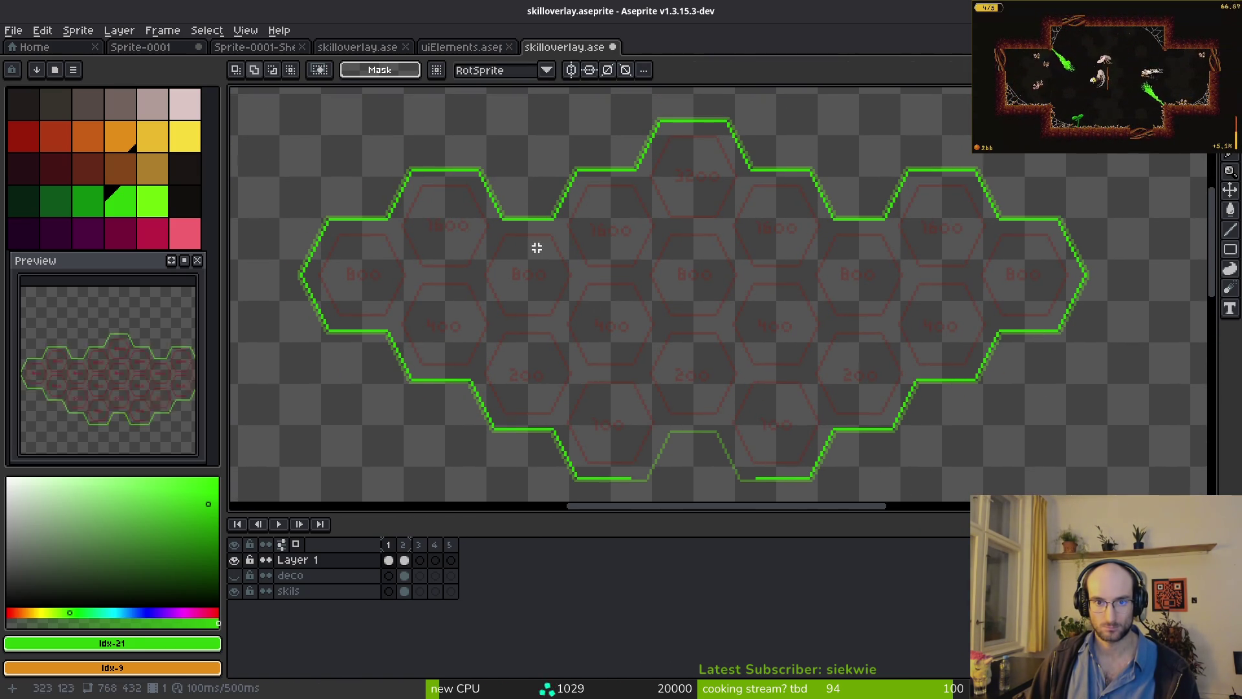
# - Copy the upper valley piece into the bottom gap, commit it, and save the sprite
pyautogui.moveTo(444, 119); pyautogui.dragTo(599, 255)
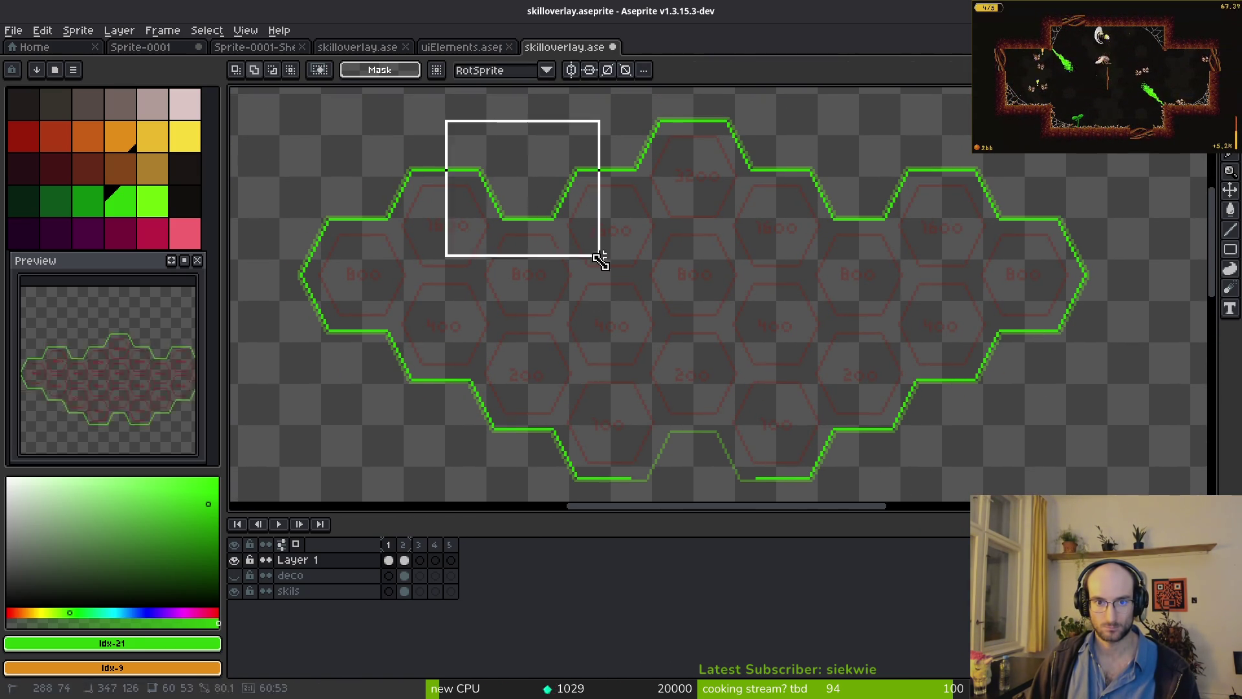
pyautogui.scroll(-3, 604, 269)
pyautogui.hotkey('ctrl', 'c')
pyautogui.hotkey('ctrl', 'v')
pyautogui.moveTo(476, 154)
pyautogui.mouseDown()
pyautogui.moveTo(704, 386)
pyautogui.moveTo(642, 393)
pyautogui.mouseUp()
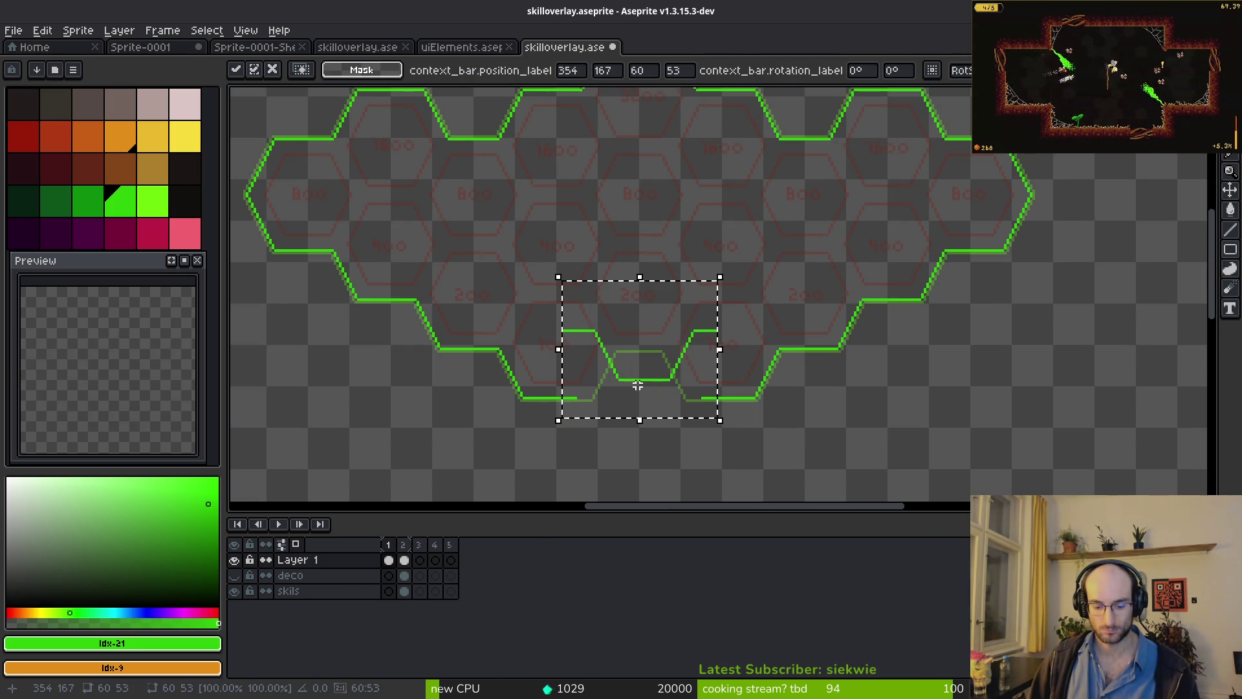
pyautogui.scroll(4, 640, 343)
pyautogui.moveTo(632, 271); pyautogui.dragTo(623, 350)
pyautogui.press('Return')
pyautogui.hotkey('ctrl', 'd')
pyautogui.scroll(-4, 623, 328)
pyautogui.scroll(-4, 643, 315)
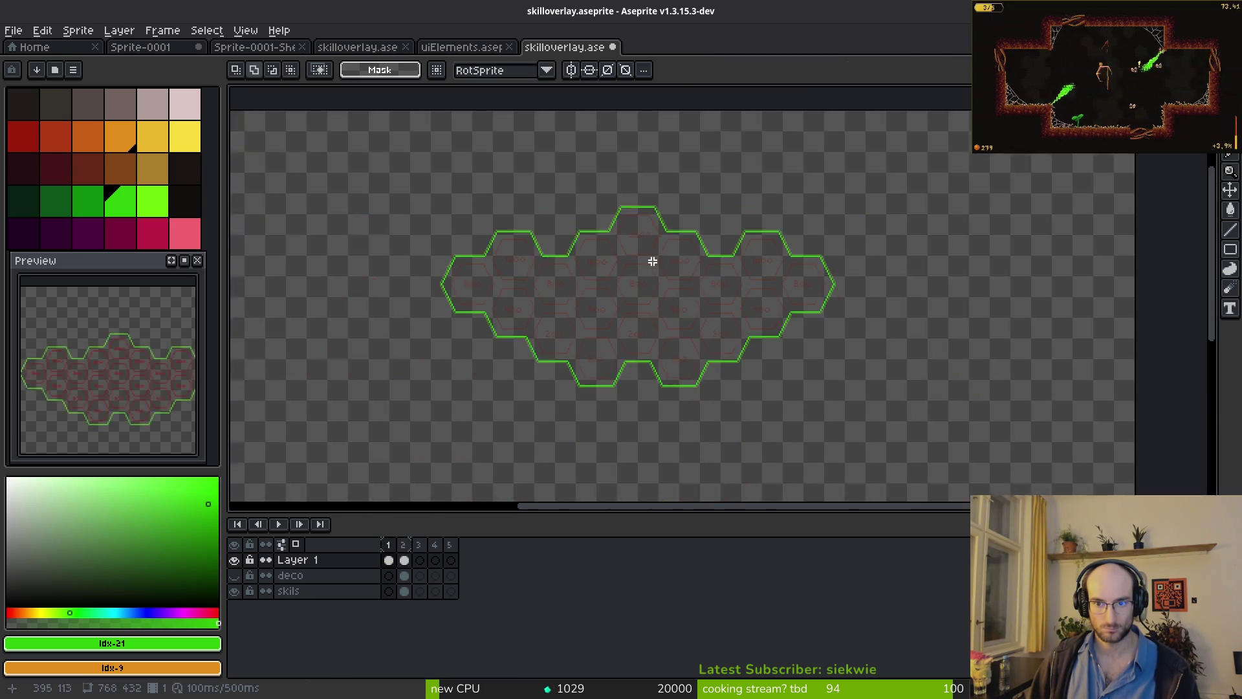
pyautogui.hotkey('ctrl', 's')
# - Go to frame 3 and draw the top edge of the hexagon peak
pyautogui.click(393, 561)
pyautogui.click(405, 560)
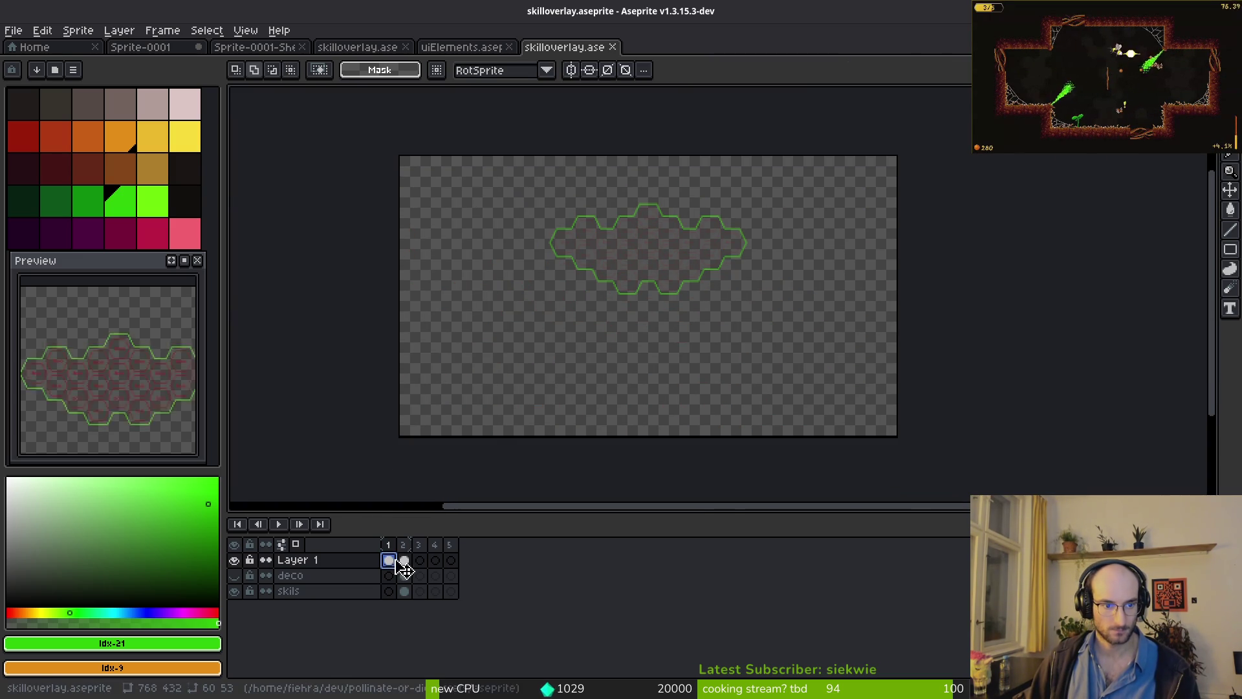
pyautogui.moveTo(604, 287); pyautogui.dragTo(657, 327)
pyautogui.click(420, 580)
pyautogui.press('b')
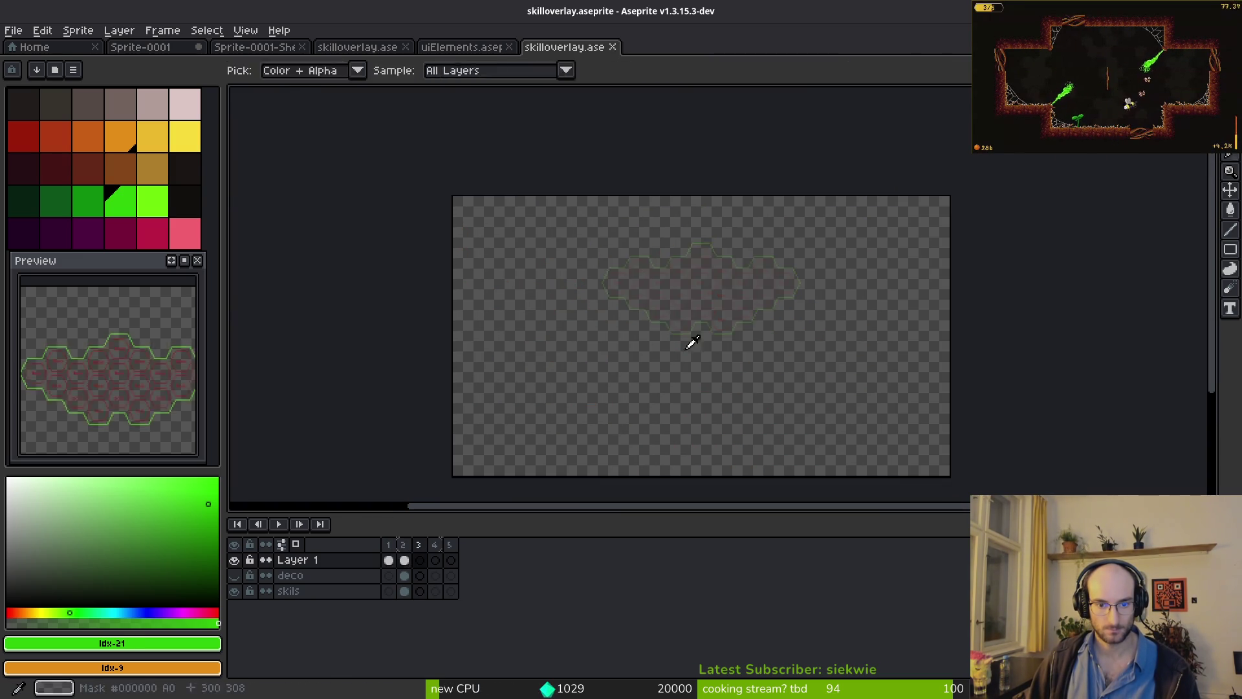
pyautogui.scroll(5, 694, 341)
pyautogui.scroll(-3, 575, 351)
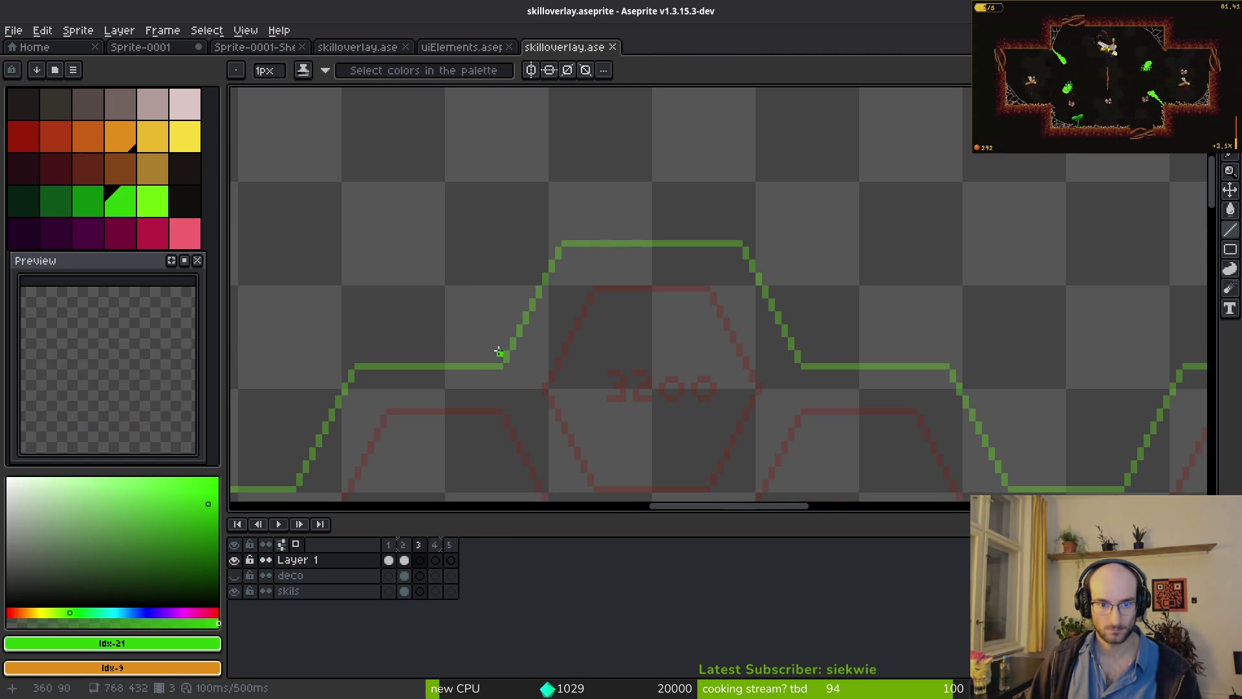
pyautogui.press('i')
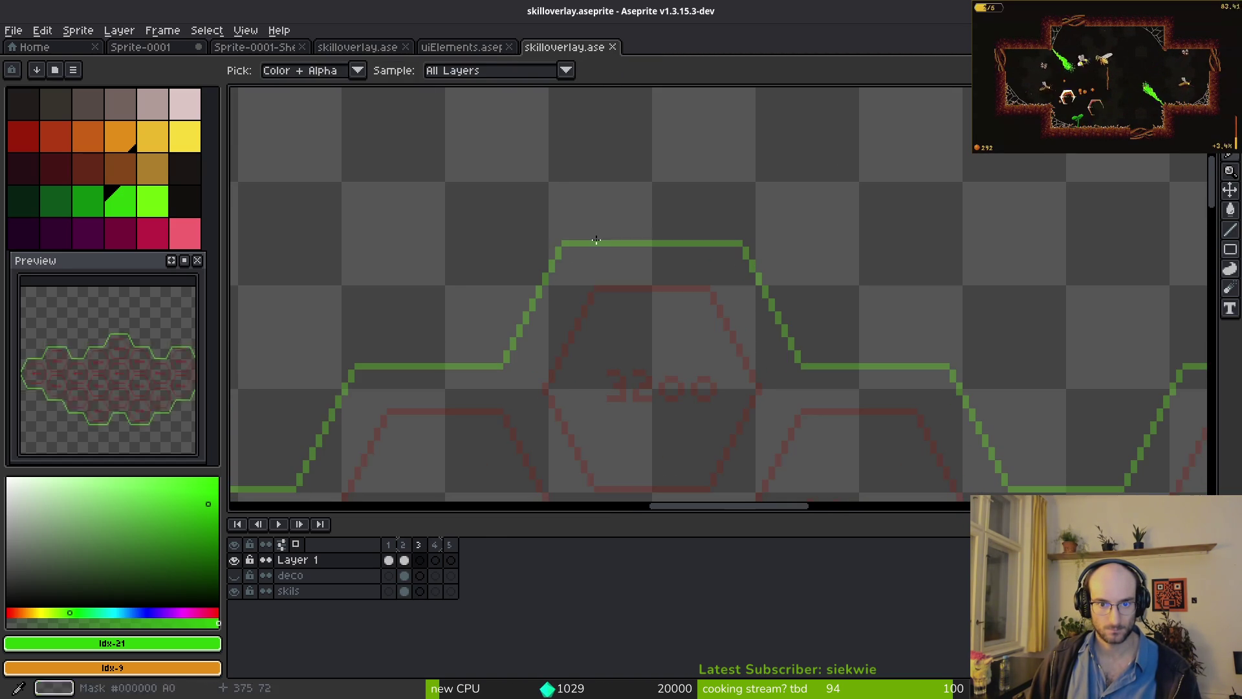
pyautogui.press('b')
pyautogui.moveTo(562, 237); pyautogui.dragTo(743, 237)
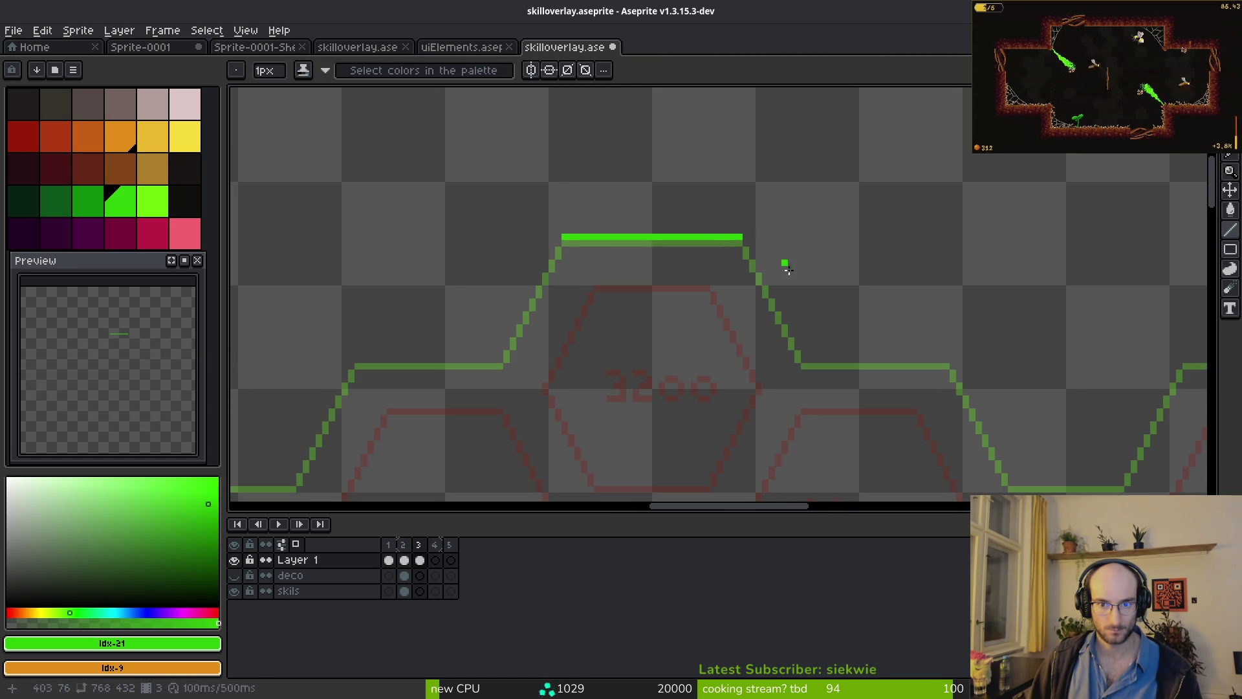
# - Sample #6cff0a from frame 2, then extend the top edge and draw both upper diagonals in frame 3
pyautogui.press('i')
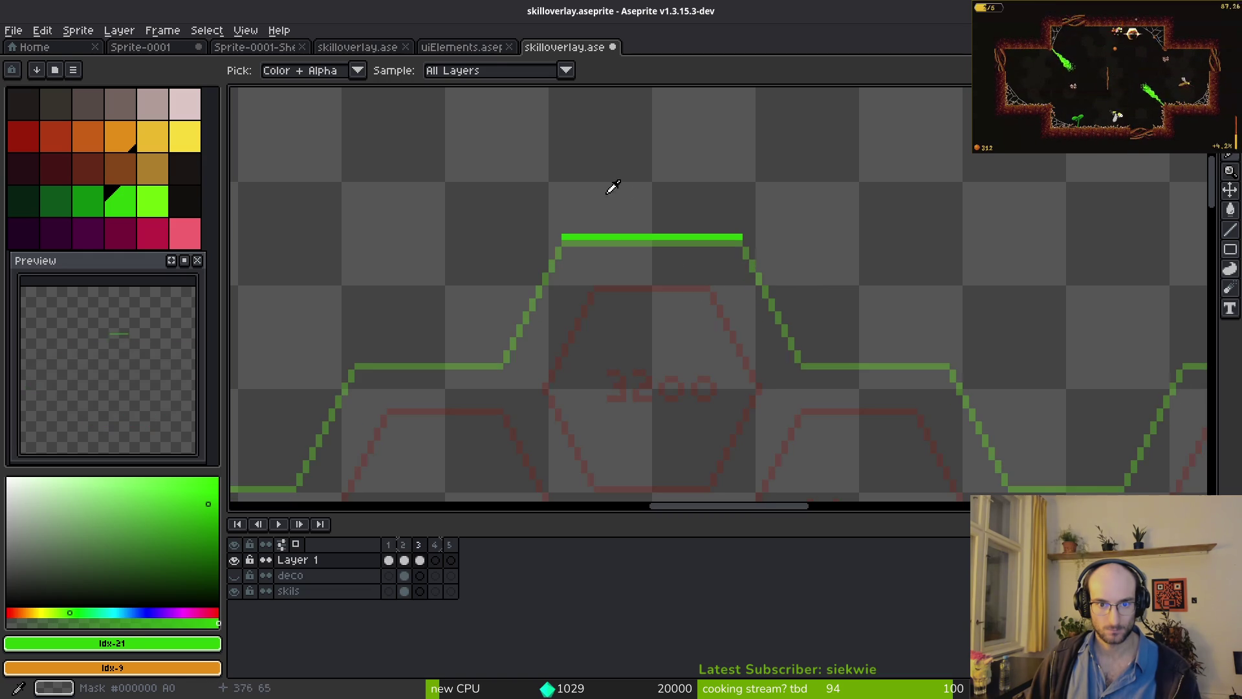
pyautogui.press('b')
pyautogui.press('i')
pyautogui.press('Left')
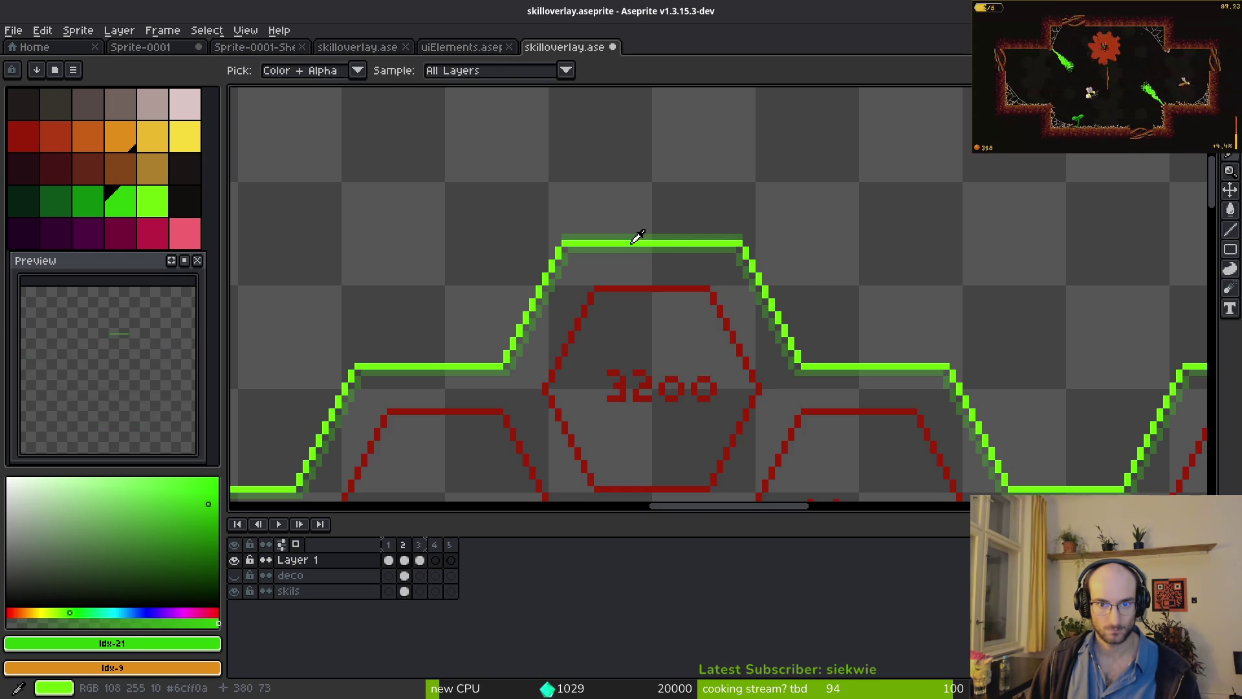
pyautogui.click(637, 237)
pyautogui.press('b')
pyautogui.press('Right')
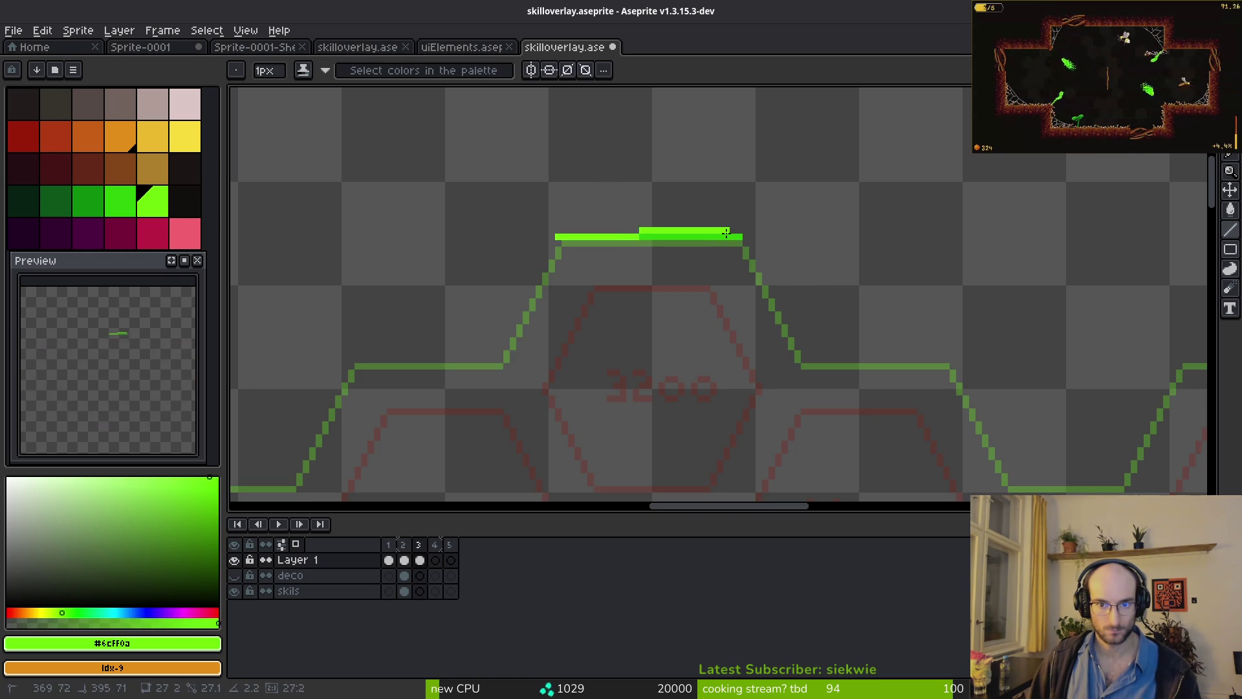
pyautogui.click(551, 243)
pyautogui.moveTo(550, 249); pyautogui.dragTo(495, 361)
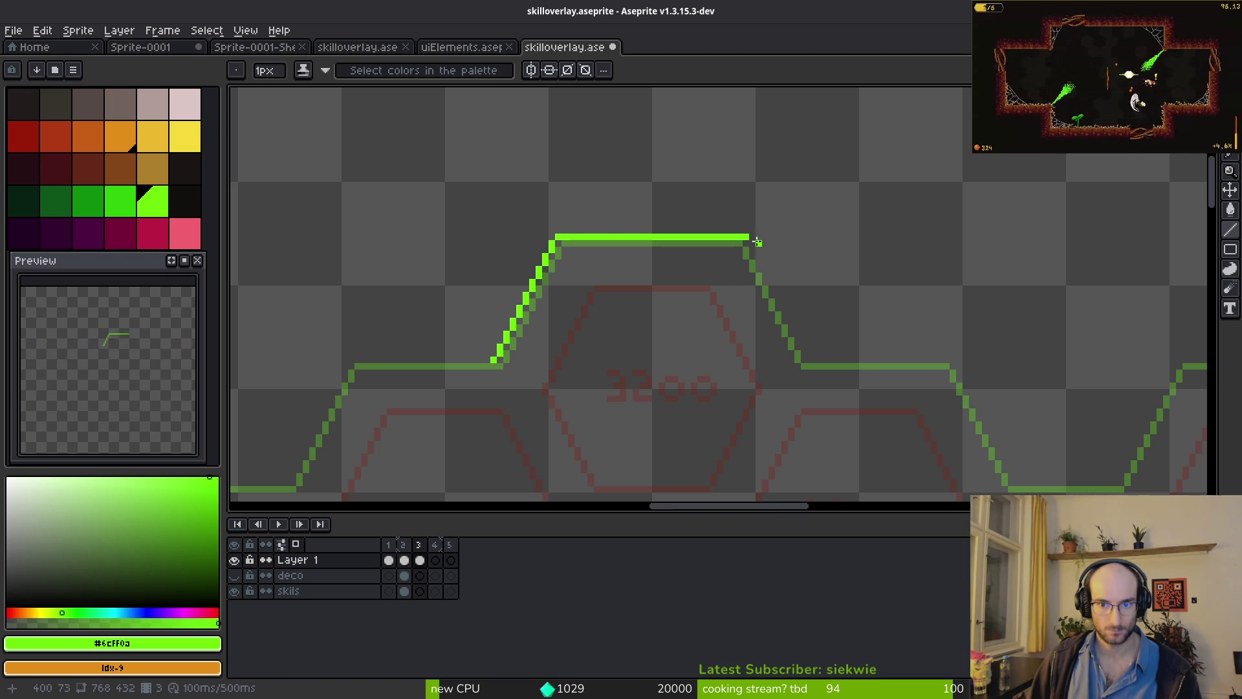
pyautogui.moveTo(753, 241); pyautogui.dragTo(801, 363)
pyautogui.scroll(-2, 696, 327)
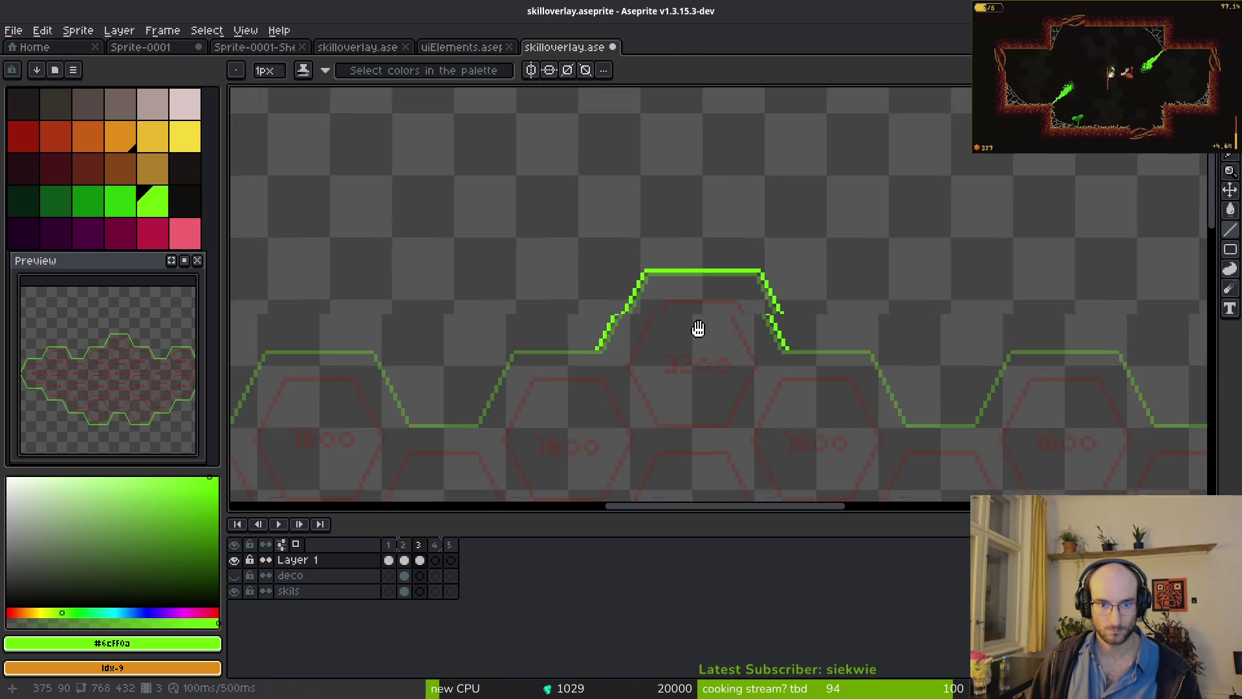
# - Trace the horizontal edge, upper plateau and plateau-to-valley diagonal in bright green
pyautogui.scroll(3, 728, 304)
pyautogui.moveTo(727, 316)
pyautogui.mouseDown()
pyautogui.moveTo(558, 316)
pyautogui.moveTo(482, 463)
pyautogui.moveTo(769, 360)
pyautogui.moveTo(502, 372)
pyautogui.mouseUp()
pyautogui.scroll(3, 769, 360)
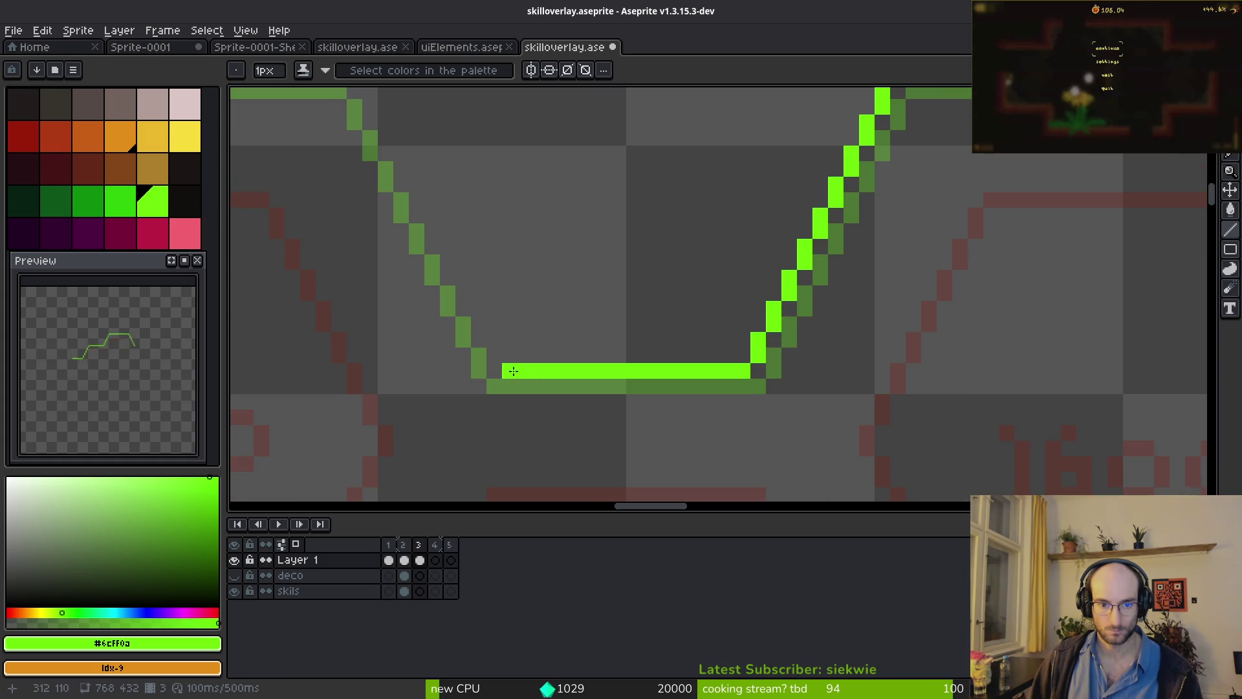
pyautogui.scroll(-1, 712, 270)
pyautogui.moveTo(661, 236); pyautogui.dragTo(431, 236)
pyautogui.moveTo(663, 245); pyautogui.dragTo(727, 381)
pyautogui.moveTo(420, 240)
pyautogui.mouseDown()
pyautogui.moveTo(635, 209)
pyautogui.moveTo(569, 352)
pyautogui.moveTo(401, 355)
pyautogui.mouseUp()
# - Trace the lower plateau, lower-left diagonals and a horizontal edge, redoing one short diagonal
pyautogui.moveTo(474, 300); pyautogui.dragTo(656, 175)
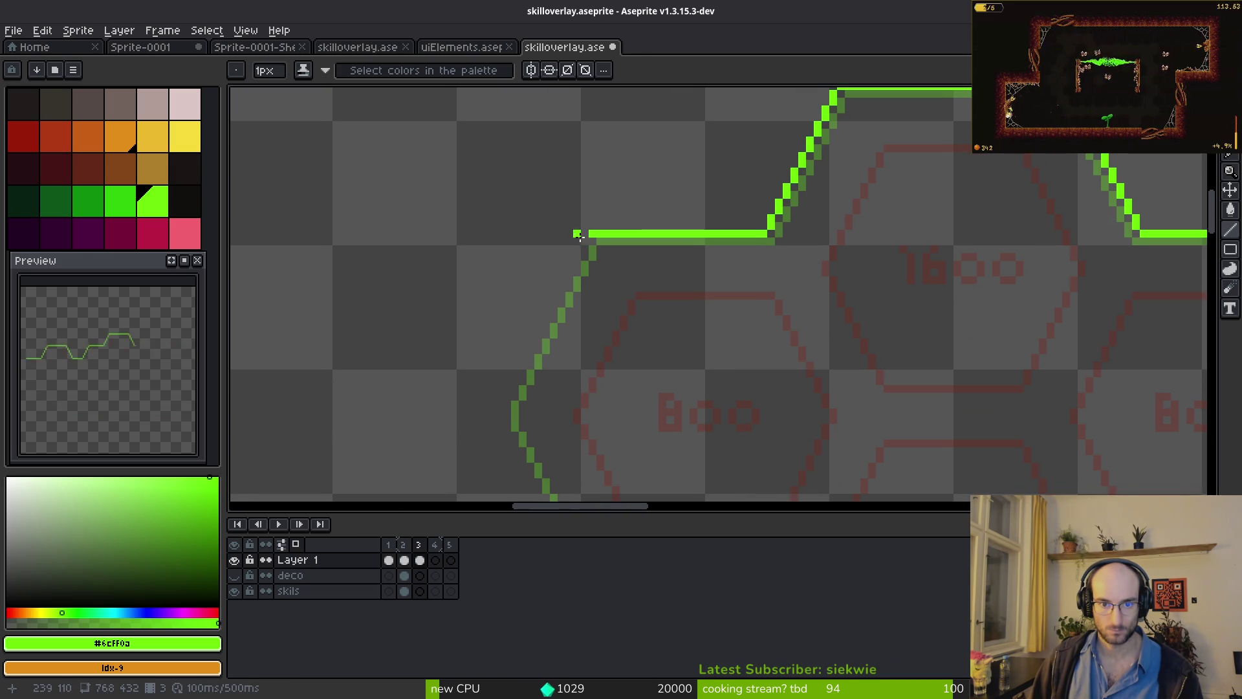
pyautogui.moveTo(585, 237); pyautogui.dragTo(487, 413)
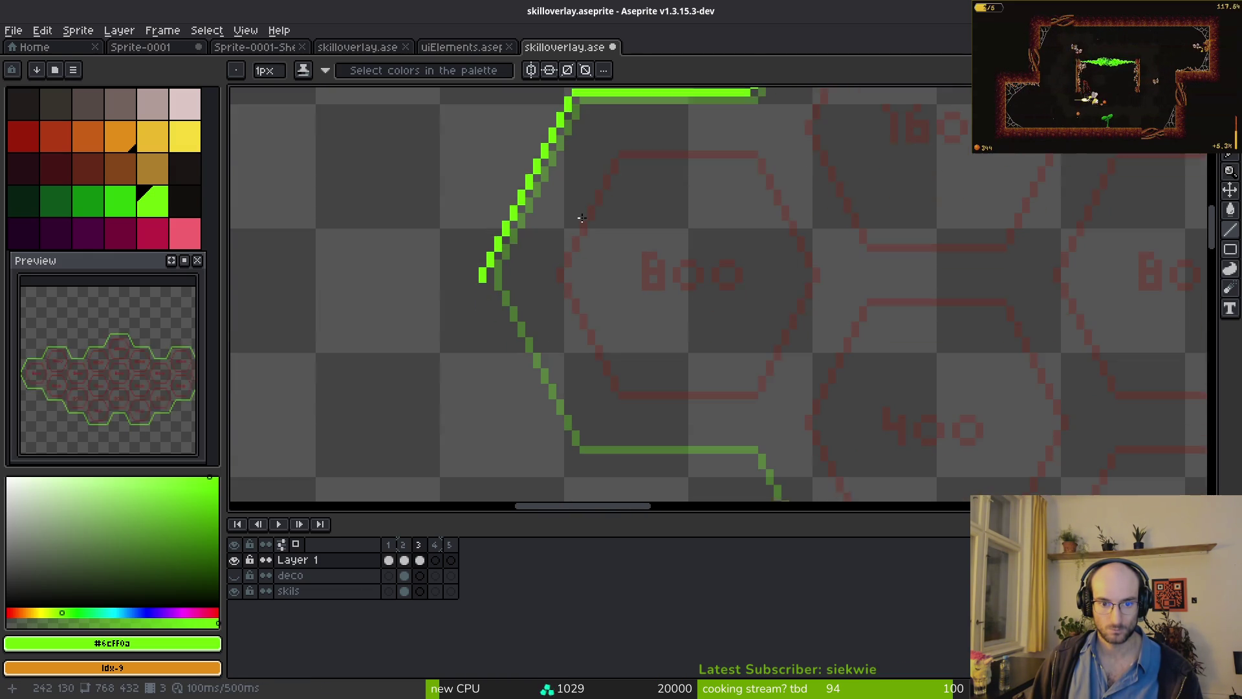
pyautogui.moveTo(593, 362); pyautogui.dragTo(577, 214)
pyautogui.moveTo(513, 291)
pyautogui.mouseDown()
pyautogui.moveTo(489, 220)
pyautogui.moveTo(509, 298)
pyautogui.moveTo(554, 379)
pyautogui.mouseUp()
pyautogui.hotkey('ctrl', 'z')
pyautogui.keyDown('shift'); pyautogui.click(553, 393); pyautogui.keyUp('shift')
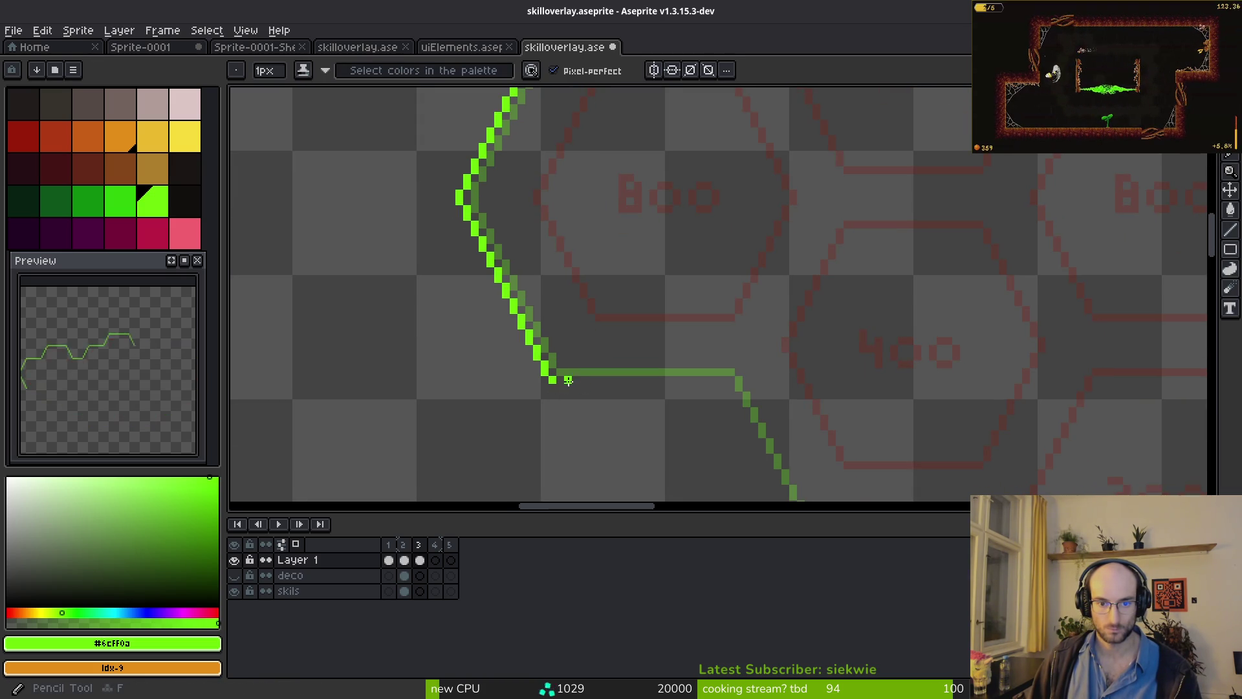
pyautogui.moveTo(553, 378)
pyautogui.mouseDown()
pyautogui.moveTo(743, 385)
pyautogui.moveTo(720, 379)
pyautogui.moveTo(734, 379)
pyautogui.mouseUp()
pyautogui.moveTo(734, 381); pyautogui.dragTo(602, 281)
pyautogui.scroll(-2, 615, 312)
pyautogui.scroll(3, 614, 312)
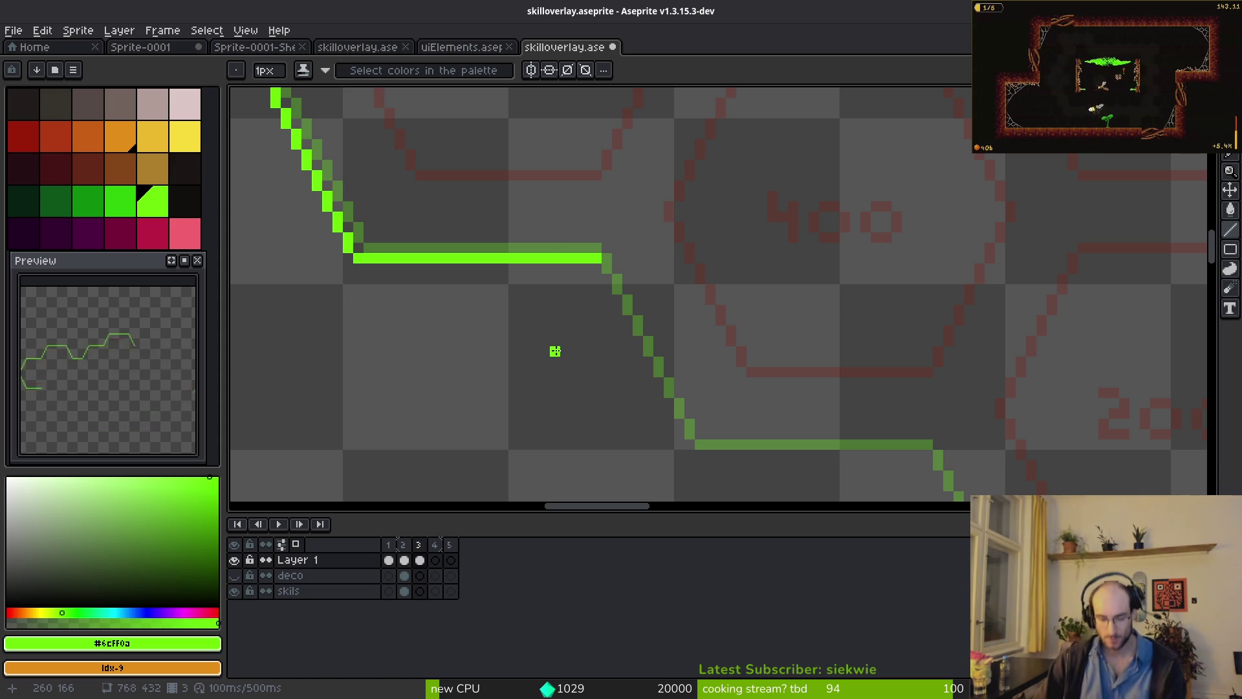
pyautogui.scroll(-3, 537, 346)
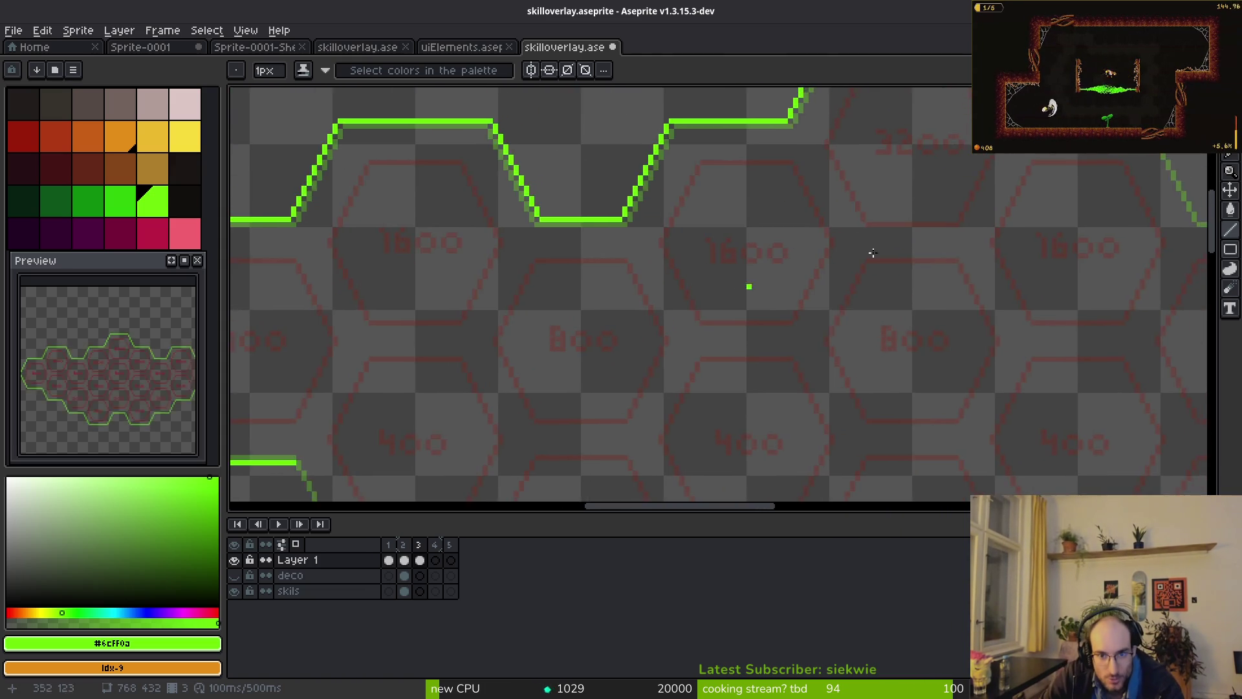
pyautogui.scroll(-5, 872, 252)
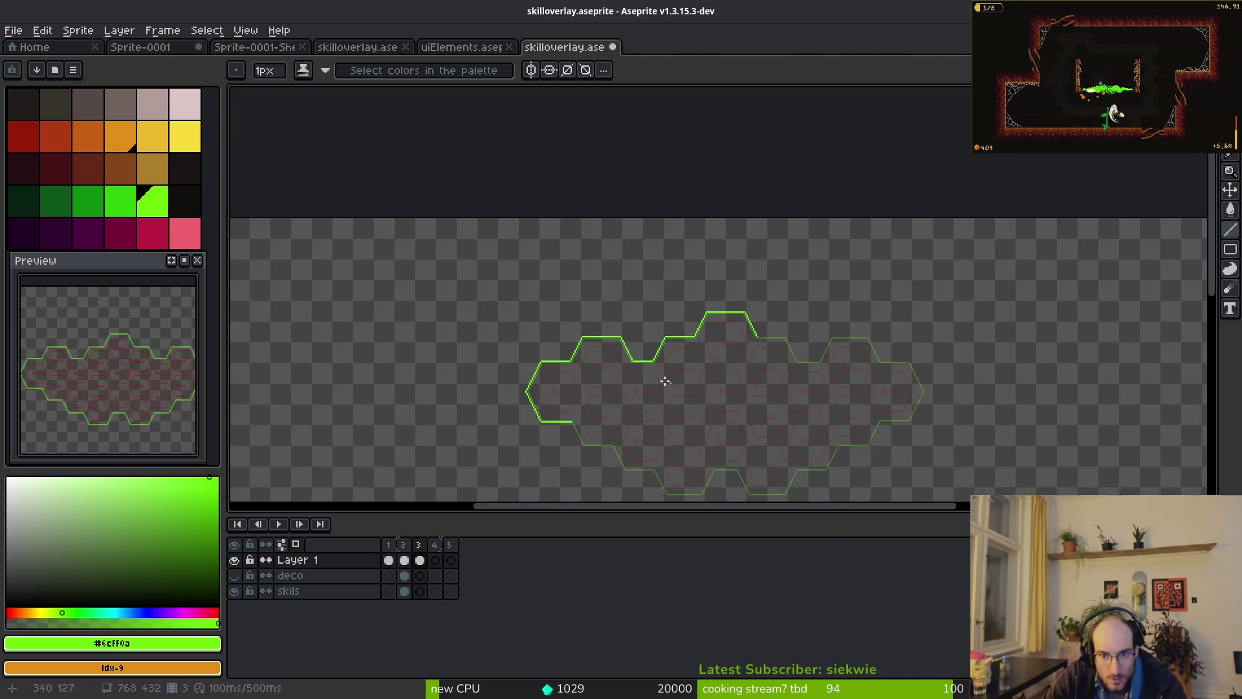
# - Trace the left diagonal edge and the next horizontal edge in bright green
pyautogui.scroll(6, 666, 381)
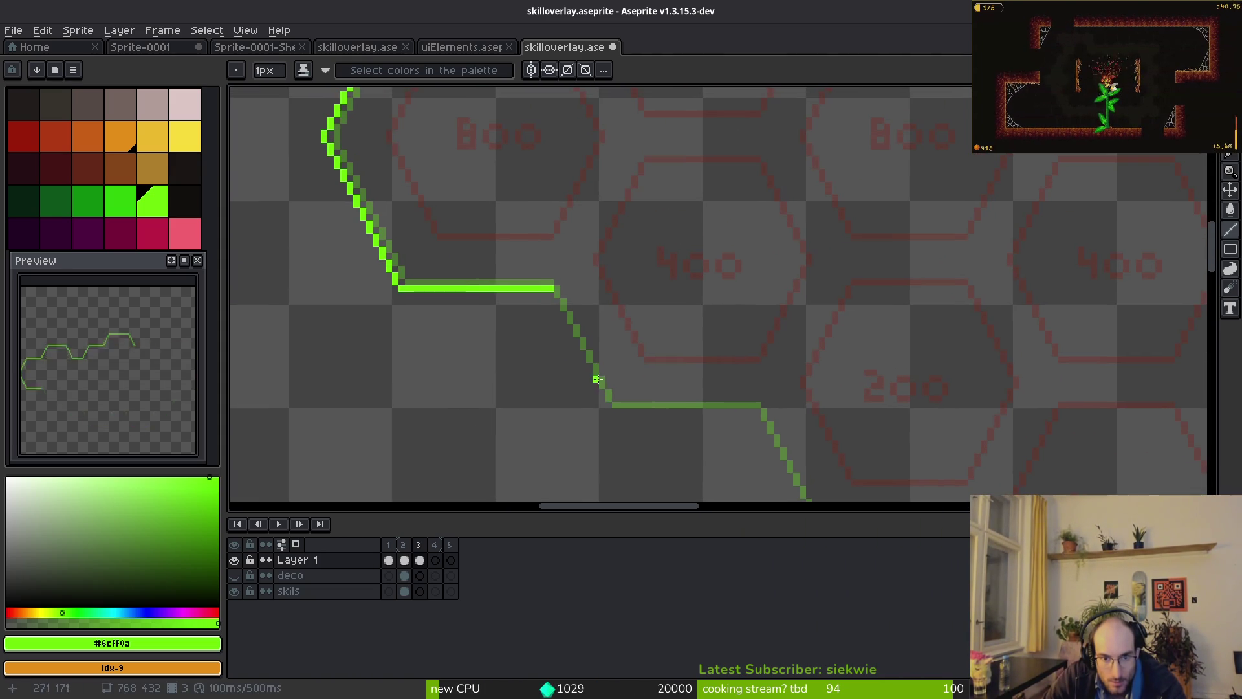
pyautogui.moveTo(608, 391)
pyautogui.mouseDown()
pyautogui.moveTo(604, 410)
pyautogui.moveTo(550, 290)
pyautogui.mouseUp()
pyautogui.press('e')
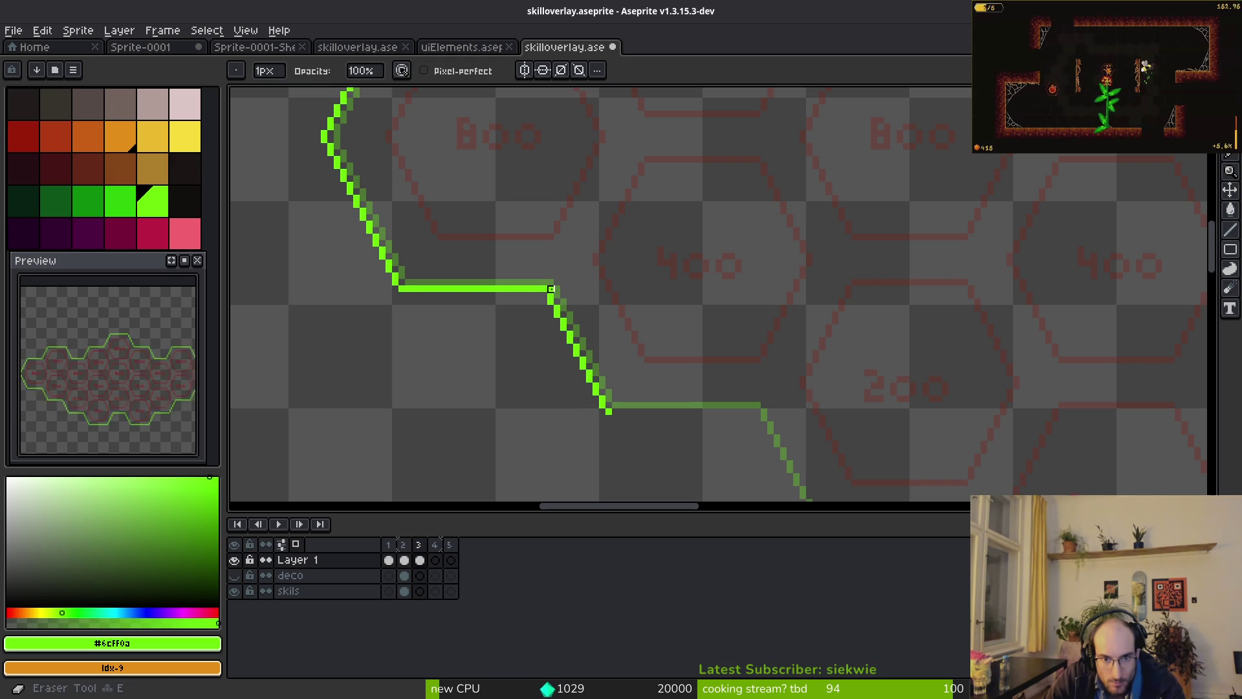
pyautogui.press('l')
pyautogui.scroll(1, 554, 347)
pyautogui.moveTo(549, 347); pyautogui.dragTo(757, 349)
pyautogui.scroll(-1, 793, 374)
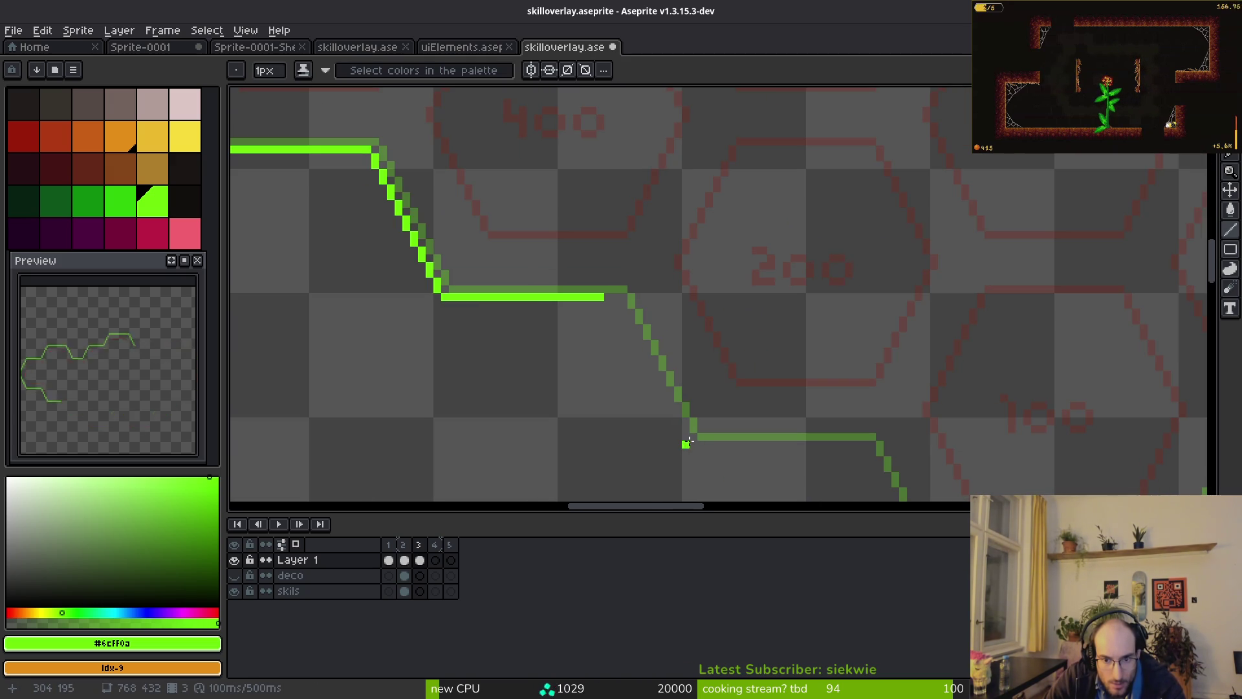
pyautogui.moveTo(687, 438)
pyautogui.mouseDown()
pyautogui.moveTo(620, 328)
pyautogui.moveTo(691, 440)
pyautogui.moveTo(620, 297)
pyautogui.mouseUp()
# - Trace the lower horizontal edge, the valley diagonal, and the rising diagonal up to the plateau
pyautogui.scroll(3, 732, 420)
pyautogui.moveTo(406, 363); pyautogui.dragTo(764, 366)
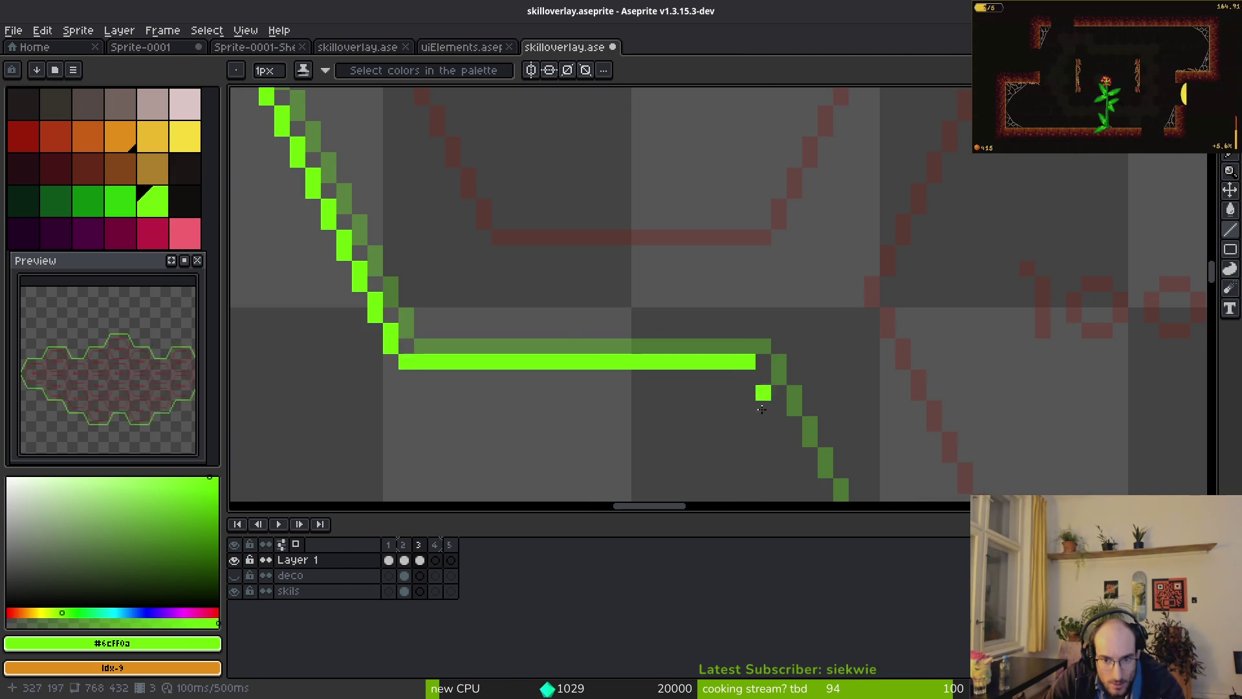
pyautogui.scroll(-3, 763, 388)
pyautogui.moveTo(414, 262)
pyautogui.mouseDown()
pyautogui.moveTo(480, 396)
pyautogui.moveTo(715, 402)
pyautogui.moveTo(707, 440)
pyautogui.mouseUp()
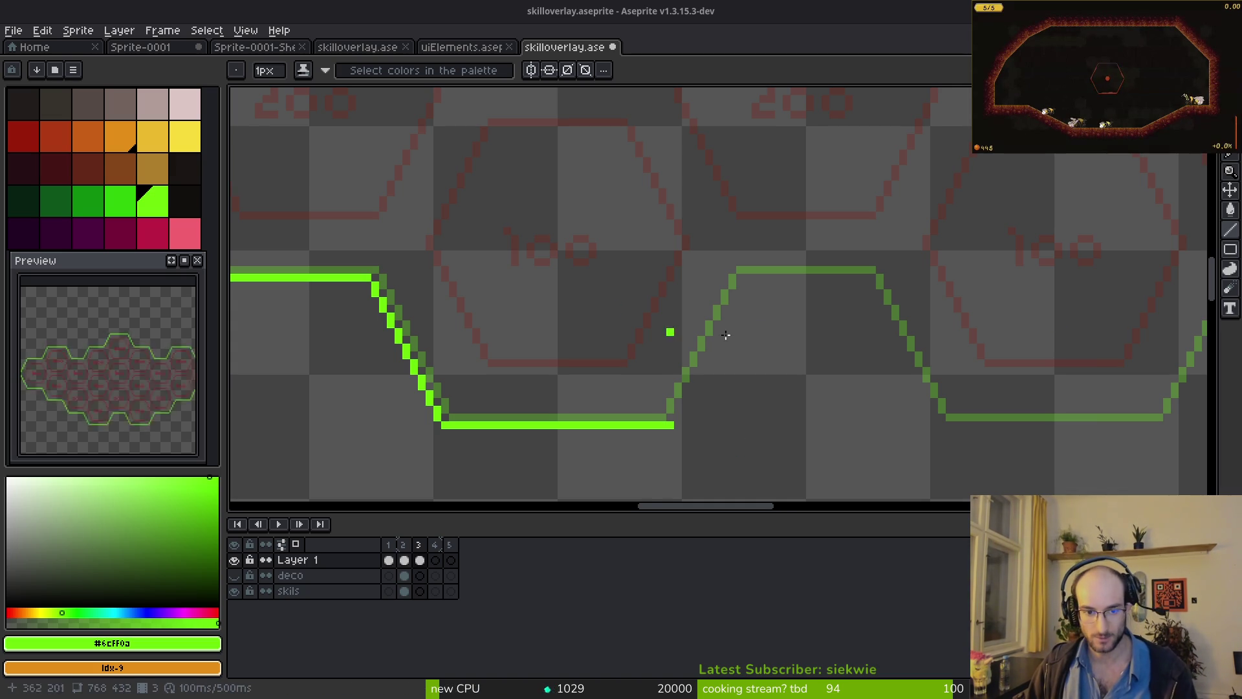
pyautogui.scroll(1, 671, 379)
pyautogui.hscroll(2, 574, 379)
pyautogui.moveTo(569, 380)
pyautogui.mouseDown()
pyautogui.moveTo(659, 192)
pyautogui.moveTo(812, 195)
pyautogui.mouseUp()
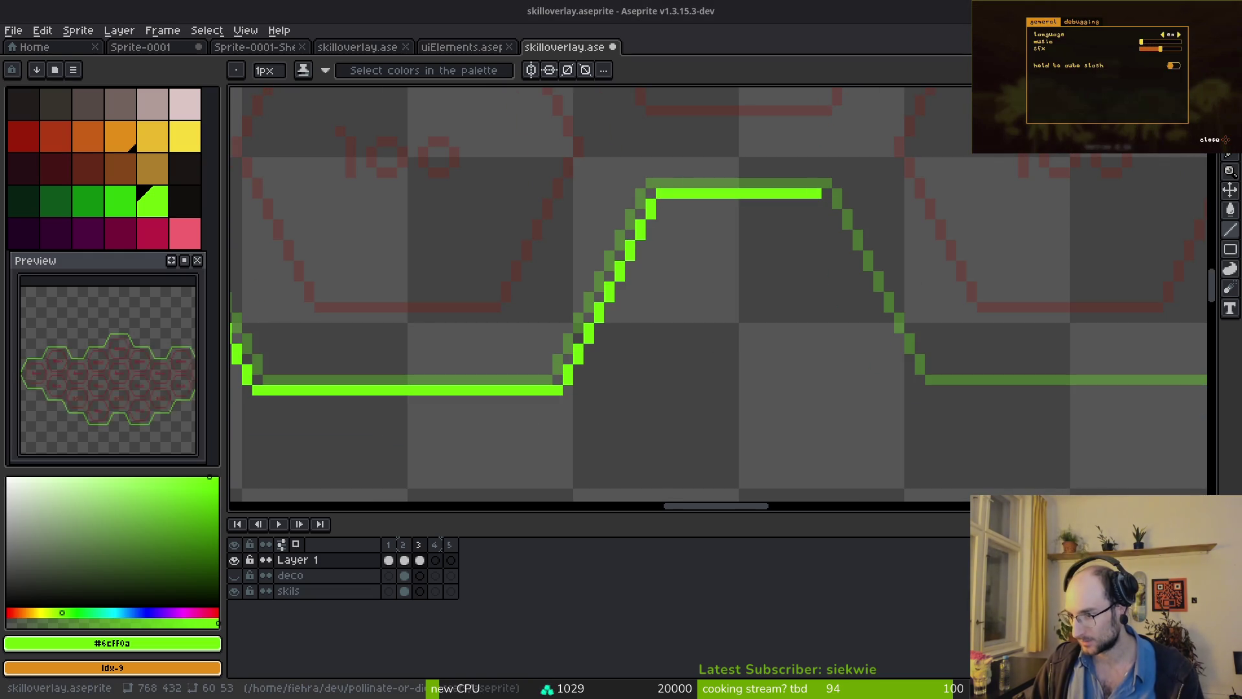
pyautogui.press('Escape')
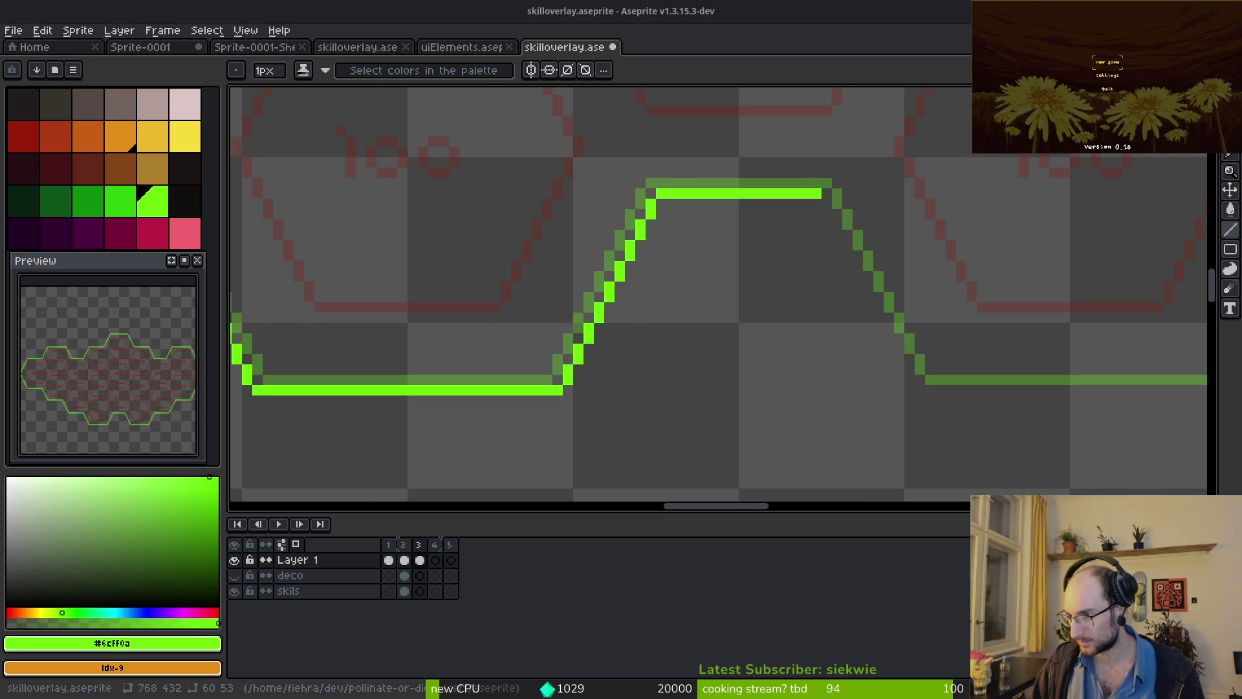
pyautogui.press('Return')
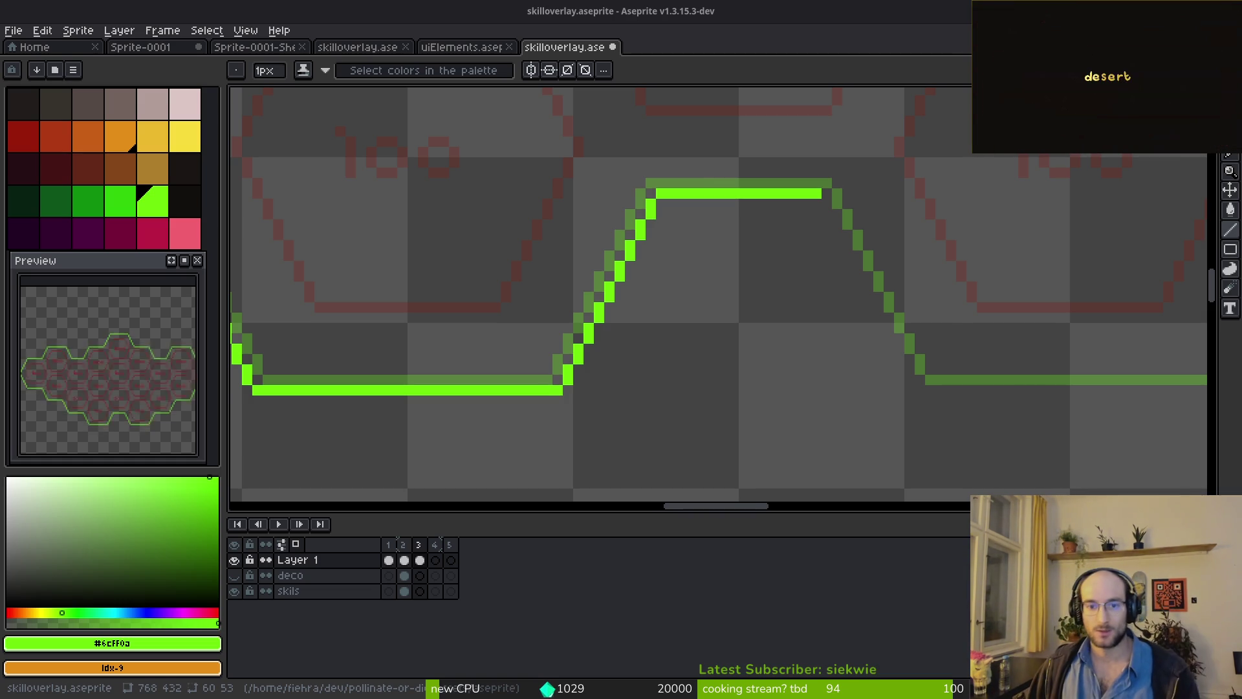
# - Flip a copy of the traced left half horizontally and nudge it into place on the right side
pyautogui.scroll(-3, 791, 299)
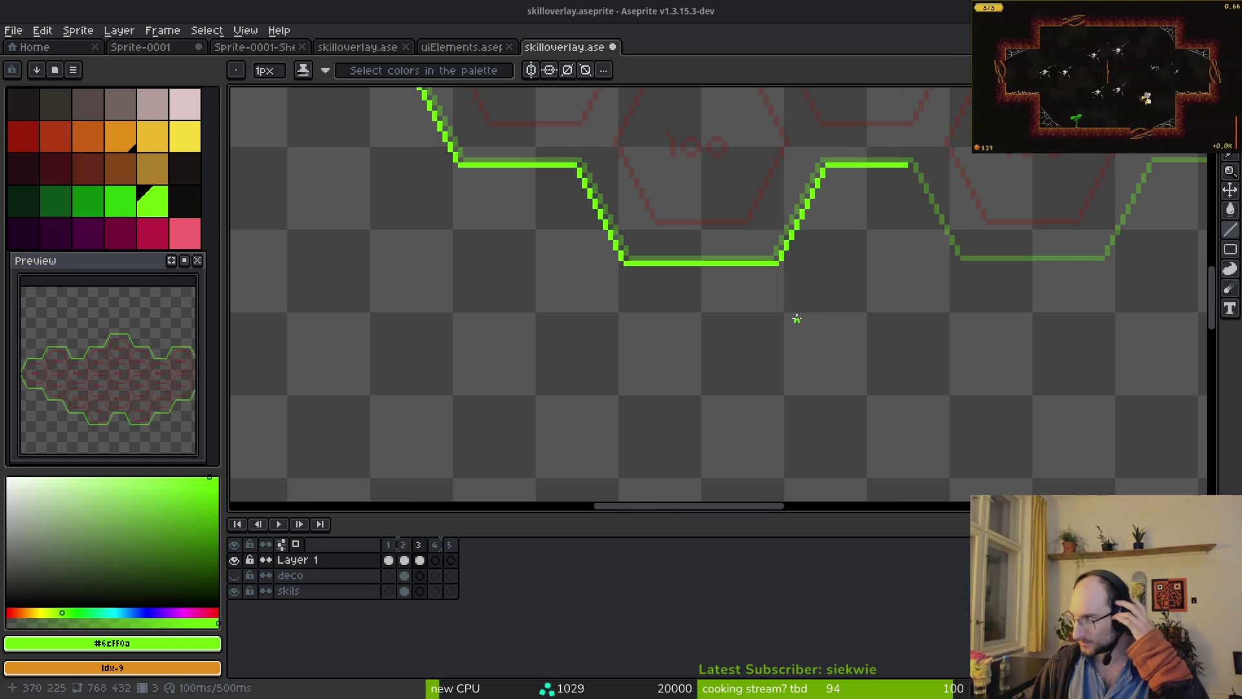
pyautogui.scroll(-2, 812, 333)
pyautogui.scroll(-2, 813, 333)
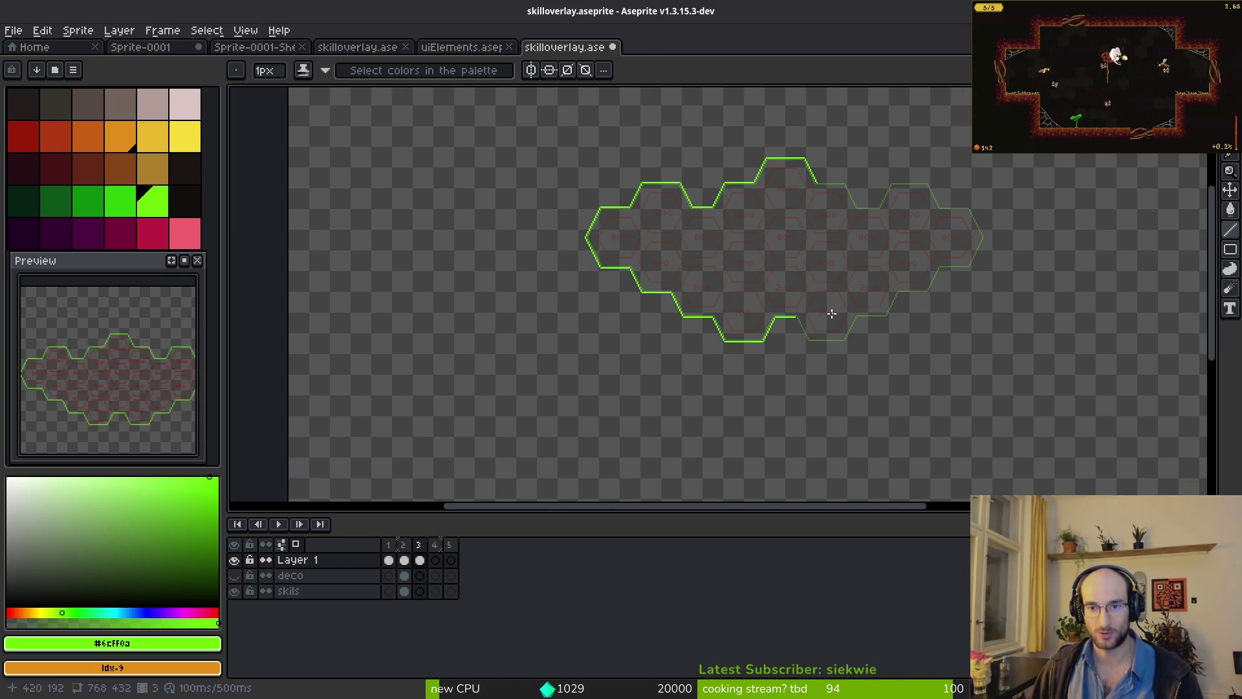
pyautogui.press('m')
pyautogui.moveTo(511, 101)
pyautogui.mouseDown()
pyautogui.moveTo(851, 388)
pyautogui.moveTo(796, 390)
pyautogui.moveTo(829, 393)
pyautogui.mouseUp()
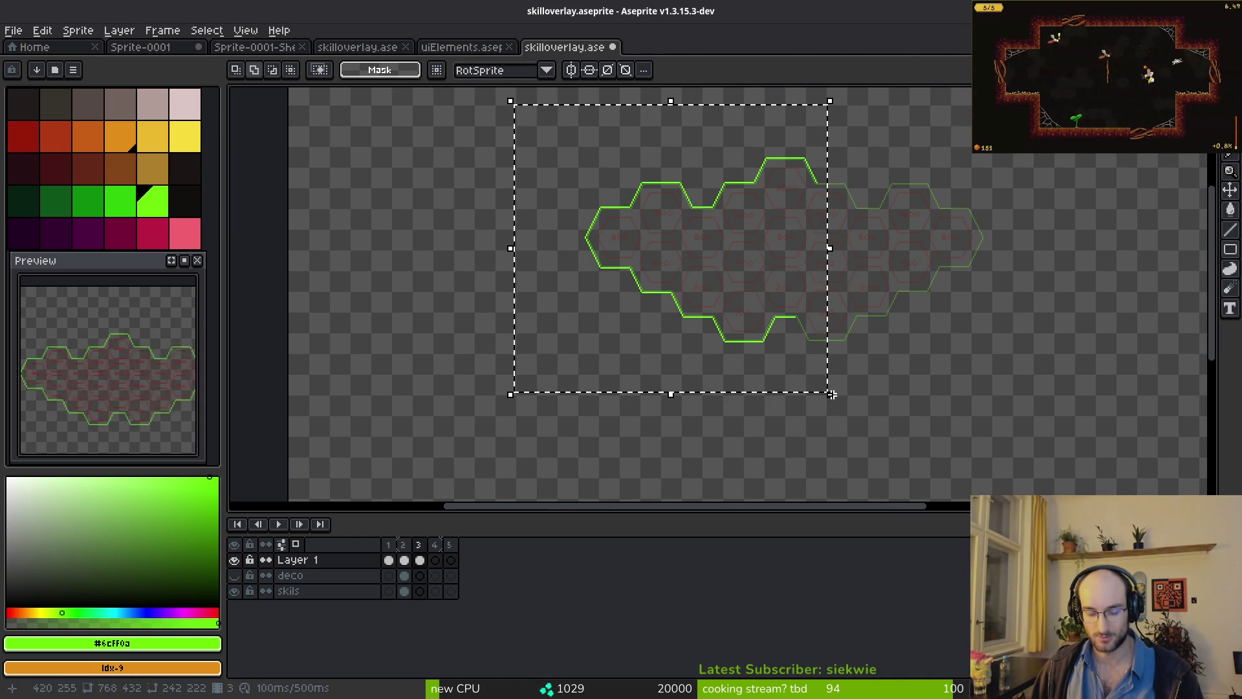
pyautogui.click(830, 393)
pyautogui.hotkey('shift', 'h')
pyautogui.moveTo(715, 289); pyautogui.dragTo(958, 277)
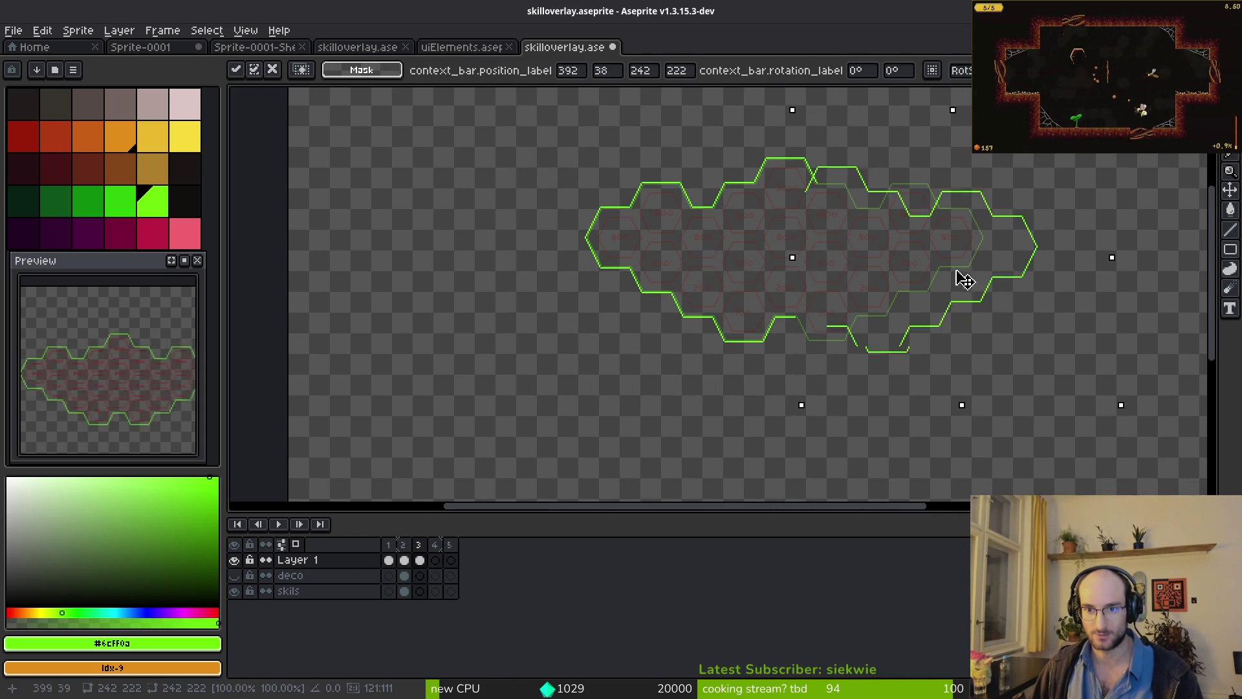
pyautogui.scroll(3, 922, 284)
pyautogui.press('Down')
pyautogui.press('Down')
pyautogui.press('Down')
pyautogui.press('Right')
pyautogui.press('Right')
pyautogui.press('Right')
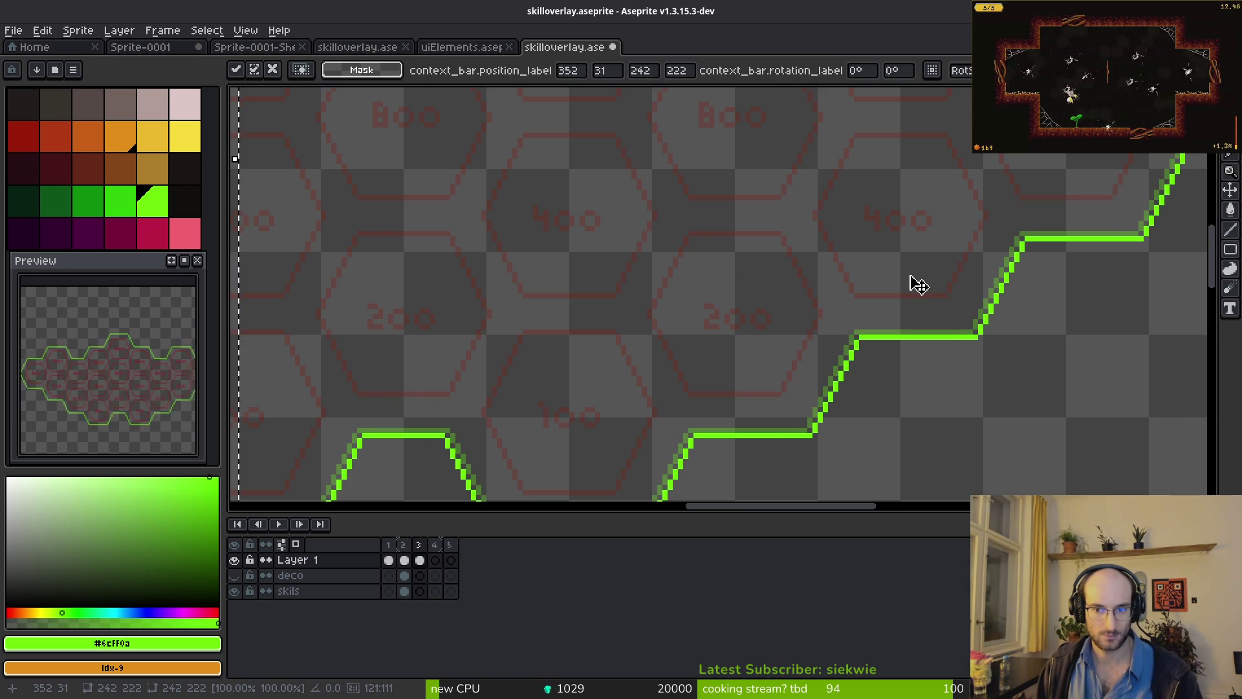
pyautogui.scroll(-4, 627, 211)
pyautogui.press('Return')
# - Save the file and move on to the empty frame 4
pyautogui.moveTo(588, 202); pyautogui.dragTo(649, 269)
pyautogui.hotkey('ctrl', 's')
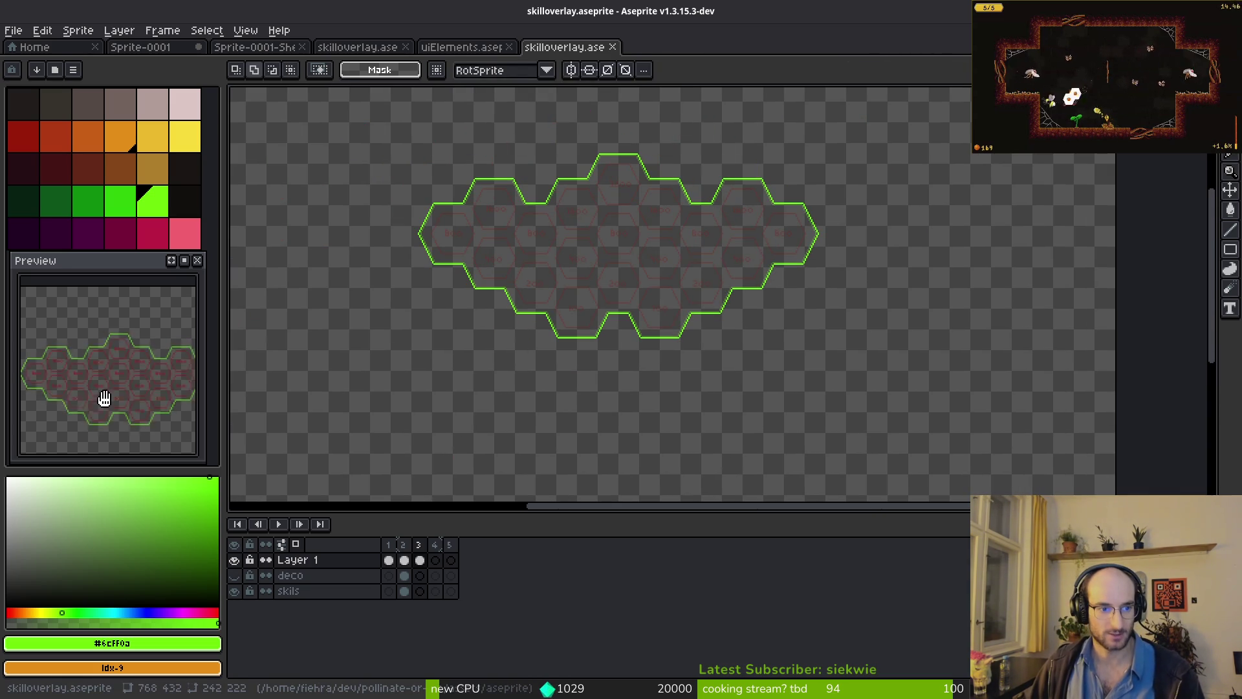
pyautogui.moveTo(532, 352); pyautogui.dragTo(574, 396)
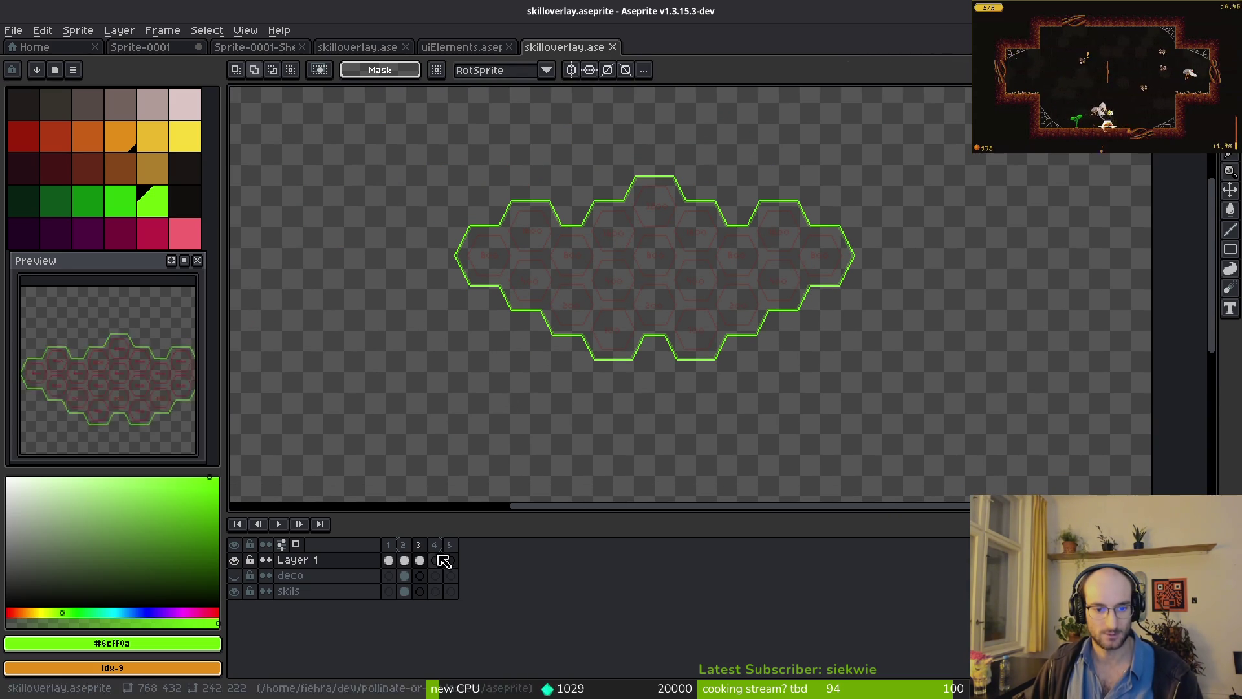
pyautogui.press('Right')
pyautogui.scroll(3, 673, 291)
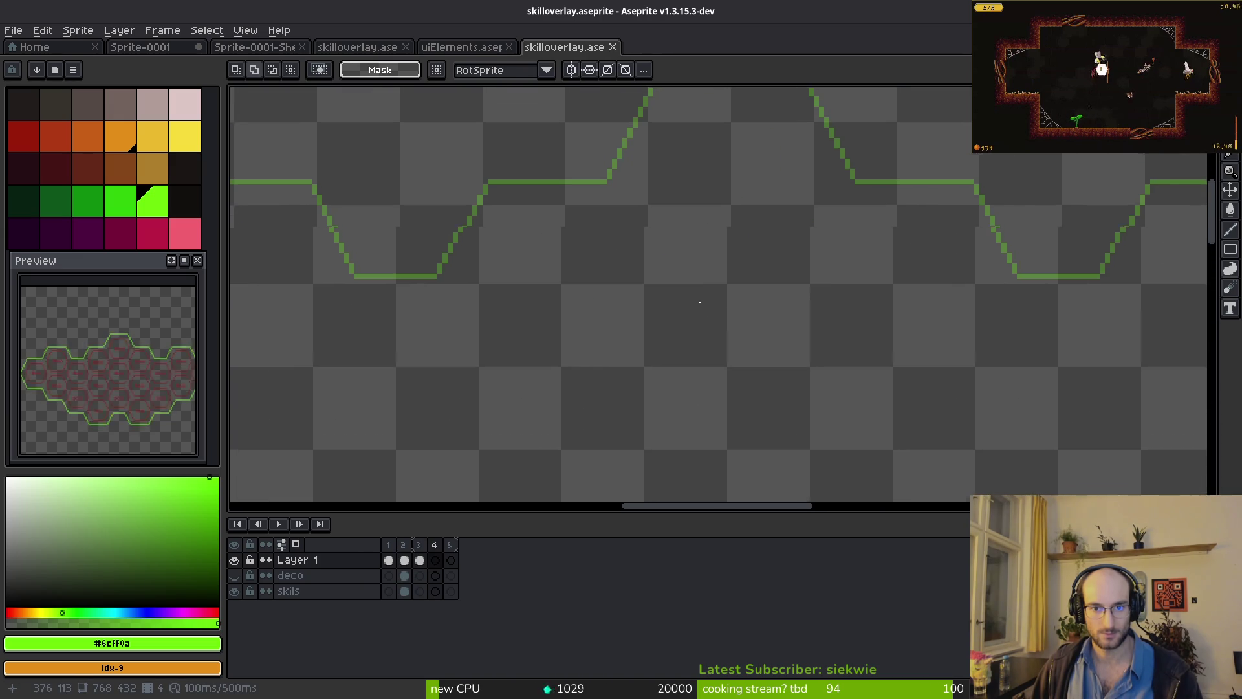
# - Draw frame 4's top outline edge, redoing it one pixel higher
pyautogui.press('b')
pyautogui.scroll(2, 716, 297)
pyautogui.scroll(2, 602, 231)
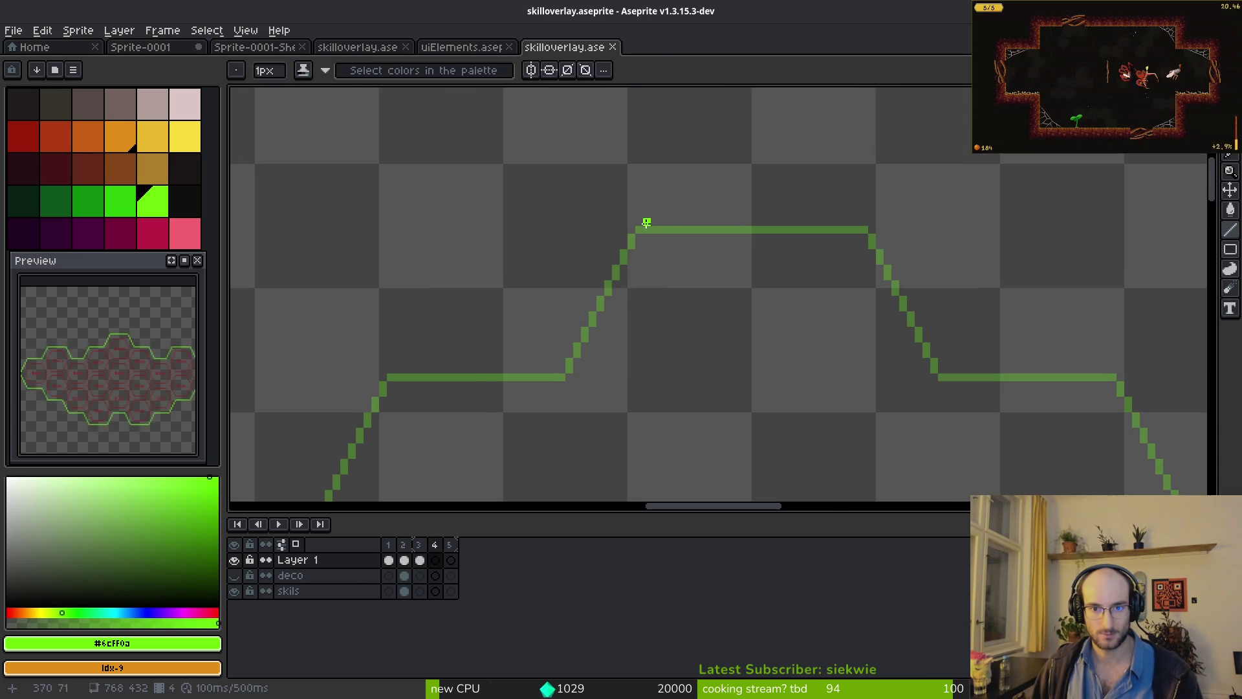
pyautogui.moveTo(631, 222); pyautogui.dragTo(874, 222)
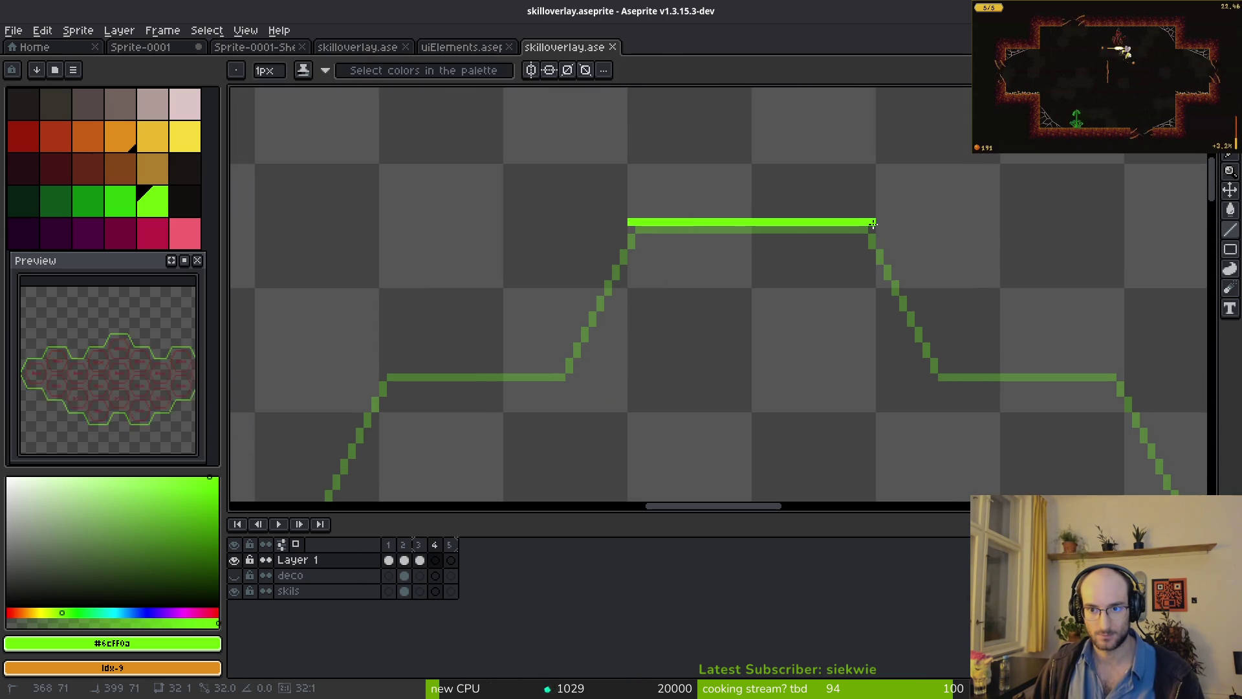
pyautogui.hotkey('ctrl', 'z')
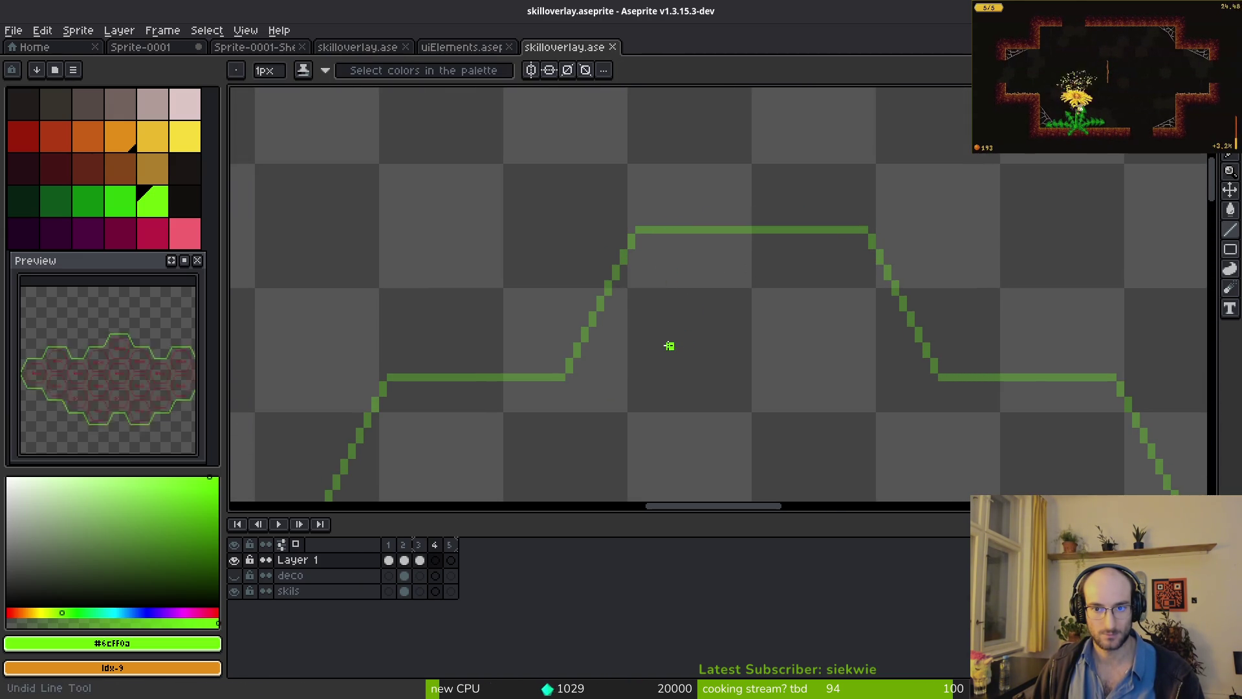
pyautogui.moveTo(623, 214); pyautogui.dragTo(879, 215)
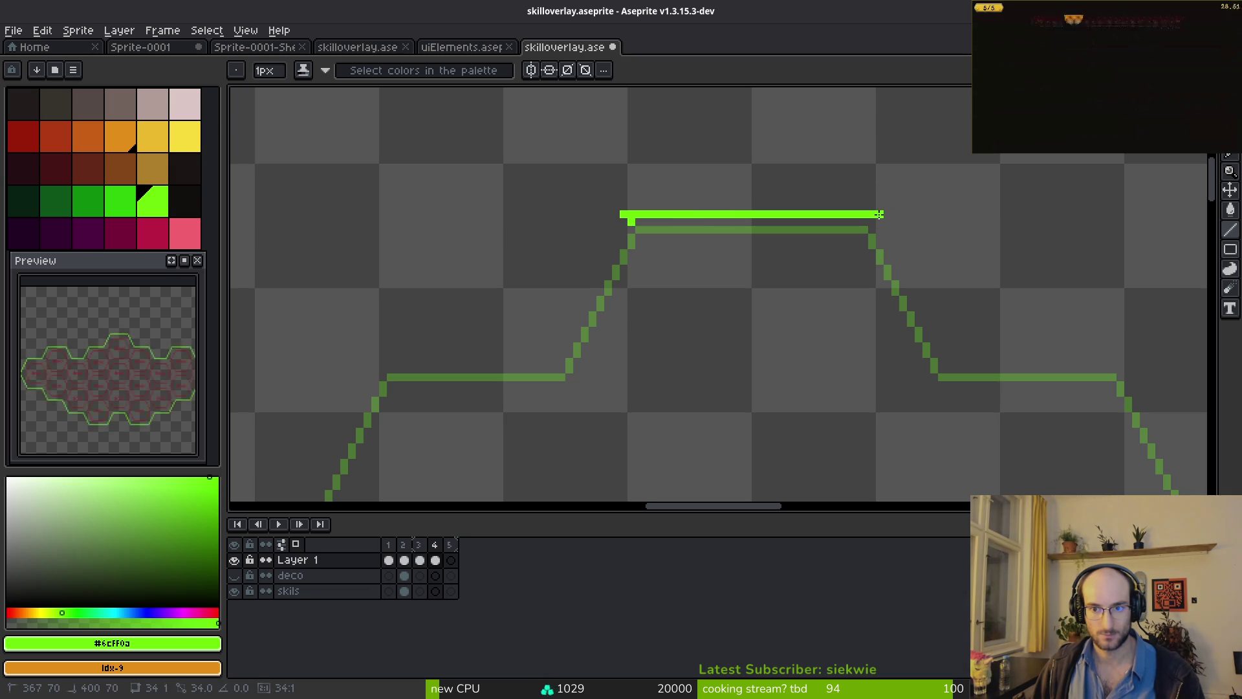
# - Trace the diagonals down from both ends of the top edge, including the shifted diagonal
pyautogui.moveTo(617, 221)
pyautogui.mouseDown()
pyautogui.moveTo(549, 355)
pyautogui.moveTo(641, 333)
pyautogui.moveTo(479, 343)
pyautogui.moveTo(793, 261)
pyautogui.mouseUp()
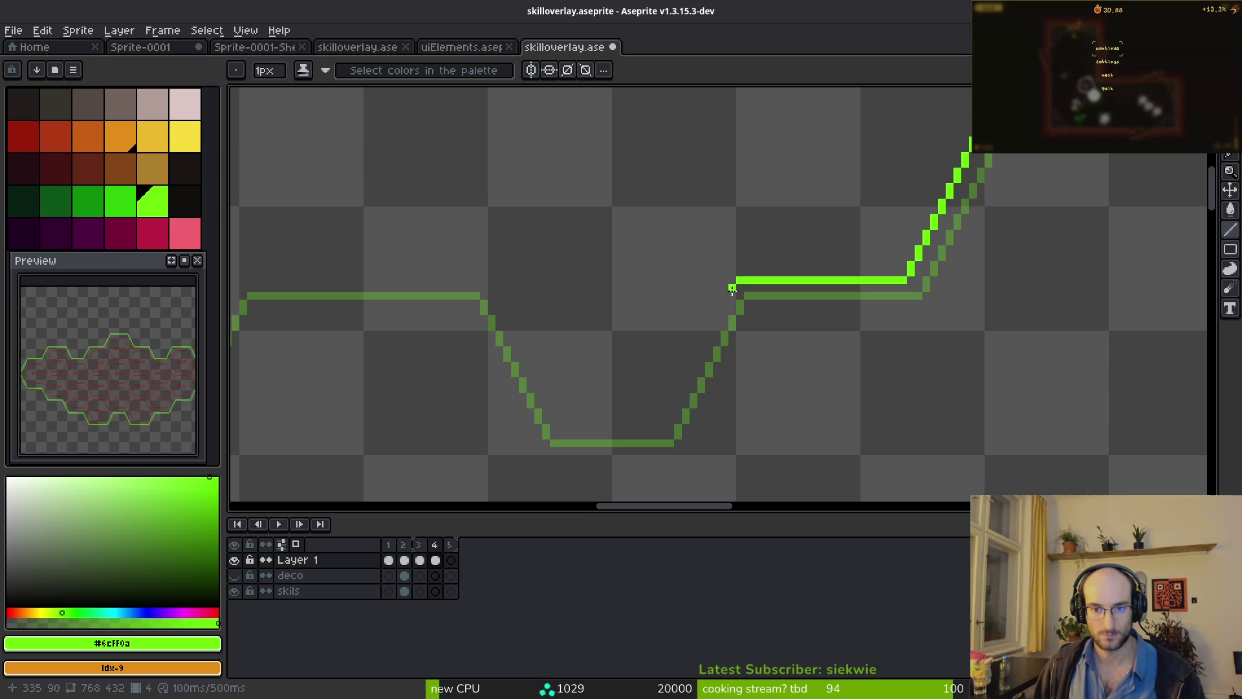
pyautogui.moveTo(729, 283)
pyautogui.mouseDown()
pyautogui.moveTo(655, 407)
pyautogui.moveTo(582, 428)
pyautogui.moveTo(567, 426)
pyautogui.moveTo(625, 394)
pyautogui.moveTo(573, 291)
pyautogui.moveTo(636, 423)
pyautogui.moveTo(554, 271)
pyautogui.moveTo(695, 267)
pyautogui.moveTo(410, 275)
pyautogui.mouseUp()
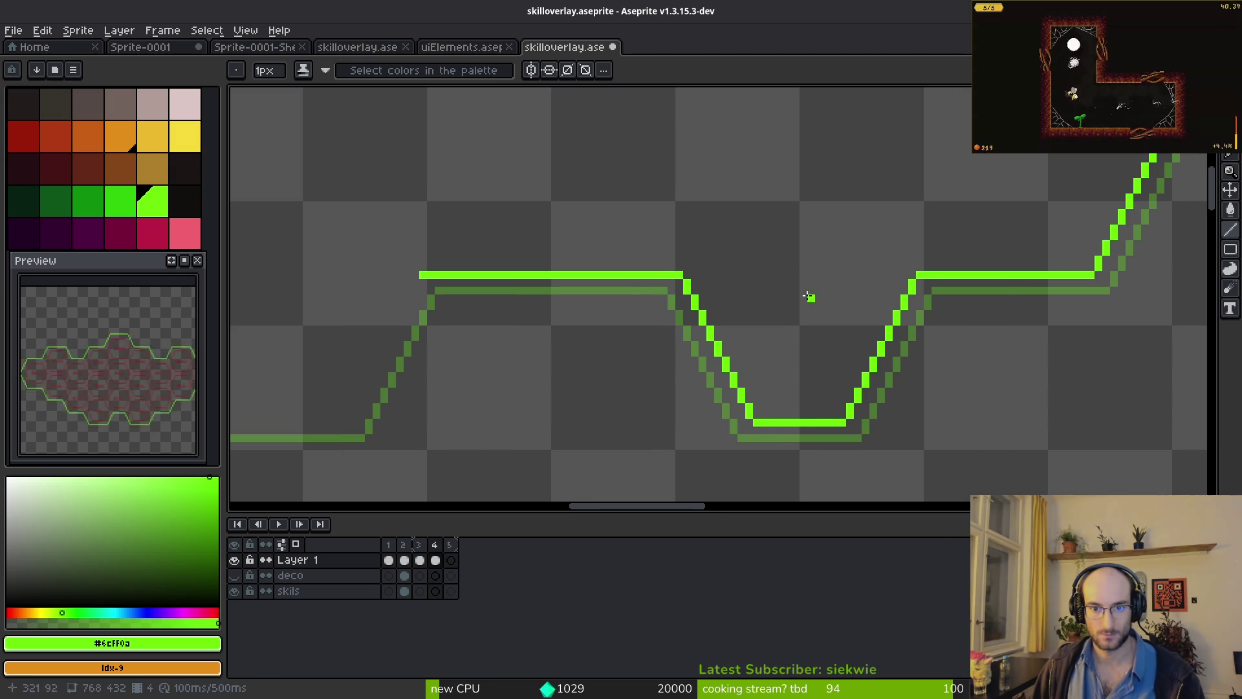
pyautogui.scroll(-1, 807, 297)
pyautogui.hscroll(5, 790, 278)
pyautogui.scroll(2, 921, 218)
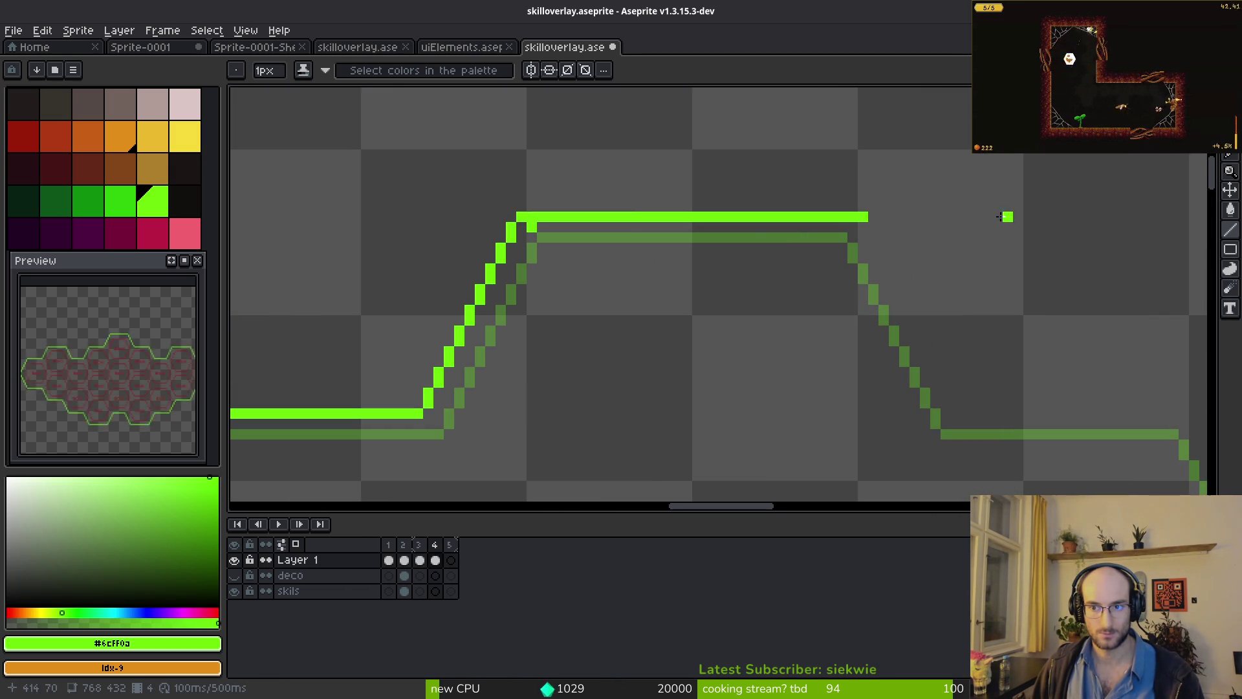
pyautogui.moveTo(867, 221)
pyautogui.mouseDown()
pyautogui.moveTo(952, 416)
pyautogui.moveTo(1157, 415)
pyautogui.mouseUp()
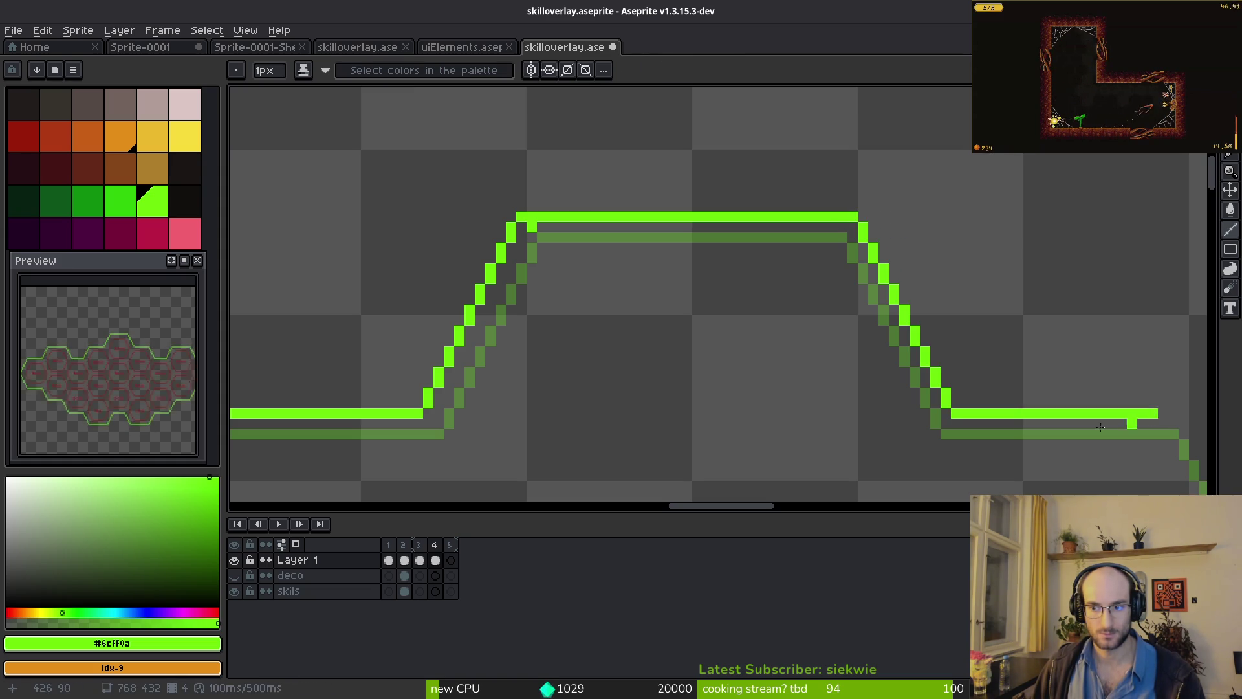
pyautogui.hscroll(-7, 729, 348)
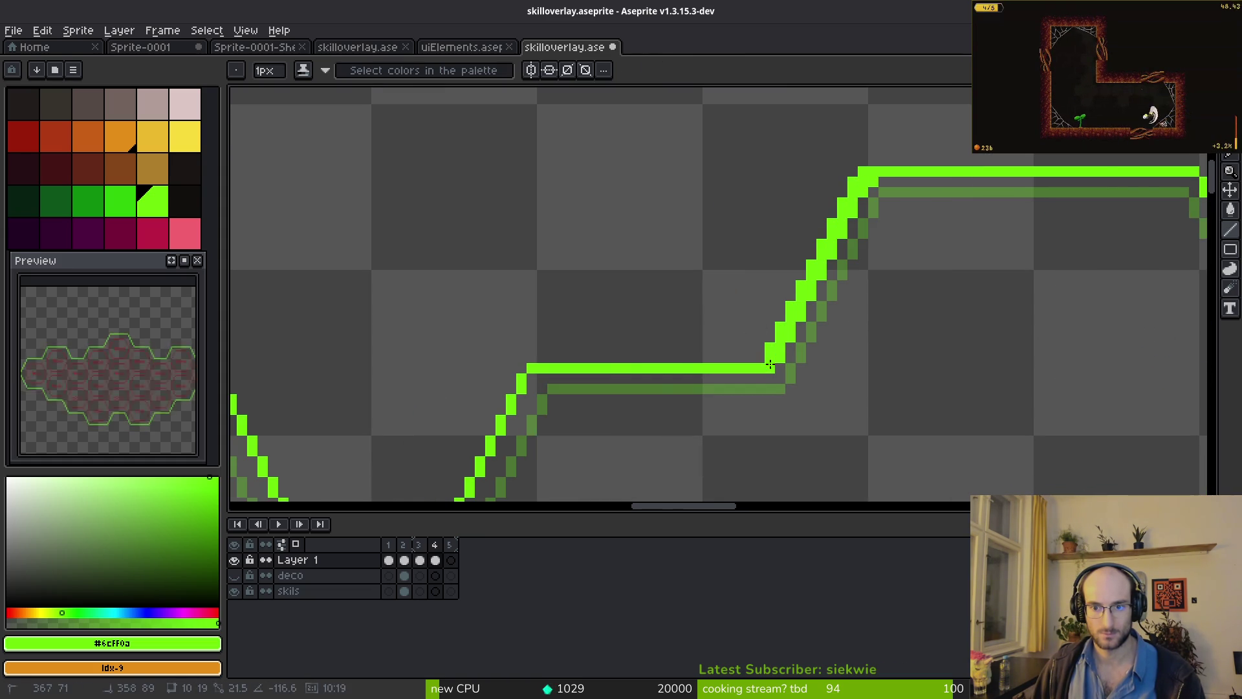
pyautogui.scroll(-2, 780, 239)
pyautogui.hscroll(-4, 780, 239)
pyautogui.moveTo(737, 273); pyautogui.dragTo(646, 456)
# - Erase two misplaced bright green segments with rectangular selections
pyautogui.scroll(-2, 674, 386)
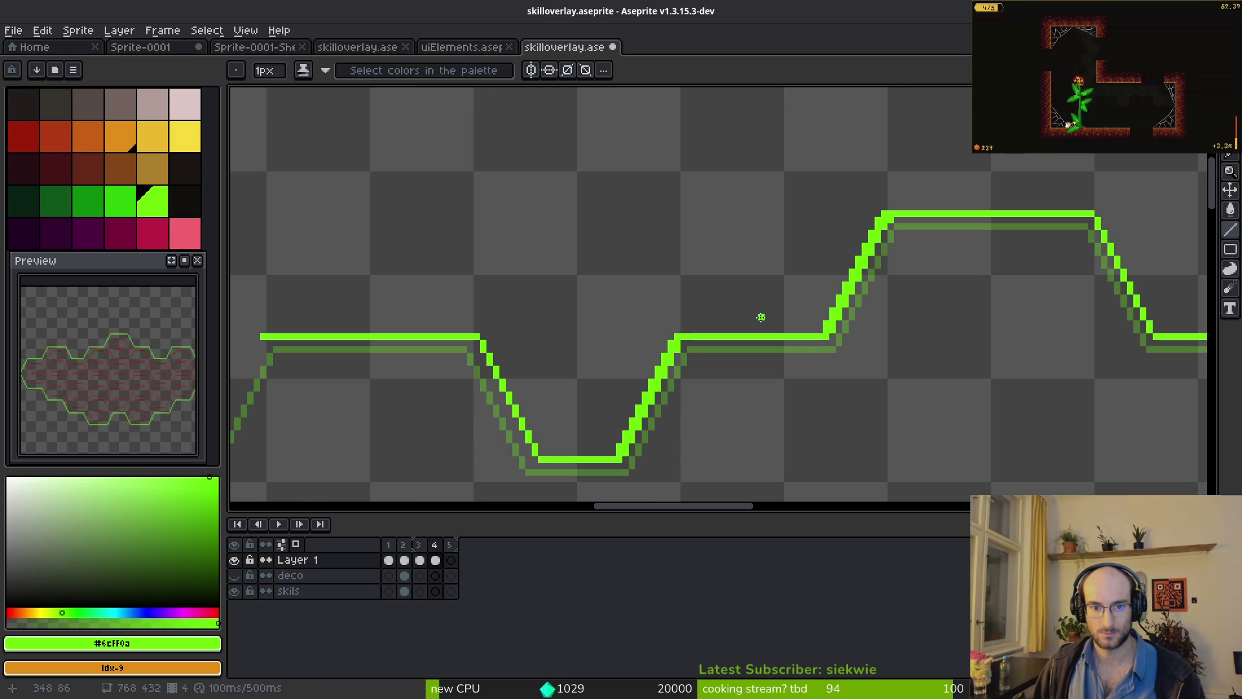
pyautogui.scroll(-2, 761, 330)
pyautogui.press('m')
pyautogui.moveTo(278, 142); pyautogui.dragTo(658, 403)
pyautogui.press('Delete')
pyautogui.hscroll(-4, 453, 353)
pyautogui.scroll(1, 453, 353)
pyautogui.moveTo(396, 231); pyautogui.dragTo(611, 388)
pyautogui.press('Delete')
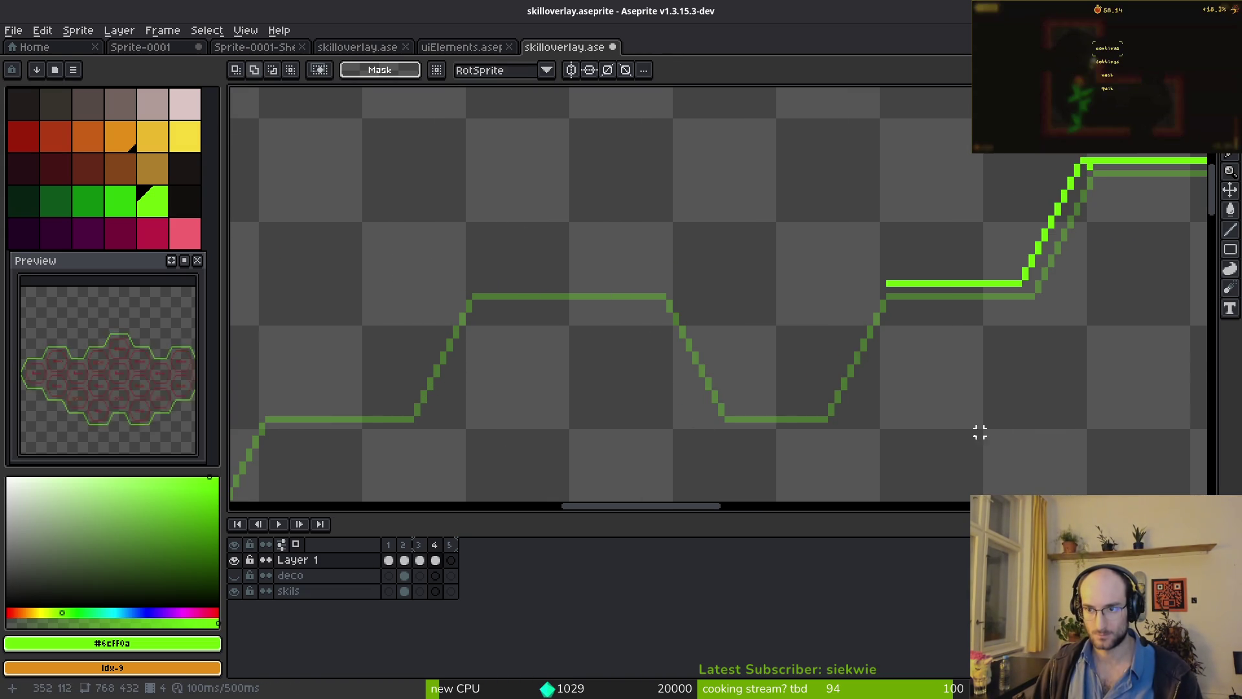
# - Delete another stray bright green outline segment
pyautogui.hscroll(8, 789, 257)
pyautogui.scroll(2, 607, 268)
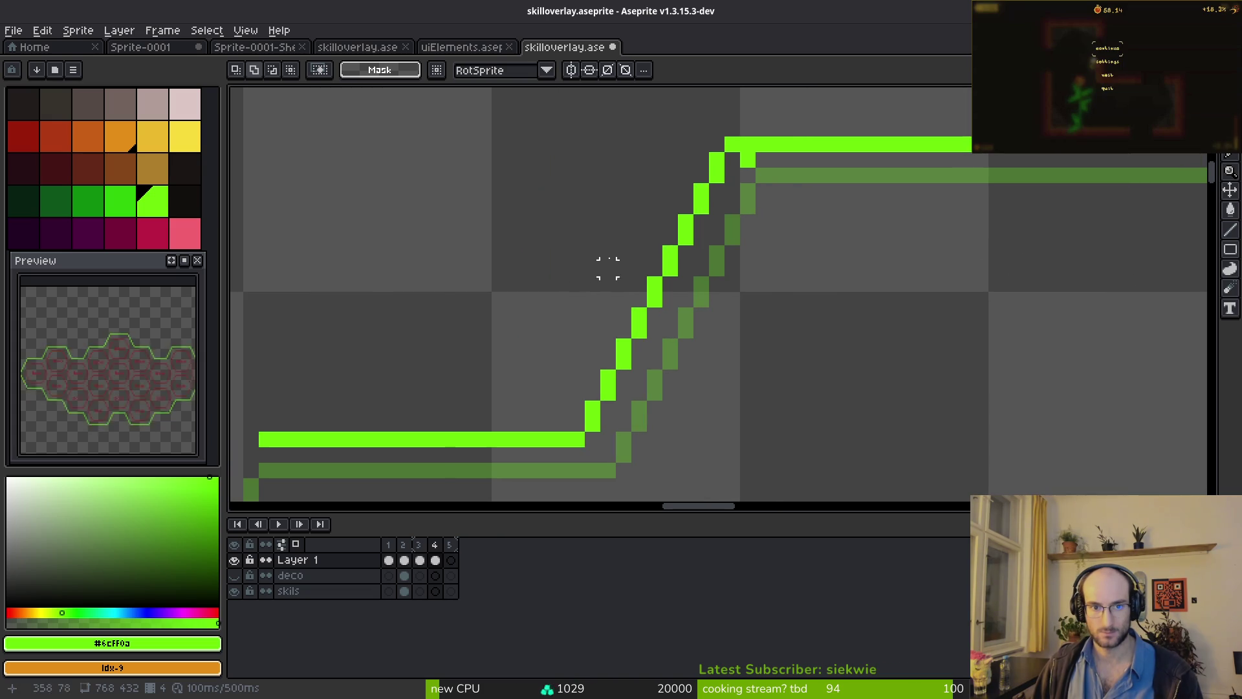
pyautogui.scroll(-2, 744, 194)
pyautogui.moveTo(759, 129); pyautogui.dragTo(390, 390)
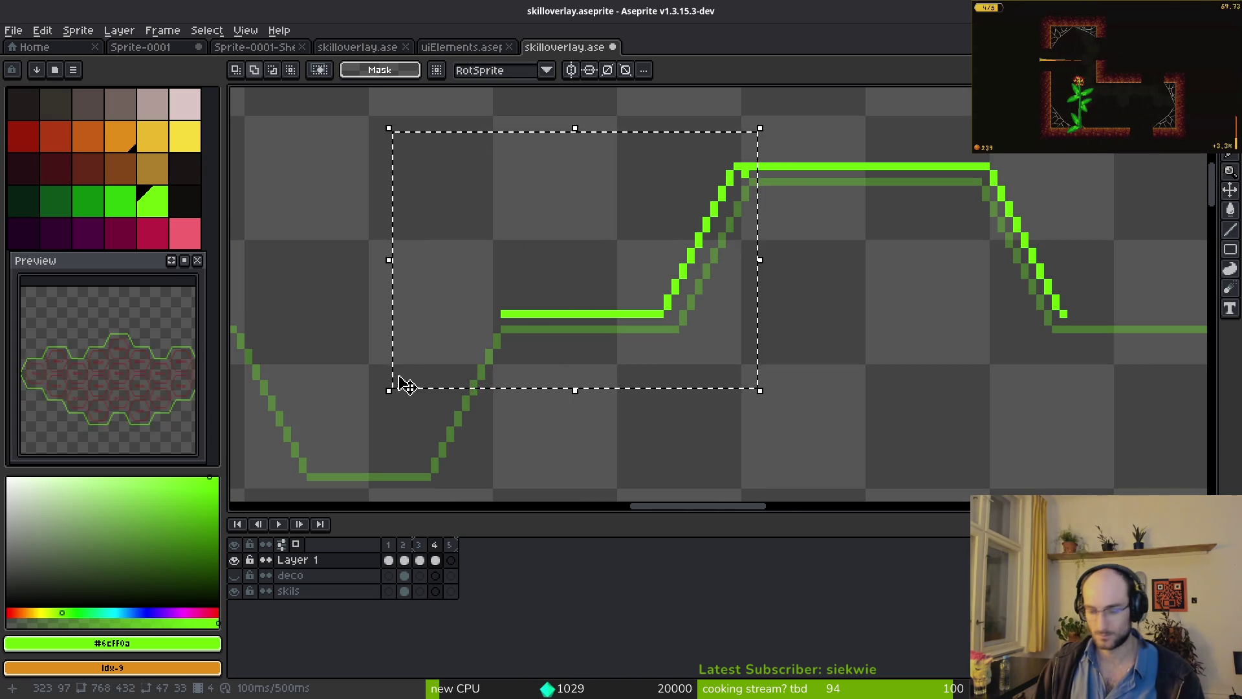
pyautogui.press('Delete')
# - Copy the upper outline piece, flip it horizontally and join it to the line
pyautogui.moveTo(842, 88); pyautogui.dragTo(1162, 375)
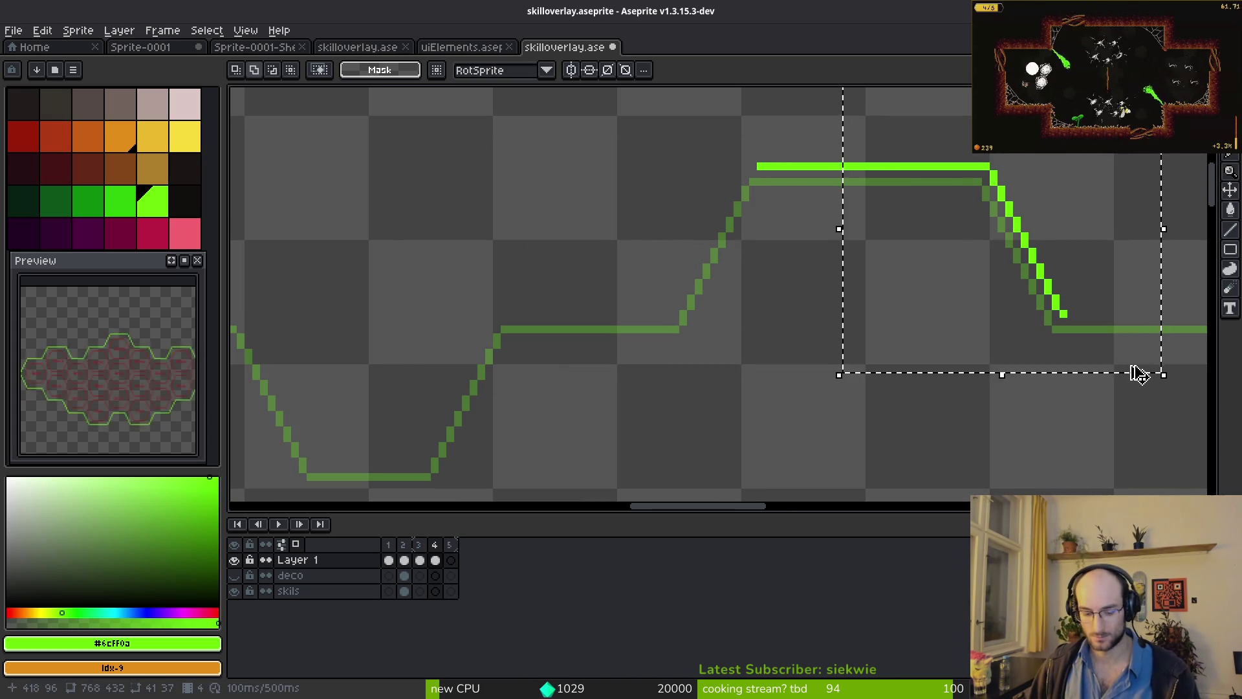
pyautogui.hotkey('ctrl', 'c')
pyautogui.hotkey('ctrl', 'v')
pyautogui.hotkey('shift', 'h')
pyautogui.moveTo(922, 180)
pyautogui.mouseDown()
pyautogui.moveTo(860, 199)
pyautogui.moveTo(768, 172)
pyautogui.mouseUp()
pyautogui.press('Return')
# - Move a smaller outline section down-left into place
pyautogui.moveTo(528, 113); pyautogui.dragTo(1126, 388)
pyautogui.hotkey('ctrl', 'd')
pyautogui.moveTo(588, 217); pyautogui.dragTo(737, 233)
pyautogui.moveTo(699, 134)
pyautogui.mouseDown()
pyautogui.moveTo(1034, 392)
pyautogui.moveTo(1103, 414)
pyautogui.mouseUp()
pyautogui.moveTo(866, 284)
pyautogui.mouseDown()
pyautogui.moveTo(668, 372)
pyautogui.moveTo(604, 416)
pyautogui.moveTo(640, 416)
pyautogui.mouseUp()
pyautogui.hotkey('ctrl', 'z')
pyautogui.hotkey('ctrl', 'z')
pyautogui.hotkey('ctrl', 'z')
pyautogui.moveTo(761, 101); pyautogui.dragTo(956, 379)
pyautogui.moveTo(878, 249)
pyautogui.mouseDown()
pyautogui.moveTo(646, 401)
pyautogui.moveTo(632, 388)
pyautogui.mouseUp()
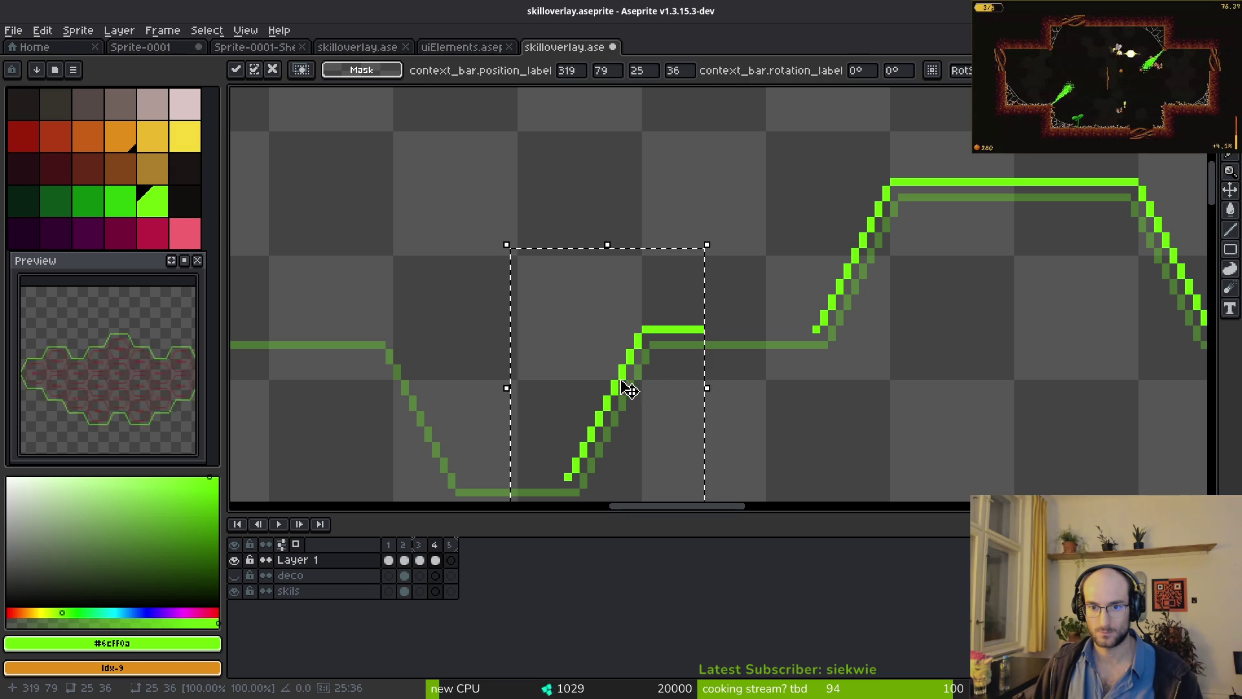
pyautogui.hotkey('ctrl', 'd')
# - Draw a connecting segment, a horizontal line leftward and a diagonal up-left with the Line tool
pyautogui.press('l')
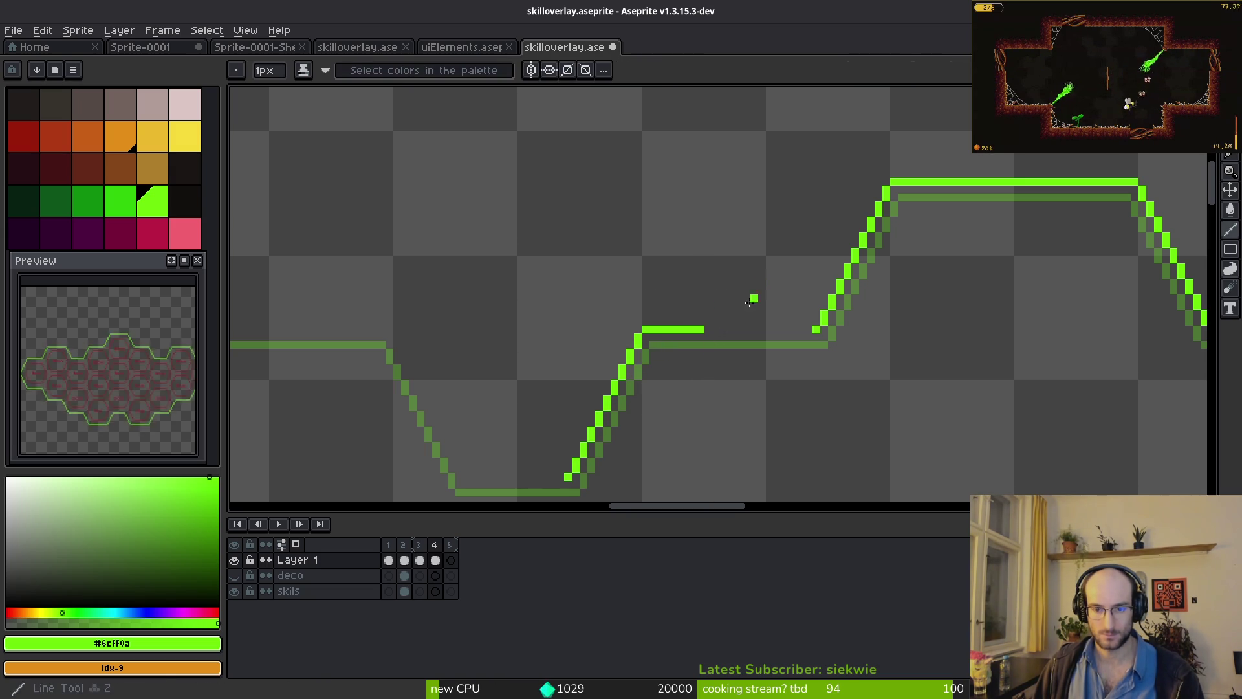
pyautogui.moveTo(706, 332); pyautogui.dragTo(818, 329)
pyautogui.press('m')
pyautogui.scroll(-2, 826, 292)
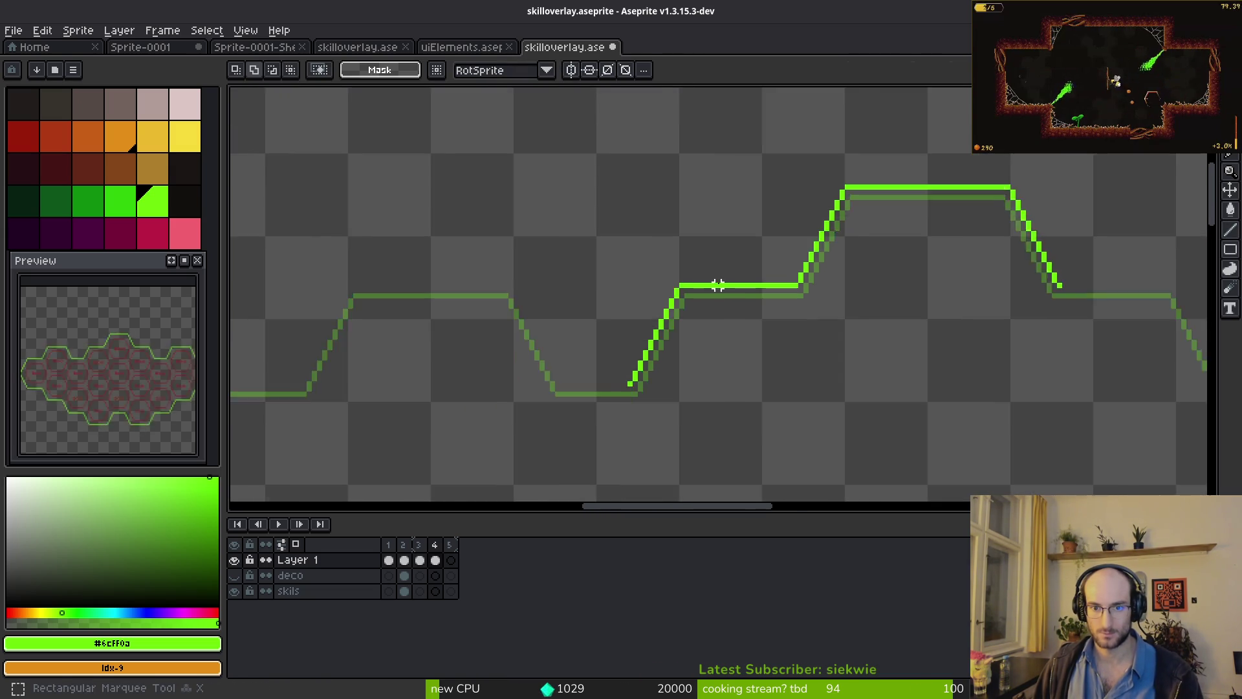
pyautogui.scroll(2, 715, 327)
pyautogui.press('l')
pyautogui.scroll(3, 744, 416)
pyautogui.moveTo(741, 401); pyautogui.dragTo(330, 401)
pyautogui.moveTo(368, 339)
pyautogui.mouseDown()
pyautogui.moveTo(644, 391)
pyautogui.moveTo(548, 241)
pyautogui.mouseUp()
pyautogui.scroll(-2, 388, 349)
pyautogui.moveTo(504, 200)
pyautogui.mouseDown()
pyautogui.moveTo(726, 215)
pyautogui.moveTo(382, 227)
pyautogui.moveTo(662, 194)
pyautogui.moveTo(560, 358)
pyautogui.moveTo(567, 375)
pyautogui.moveTo(739, 336)
pyautogui.moveTo(506, 336)
pyautogui.mouseUp()
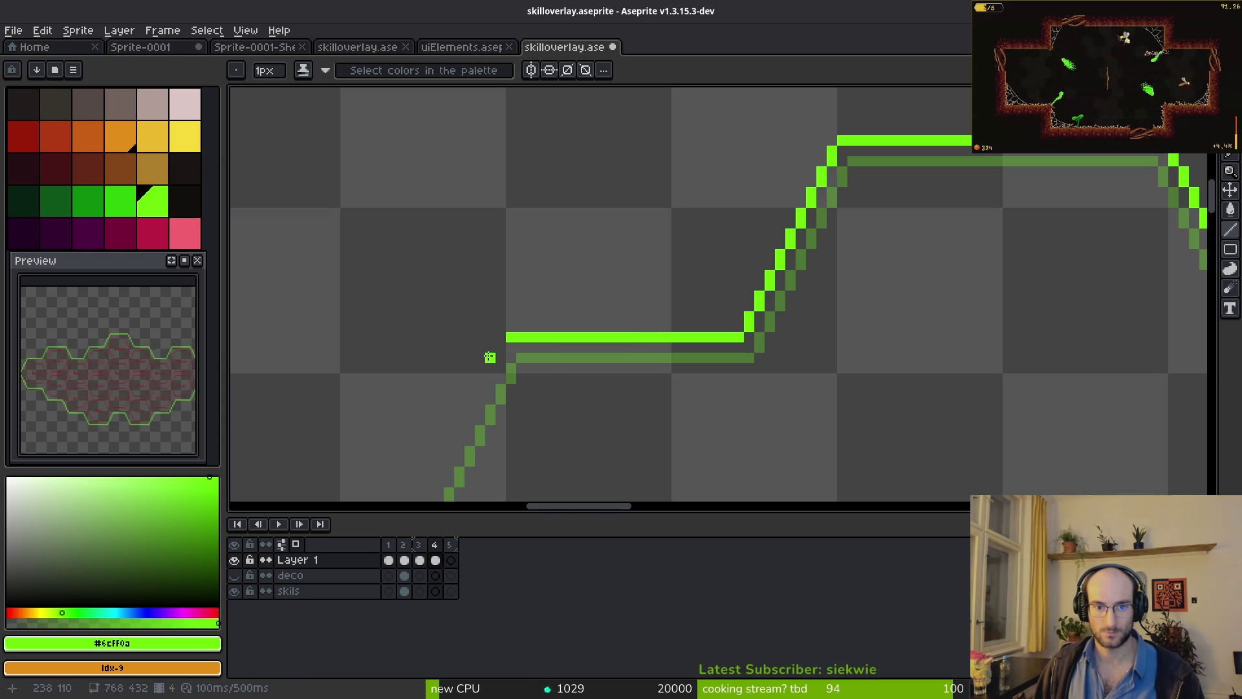
# - Draw the remaining diagonal and horizontal segments at the outline's lower left
pyautogui.scroll(-2, 490, 357)
pyautogui.moveTo(569, 300)
pyautogui.mouseDown()
pyautogui.moveTo(695, 232)
pyautogui.moveTo(584, 398)
pyautogui.moveTo(505, 197)
pyautogui.moveTo(602, 325)
pyautogui.moveTo(750, 330)
pyautogui.mouseUp()
pyautogui.scroll(2, 673, 227)
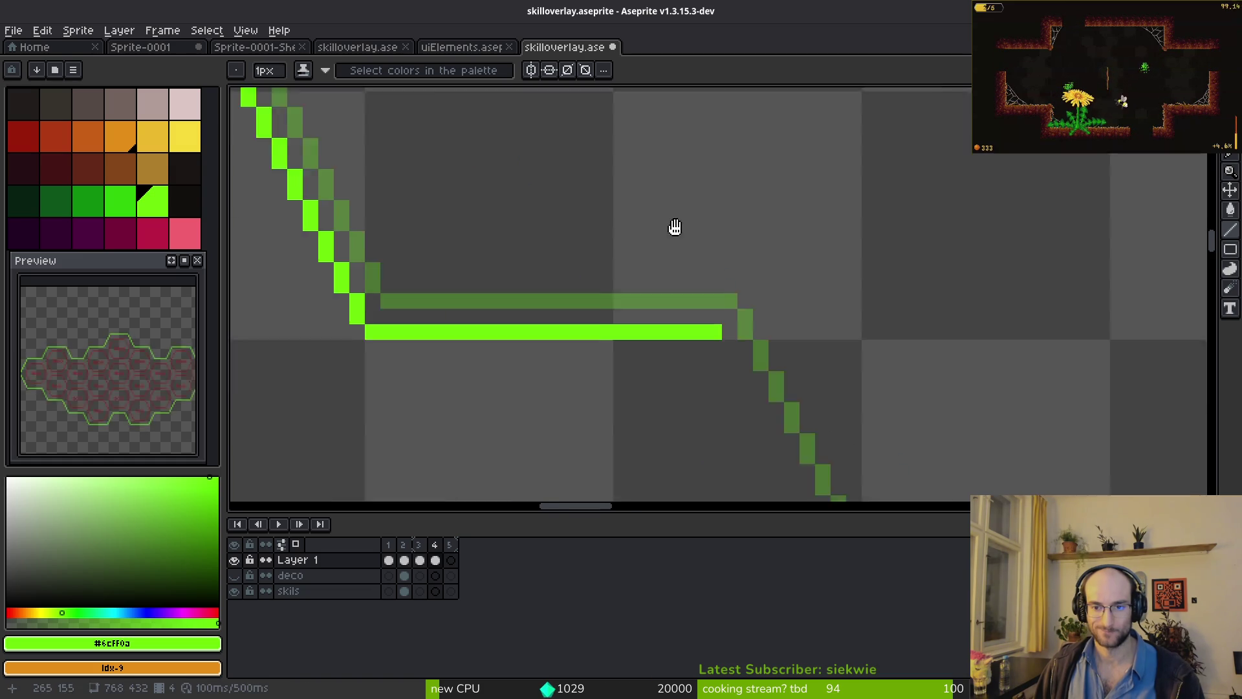
pyautogui.scroll(-2, 536, 244)
pyautogui.moveTo(404, 135)
pyautogui.mouseDown()
pyautogui.moveTo(495, 320)
pyautogui.moveTo(731, 321)
pyautogui.mouseUp()
pyautogui.scroll(-5, 775, 361)
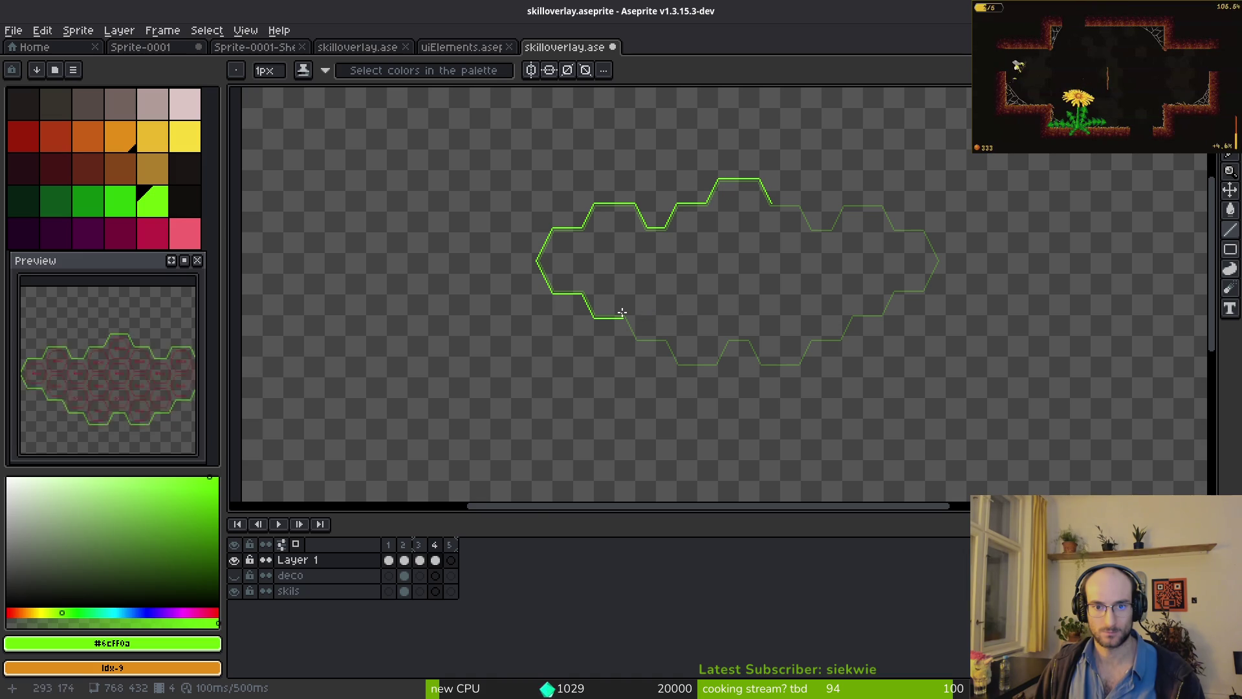
# - Move the upper-left outline segment down-right into place
pyautogui.scroll(3, 622, 313)
pyautogui.press('m')
pyautogui.moveTo(327, 188)
pyautogui.mouseDown()
pyautogui.moveTo(627, 374)
pyautogui.moveTo(634, 250)
pyautogui.mouseUp()
pyautogui.moveTo(424, 216); pyautogui.dragTo(669, 365)
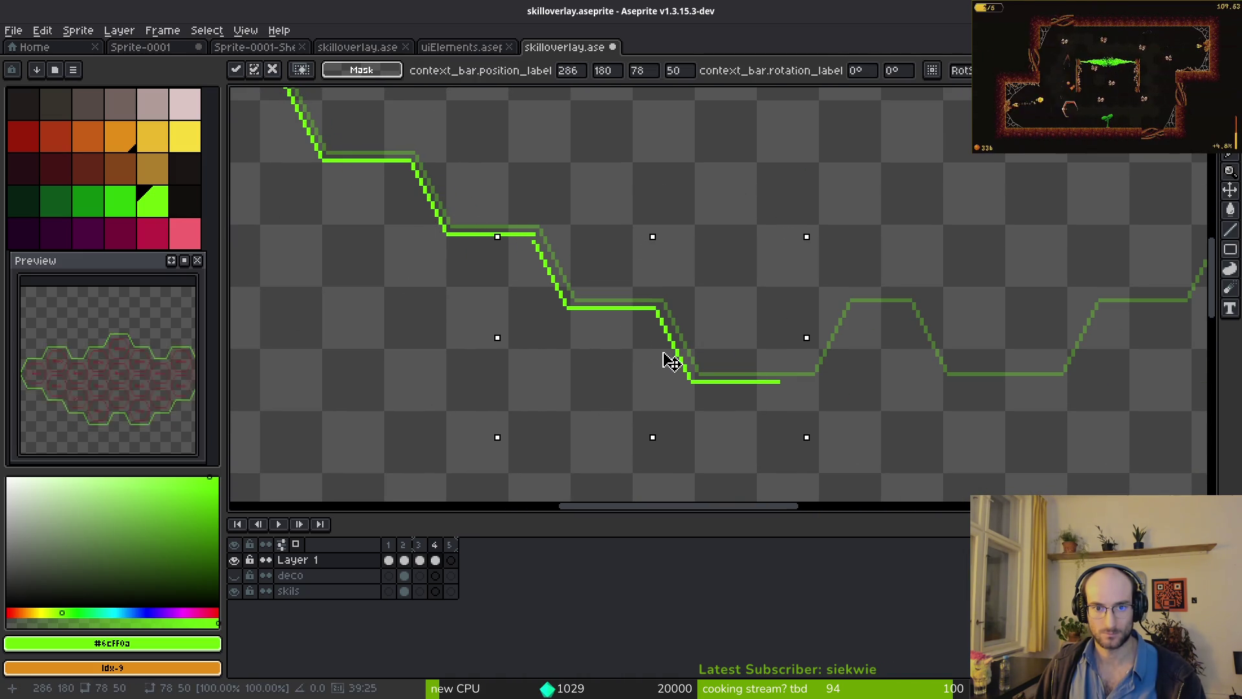
pyautogui.press('Return')
pyautogui.hotkey('ctrl', 'd')
# - Select the top-left part of the outline and commit its new position
pyautogui.press('b')
pyautogui.scroll(2, 533, 235)
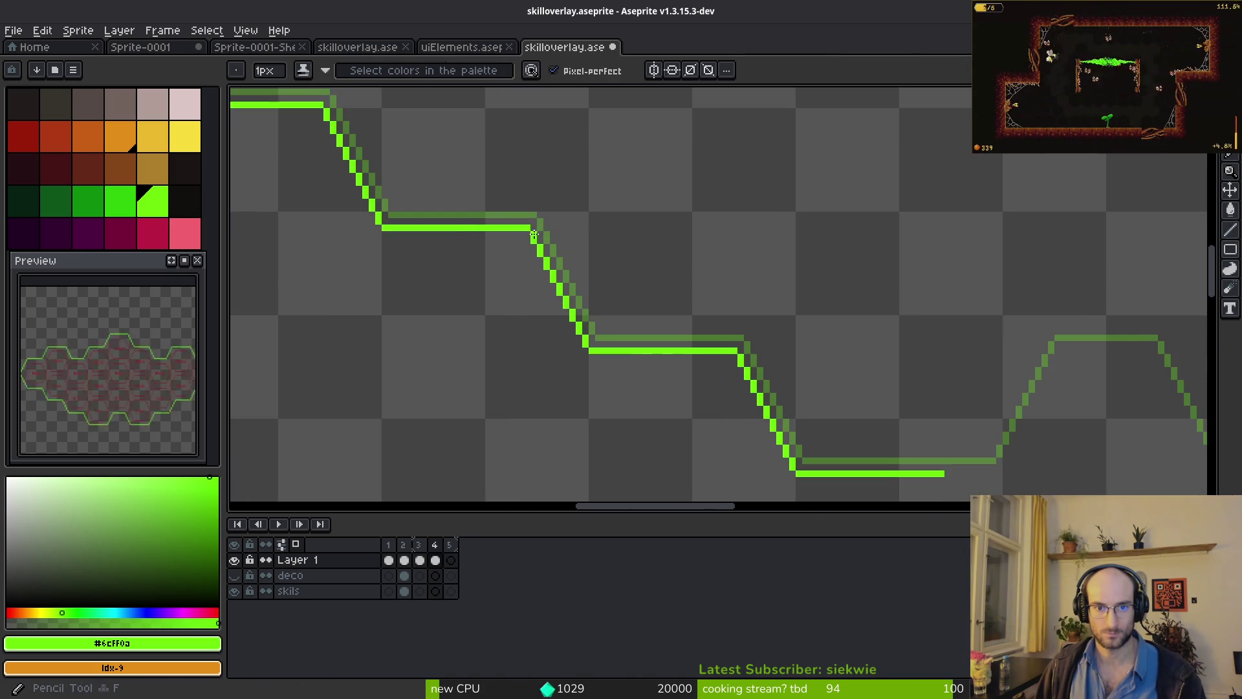
pyautogui.scroll(-2, 644, 318)
pyautogui.scroll(-3, 688, 321)
pyautogui.scroll(1, 670, 288)
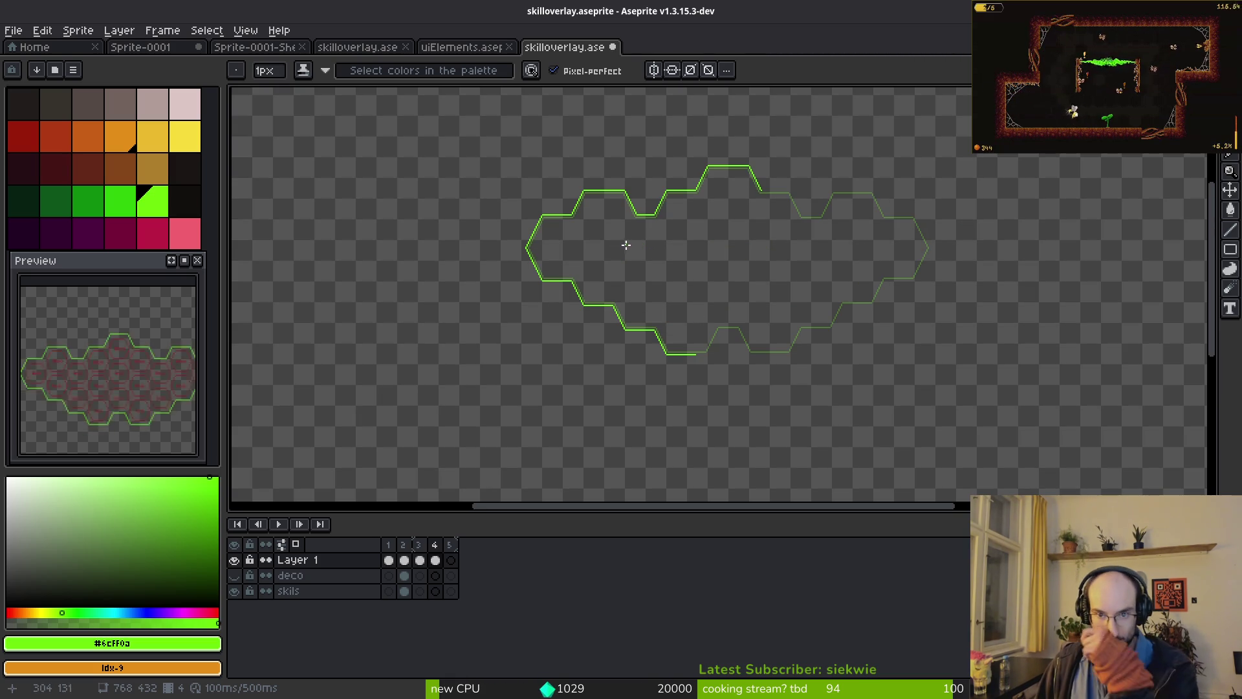
pyautogui.press('m')
pyautogui.moveTo(601, 157)
pyautogui.mouseDown()
pyautogui.moveTo(676, 238)
pyautogui.moveTo(744, 377)
pyautogui.moveTo(744, 267)
pyautogui.mouseUp()
pyautogui.scroll(2, 738, 384)
pyautogui.scroll(1, 739, 385)
pyautogui.press('Return')
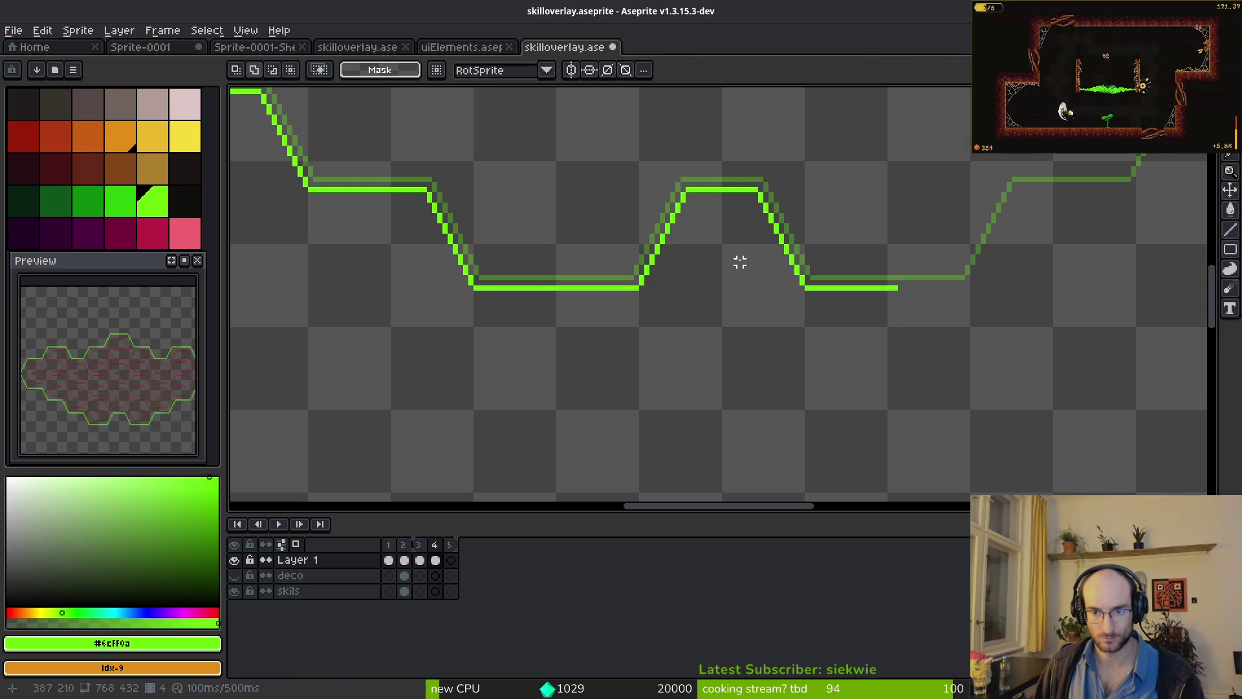
pyautogui.scroll(-4, 740, 258)
# - Flip the outline's left half horizontally and drag it to form the right side
pyautogui.moveTo(549, 179); pyautogui.dragTo(706, 339)
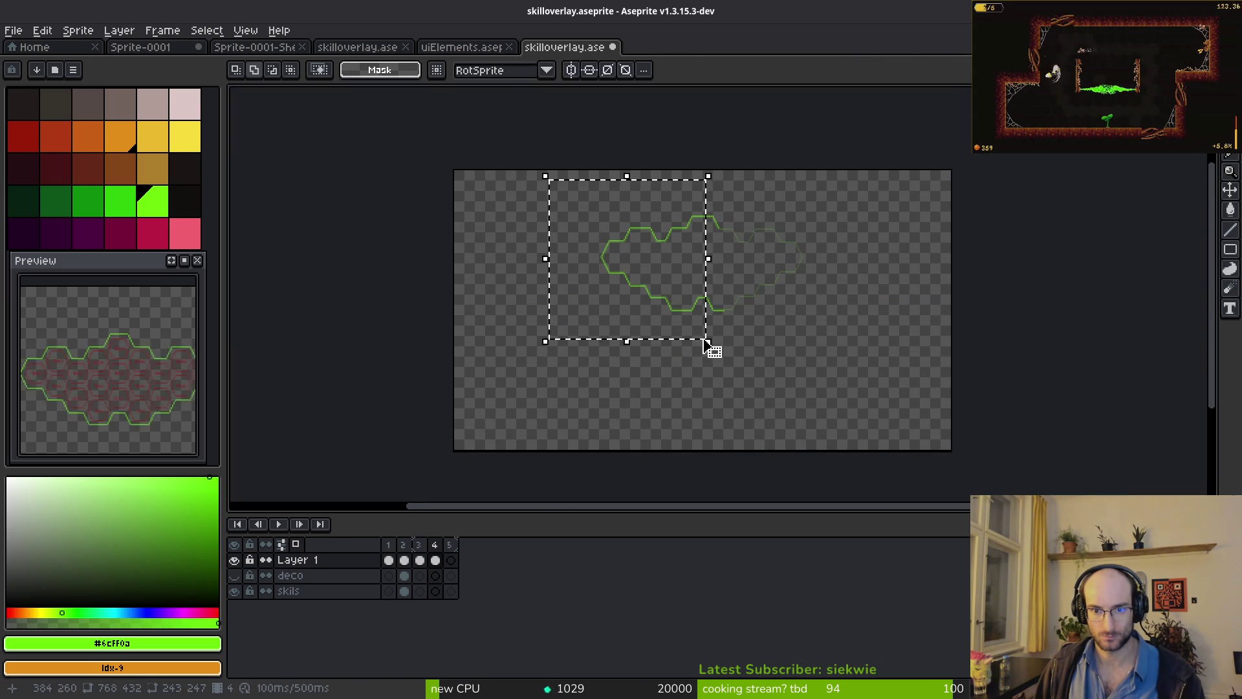
pyautogui.hotkey('shift', 'h')
pyautogui.scroll(2, 656, 270)
pyautogui.moveTo(656, 269)
pyautogui.mouseDown()
pyautogui.moveTo(1059, 288)
pyautogui.moveTo(588, 358)
pyautogui.moveTo(767, 311)
pyautogui.moveTo(785, 327)
pyautogui.mouseUp()
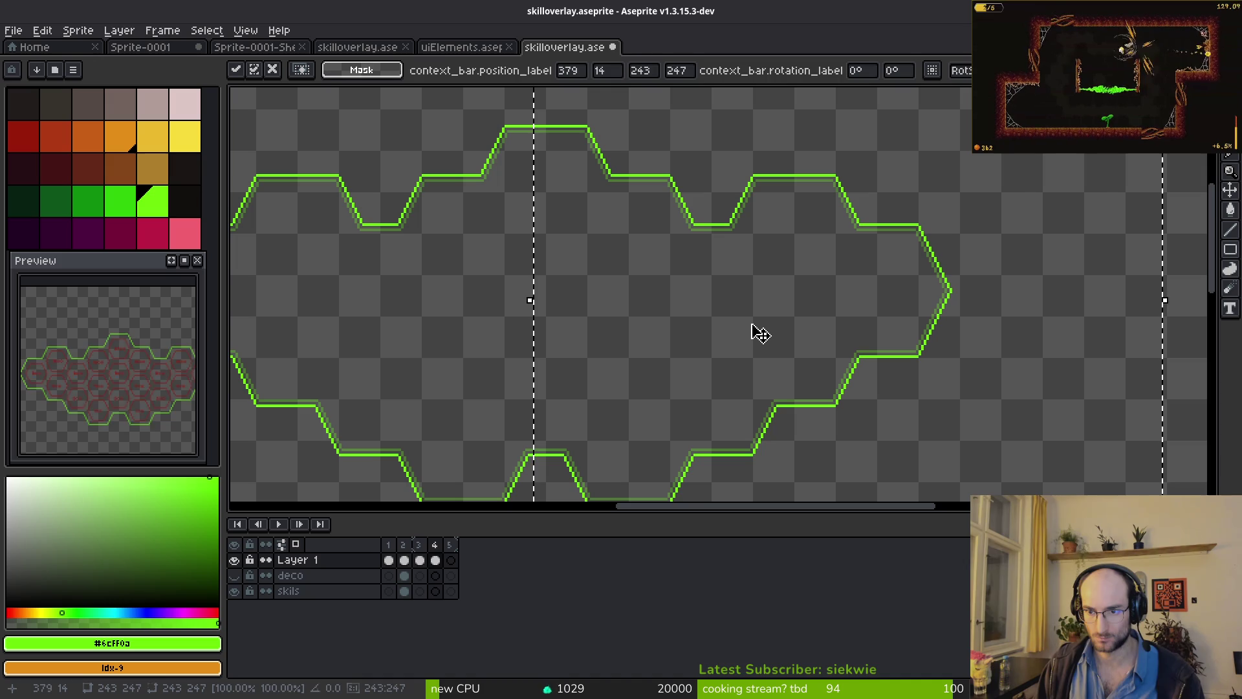
pyautogui.hotkey('ctrl', 'd')
pyautogui.scroll(-3, 706, 355)
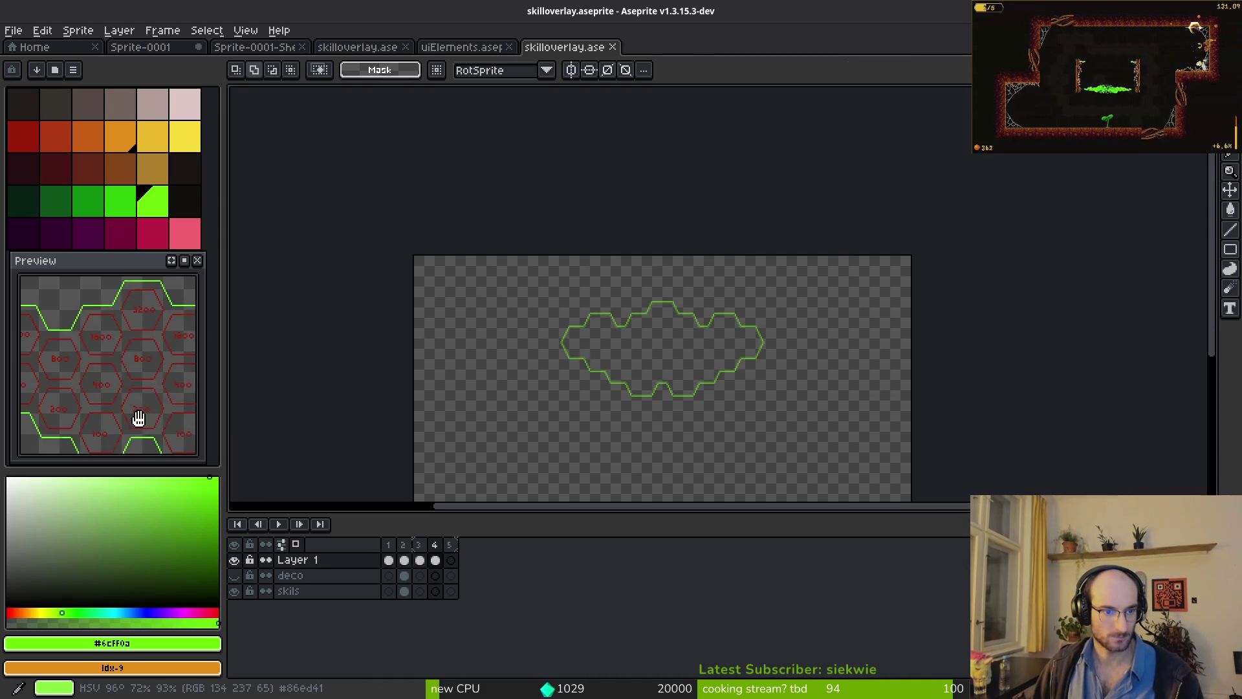
pyautogui.moveTo(671, 407); pyautogui.dragTo(612, 377)
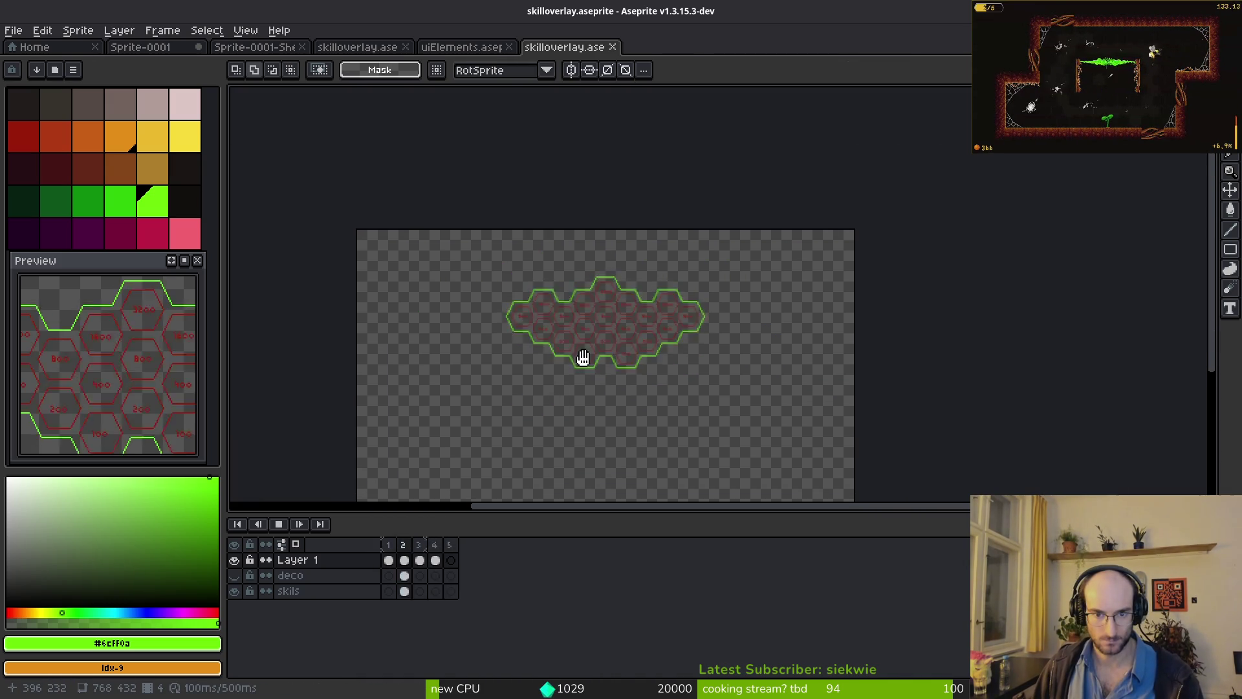
pyautogui.scroll(1, 583, 357)
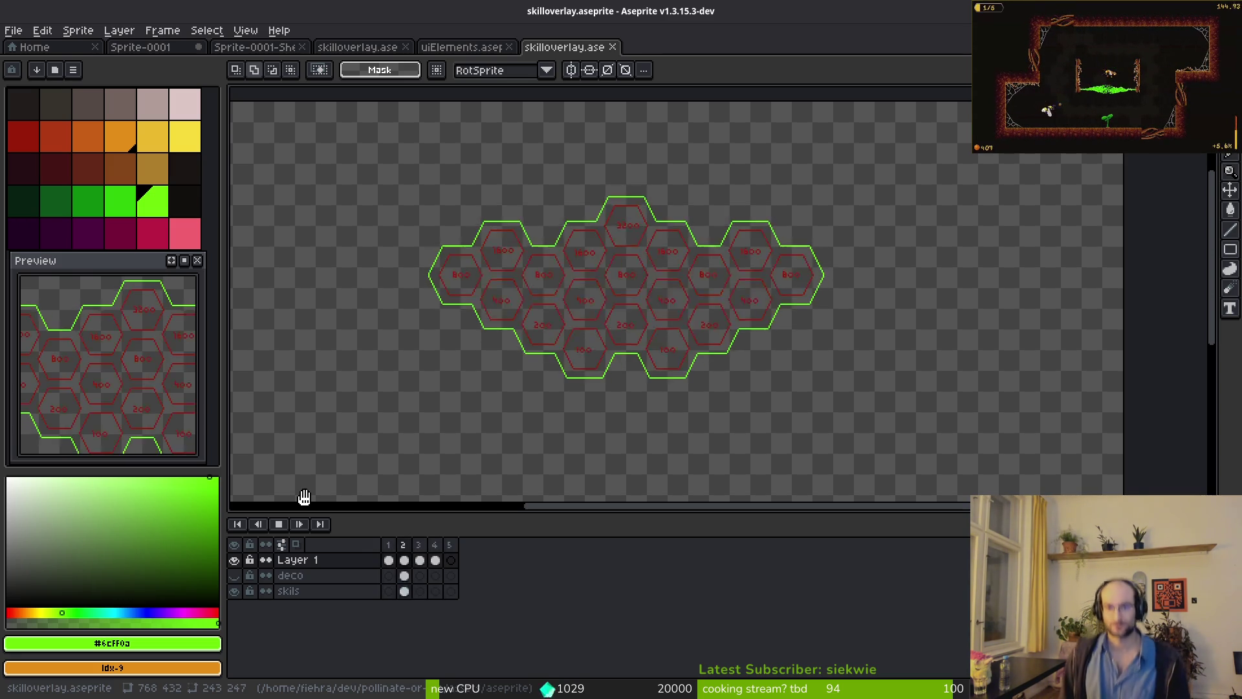
pyautogui.press('Return')
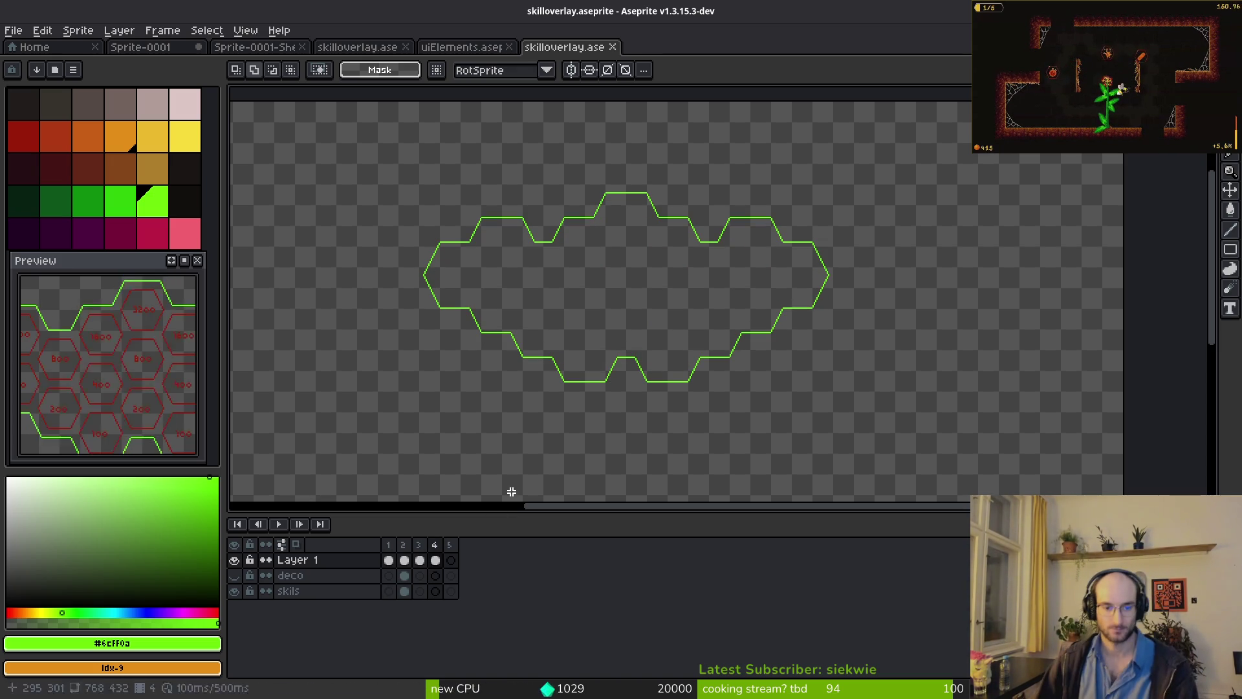
pyautogui.click(435, 560)
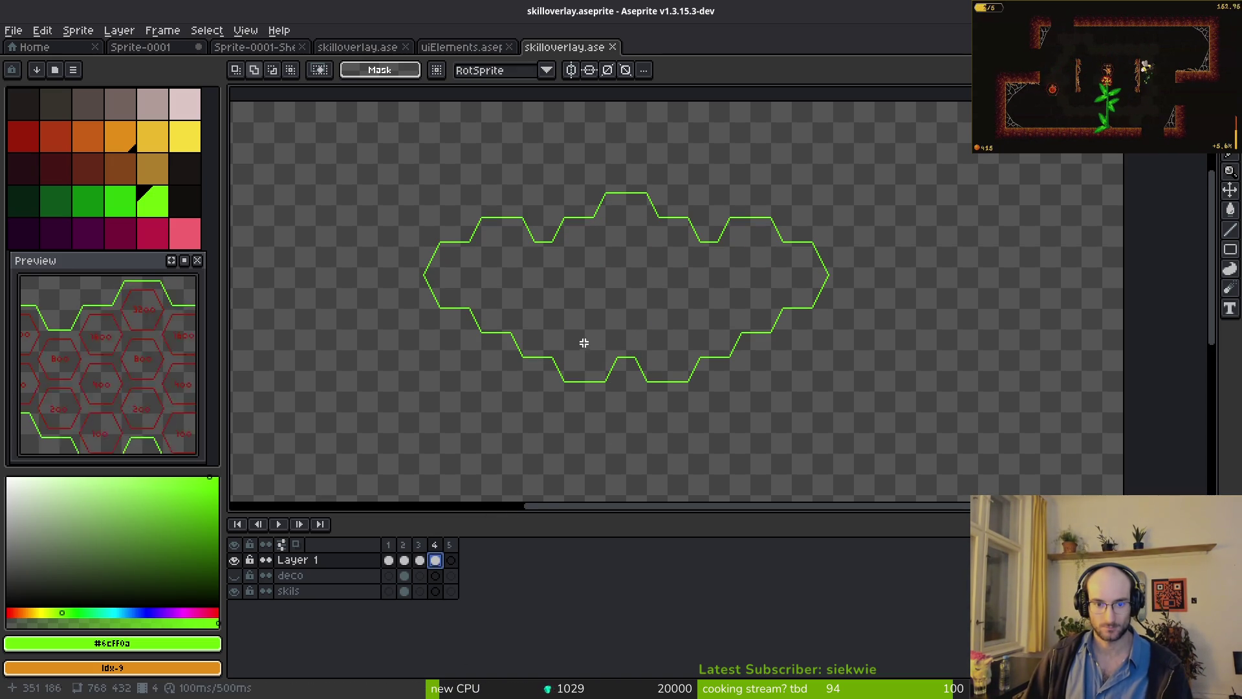
# - Move to frame 5 and show frame 4 as onion skin
pyautogui.press('Right')
pyautogui.press('F3')
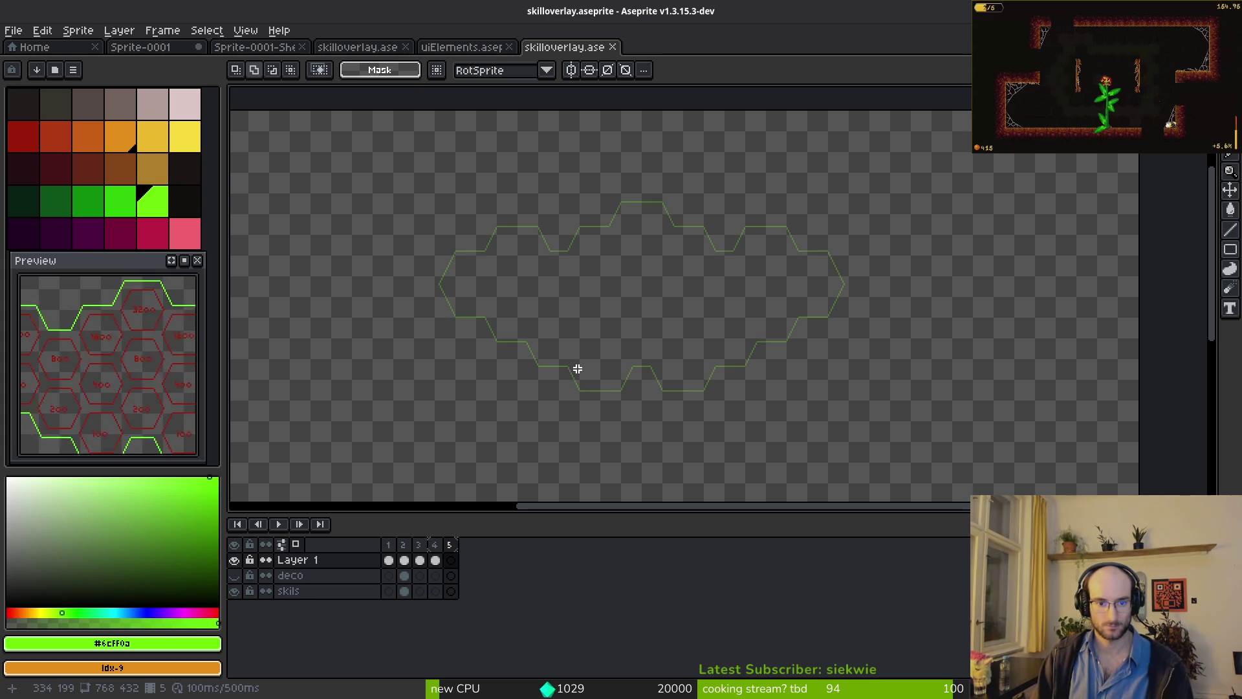
pyautogui.scroll(3, 734, 349)
pyautogui.press('l')
pyautogui.scroll(-2, 698, 342)
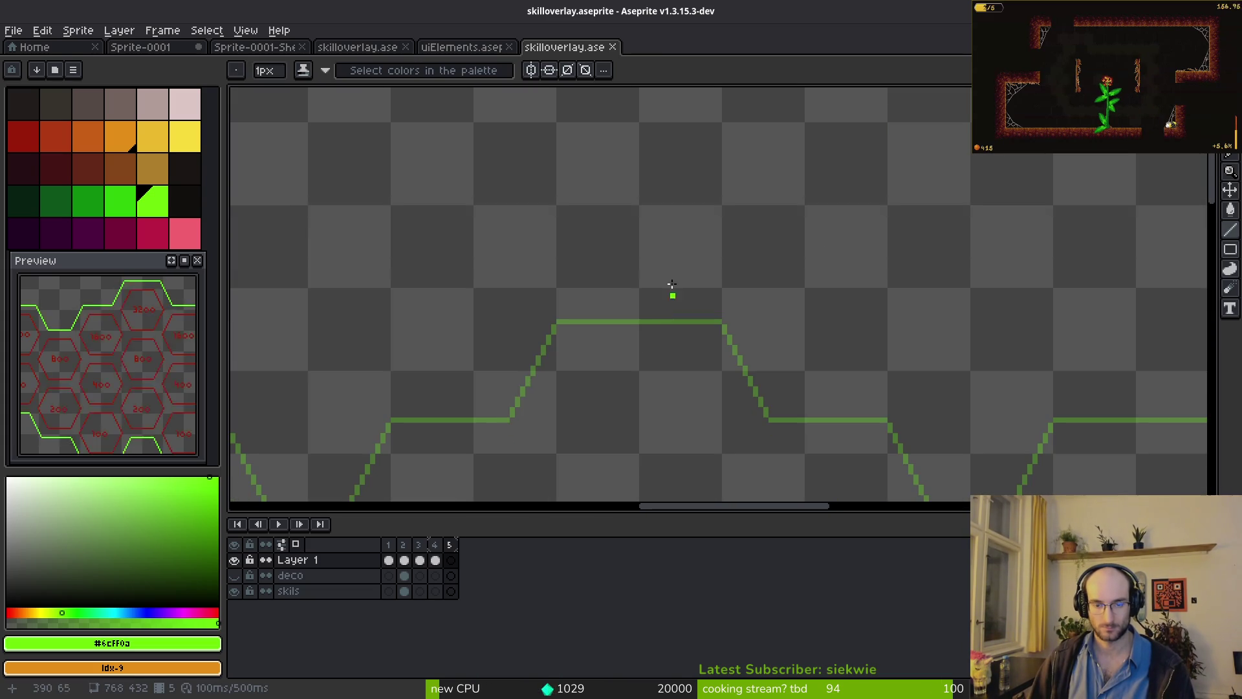
pyautogui.scroll(2, 575, 251)
pyautogui.scroll(1, 601, 262)
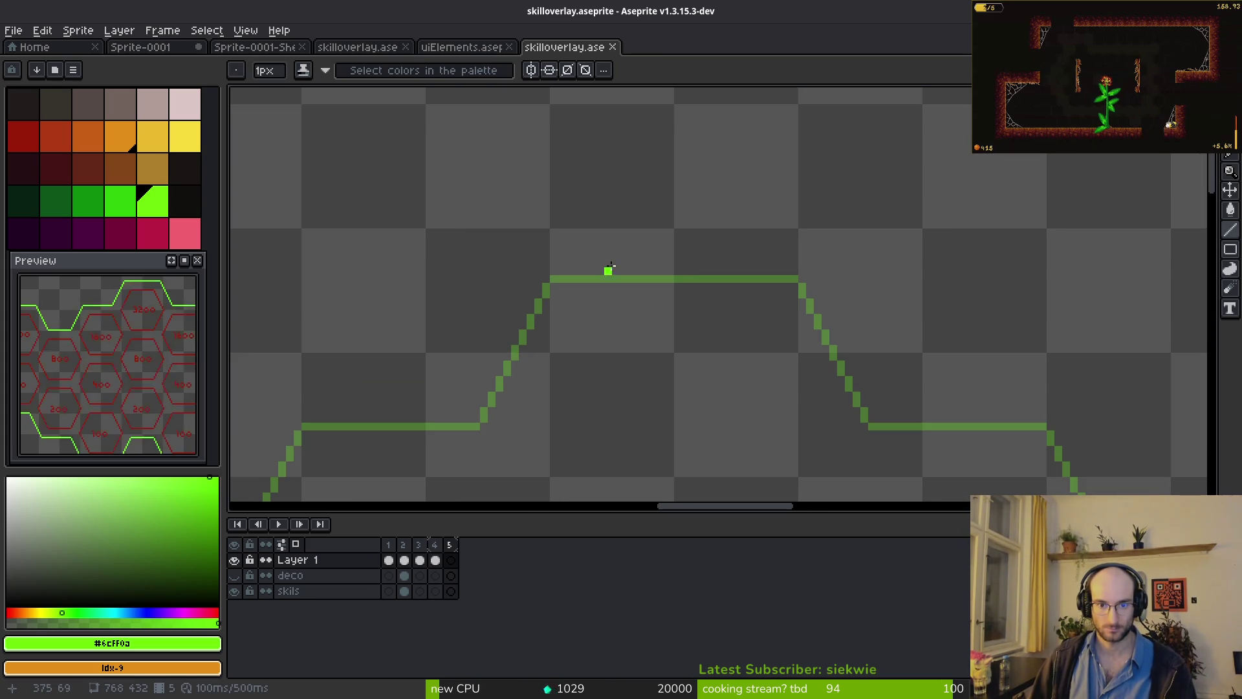
# - Draw frame 5's top edge, then the diagonal and plateau down-left from it
pyautogui.moveTo(553, 256); pyautogui.dragTo(804, 255)
pyautogui.press(',')
pyautogui.press('.')
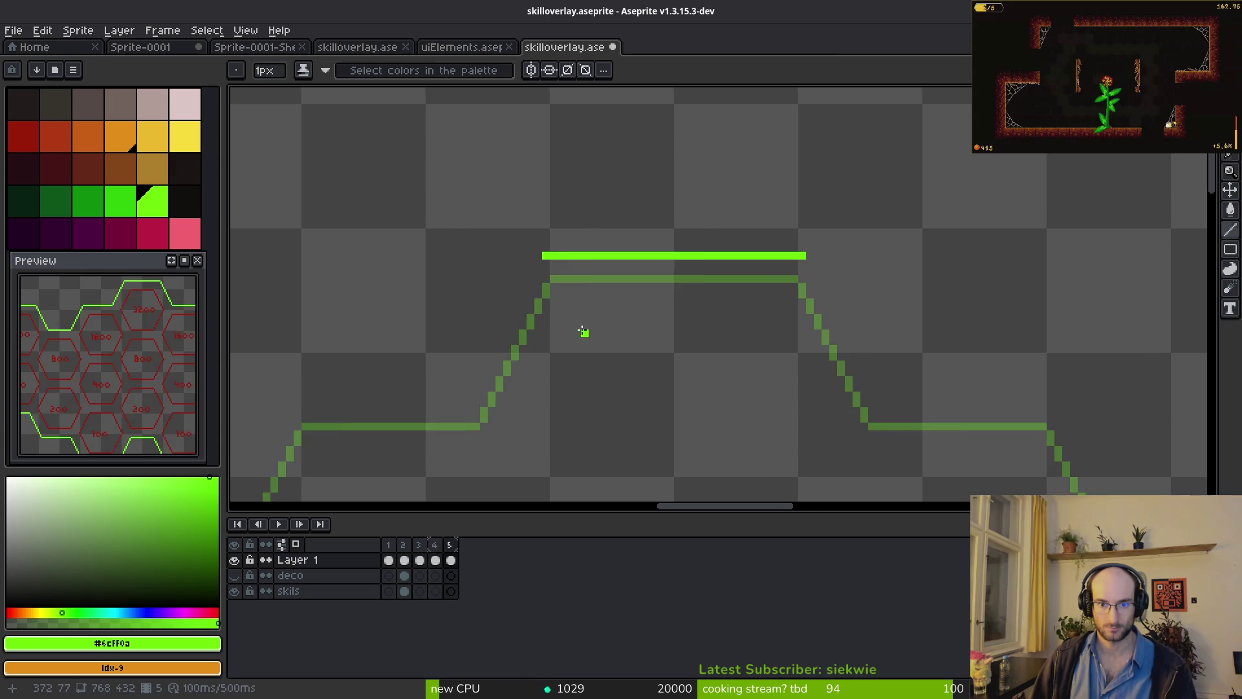
pyautogui.hscroll(-3, 690, 214)
pyautogui.scroll(-1, 690, 214)
pyautogui.moveTo(718, 201)
pyautogui.mouseDown()
pyautogui.moveTo(654, 338)
pyautogui.moveTo(466, 339)
pyautogui.moveTo(485, 339)
pyautogui.mouseUp()
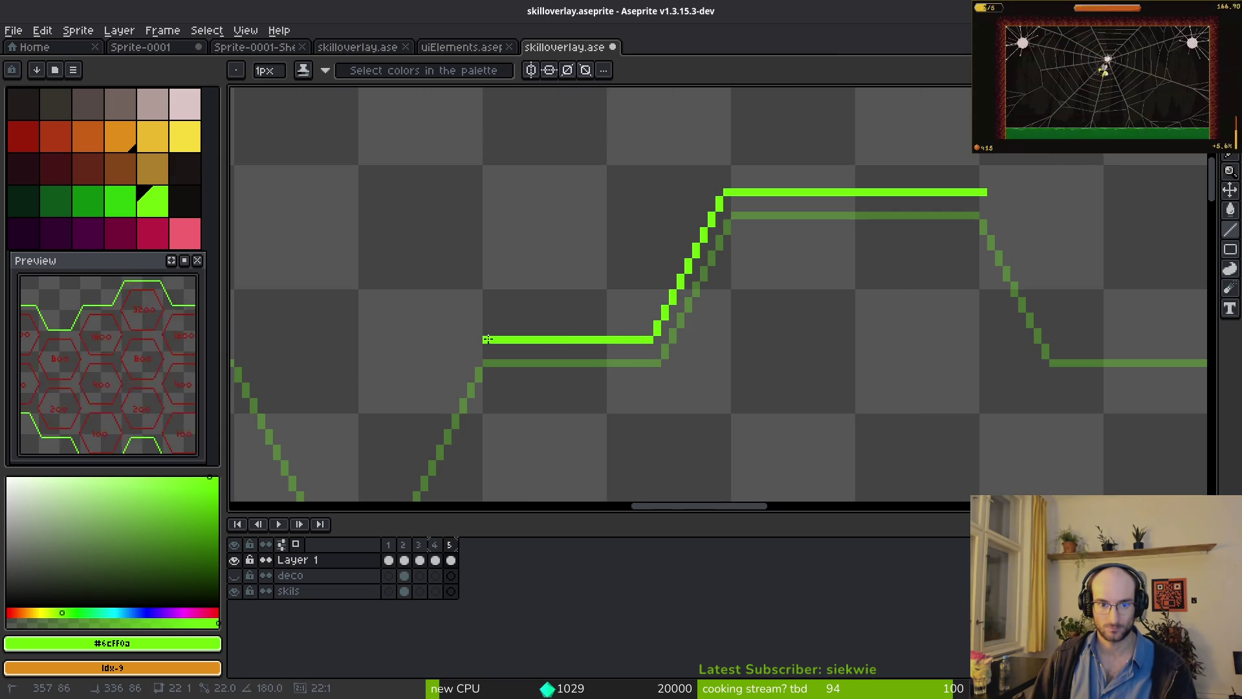
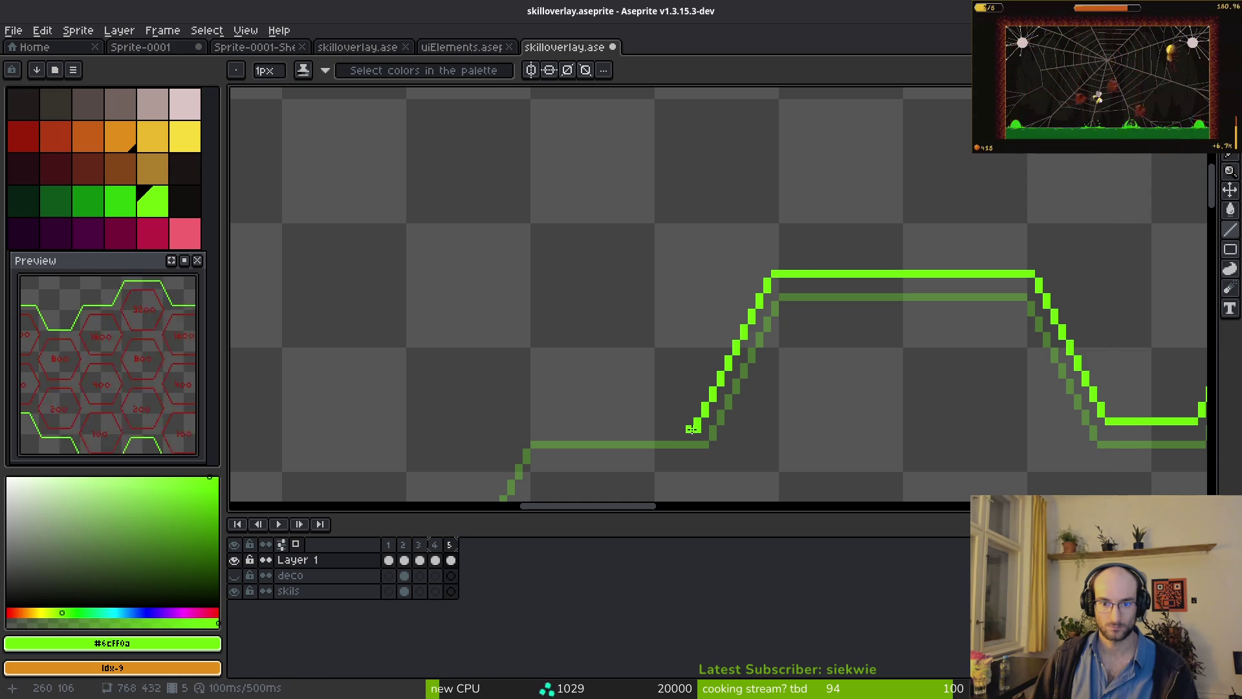
# - Draw a straight horizontal green line leftward along the onion-skin guide
pyautogui.press('b')
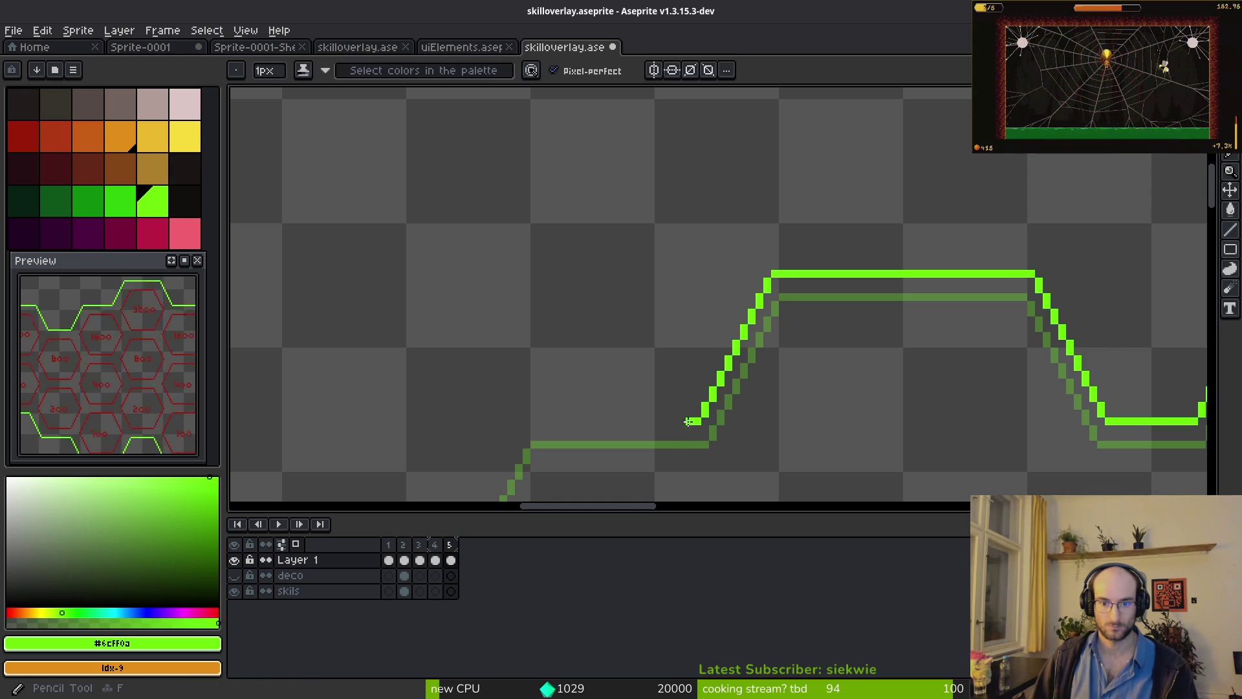
pyautogui.moveTo(691, 421); pyautogui.dragTo(624, 421)
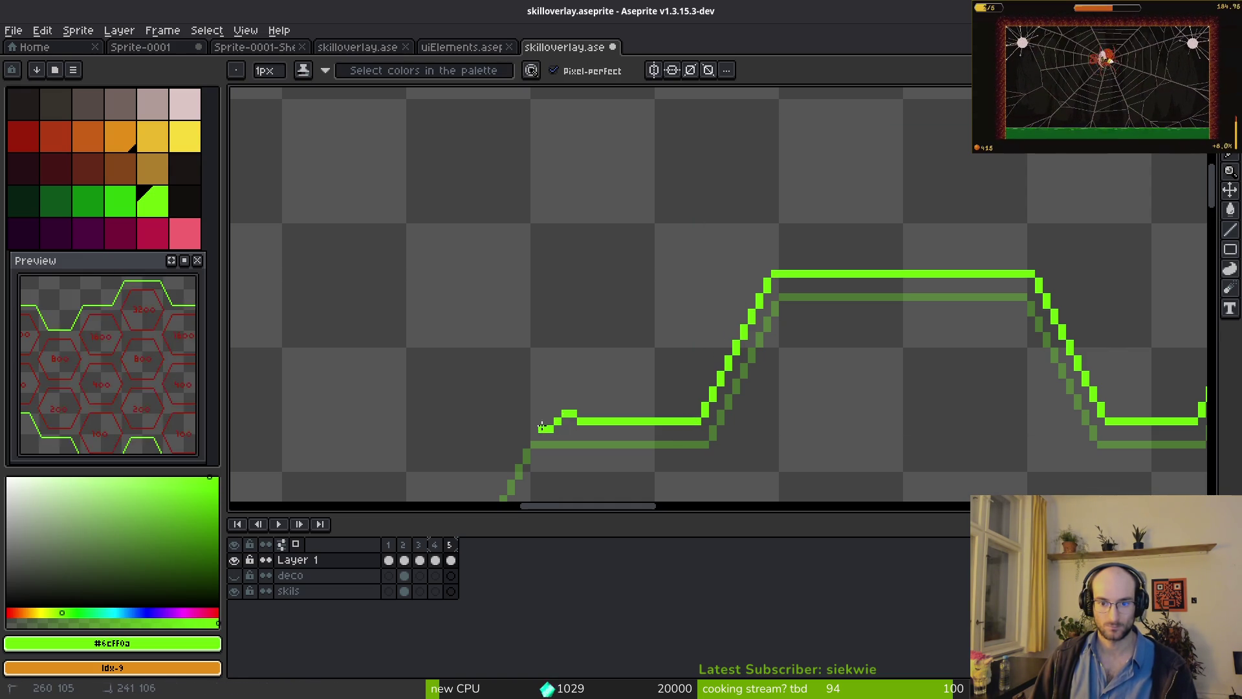
pyautogui.hotkey('ctrl', 'z')
pyautogui.press('l')
pyautogui.scroll(-2, 755, 377)
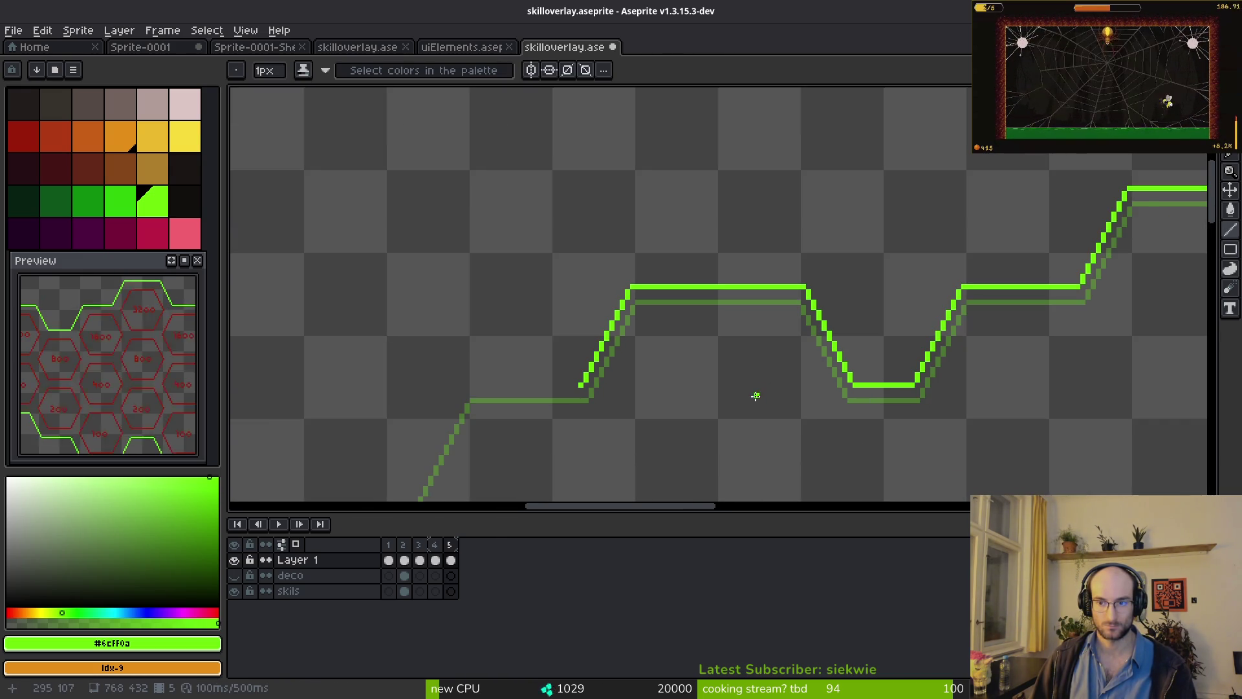
pyautogui.hscroll(3, 755, 395)
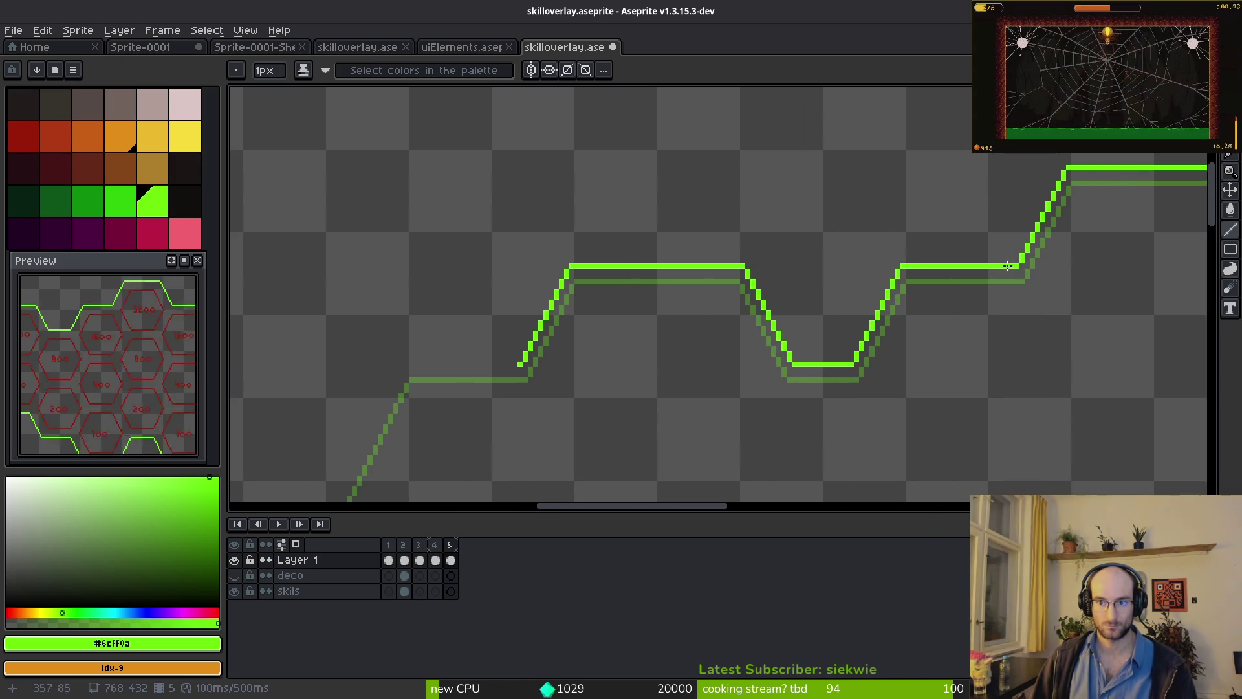
pyautogui.scroll(2, 805, 373)
pyautogui.moveTo(752, 333)
pyautogui.mouseDown()
pyautogui.moveTo(511, 343)
pyautogui.moveTo(521, 335)
pyautogui.mouseUp()
# - Add a diagonal green line down-left over the guide, with a short vertical segment below it
pyautogui.scroll(-3, 817, 120)
pyautogui.hscroll(-3, 816, 121)
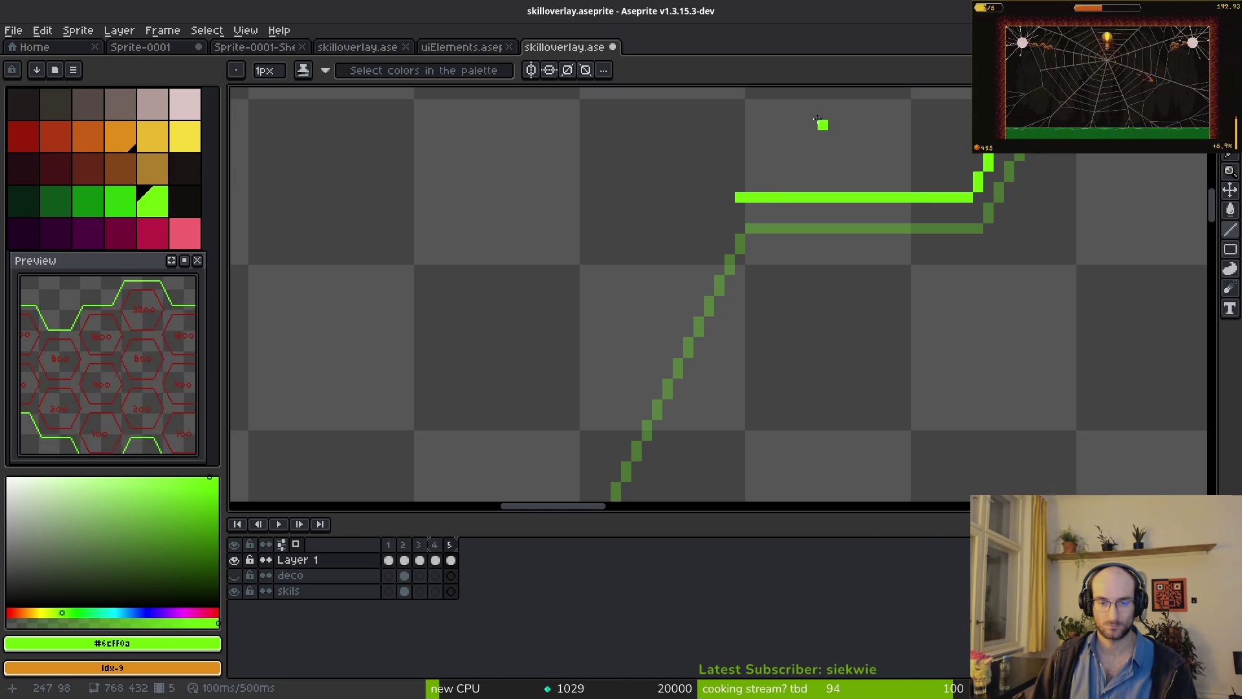
pyautogui.scroll(-1, 755, 296)
pyautogui.moveTo(757, 159); pyautogui.dragTo(652, 370)
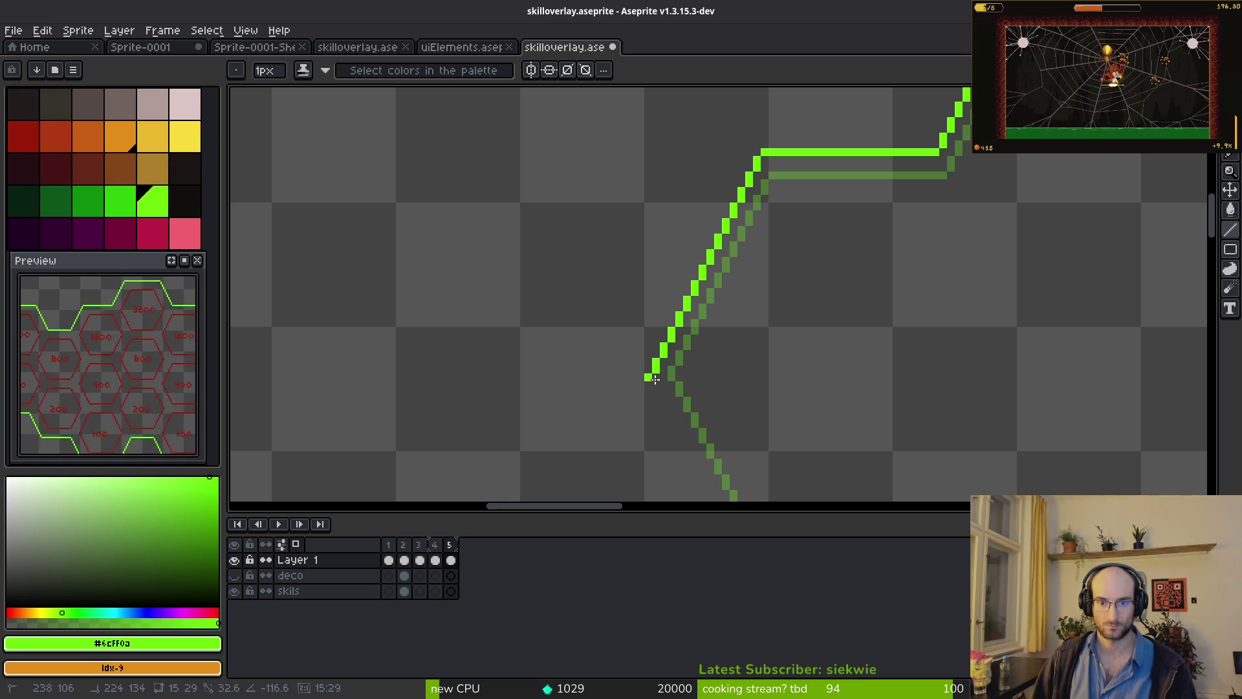
pyautogui.moveTo(656, 367); pyautogui.dragTo(656, 392)
# - Draw a green line down-right from the V corner, undoing the misplaced diagonal attempts after it
pyautogui.press('e')
pyautogui.scroll(-3, 656, 392)
pyautogui.press('l')
pyautogui.moveTo(541, 214)
pyautogui.mouseDown()
pyautogui.moveTo(646, 421)
pyautogui.moveTo(817, 429)
pyautogui.moveTo(574, 238)
pyautogui.mouseUp()
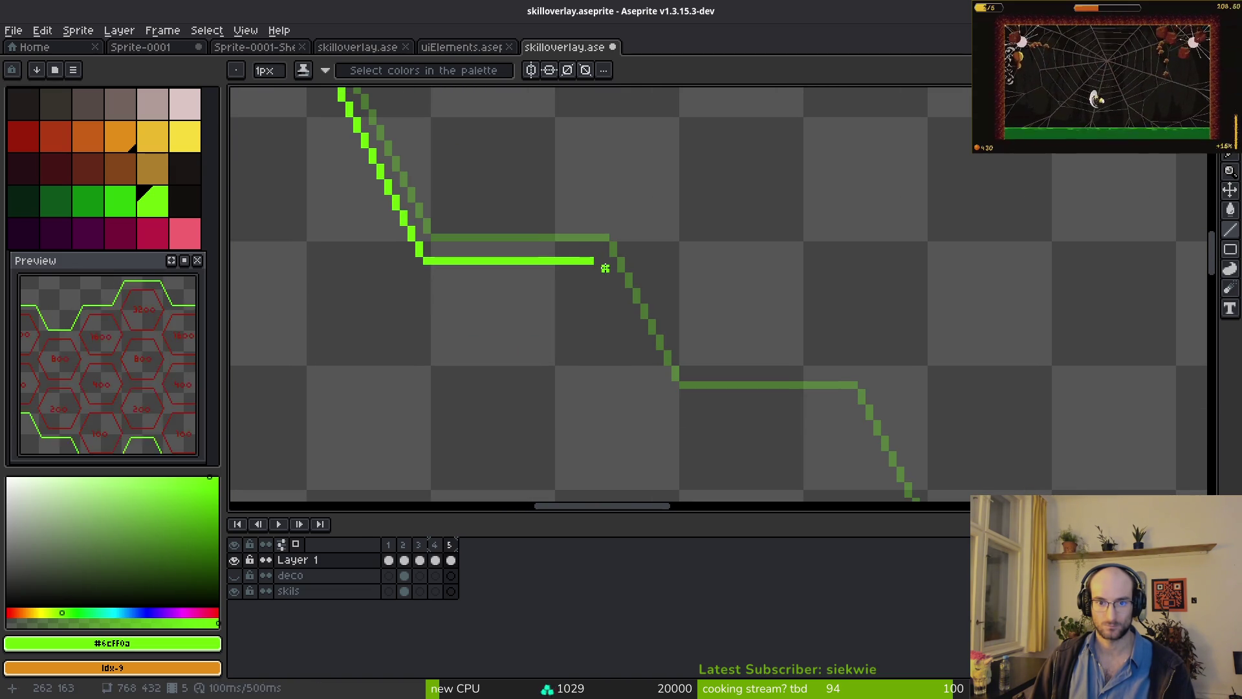
pyautogui.moveTo(674, 406); pyautogui.dragTo(587, 261)
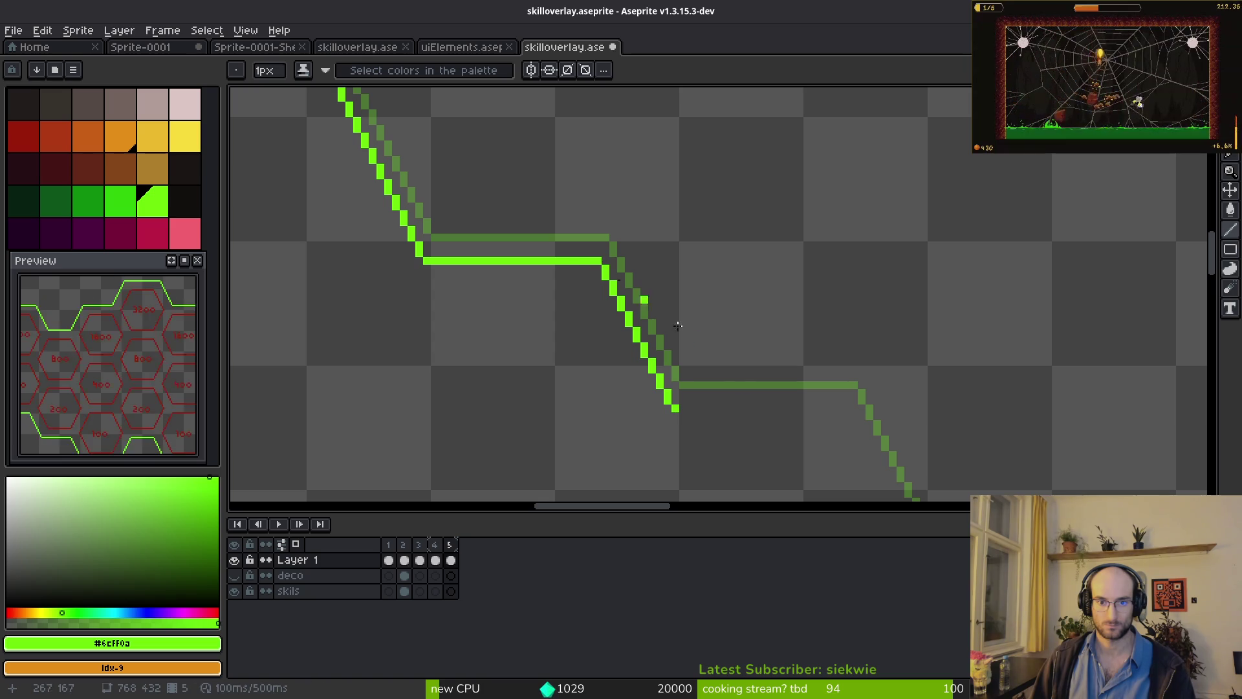
pyautogui.moveTo(676, 409); pyautogui.dragTo(843, 407)
pyautogui.hotkey('ctrl', 'z')
pyautogui.hotkey('ctrl', 'z')
pyautogui.scroll(-1, 552, 233)
pyautogui.moveTo(552, 233)
pyautogui.mouseDown()
pyautogui.moveTo(595, 328)
pyautogui.moveTo(743, 336)
pyautogui.mouseUp()
pyautogui.scroll(1, 621, 333)
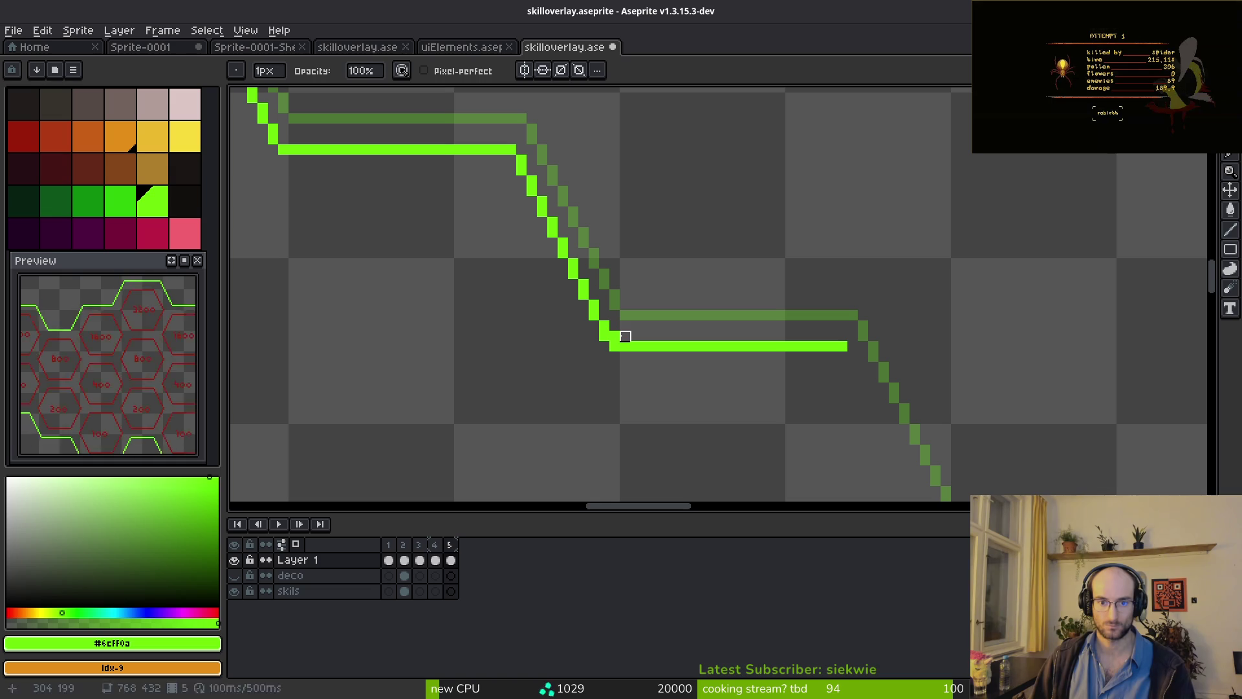
pyautogui.hotkey('ctrl', 'z')
pyautogui.hotkey('ctrl', 'z')
# - Trace the diagonal down, the bottom horizontal edge and the next bump's rising diagonal
pyautogui.press('l')
pyautogui.moveTo(555, 233); pyautogui.dragTo(649, 396)
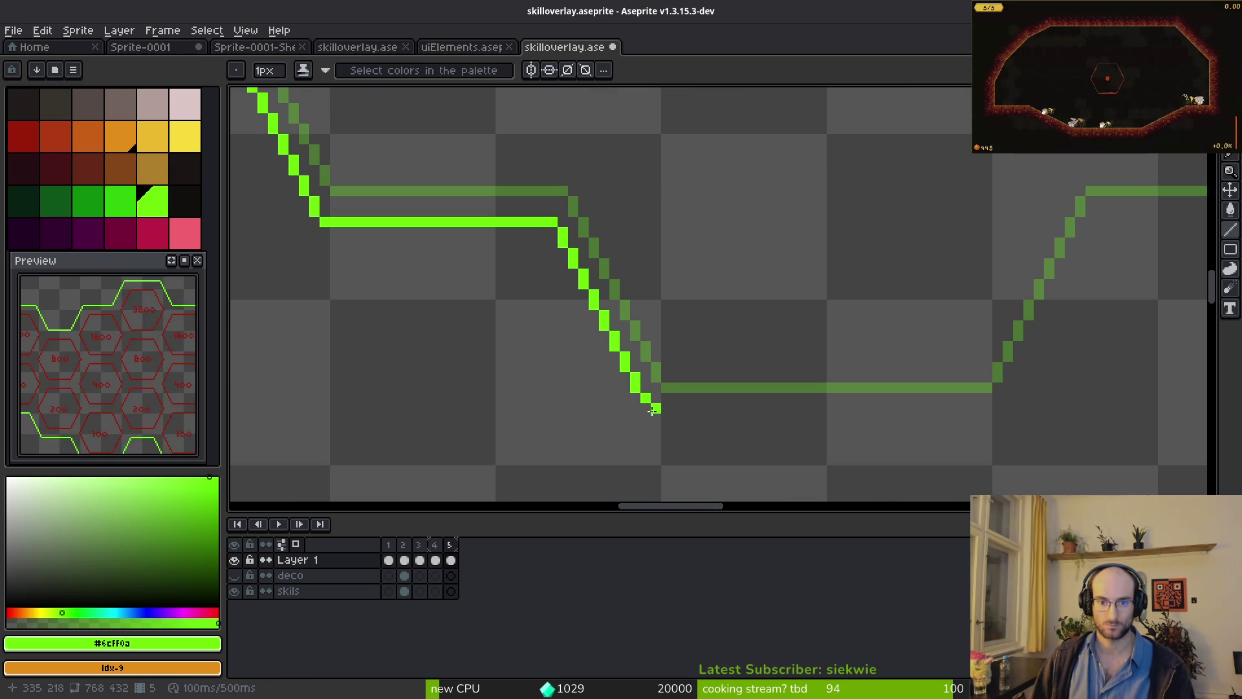
pyautogui.moveTo(655, 419); pyautogui.dragTo(1003, 419)
pyautogui.hscroll(6, 777, 410)
pyautogui.moveTo(619, 339)
pyautogui.mouseDown()
pyautogui.moveTo(670, 205)
pyautogui.moveTo(785, 204)
pyautogui.moveTo(890, 402)
pyautogui.mouseUp()
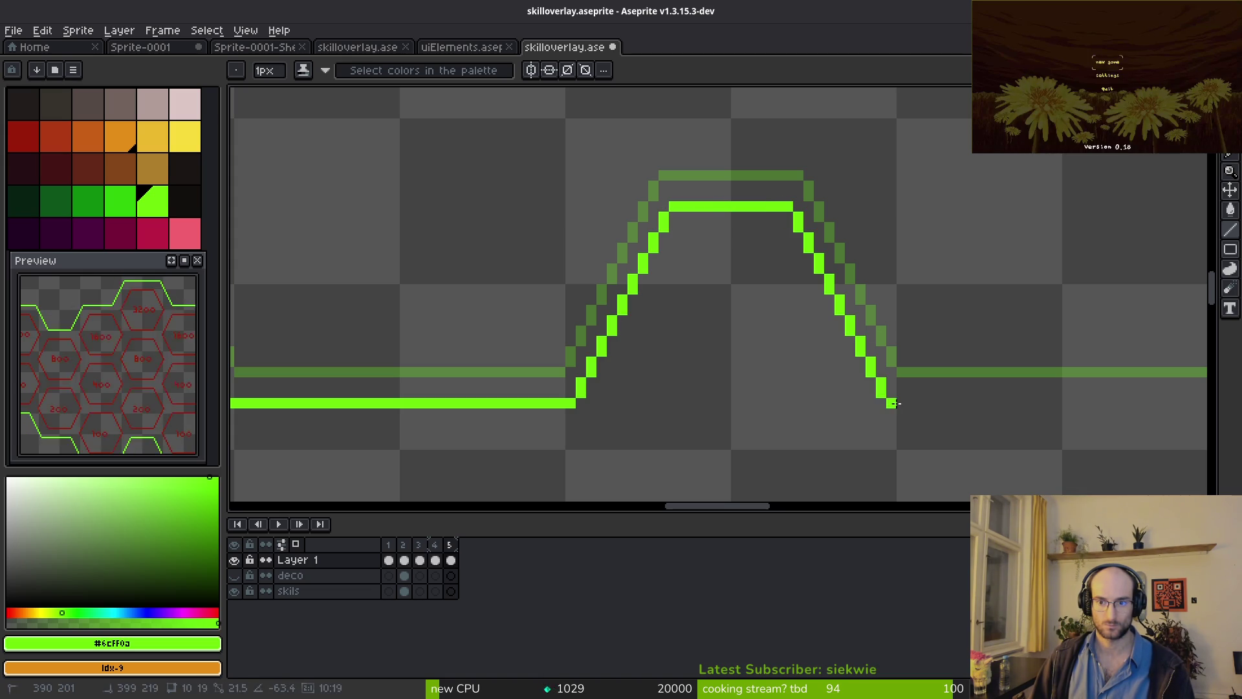
pyautogui.hscroll(6, 566, 330)
pyautogui.moveTo(458, 320)
pyautogui.mouseDown()
pyautogui.moveTo(475, 336)
pyautogui.moveTo(827, 336)
pyautogui.moveTo(755, 394)
pyautogui.mouseUp()
# - Freehand a rising diagonal up-right from the line end, topped with a single pixel
pyautogui.press('e')
pyautogui.press('b')
pyautogui.scroll(2, 819, 330)
pyautogui.hscroll(2, 818, 329)
pyautogui.moveTo(695, 426); pyautogui.dragTo(789, 249)
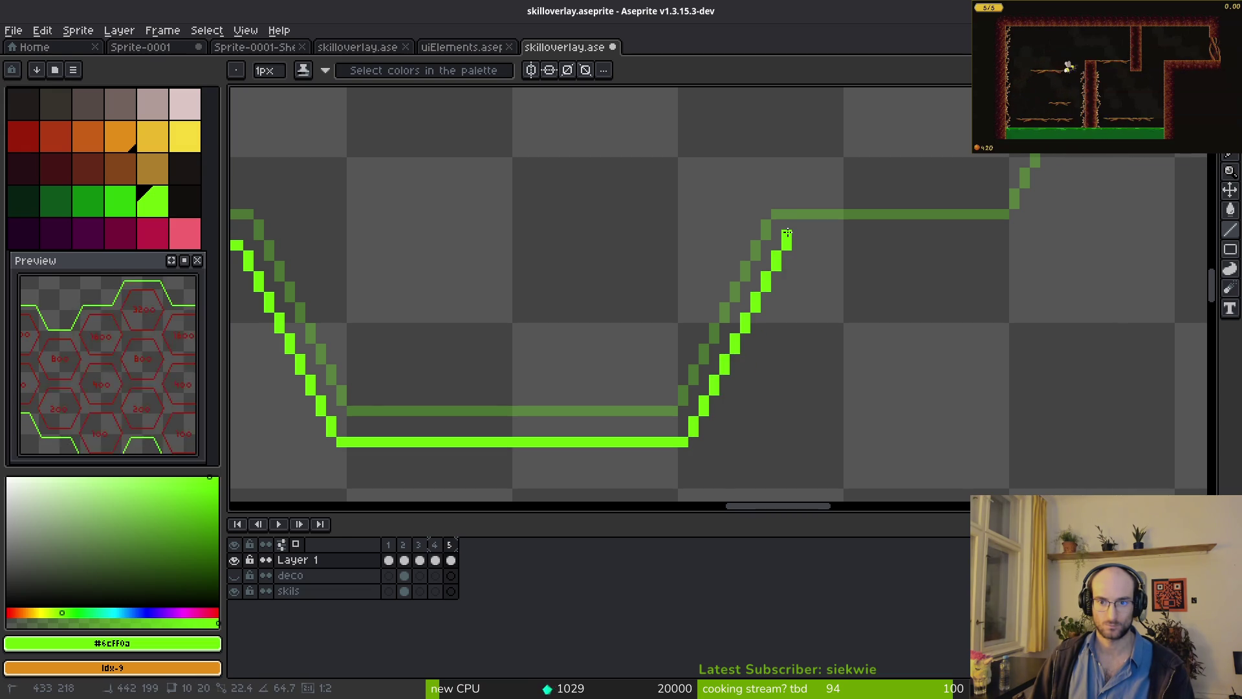
pyautogui.click(787, 238)
# - Draw another horizontal green line rightward along the guide
pyautogui.scroll(1, 787, 249)
pyautogui.hscroll(1, 787, 249)
pyautogui.press('e')
pyautogui.press('b')
pyautogui.scroll(1, 718, 344)
pyautogui.hscroll(4, 718, 344)
pyautogui.moveTo(505, 323); pyautogui.dragTo(709, 308)
pyautogui.scroll(-5, 709, 308)
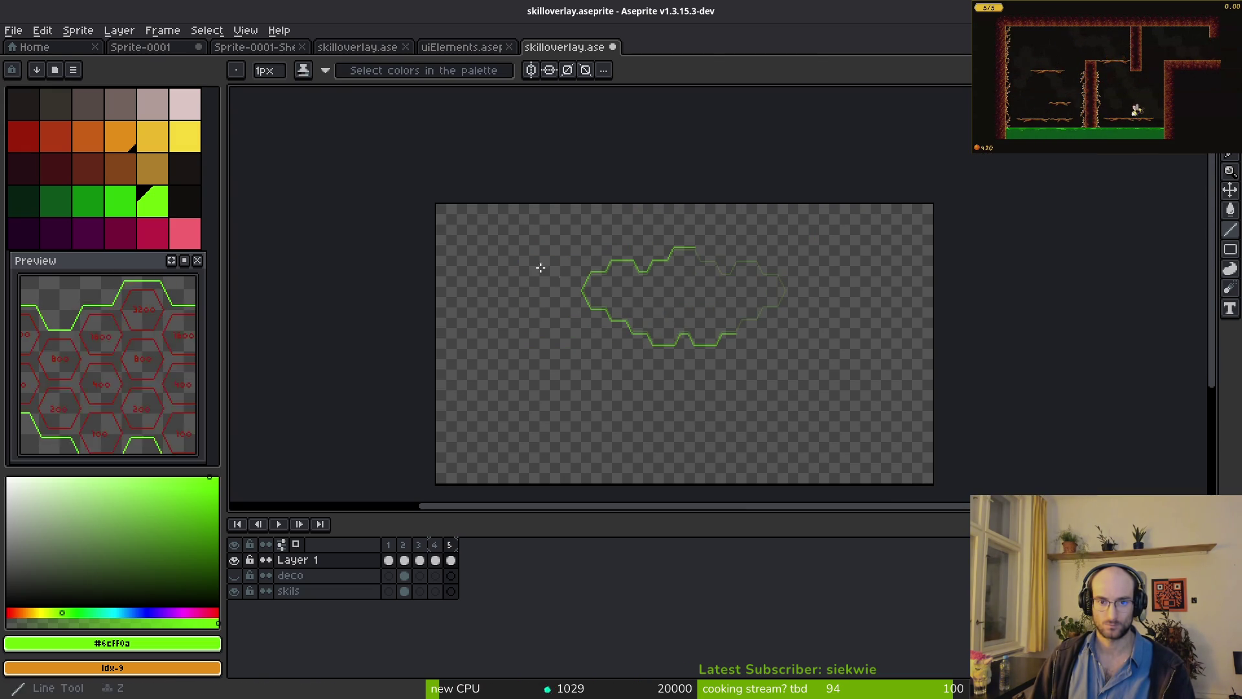
# - Marquee-select the green outline and drag it right to about 412,8
pyautogui.press('m')
pyautogui.scroll(-1, 667, 364)
pyautogui.moveTo(535, 241); pyautogui.dragTo(682, 369)
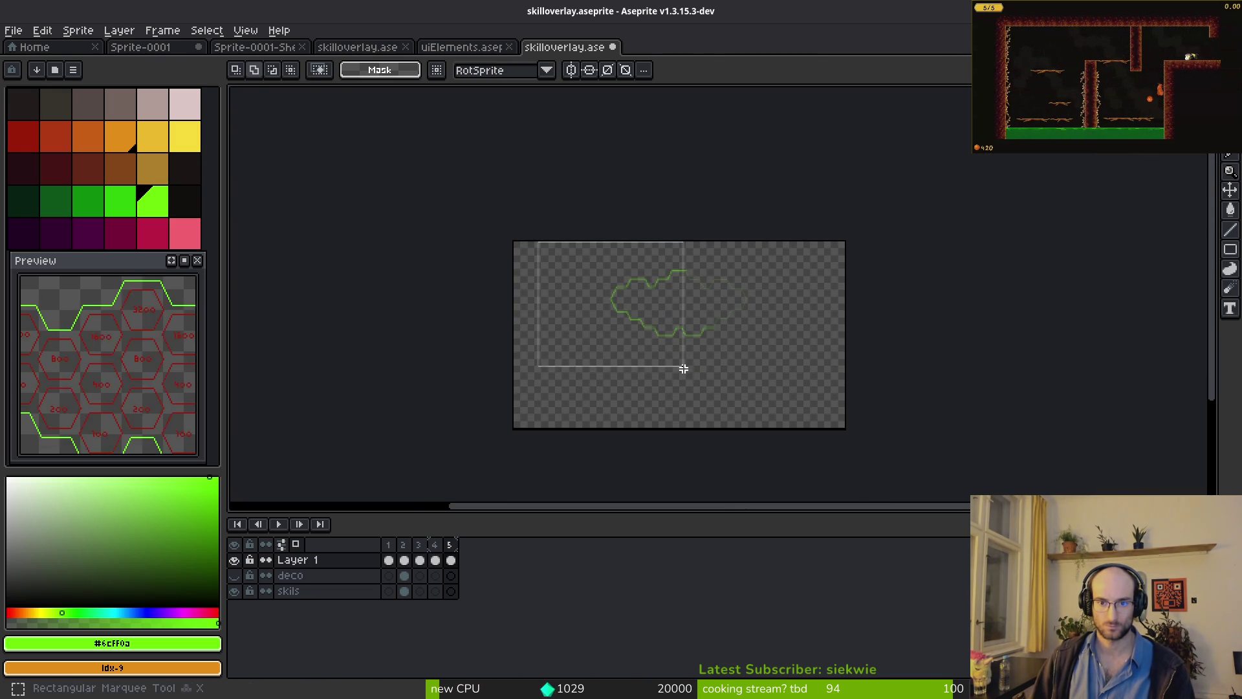
pyautogui.moveTo(603, 320)
pyautogui.mouseDown()
pyautogui.moveTo(777, 332)
pyautogui.moveTo(626, 335)
pyautogui.mouseUp()
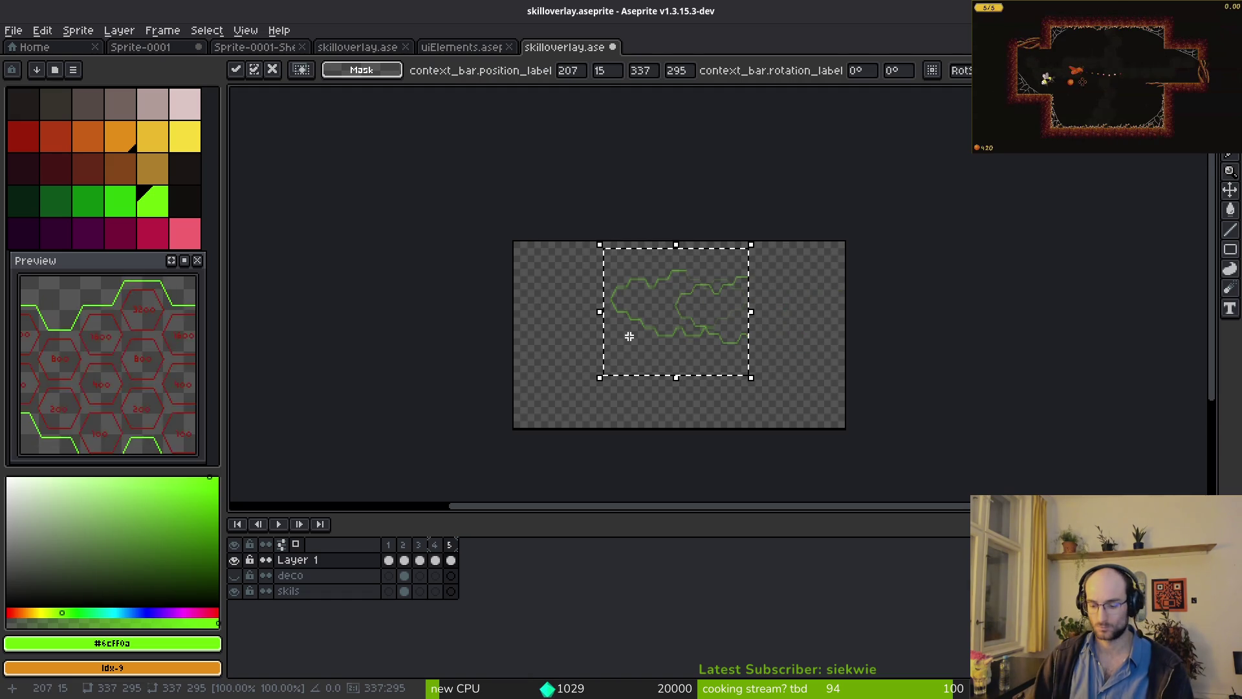
pyautogui.scroll(3, 625, 342)
pyautogui.moveTo(322, 293); pyautogui.dragTo(845, 278)
# - Nudge the outline to position 374,0, commit it, and save skilloverlay.aseprite
pyautogui.press('Left')
pyautogui.press('Left')
pyautogui.press('Left')
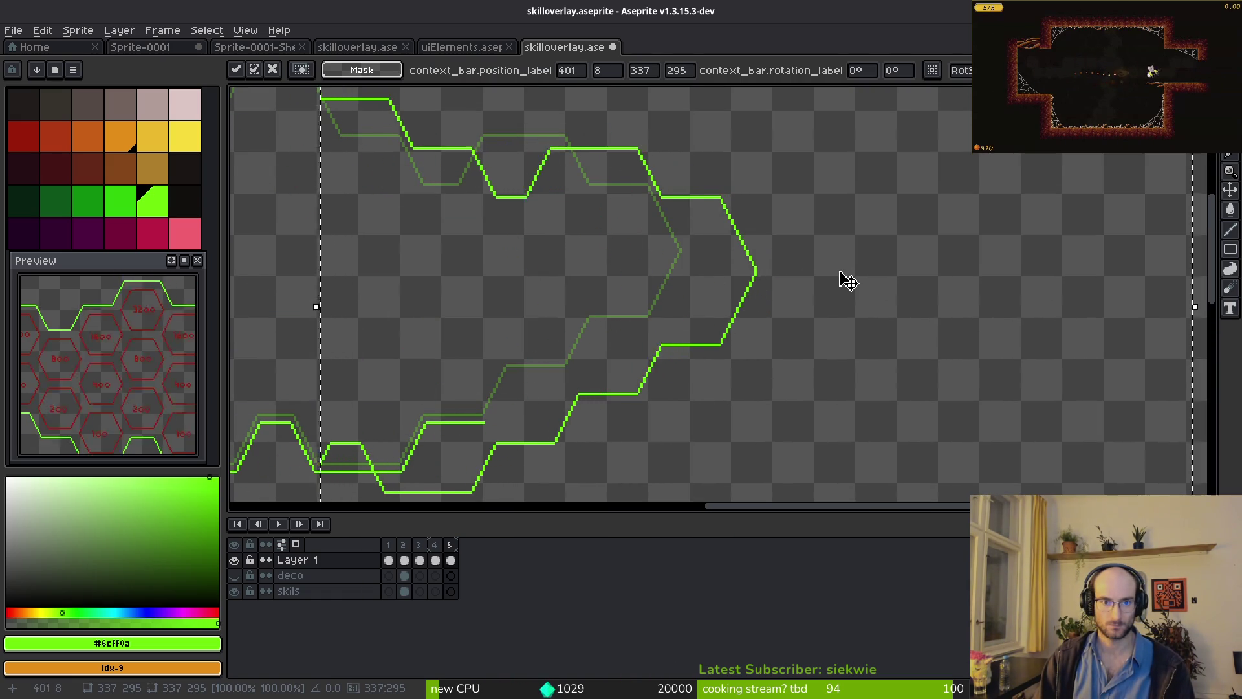
pyautogui.press('Up')
pyautogui.press('Up')
pyautogui.press('Up')
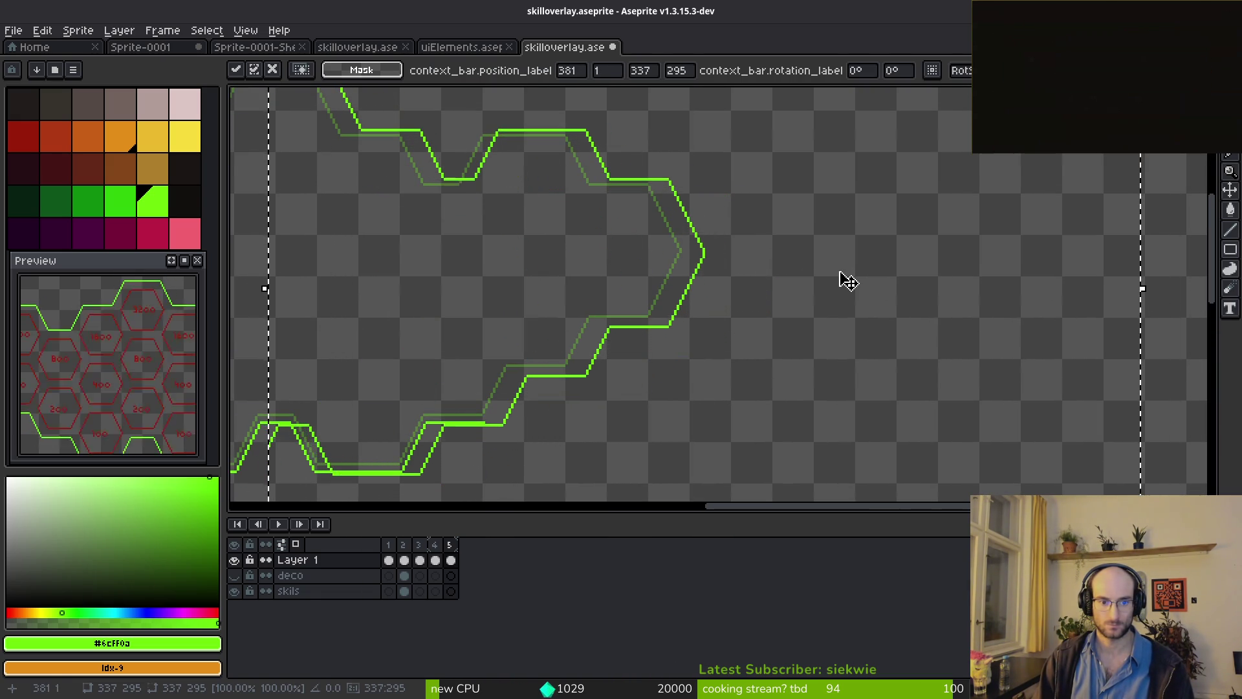
pyautogui.press('Left')
pyautogui.press('Left')
pyautogui.press('Left')
pyautogui.press('Up')
pyautogui.press('Left')
pyautogui.press('Return')
pyautogui.hotkey('ctrl', 's')
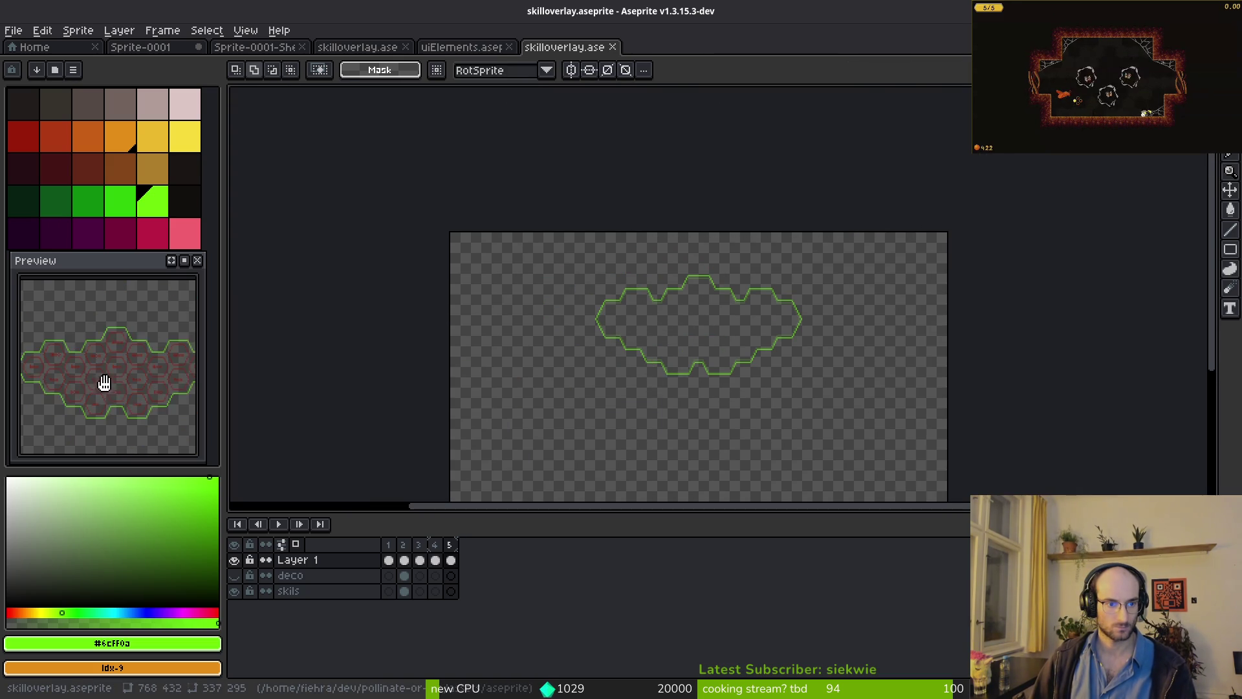
# - Add empty frame 6 with Alt+Shift+N and zoom into the onion-skin outline's top edge with the Line tool ready
pyautogui.scroll(1, 619, 355)
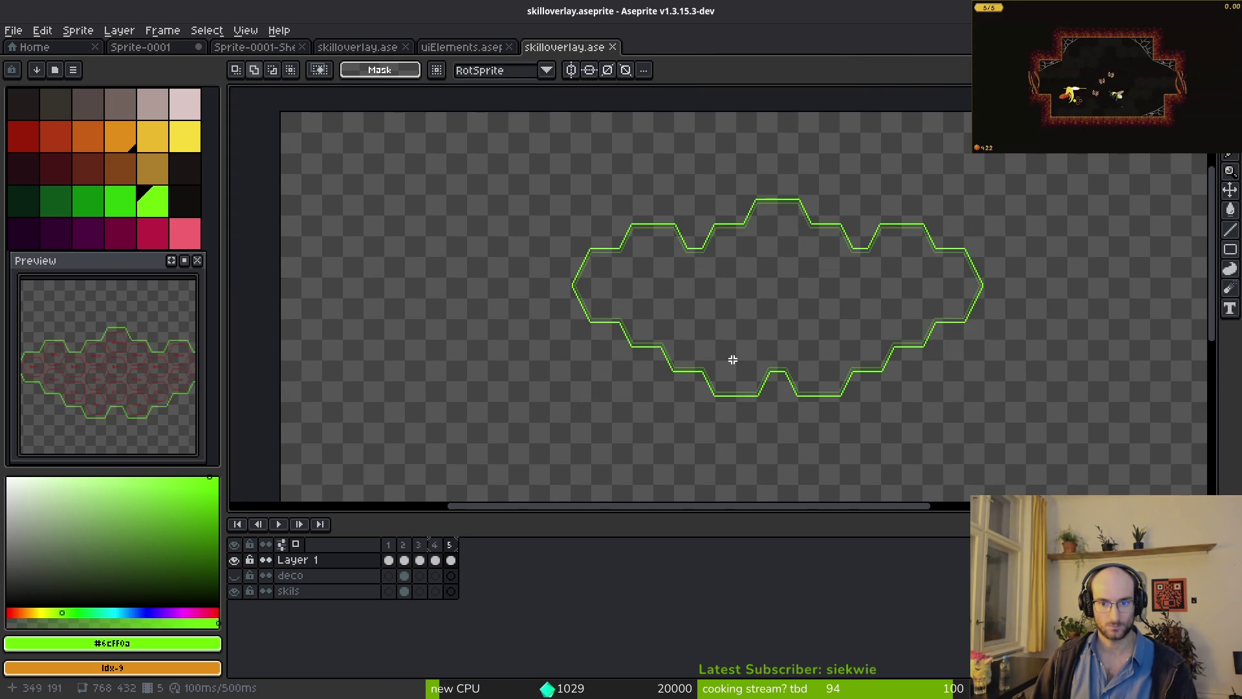
pyautogui.moveTo(732, 359); pyautogui.dragTo(654, 341)
pyautogui.press('i')
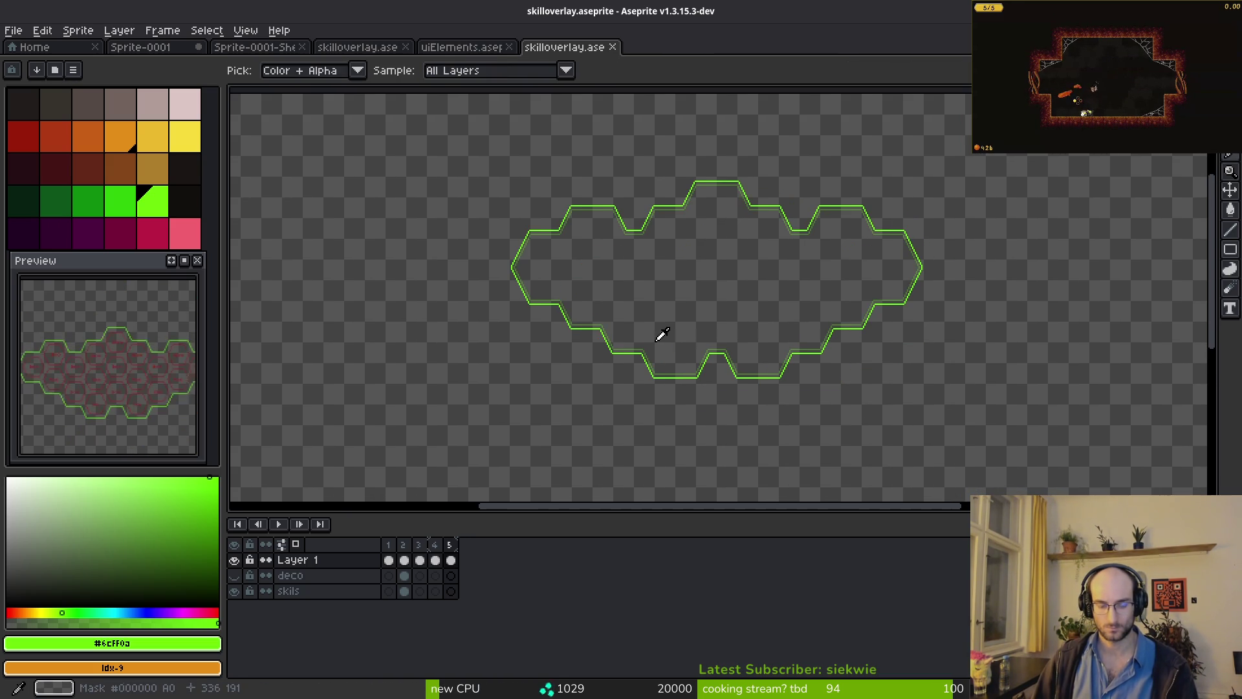
pyautogui.press('m')
pyautogui.hotkey('alt', 'shift', 'n')
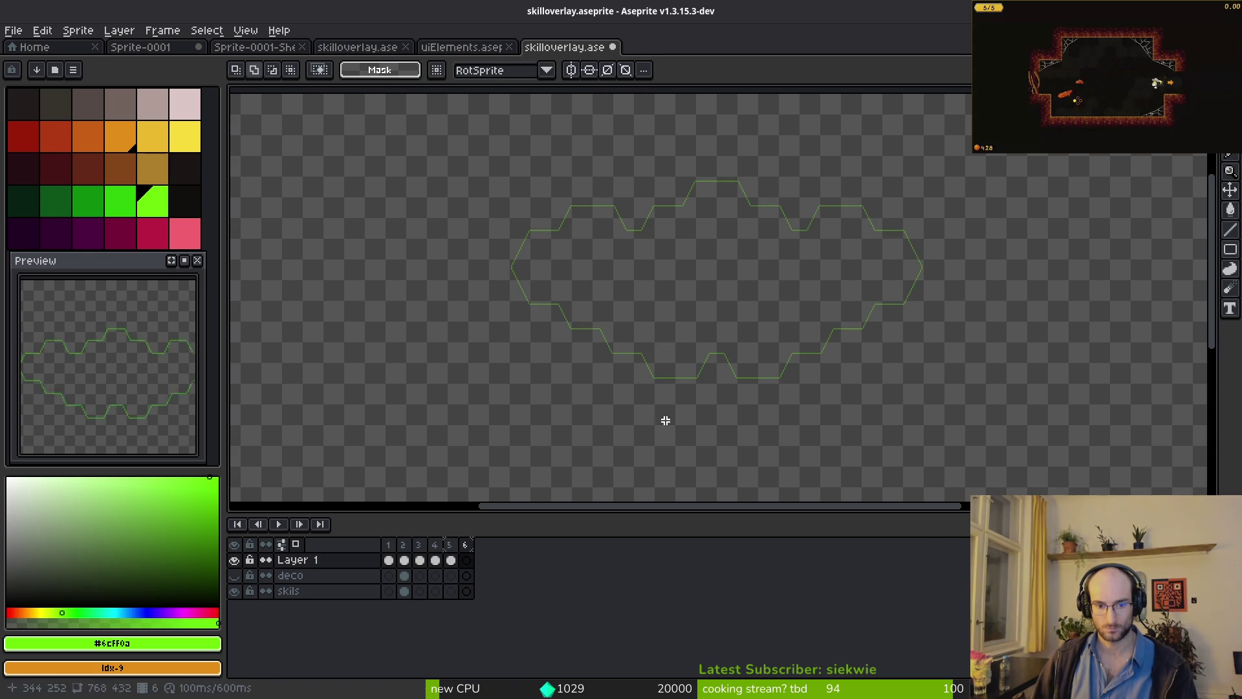
pyautogui.scroll(1, 691, 336)
pyautogui.scroll(3, 693, 222)
pyautogui.press('l')
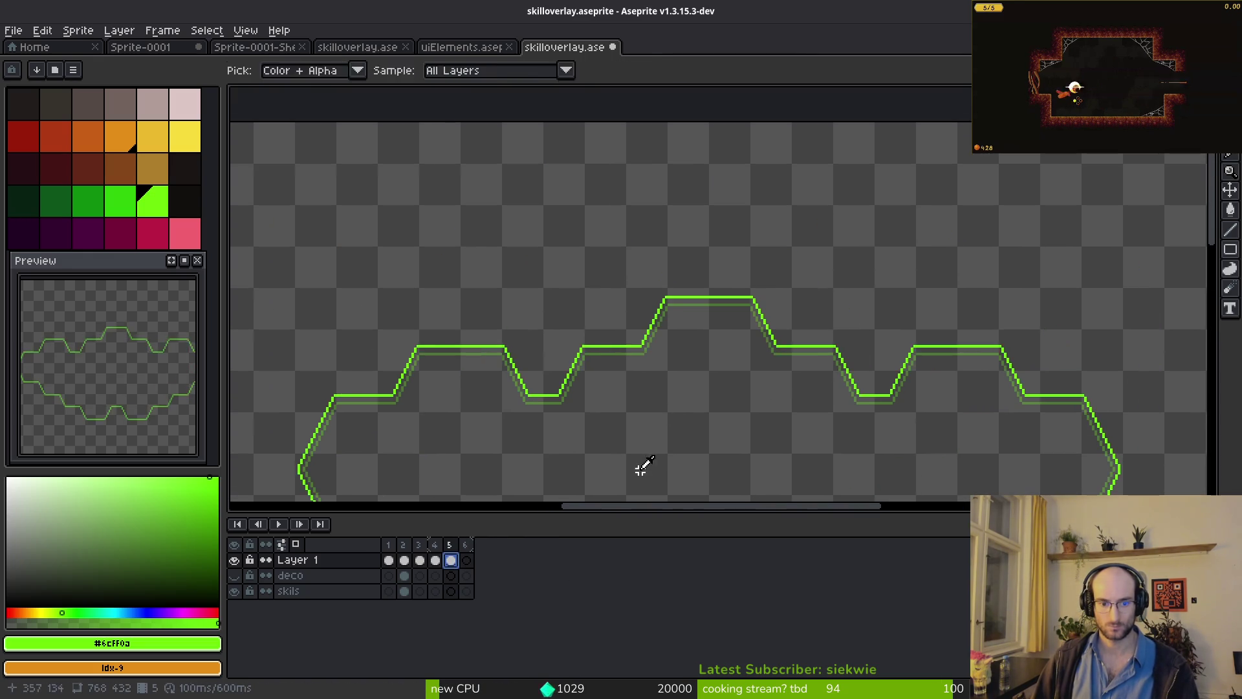
pyautogui.scroll(2, 679, 291)
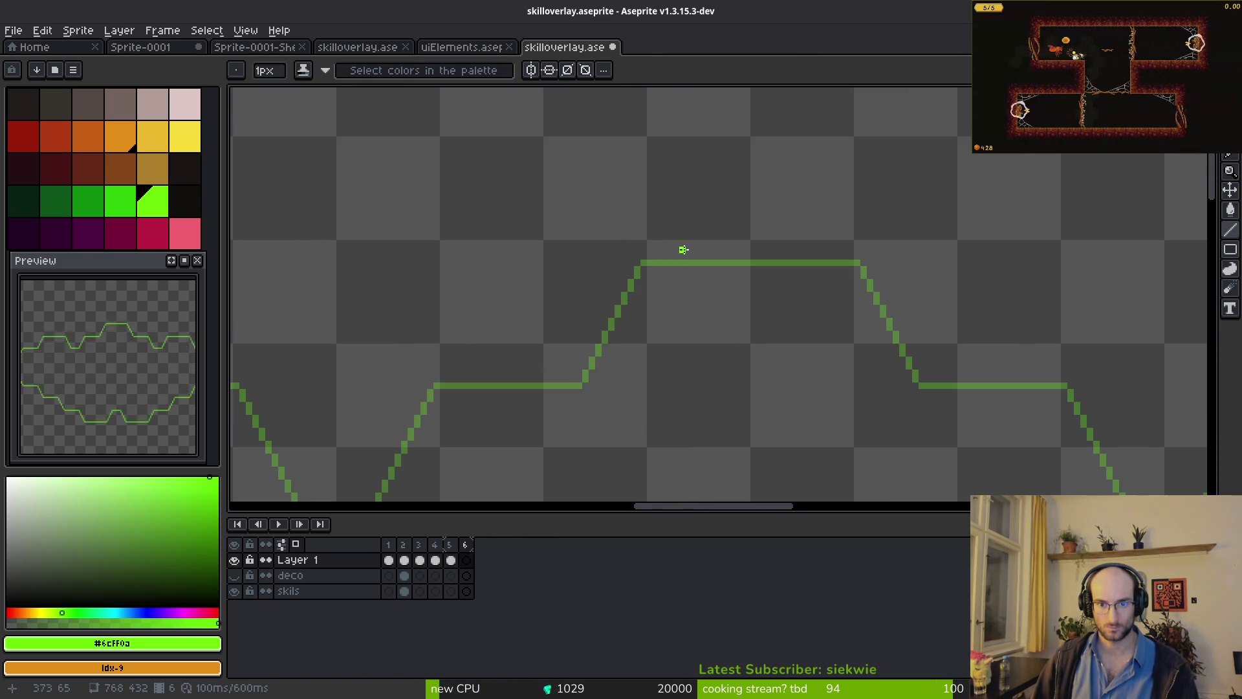
pyautogui.scroll(2, 647, 241)
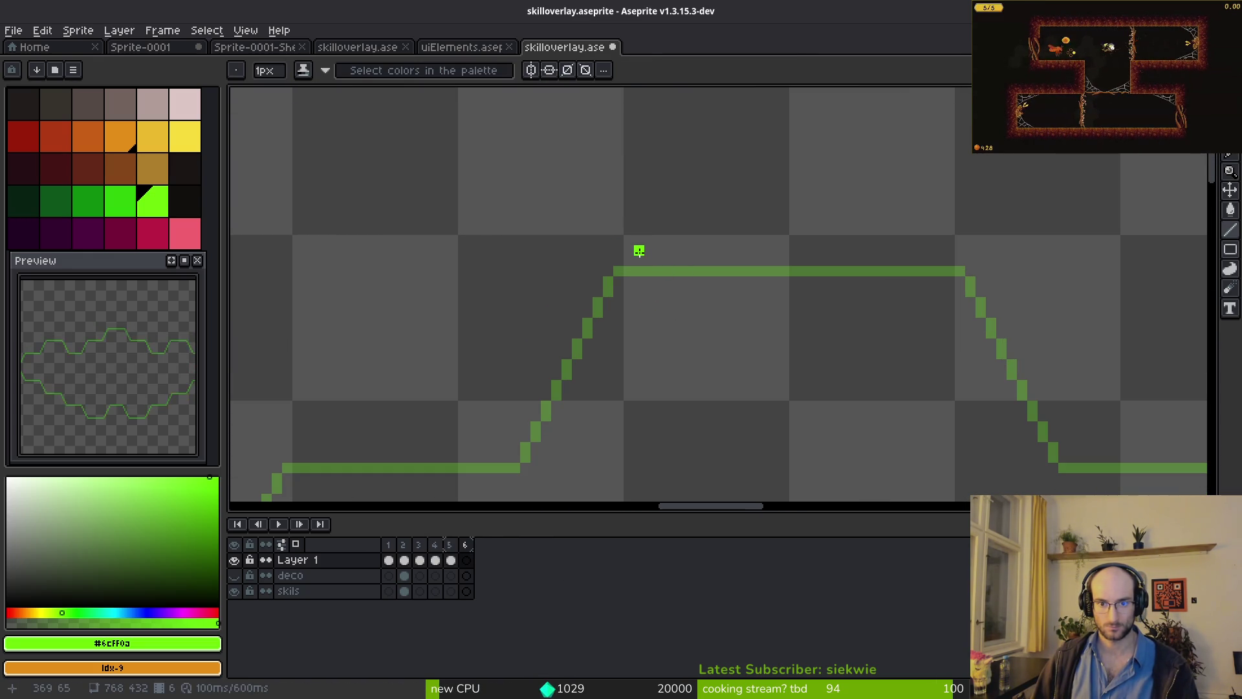